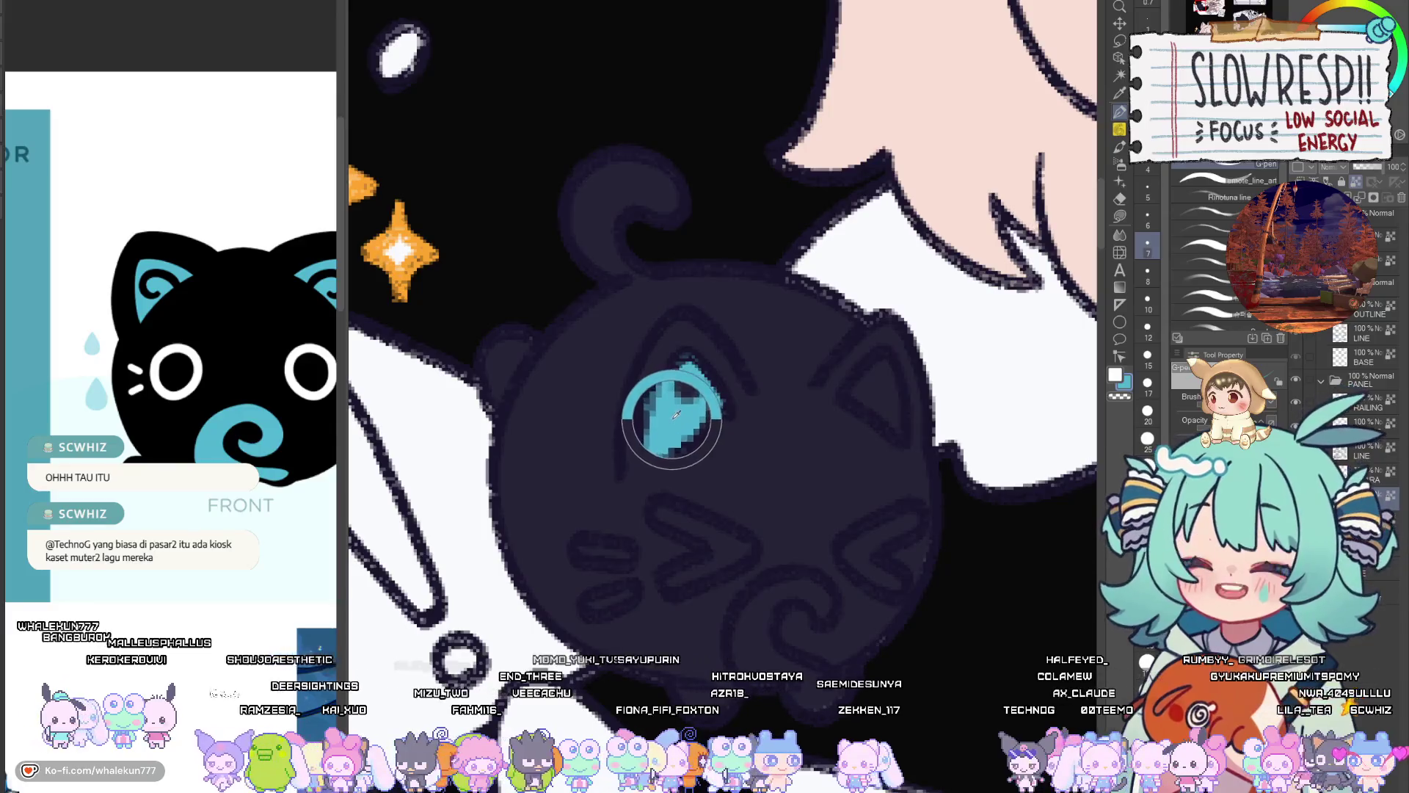
Undo, redo and undo again the cyan fill in the cat's eye while centring the face
{"action": "key", "text": "ctrl+z"}
{"action": "left_click_drag", "start_coordinate": [673, 418], "coordinate": [719, 461]}
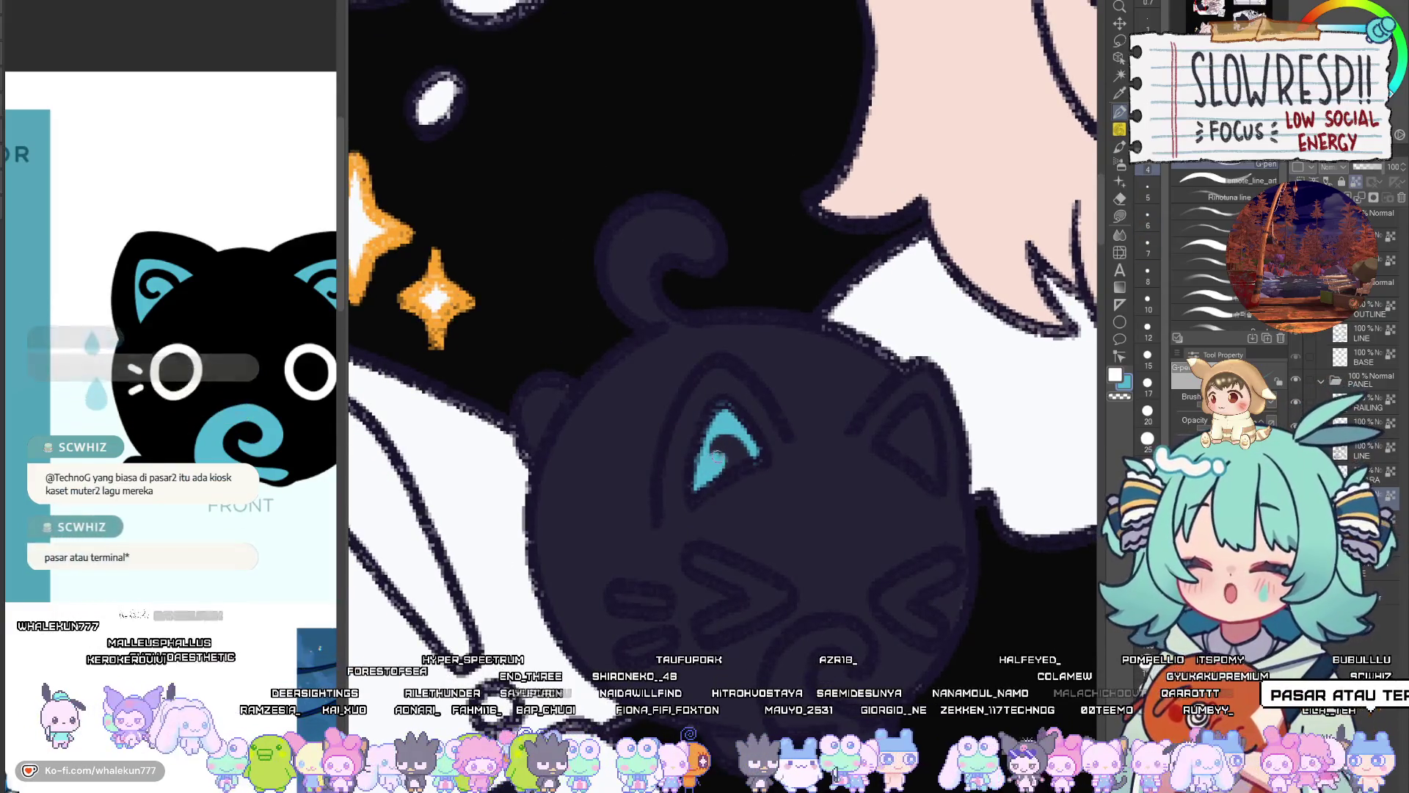
{"action": "key", "text": "ctrl+y"}
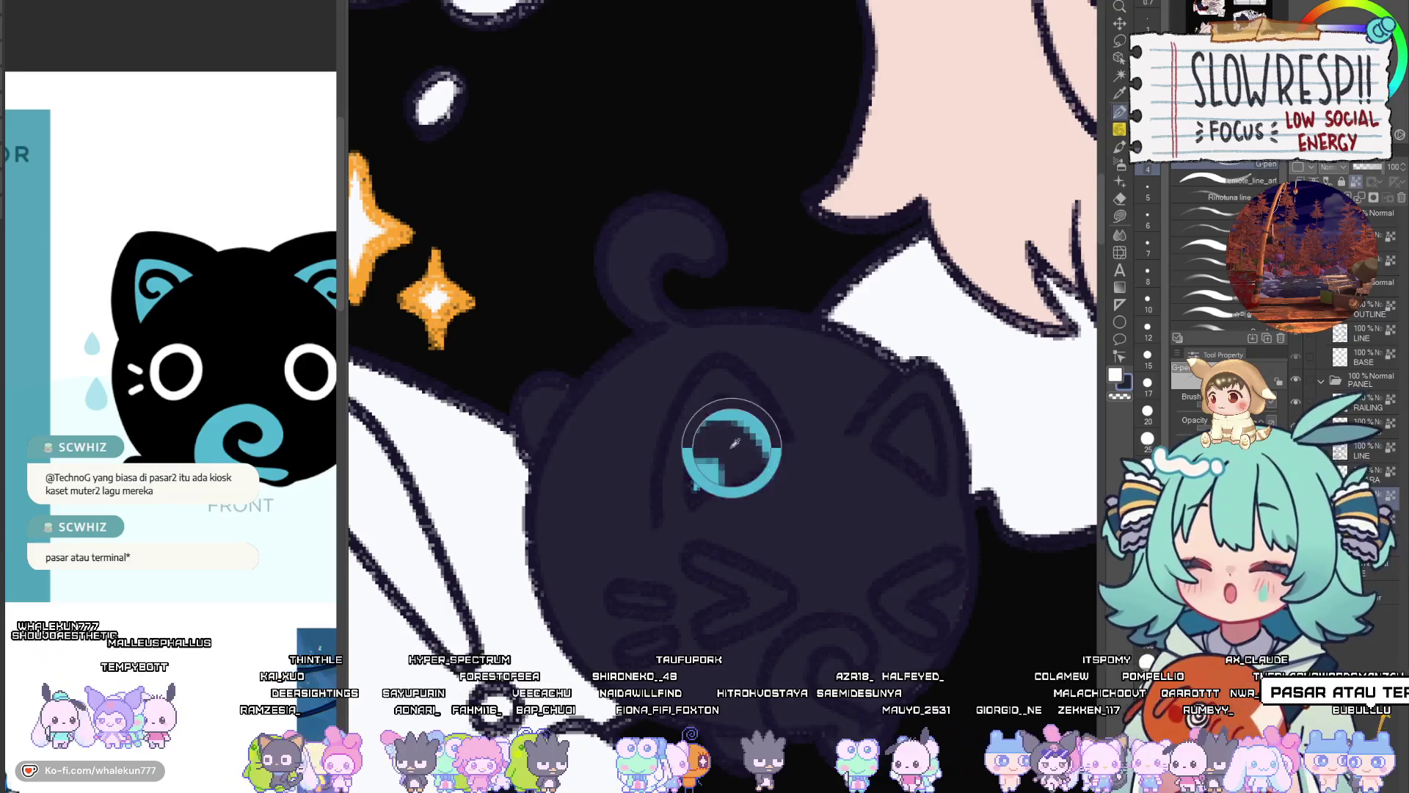
{"action": "key", "text": "ctrl+z"}
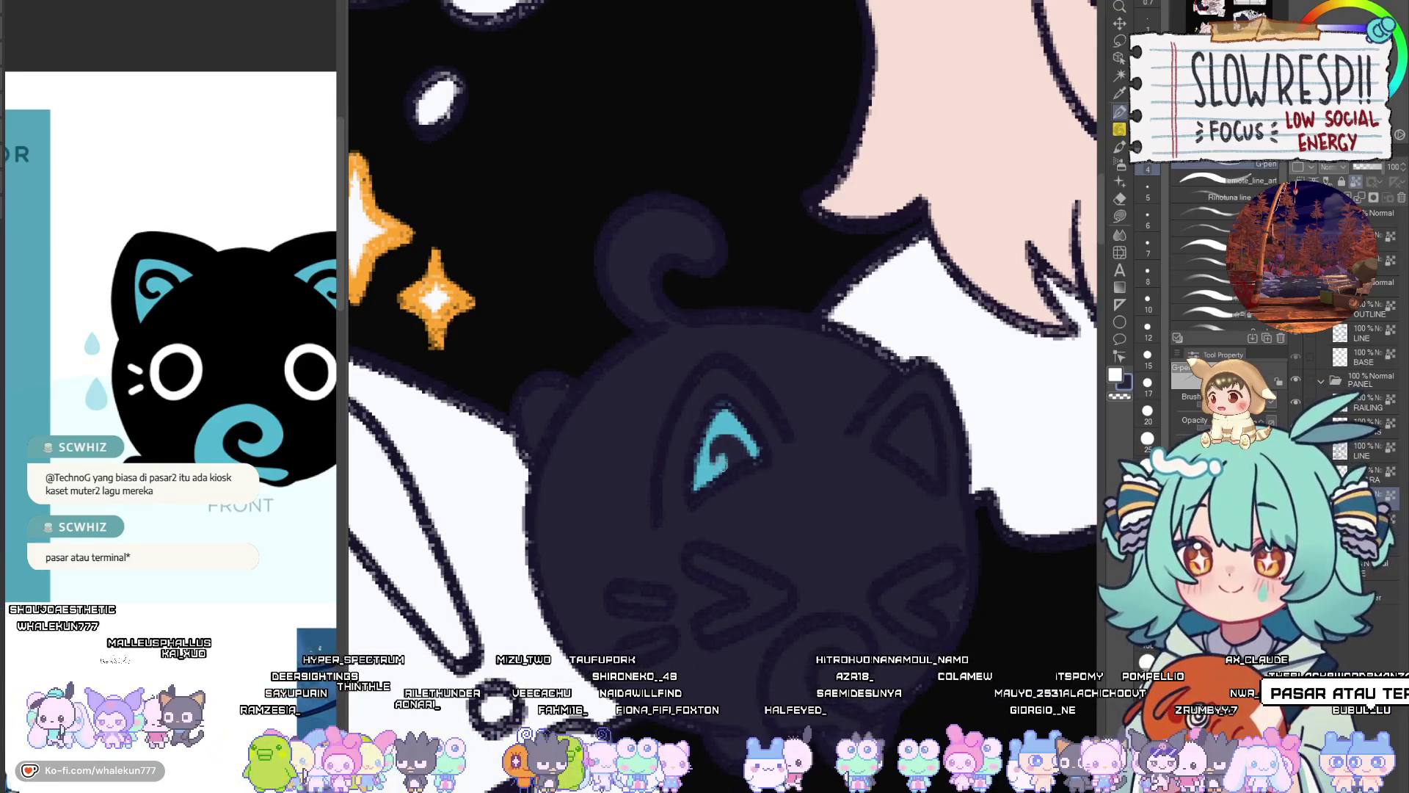
{"action": "left_click_drag", "start_coordinate": [759, 442], "coordinate": [750, 440]}
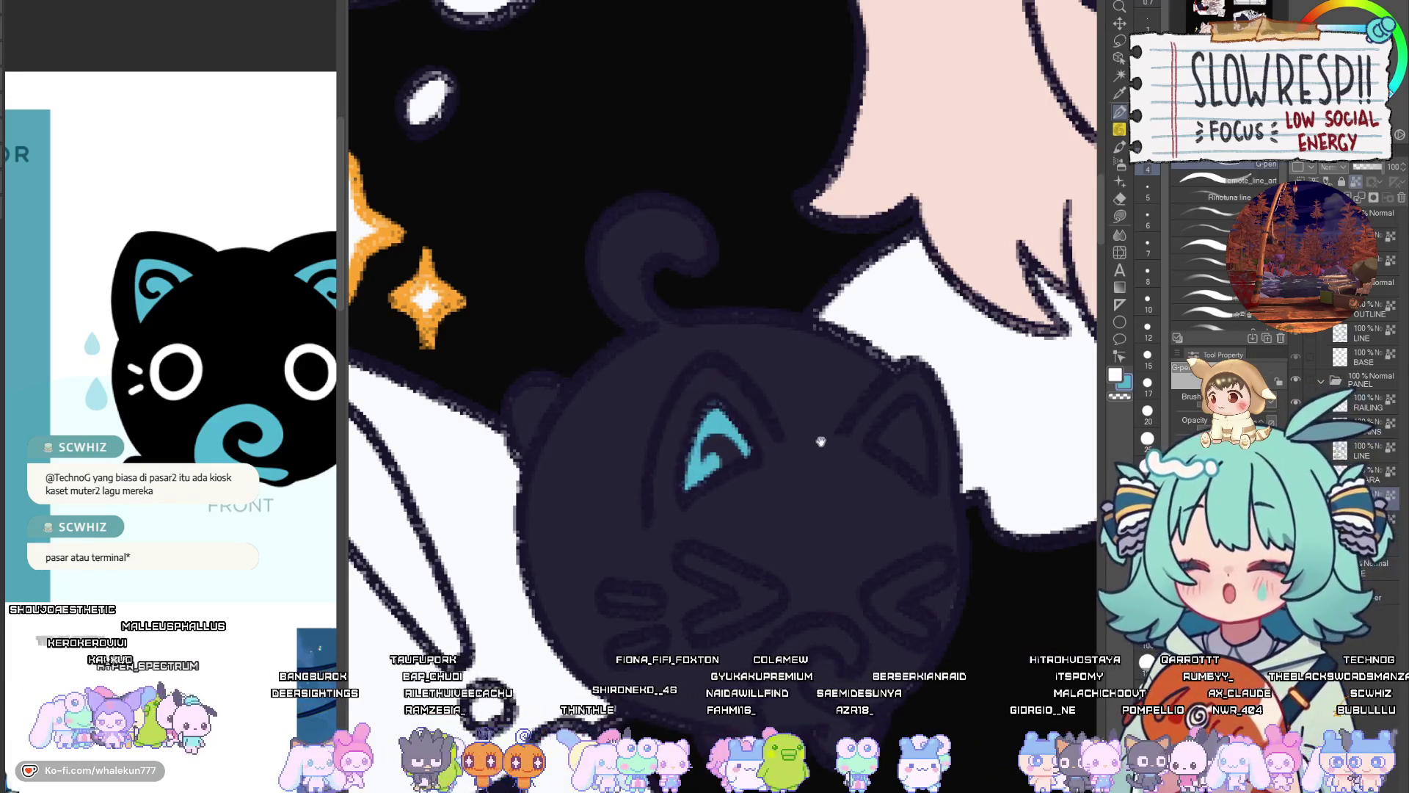
{"action": "left_click_drag", "start_coordinate": [820, 440], "coordinate": [867, 541]}
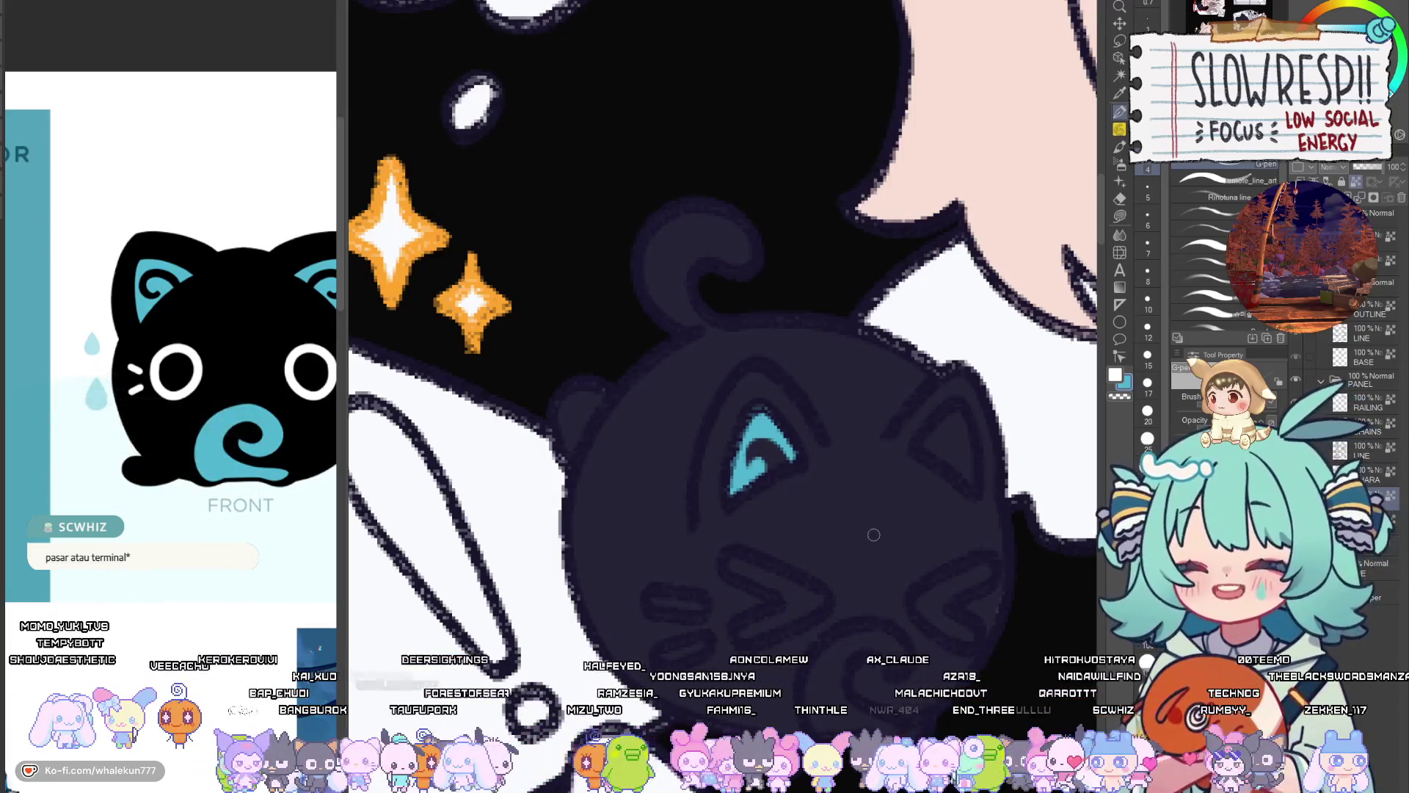
{"action": "scroll", "coordinate": [873, 534], "scroll_direction": "down", "scroll_amount": 2}
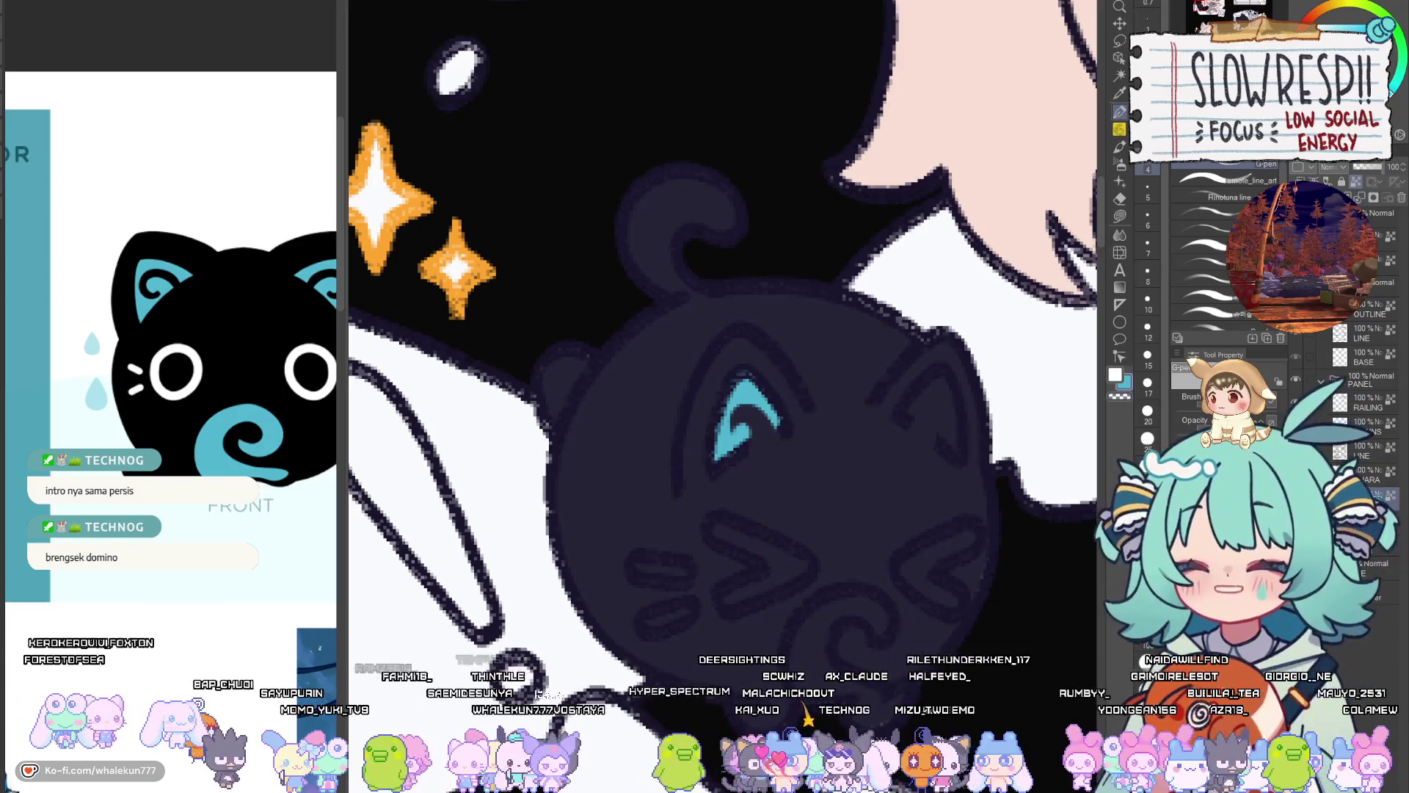
{"action": "mouse_move", "coordinate": [931, 413]}
{"action": "left_mouse_down"}
{"action": "mouse_move", "coordinate": [893, 467]}
{"action": "mouse_move", "coordinate": [917, 468]}
{"action": "mouse_move", "coordinate": [892, 459]}
{"action": "mouse_move", "coordinate": [919, 471]}
{"action": "mouse_move", "coordinate": [889, 459]}
{"action": "mouse_move", "coordinate": [917, 476]}
{"action": "mouse_move", "coordinate": [915, 504]}
{"action": "left_mouse_up"}
Undo the trial eye strokes and sample the cyan from the cat's eye
{"action": "key", "text": "ctrl+z"}
{"action": "key", "text": "ctrl+z"}
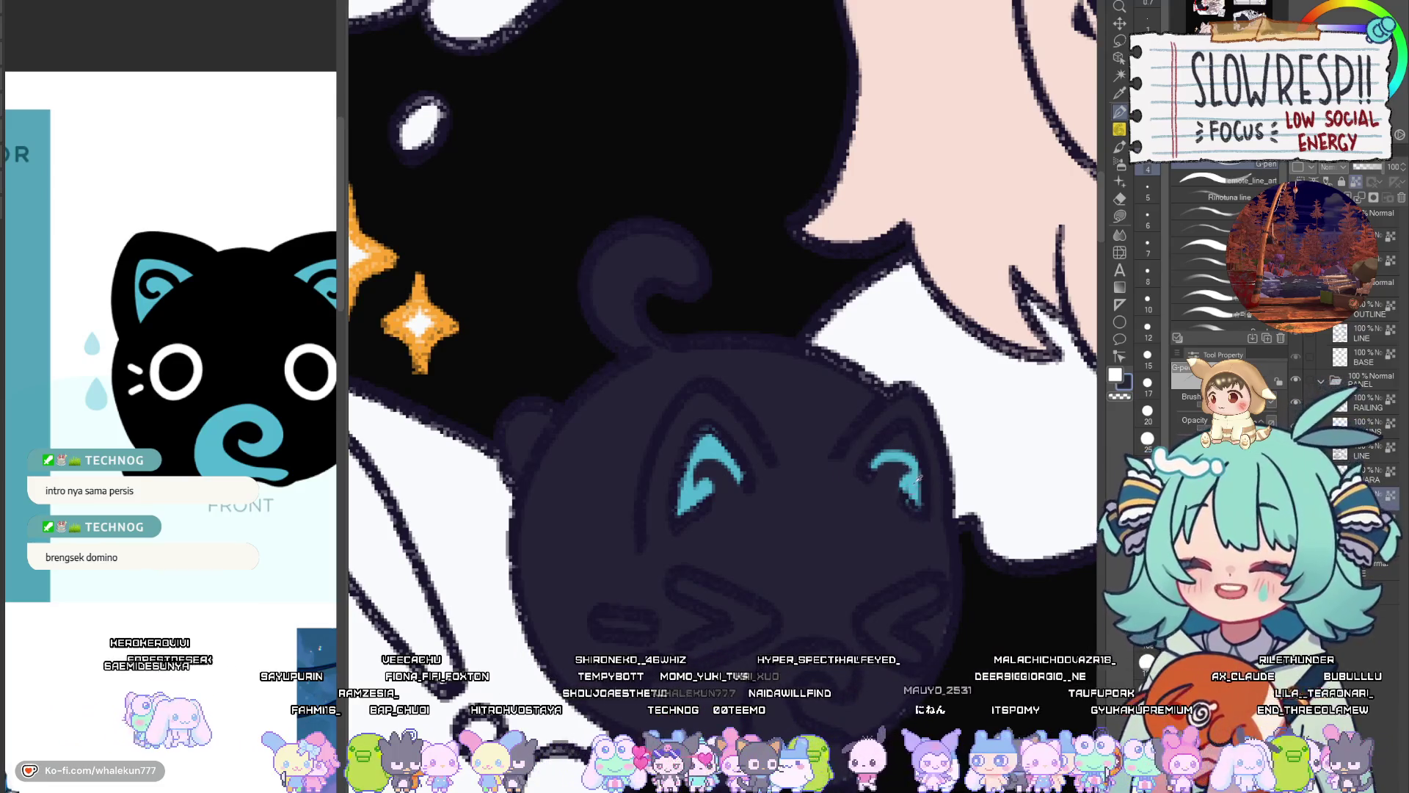
{"action": "left_click_drag", "start_coordinate": [919, 477], "coordinate": [884, 449]}
{"action": "key", "text": "ctrl+z"}
{"action": "left_click", "coordinate": [907, 482], "text": "alt"}
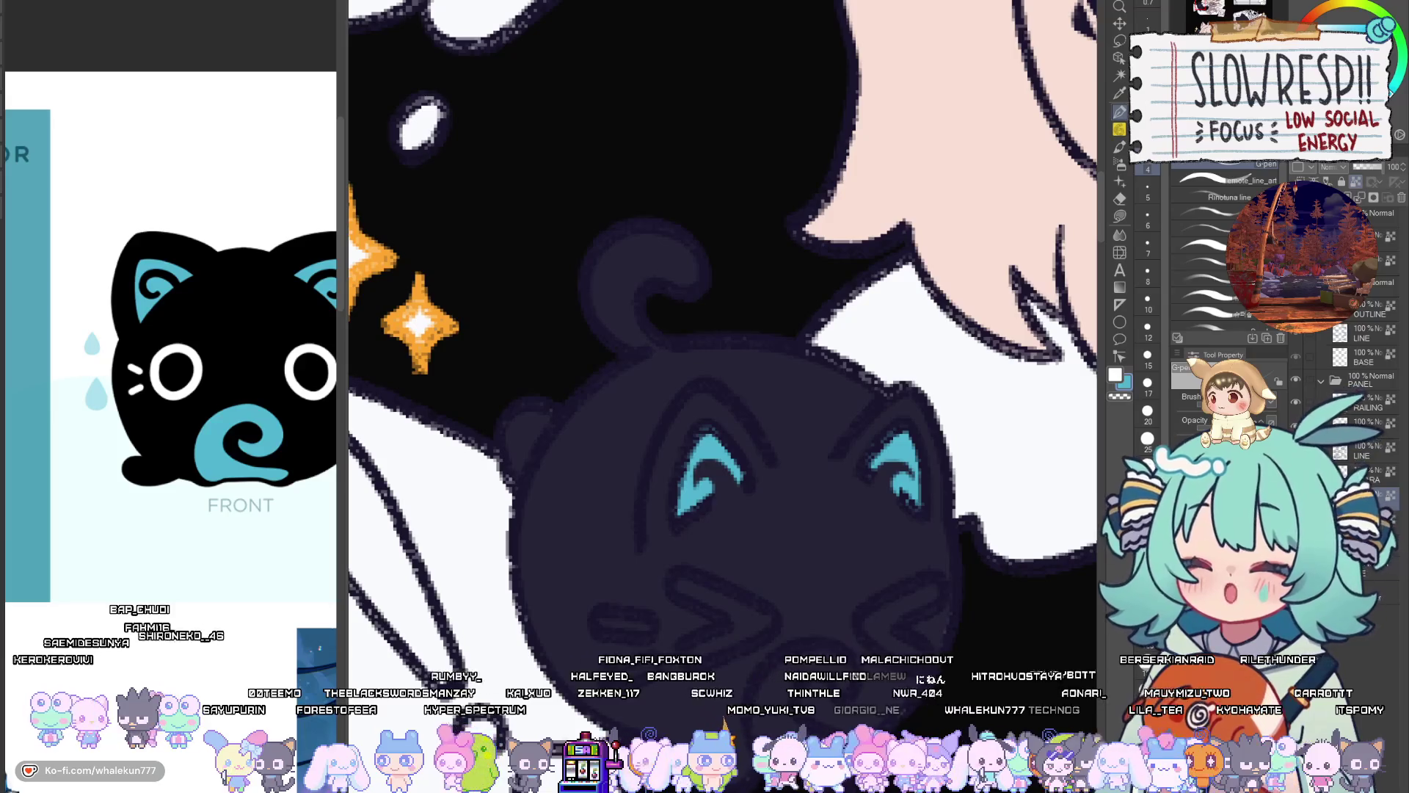
{"action": "scroll", "coordinate": [704, 514], "scroll_direction": "down", "scroll_amount": 2}
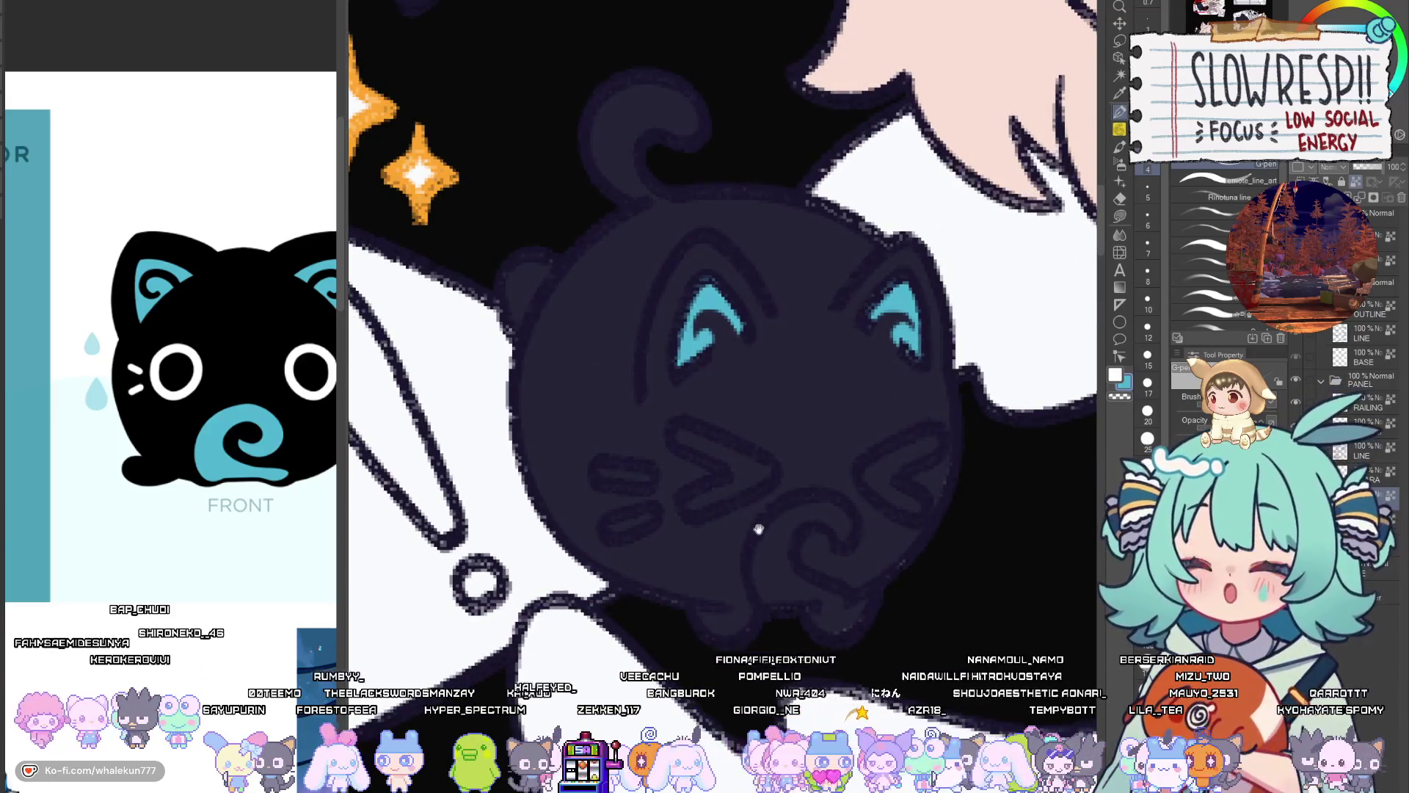
Paint two white whiskers and white > < marks on the cat's cheeks
{"action": "left_click_drag", "start_coordinate": [758, 529], "coordinate": [843, 550]}
{"action": "left_click_drag", "start_coordinate": [679, 495], "coordinate": [732, 499]}
{"action": "left_click_drag", "start_coordinate": [690, 551], "coordinate": [730, 537]}
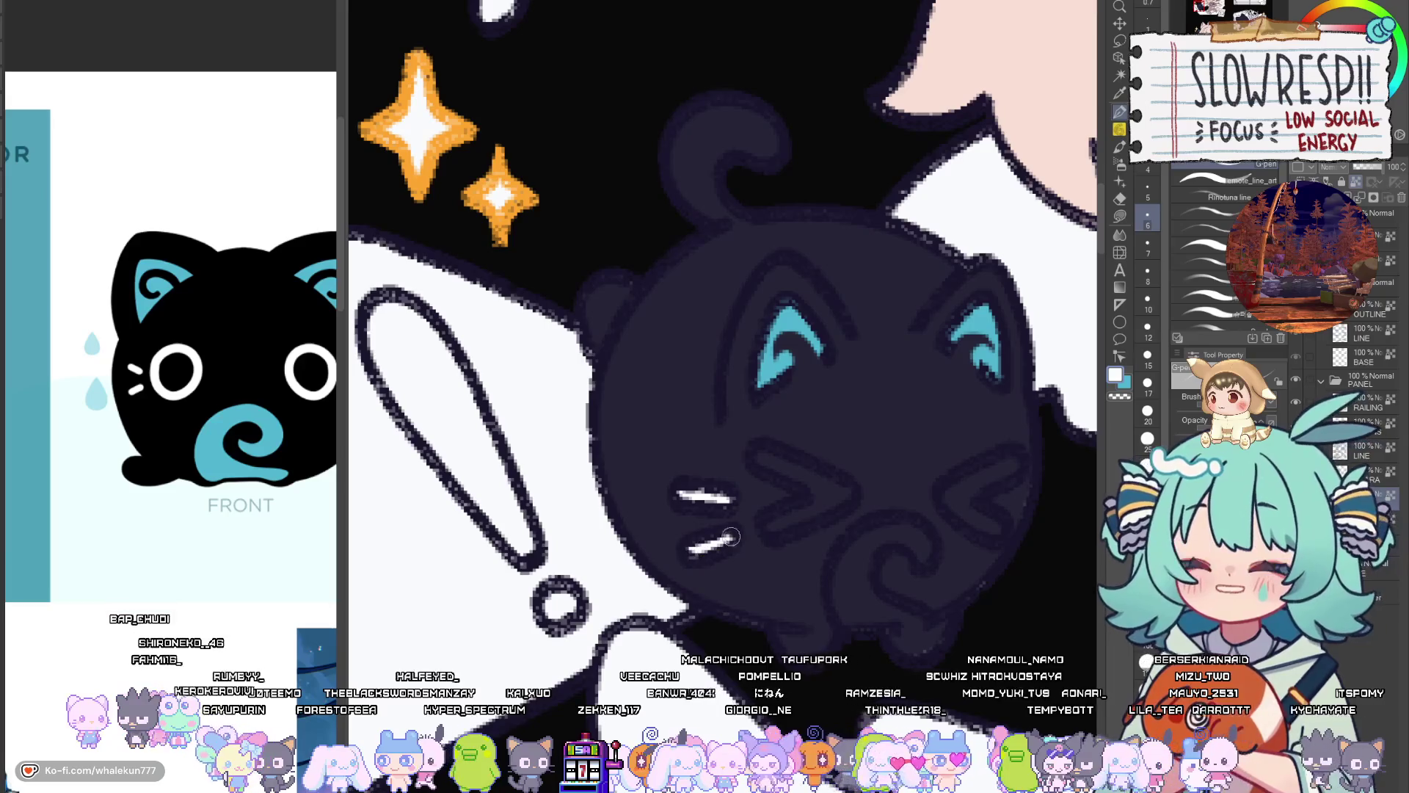
{"action": "mouse_move", "coordinate": [760, 459]}
{"action": "left_mouse_down"}
{"action": "mouse_move", "coordinate": [847, 506]}
{"action": "mouse_move", "coordinate": [770, 524]}
{"action": "left_mouse_up"}
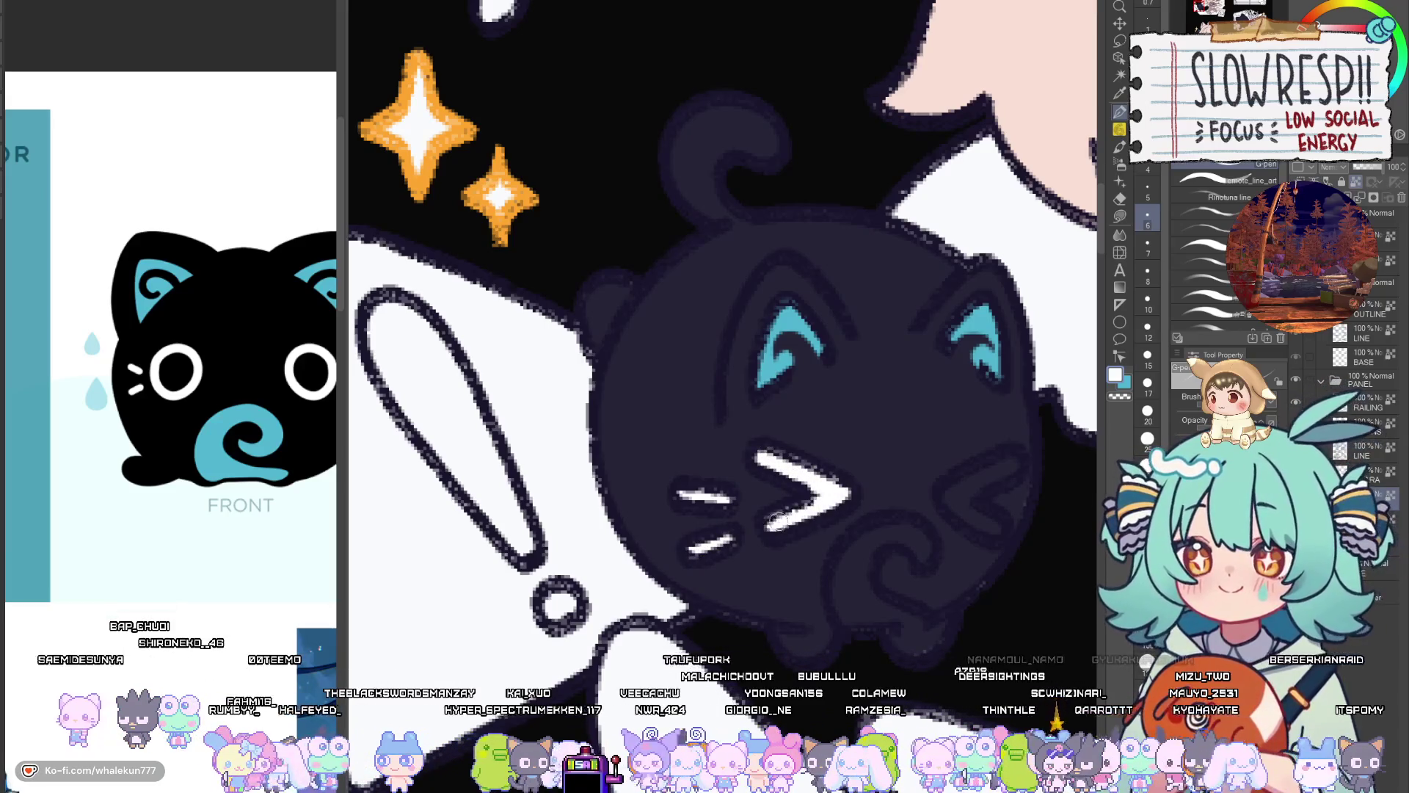
{"action": "mouse_move", "coordinate": [1009, 461]}
{"action": "left_mouse_down"}
{"action": "mouse_move", "coordinate": [947, 500]}
{"action": "mouse_move", "coordinate": [998, 530]}
{"action": "mouse_move", "coordinate": [1016, 459]}
{"action": "mouse_move", "coordinate": [963, 489]}
{"action": "left_mouse_up"}
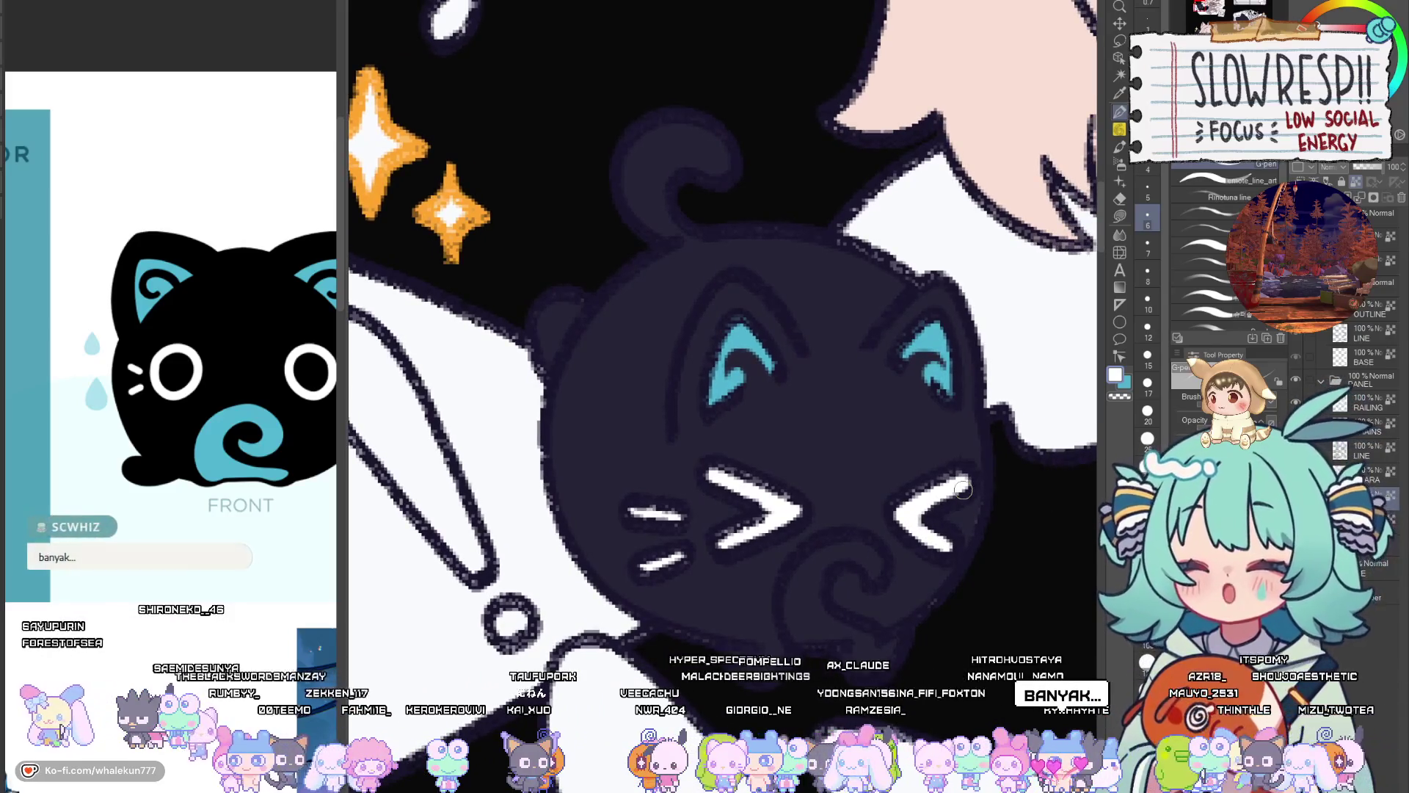
Extend the cyan swirl's tail along the chin and lasso-fill the cheek gap dark
{"action": "mouse_move", "coordinate": [873, 538]}
{"action": "left_mouse_down"}
{"action": "mouse_move", "coordinate": [917, 547]}
{"action": "mouse_move", "coordinate": [906, 550]}
{"action": "mouse_move", "coordinate": [908, 527]}
{"action": "mouse_move", "coordinate": [826, 565]}
{"action": "mouse_move", "coordinate": [836, 613]}
{"action": "mouse_move", "coordinate": [871, 534]}
{"action": "left_mouse_up"}
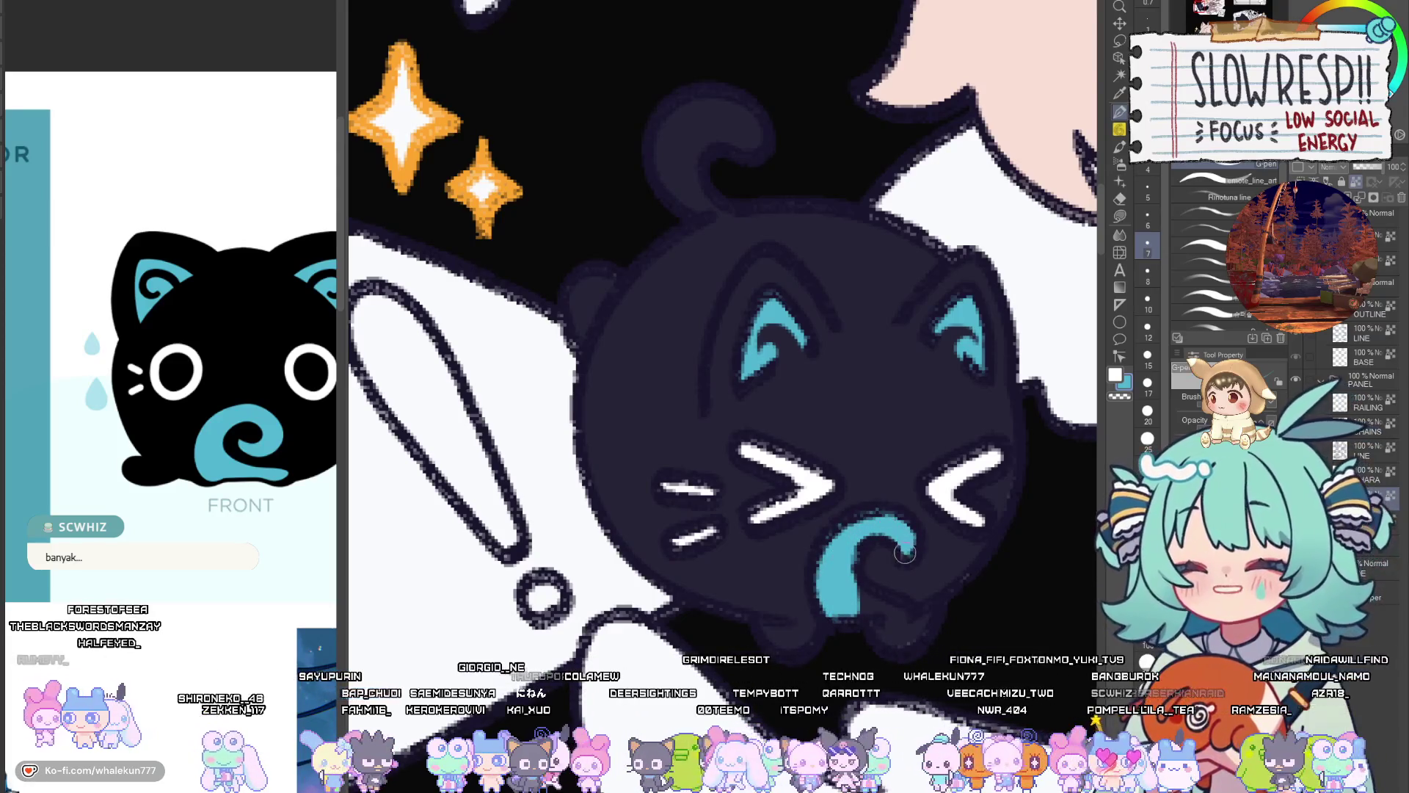
{"action": "left_click_drag", "start_coordinate": [856, 591], "coordinate": [903, 610]}
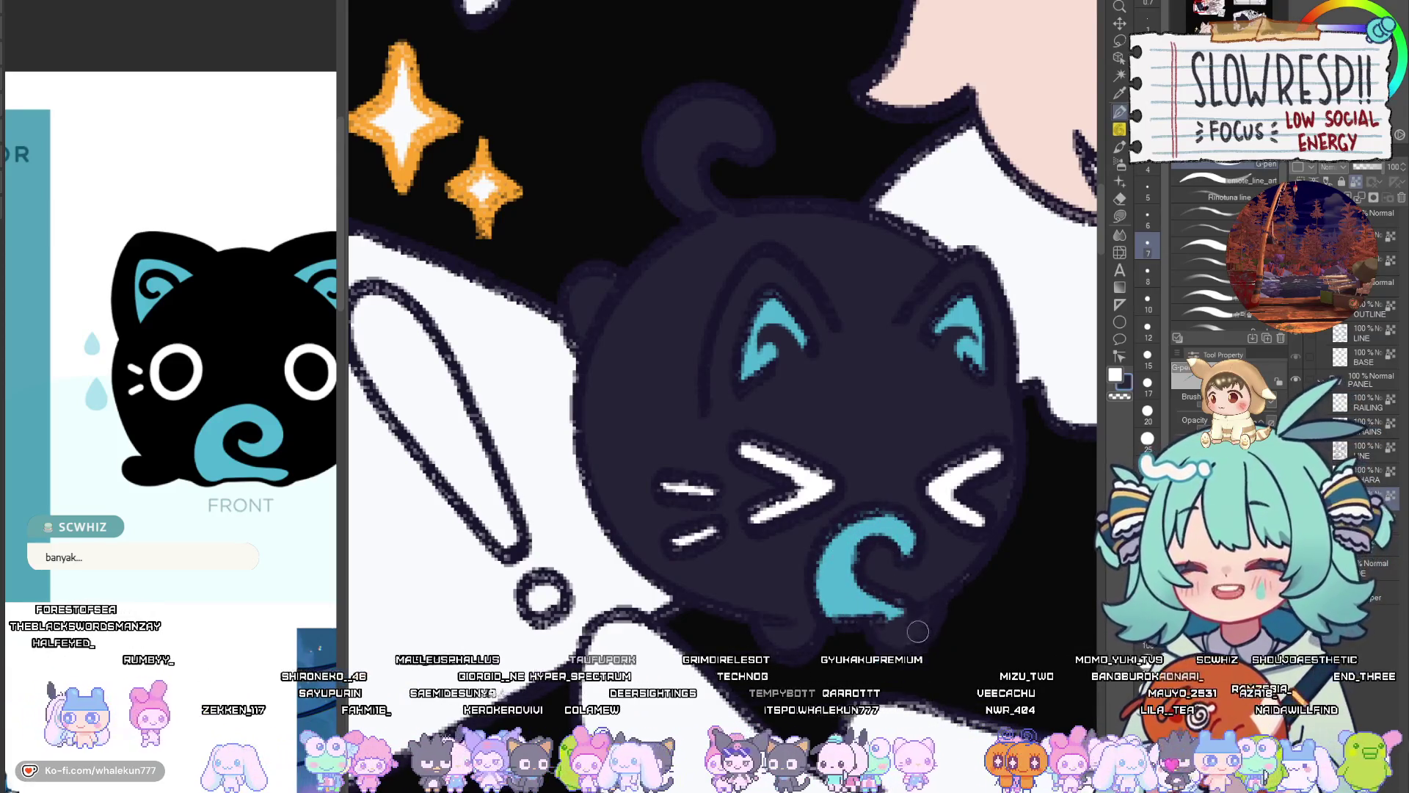
{"action": "key", "text": "g"}
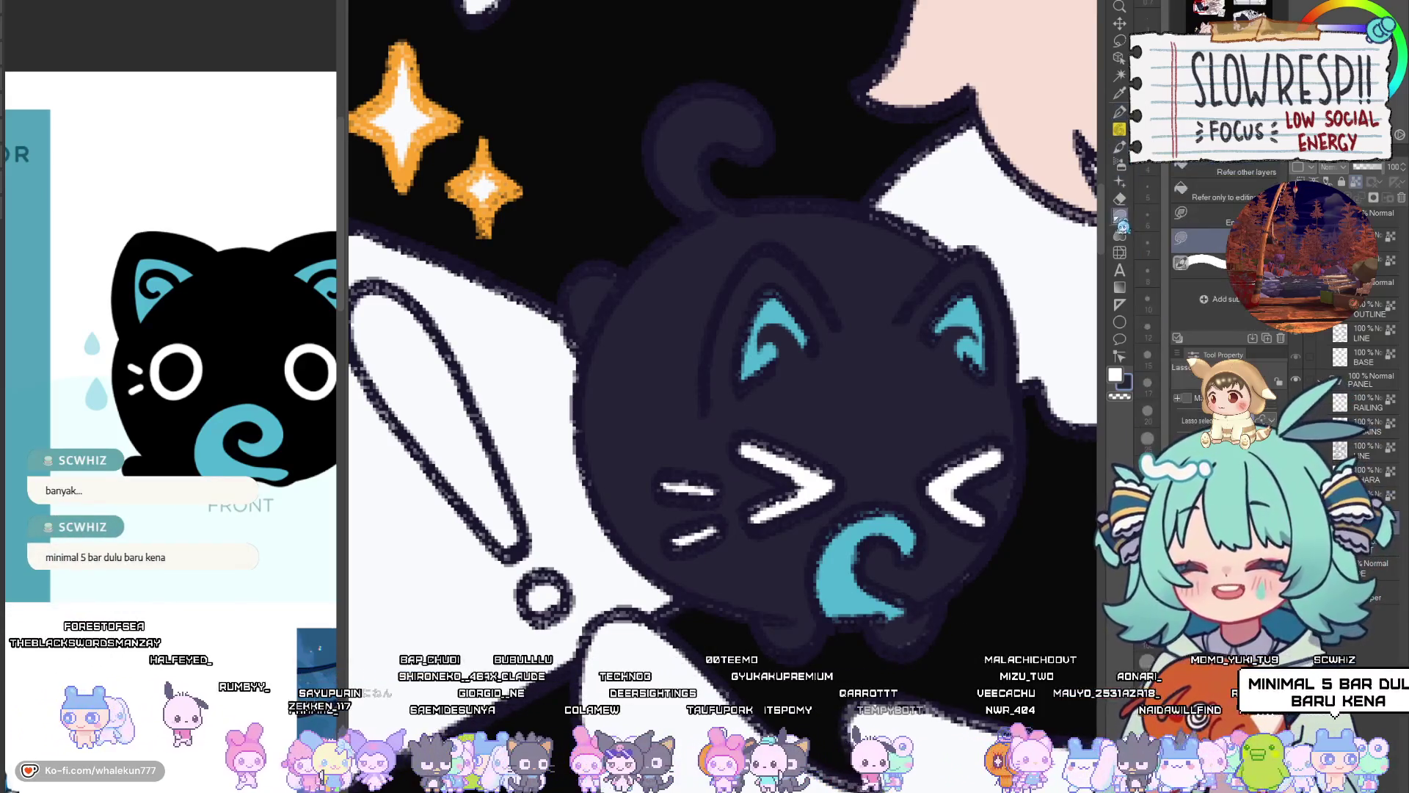
{"action": "left_click_drag", "start_coordinate": [992, 416], "coordinate": [903, 512]}
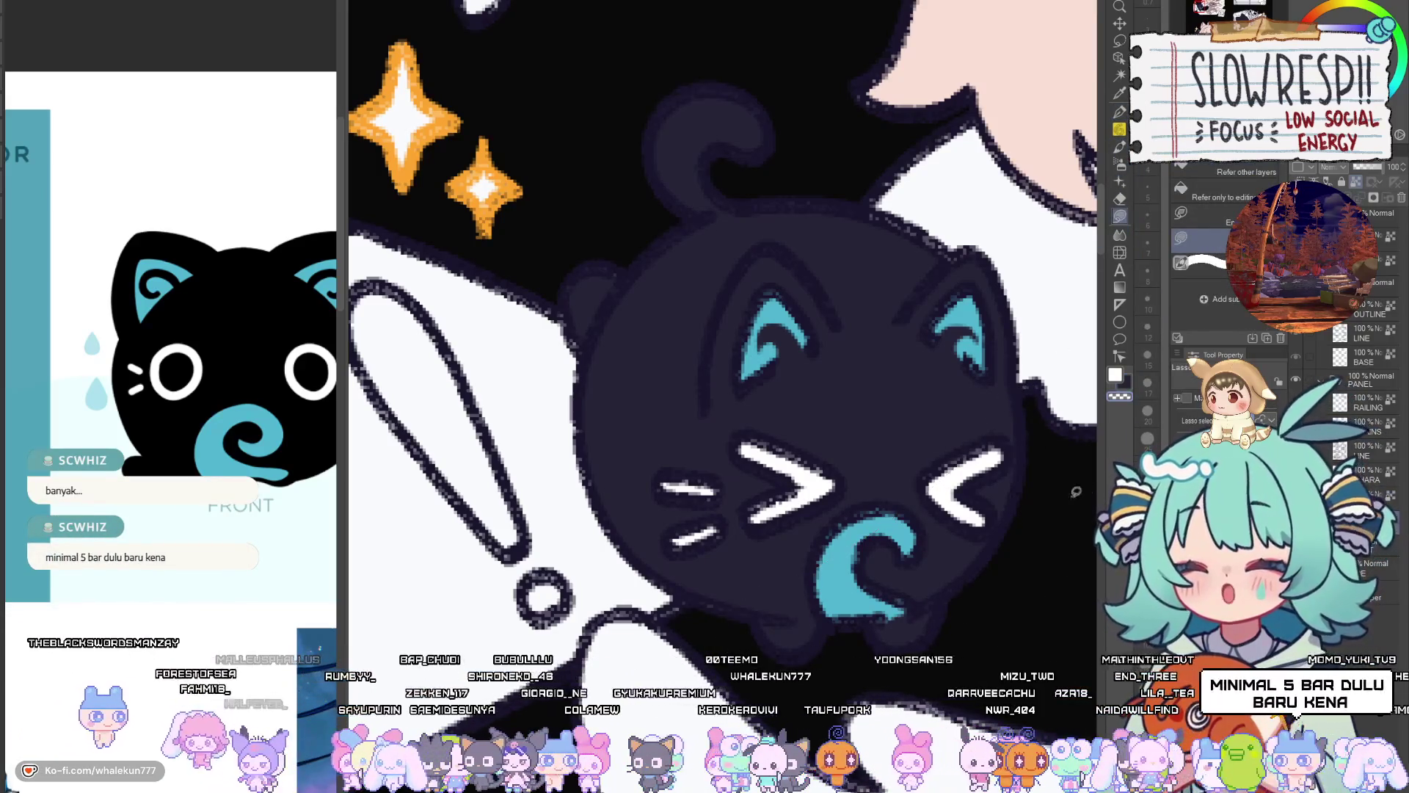
{"action": "scroll", "coordinate": [828, 580], "scroll_direction": "up", "scroll_amount": 3}
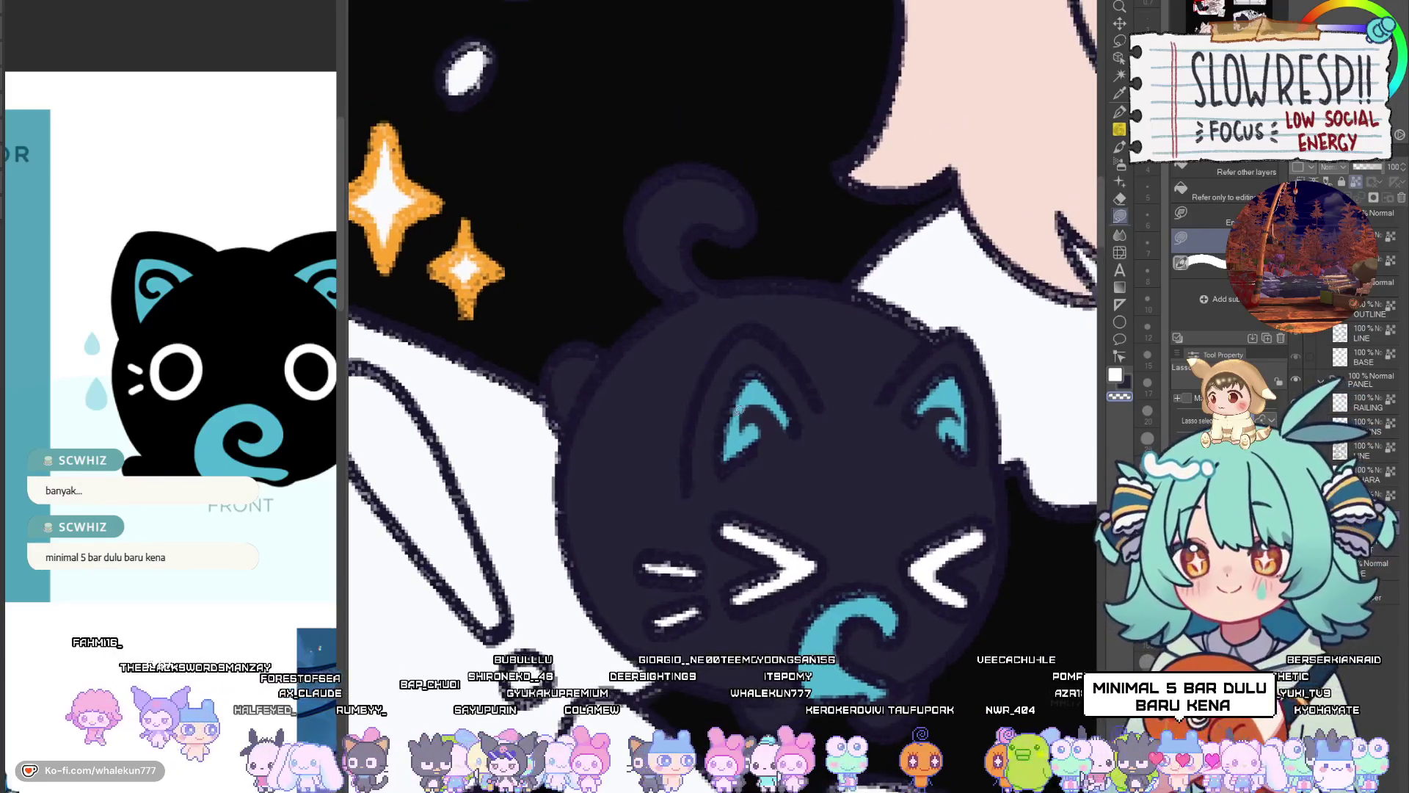
{"action": "scroll", "coordinate": [859, 445], "scroll_direction": "down", "scroll_amount": 10}
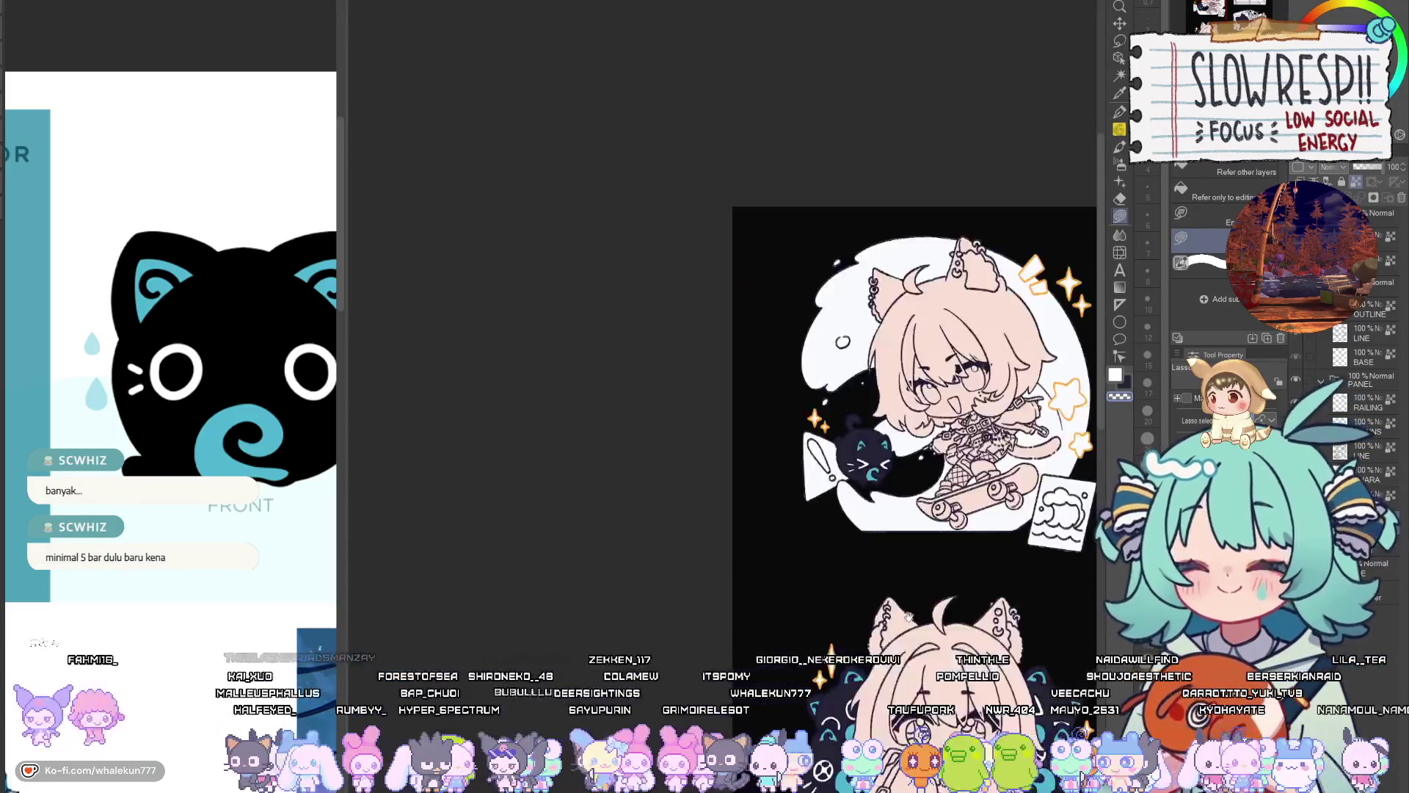
Zoom out to view the whole sheet and switch back to the inking pen
{"action": "scroll", "coordinate": [835, 513], "scroll_direction": "up", "scroll_amount": 3}
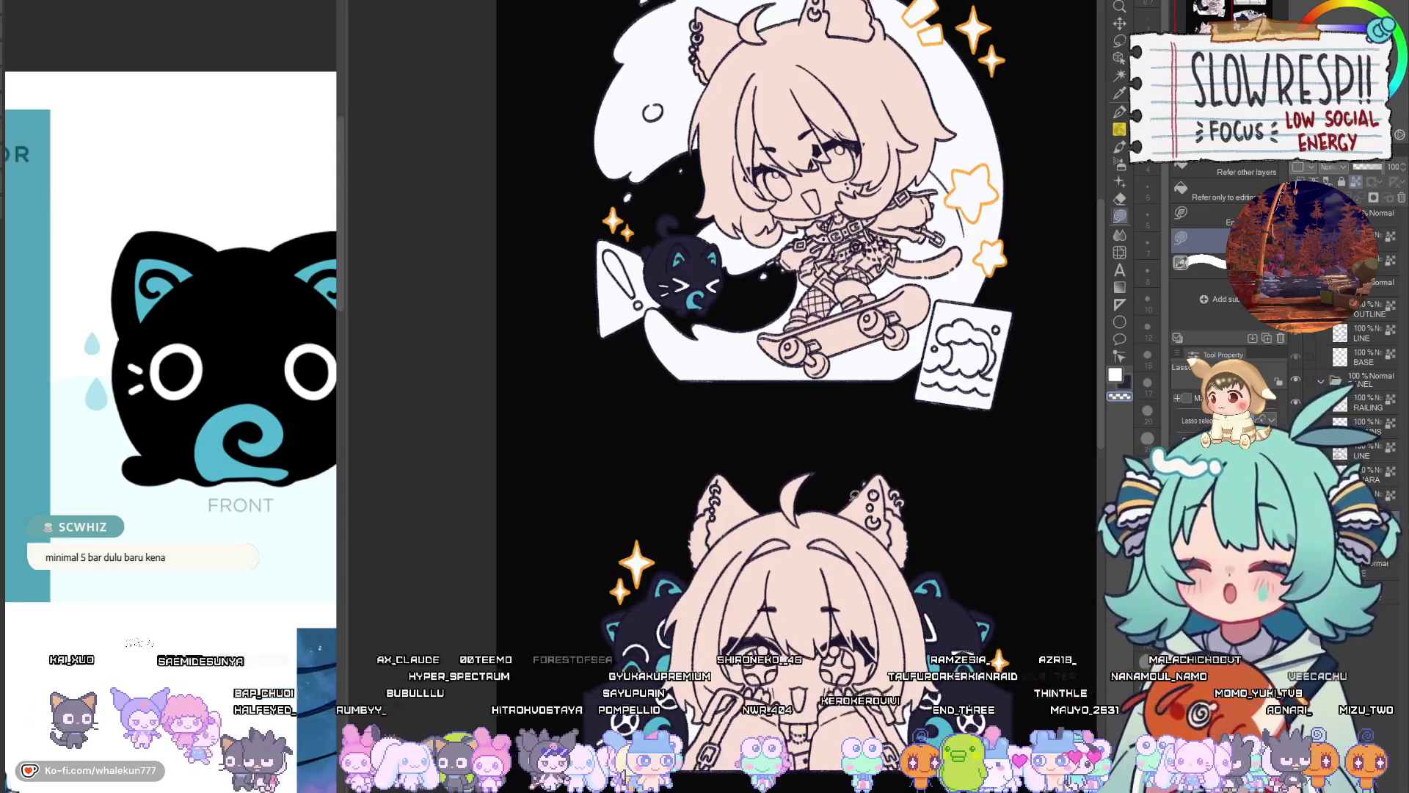
{"action": "key", "text": "p"}
{"action": "scroll", "coordinate": [866, 540], "scroll_direction": "right", "scroll_amount": 2}
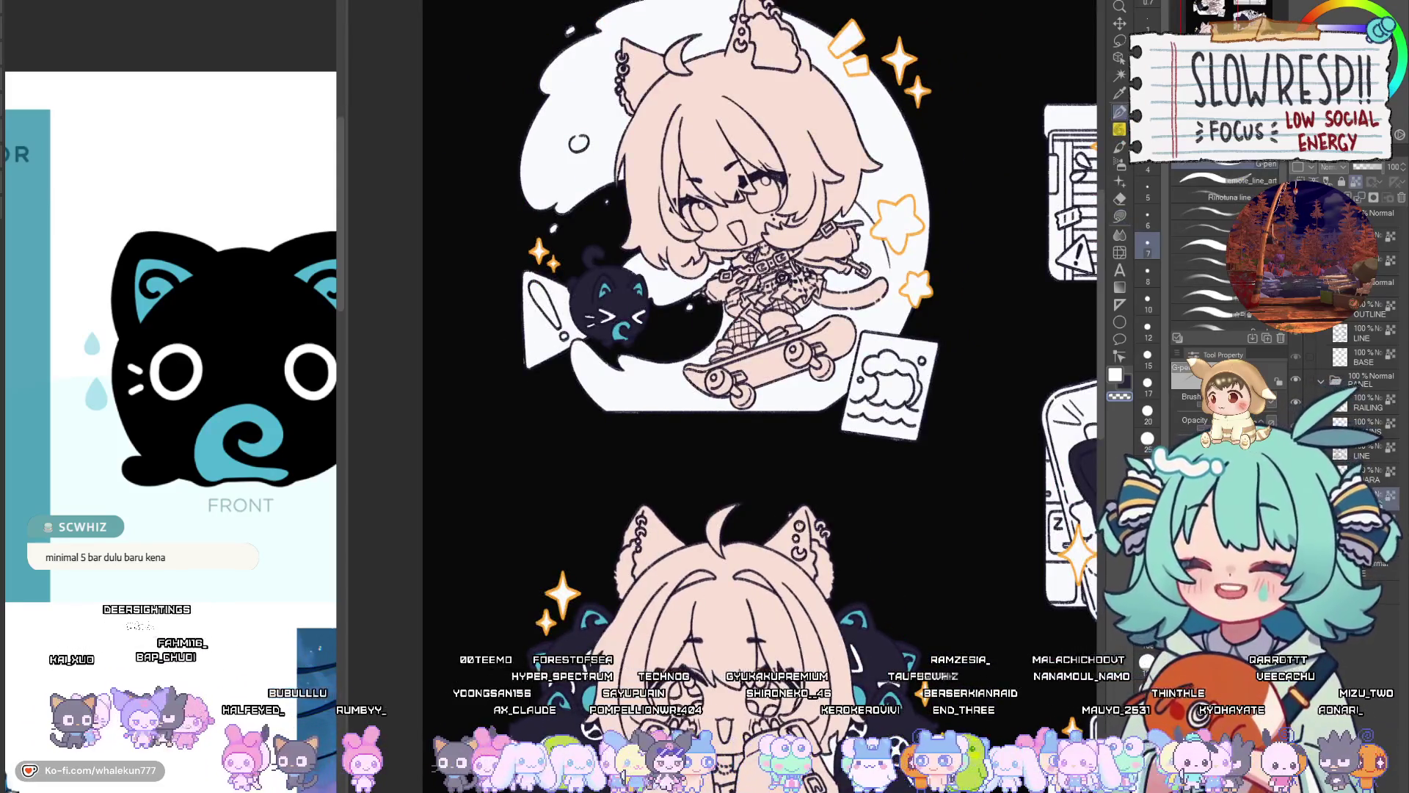
{"action": "scroll", "coordinate": [734, 330], "scroll_direction": "down", "scroll_amount": 5}
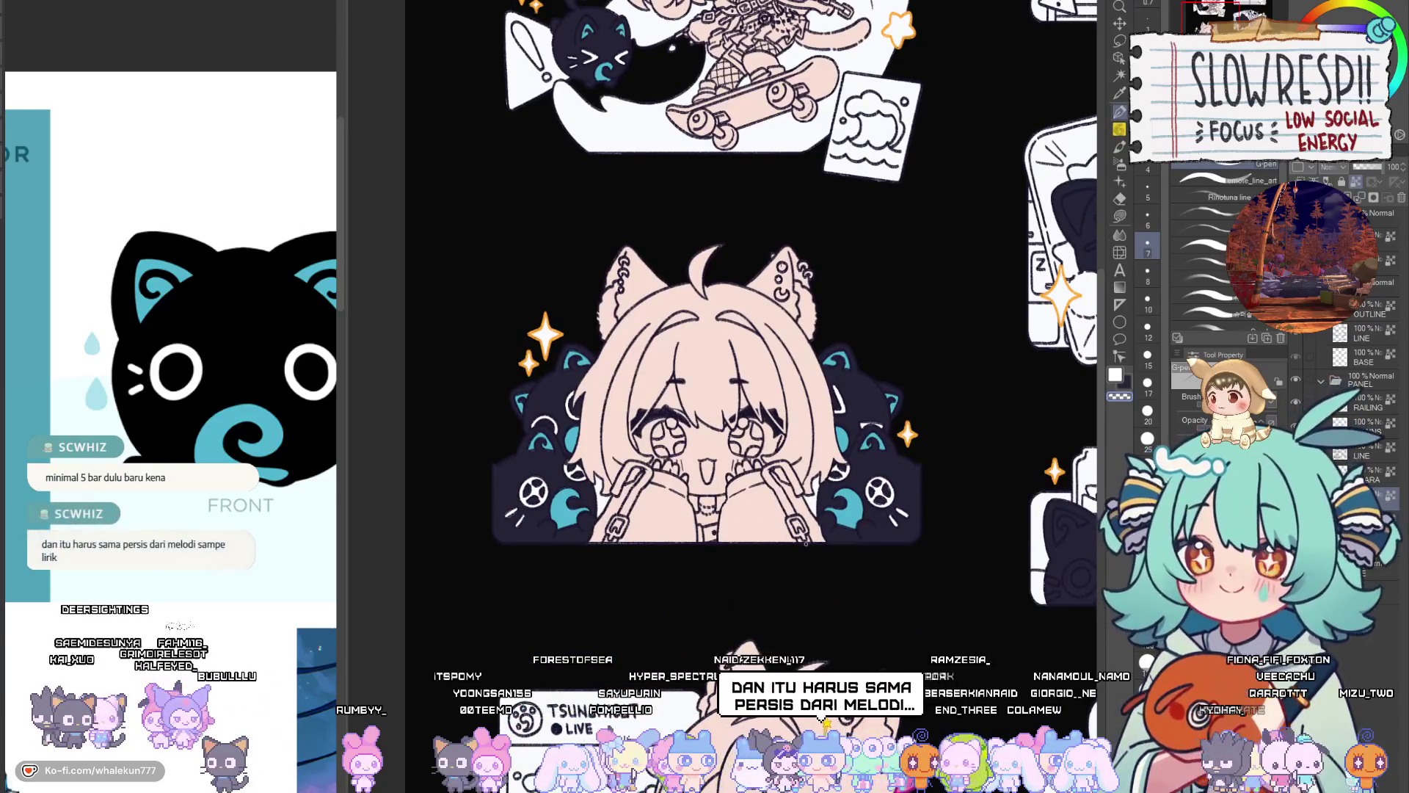
{"action": "scroll", "coordinate": [734, 330], "scroll_direction": "down", "scroll_amount": 8}
{"action": "scroll", "coordinate": [734, 331], "scroll_direction": "left", "scroll_amount": 2}
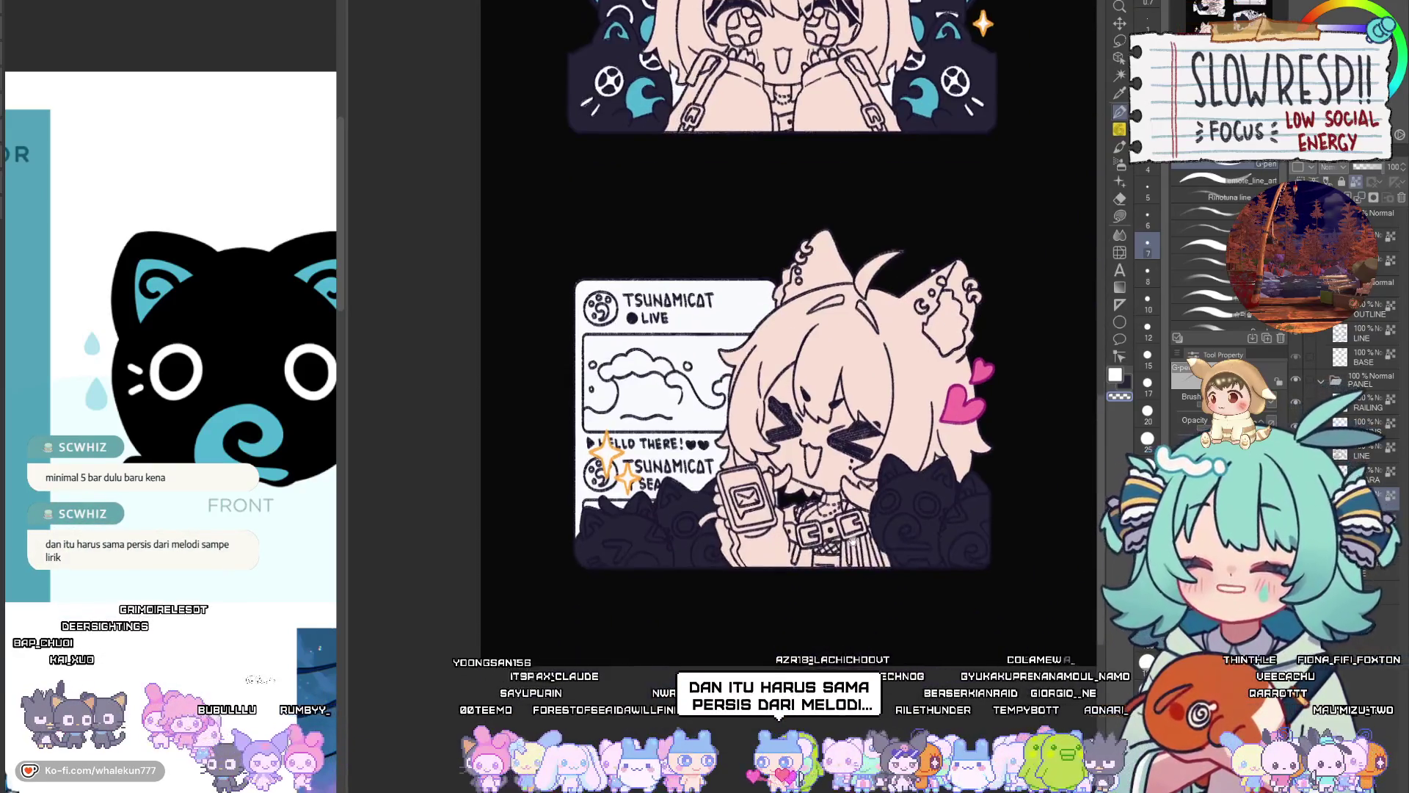
Pan across the sheet and zoom in on the lower chibi flanked by cat mascots
{"action": "scroll", "coordinate": [851, 576], "scroll_direction": "up", "scroll_amount": 9}
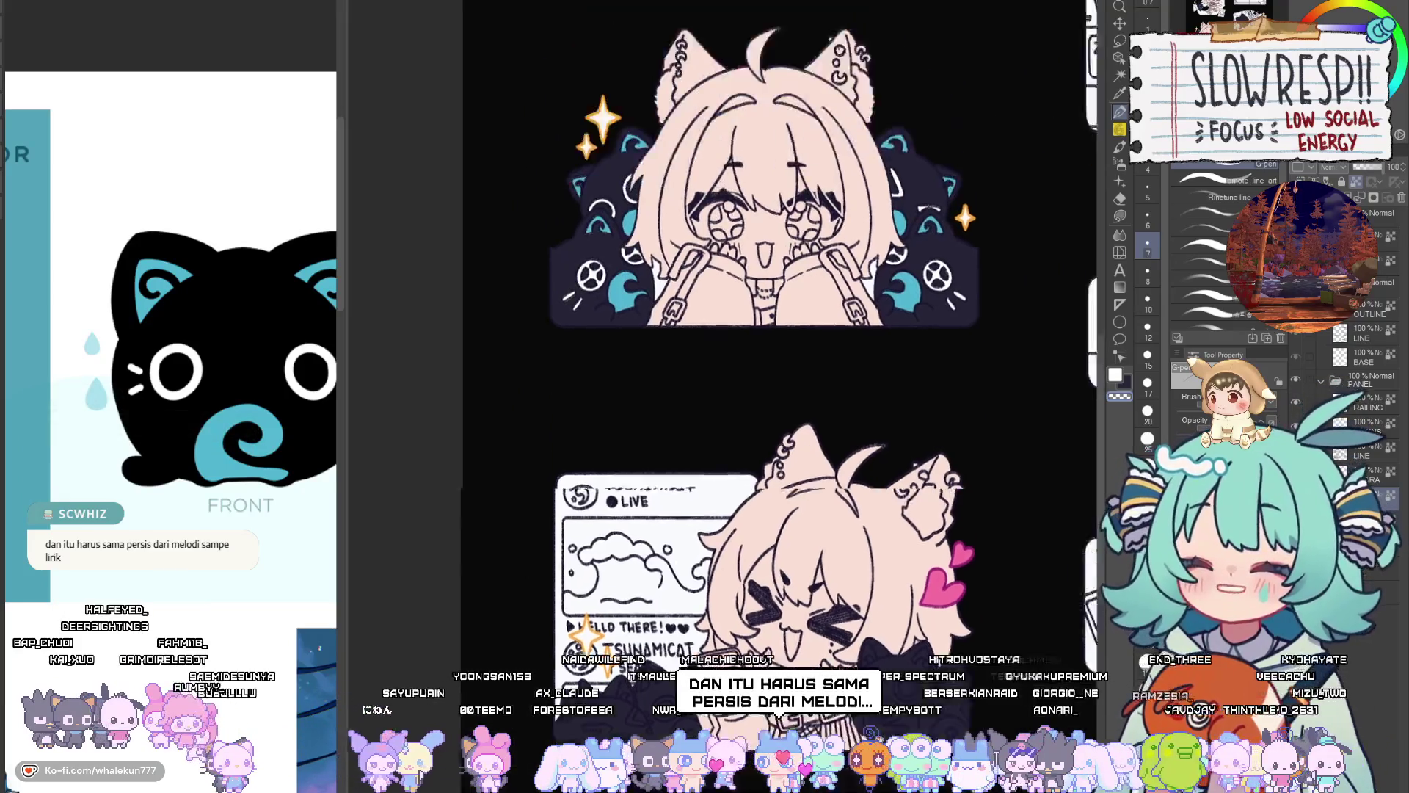
{"action": "scroll", "coordinate": [807, 367], "scroll_direction": "down", "scroll_amount": 8}
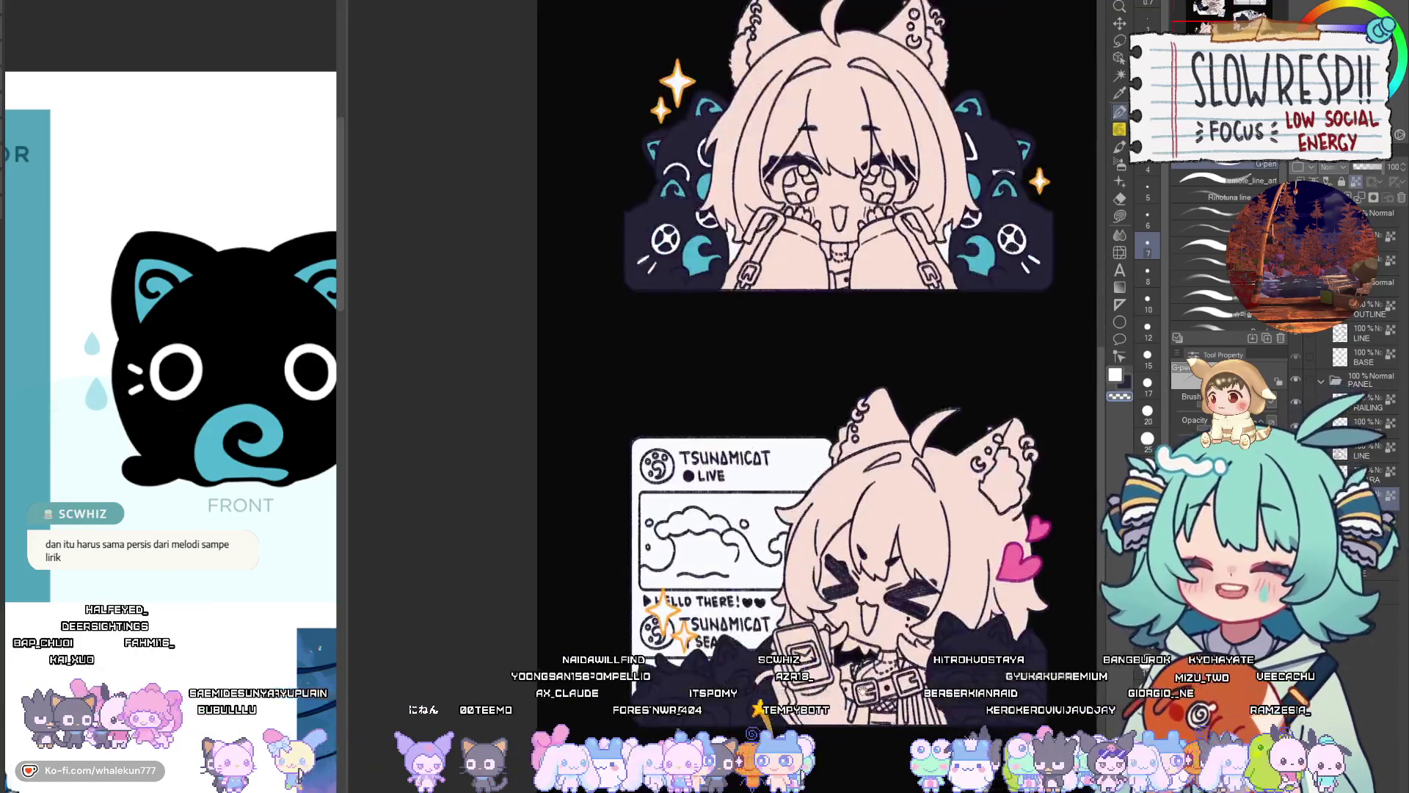
{"action": "scroll", "coordinate": [807, 367], "scroll_direction": "up", "scroll_amount": 3}
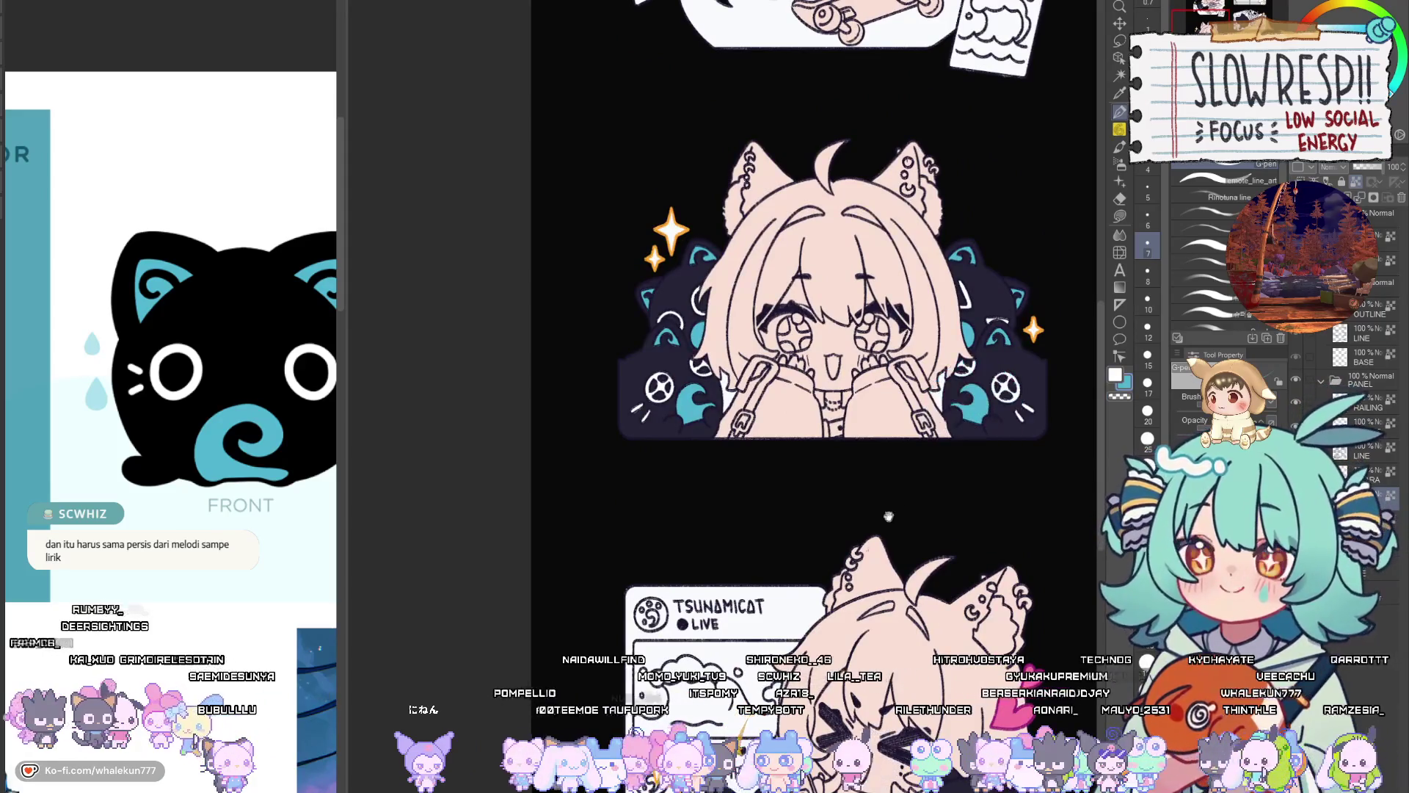
{"action": "scroll", "coordinate": [996, 581], "scroll_direction": "up", "scroll_amount": 5}
{"action": "left_click_drag", "start_coordinate": [976, 569], "coordinate": [920, 684]}
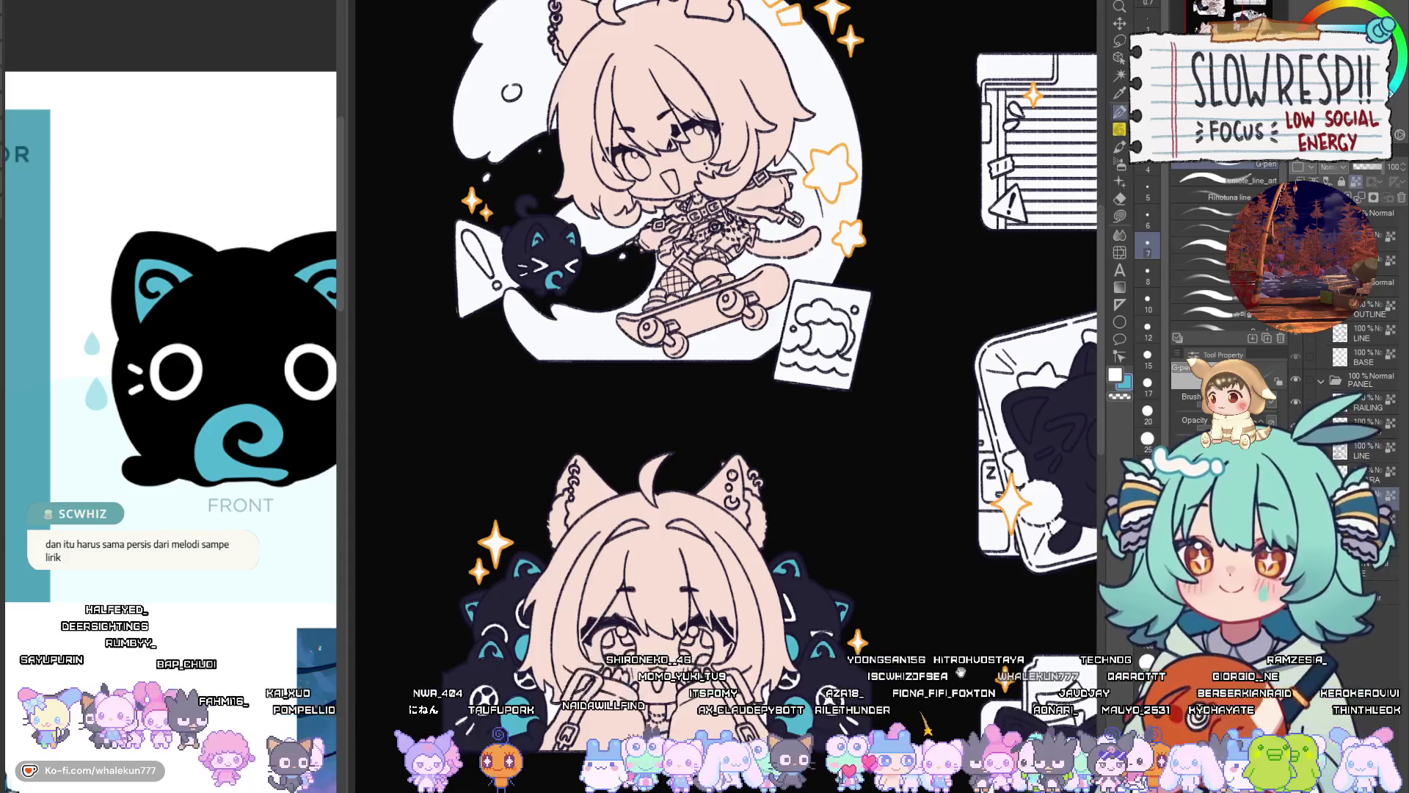
{"action": "scroll", "coordinate": [661, 441], "scroll_direction": "down", "scroll_amount": 5}
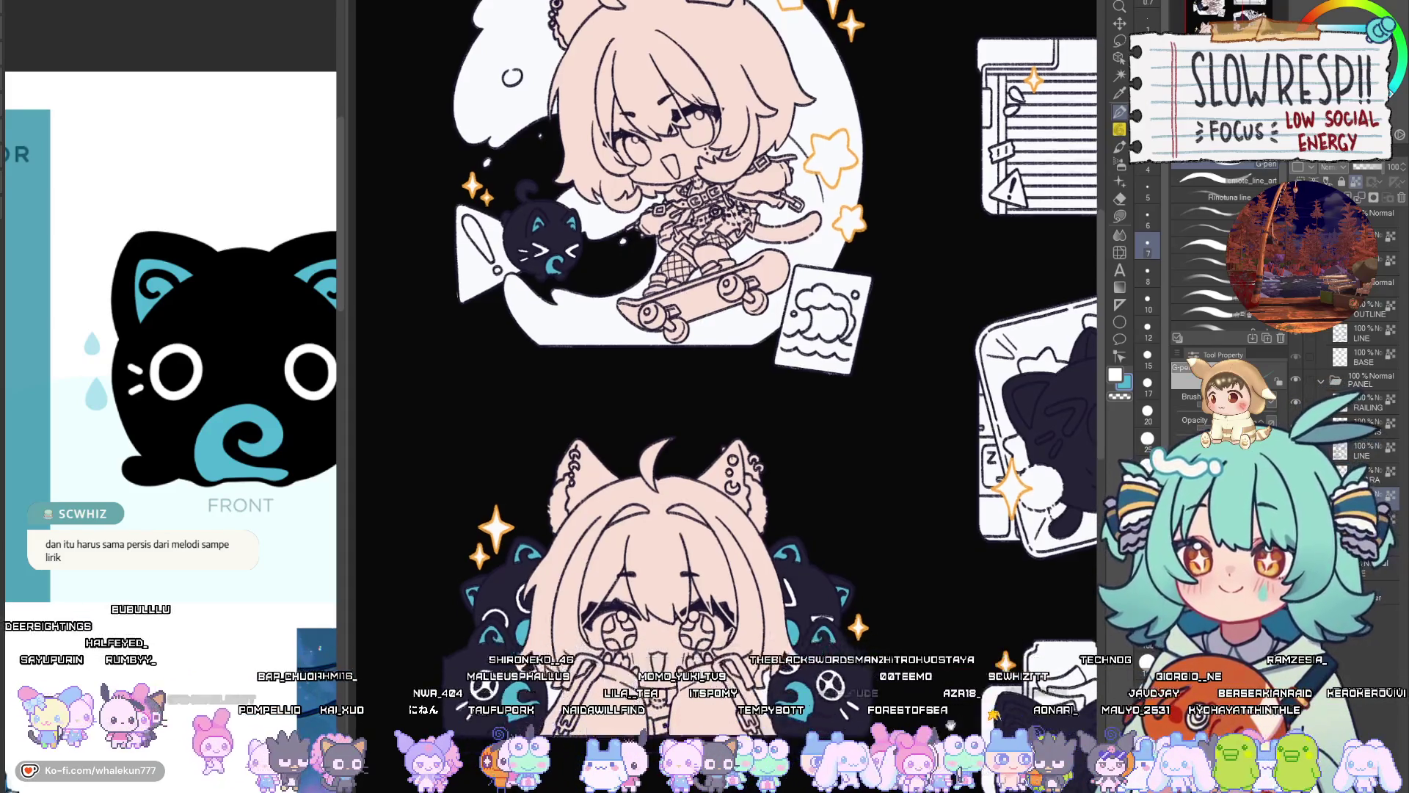
{"action": "scroll", "coordinate": [661, 624], "scroll_direction": "up", "scroll_amount": 3}
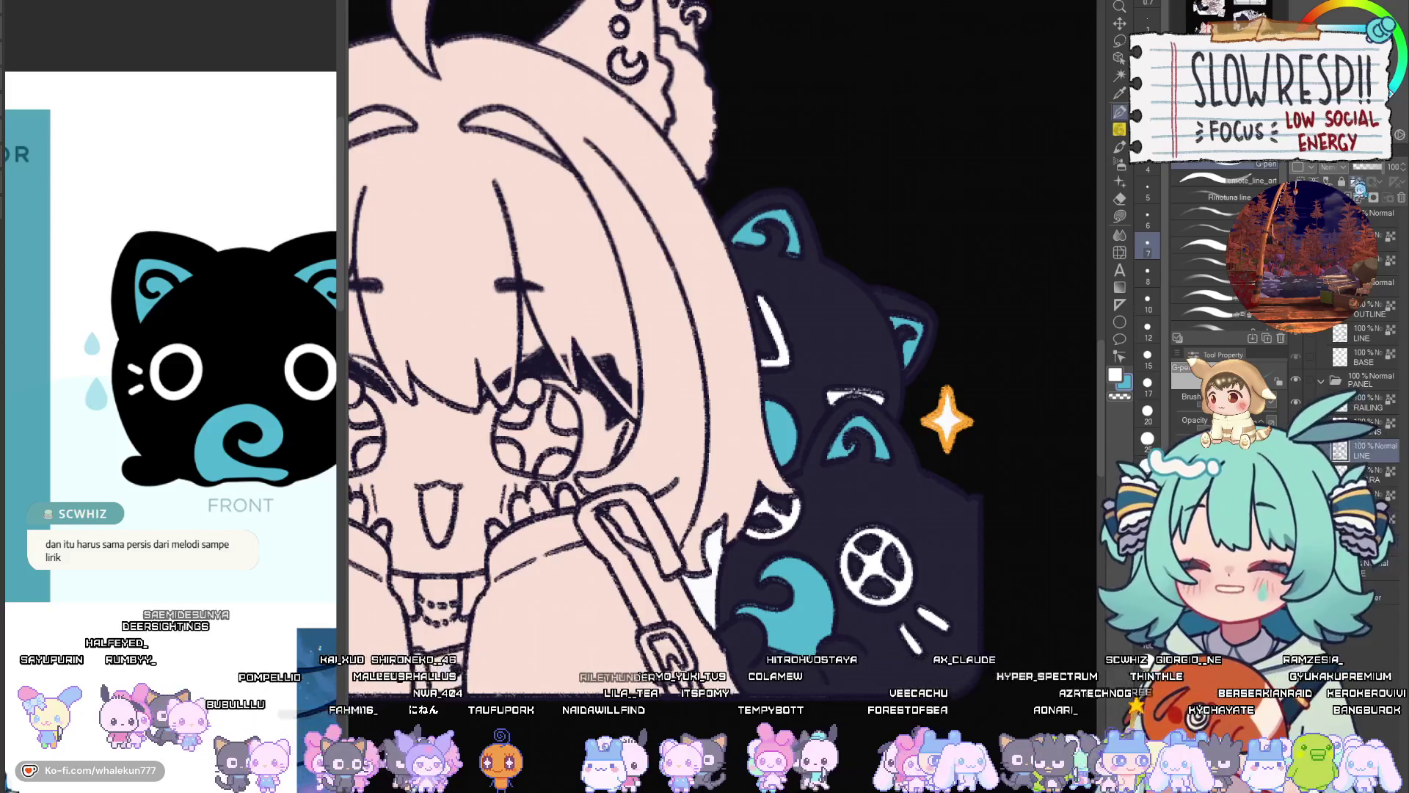
Erase the dark area left of the cyan tongue, resizing the eraser for the edges
{"action": "key", "text": "p"}
{"action": "scroll", "coordinate": [880, 424], "scroll_direction": "down", "scroll_amount": 3}
{"action": "scroll", "coordinate": [765, 355], "scroll_direction": "up", "scroll_amount": 2}
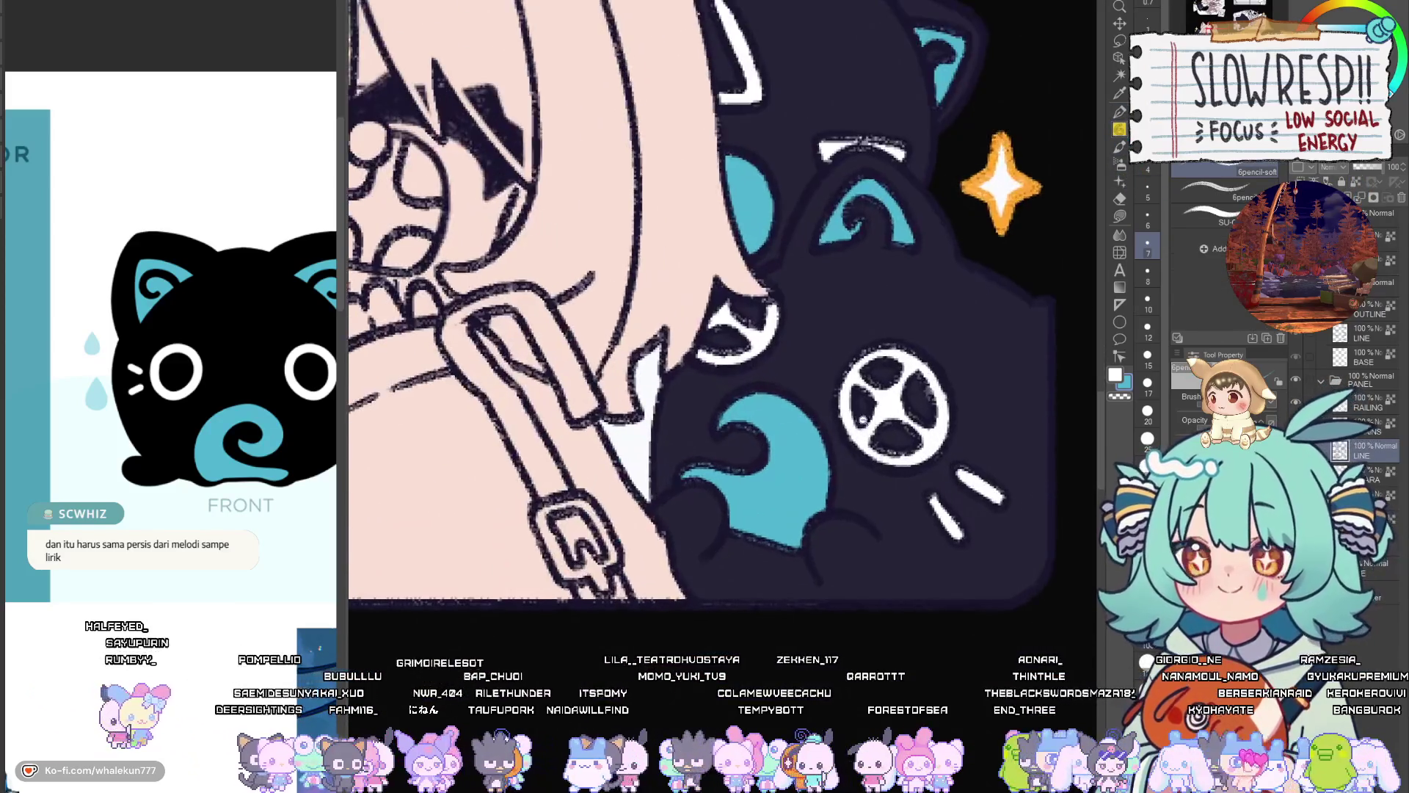
{"action": "key", "text": "e"}
{"action": "mouse_move", "coordinate": [805, 481]}
{"action": "left_mouse_down"}
{"action": "mouse_move", "coordinate": [786, 463]}
{"action": "mouse_move", "coordinate": [734, 488]}
{"action": "mouse_move", "coordinate": [774, 439]}
{"action": "mouse_move", "coordinate": [870, 426]}
{"action": "mouse_move", "coordinate": [886, 519]}
{"action": "left_mouse_up"}
{"action": "key", "text": "bracketleft"}
{"action": "key", "text": "bracketleft"}
{"action": "key", "text": "bracketleft"}
{"action": "key", "text": "bracketleft"}
{"action": "key", "text": "bracketleft"}
{"action": "key", "text": "bracketright"}
{"action": "key", "text": "bracketright"}
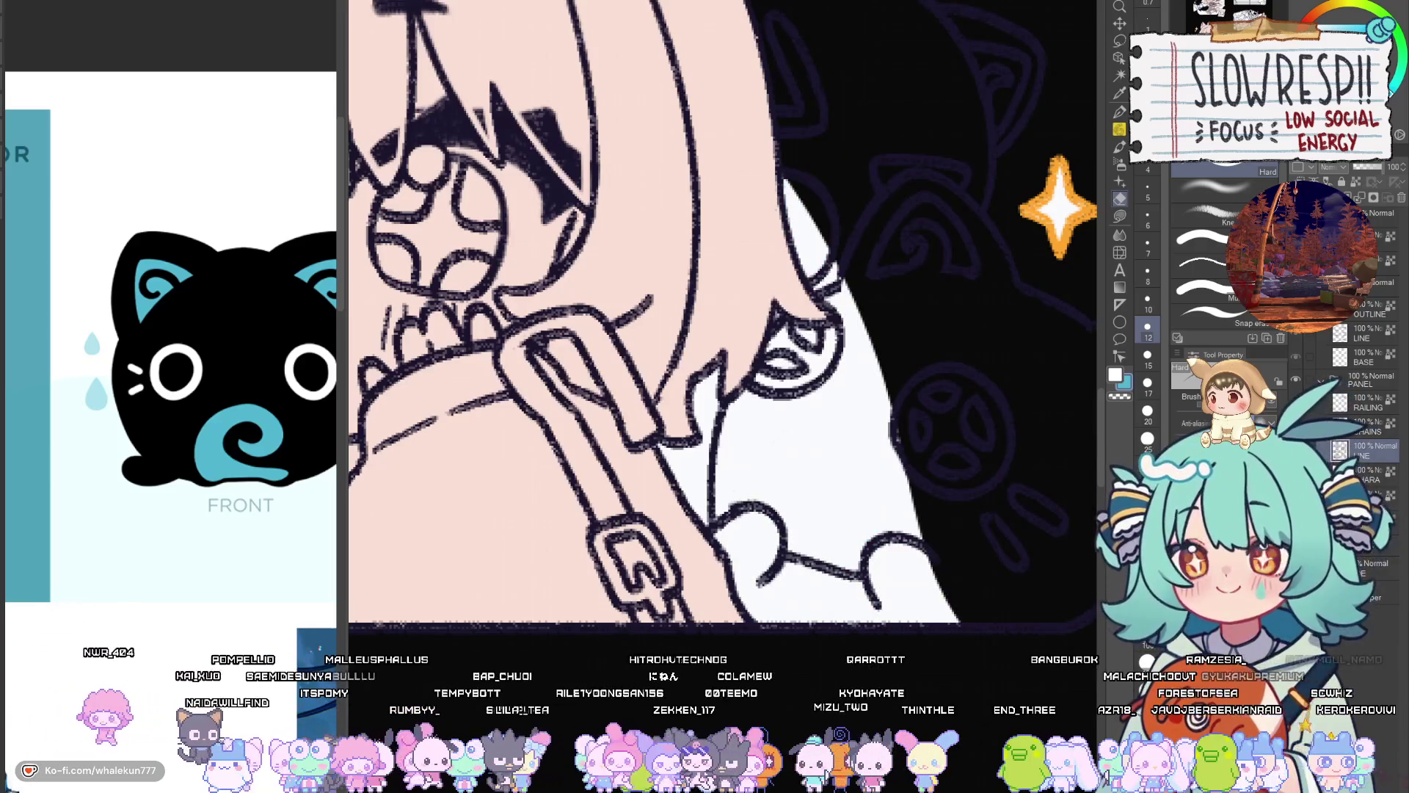
Hide the black background, then draw a dark stroke on the cat outline and undo it
{"action": "left_click", "coordinate": [1119, 129]}
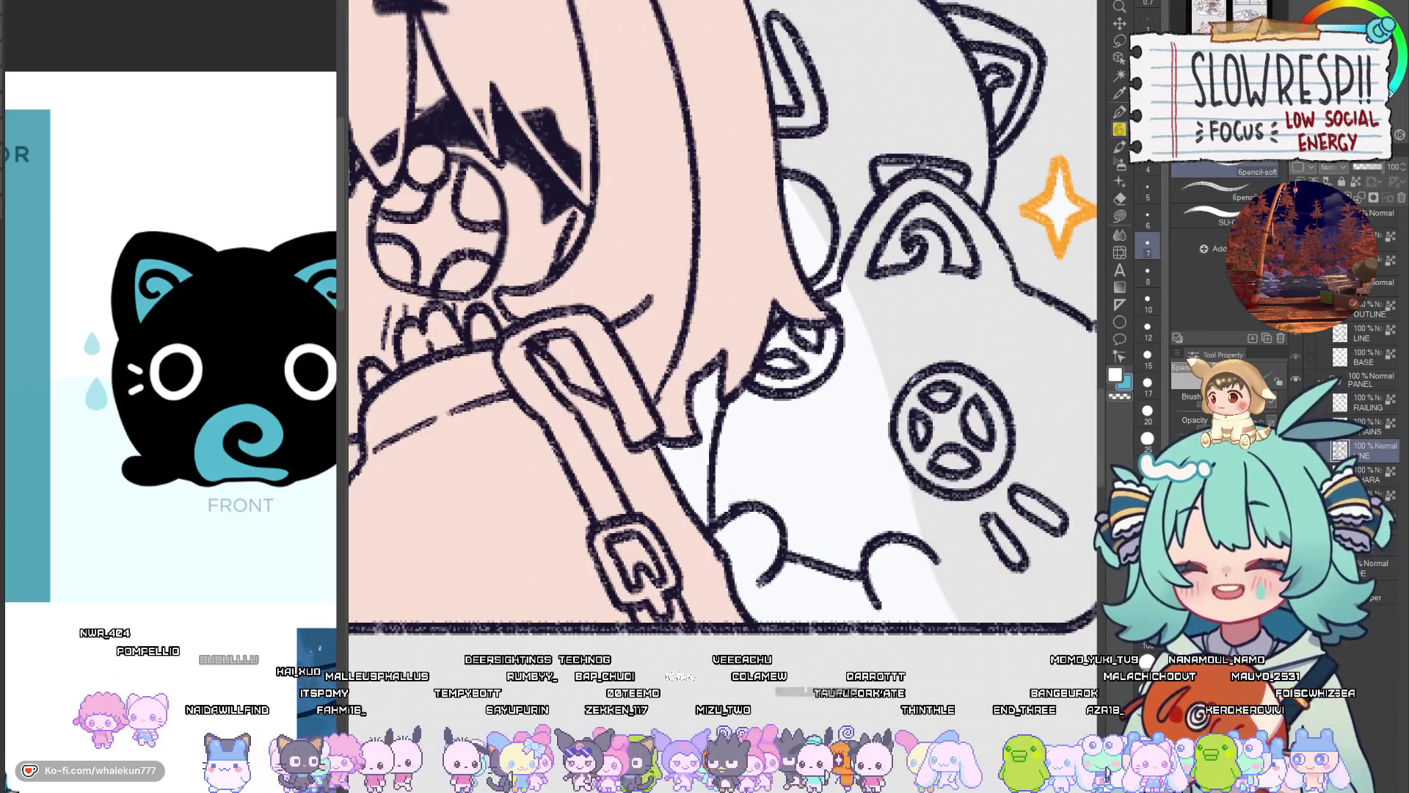
{"action": "left_click", "coordinate": [915, 378], "text": "alt"}
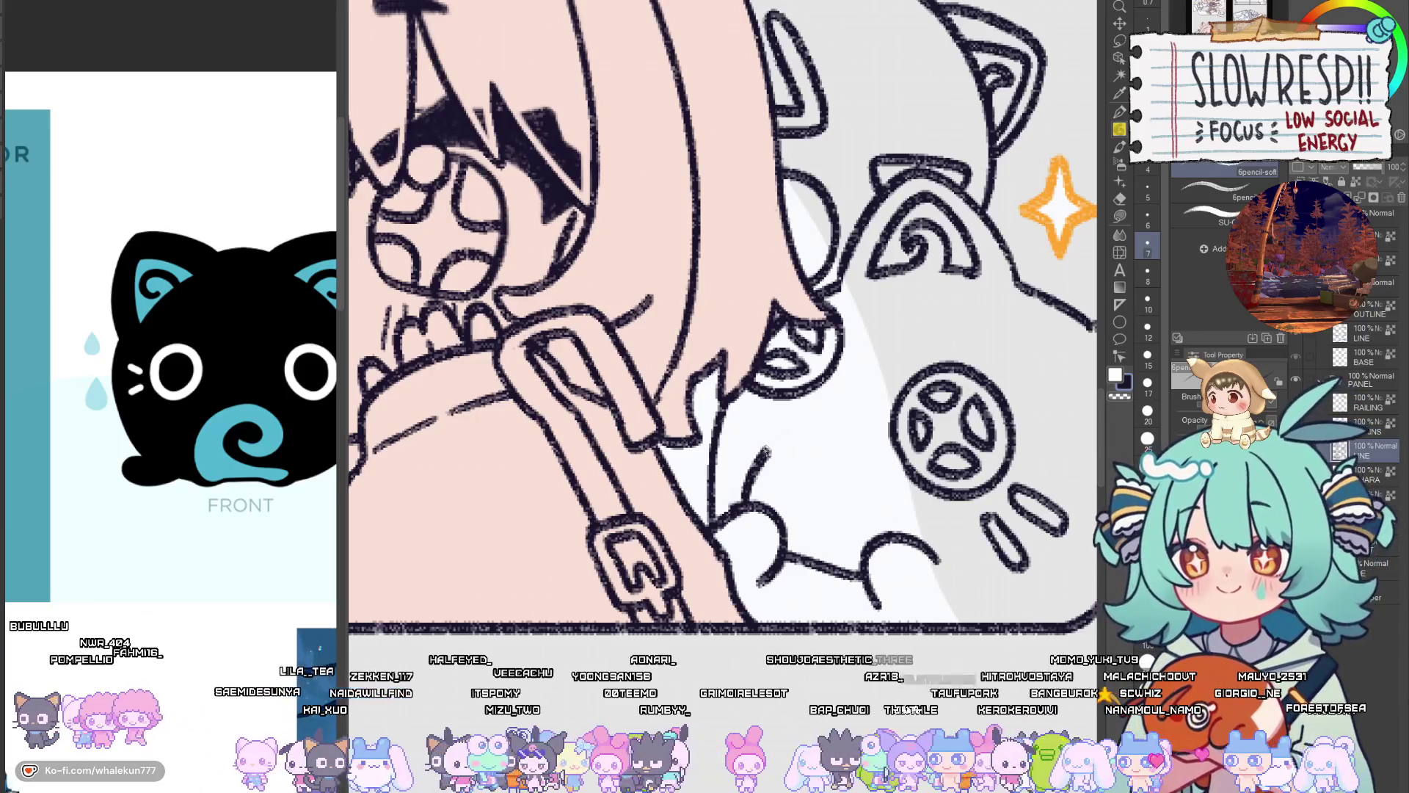
{"action": "mouse_move", "coordinate": [730, 509]}
{"action": "left_mouse_down"}
{"action": "mouse_move", "coordinate": [785, 424]}
{"action": "mouse_move", "coordinate": [880, 457]}
{"action": "mouse_move", "coordinate": [889, 499]}
{"action": "mouse_move", "coordinate": [758, 444]}
{"action": "mouse_move", "coordinate": [884, 462]}
{"action": "mouse_move", "coordinate": [888, 508]}
{"action": "mouse_move", "coordinate": [867, 478]}
{"action": "mouse_move", "coordinate": [884, 507]}
{"action": "mouse_move", "coordinate": [866, 518]}
{"action": "mouse_move", "coordinate": [831, 507]}
{"action": "mouse_move", "coordinate": [827, 468]}
{"action": "mouse_move", "coordinate": [828, 529]}
{"action": "mouse_move", "coordinate": [875, 543]}
{"action": "left_mouse_up"}
{"action": "key", "text": "ctrl+z"}
{"action": "scroll", "coordinate": [949, 455], "scroll_direction": "down", "scroll_amount": 5}
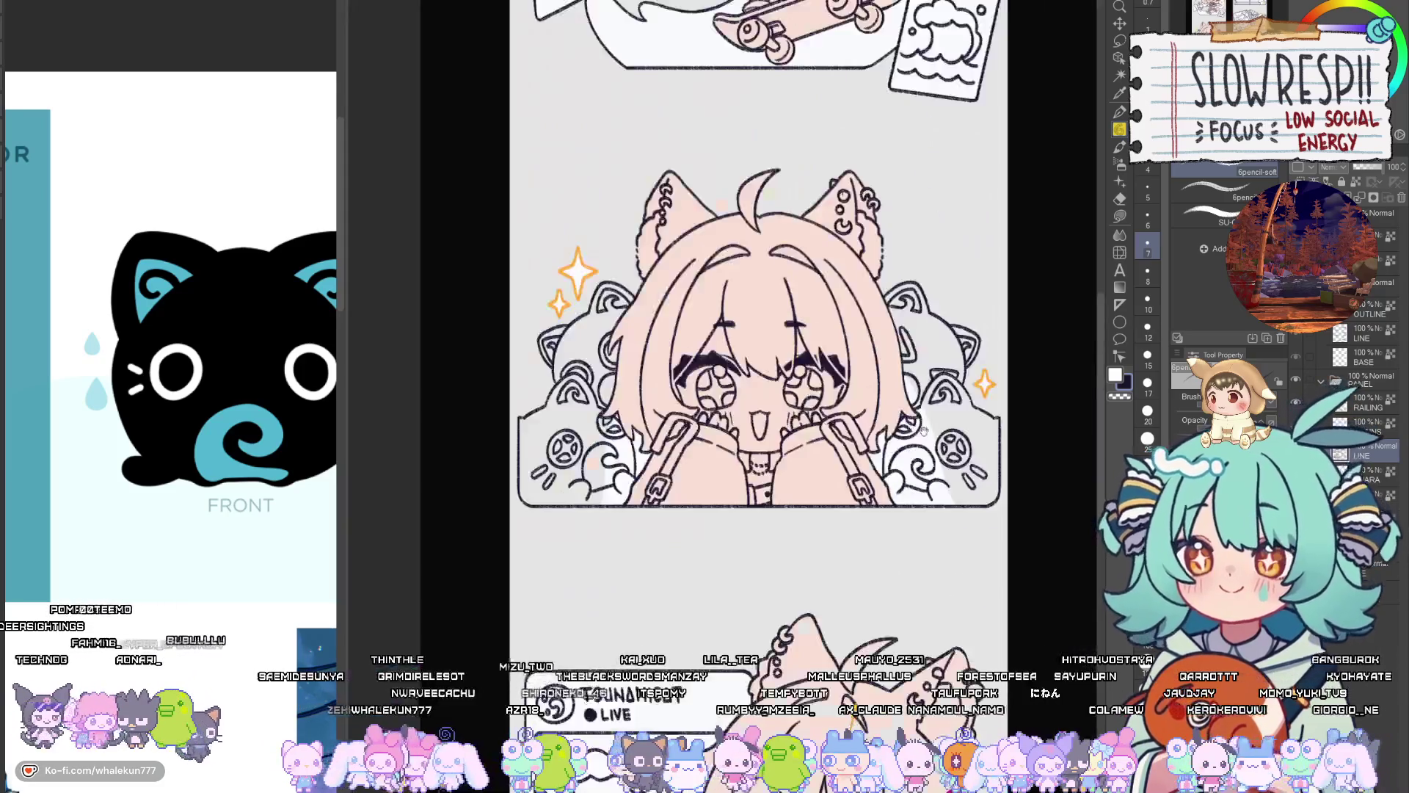
Reveal the navy and teal colour layer for the cats beside the girl
{"action": "scroll", "coordinate": [963, 493], "scroll_direction": "up", "scroll_amount": 2}
{"action": "scroll", "coordinate": [987, 489], "scroll_direction": "up", "scroll_amount": 4}
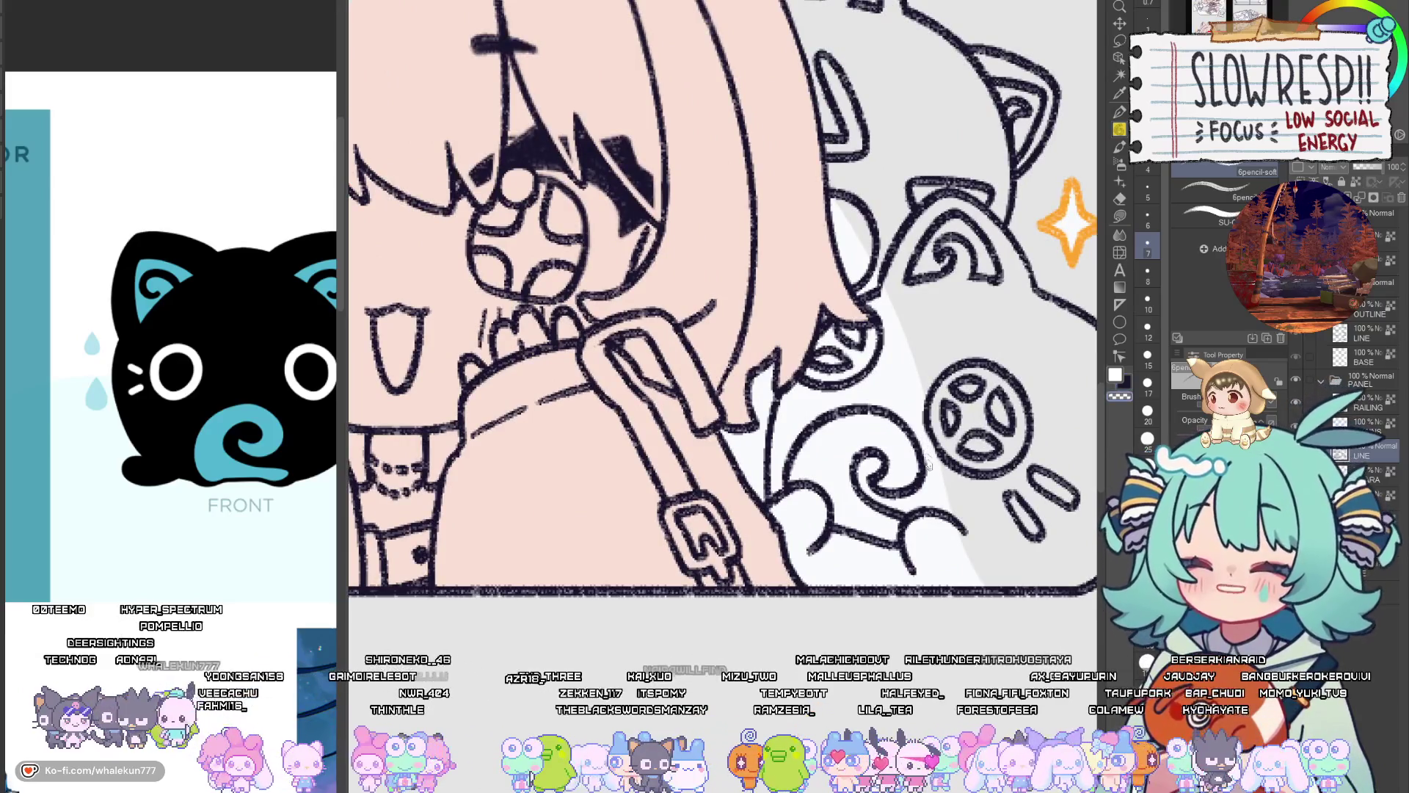
{"action": "left_click_drag", "start_coordinate": [919, 494], "coordinate": [910, 521]}
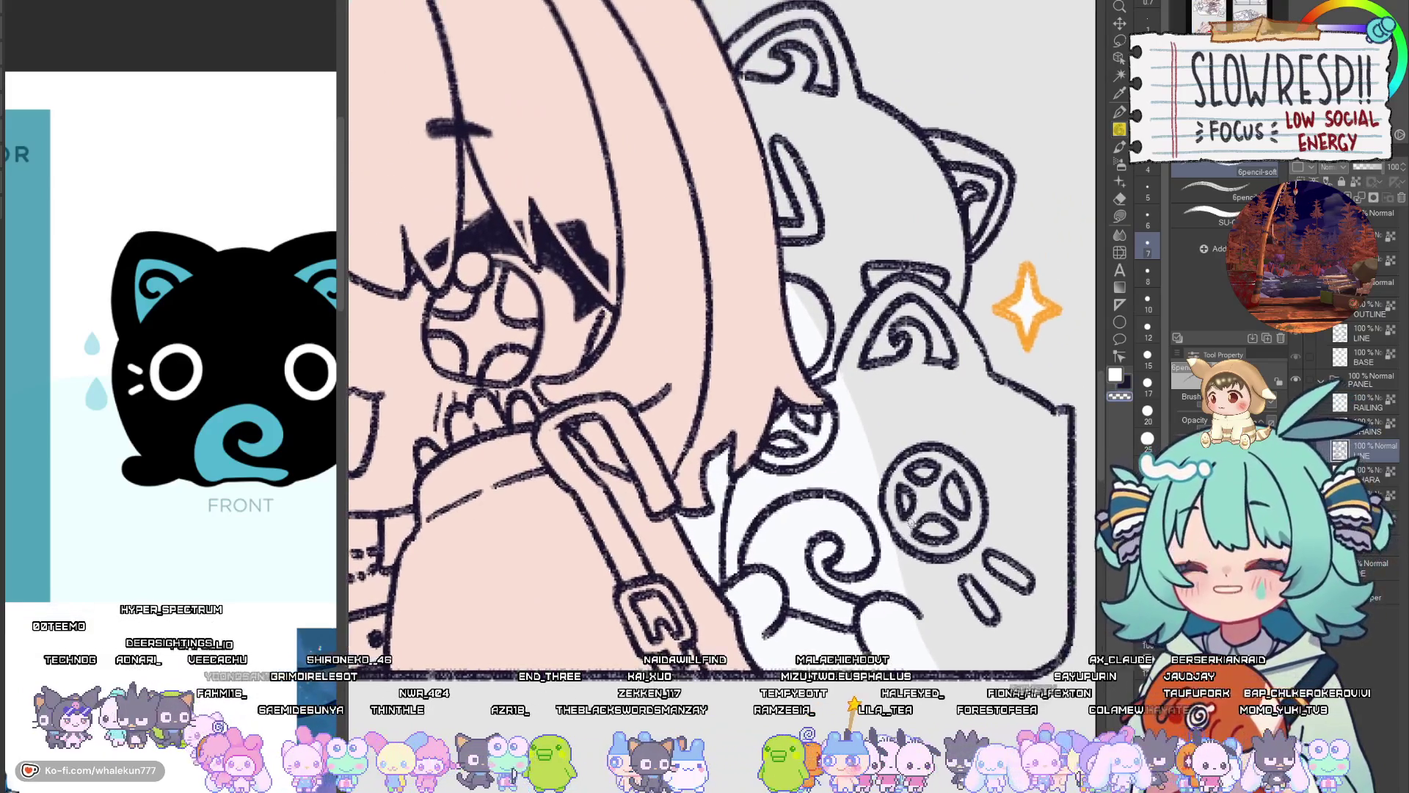
{"action": "left_click", "coordinate": [1381, 463]}
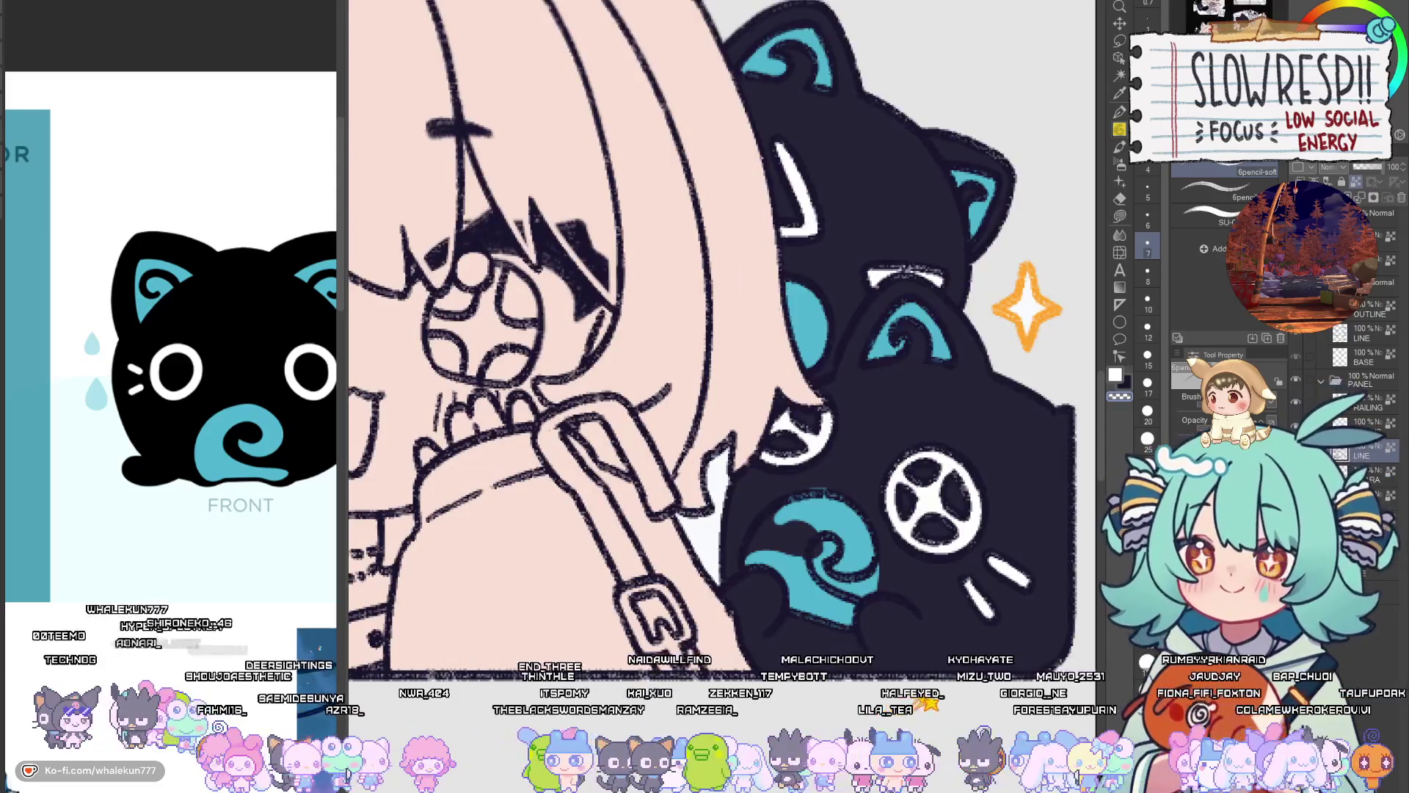
Lasso-fill the cat's swirl area with teal
{"action": "left_click", "coordinate": [1119, 216]}
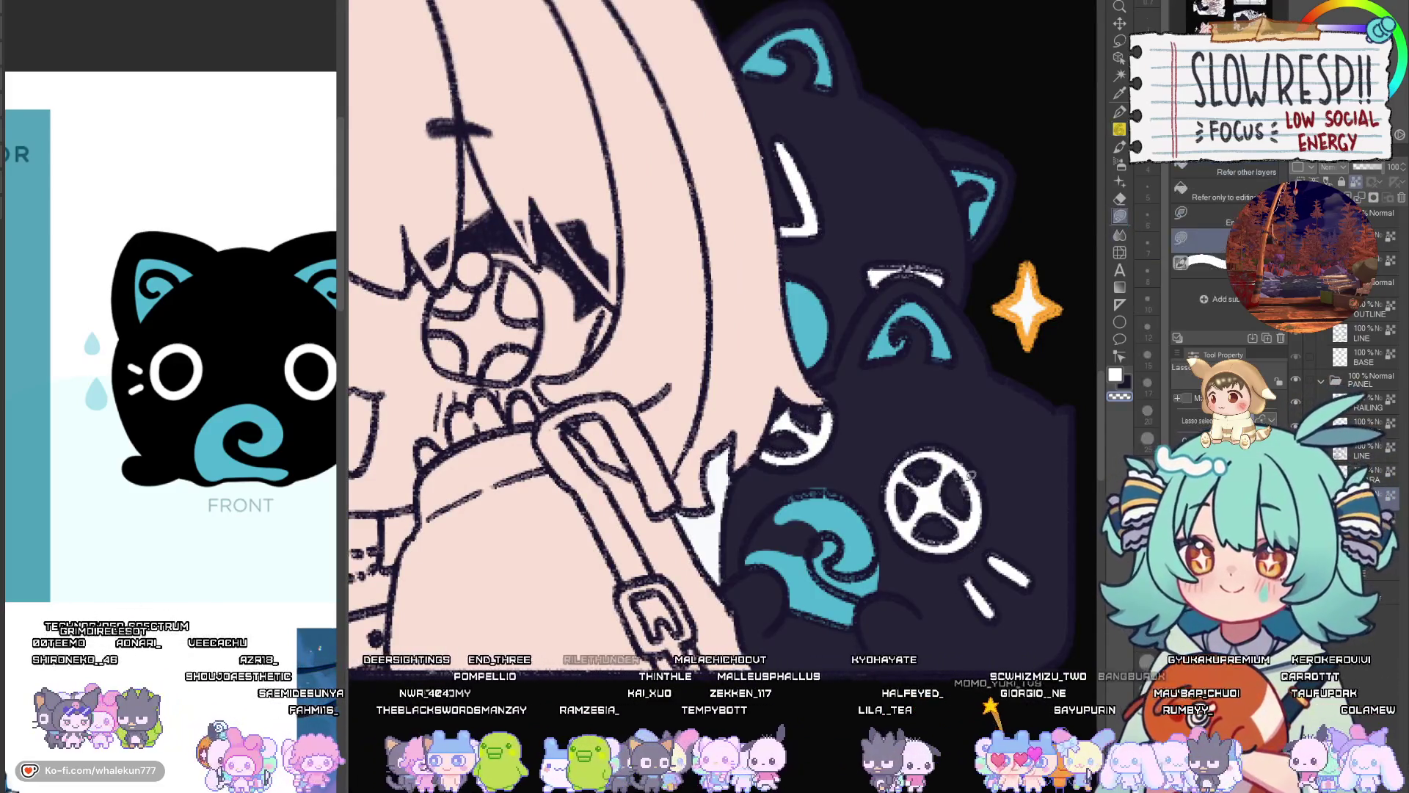
{"action": "left_click", "coordinate": [859, 543], "text": "alt"}
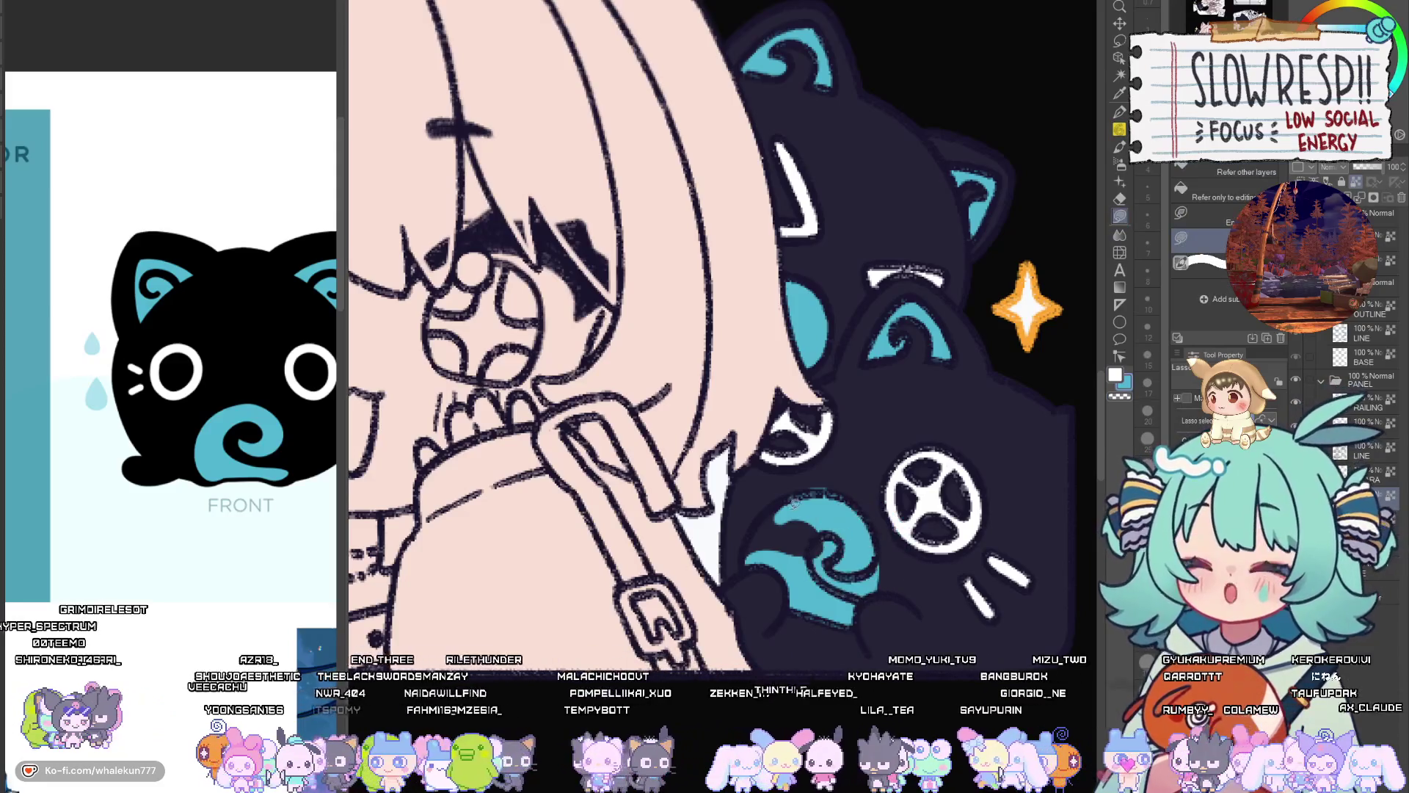
{"action": "mouse_move", "coordinate": [802, 564]}
{"action": "left_mouse_down"}
{"action": "mouse_move", "coordinate": [855, 484]}
{"action": "mouse_move", "coordinate": [885, 518]}
{"action": "left_mouse_up"}
Switch back to the pen and zoom in on the black cat sticker panel
{"action": "key", "text": "p"}
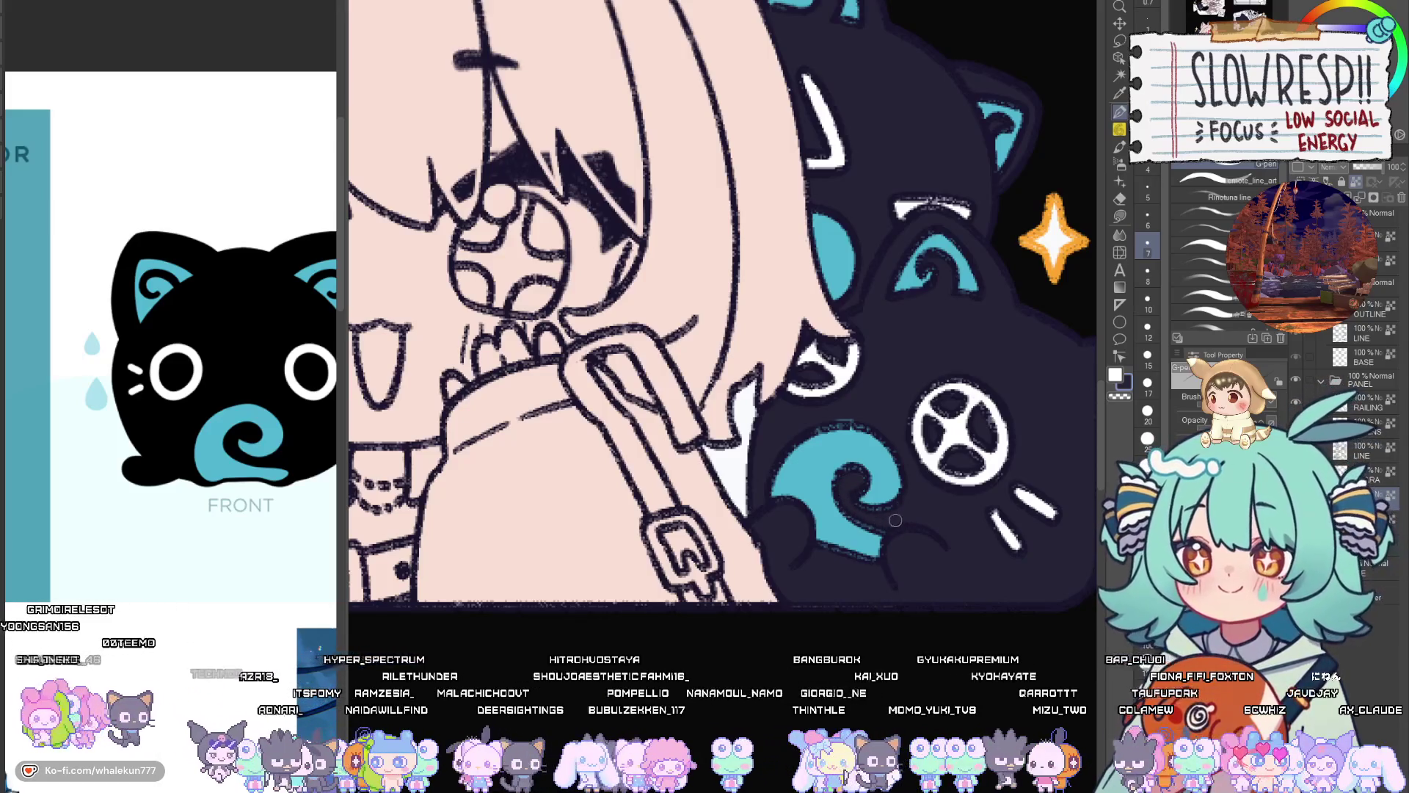
{"action": "scroll", "coordinate": [927, 430], "scroll_direction": "down", "scroll_amount": 5}
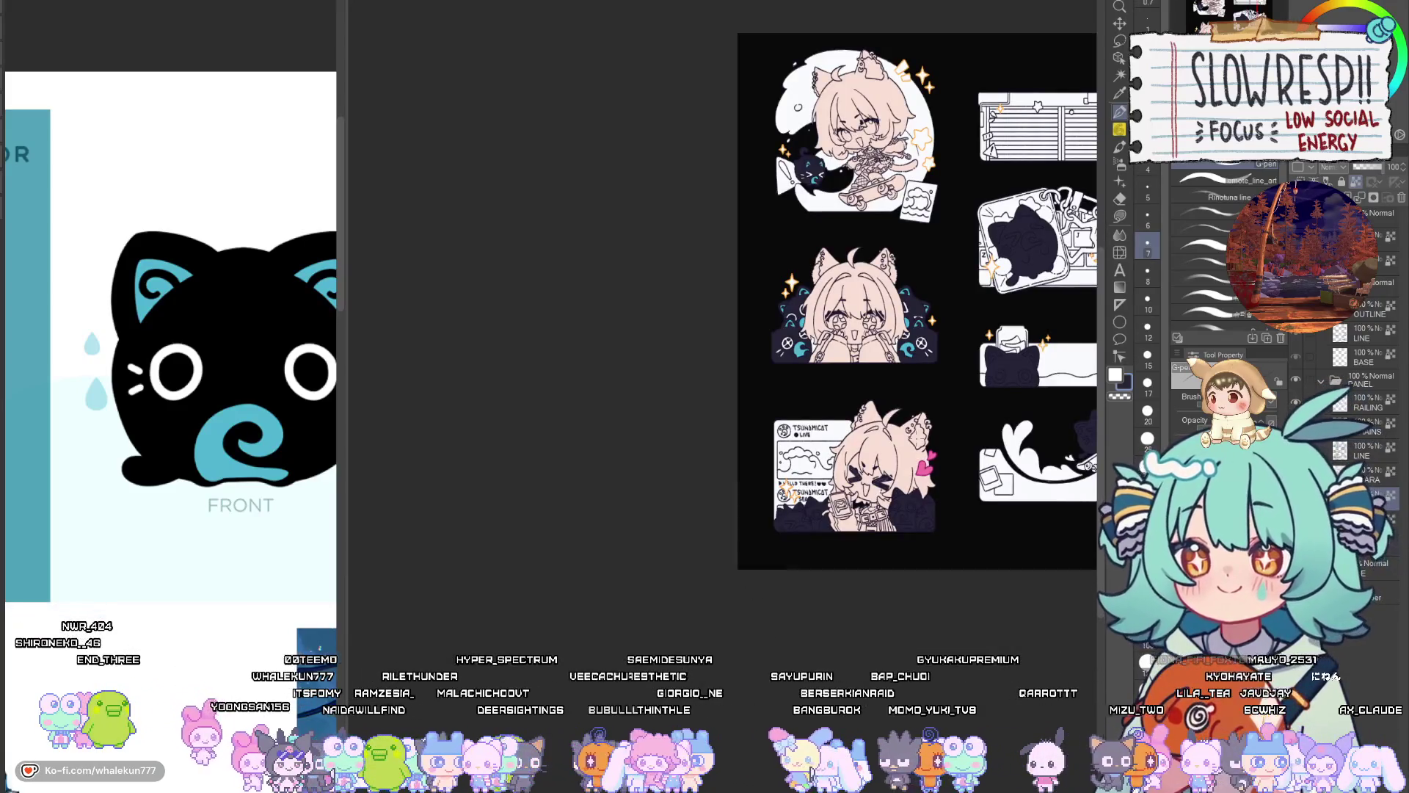
{"action": "left_click_drag", "start_coordinate": [884, 630], "coordinate": [822, 535]}
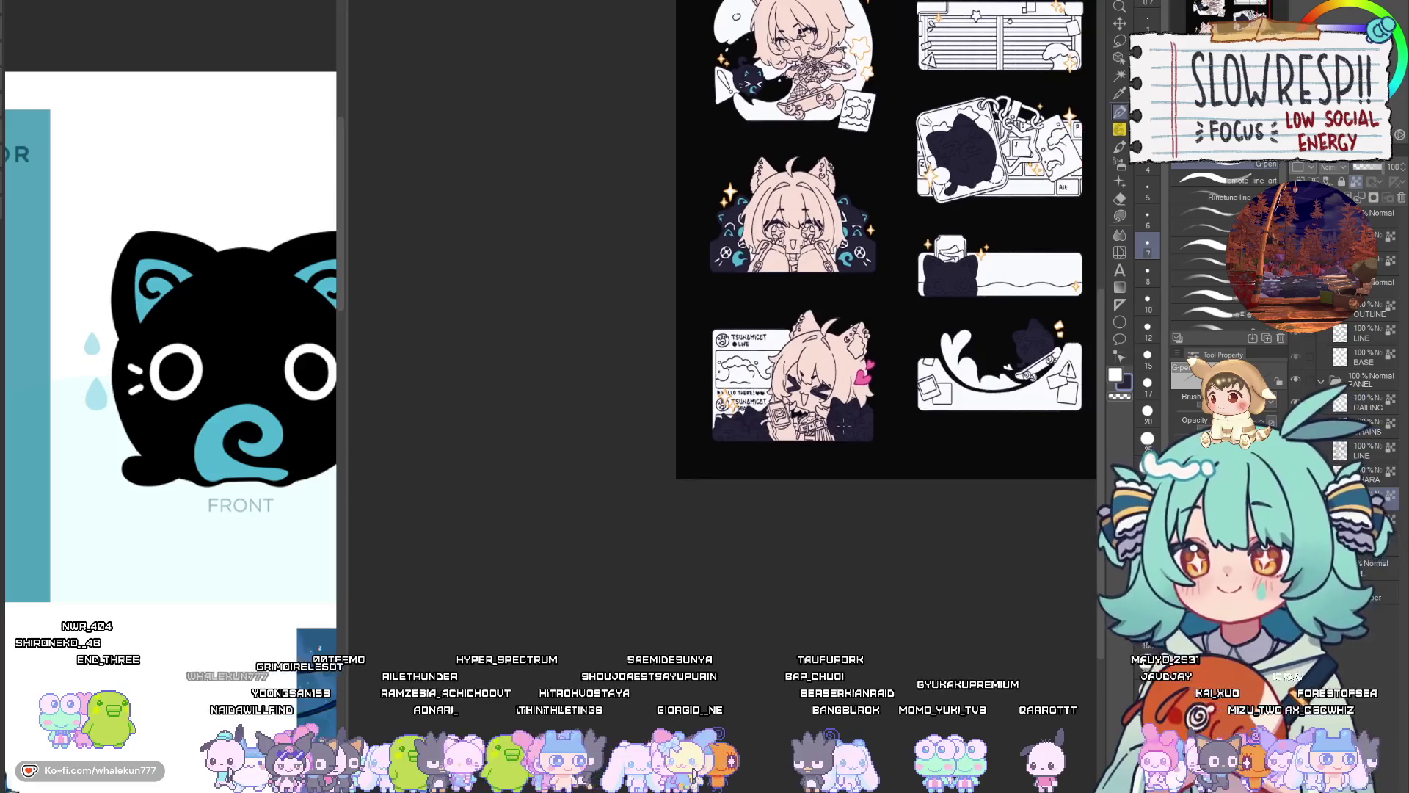
{"action": "scroll", "coordinate": [805, 345], "scroll_direction": "up", "scroll_amount": 5}
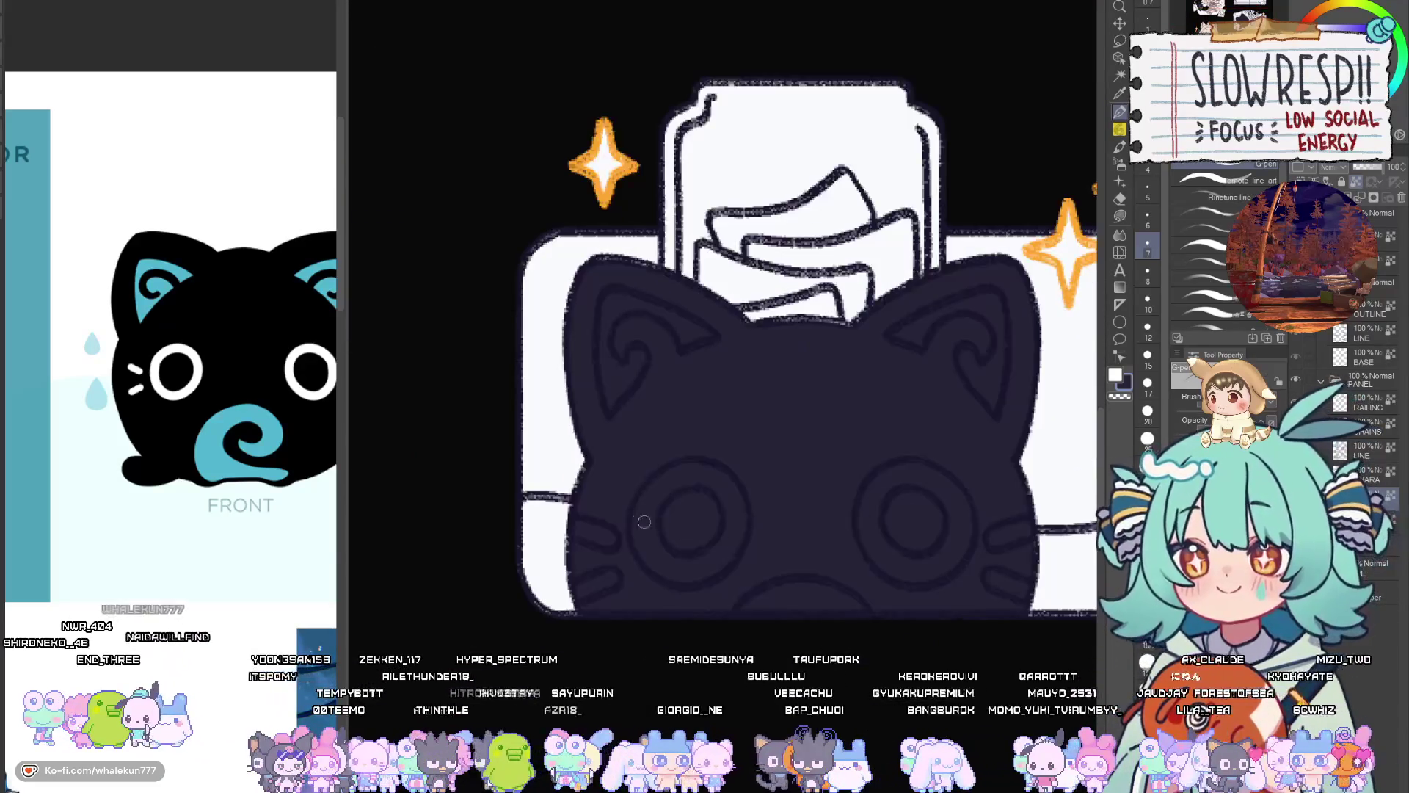
With white at brush size 10, paint and thicken a whisker on the cat
{"action": "key", "text": "x"}
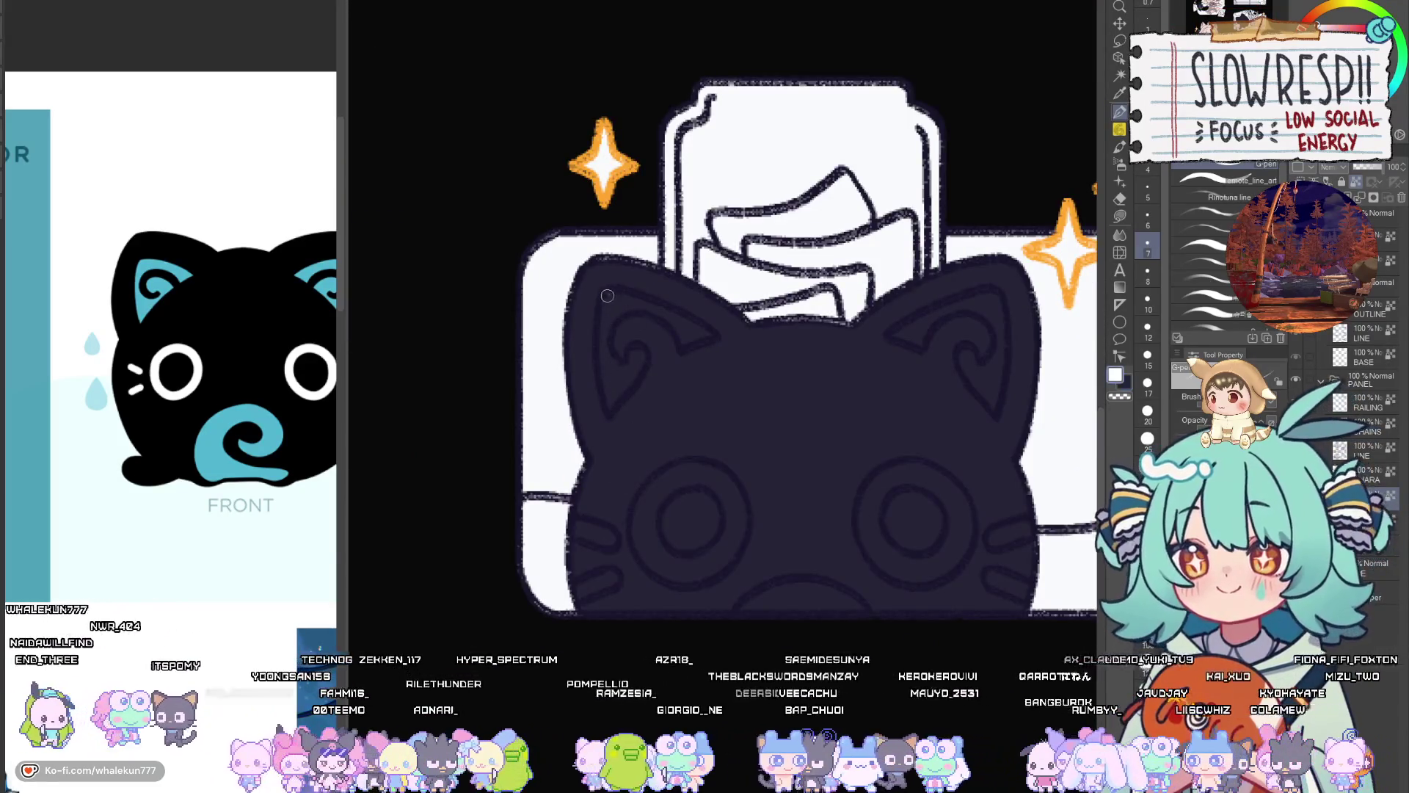
{"action": "scroll", "coordinate": [610, 304], "scroll_direction": "down", "scroll_amount": 5}
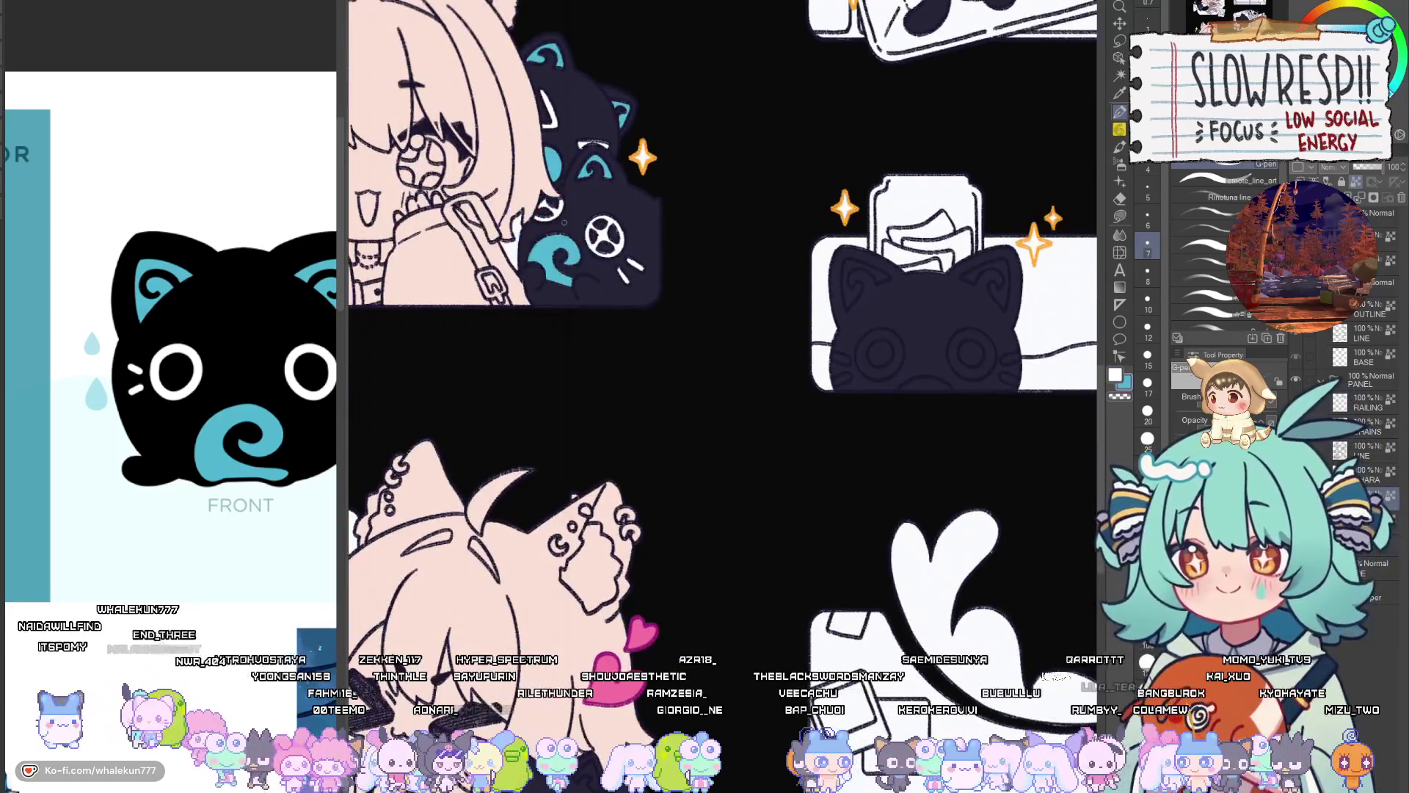
{"action": "scroll", "coordinate": [866, 333], "scroll_direction": "up", "scroll_amount": 6}
{"action": "scroll", "coordinate": [866, 333], "scroll_direction": "up", "scroll_amount": 2}
{"action": "key", "text": "bracketright"}
{"action": "key", "text": "bracketright"}
{"action": "left_click_drag", "start_coordinate": [657, 511], "coordinate": [711, 535]}
{"action": "mouse_move", "coordinate": [706, 578]}
{"action": "left_mouse_down"}
{"action": "mouse_move", "coordinate": [668, 602]}
{"action": "mouse_move", "coordinate": [708, 583]}
{"action": "left_mouse_up"}
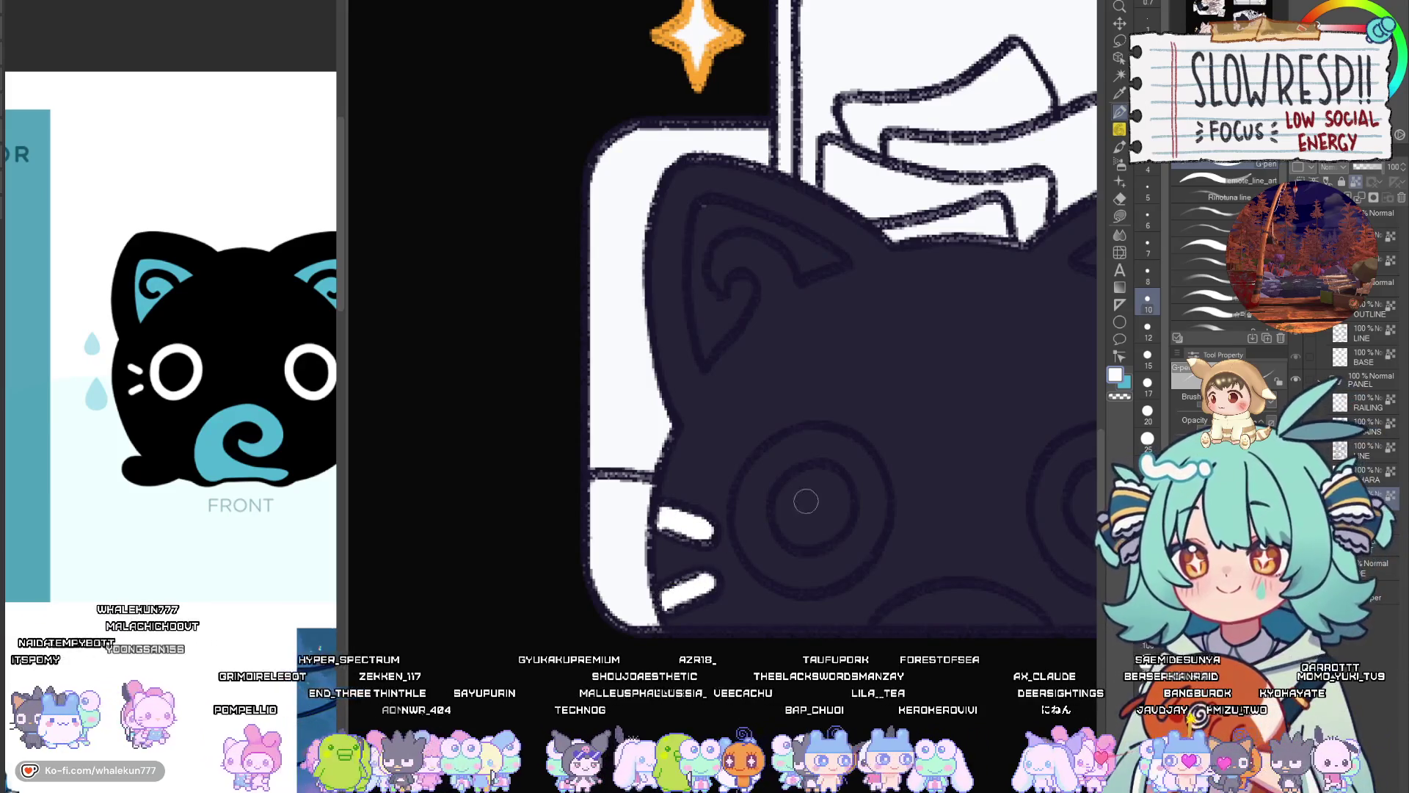
Draw a second whisker and a closed white crescent ring around the eye
{"action": "mouse_move", "coordinate": [765, 477]}
{"action": "left_mouse_down"}
{"action": "mouse_move", "coordinate": [756, 505]}
{"action": "mouse_move", "coordinate": [844, 552]}
{"action": "mouse_move", "coordinate": [870, 494]}
{"action": "left_mouse_up"}
{"action": "key", "text": "ctrl+z"}
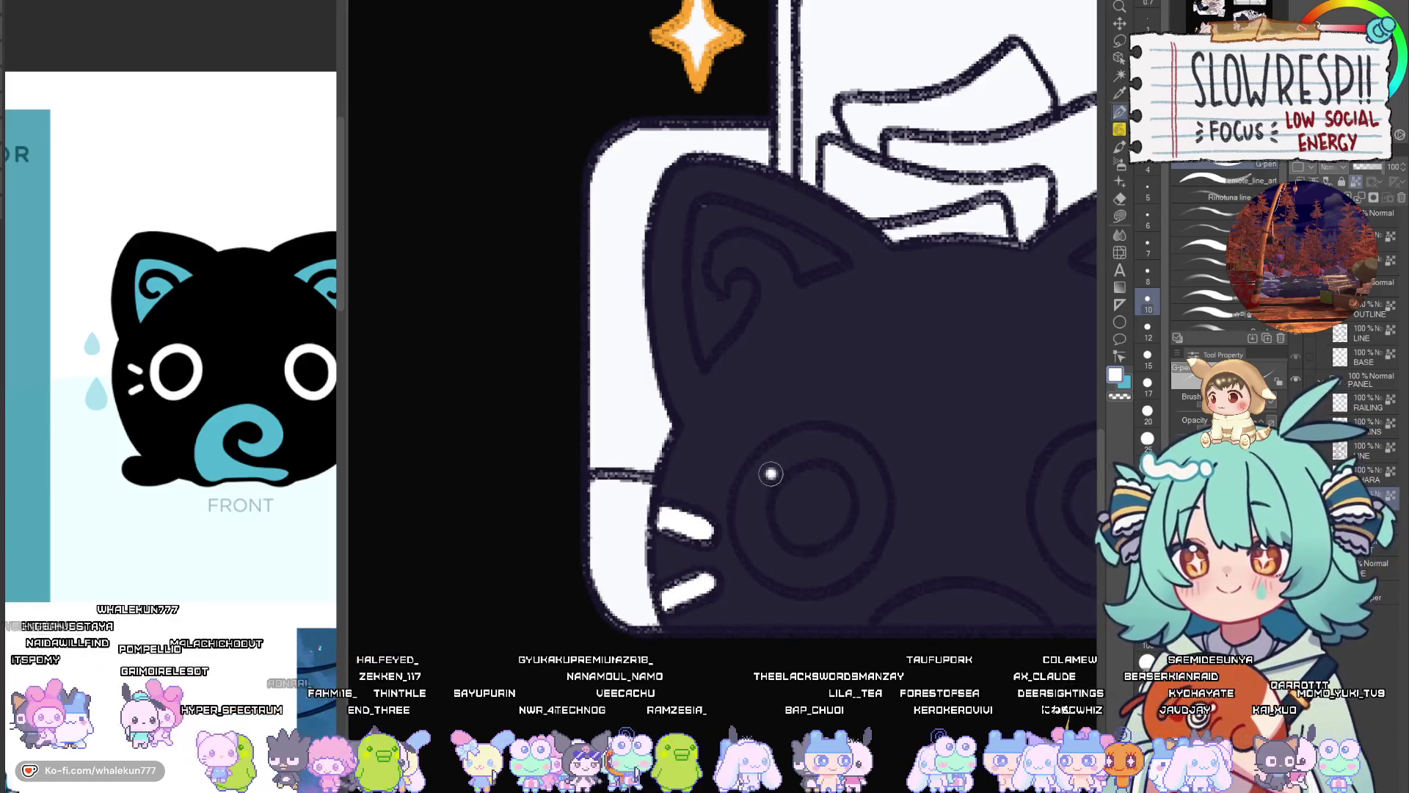
{"action": "left_click_drag", "start_coordinate": [767, 469], "coordinate": [756, 554]}
{"action": "mouse_move", "coordinate": [754, 498]}
{"action": "left_mouse_down"}
{"action": "mouse_move", "coordinate": [789, 584]}
{"action": "mouse_move", "coordinate": [851, 557]}
{"action": "left_mouse_up"}
{"action": "mouse_move", "coordinate": [760, 525]}
{"action": "left_mouse_down"}
{"action": "mouse_move", "coordinate": [812, 577]}
{"action": "mouse_move", "coordinate": [847, 565]}
{"action": "mouse_move", "coordinate": [885, 502]}
{"action": "mouse_move", "coordinate": [856, 455]}
{"action": "mouse_move", "coordinate": [756, 477]}
{"action": "mouse_move", "coordinate": [844, 449]}
{"action": "mouse_move", "coordinate": [877, 513]}
{"action": "left_mouse_up"}
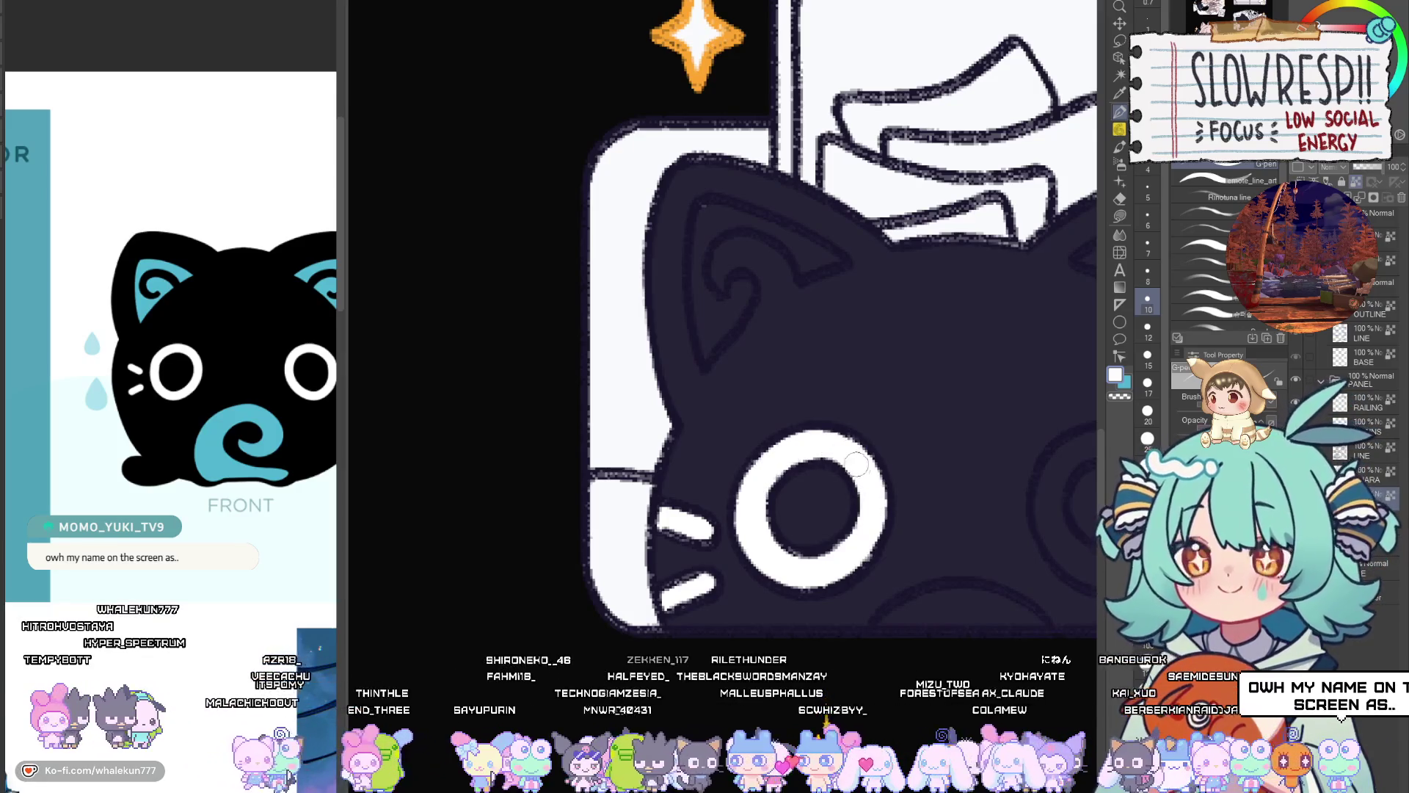
{"action": "left_click_drag", "start_coordinate": [855, 462], "coordinate": [783, 458]}
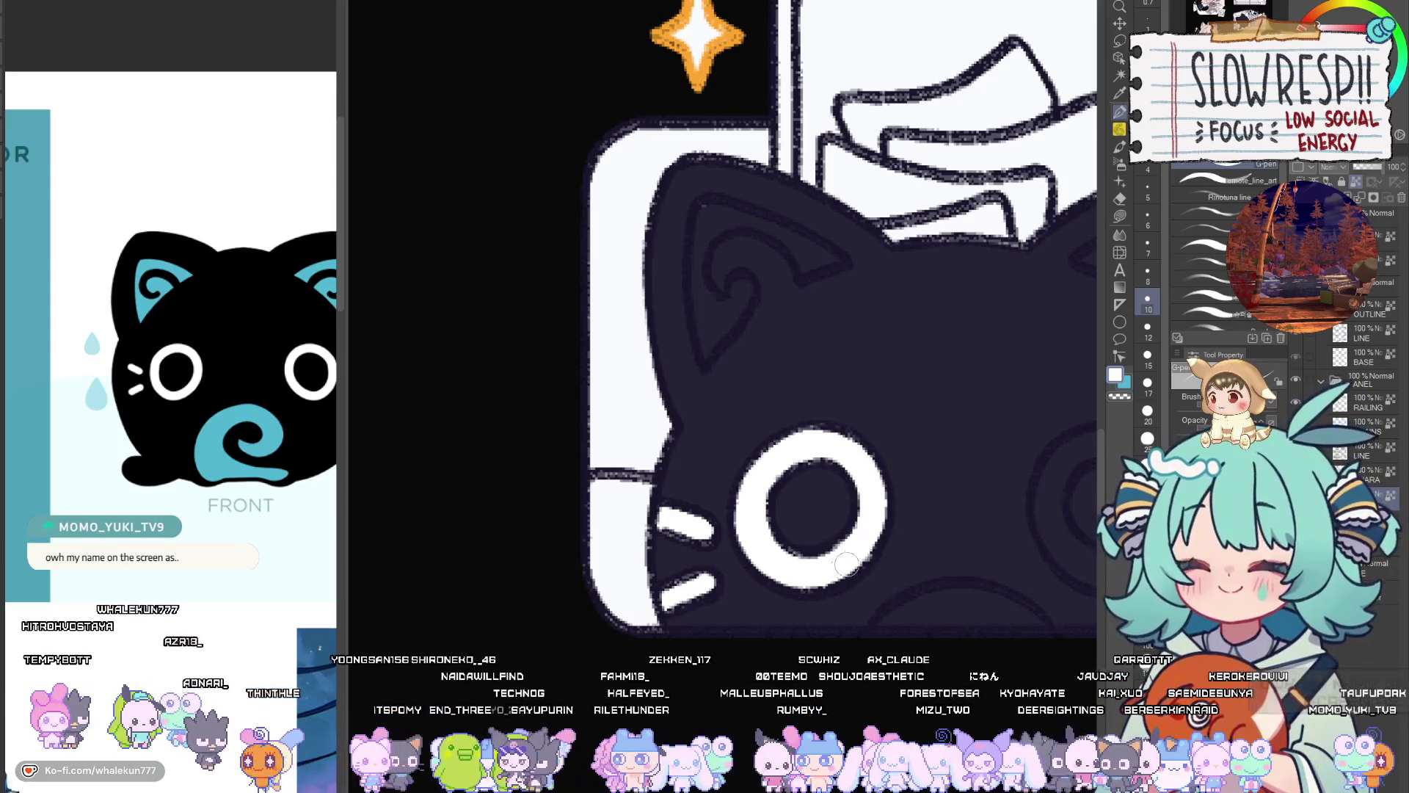
Paint the cat's ear teal at brush size 7, from tip to left edge
{"action": "left_click_drag", "start_coordinate": [779, 402], "coordinate": [799, 596]}
{"action": "key", "text": "x"}
{"action": "mouse_move", "coordinate": [734, 433]}
{"action": "left_mouse_down"}
{"action": "mouse_move", "coordinate": [727, 411]}
{"action": "mouse_move", "coordinate": [722, 455]}
{"action": "mouse_move", "coordinate": [763, 422]}
{"action": "mouse_move", "coordinate": [823, 453]}
{"action": "left_mouse_up"}
{"action": "key", "text": "ctrl+z"}
{"action": "key", "text": "bracketleft"}
{"action": "key", "text": "bracketleft"}
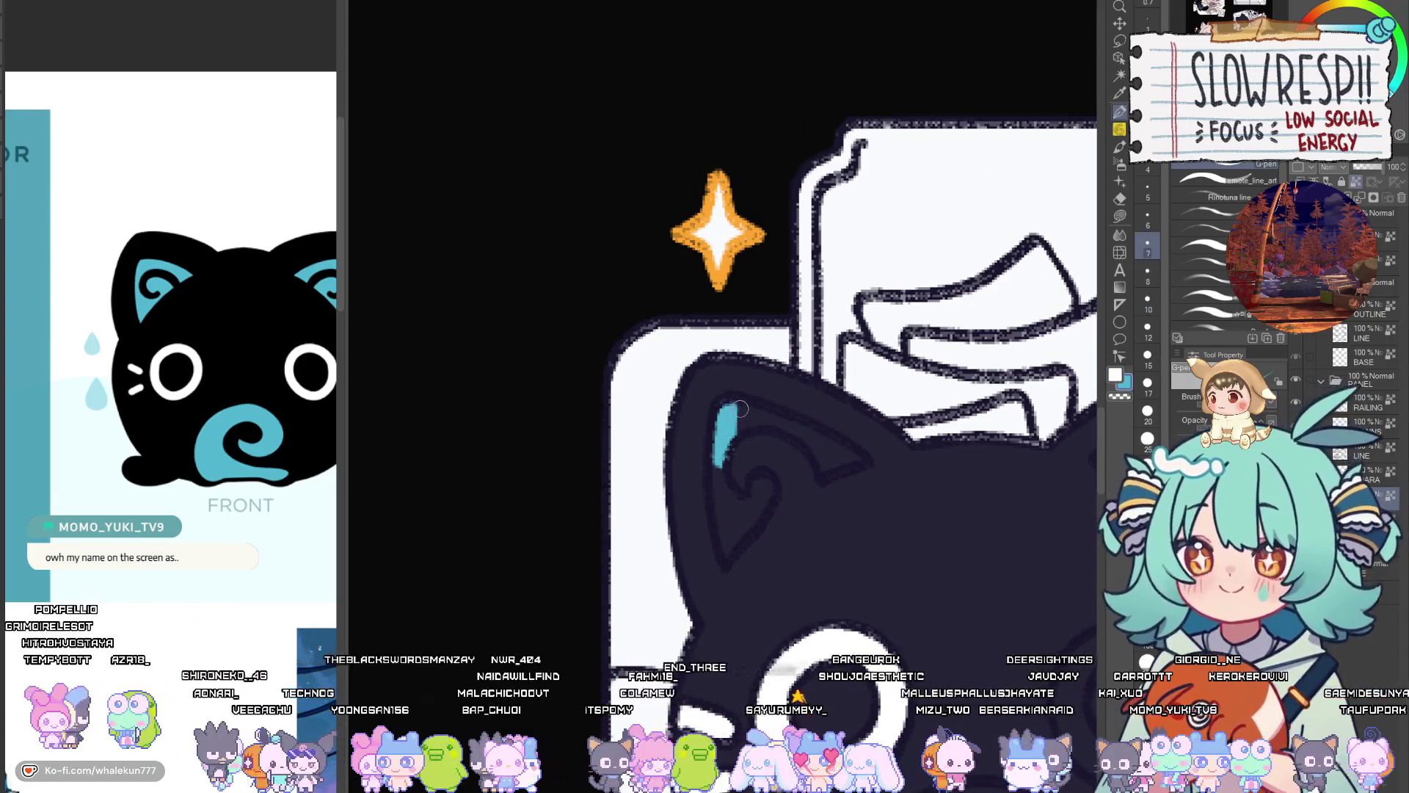
{"action": "mouse_move", "coordinate": [755, 415]}
{"action": "left_mouse_down"}
{"action": "mouse_move", "coordinate": [821, 462]}
{"action": "mouse_move", "coordinate": [851, 458]}
{"action": "left_mouse_up"}
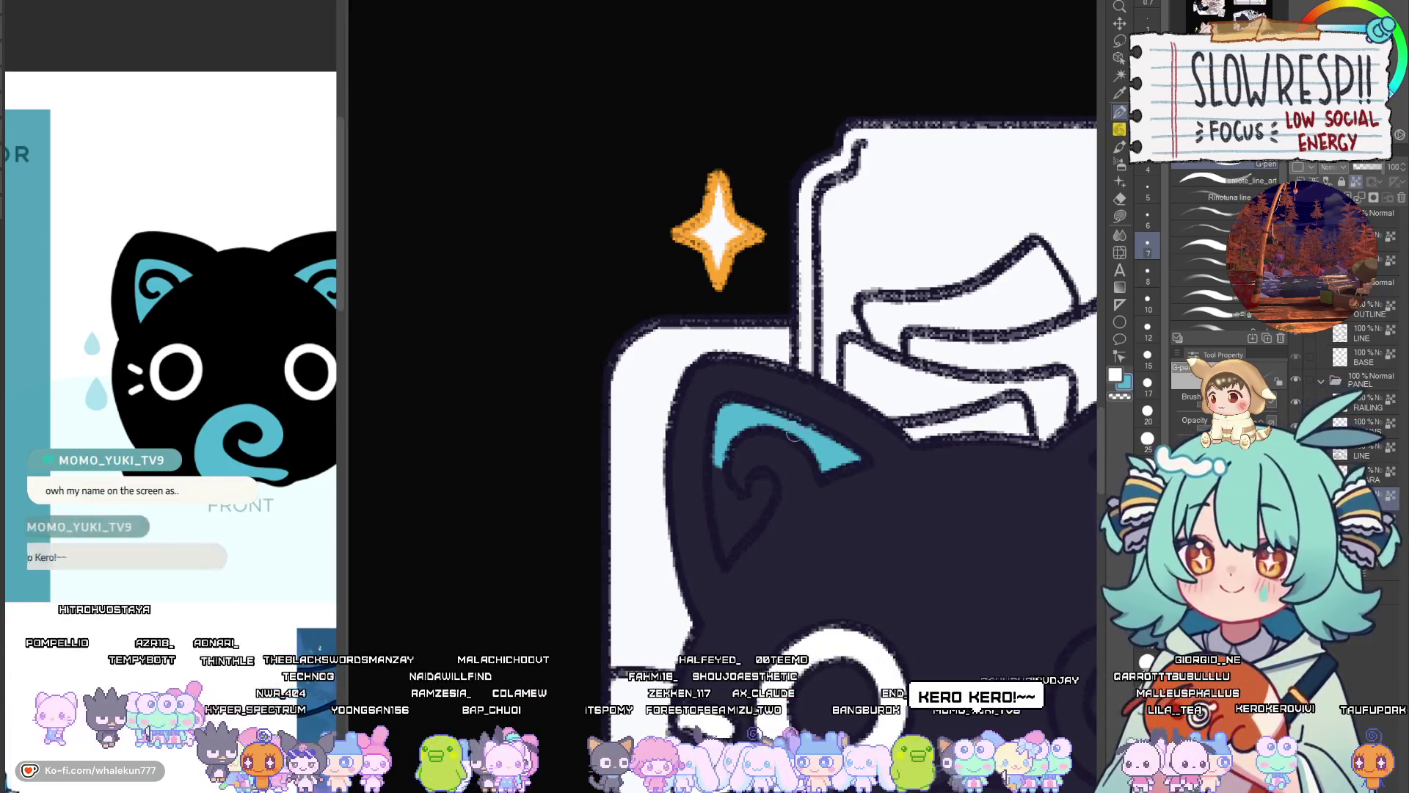
{"action": "mouse_move", "coordinate": [717, 431]}
{"action": "left_mouse_down"}
{"action": "mouse_move", "coordinate": [729, 557]}
{"action": "mouse_move", "coordinate": [766, 479]}
{"action": "mouse_move", "coordinate": [738, 505]}
{"action": "mouse_move", "coordinate": [976, 487]}
{"action": "mouse_move", "coordinate": [963, 411]}
{"action": "mouse_move", "coordinate": [909, 447]}
{"action": "mouse_move", "coordinate": [1024, 413]}
{"action": "mouse_move", "coordinate": [1016, 514]}
{"action": "mouse_move", "coordinate": [979, 480]}
{"action": "mouse_move", "coordinate": [1015, 533]}
{"action": "left_mouse_up"}
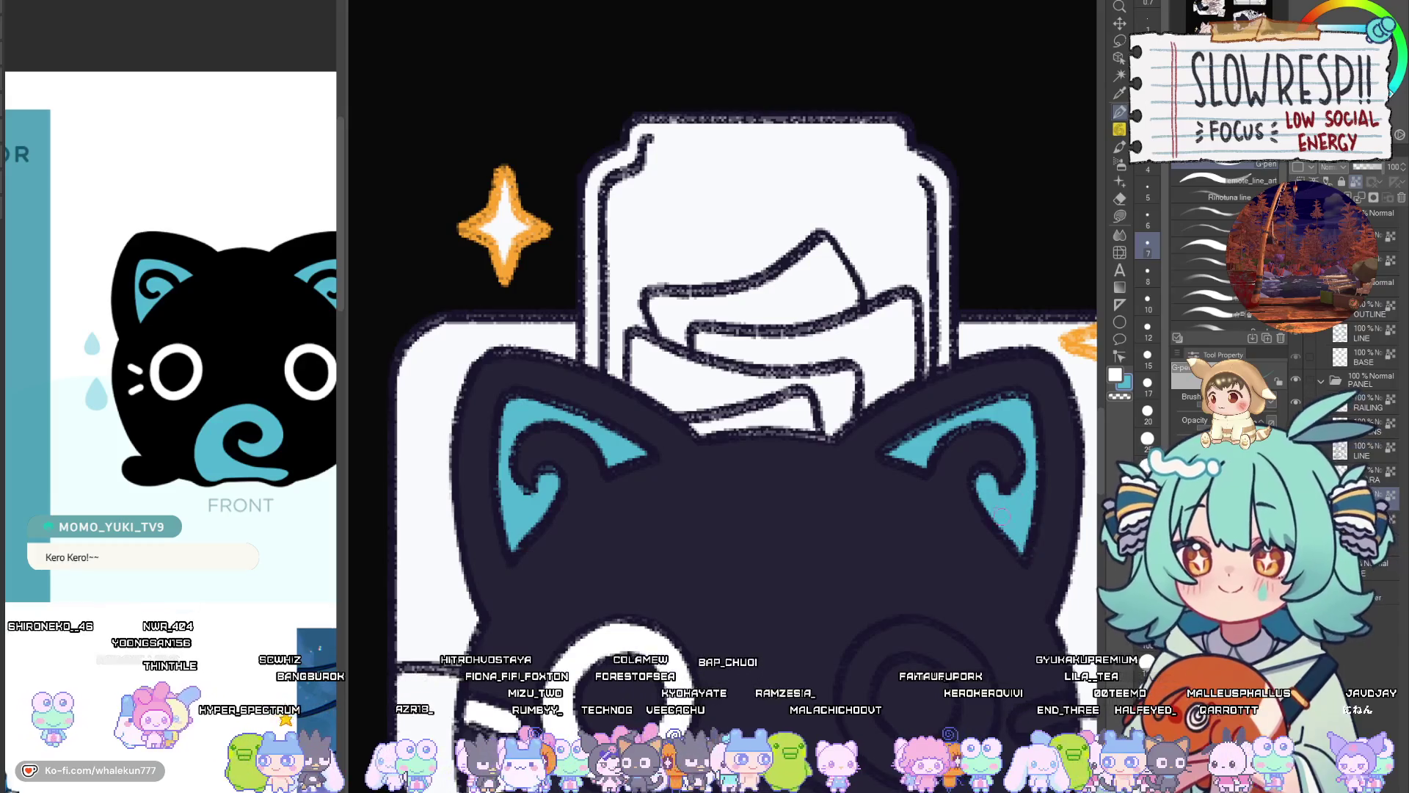
At brush size 12, add a white ring around the right eye and a right-cheek whisker
{"action": "mouse_move", "coordinate": [1002, 548]}
{"action": "left_mouse_down"}
{"action": "mouse_move", "coordinate": [798, 472]}
{"action": "mouse_move", "coordinate": [631, 585]}
{"action": "mouse_move", "coordinate": [733, 558]}
{"action": "mouse_move", "coordinate": [833, 586]}
{"action": "mouse_move", "coordinate": [689, 567]}
{"action": "mouse_move", "coordinate": [656, 678]}
{"action": "left_mouse_up"}
{"action": "key", "text": "bracketright"}
{"action": "key", "text": "bracketright"}
{"action": "key", "text": "bracketright"}
{"action": "key", "text": "x"}
{"action": "mouse_move", "coordinate": [814, 488]}
{"action": "left_mouse_down"}
{"action": "mouse_move", "coordinate": [793, 561]}
{"action": "mouse_move", "coordinate": [888, 607]}
{"action": "mouse_move", "coordinate": [928, 518]}
{"action": "mouse_move", "coordinate": [829, 477]}
{"action": "mouse_move", "coordinate": [916, 545]}
{"action": "mouse_move", "coordinate": [880, 521]}
{"action": "left_mouse_up"}
{"action": "key", "text": "x"}
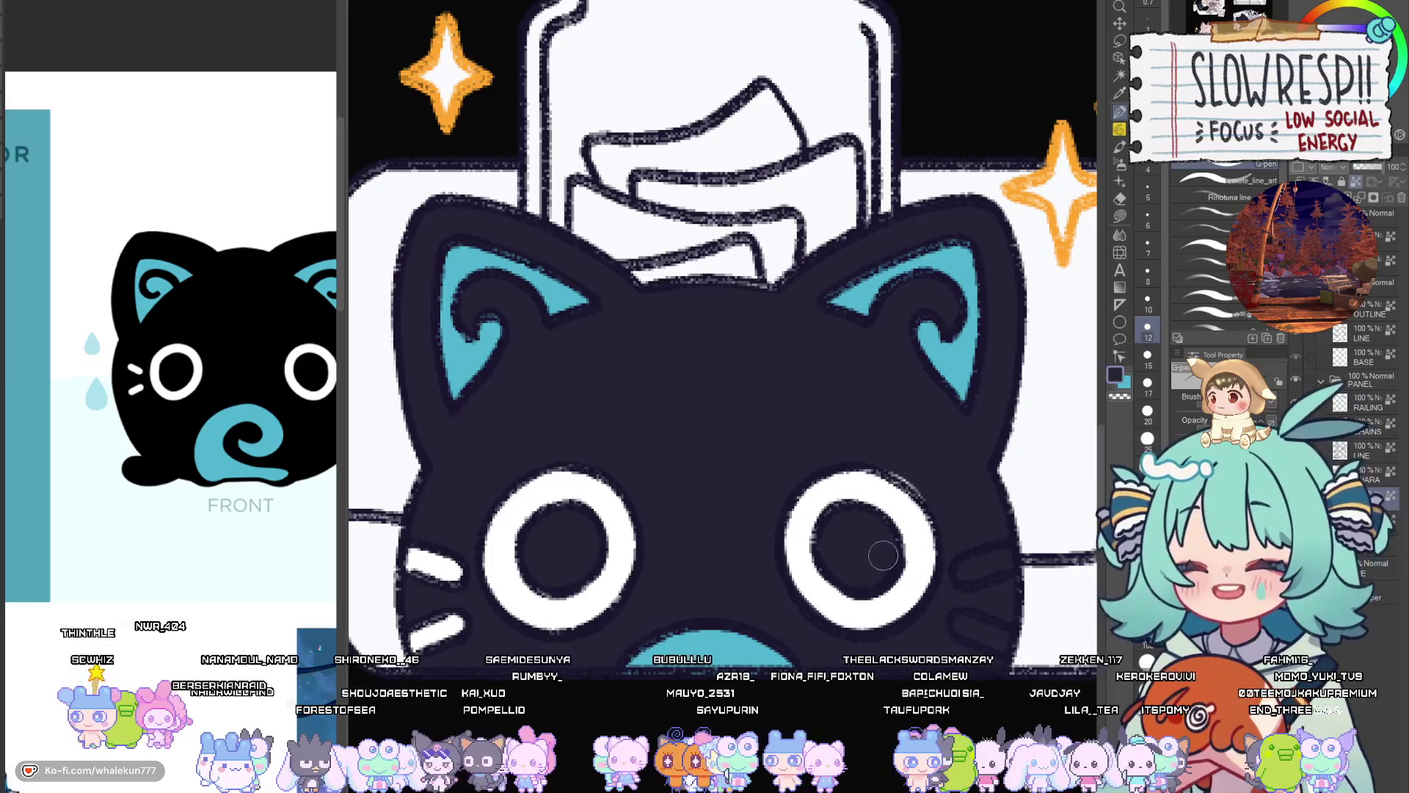
{"action": "key", "text": "x"}
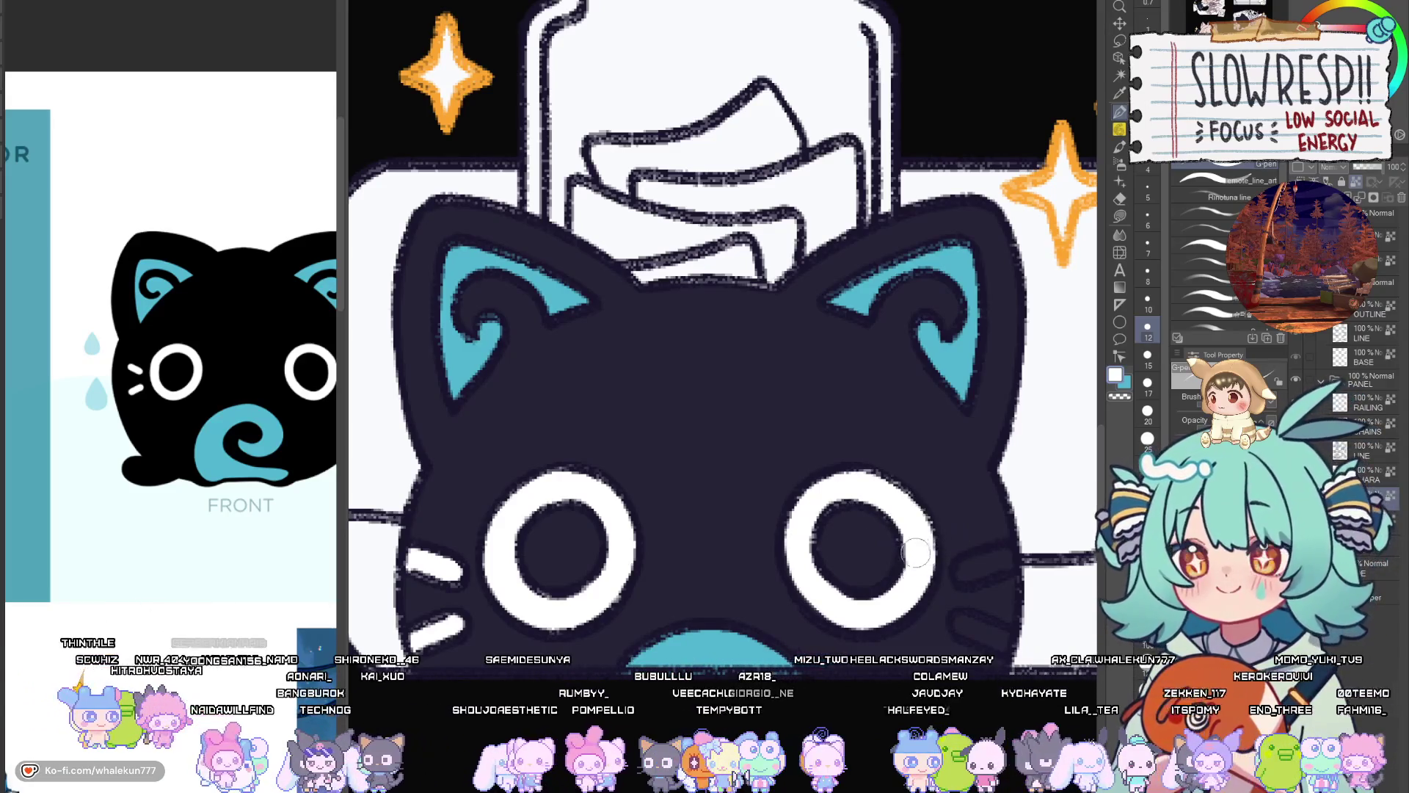
{"action": "mouse_move", "coordinate": [958, 574]}
{"action": "left_mouse_down"}
{"action": "mouse_move", "coordinate": [1020, 552]}
{"action": "mouse_move", "coordinate": [923, 538]}
{"action": "left_mouse_up"}
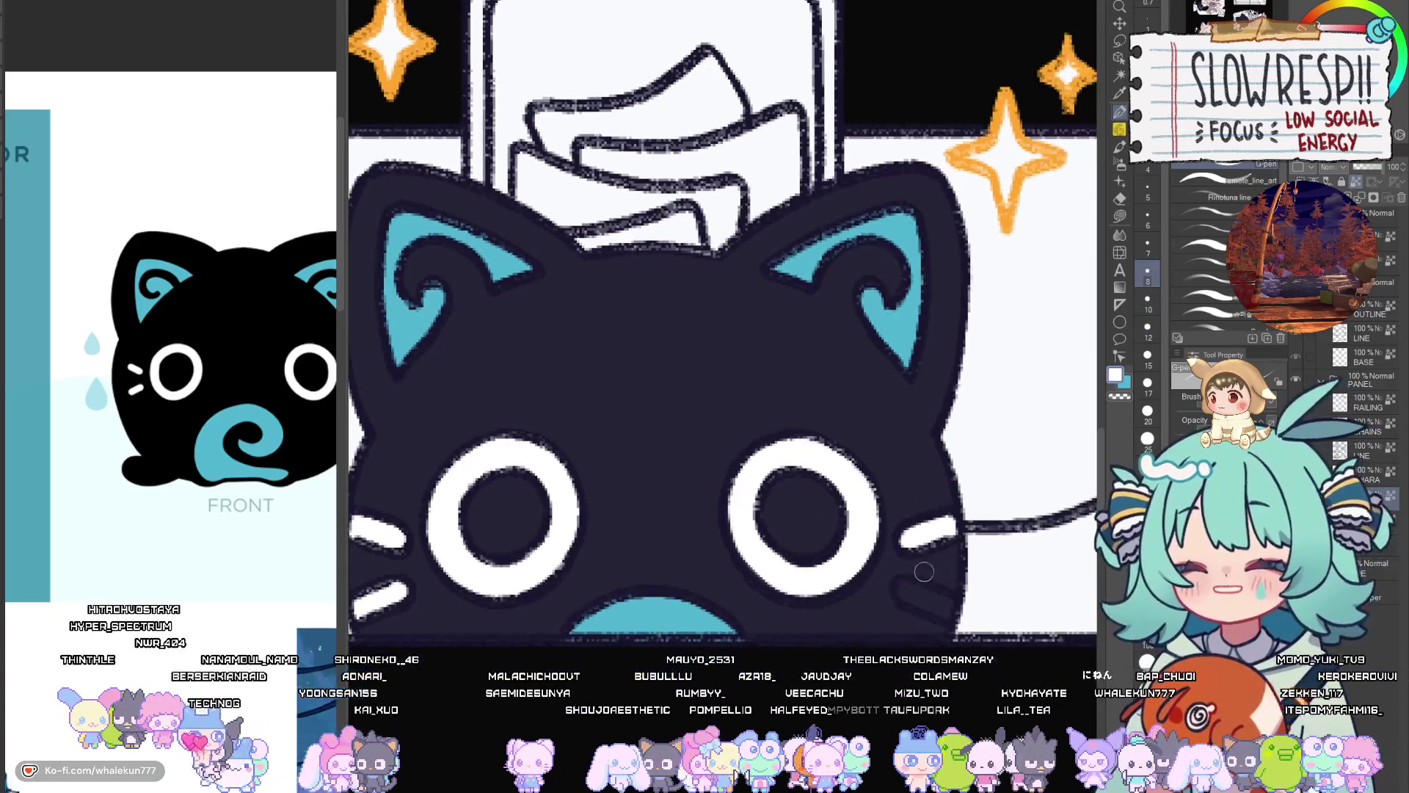
{"action": "left_click", "coordinate": [910, 593]}
Thicken the teal swirl on the cat's face, extending it down and left
{"action": "scroll", "coordinate": [954, 598], "scroll_direction": "down", "scroll_amount": 5}
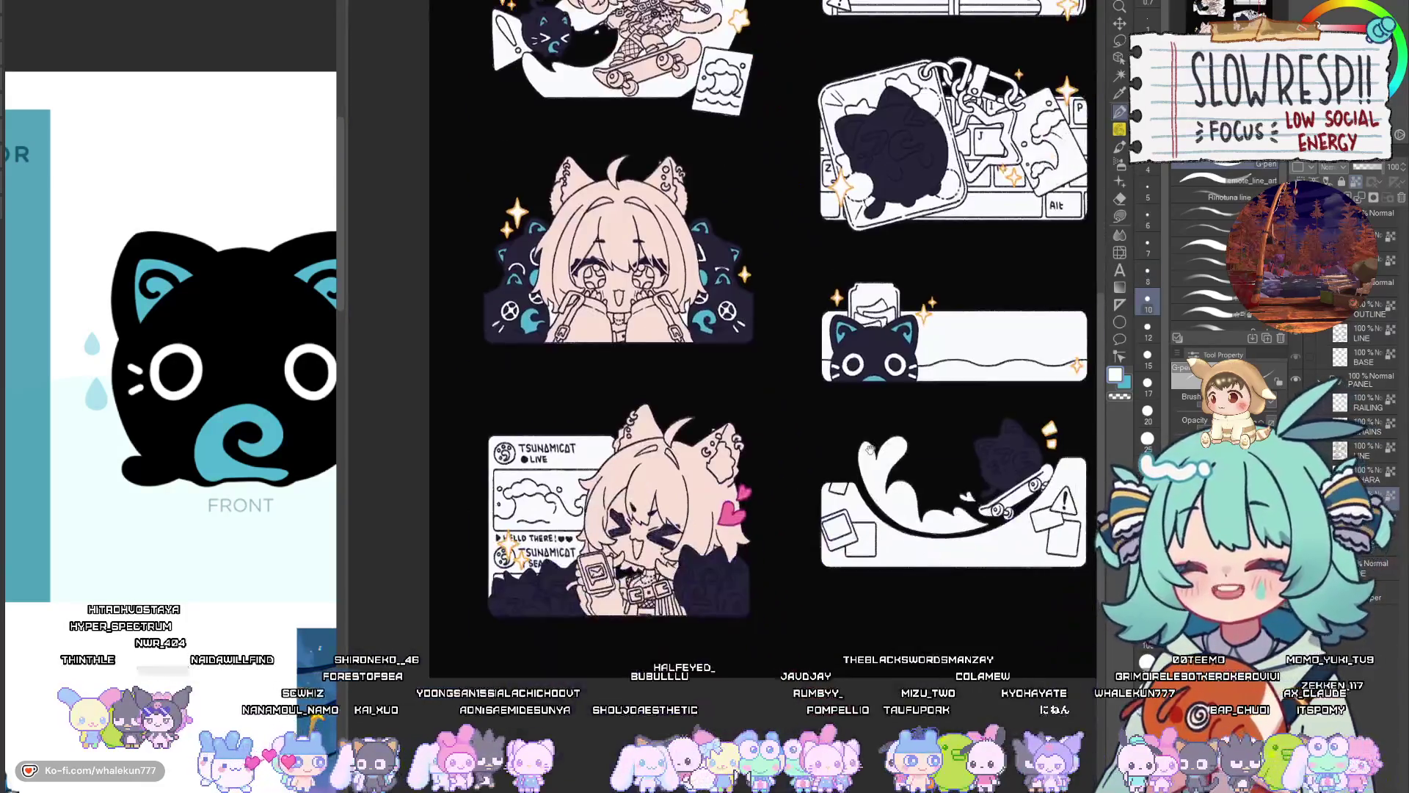
{"action": "left_click_drag", "start_coordinate": [869, 450], "coordinate": [807, 559]}
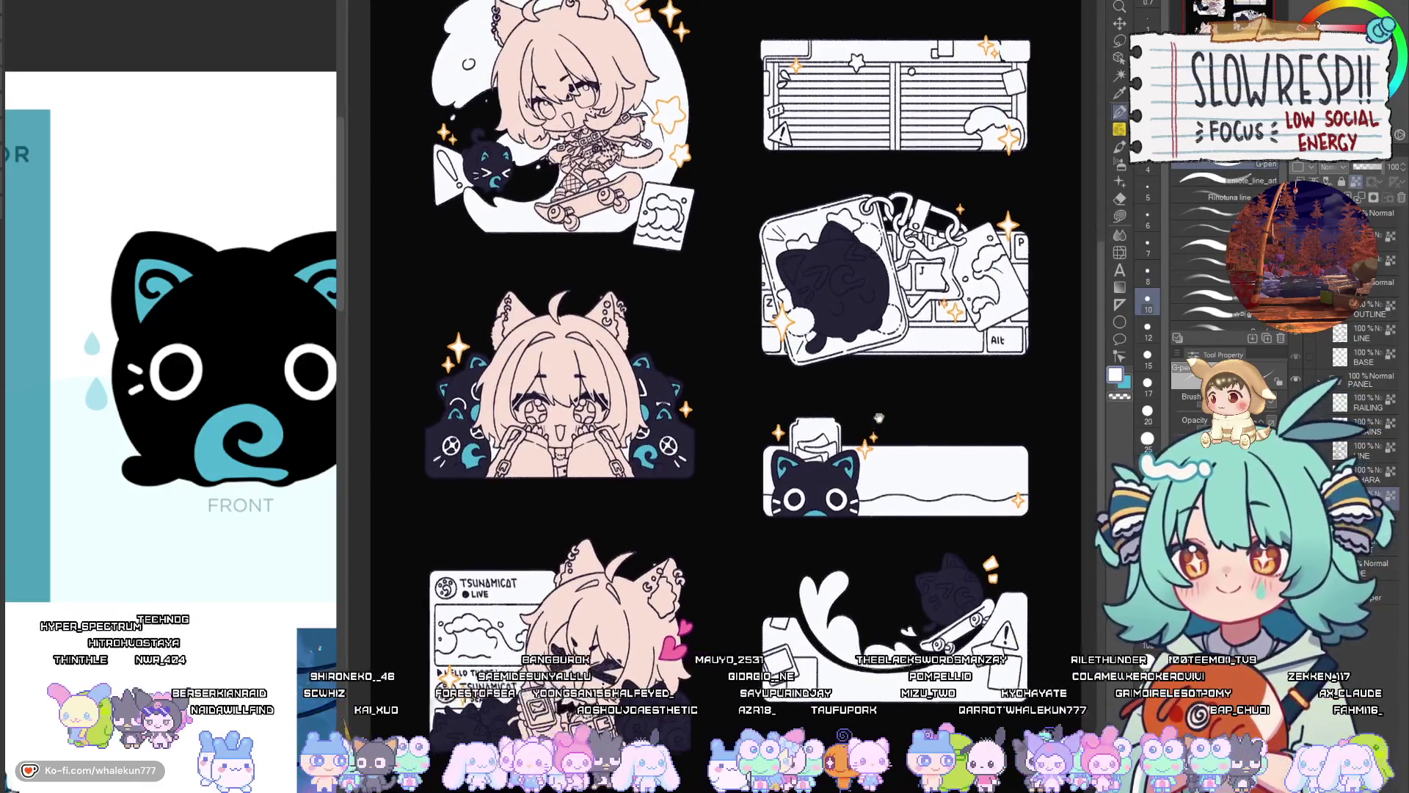
{"action": "left_click_drag", "start_coordinate": [862, 334], "coordinate": [818, 538]}
{"action": "scroll", "coordinate": [805, 348], "scroll_direction": "up", "scroll_amount": 5}
{"action": "scroll", "coordinate": [829, 499], "scroll_direction": "up", "scroll_amount": 2}
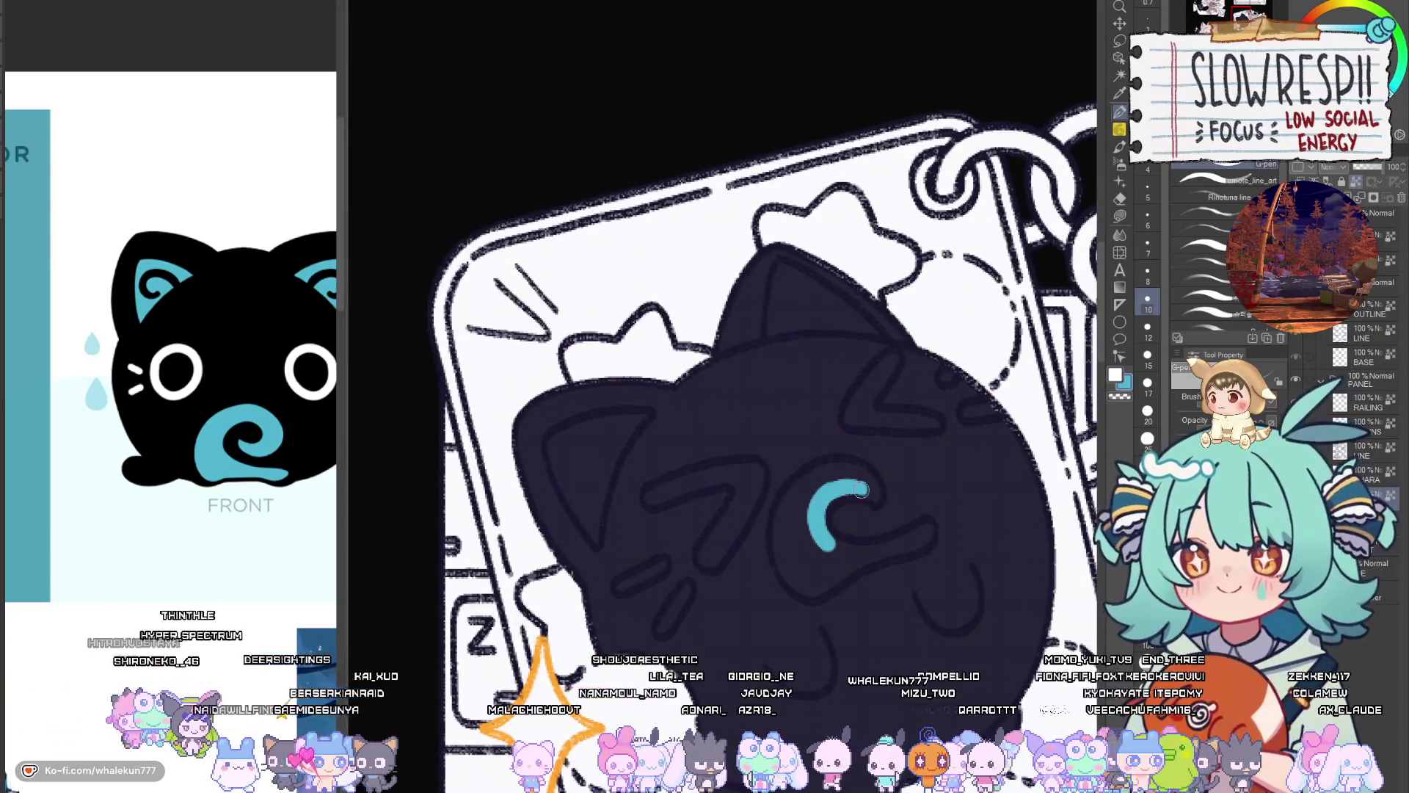
{"action": "mouse_move", "coordinate": [871, 487]}
{"action": "left_mouse_down"}
{"action": "mouse_move", "coordinate": [803, 473]}
{"action": "mouse_move", "coordinate": [830, 478]}
{"action": "mouse_move", "coordinate": [814, 539]}
{"action": "left_mouse_up"}
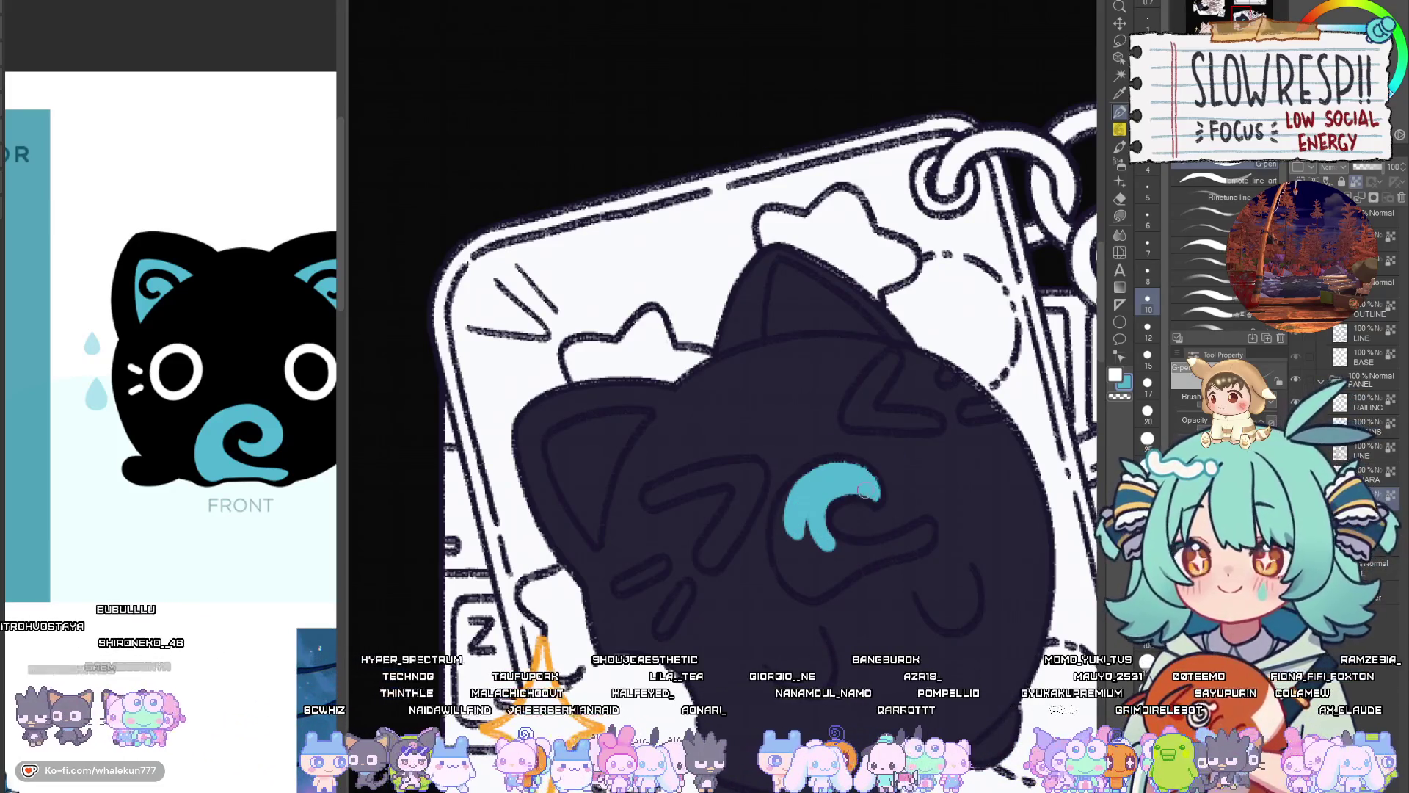
{"action": "mouse_move", "coordinate": [854, 484]}
{"action": "left_mouse_down"}
{"action": "mouse_move", "coordinate": [785, 547]}
{"action": "mouse_move", "coordinate": [789, 572]}
{"action": "mouse_move", "coordinate": [811, 559]}
{"action": "left_mouse_up"}
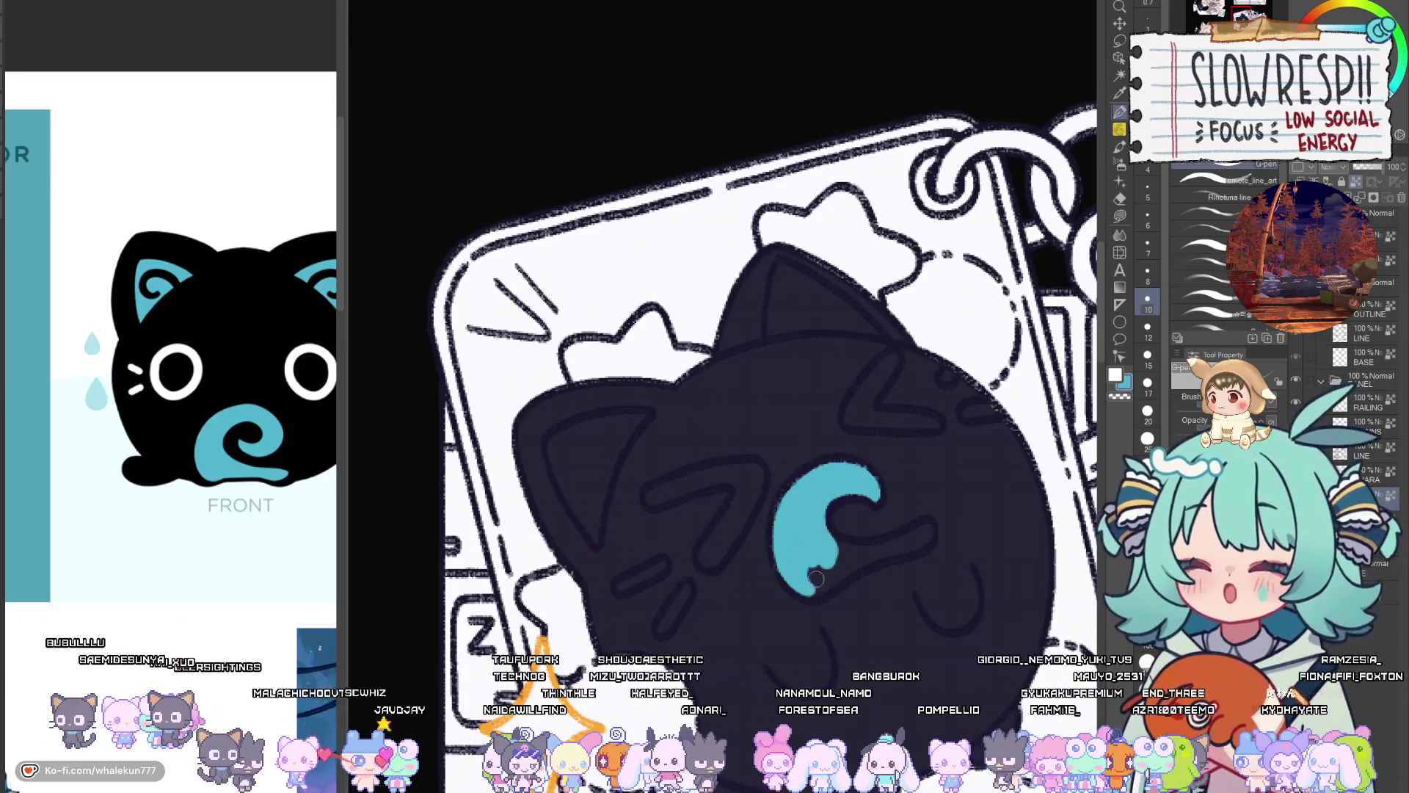
Extend the cyan on the cat's tail and fill its left ear cyan
{"action": "scroll", "coordinate": [816, 580], "scroll_direction": "up", "scroll_amount": 1}
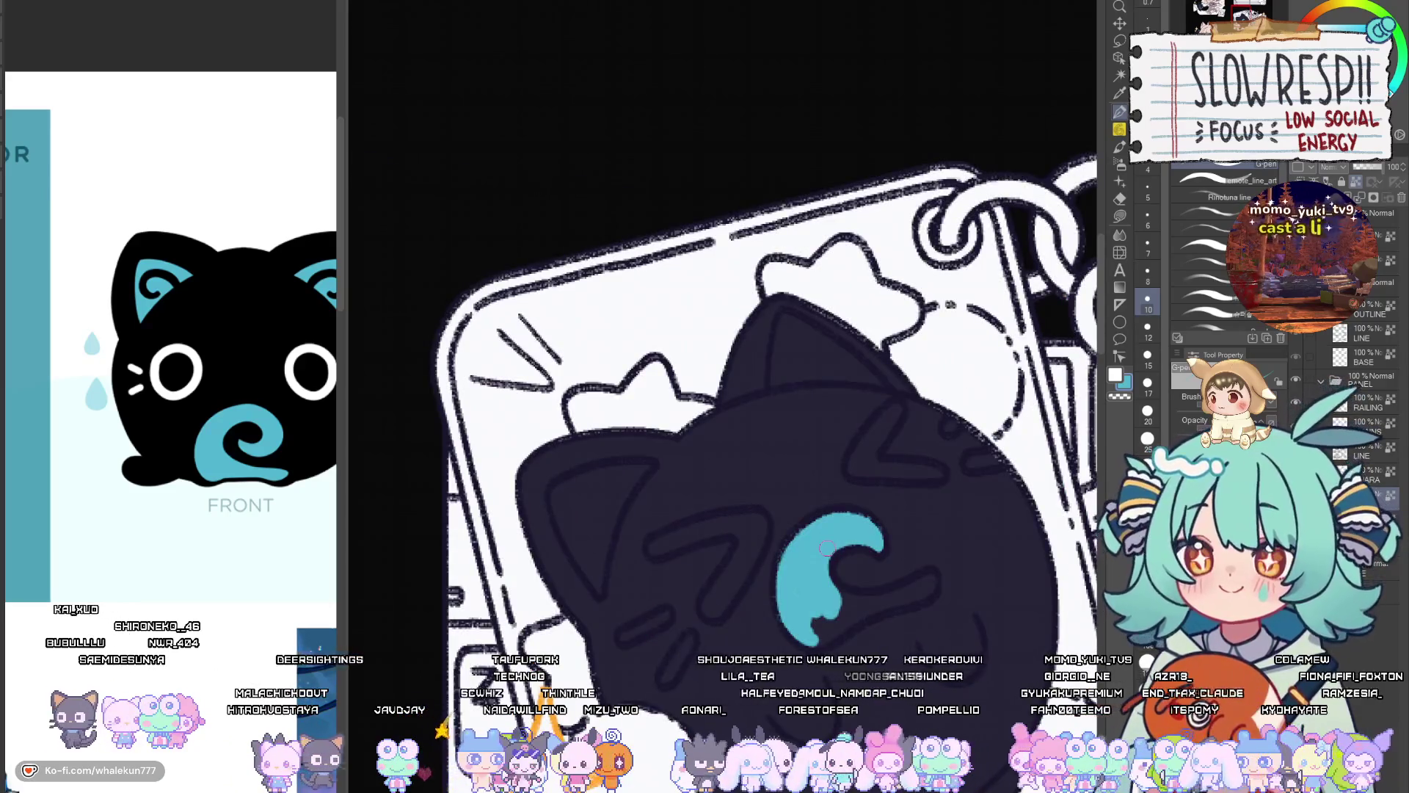
{"action": "scroll", "coordinate": [822, 565], "scroll_direction": "up", "scroll_amount": 1}
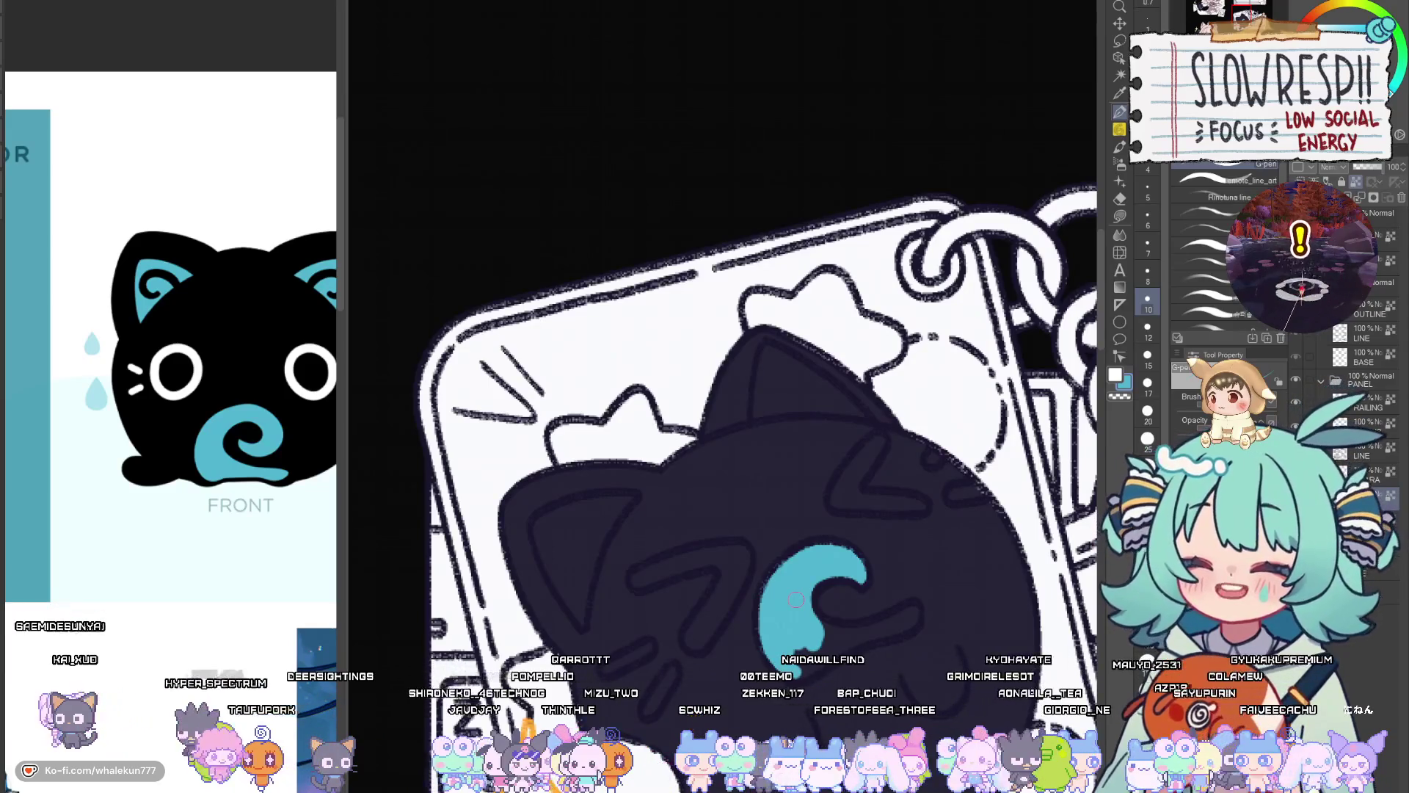
{"action": "scroll", "coordinate": [872, 574], "scroll_direction": "down", "scroll_amount": 1}
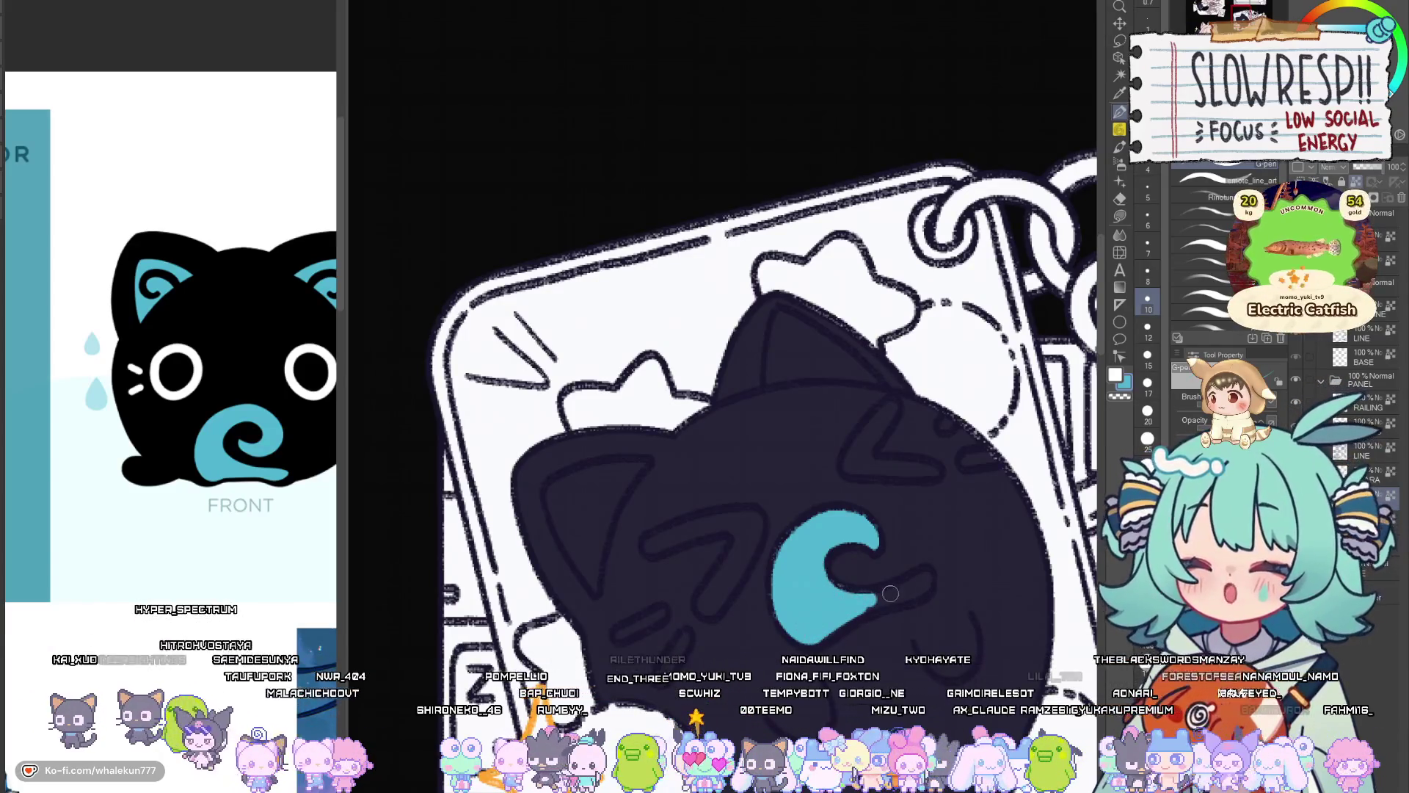
{"action": "left_click_drag", "start_coordinate": [888, 600], "coordinate": [926, 579]}
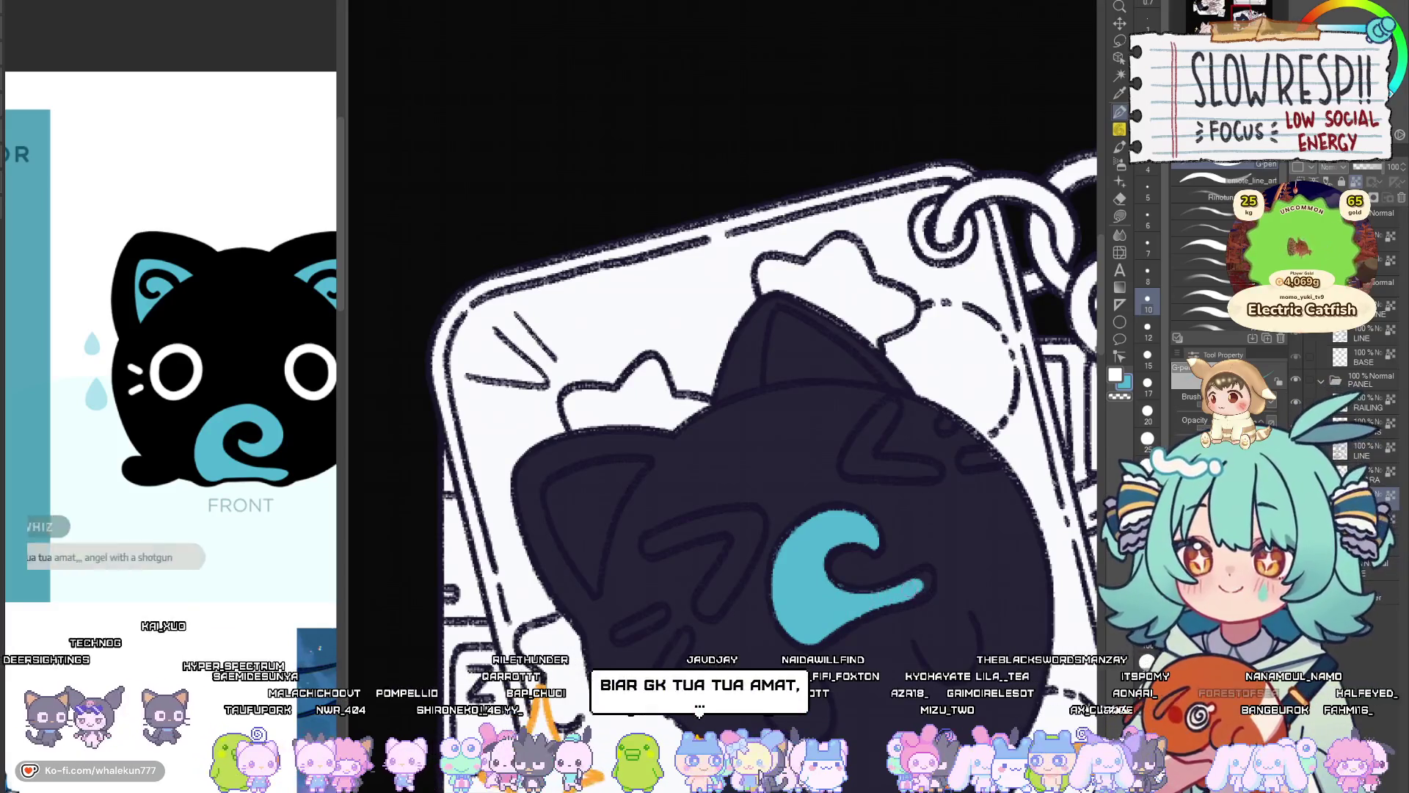
{"action": "scroll", "coordinate": [901, 593], "scroll_direction": "up", "scroll_amount": 1}
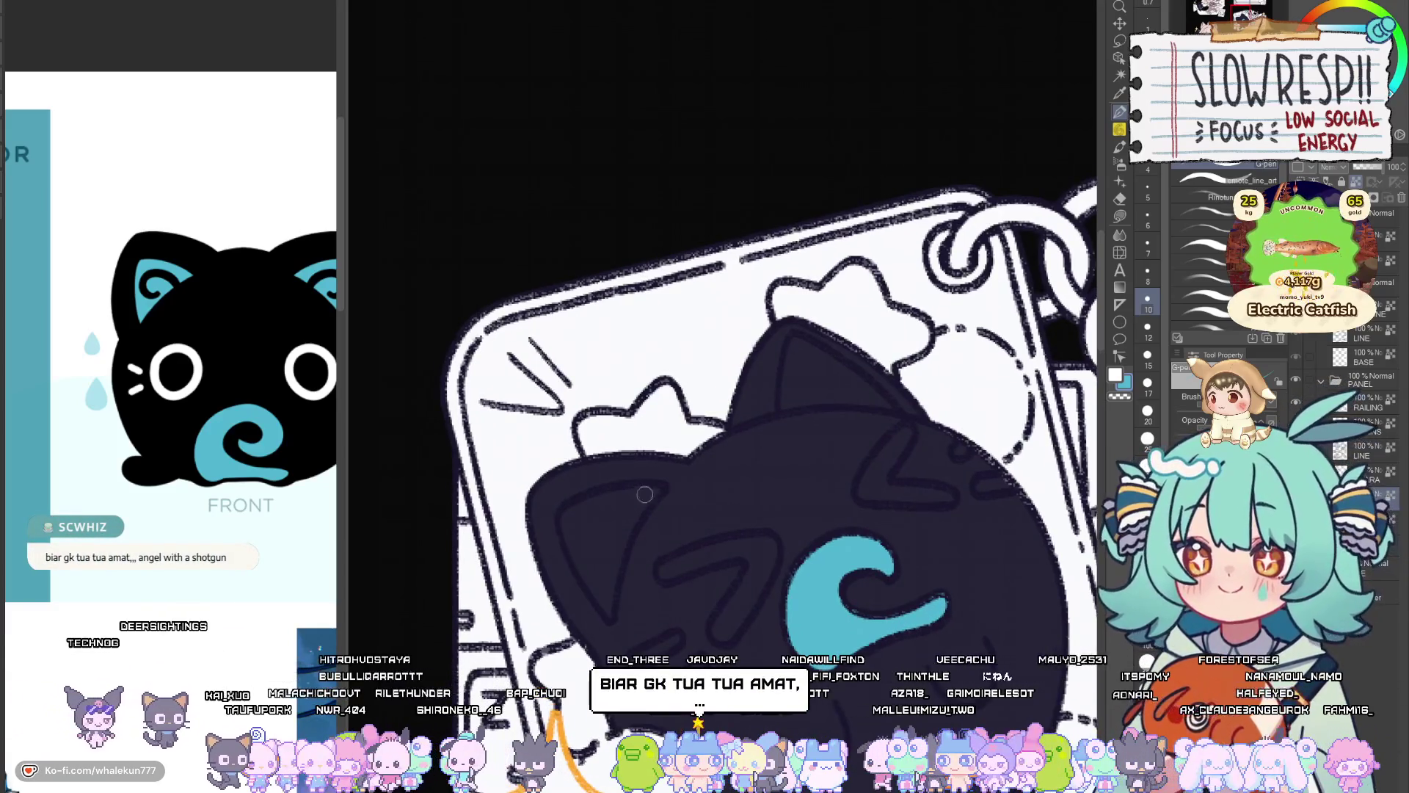
{"action": "scroll", "coordinate": [807, 513], "scroll_direction": "left", "scroll_amount": 3}
{"action": "mouse_move", "coordinate": [778, 487]}
{"action": "left_mouse_down"}
{"action": "mouse_move", "coordinate": [702, 510]}
{"action": "mouse_move", "coordinate": [686, 547]}
{"action": "mouse_move", "coordinate": [728, 602]}
{"action": "mouse_move", "coordinate": [767, 501]}
{"action": "mouse_move", "coordinate": [716, 552]}
{"action": "left_mouse_up"}
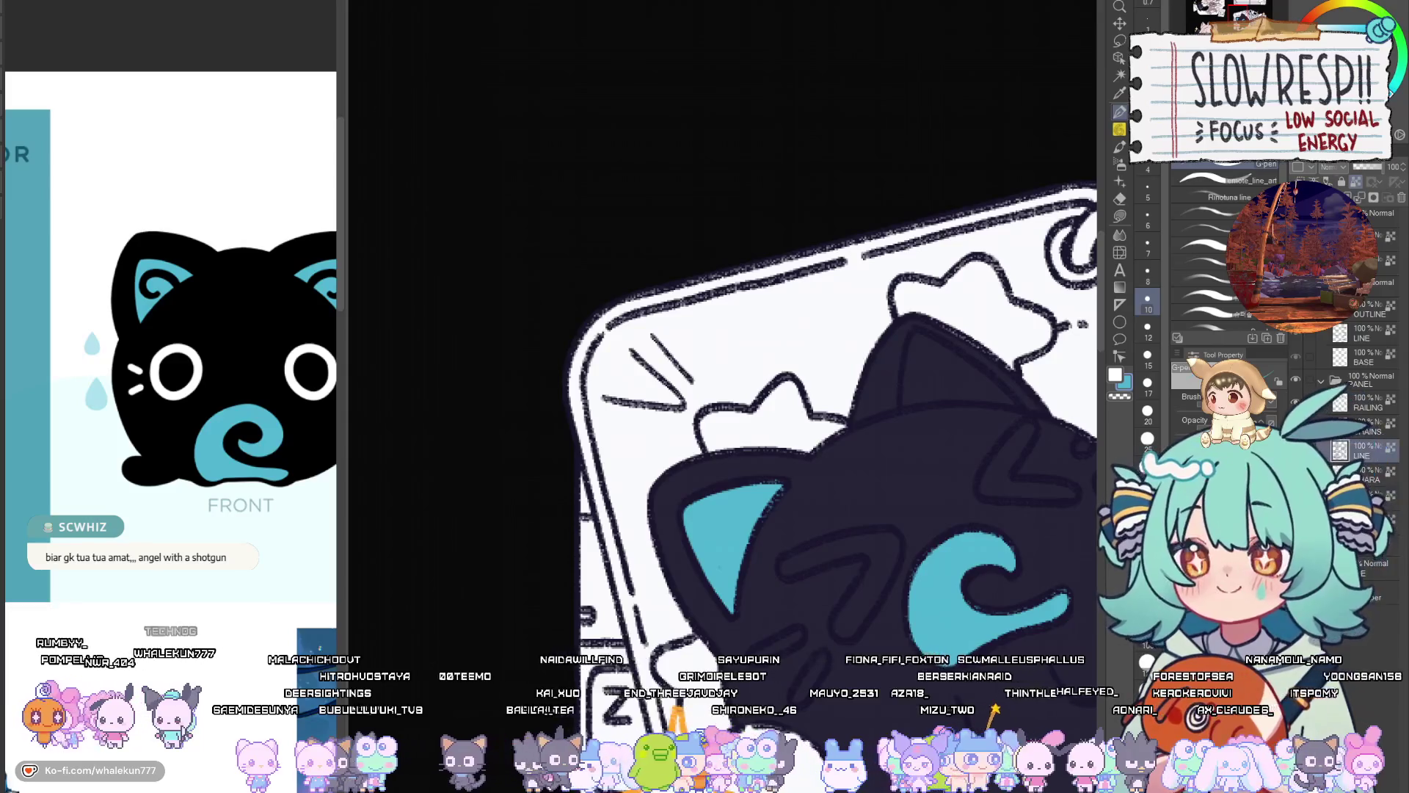
With the pencil and eyedropped dark navy, trace the inner ear edge, undoing once
{"action": "left_click", "coordinate": [1120, 130]}
{"action": "left_click", "coordinate": [876, 443]}
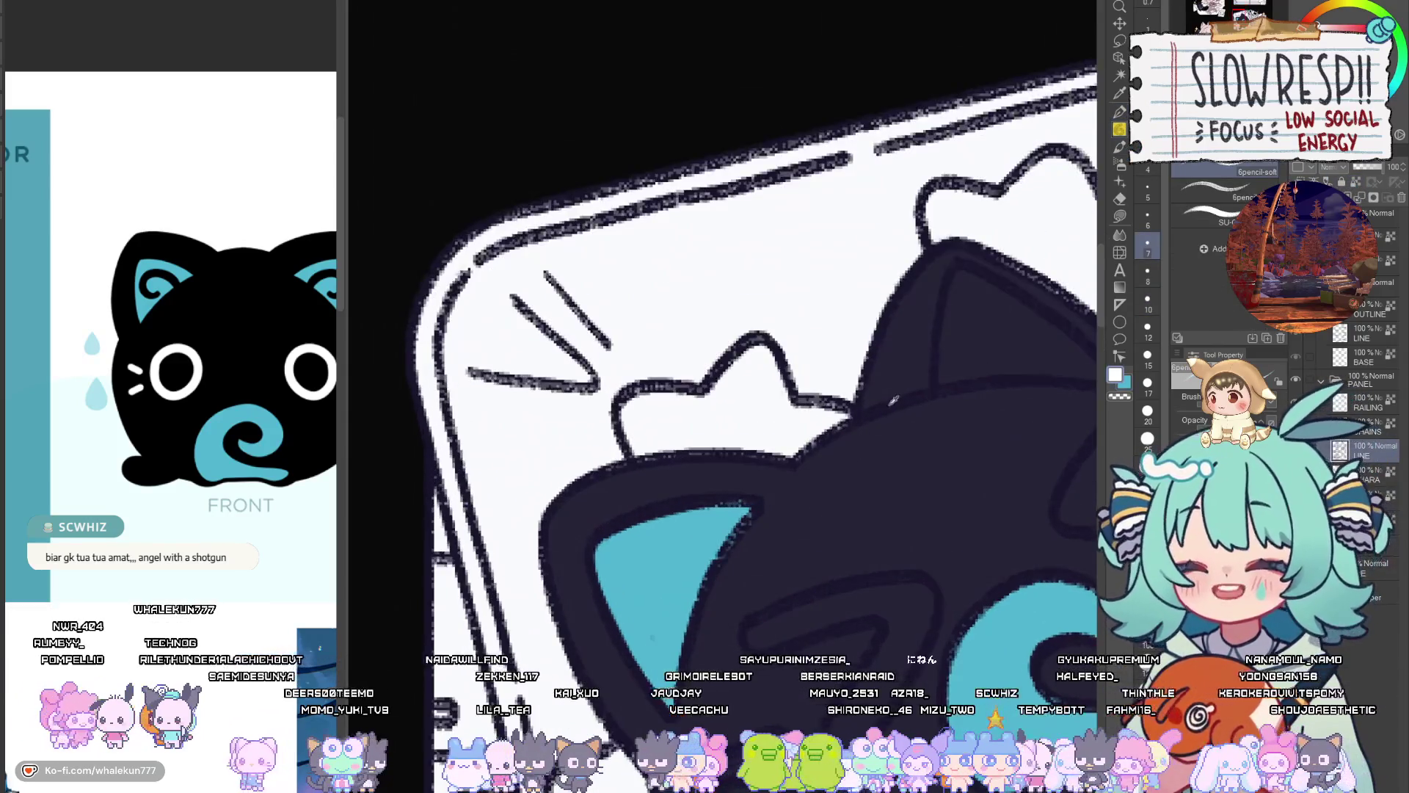
{"action": "left_click", "coordinate": [945, 387], "text": "alt"}
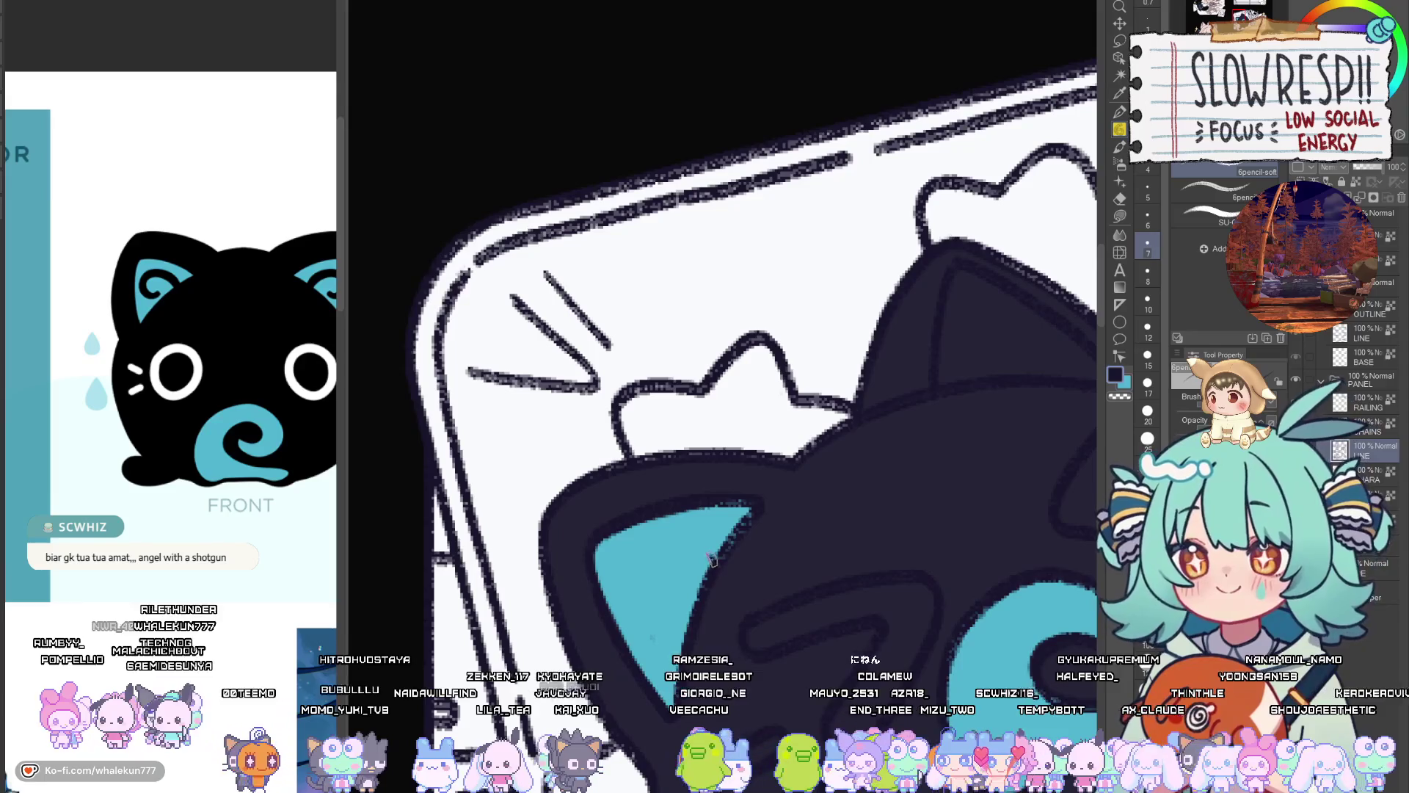
{"action": "mouse_move", "coordinate": [711, 557]}
{"action": "left_mouse_down"}
{"action": "mouse_move", "coordinate": [649, 546]}
{"action": "mouse_move", "coordinate": [631, 596]}
{"action": "mouse_move", "coordinate": [686, 545]}
{"action": "mouse_move", "coordinate": [636, 598]}
{"action": "left_mouse_up"}
{"action": "key", "text": "ctrl+z"}
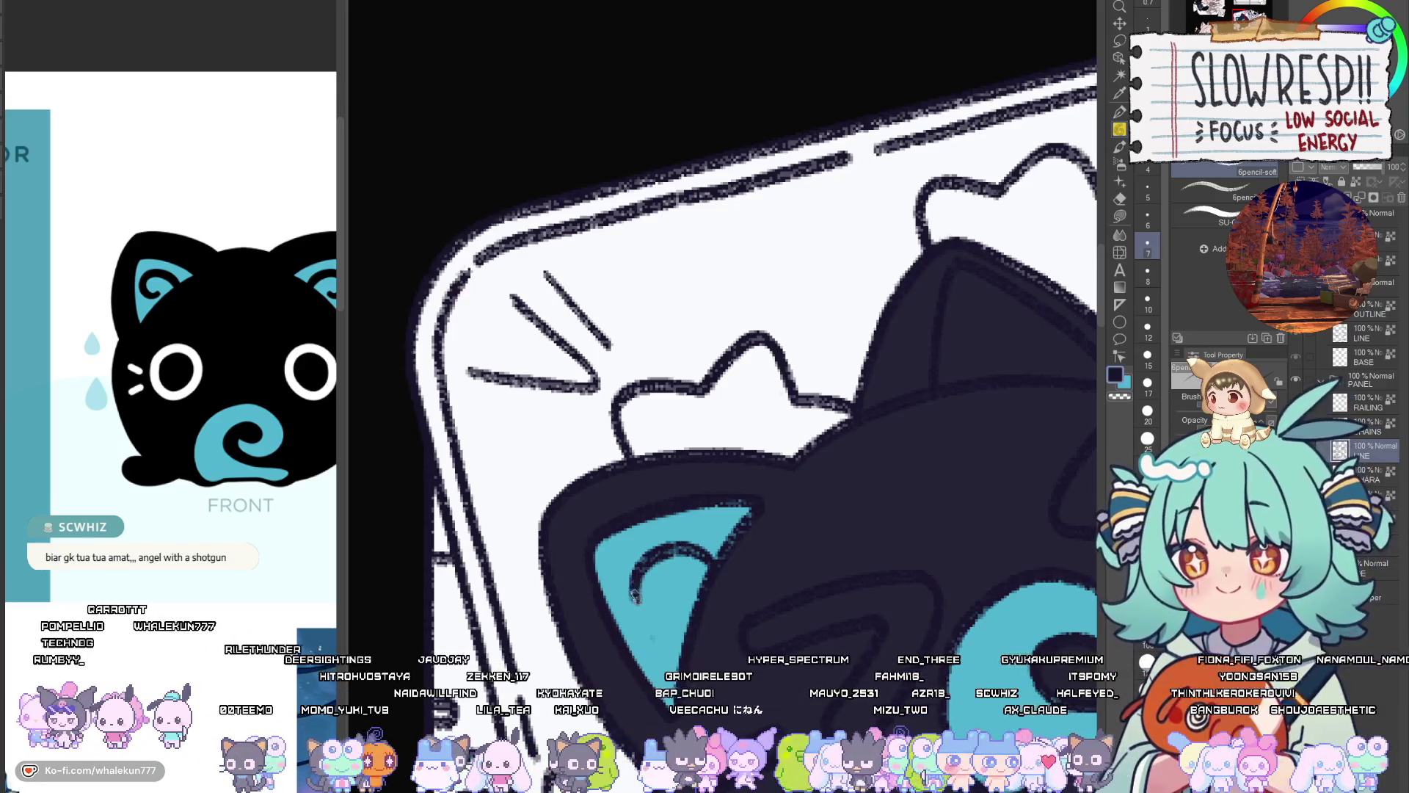
{"action": "scroll", "coordinate": [734, 572], "scroll_direction": "up", "scroll_amount": 2}
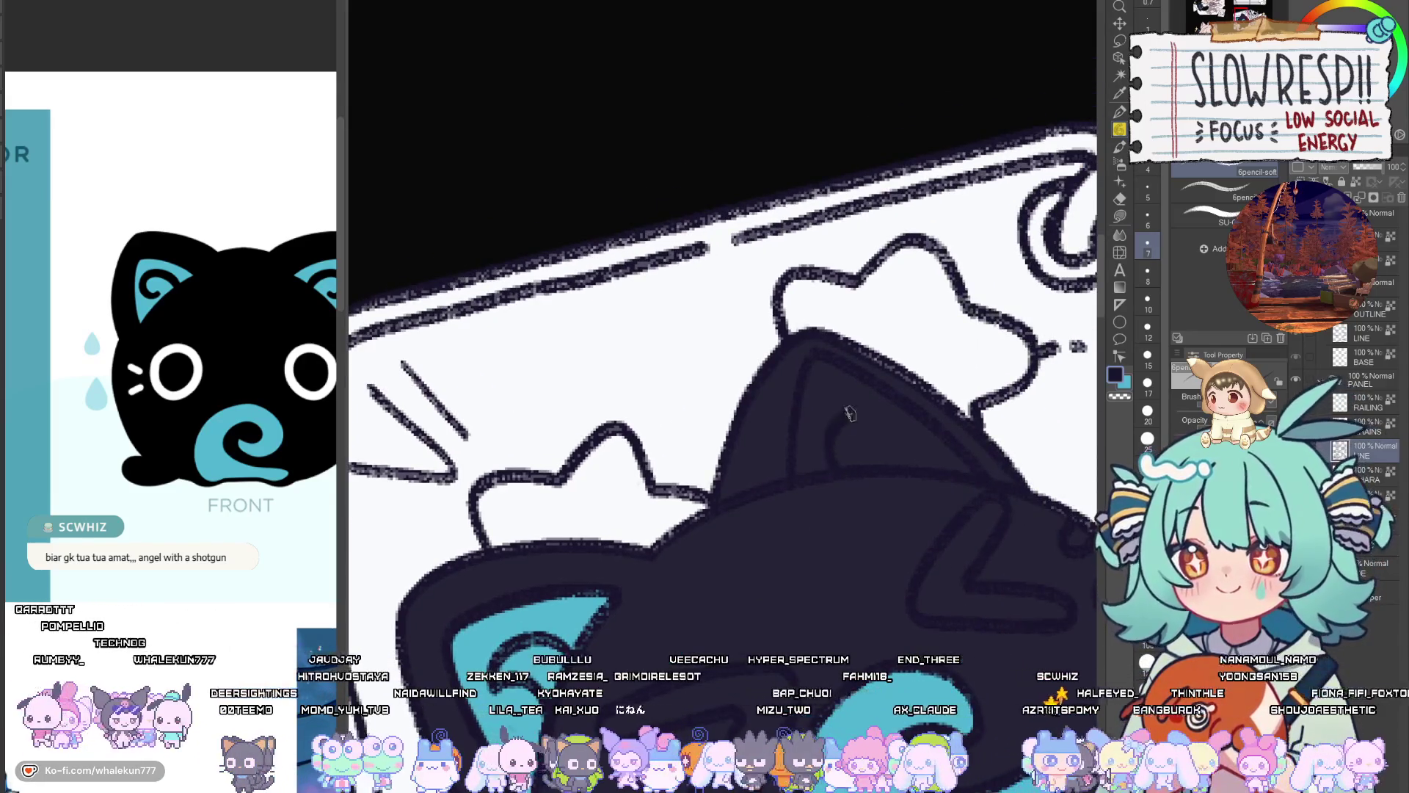
Zoom in and out to review the whole sticker sheet
{"action": "scroll", "coordinate": [890, 460], "scroll_direction": "down", "scroll_amount": 5}
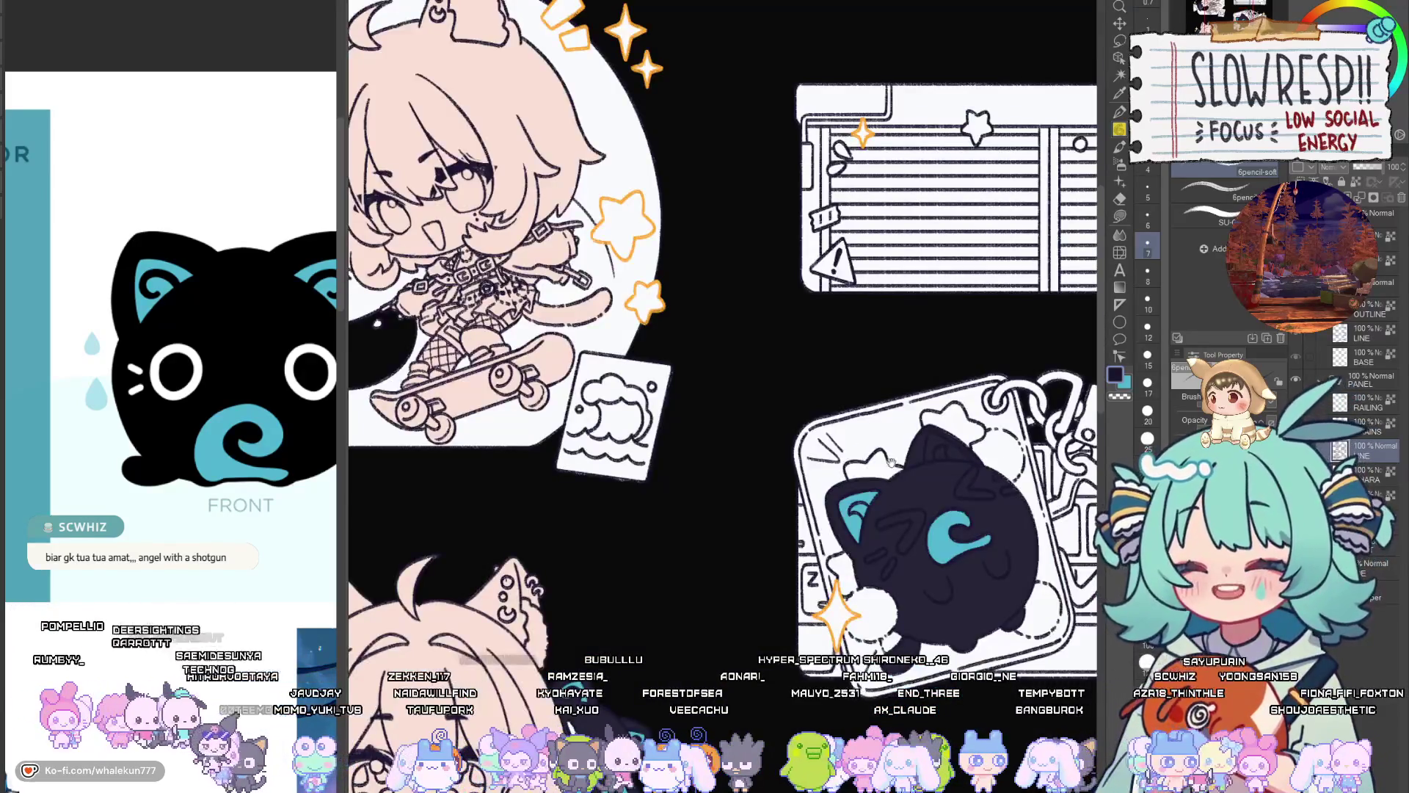
{"action": "scroll", "coordinate": [890, 461], "scroll_direction": "down", "scroll_amount": 5}
{"action": "scroll", "coordinate": [890, 460], "scroll_direction": "up", "scroll_amount": 5}
{"action": "scroll", "coordinate": [734, 366], "scroll_direction": "up", "scroll_amount": 4}
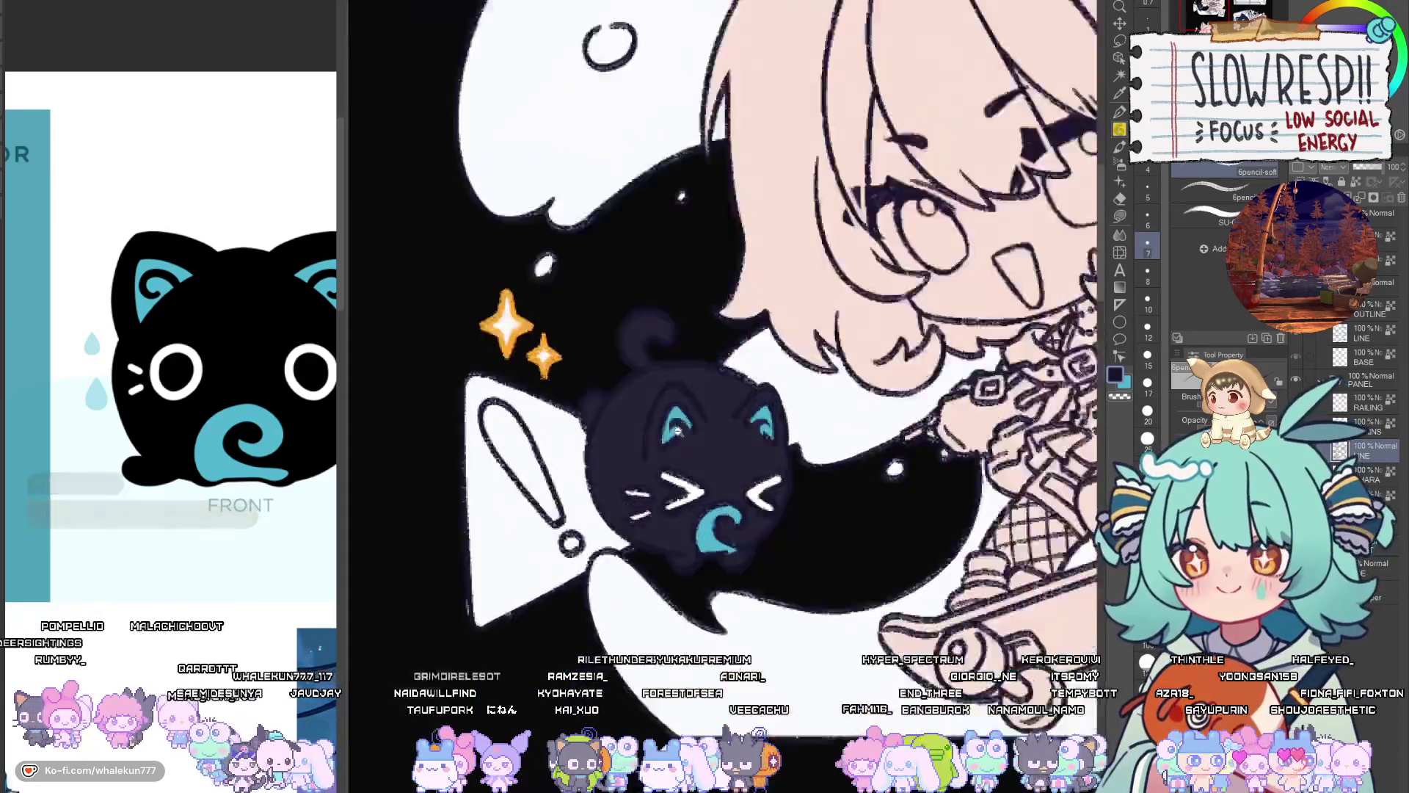
{"action": "scroll", "coordinate": [632, 431], "scroll_direction": "up", "scroll_amount": 3}
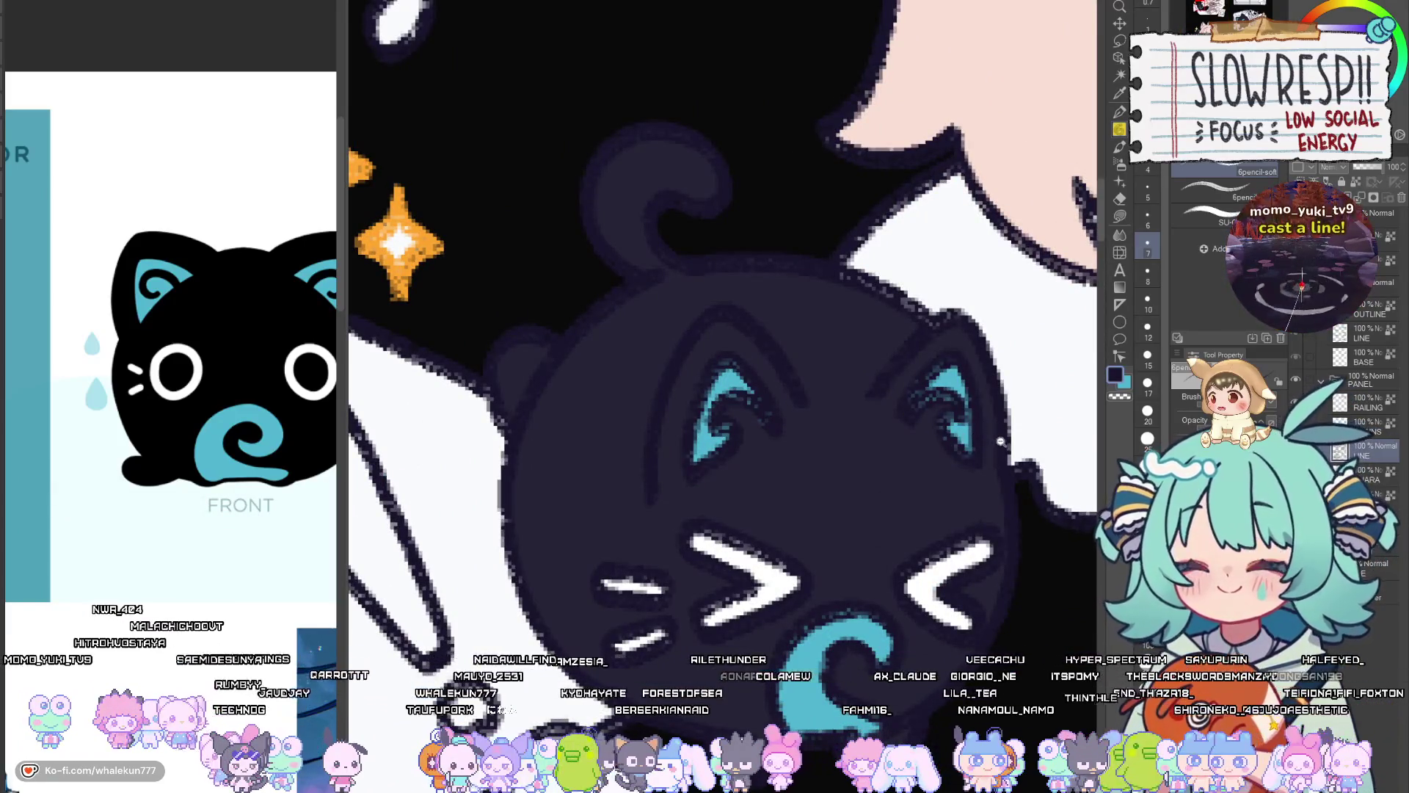
{"action": "scroll", "coordinate": [1000, 441], "scroll_direction": "down", "scroll_amount": 6}
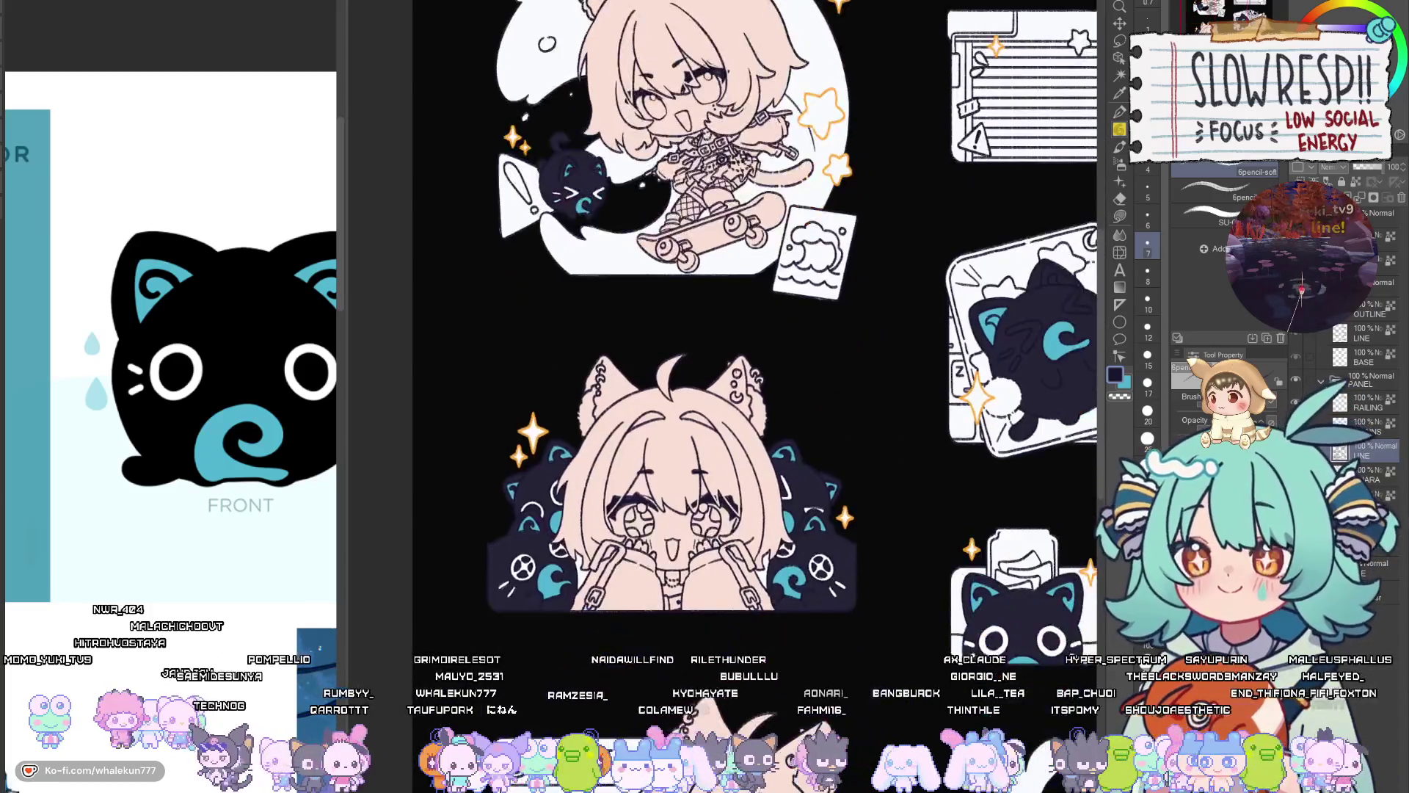
{"action": "scroll", "coordinate": [994, 624], "scroll_direction": "down", "scroll_amount": 5}
Switch to the Lasso Fill tool with white as the drawing colour
{"action": "scroll", "coordinate": [1008, 646], "scroll_direction": "up", "scroll_amount": 5}
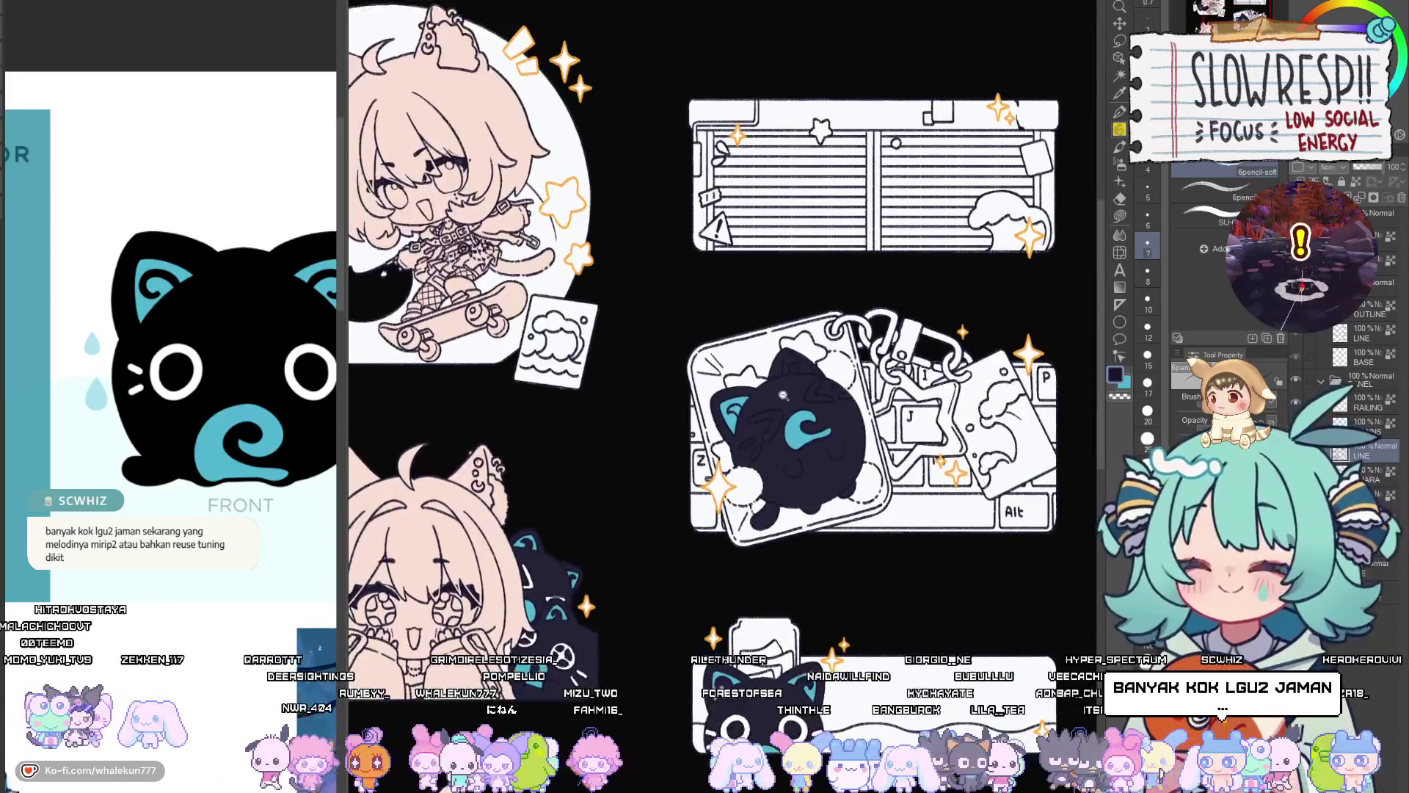
{"action": "scroll", "coordinate": [824, 377], "scroll_direction": "up", "scroll_amount": 3}
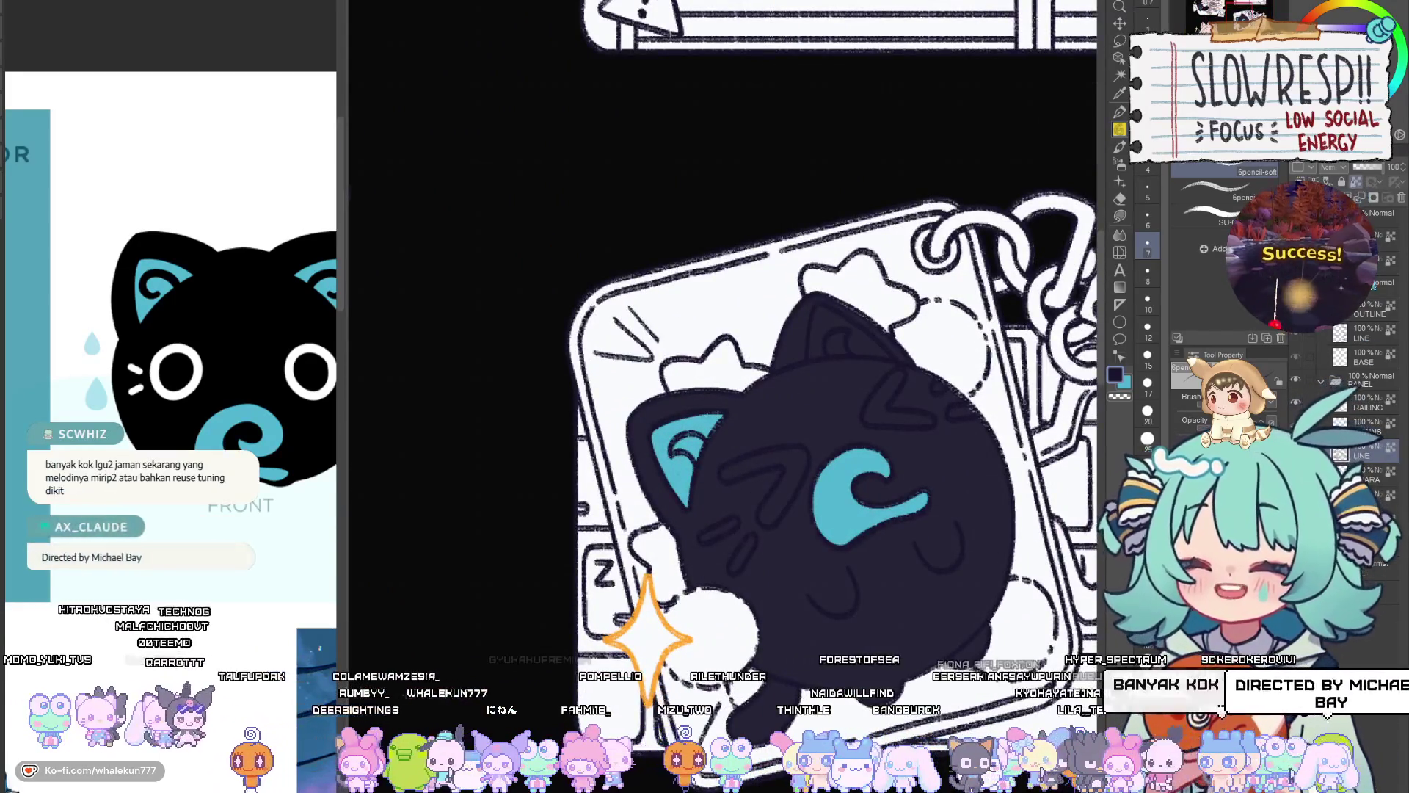
{"action": "key", "text": "g"}
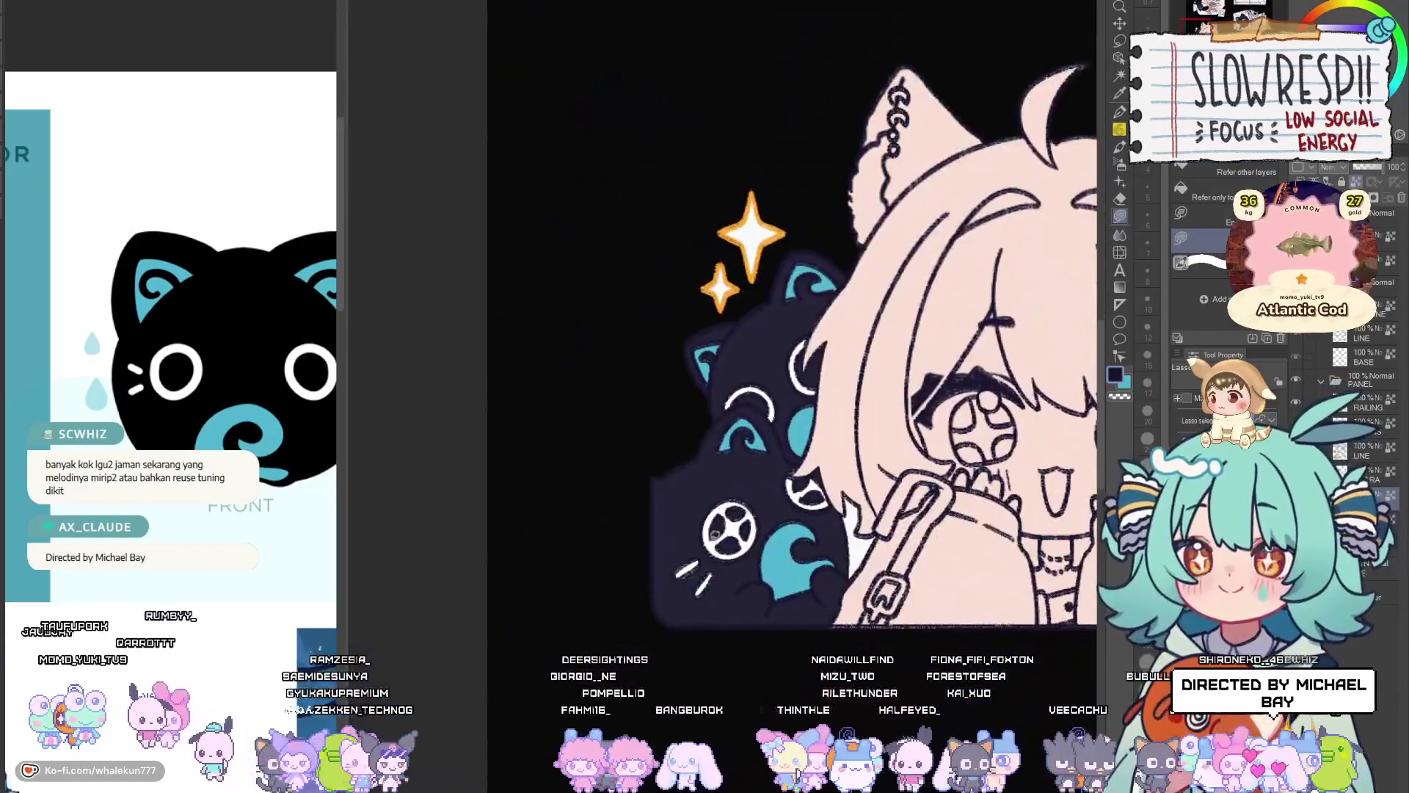
{"action": "left_click", "coordinate": [714, 533], "text": "alt"}
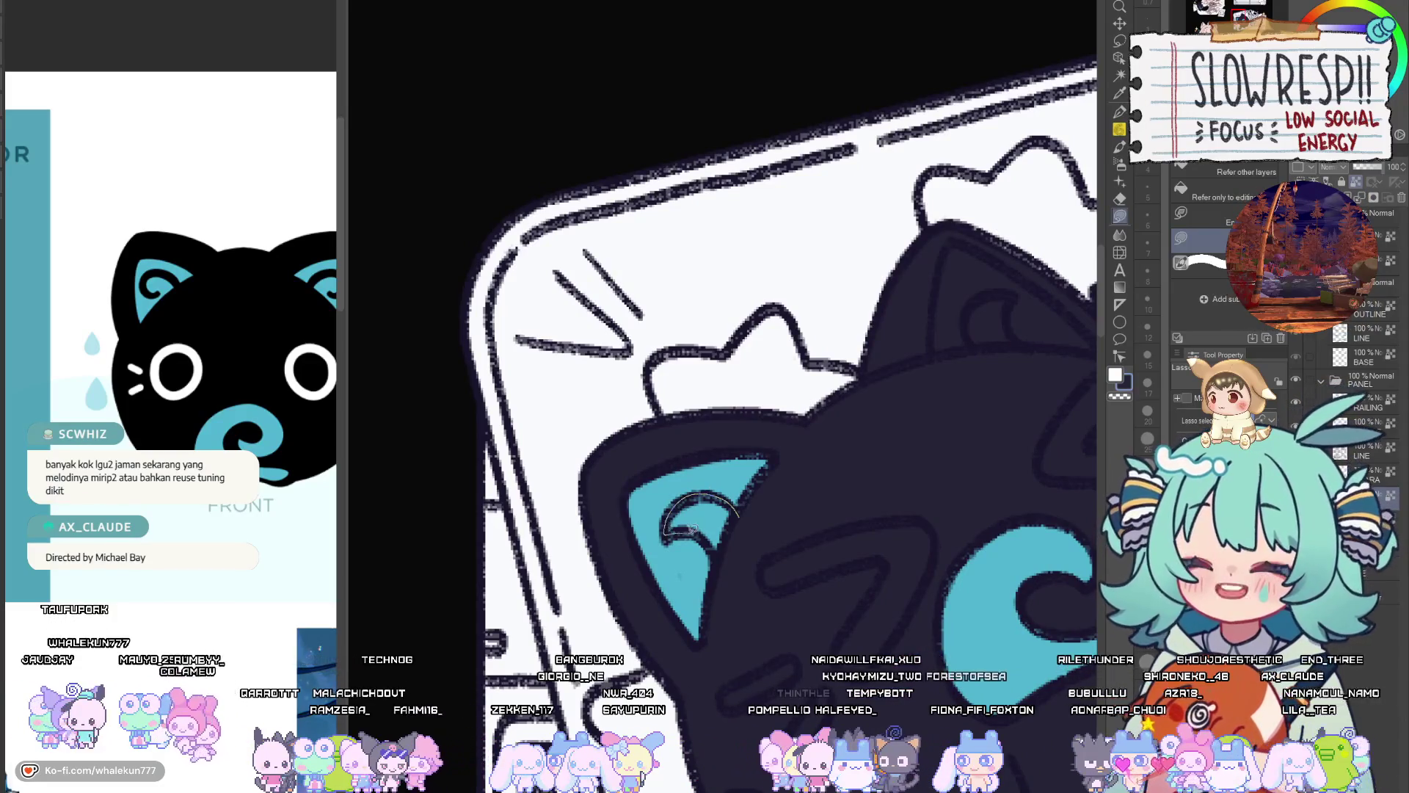
Lasso-fill the inner shapes of the keychain cat's ears with cyan
{"action": "left_click_drag", "start_coordinate": [710, 564], "coordinate": [697, 587]}
{"action": "left_click_drag", "start_coordinate": [803, 510], "coordinate": [725, 743]}
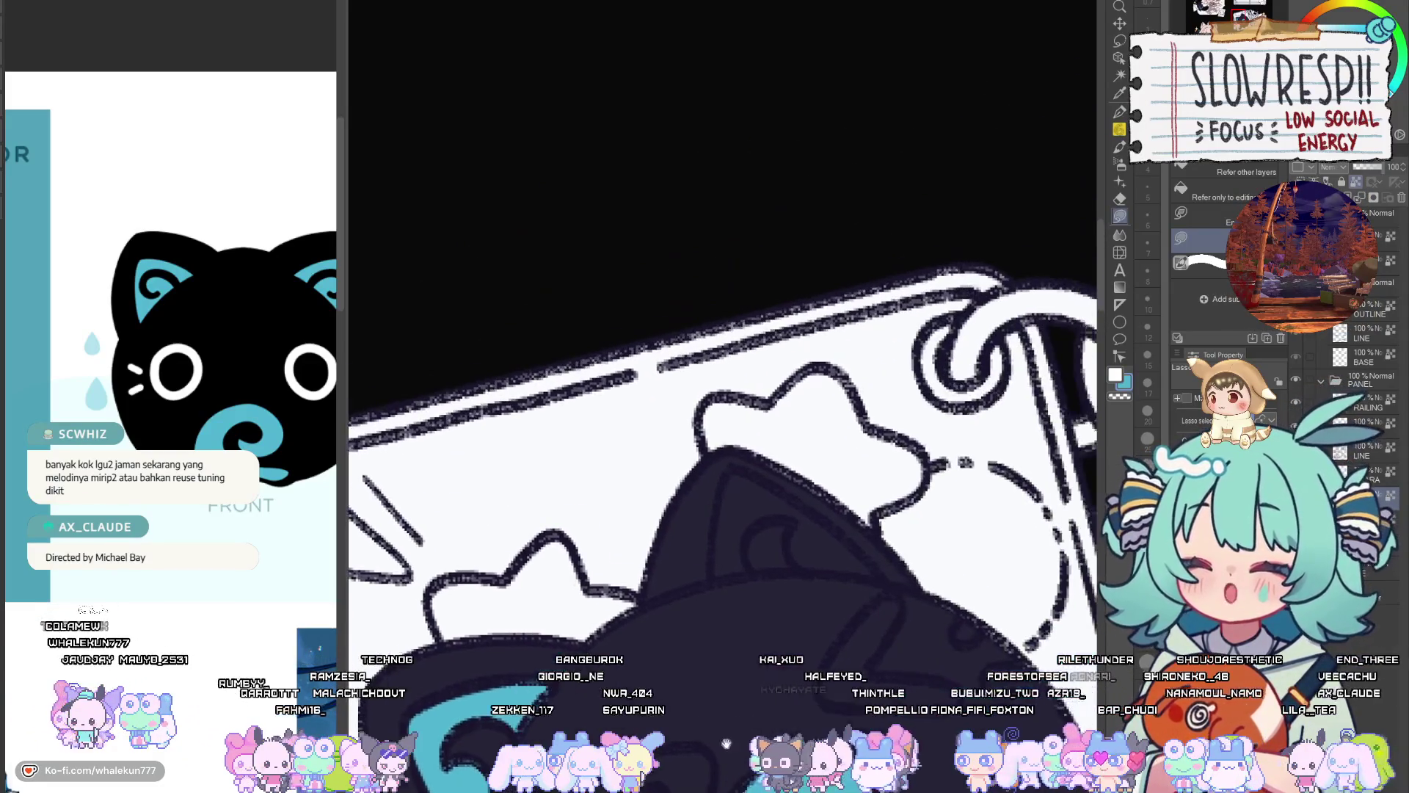
{"action": "left_click_drag", "start_coordinate": [753, 567], "coordinate": [731, 473]}
{"action": "left_click_drag", "start_coordinate": [813, 517], "coordinate": [829, 455]}
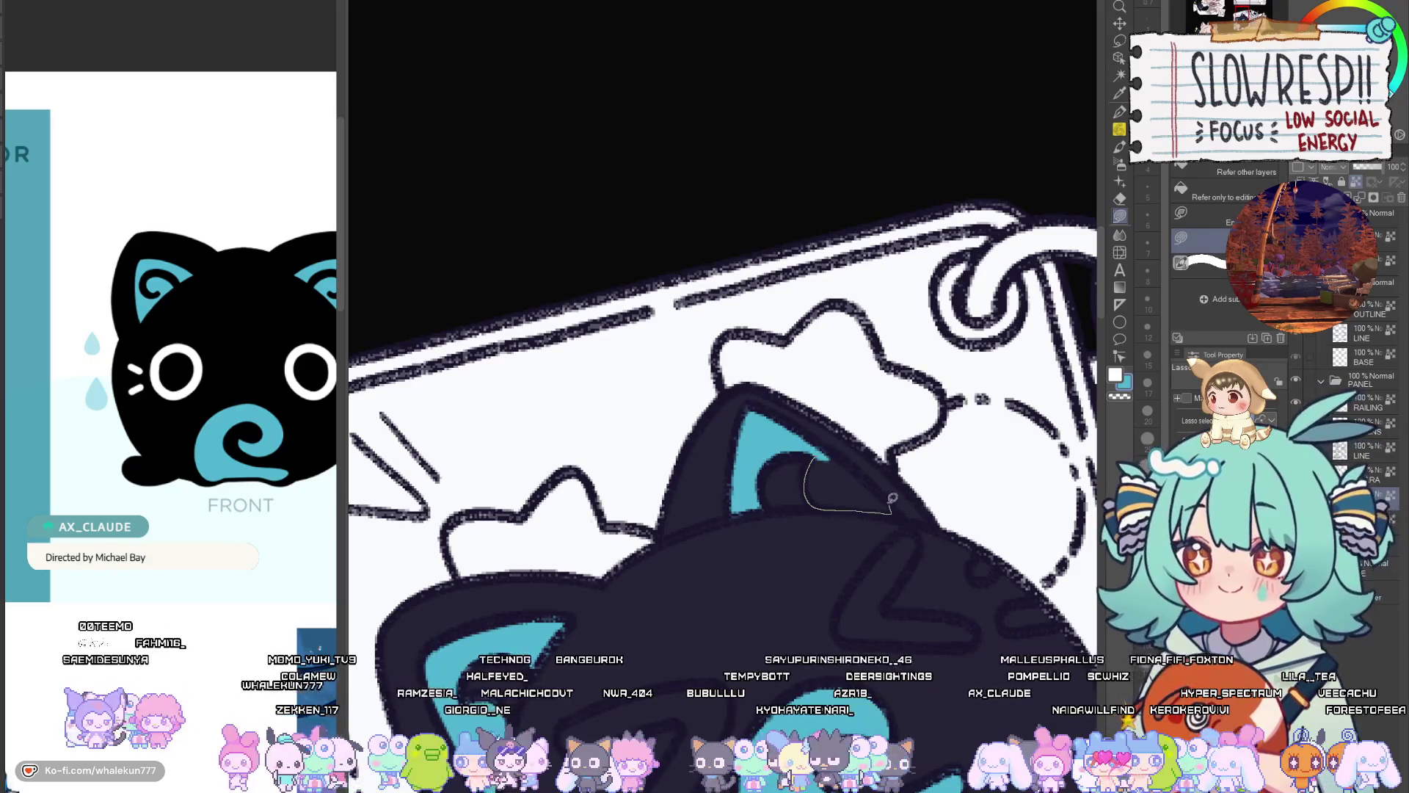
{"action": "left_click_drag", "start_coordinate": [892, 498], "coordinate": [825, 455]}
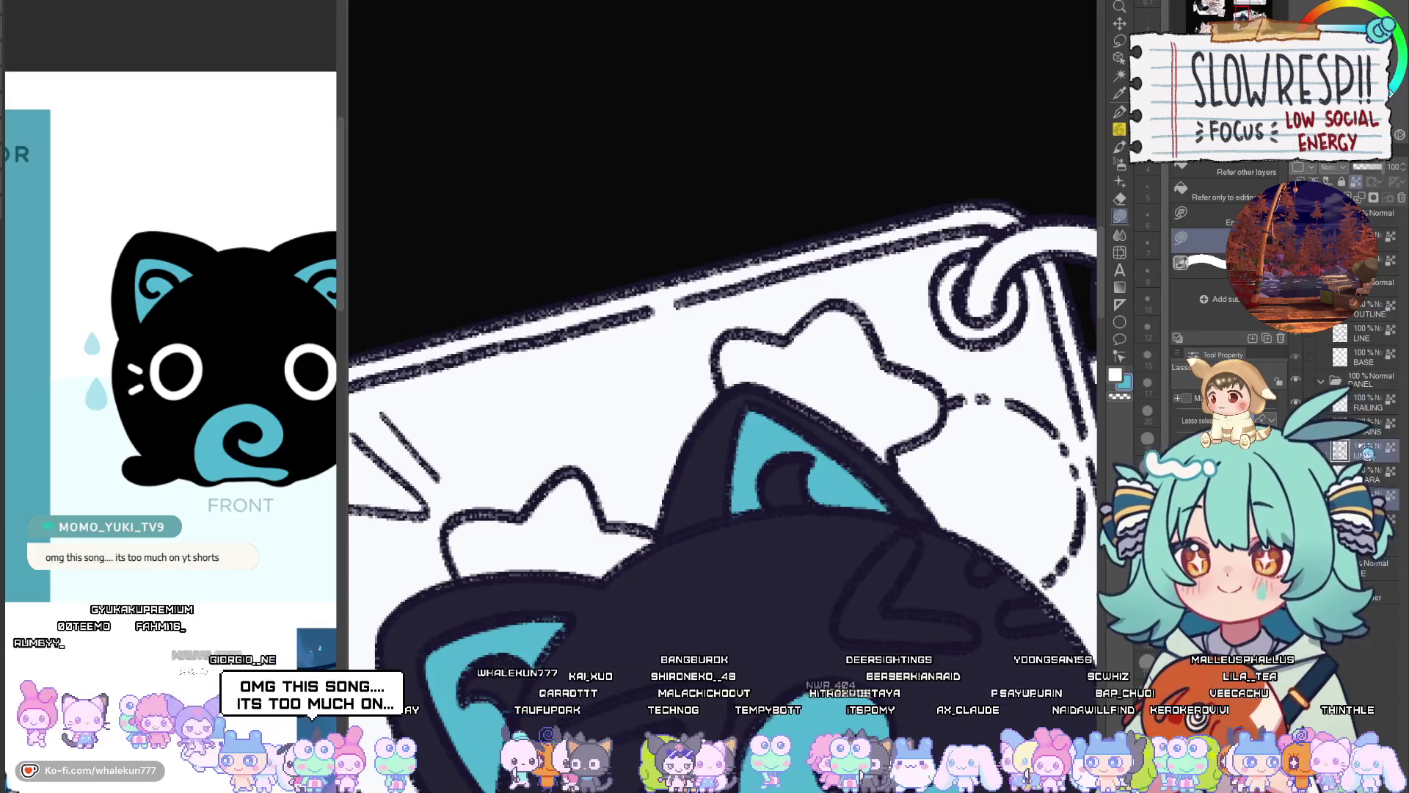
{"action": "left_click_drag", "start_coordinate": [733, 597], "coordinate": [931, 493]}
With the eraser selected, pan out to the TSUNAMICAT panel and back to the keychain cat
{"action": "key", "text": "e"}
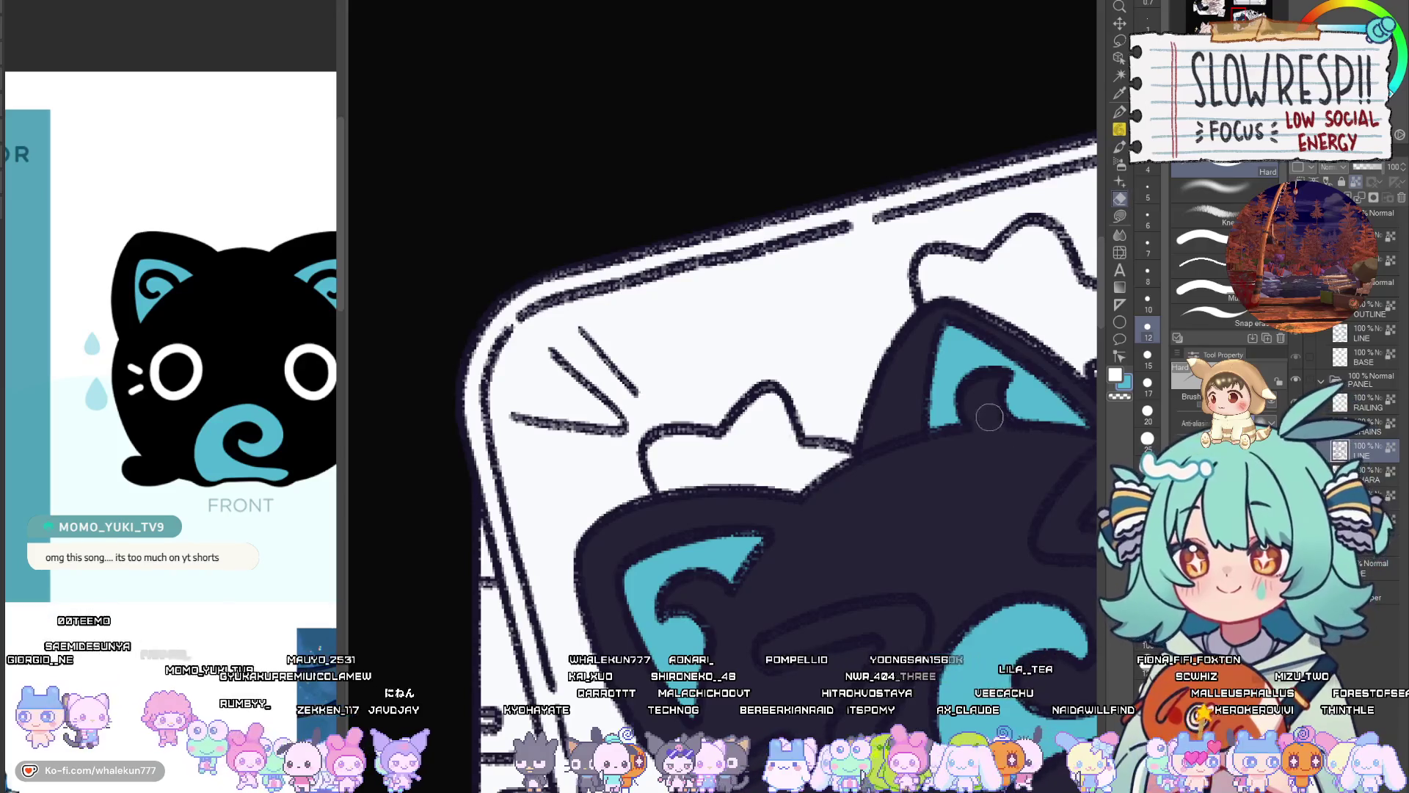
{"action": "scroll", "coordinate": [1022, 443], "scroll_direction": "down", "scroll_amount": 5}
{"action": "mouse_move", "coordinate": [954, 651]}
{"action": "left_mouse_down"}
{"action": "mouse_move", "coordinate": [829, 526]}
{"action": "mouse_move", "coordinate": [938, 378]}
{"action": "left_mouse_up"}
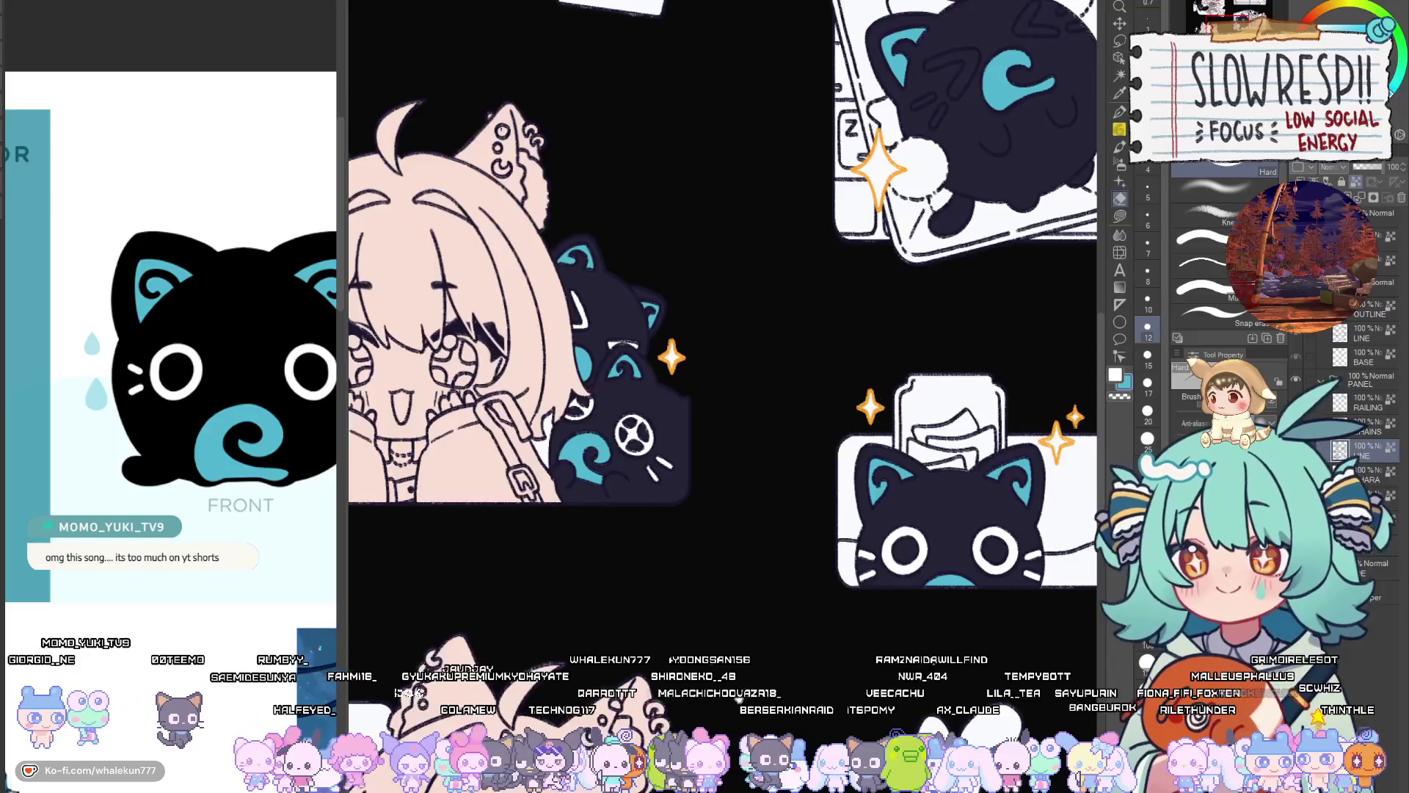
{"action": "left_click_drag", "start_coordinate": [630, 755], "coordinate": [941, 608]}
{"action": "left_click_drag", "start_coordinate": [930, 530], "coordinate": [930, 459]}
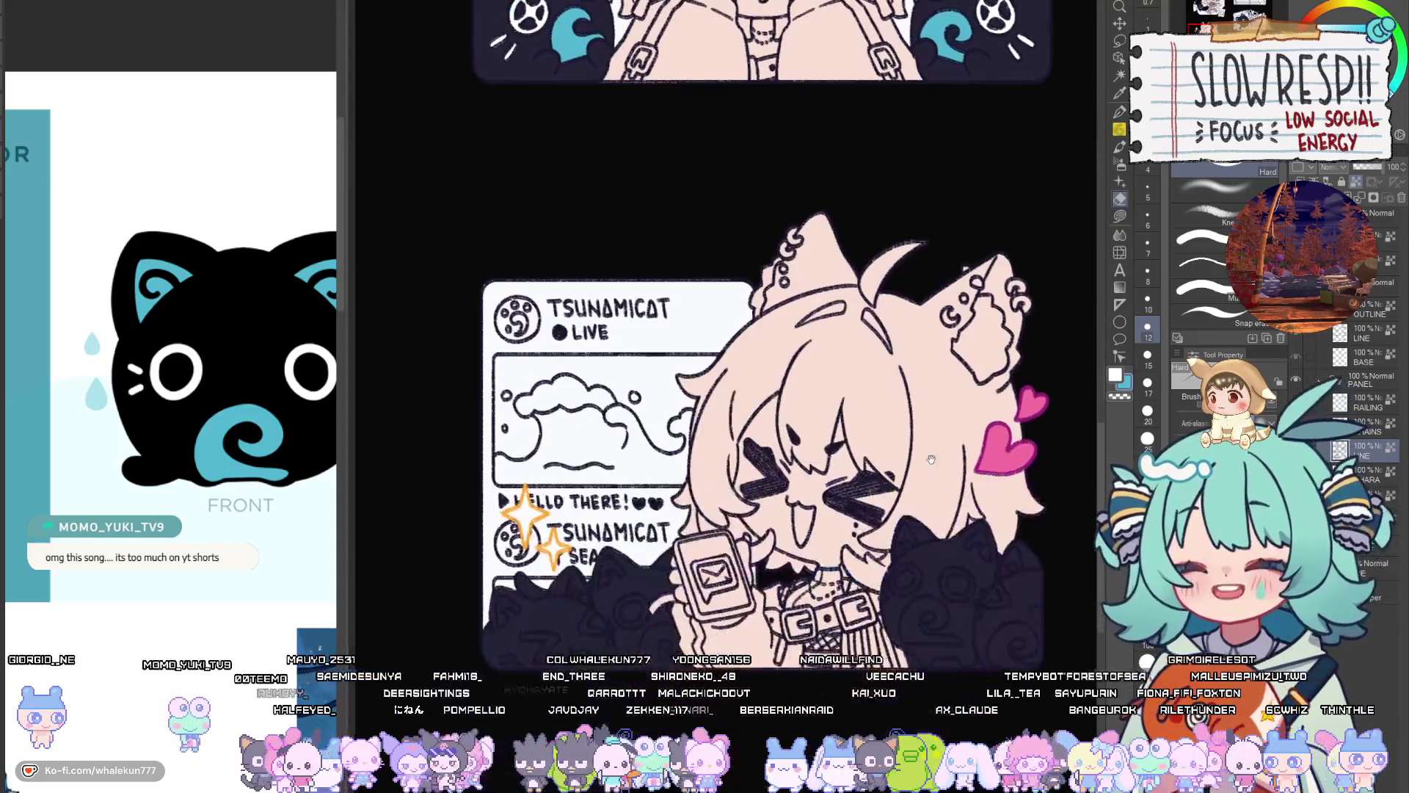
{"action": "mouse_move", "coordinate": [968, 625]}
{"action": "left_mouse_down"}
{"action": "mouse_move", "coordinate": [843, 627]}
{"action": "mouse_move", "coordinate": [918, 513]}
{"action": "mouse_move", "coordinate": [874, 570]}
{"action": "mouse_move", "coordinate": [918, 785]}
{"action": "left_mouse_up"}
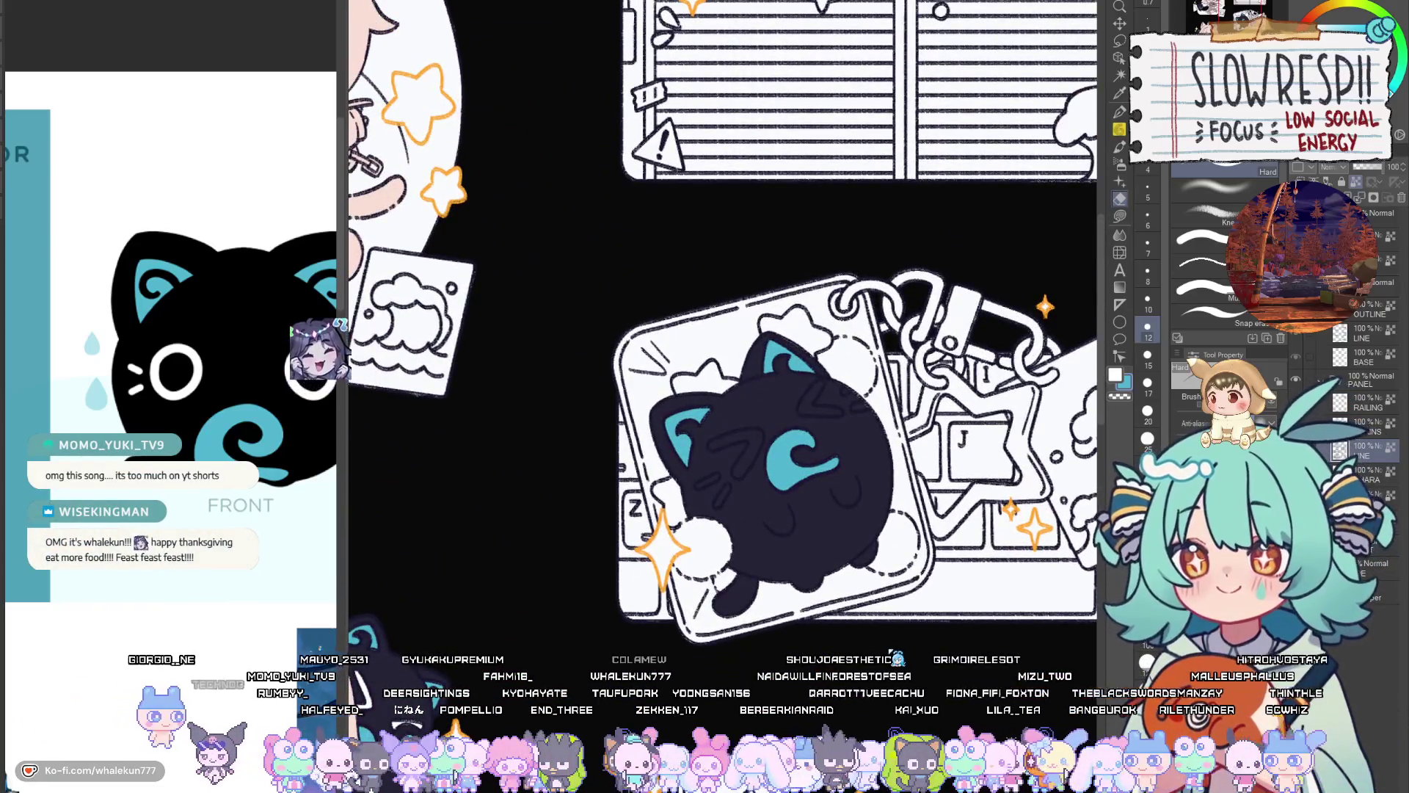
{"action": "mouse_move", "coordinate": [808, 330]}
{"action": "left_mouse_down"}
{"action": "mouse_move", "coordinate": [713, 488]}
{"action": "mouse_move", "coordinate": [886, 256]}
{"action": "left_mouse_up"}
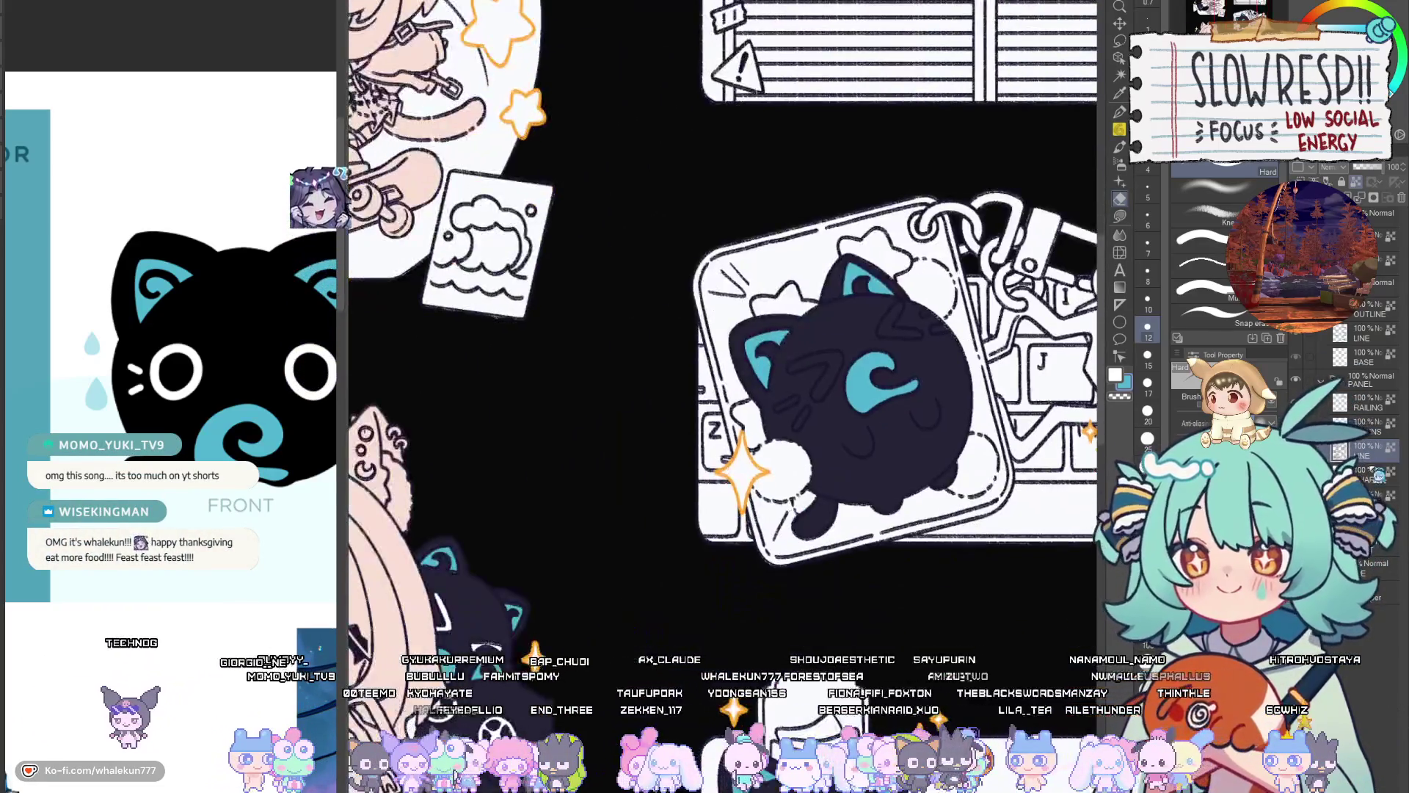
Return to Lasso Fill and move to the banner and skateboard cat sketch
{"action": "key", "text": "g"}
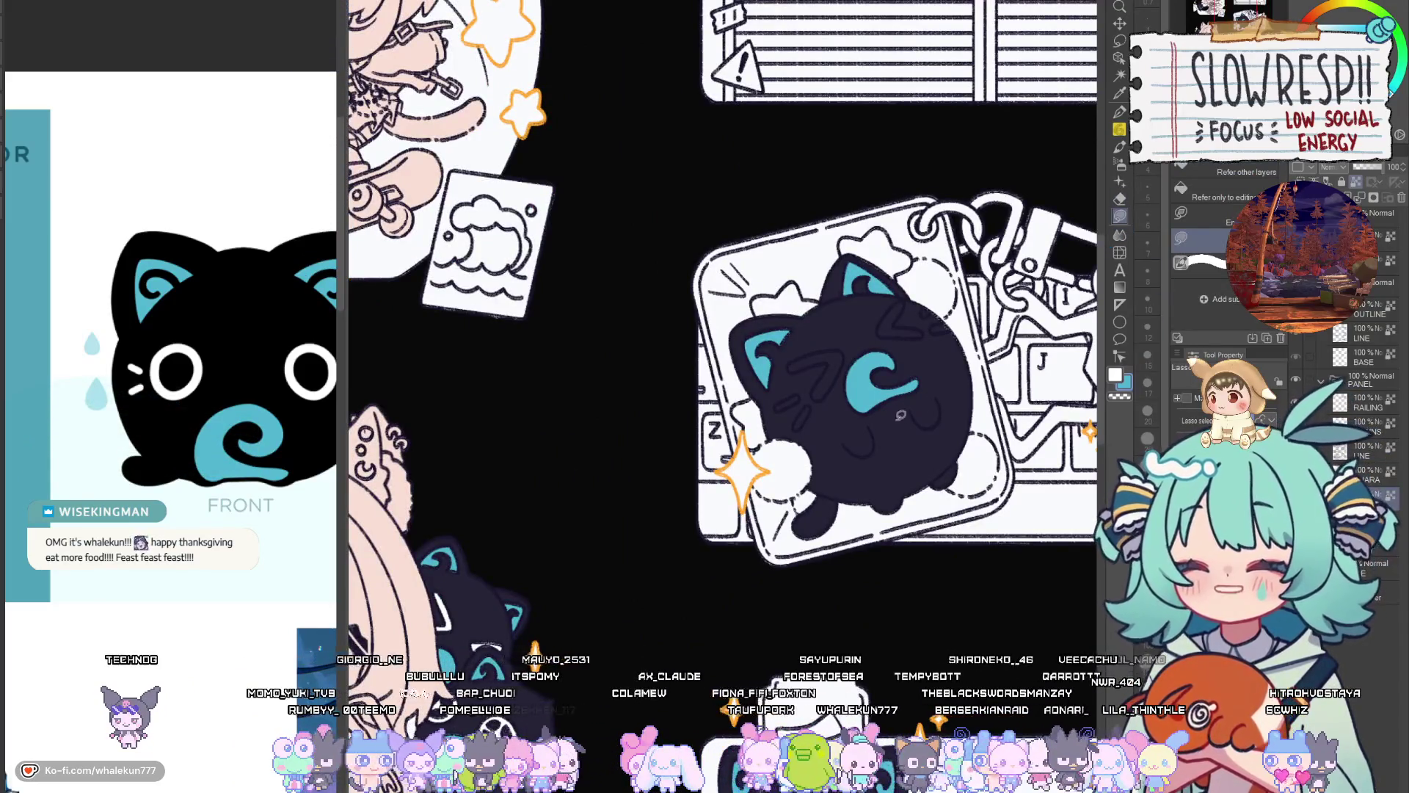
{"action": "left_click_drag", "start_coordinate": [903, 513], "coordinate": [822, 367]}
{"action": "mouse_move", "coordinate": [907, 570]}
{"action": "left_mouse_down"}
{"action": "mouse_move", "coordinate": [844, 429]}
{"action": "mouse_move", "coordinate": [728, 264]}
{"action": "left_mouse_up"}
{"action": "left_click_drag", "start_coordinate": [799, 660], "coordinate": [762, 605]}
{"action": "scroll", "coordinate": [842, 423], "scroll_direction": "up", "scroll_amount": 1}
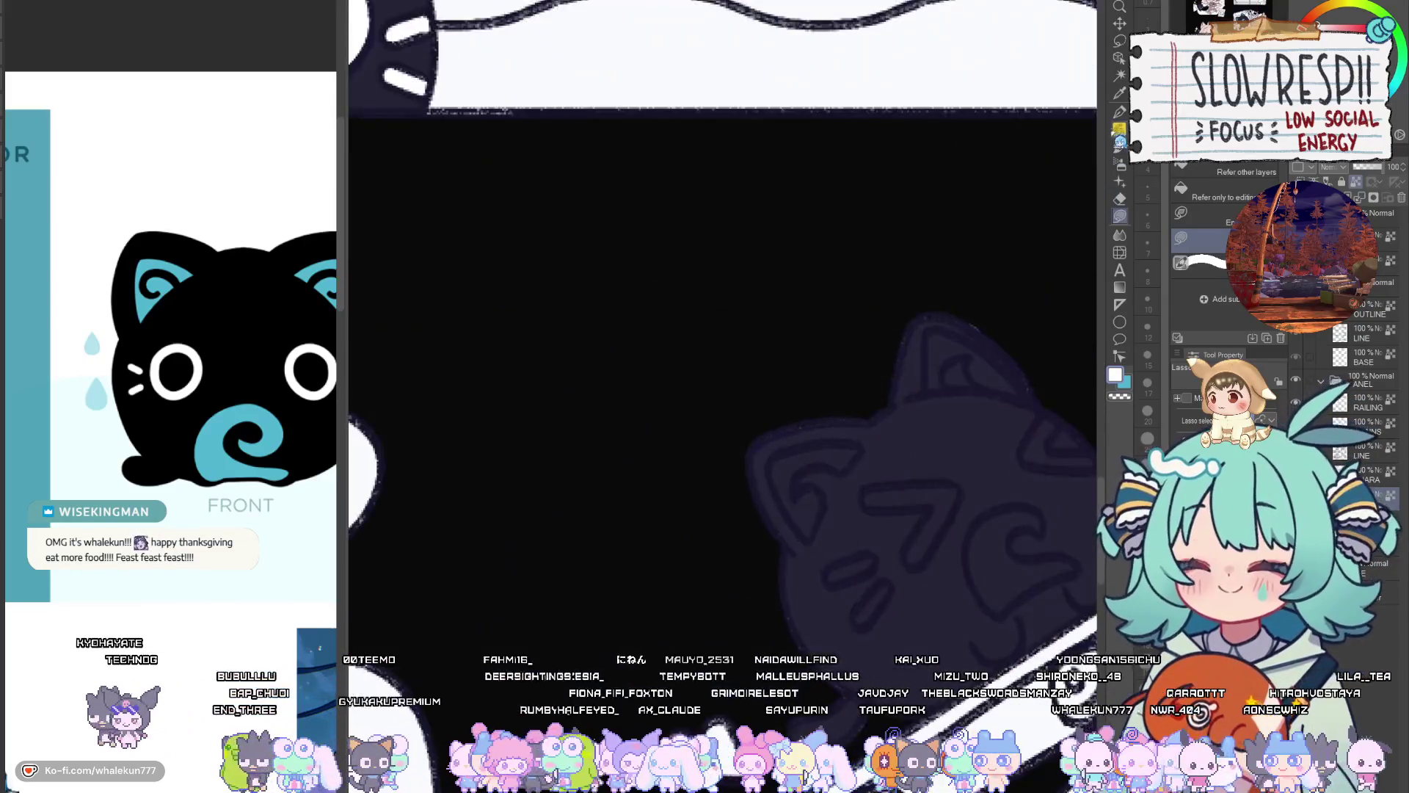
Draw a cyan swirl on the skateboarding cat with the pen
{"action": "key", "text": "p"}
{"action": "scroll", "coordinate": [987, 450], "scroll_direction": "up", "scroll_amount": 1}
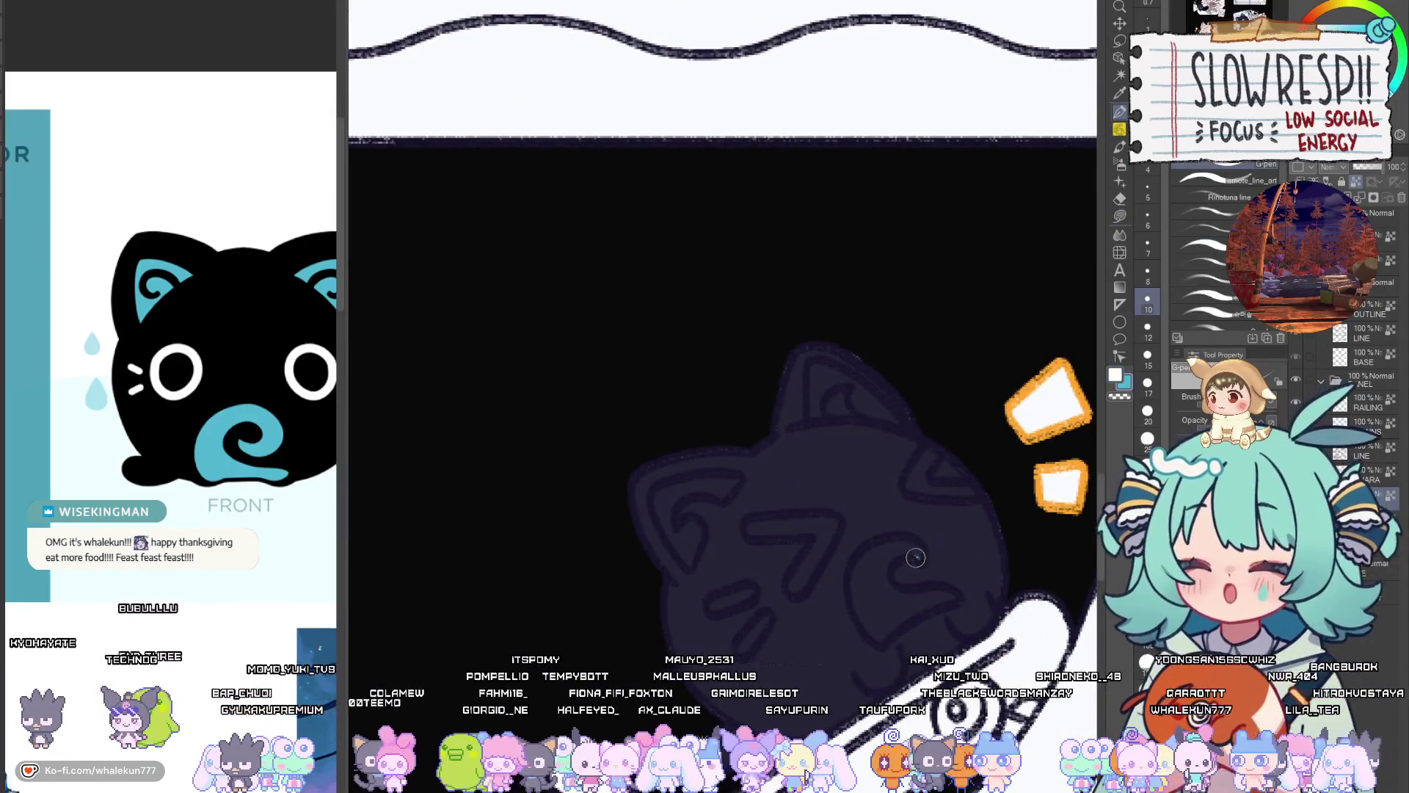
{"action": "left_click_drag", "start_coordinate": [917, 560], "coordinate": [857, 575]}
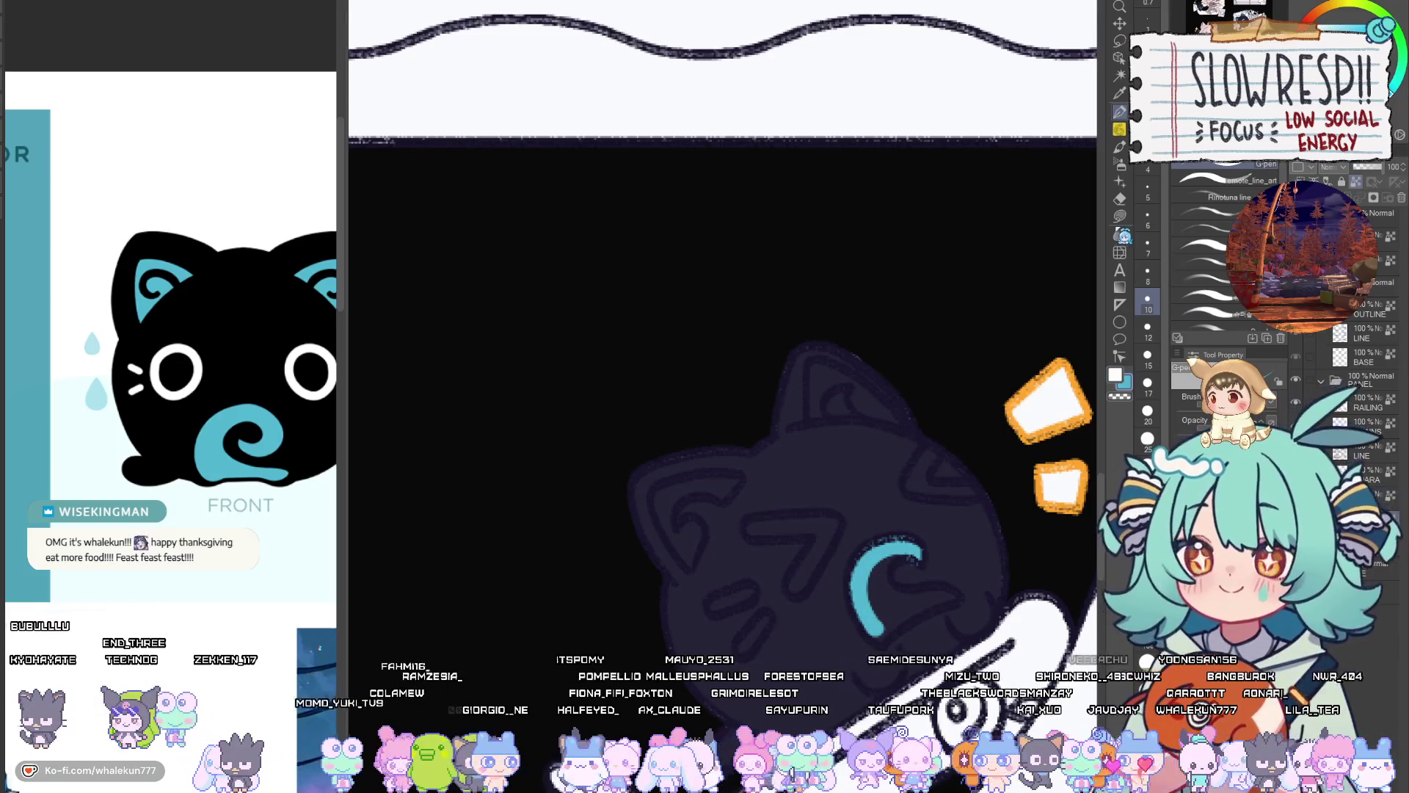
Outline-fill an area around the skateboard cat and along the cats' bottom edge
{"action": "key", "text": "g"}
{"action": "scroll", "coordinate": [979, 549], "scroll_direction": "down", "scroll_amount": 3}
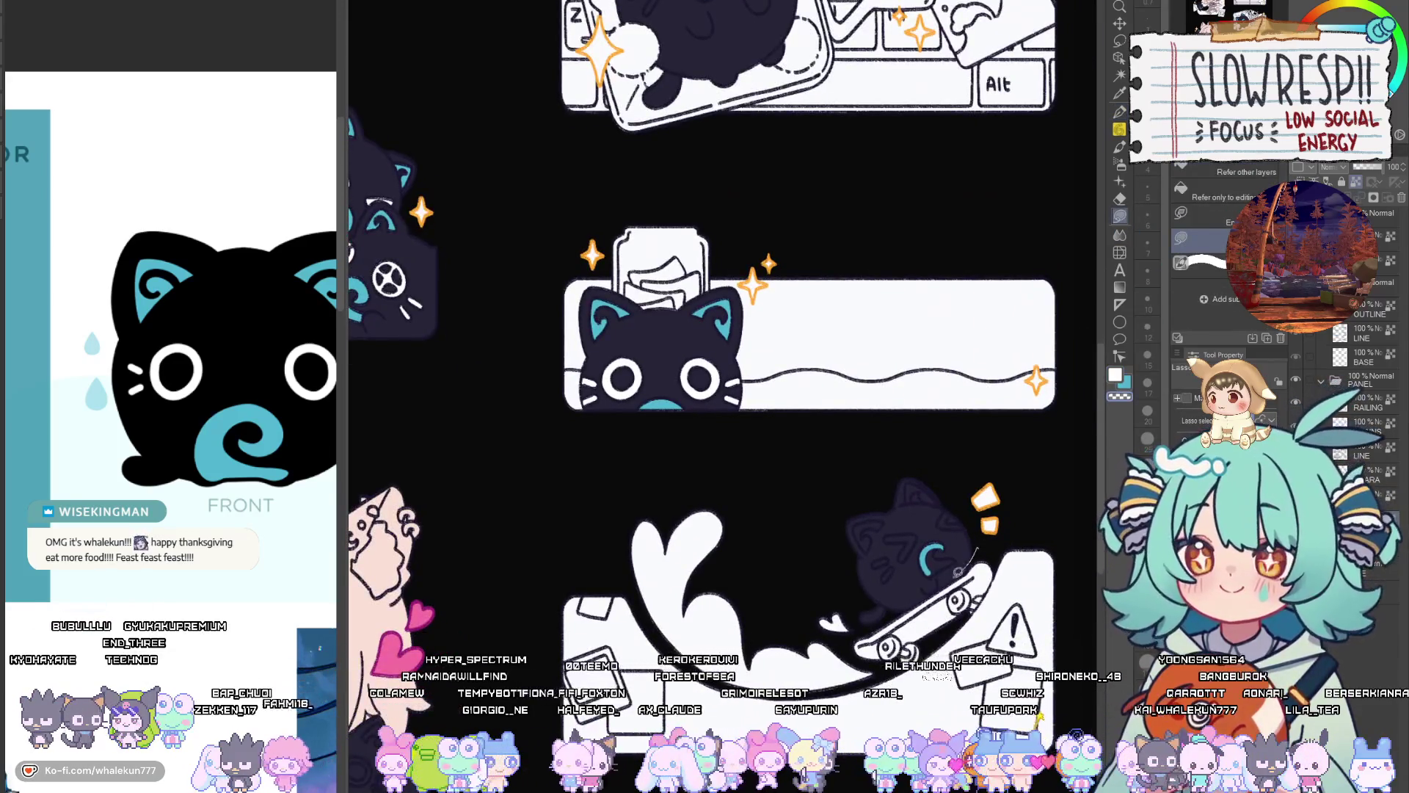
{"action": "mouse_move", "coordinate": [958, 571]}
{"action": "left_mouse_down"}
{"action": "mouse_move", "coordinate": [892, 449]}
{"action": "mouse_move", "coordinate": [987, 501]}
{"action": "left_mouse_up"}
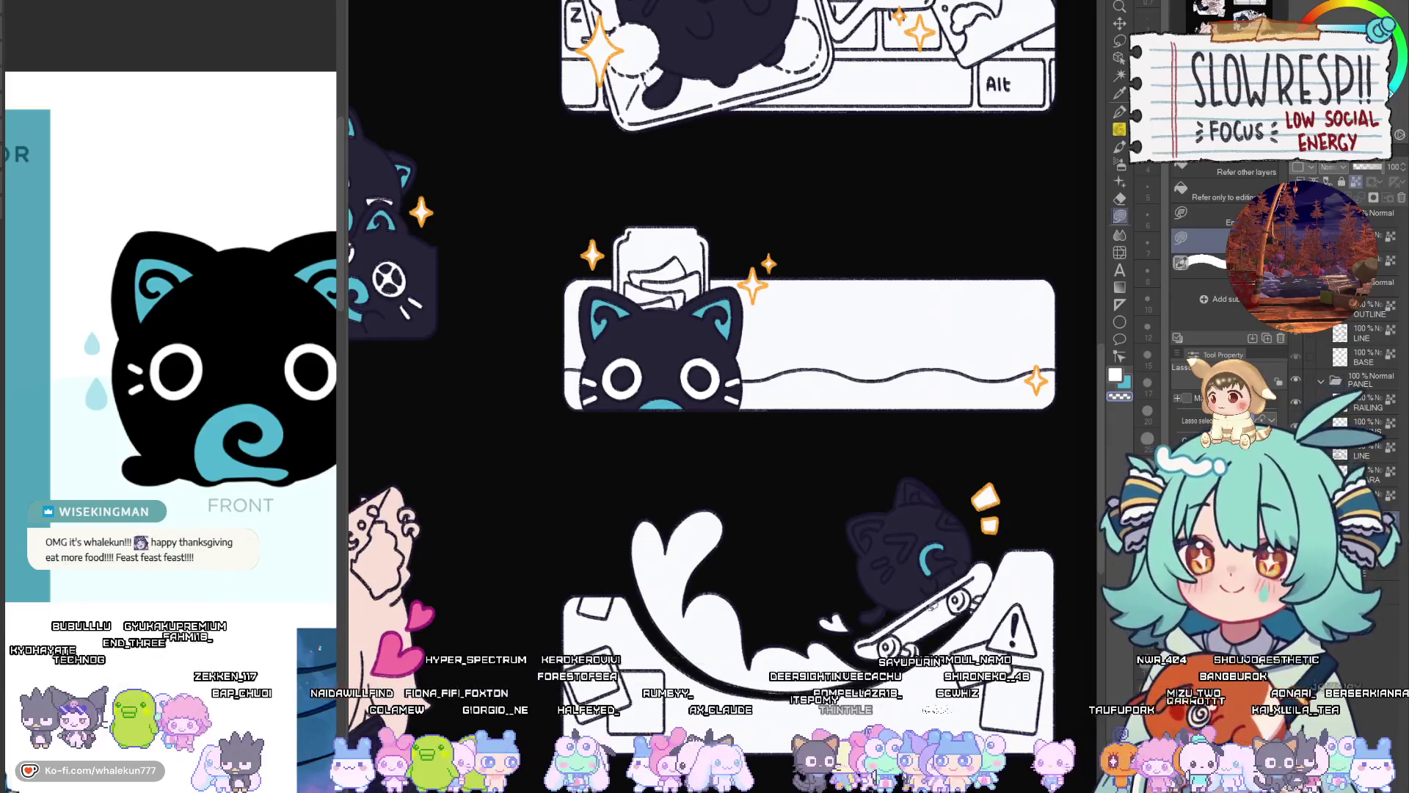
{"action": "mouse_move", "coordinate": [706, 595]}
{"action": "left_mouse_down"}
{"action": "mouse_move", "coordinate": [730, 584]}
{"action": "mouse_move", "coordinate": [877, 618]}
{"action": "mouse_move", "coordinate": [1012, 534]}
{"action": "left_mouse_up"}
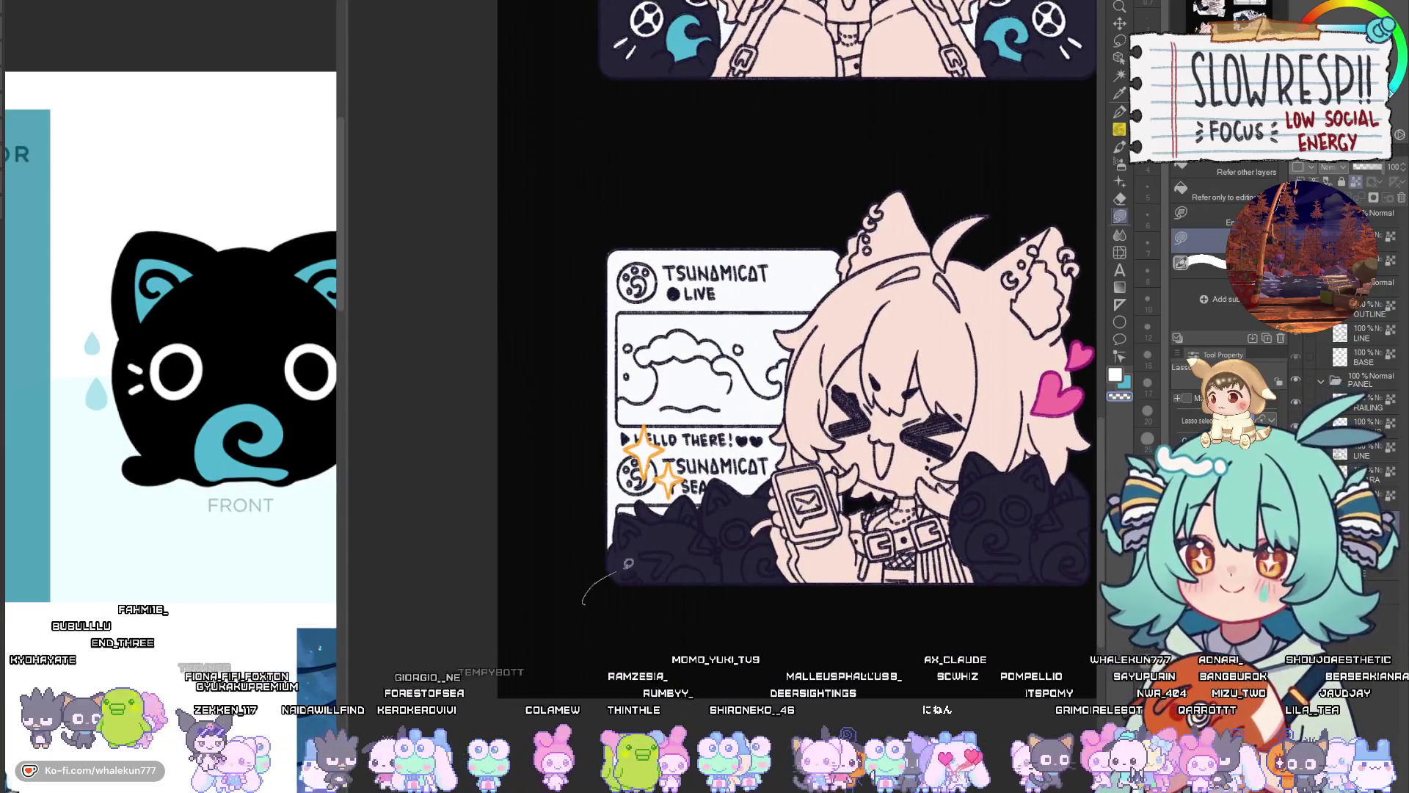
{"action": "mouse_move", "coordinate": [628, 564]}
{"action": "left_mouse_down"}
{"action": "mouse_move", "coordinate": [986, 555]}
{"action": "mouse_move", "coordinate": [1053, 568]}
{"action": "mouse_move", "coordinate": [938, 555]}
{"action": "left_mouse_up"}
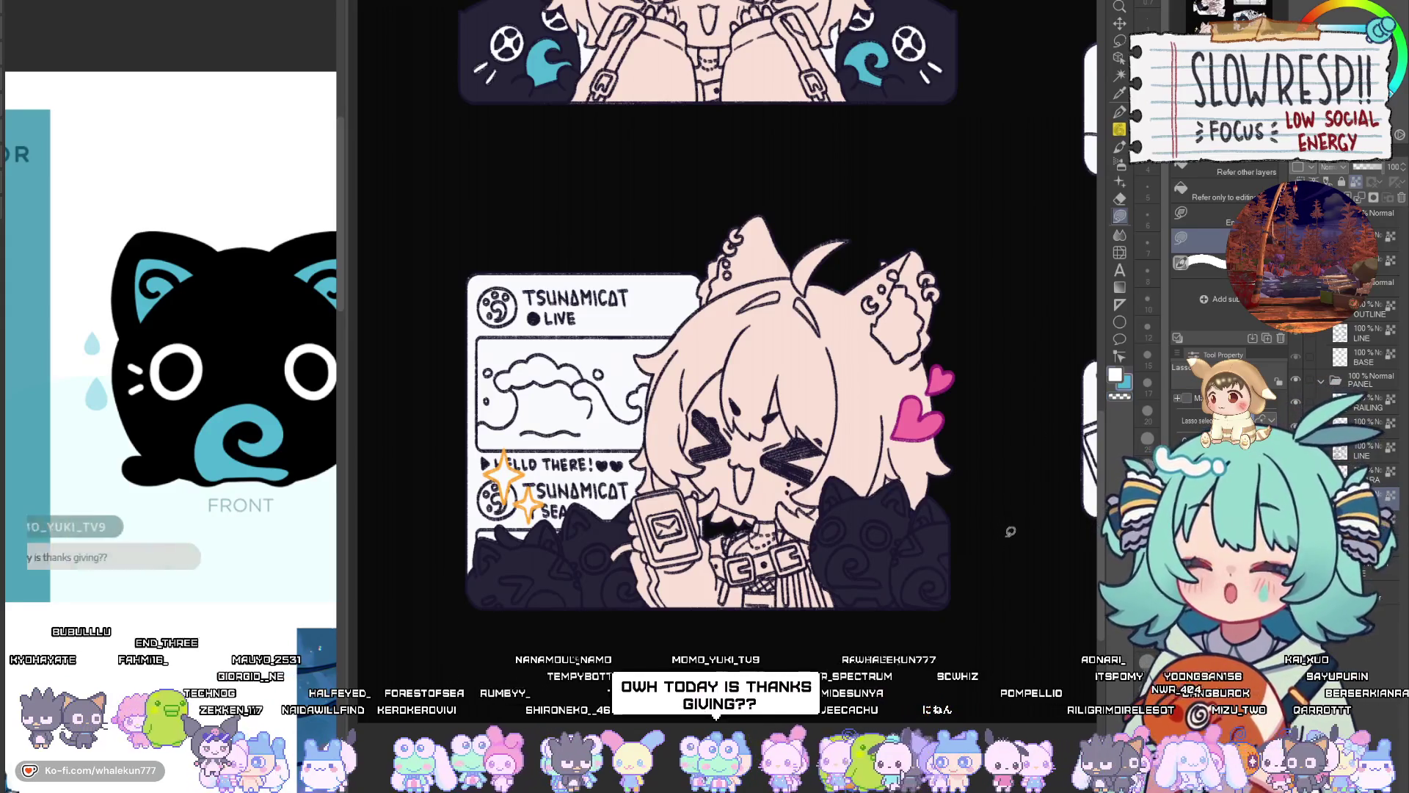
Back on the skateboard cat, pick its swirl cyan and thicken the cyan crescent on its face
{"action": "key", "text": "ctrl+Tab"}
{"action": "scroll", "coordinate": [723, 315], "scroll_direction": "up", "scroll_amount": 2}
{"action": "scroll", "coordinate": [830, 487], "scroll_direction": "up", "scroll_amount": 2}
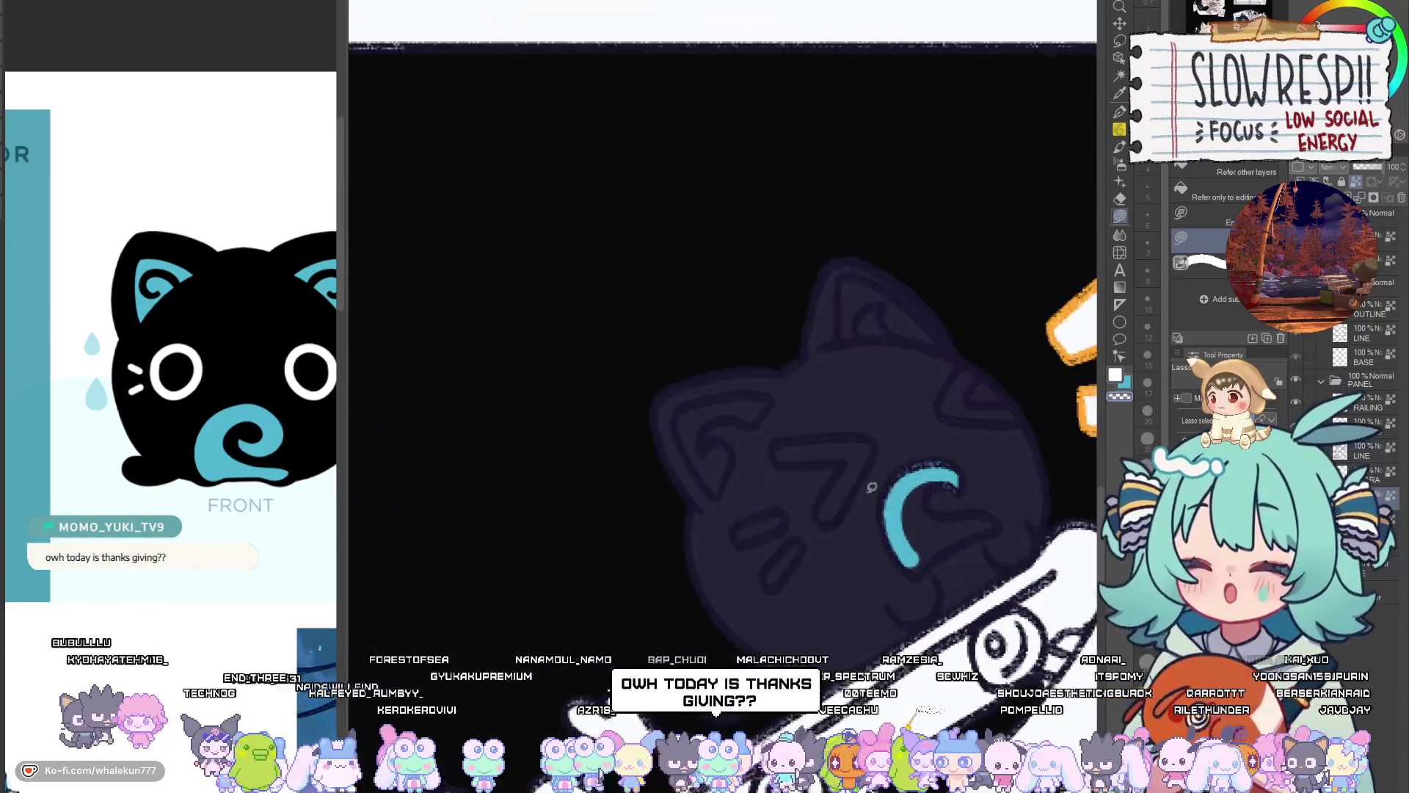
{"action": "scroll", "coordinate": [938, 417], "scroll_direction": "up", "scroll_amount": 1}
{"action": "key", "text": "p"}
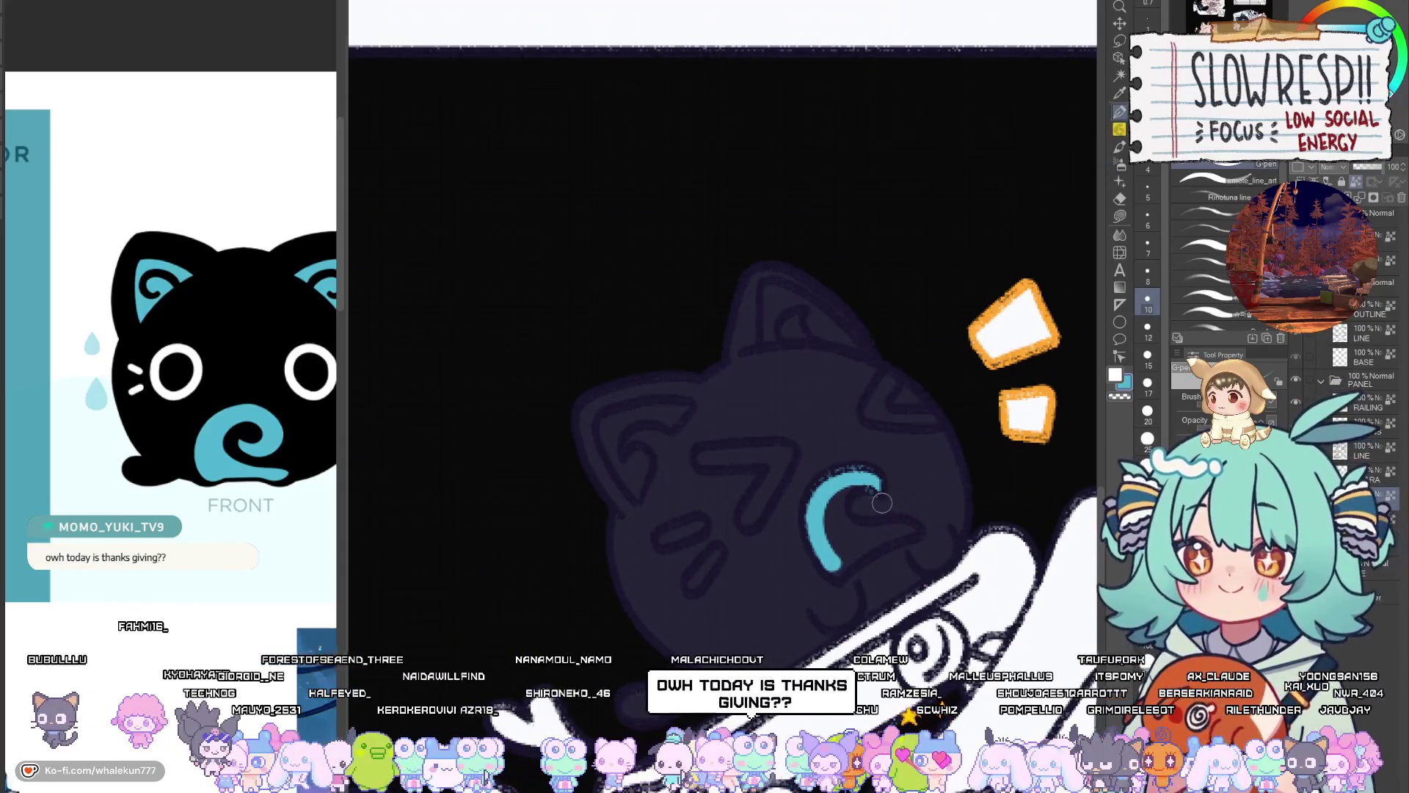
{"action": "left_click", "coordinate": [862, 497], "text": "alt"}
{"action": "mouse_move", "coordinate": [855, 490]}
{"action": "left_mouse_down"}
{"action": "mouse_move", "coordinate": [837, 546]}
{"action": "mouse_move", "coordinate": [866, 558]}
{"action": "mouse_move", "coordinate": [844, 529]}
{"action": "left_mouse_up"}
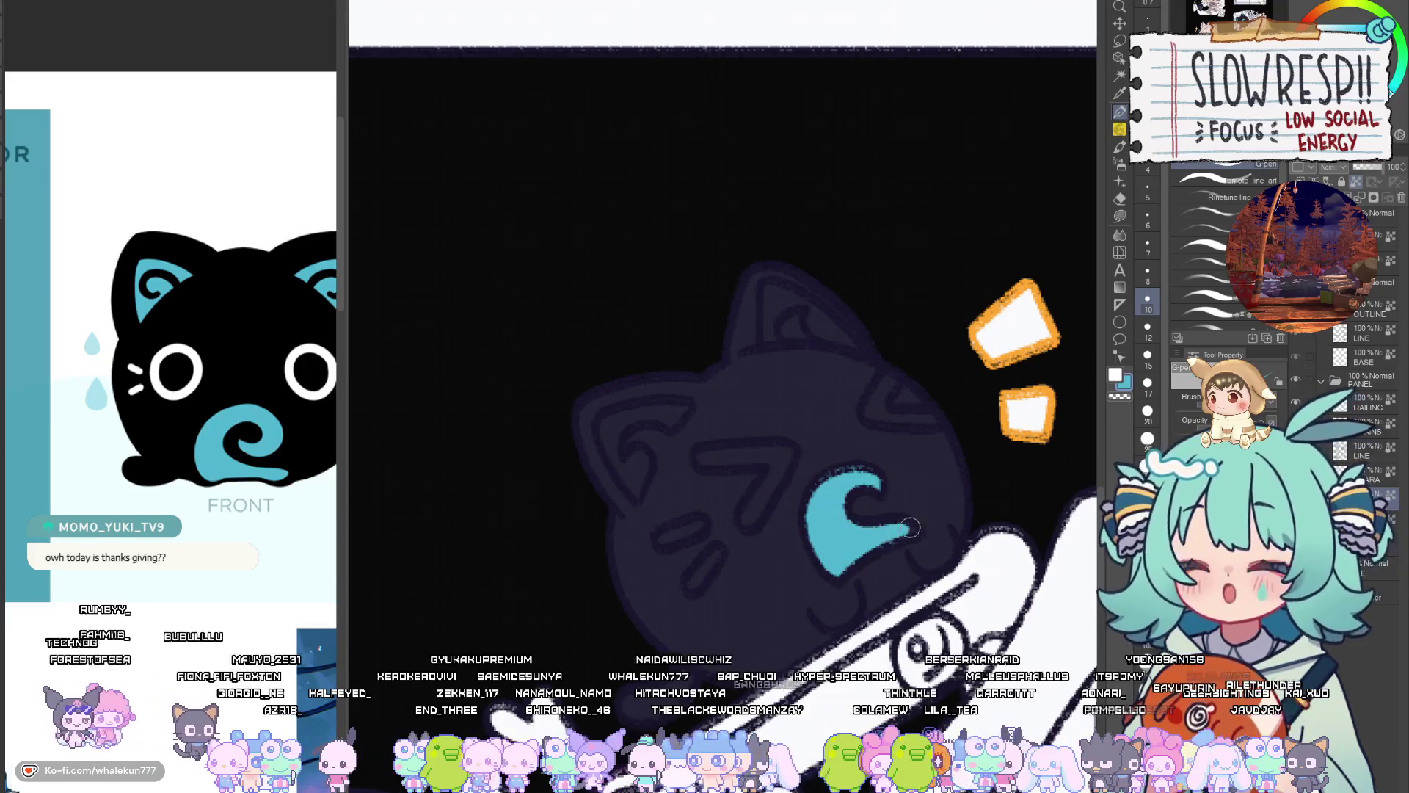
Draw a white chevron eye at brush size 8, a 7-shaped eye, a whisker, and a cyan inner ear
{"action": "scroll", "coordinate": [930, 514], "scroll_direction": "up", "scroll_amount": 3}
{"action": "mouse_move", "coordinate": [908, 440]}
{"action": "left_mouse_down"}
{"action": "mouse_move", "coordinate": [880, 483]}
{"action": "mouse_move", "coordinate": [968, 484]}
{"action": "left_mouse_up"}
{"action": "key", "text": "ctrl+z"}
{"action": "key", "text": "bracketleft"}
{"action": "mouse_move", "coordinate": [910, 434]}
{"action": "left_mouse_down"}
{"action": "mouse_move", "coordinate": [883, 487]}
{"action": "mouse_move", "coordinate": [967, 486]}
{"action": "left_mouse_up"}
{"action": "left_click_drag", "start_coordinate": [840, 506], "coordinate": [943, 497]}
{"action": "mouse_move", "coordinate": [813, 516]}
{"action": "left_mouse_down"}
{"action": "mouse_move", "coordinate": [898, 517]}
{"action": "mouse_move", "coordinate": [857, 579]}
{"action": "left_mouse_up"}
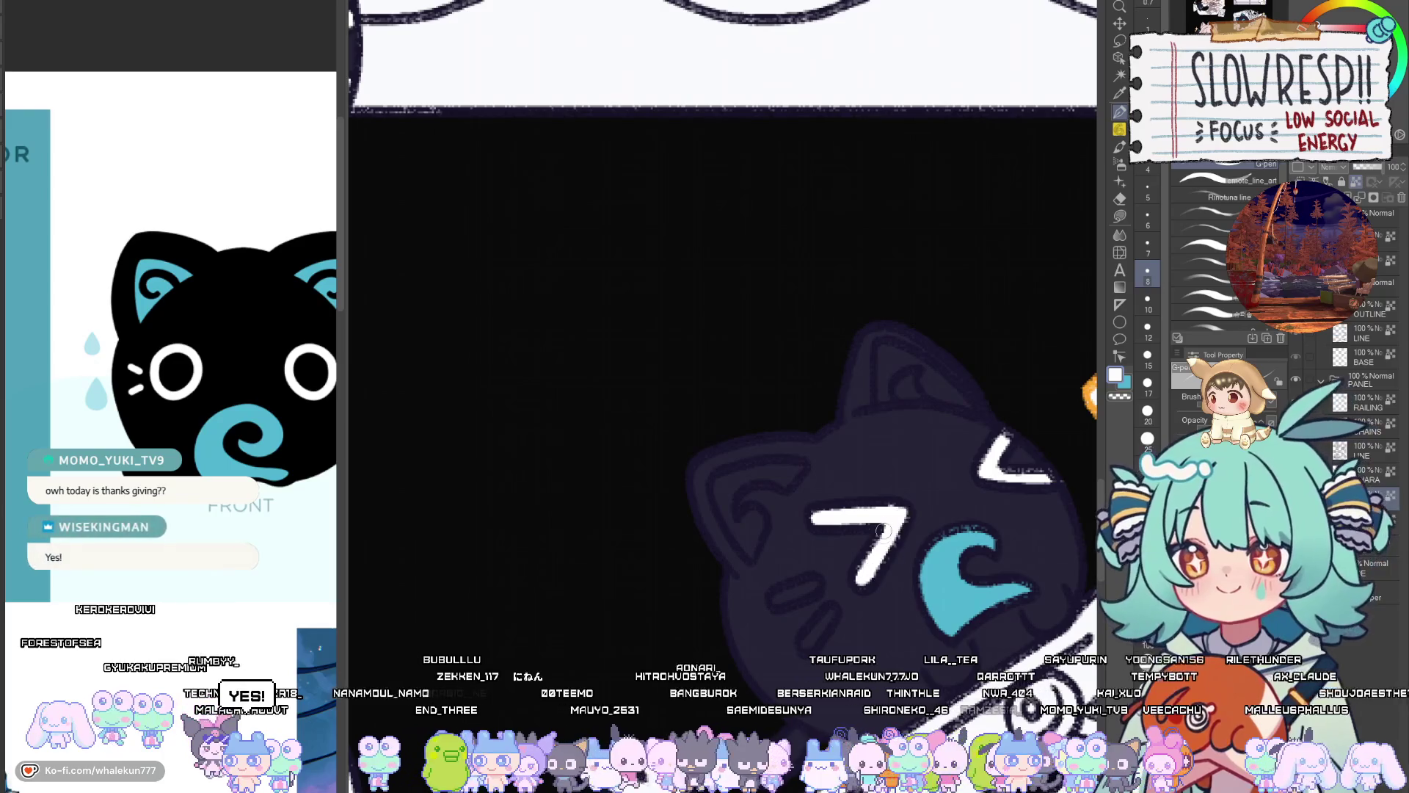
{"action": "left_click_drag", "start_coordinate": [886, 513], "coordinate": [938, 491]}
{"action": "left_click_drag", "start_coordinate": [827, 578], "coordinate": [876, 566]}
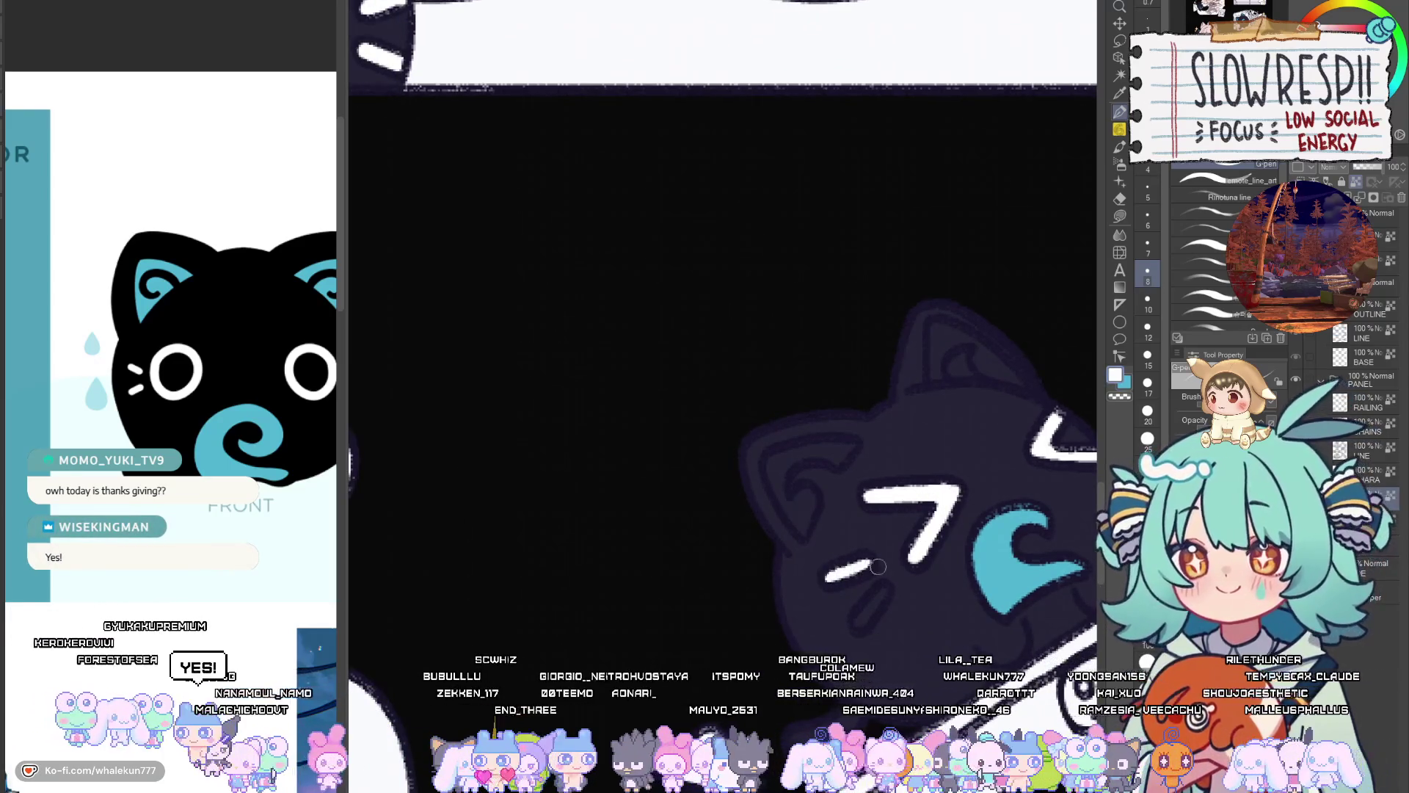
{"action": "mouse_move", "coordinate": [948, 359]}
{"action": "left_mouse_down"}
{"action": "mouse_move", "coordinate": [941, 376]}
{"action": "mouse_move", "coordinate": [945, 331]}
{"action": "left_mouse_up"}
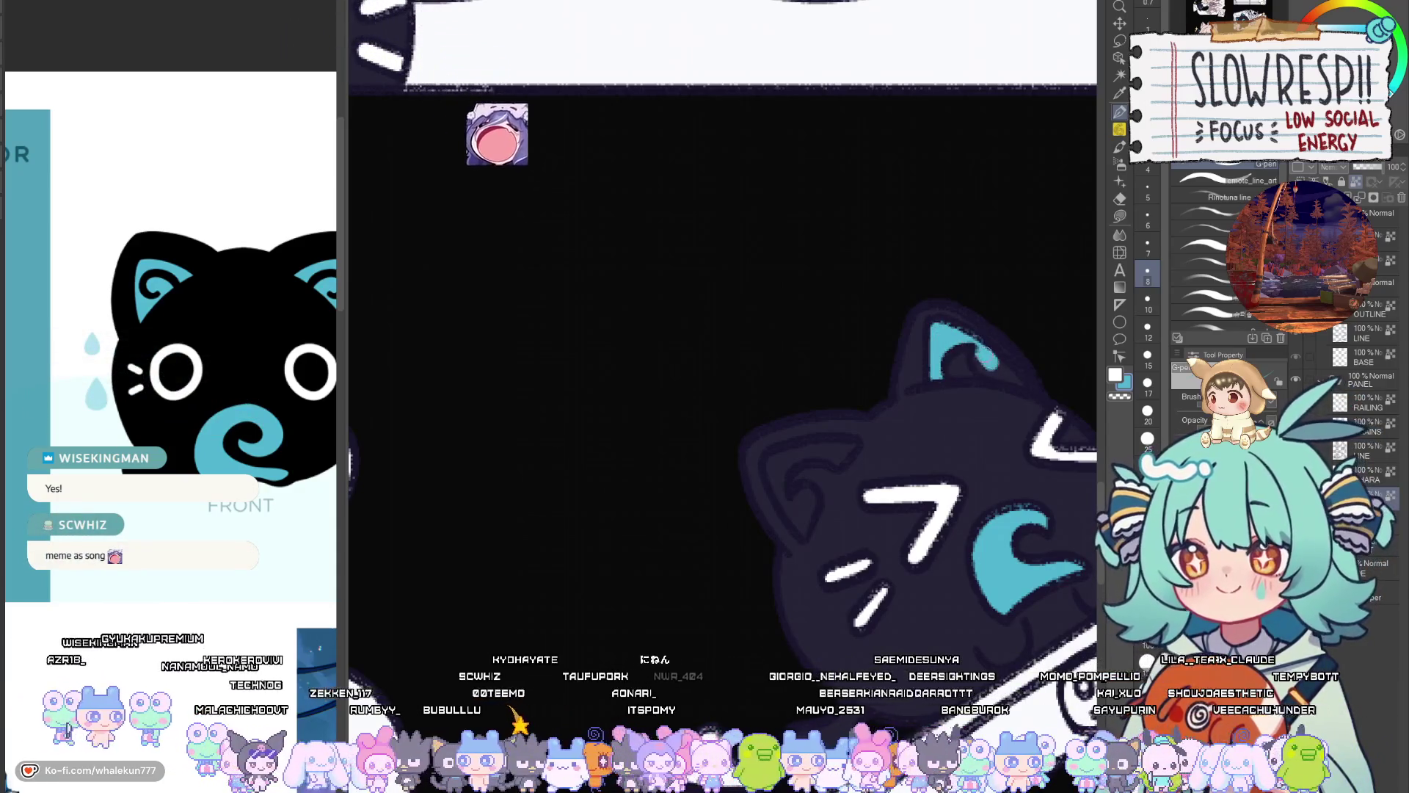
{"action": "left_click_drag", "start_coordinate": [994, 371], "coordinate": [910, 517]}
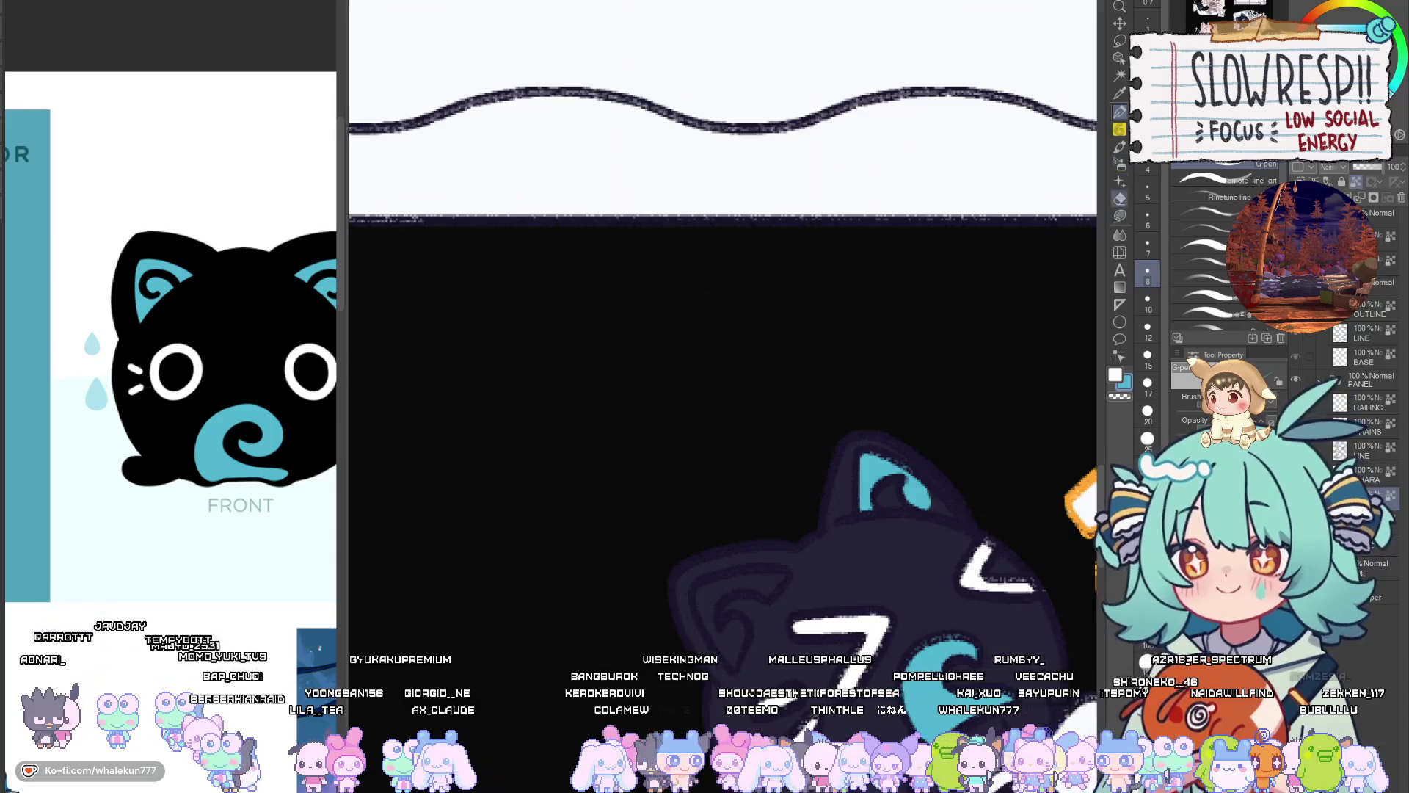
Enlarge the brush, paint cyan into the skateboard cat's left inner ear, then zoom out
{"action": "left_click_drag", "start_coordinate": [912, 672], "coordinate": [875, 434]}
{"action": "scroll", "coordinate": [843, 404], "scroll_direction": "up", "scroll_amount": 5}
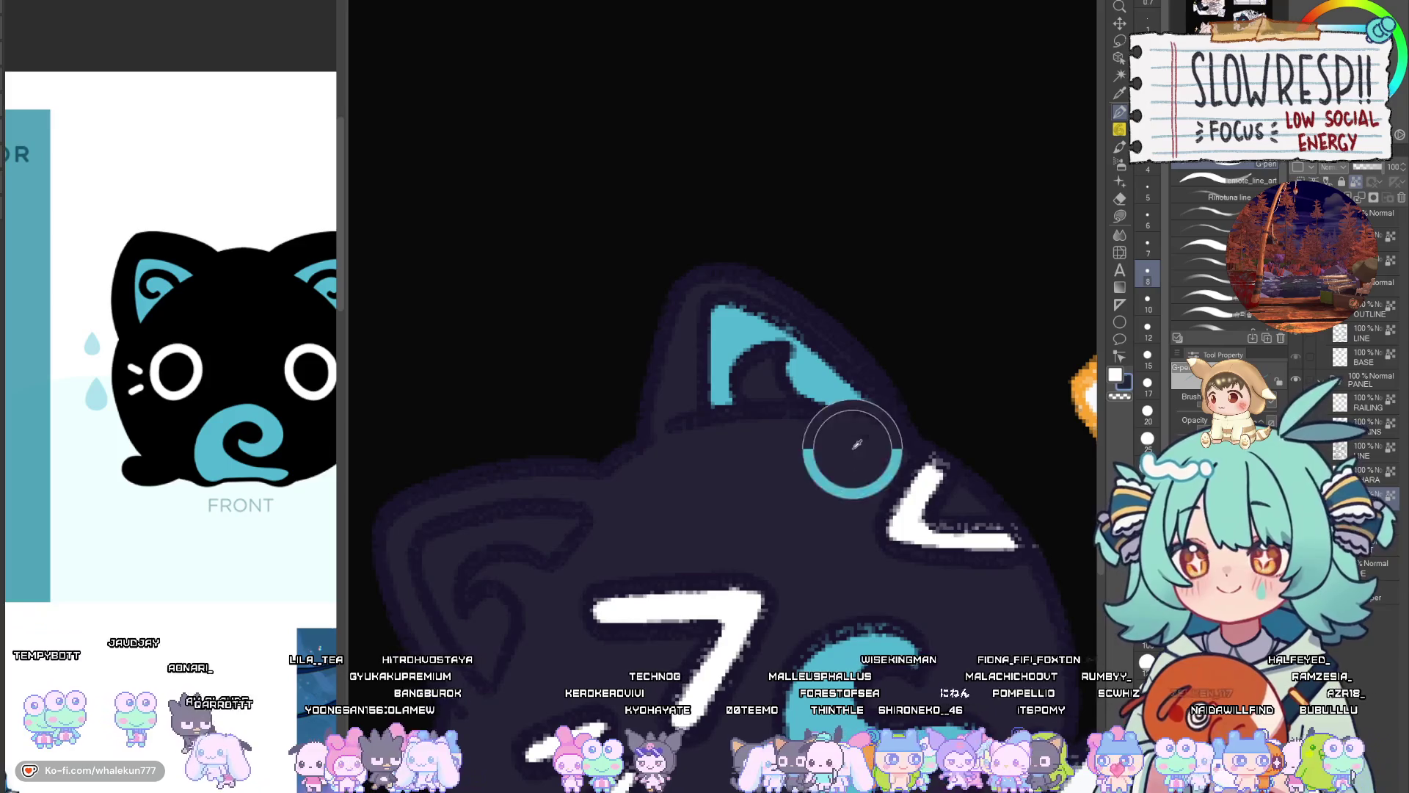
{"action": "left_click_drag", "start_coordinate": [814, 374], "coordinate": [983, 283]}
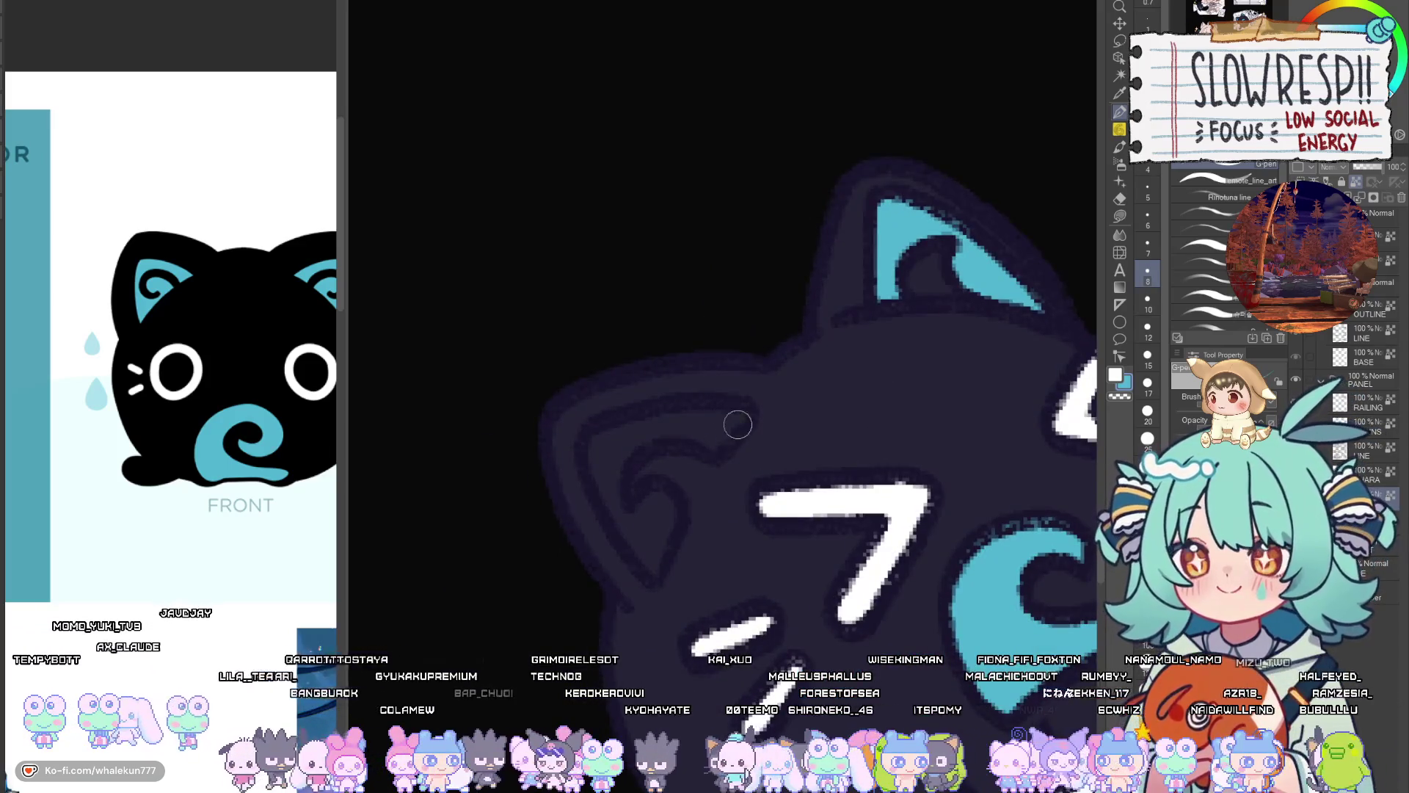
{"action": "mouse_move", "coordinate": [741, 424]}
{"action": "left_mouse_down"}
{"action": "mouse_move", "coordinate": [667, 421]}
{"action": "mouse_move", "coordinate": [587, 451]}
{"action": "mouse_move", "coordinate": [623, 543]}
{"action": "mouse_move", "coordinate": [652, 493]}
{"action": "mouse_move", "coordinate": [671, 562]}
{"action": "left_mouse_up"}
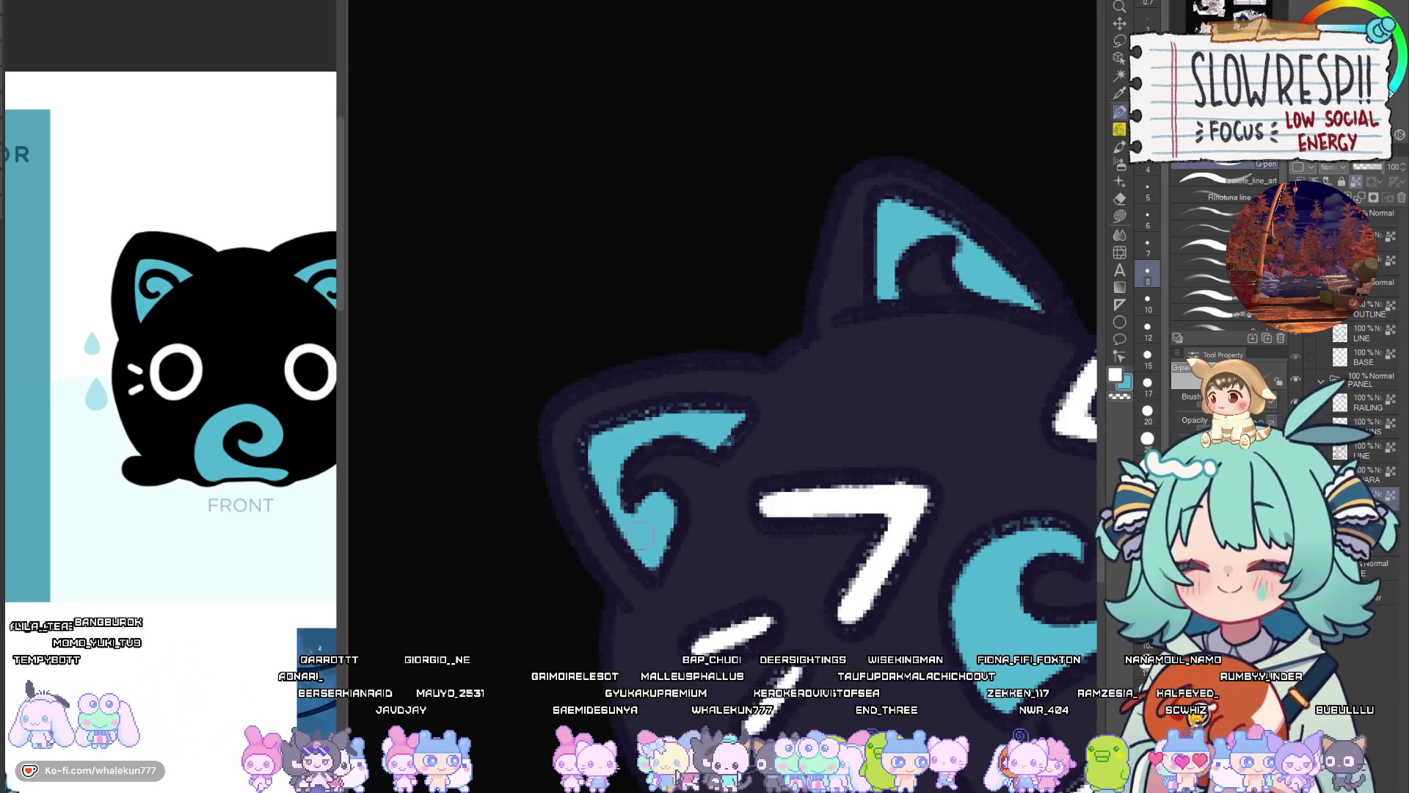
{"action": "scroll", "coordinate": [753, 378], "scroll_direction": "down", "scroll_amount": 5}
{"action": "scroll", "coordinate": [754, 378], "scroll_direction": "down", "scroll_amount": 4}
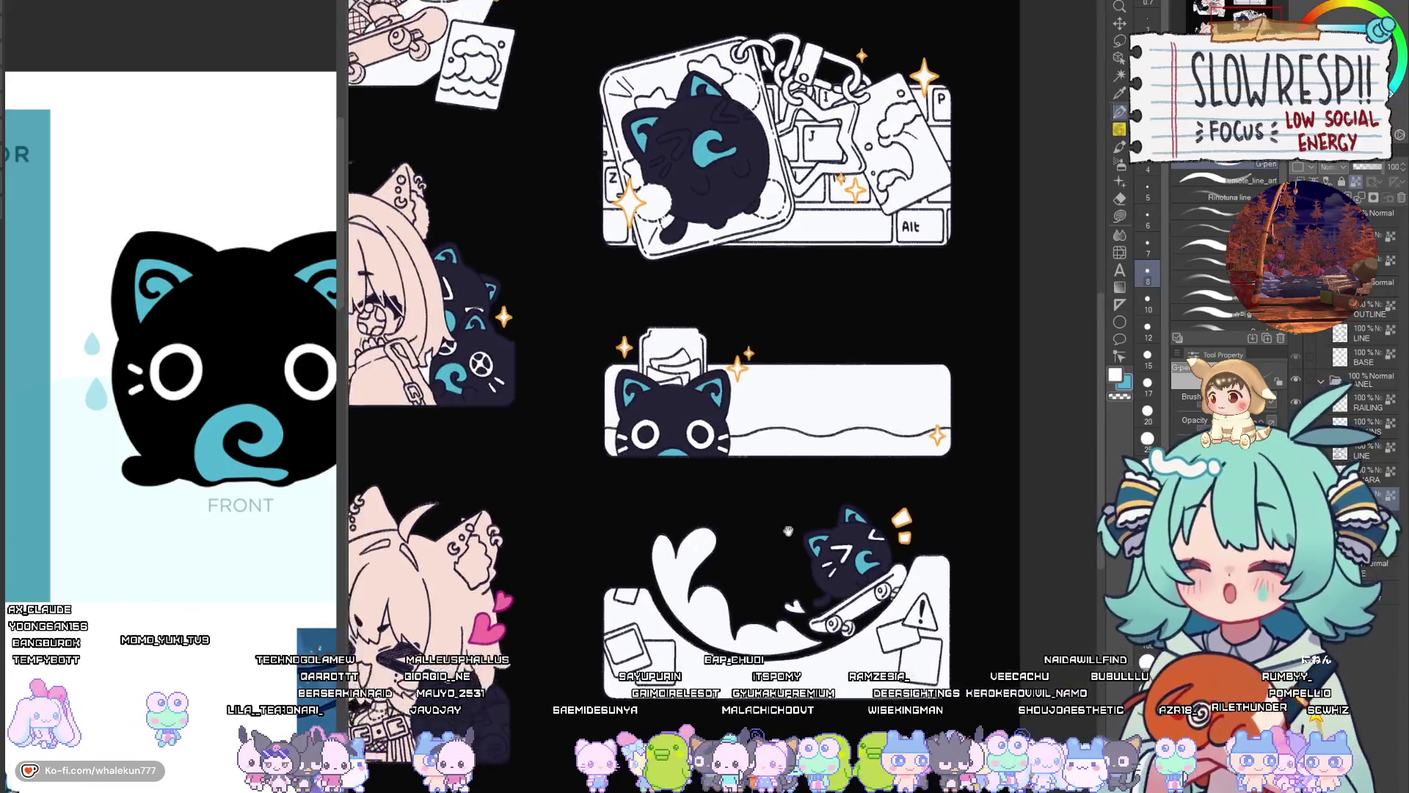
Paint two white whisker marks on the keycap cat's face
{"action": "scroll", "coordinate": [848, 531], "scroll_direction": "down", "scroll_amount": 1}
{"action": "scroll", "coordinate": [755, 364], "scroll_direction": "up", "scroll_amount": 5}
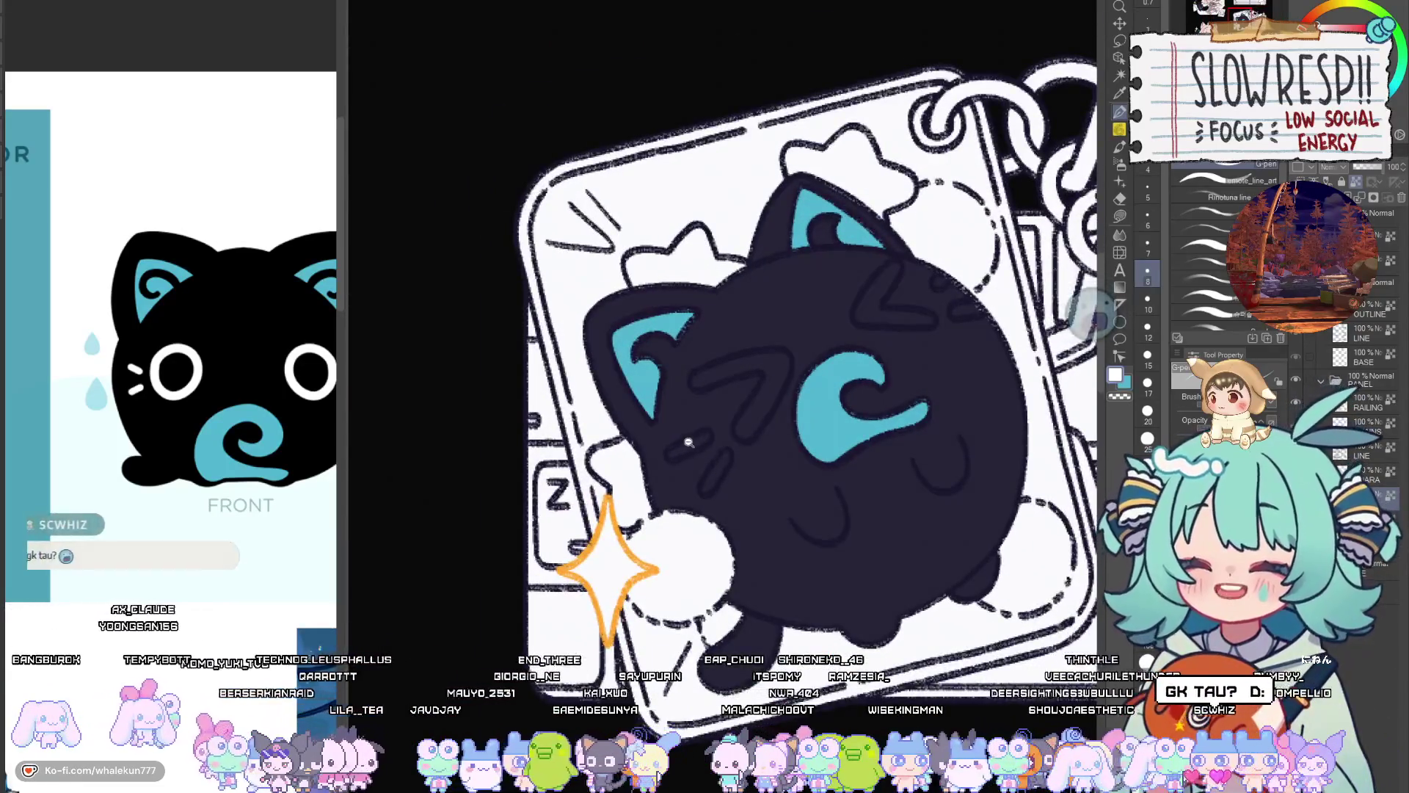
{"action": "scroll", "coordinate": [699, 444], "scroll_direction": "up", "scroll_amount": 3}
{"action": "left_click_drag", "start_coordinate": [658, 464], "coordinate": [726, 432]}
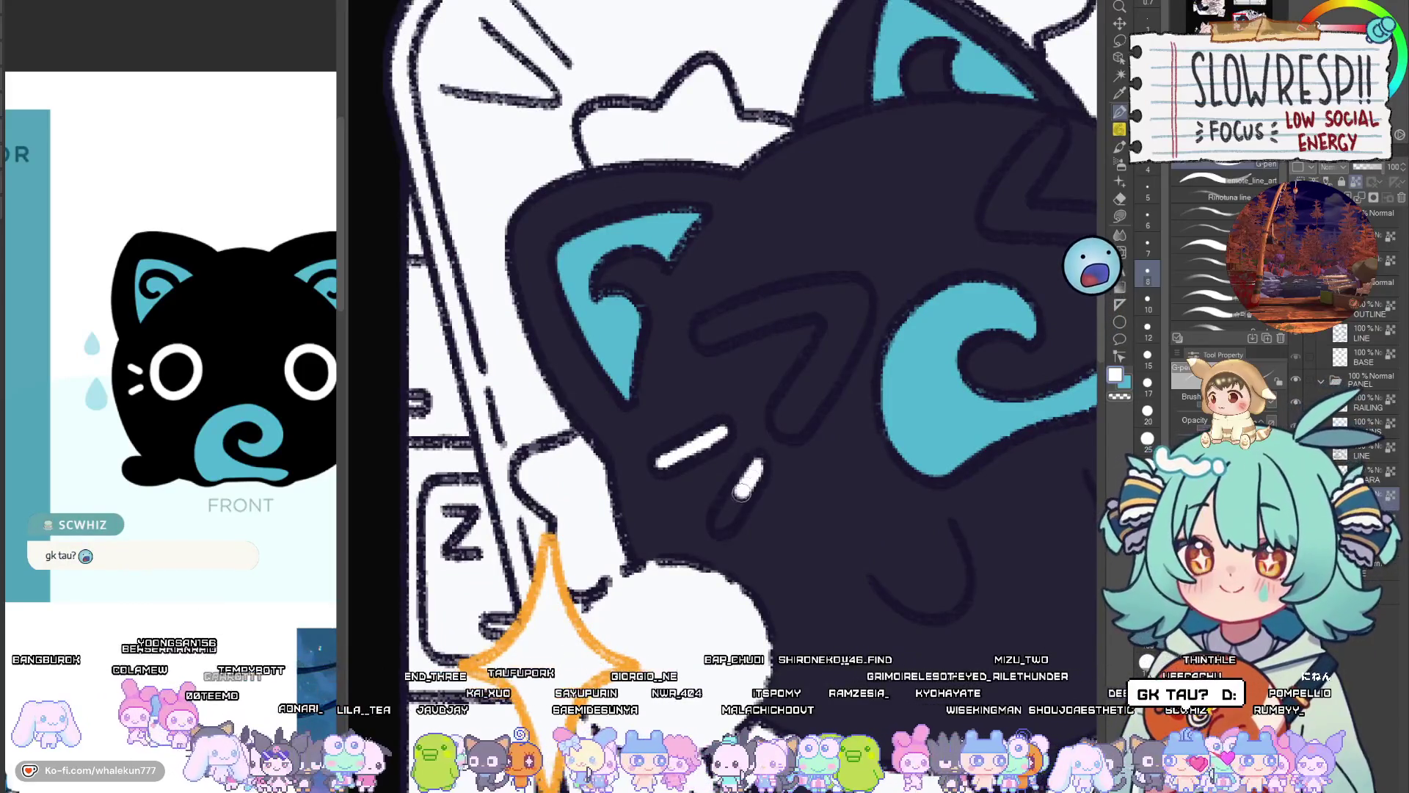
{"action": "left_click_drag", "start_coordinate": [722, 528], "coordinate": [713, 562]}
{"action": "left_click_drag", "start_coordinate": [739, 497], "coordinate": [699, 561]}
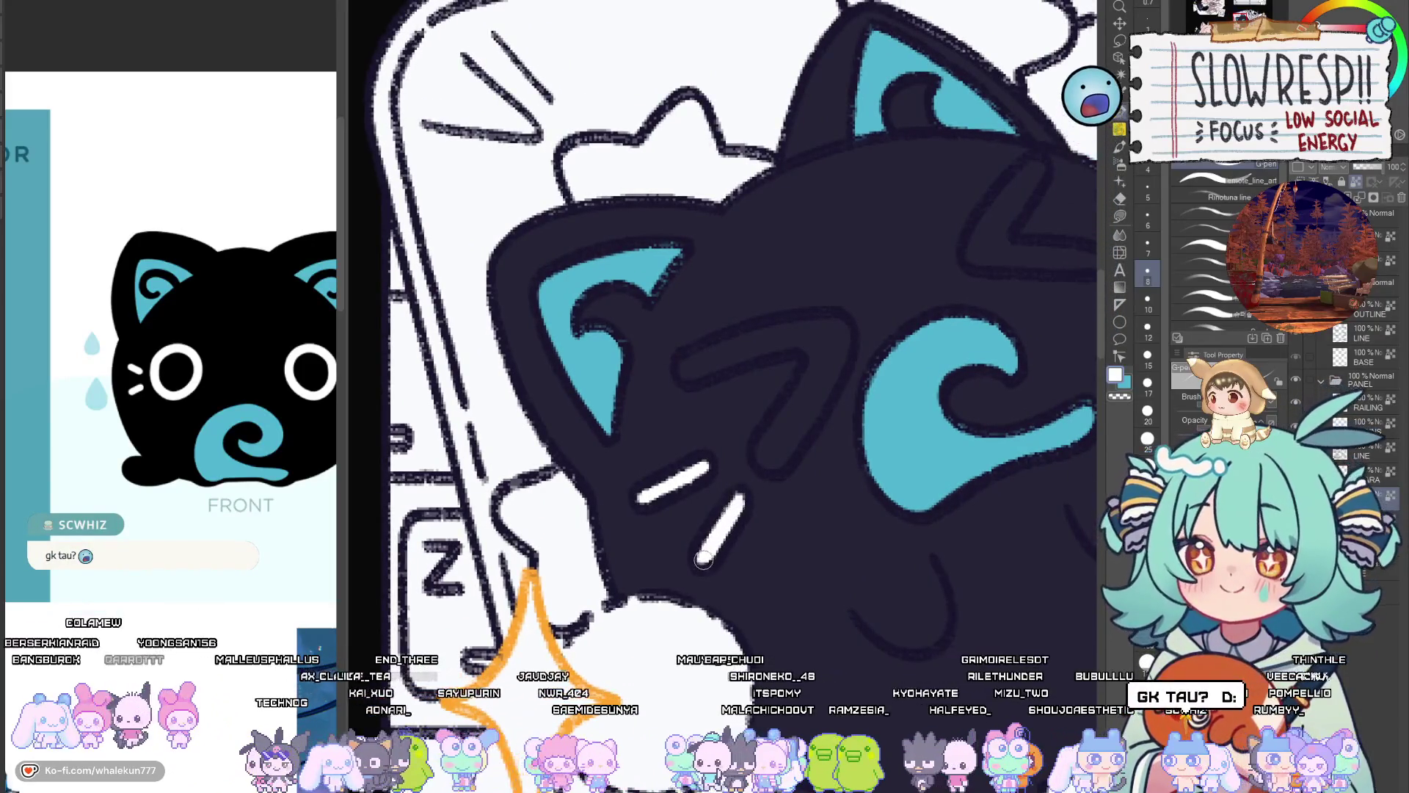
{"action": "mouse_move", "coordinate": [769, 448]}
{"action": "left_mouse_down"}
{"action": "mouse_move", "coordinate": [751, 521]}
{"action": "mouse_move", "coordinate": [736, 504]}
{"action": "left_mouse_up"}
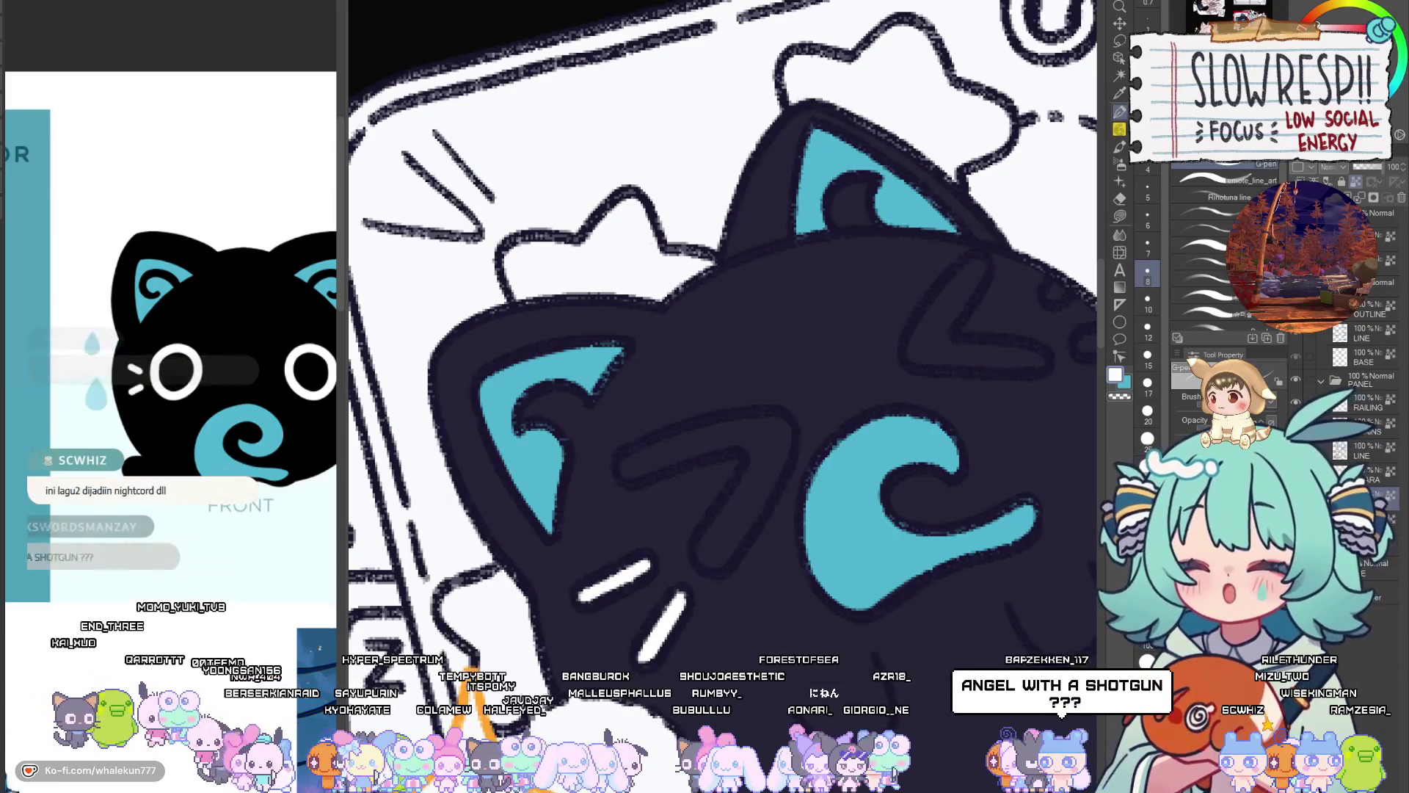
At brush size 12, draw the white hook-shaped eye, chevron eye, highlight dot and a whisker
{"action": "left_click_drag", "start_coordinate": [682, 523], "coordinate": [744, 522]}
{"action": "key", "text": "bracketright"}
{"action": "key", "text": "bracketright"}
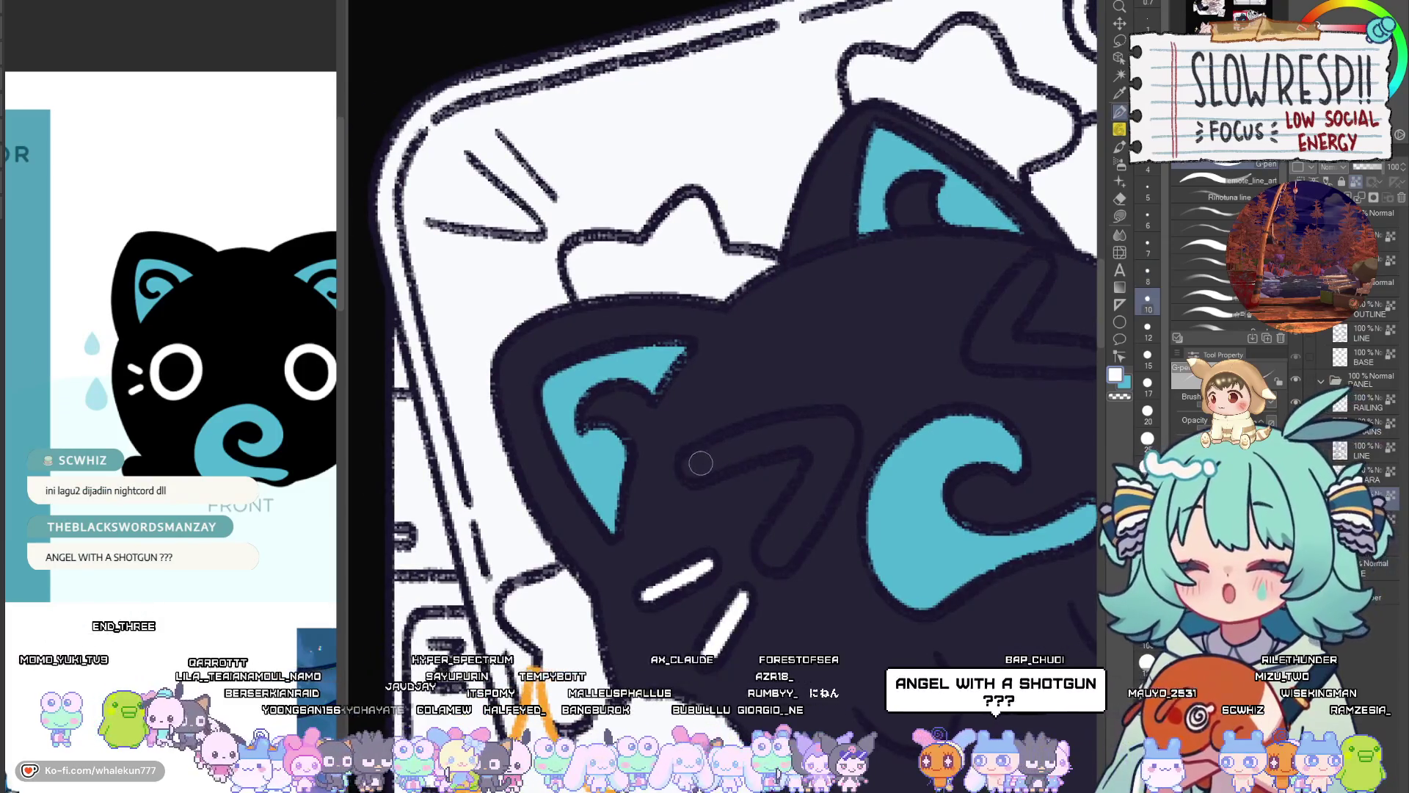
{"action": "mouse_move", "coordinate": [694, 463]}
{"action": "left_mouse_down"}
{"action": "mouse_move", "coordinate": [833, 424]}
{"action": "mouse_move", "coordinate": [849, 433]}
{"action": "mouse_move", "coordinate": [811, 501]}
{"action": "left_mouse_up"}
{"action": "mouse_move", "coordinate": [818, 441]}
{"action": "left_mouse_down"}
{"action": "mouse_move", "coordinate": [815, 491]}
{"action": "mouse_move", "coordinate": [759, 568]}
{"action": "mouse_move", "coordinate": [844, 437]}
{"action": "mouse_move", "coordinate": [705, 537]}
{"action": "left_mouse_up"}
{"action": "mouse_move", "coordinate": [901, 354]}
{"action": "left_mouse_down"}
{"action": "mouse_move", "coordinate": [833, 449]}
{"action": "mouse_move", "coordinate": [965, 448]}
{"action": "left_mouse_up"}
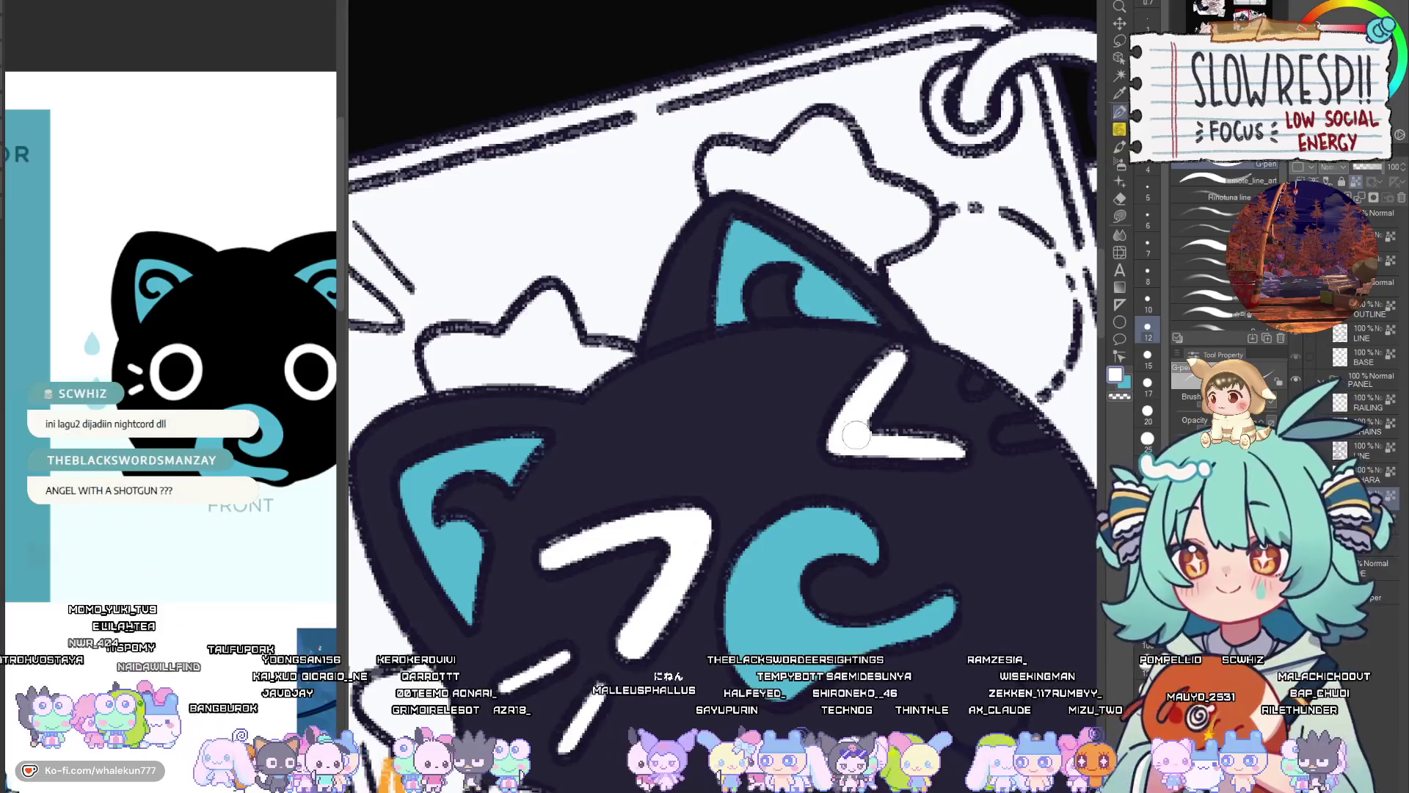
{"action": "left_click", "coordinate": [974, 382]}
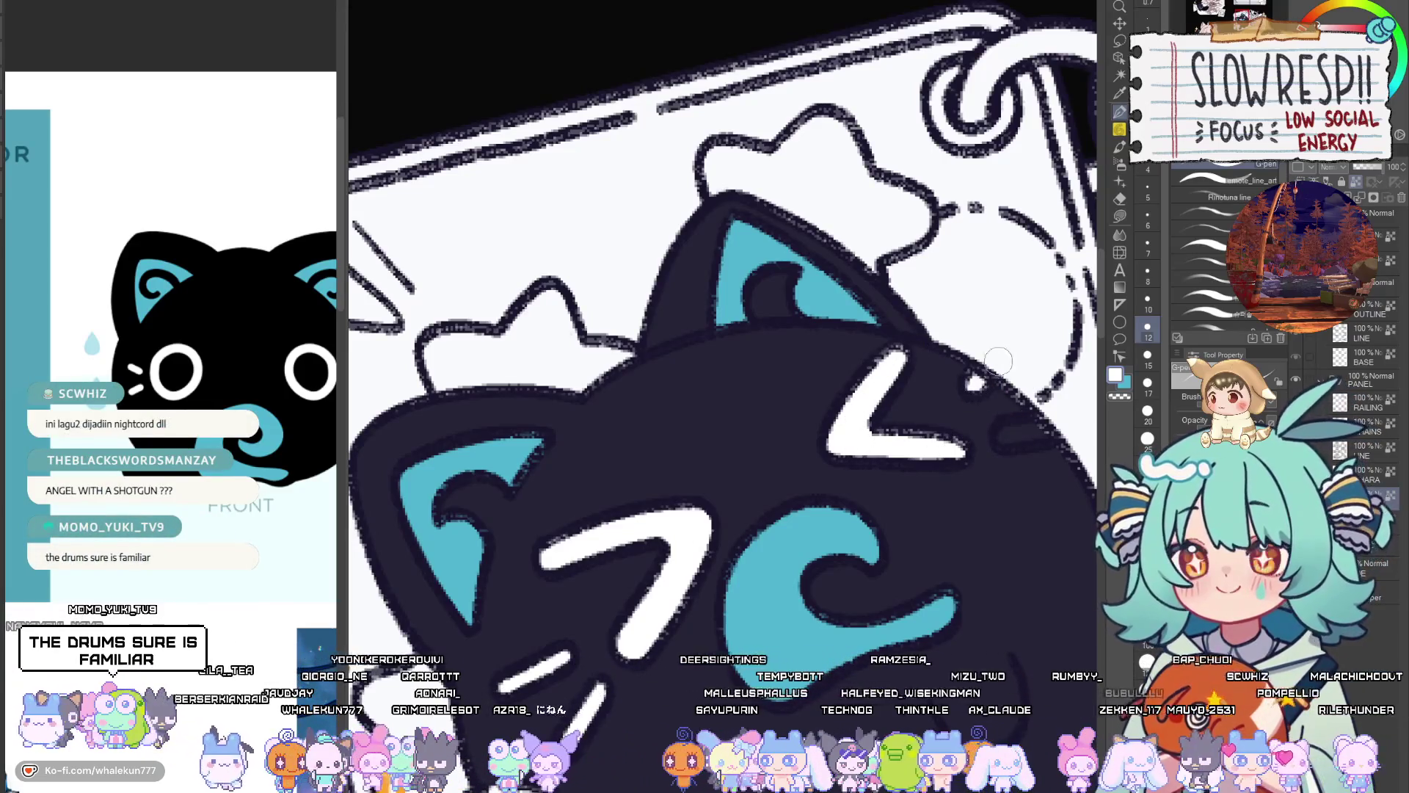
{"action": "mouse_move", "coordinate": [999, 440]}
{"action": "left_mouse_down"}
{"action": "mouse_move", "coordinate": [1051, 428]}
{"action": "mouse_move", "coordinate": [729, 508]}
{"action": "left_mouse_up"}
{"action": "scroll", "coordinate": [1033, 467], "scroll_direction": "down", "scroll_amount": 5}
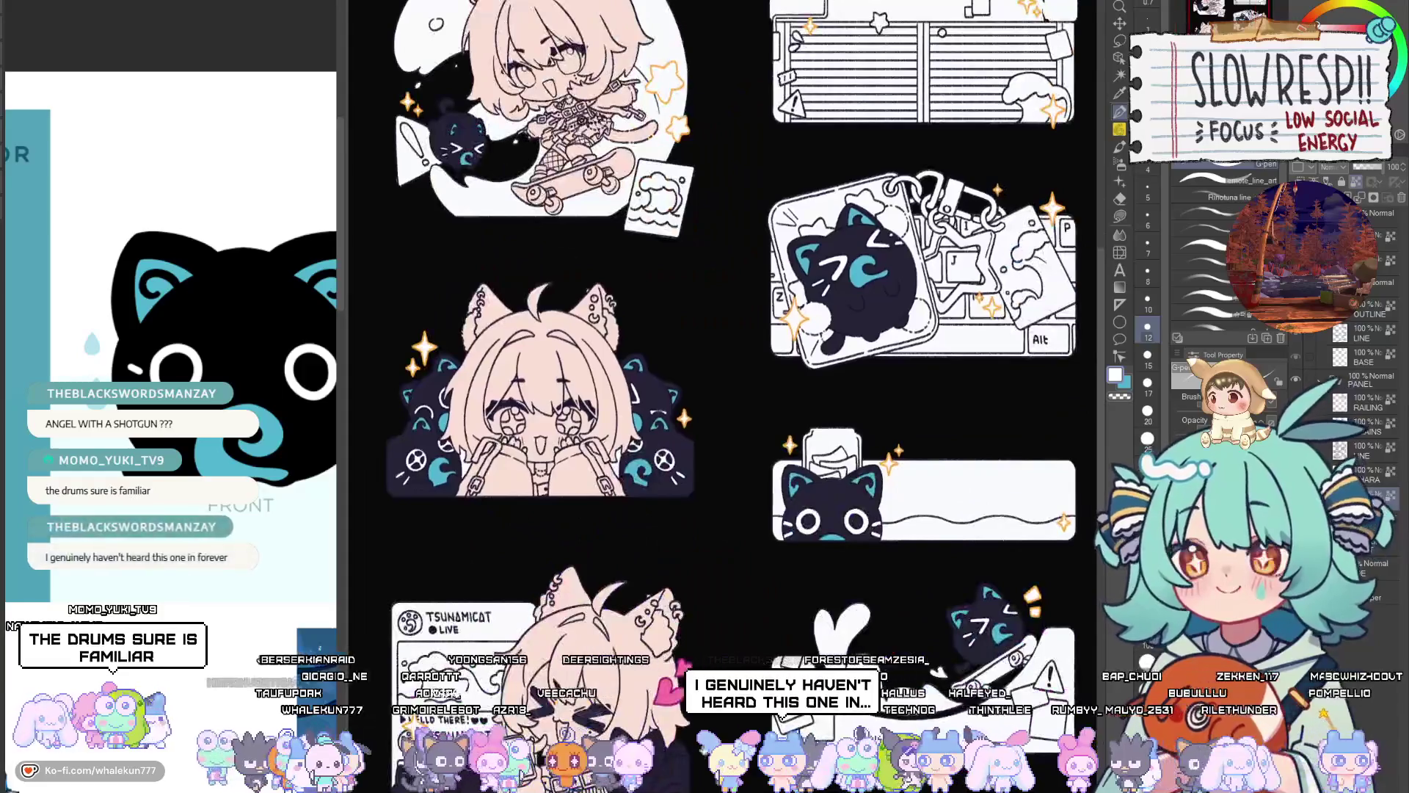
Try a white stroke on the TSUNAMICAT card's cat, then undo it and set the brush to 10
{"action": "scroll", "coordinate": [728, 508], "scroll_direction": "up", "scroll_amount": 2}
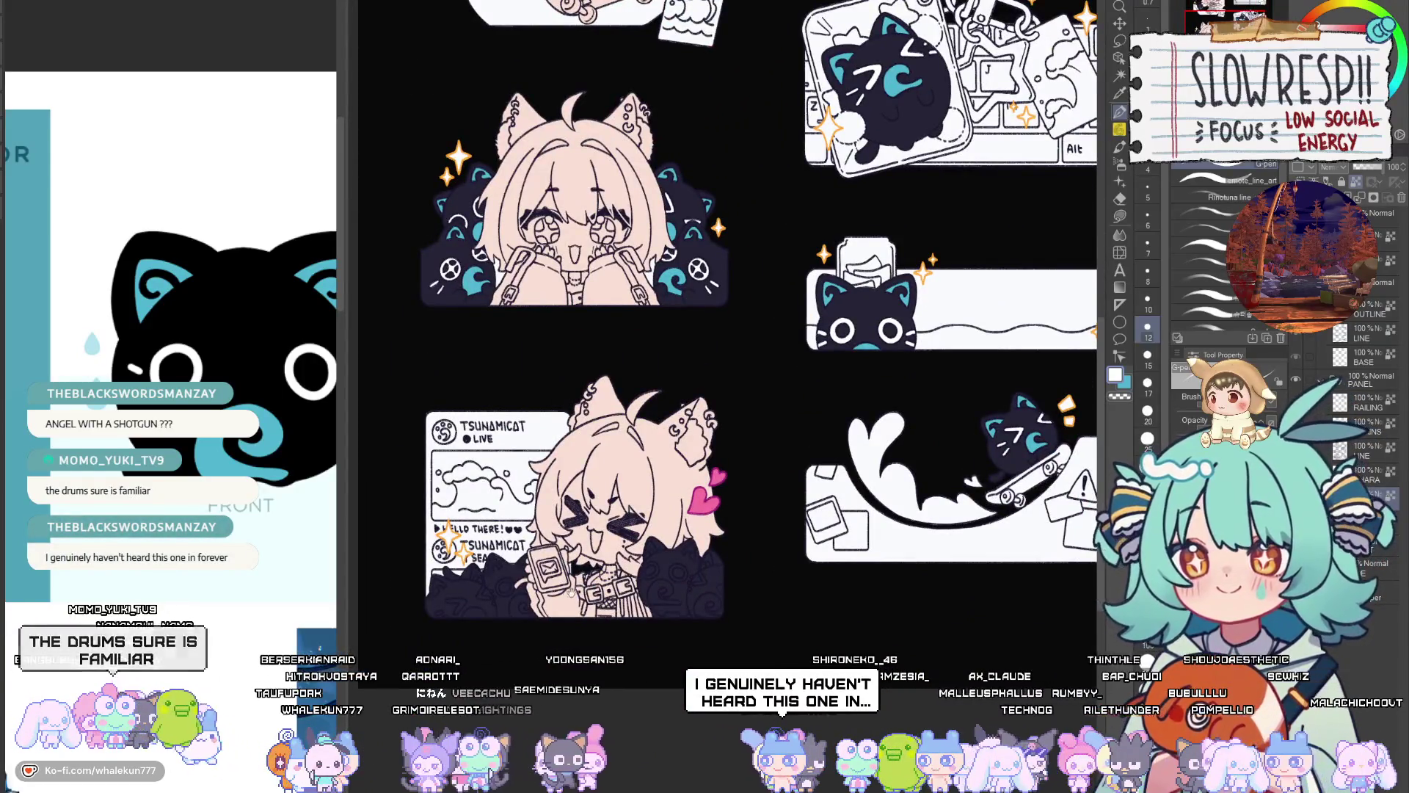
{"action": "mouse_move", "coordinate": [572, 591]}
{"action": "left_mouse_down"}
{"action": "mouse_move", "coordinate": [610, 789]}
{"action": "mouse_move", "coordinate": [628, 792]}
{"action": "mouse_move", "coordinate": [674, 501]}
{"action": "left_mouse_up"}
{"action": "scroll", "coordinate": [674, 501], "scroll_direction": "up", "scroll_amount": 3}
{"action": "scroll", "coordinate": [673, 501], "scroll_direction": "up", "scroll_amount": 2}
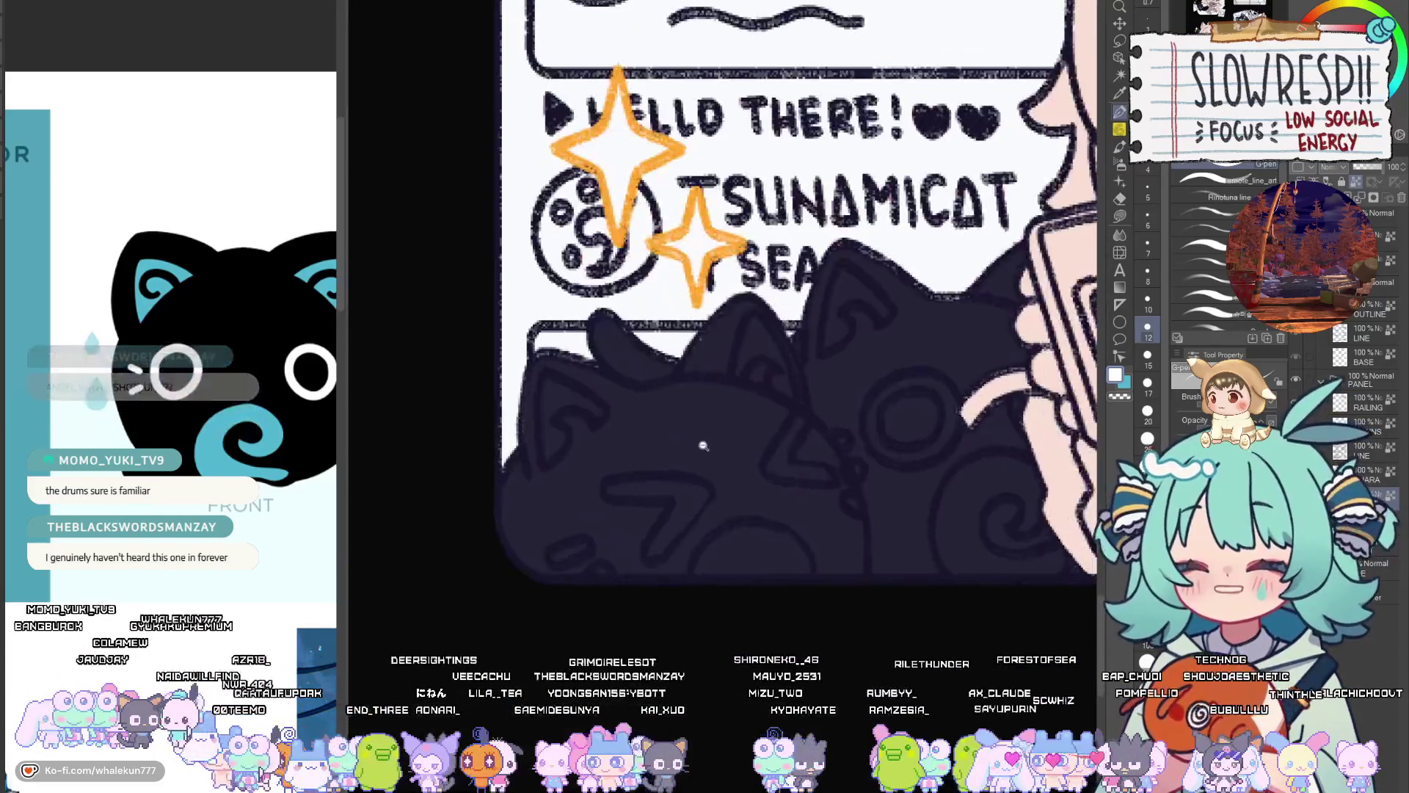
{"action": "left_click_drag", "start_coordinate": [587, 545], "coordinate": [554, 559]}
{"action": "key", "text": "bracketleft"}
{"action": "key", "text": "ctrl+z"}
Paint cyan swirls on the bodies of the cats beneath the TSUNAMICAT card
{"action": "mouse_move", "coordinate": [743, 546]}
{"action": "left_mouse_down"}
{"action": "mouse_move", "coordinate": [739, 535]}
{"action": "mouse_move", "coordinate": [733, 566]}
{"action": "mouse_move", "coordinate": [777, 577]}
{"action": "mouse_move", "coordinate": [780, 546]}
{"action": "mouse_move", "coordinate": [759, 589]}
{"action": "left_mouse_up"}
{"action": "key", "text": "bracketright"}
{"action": "key", "text": "bracketright"}
{"action": "key", "text": "bracketright"}
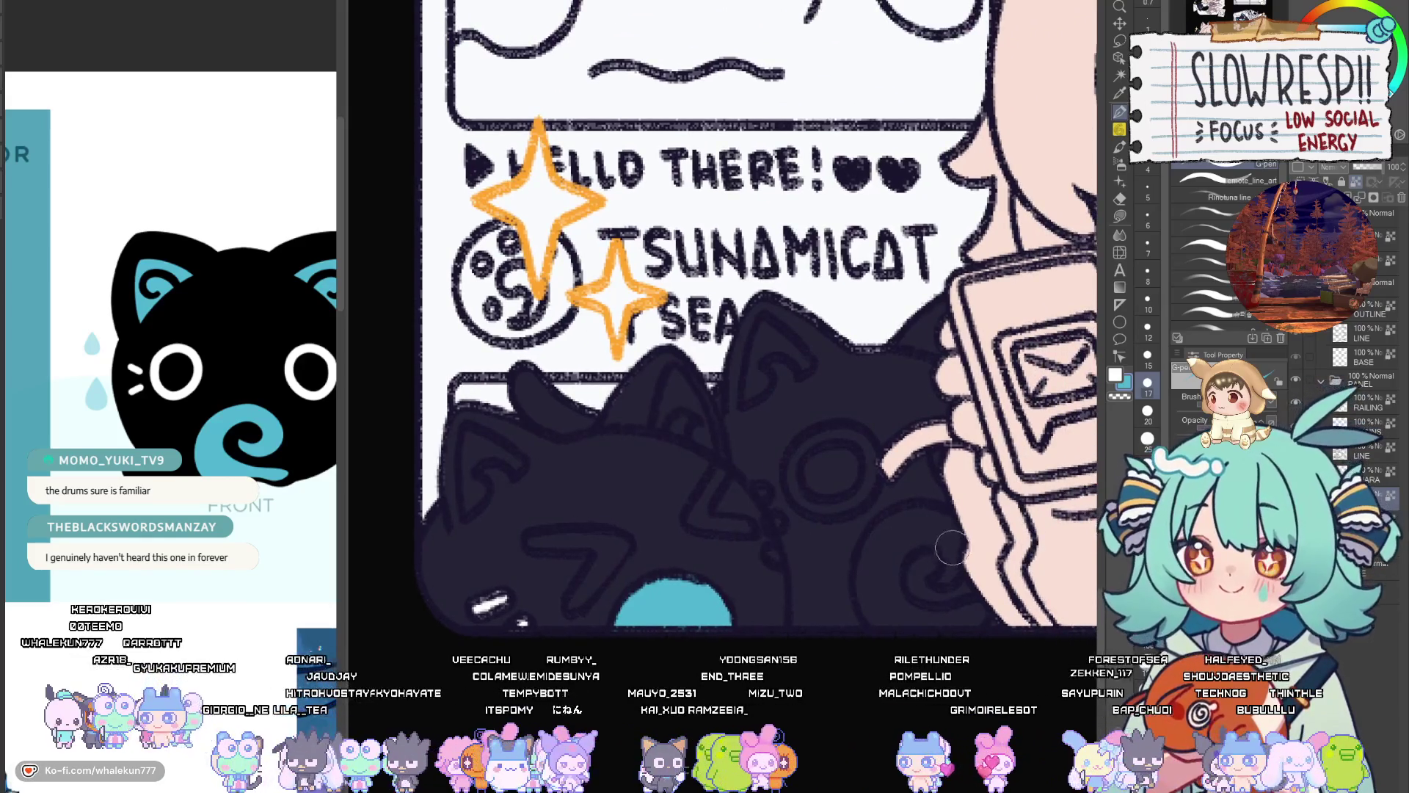
{"action": "key", "text": "bracketleft"}
{"action": "key", "text": "bracketleft"}
{"action": "key", "text": "bracketleft"}
{"action": "mouse_move", "coordinate": [943, 520]}
{"action": "left_mouse_down"}
{"action": "mouse_move", "coordinate": [892, 530]}
{"action": "mouse_move", "coordinate": [862, 606]}
{"action": "mouse_move", "coordinate": [859, 579]}
{"action": "mouse_move", "coordinate": [910, 539]}
{"action": "mouse_move", "coordinate": [953, 555]}
{"action": "mouse_move", "coordinate": [875, 538]}
{"action": "mouse_move", "coordinate": [1014, 610]}
{"action": "left_mouse_up"}
{"action": "key", "text": "bracketright"}
{"action": "key", "text": "bracketright"}
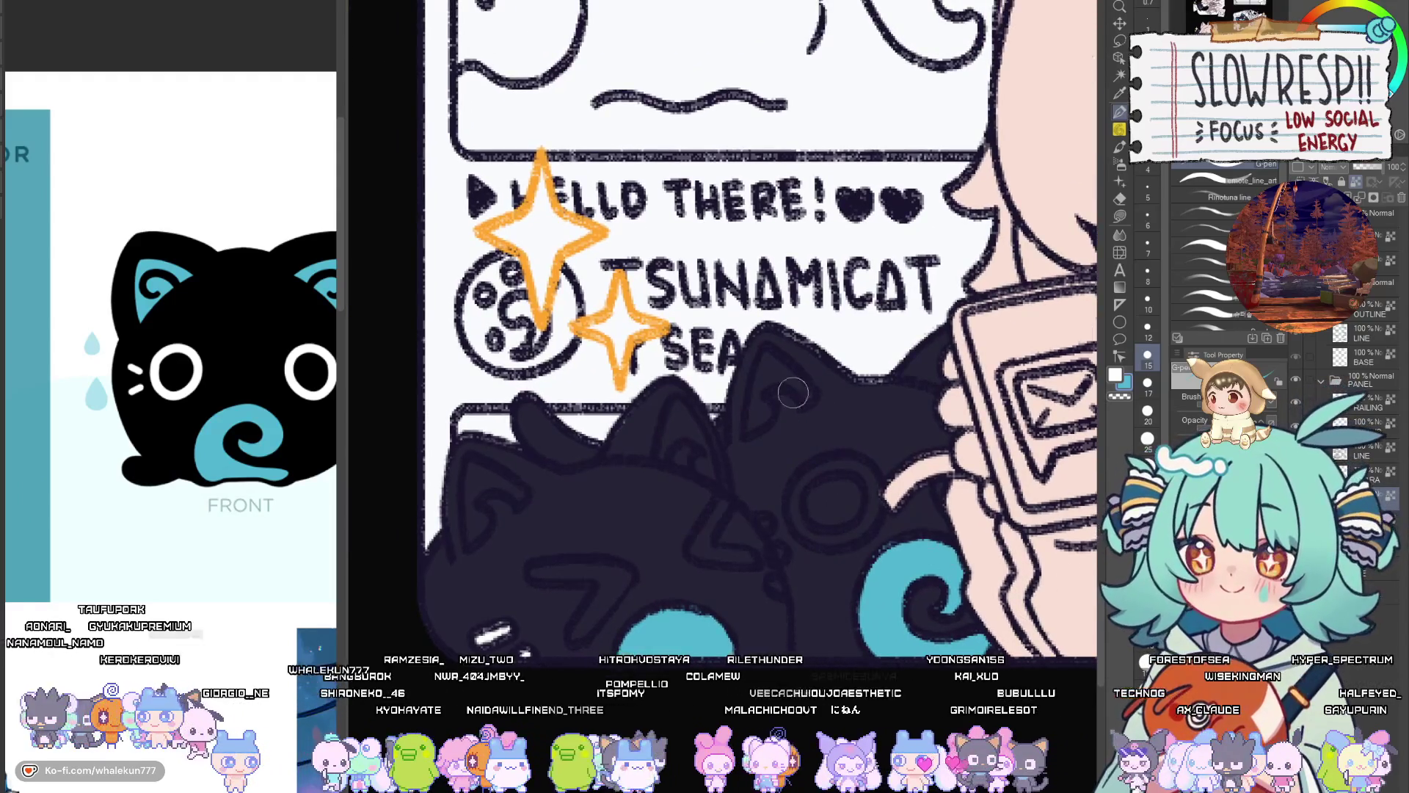
{"action": "key", "text": "bracketleft"}
{"action": "key", "text": "bracketleft"}
{"action": "key", "text": "bracketleft"}
At brush size 7, paint cyan inside the ears of both cats
{"action": "left_click_drag", "start_coordinate": [767, 353], "coordinate": [756, 420]}
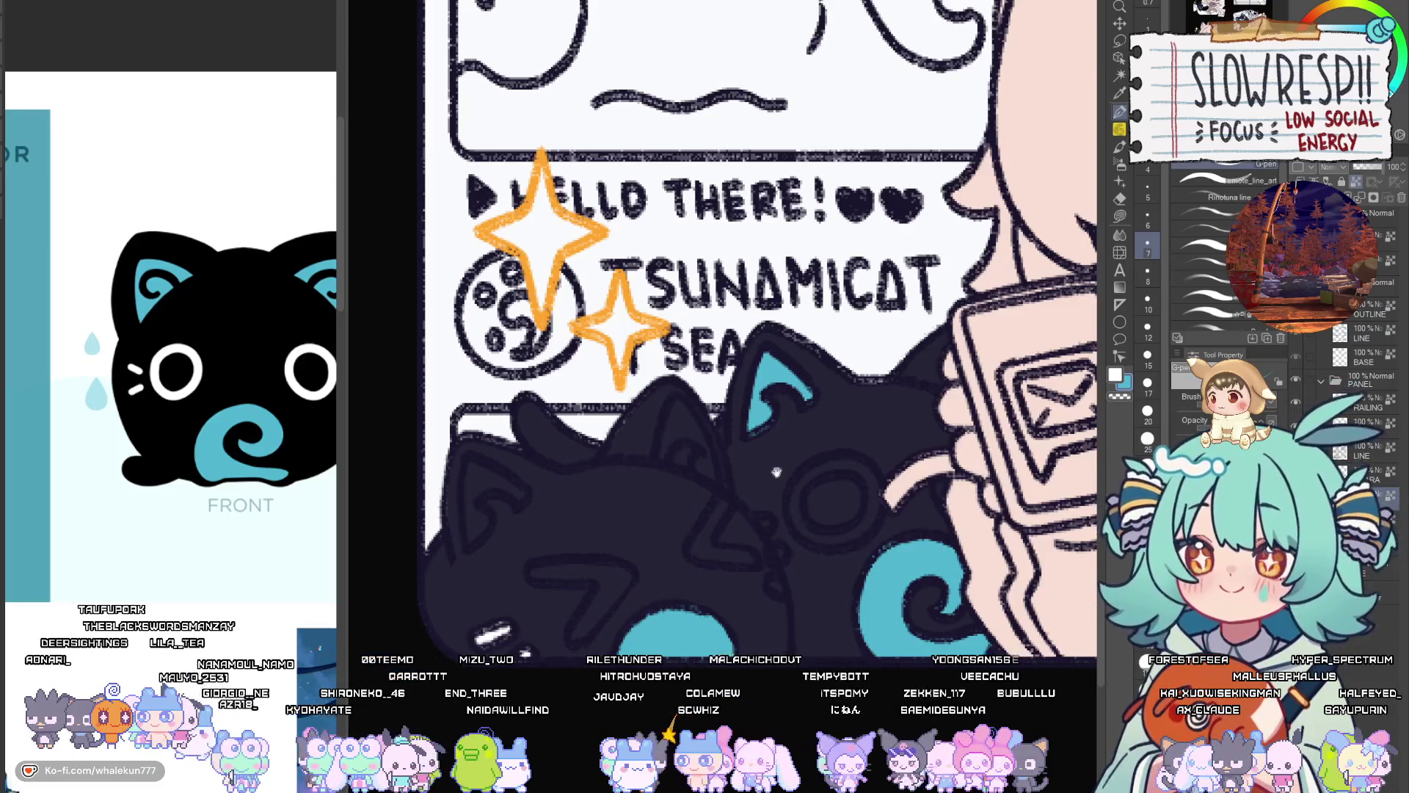
{"action": "left_click_drag", "start_coordinate": [776, 471], "coordinate": [907, 453]}
{"action": "mouse_move", "coordinate": [806, 386]}
{"action": "left_mouse_down"}
{"action": "mouse_move", "coordinate": [795, 429]}
{"action": "mouse_move", "coordinate": [835, 441]}
{"action": "left_mouse_up"}
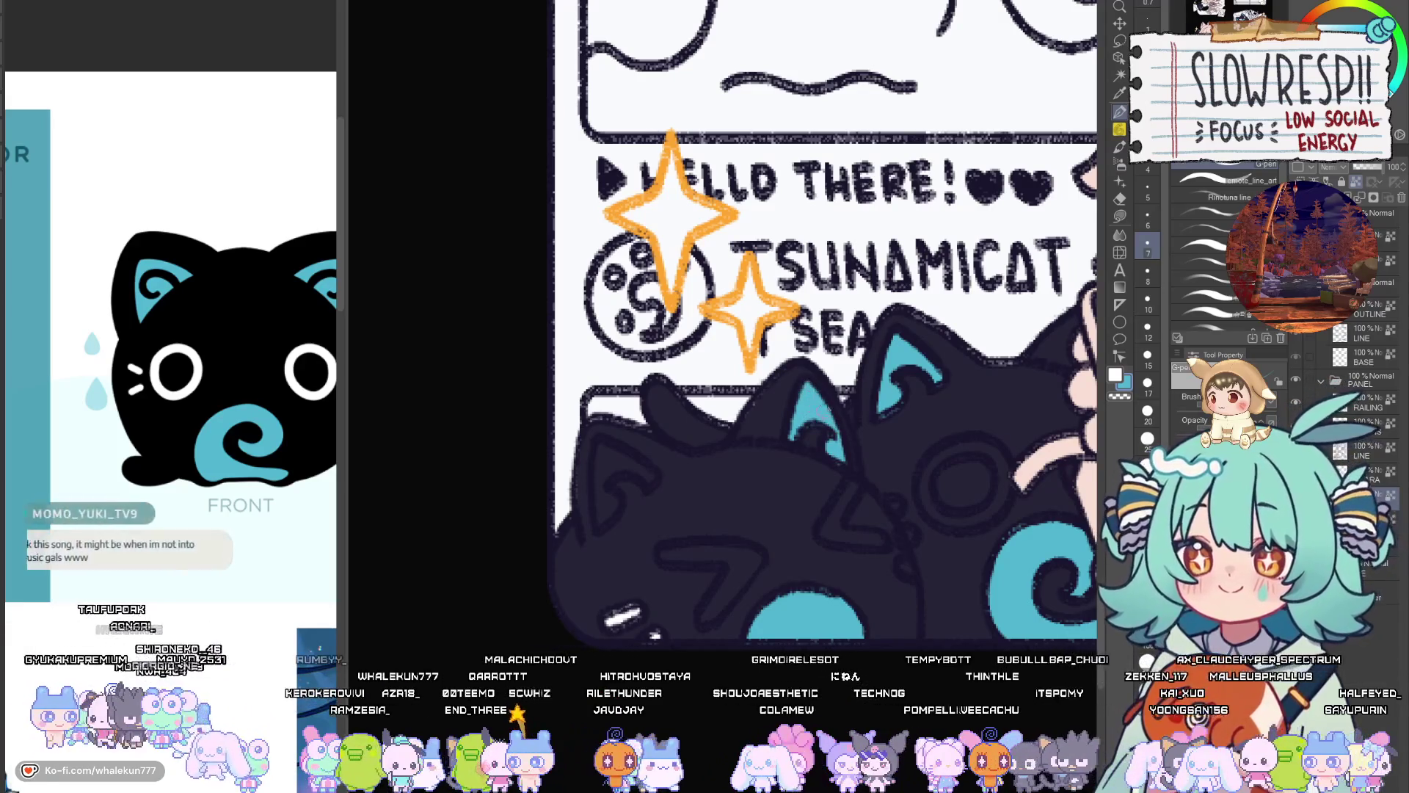
In white, add a short mark, a ring eye, and a 7-shaped eye on the left cat
{"action": "key", "text": "x"}
{"action": "mouse_move", "coordinate": [855, 480]}
{"action": "left_mouse_down"}
{"action": "mouse_move", "coordinate": [829, 529]}
{"action": "mouse_move", "coordinate": [882, 537]}
{"action": "left_mouse_up"}
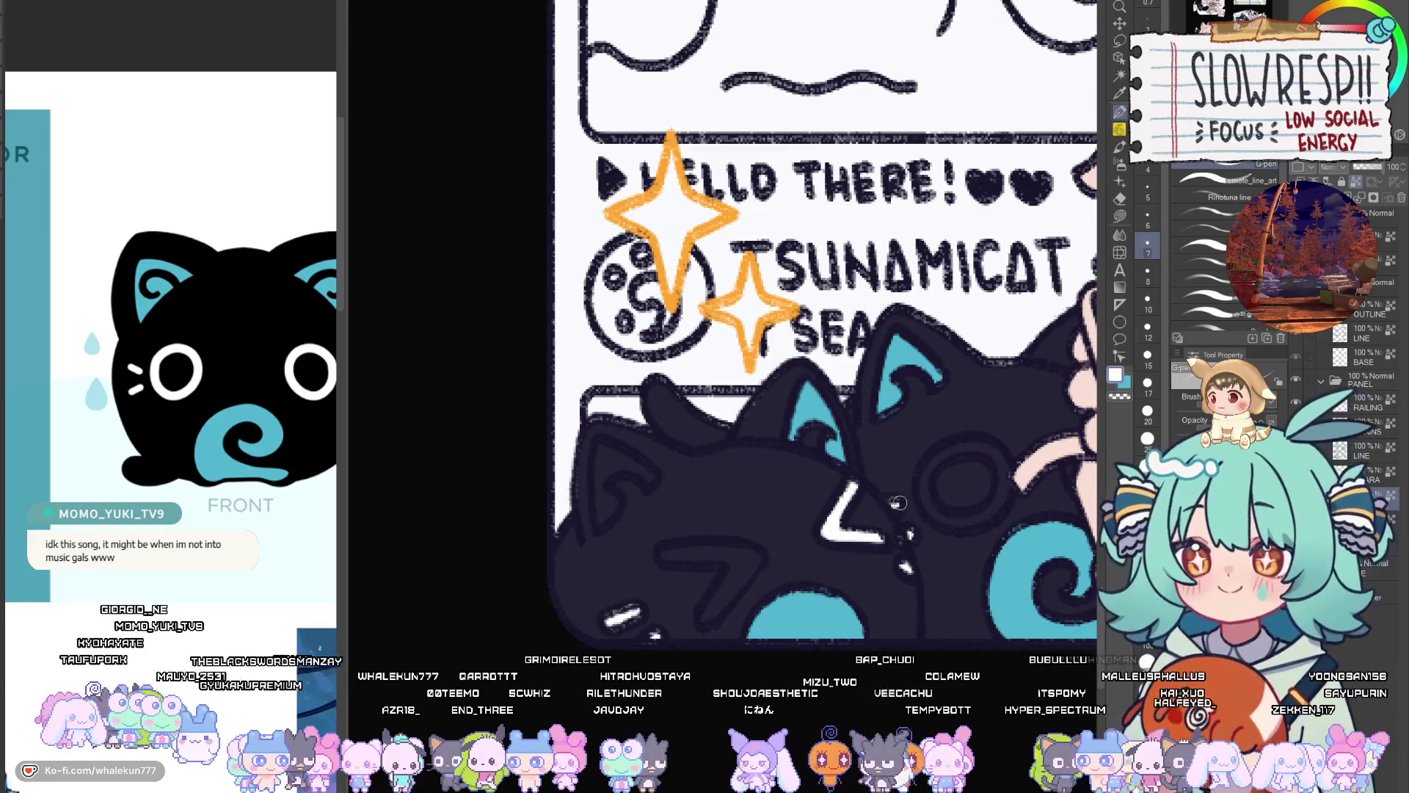
{"action": "mouse_move", "coordinate": [934, 458]}
{"action": "left_mouse_down"}
{"action": "mouse_move", "coordinate": [933, 523]}
{"action": "mouse_move", "coordinate": [1006, 491]}
{"action": "mouse_move", "coordinate": [972, 440]}
{"action": "mouse_move", "coordinate": [934, 462]}
{"action": "left_mouse_up"}
{"action": "left_click_drag", "start_coordinate": [1063, 467], "coordinate": [995, 471]}
{"action": "left_click_drag", "start_coordinate": [820, 516], "coordinate": [979, 458]}
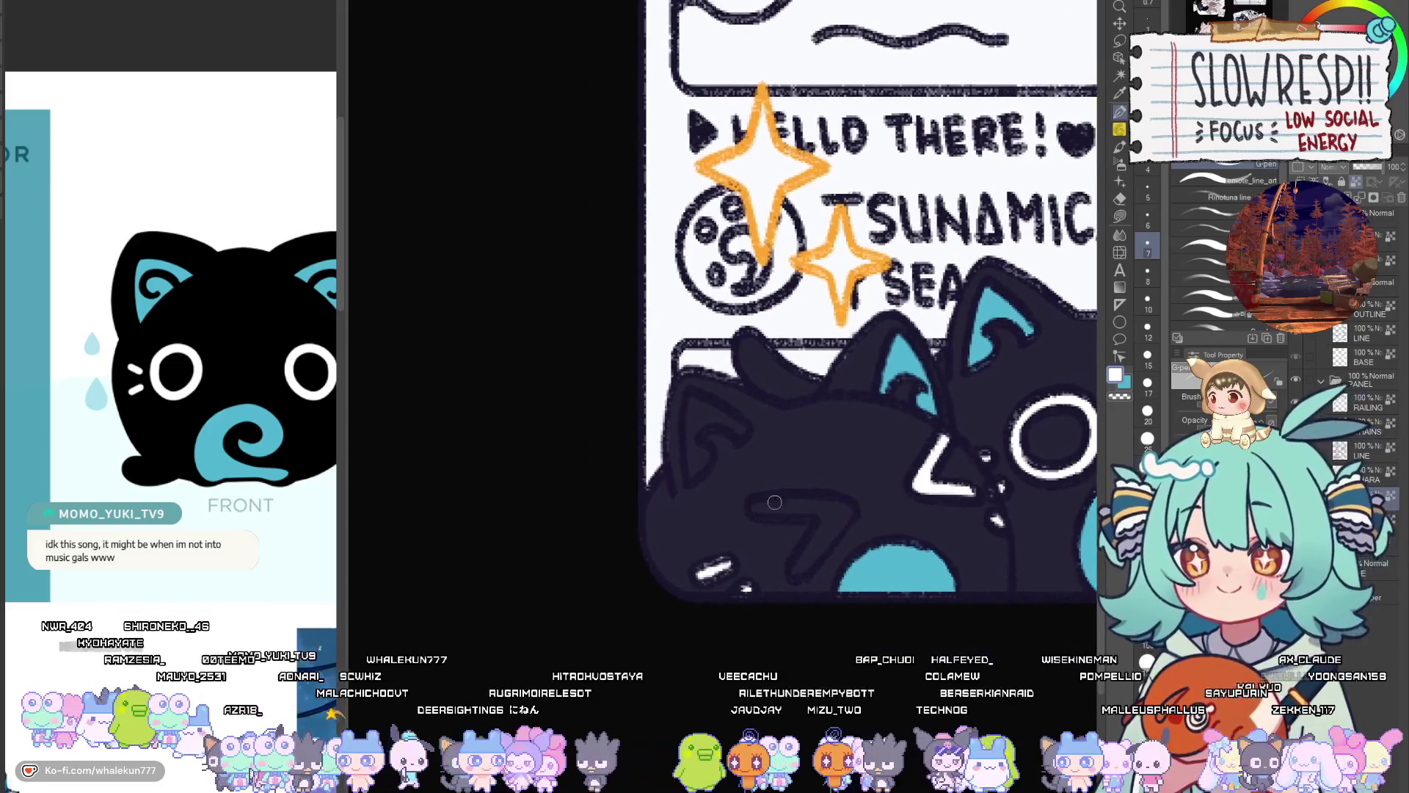
{"action": "left_click_drag", "start_coordinate": [752, 508], "coordinate": [843, 512]}
{"action": "key", "text": "ctrl+z"}
{"action": "mouse_move", "coordinate": [753, 507]}
{"action": "left_mouse_down"}
{"action": "mouse_move", "coordinate": [852, 510]}
{"action": "mouse_move", "coordinate": [796, 571]}
{"action": "mouse_move", "coordinate": [850, 584]}
{"action": "left_mouse_up"}
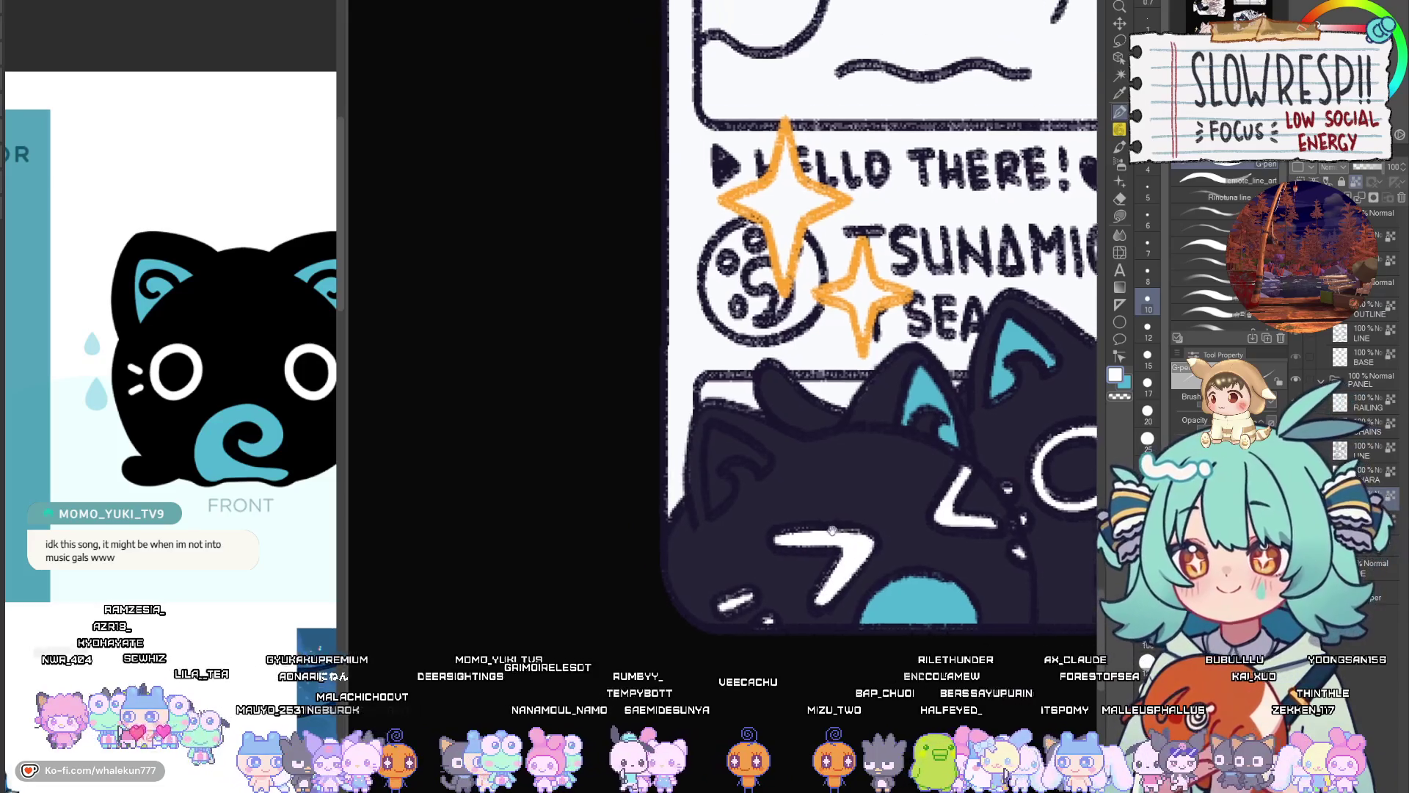
Switch to teal and paint inside the cat's left ear at brush size 7
{"action": "key", "text": "x"}
{"action": "key", "text": "bracketleft"}
{"action": "key", "text": "bracketleft"}
{"action": "mouse_move", "coordinate": [718, 440]}
{"action": "left_mouse_down"}
{"action": "mouse_move", "coordinate": [719, 488]}
{"action": "mouse_move", "coordinate": [766, 477]}
{"action": "mouse_move", "coordinate": [734, 459]}
{"action": "left_mouse_up"}
{"action": "scroll", "coordinate": [860, 394], "scroll_direction": "down", "scroll_amount": 4}
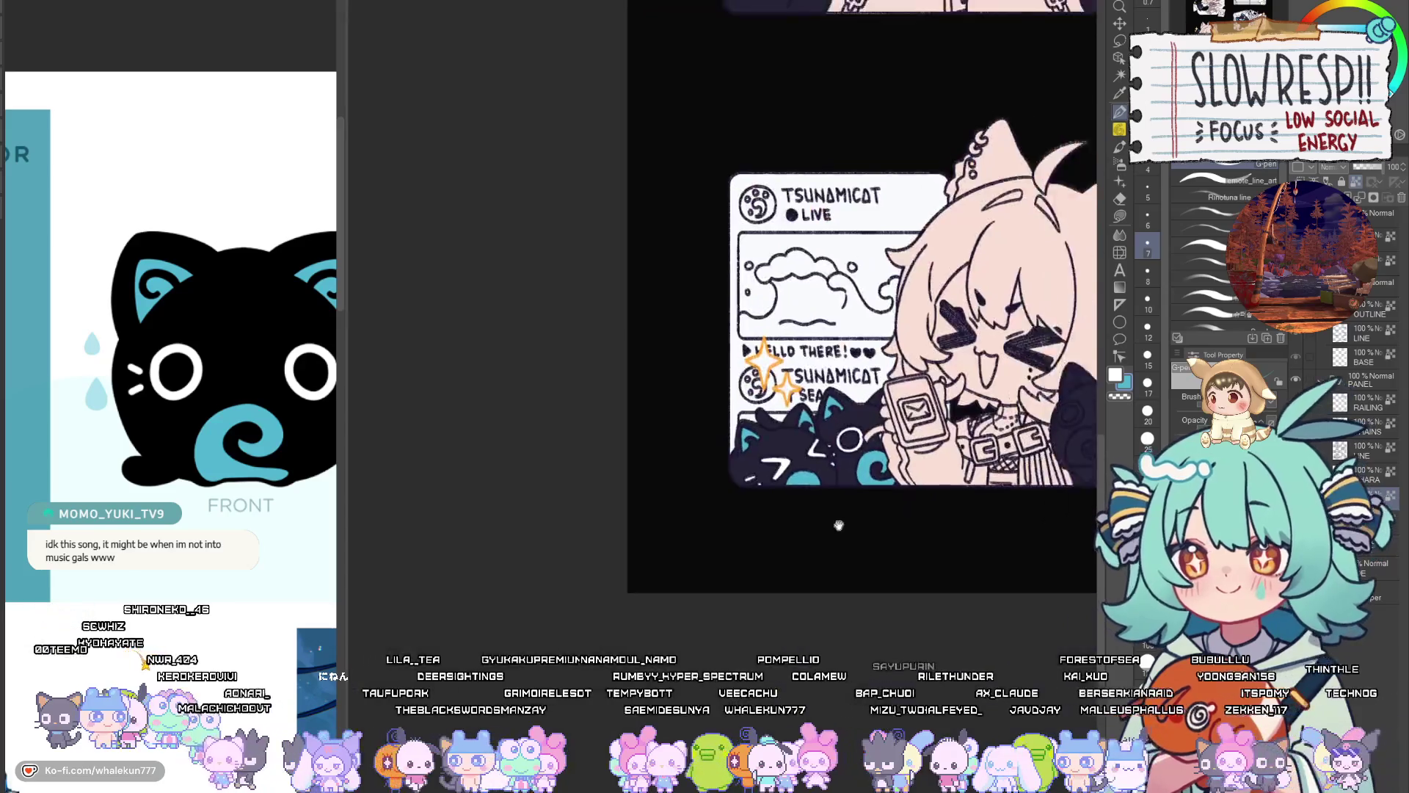
Paint teal inside the black cat's right ear and sample that teal
{"action": "scroll", "coordinate": [763, 440], "scroll_direction": "up", "scroll_amount": 5}
{"action": "scroll", "coordinate": [747, 444], "scroll_direction": "down", "scroll_amount": 1}
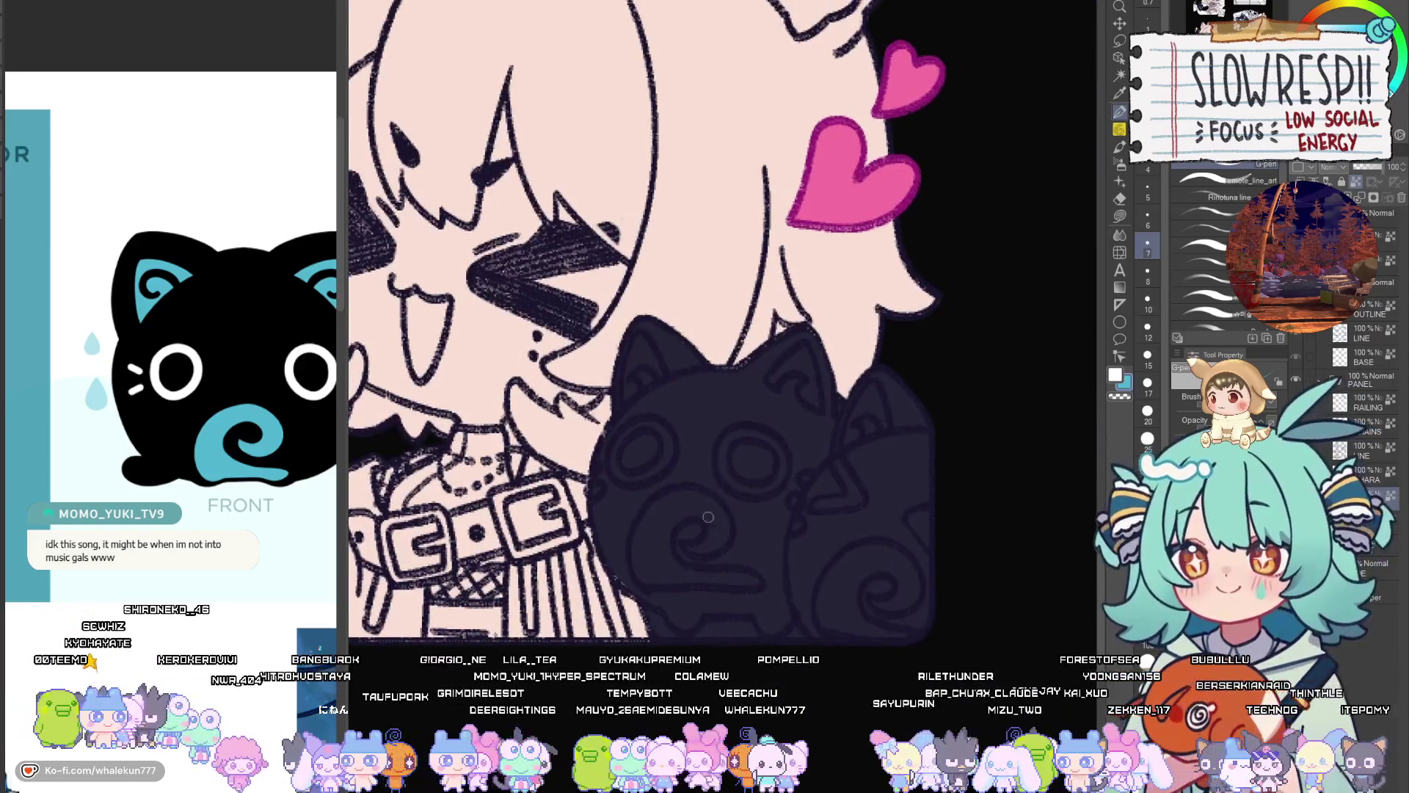
{"action": "mouse_move", "coordinate": [863, 396]}
{"action": "left_mouse_down"}
{"action": "mouse_move", "coordinate": [846, 439]}
{"action": "mouse_move", "coordinate": [874, 399]}
{"action": "left_mouse_up"}
{"action": "left_click", "coordinate": [898, 413], "text": "alt"}
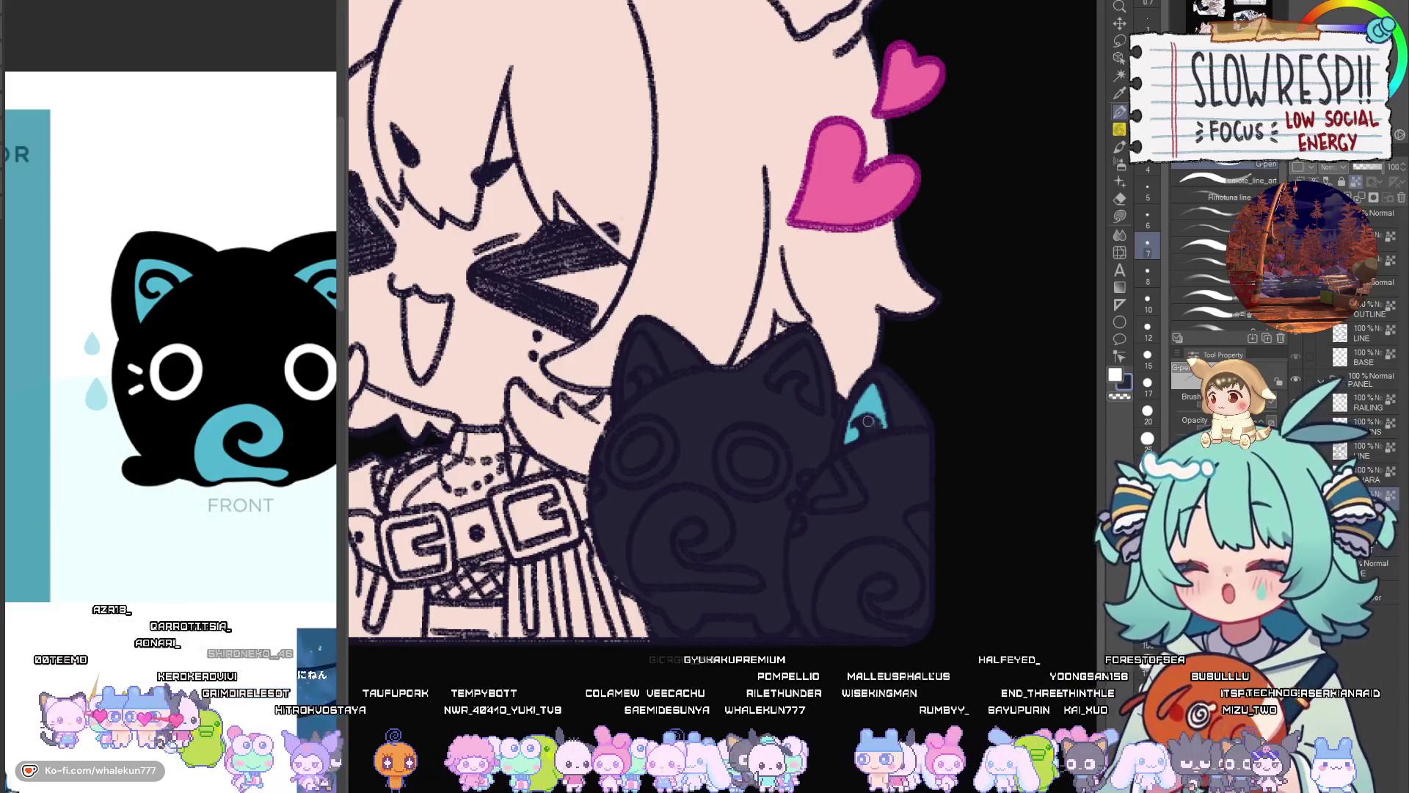
{"action": "left_click", "coordinate": [874, 396], "text": "alt"}
Draw a white > shaped eye on the cat at brush size 10
{"action": "key", "text": "bracketright"}
{"action": "key", "text": "bracketright"}
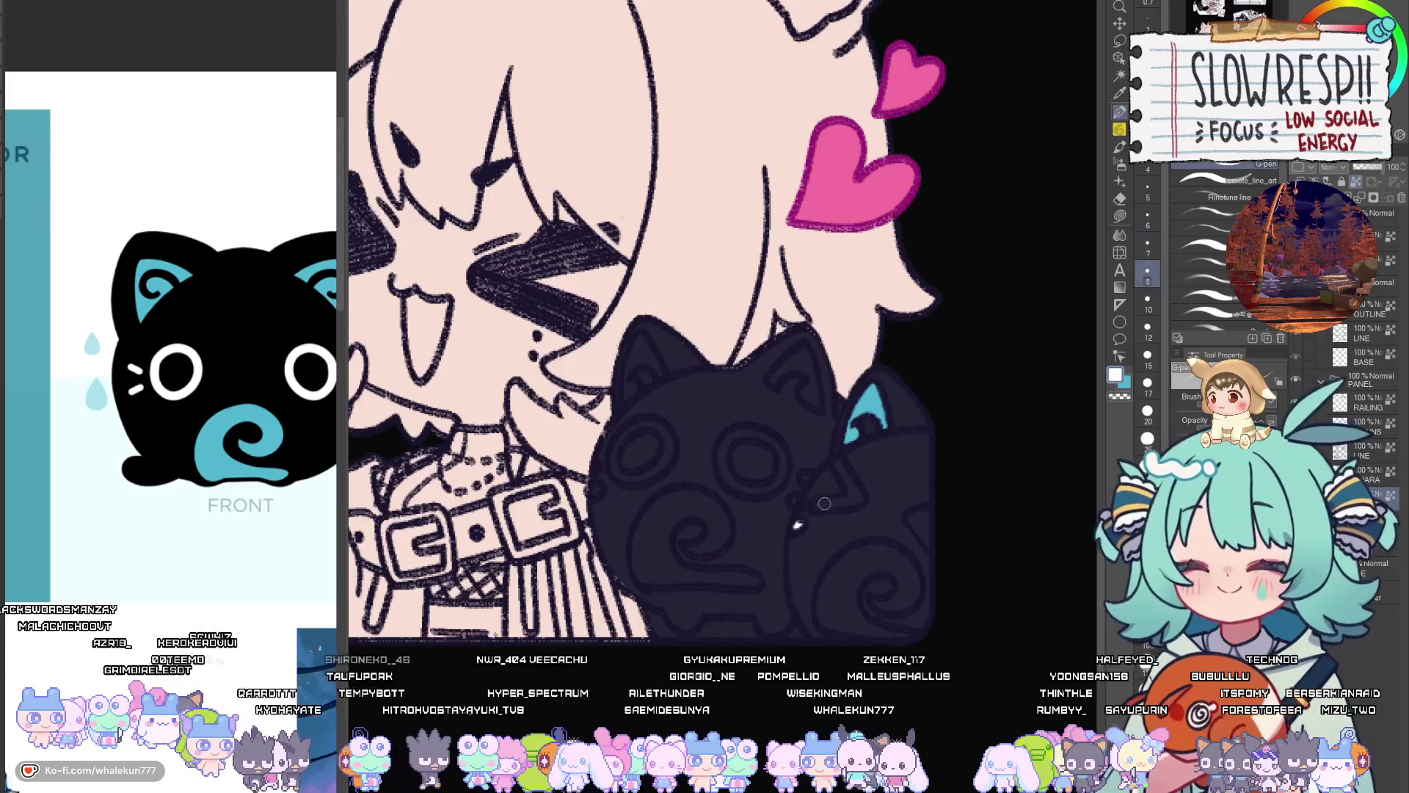
{"action": "left_click_drag", "start_coordinate": [816, 504], "coordinate": [850, 501]}
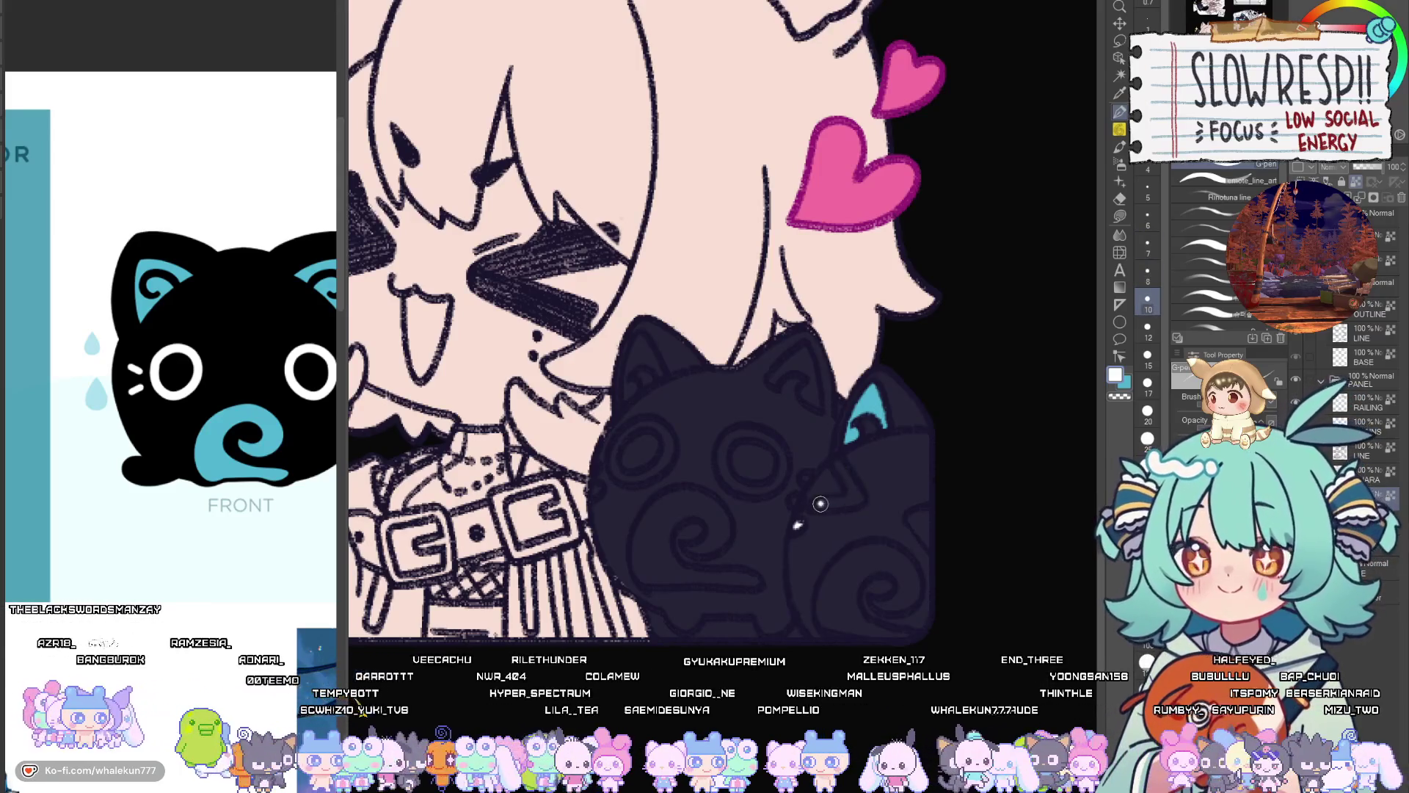
{"action": "mouse_move", "coordinate": [839, 465]}
{"action": "left_mouse_down"}
{"action": "mouse_move", "coordinate": [863, 499]}
{"action": "mouse_move", "coordinate": [933, 540]}
{"action": "mouse_move", "coordinate": [957, 501]}
{"action": "left_mouse_up"}
Fill the cat's lower swirl with blue
{"action": "key", "text": "x"}
{"action": "mouse_move", "coordinate": [870, 510]}
{"action": "left_mouse_down"}
{"action": "mouse_move", "coordinate": [860, 559]}
{"action": "mouse_move", "coordinate": [883, 516]}
{"action": "mouse_move", "coordinate": [923, 532]}
{"action": "mouse_move", "coordinate": [899, 554]}
{"action": "mouse_move", "coordinate": [934, 544]}
{"action": "mouse_move", "coordinate": [853, 568]}
{"action": "mouse_move", "coordinate": [931, 587]}
{"action": "left_mouse_up"}
{"action": "key", "text": "bracketleft"}
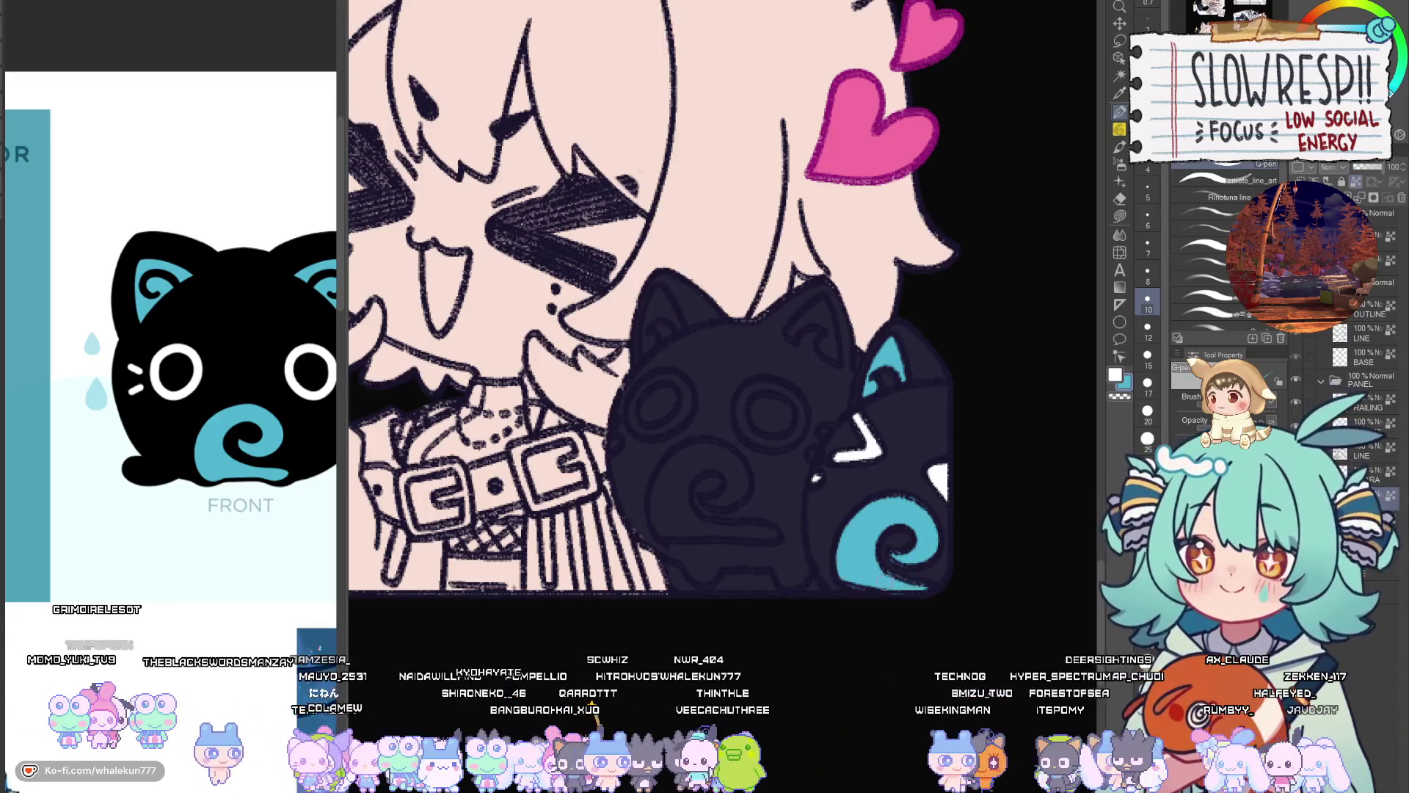
With a smaller brush, outline the cat's white eye rings
{"action": "scroll", "coordinate": [905, 567], "scroll_direction": "up", "scroll_amount": 2}
{"action": "key", "text": "h"}
{"action": "key", "text": "h"}
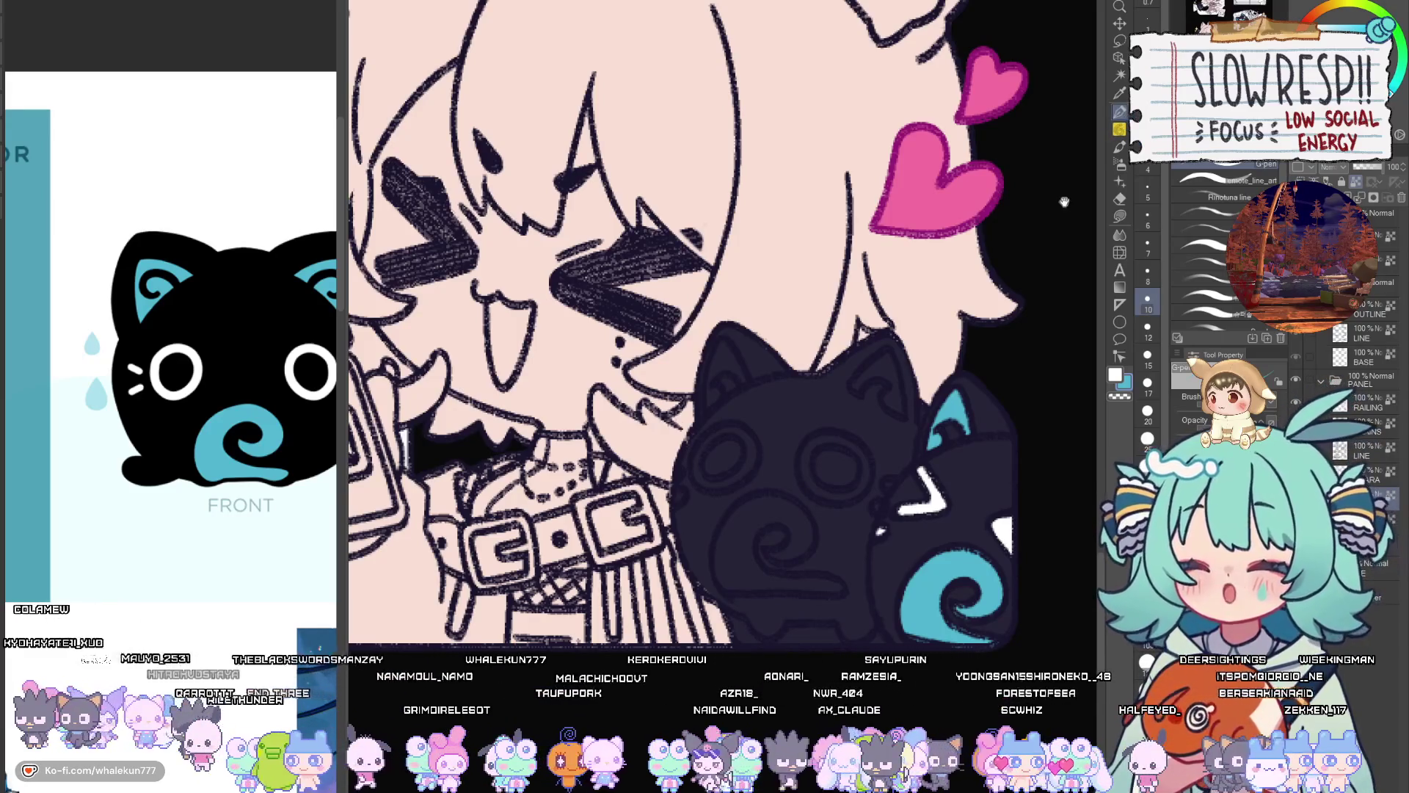
{"action": "left_click_drag", "start_coordinate": [883, 483], "coordinate": [896, 445]}
{"action": "key", "text": "bracketleft"}
{"action": "key", "text": "bracketleft"}
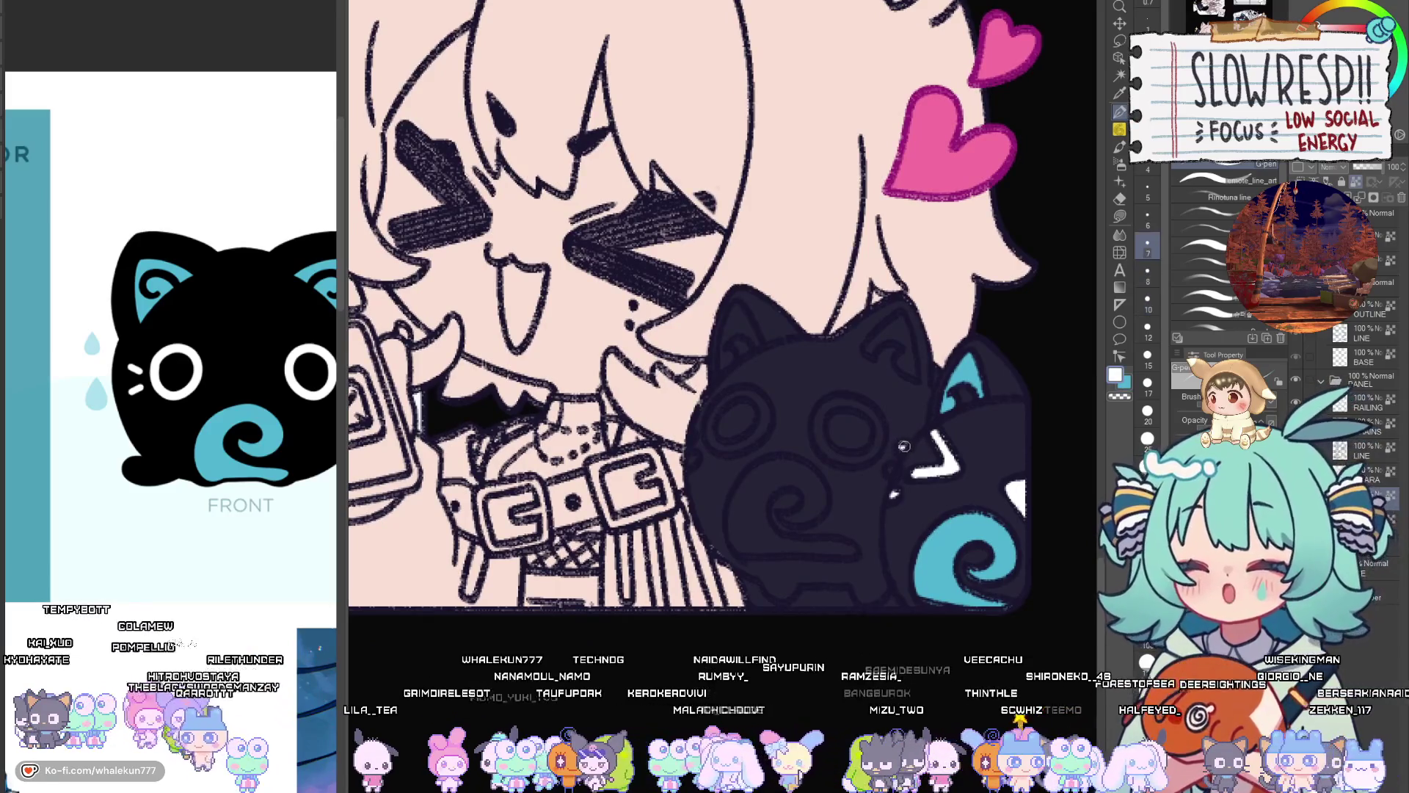
{"action": "scroll", "coordinate": [890, 471], "scroll_direction": "left", "scroll_amount": 2}
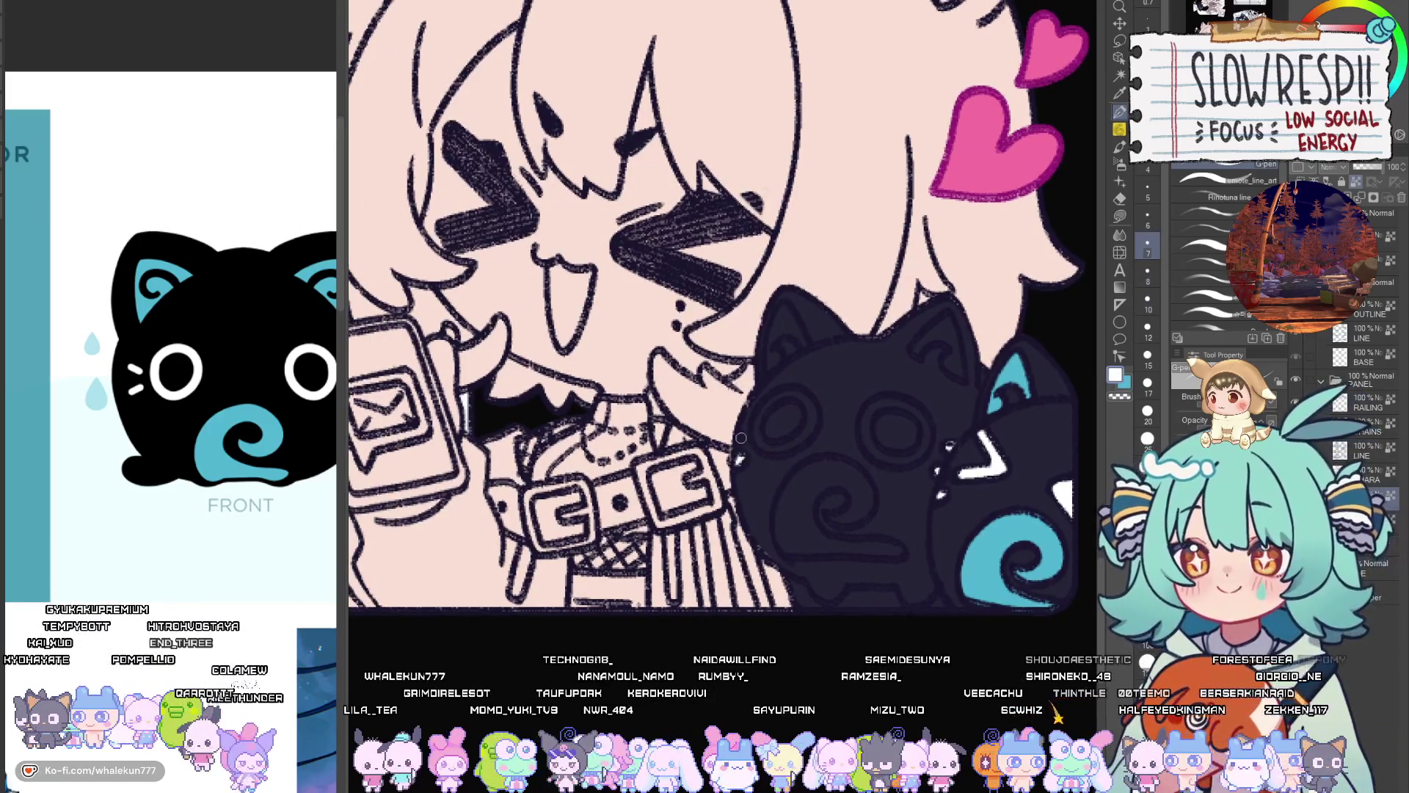
{"action": "left_click_drag", "start_coordinate": [807, 410], "coordinate": [763, 402]}
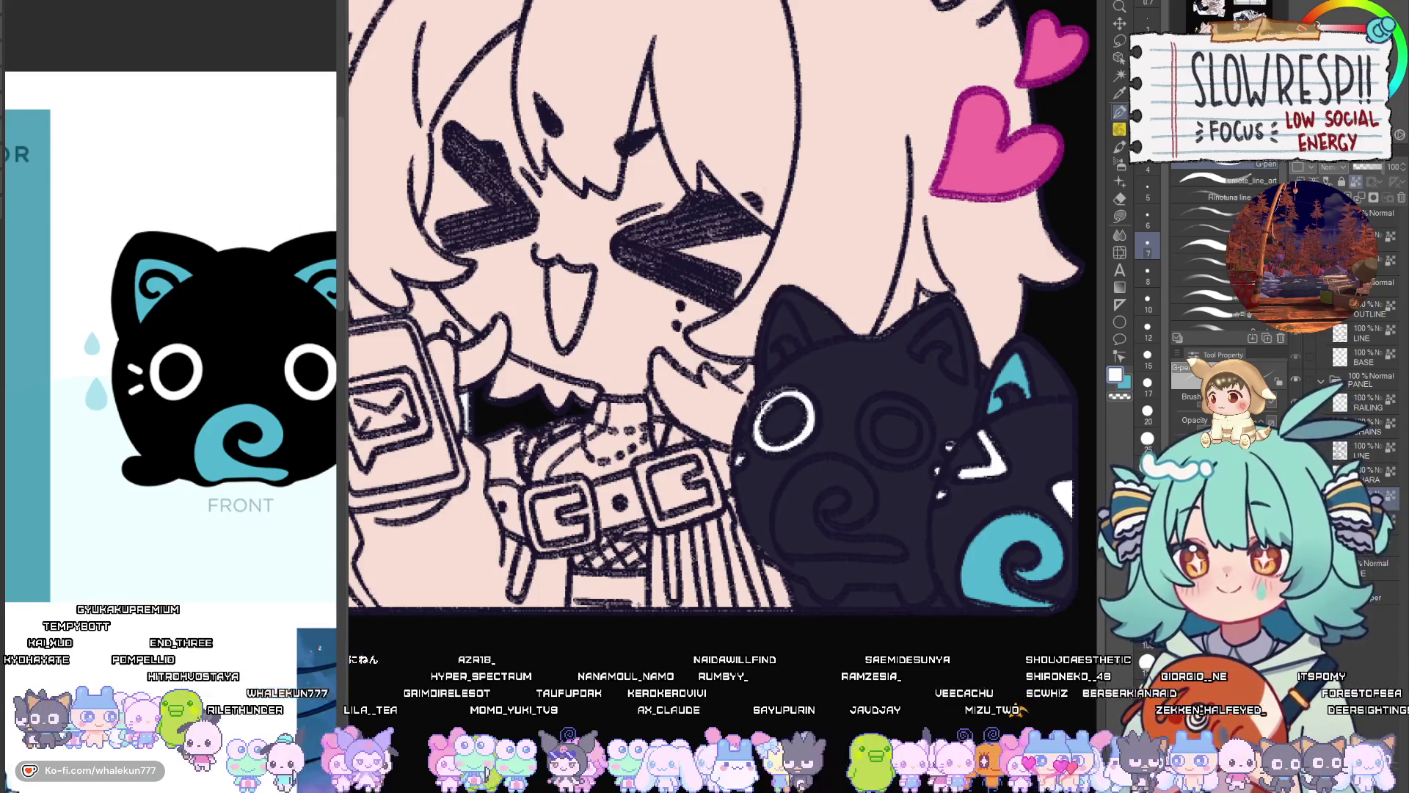
{"action": "mouse_move", "coordinate": [874, 404]}
{"action": "left_mouse_down"}
{"action": "mouse_move", "coordinate": [886, 460]}
{"action": "mouse_move", "coordinate": [903, 400]}
{"action": "left_mouse_up"}
Paint the cat's body swirl and its spiral in teal
{"action": "scroll", "coordinate": [891, 396], "scroll_direction": "down", "scroll_amount": 1}
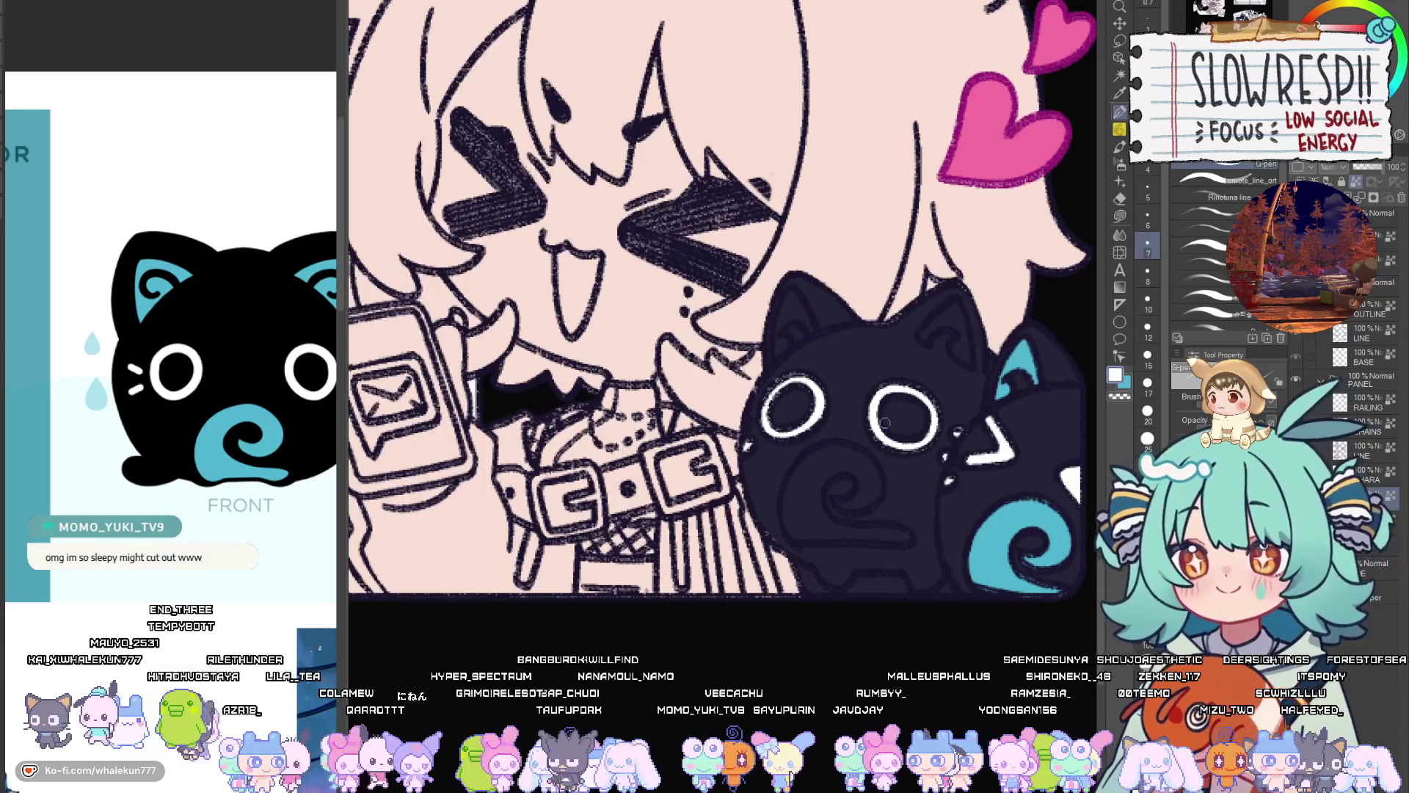
{"action": "key", "text": "x"}
{"action": "key", "text": "bracketright"}
{"action": "mouse_move", "coordinate": [837, 470]}
{"action": "left_mouse_down"}
{"action": "mouse_move", "coordinate": [818, 488]}
{"action": "mouse_move", "coordinate": [818, 456]}
{"action": "mouse_move", "coordinate": [795, 505]}
{"action": "left_mouse_up"}
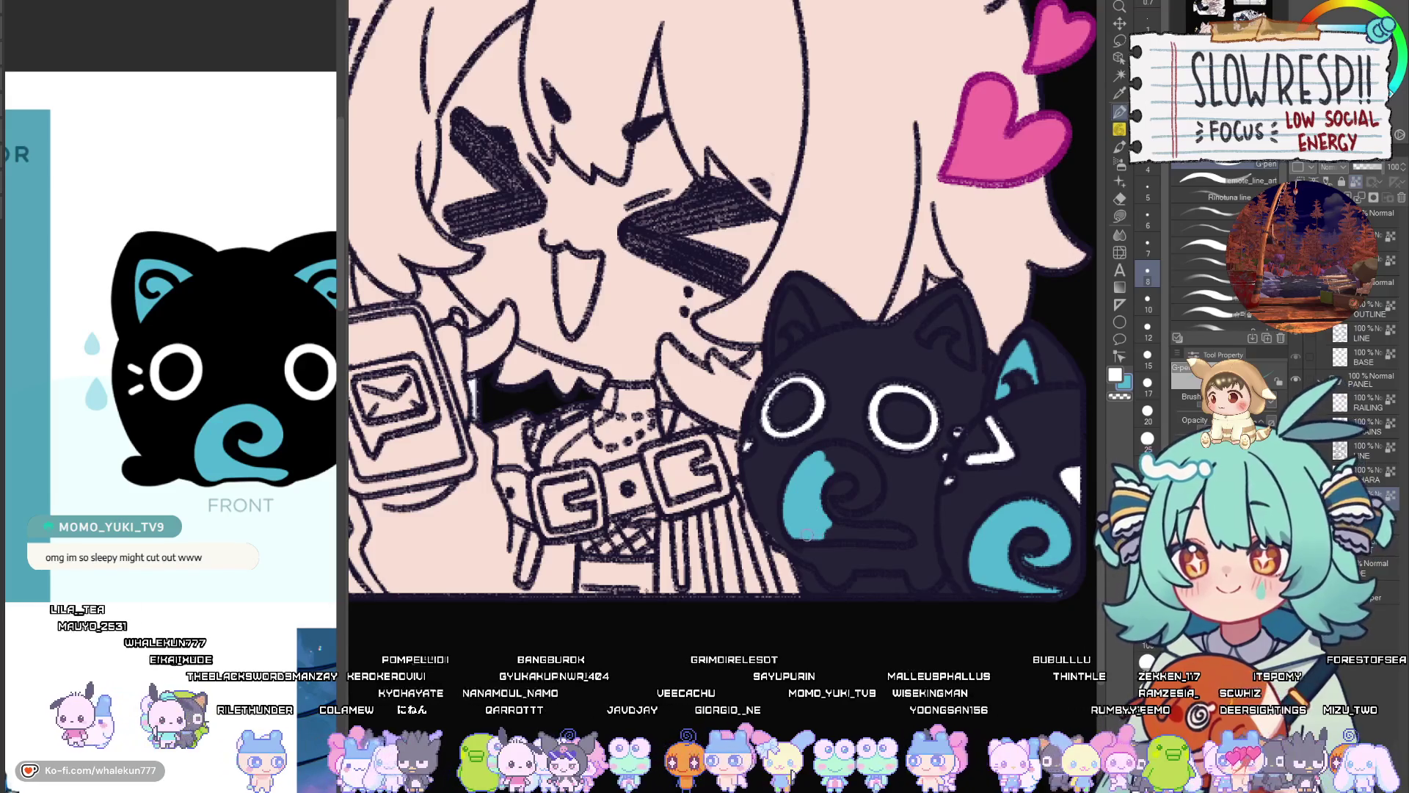
{"action": "left_click_drag", "start_coordinate": [805, 534], "coordinate": [908, 538]}
{"action": "mouse_move", "coordinate": [843, 480]}
{"action": "left_mouse_down"}
{"action": "mouse_move", "coordinate": [854, 468]}
{"action": "mouse_move", "coordinate": [843, 504]}
{"action": "mouse_move", "coordinate": [857, 455]}
{"action": "mouse_move", "coordinate": [820, 451]}
{"action": "mouse_move", "coordinate": [873, 529]}
{"action": "left_mouse_up"}
Paint teal inside both of the cat's ears, then zoom out
{"action": "key", "text": "bracketleft"}
{"action": "mouse_move", "coordinate": [763, 359]}
{"action": "left_mouse_down"}
{"action": "mouse_move", "coordinate": [756, 410]}
{"action": "mouse_move", "coordinate": [774, 396]}
{"action": "left_mouse_up"}
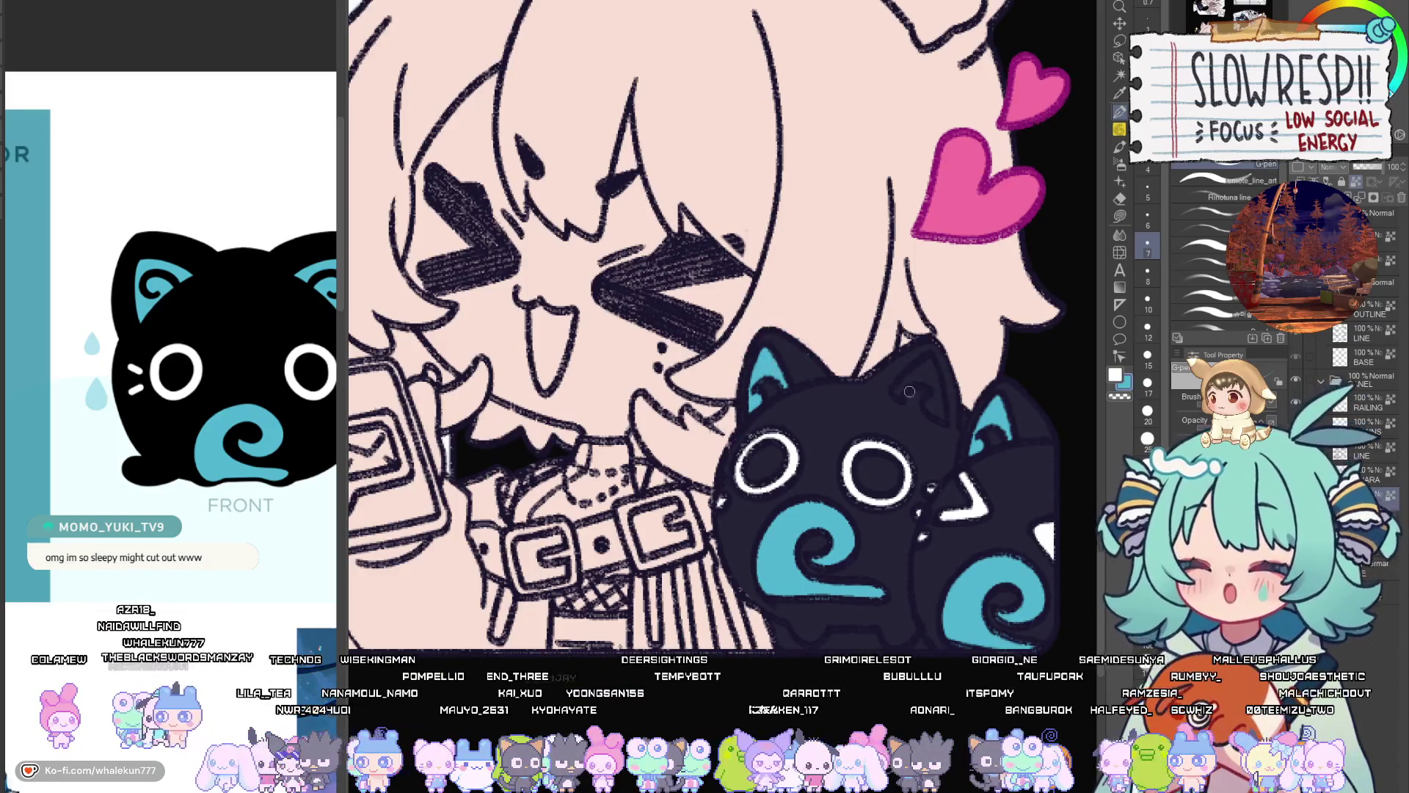
{"action": "mouse_move", "coordinate": [909, 391]}
{"action": "left_mouse_down"}
{"action": "mouse_move", "coordinate": [904, 374]}
{"action": "mouse_move", "coordinate": [935, 413]}
{"action": "left_mouse_up"}
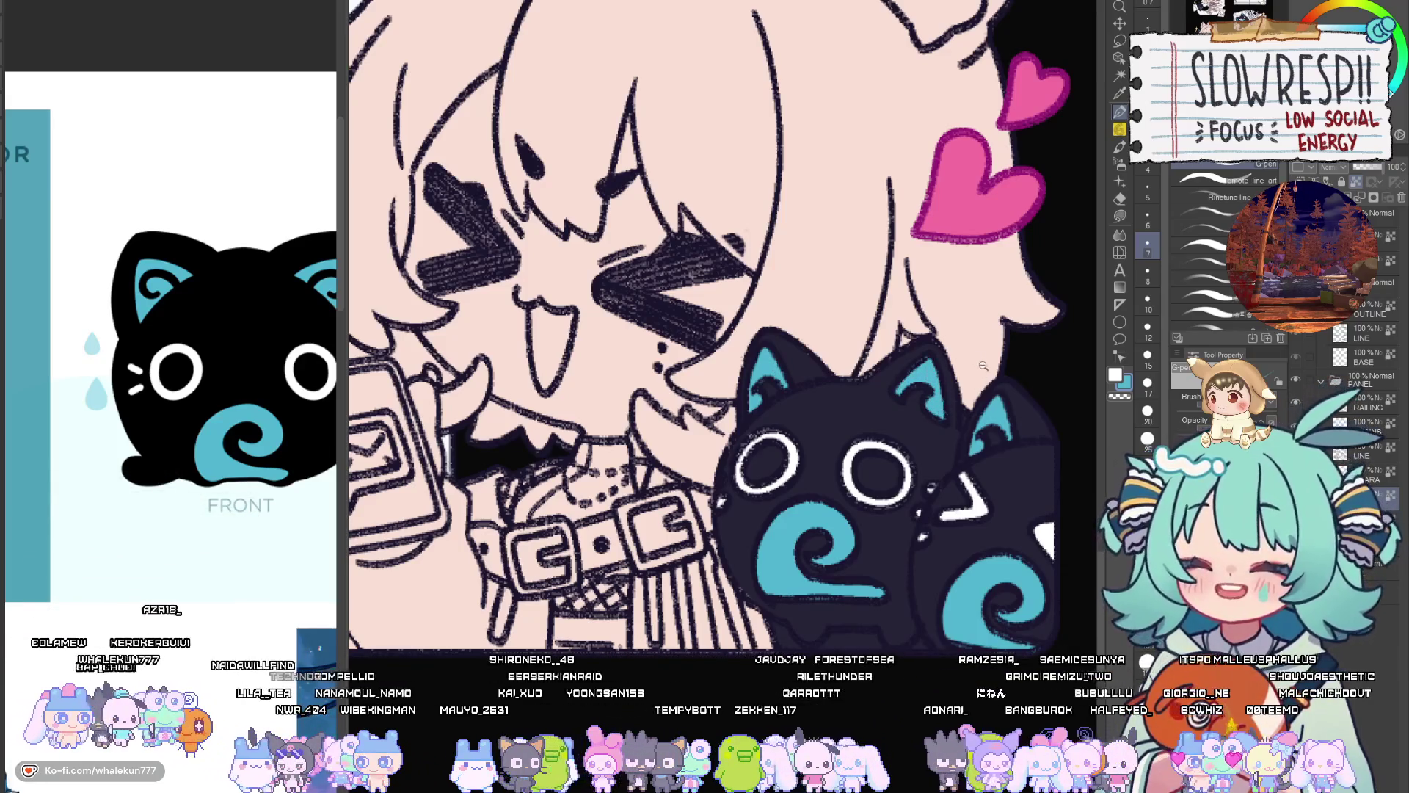
{"action": "scroll", "coordinate": [982, 364], "scroll_direction": "down", "scroll_amount": 10}
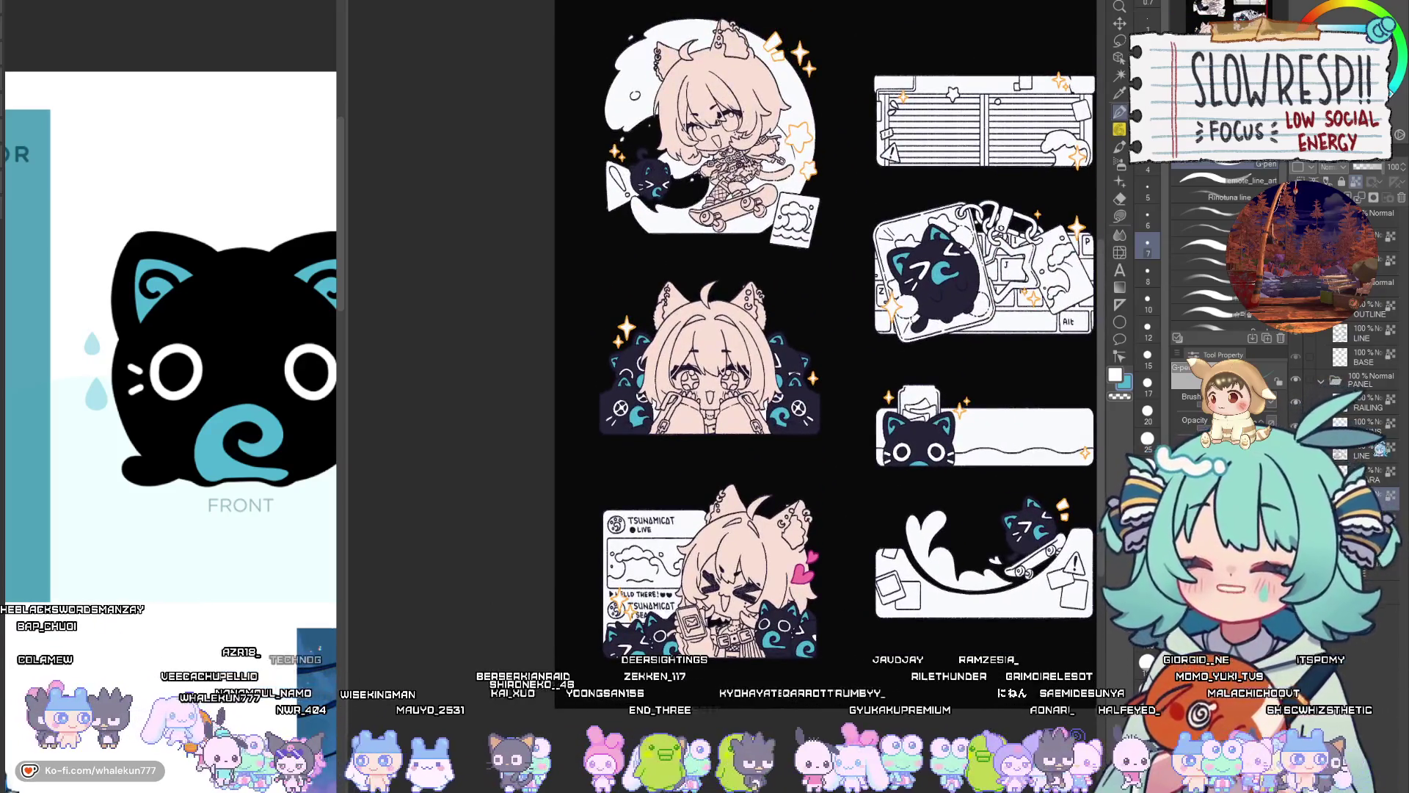
Try painting white over the second emote cat's wheel emblem, undoing both attempts
{"action": "scroll", "coordinate": [708, 359], "scroll_direction": "up", "scroll_amount": 8}
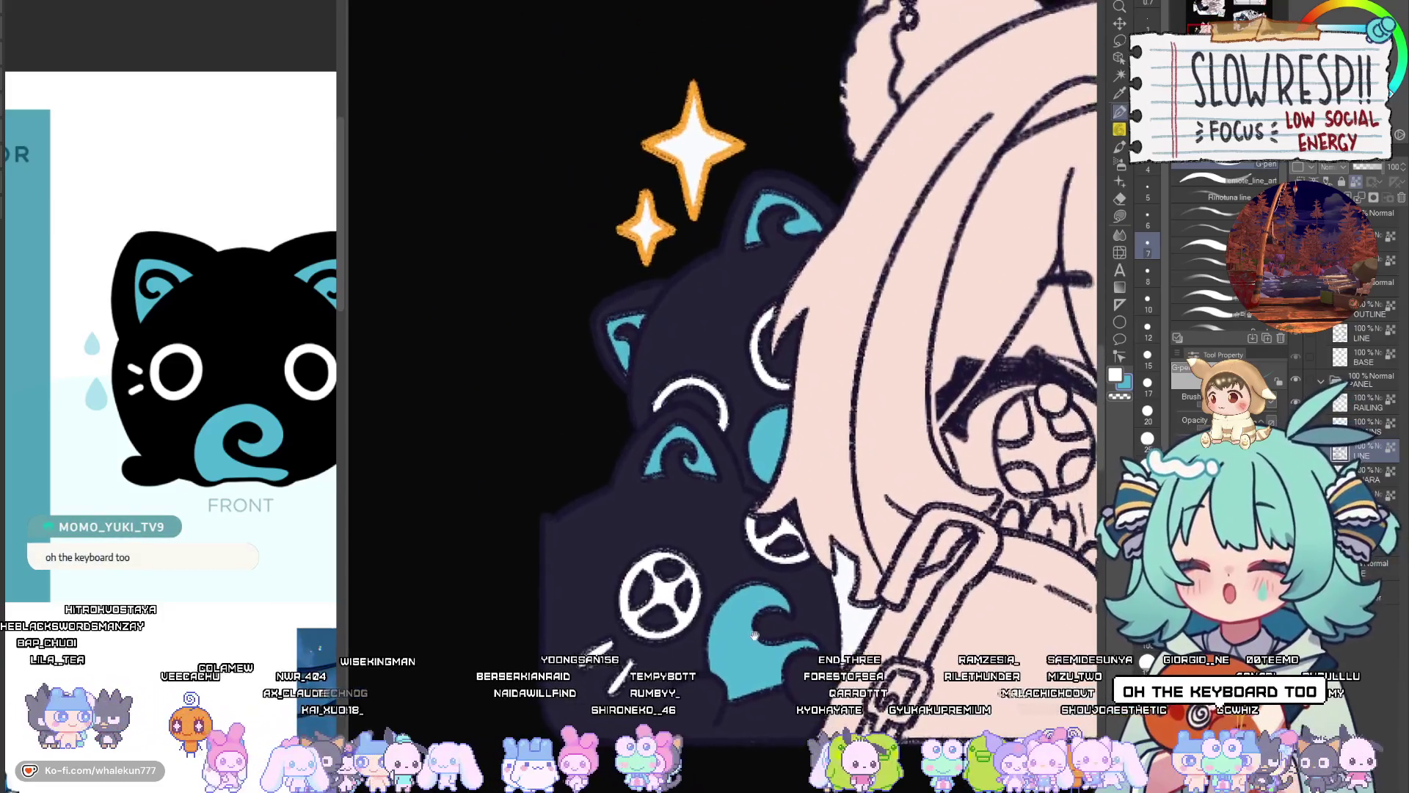
{"action": "mouse_move", "coordinate": [754, 636]}
{"action": "left_mouse_down"}
{"action": "mouse_move", "coordinate": [736, 552]}
{"action": "mouse_move", "coordinate": [737, 587]}
{"action": "left_mouse_up"}
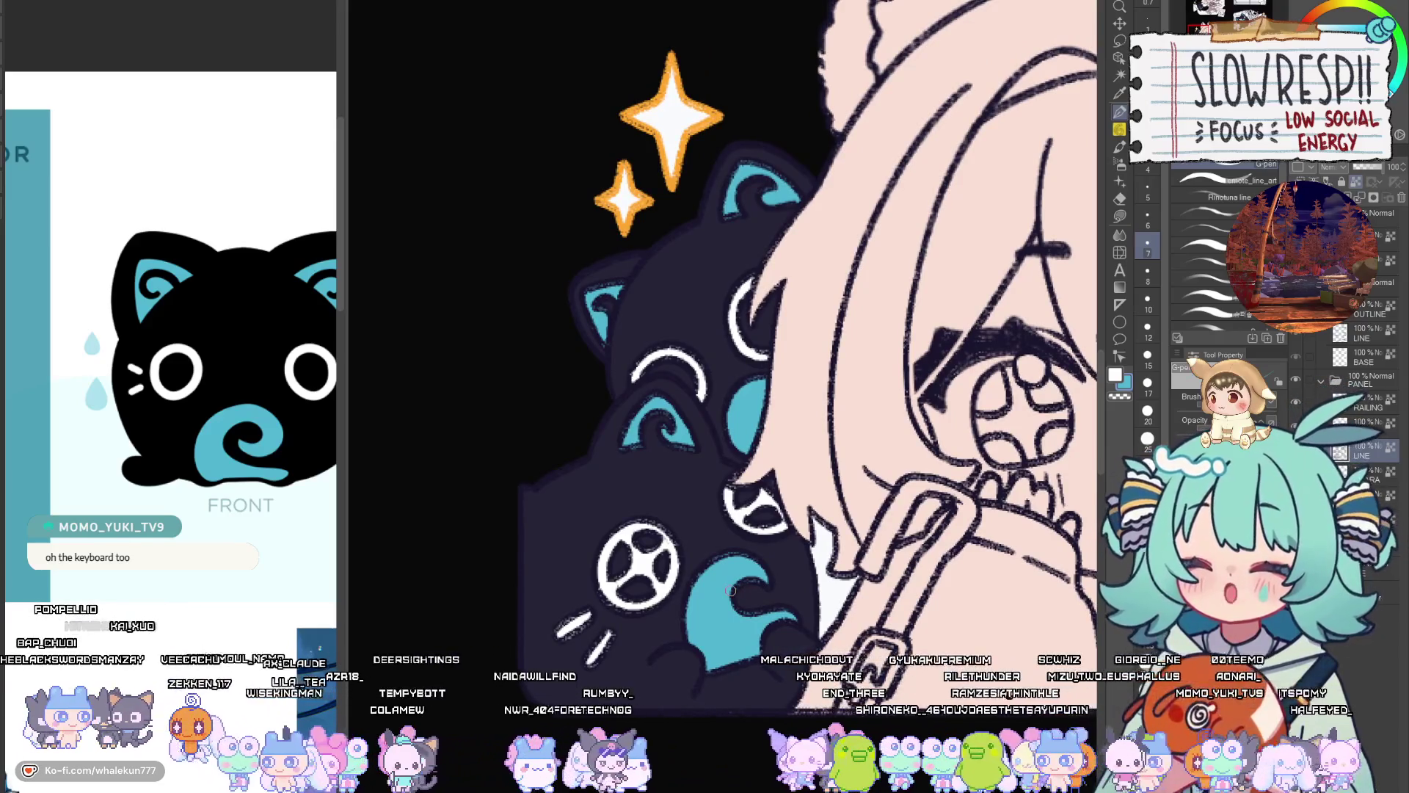
{"action": "scroll", "coordinate": [730, 591], "scroll_direction": "down", "scroll_amount": 5}
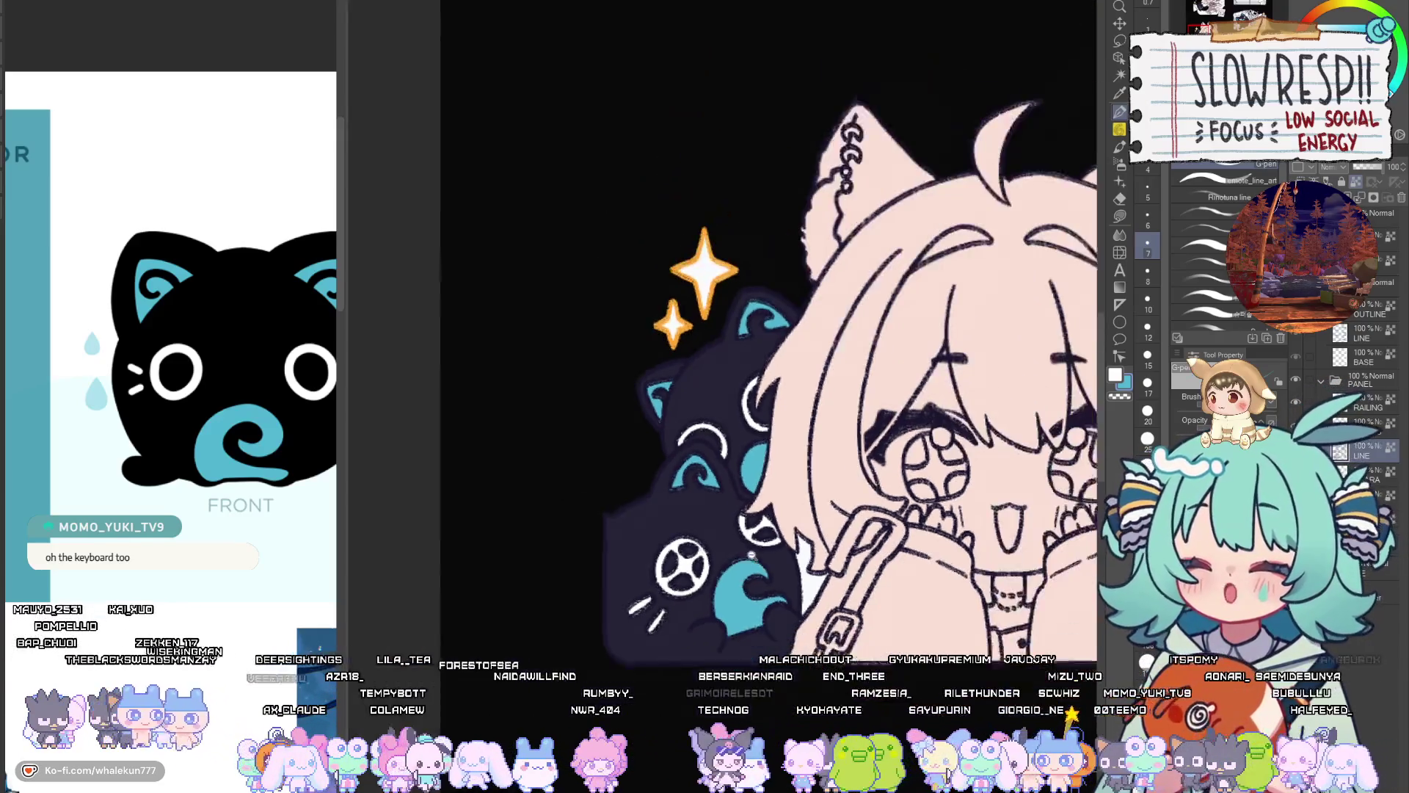
{"action": "scroll", "coordinate": [749, 520], "scroll_direction": "up", "scroll_amount": 5}
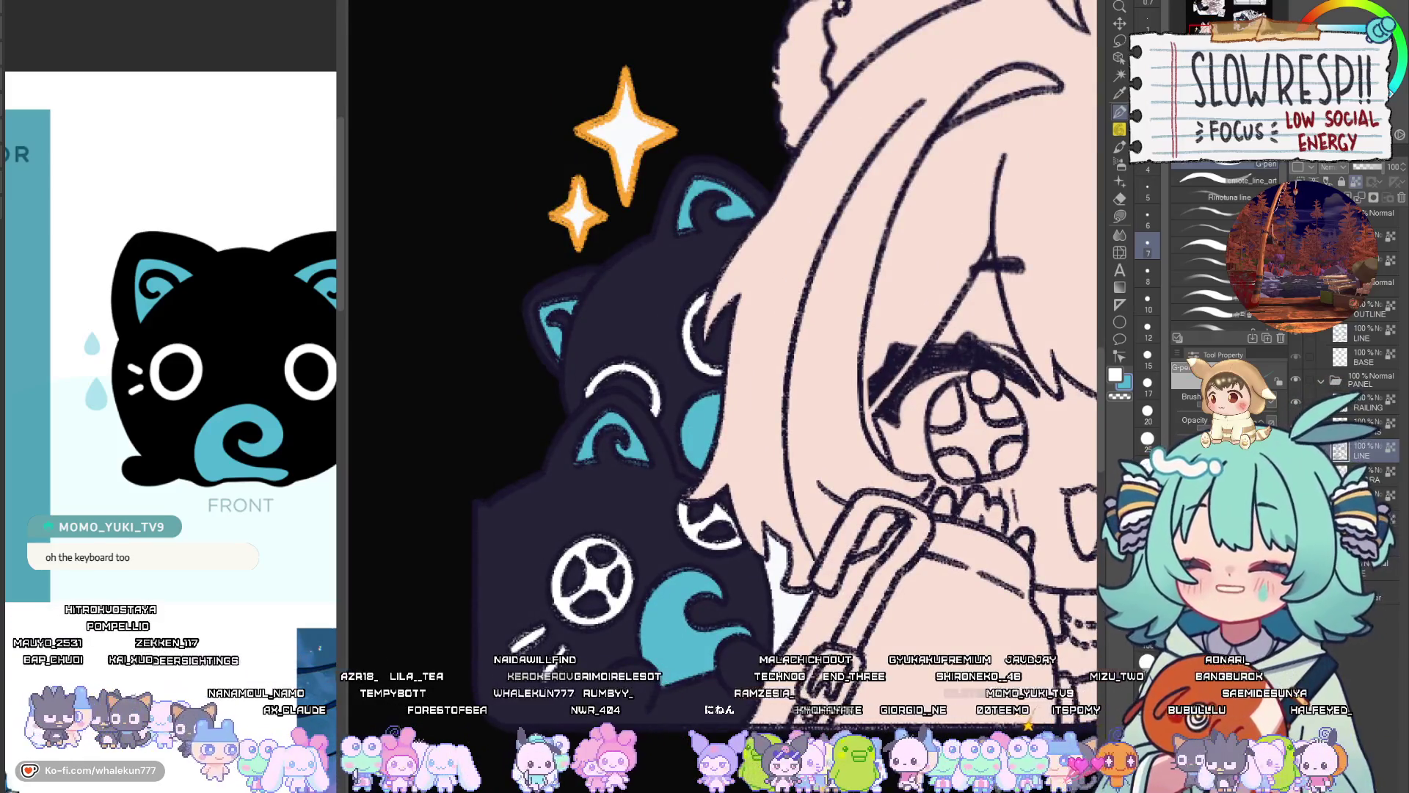
{"action": "key", "text": "bracketright"}
{"action": "key", "text": "bracketright"}
{"action": "key", "text": "bracketright"}
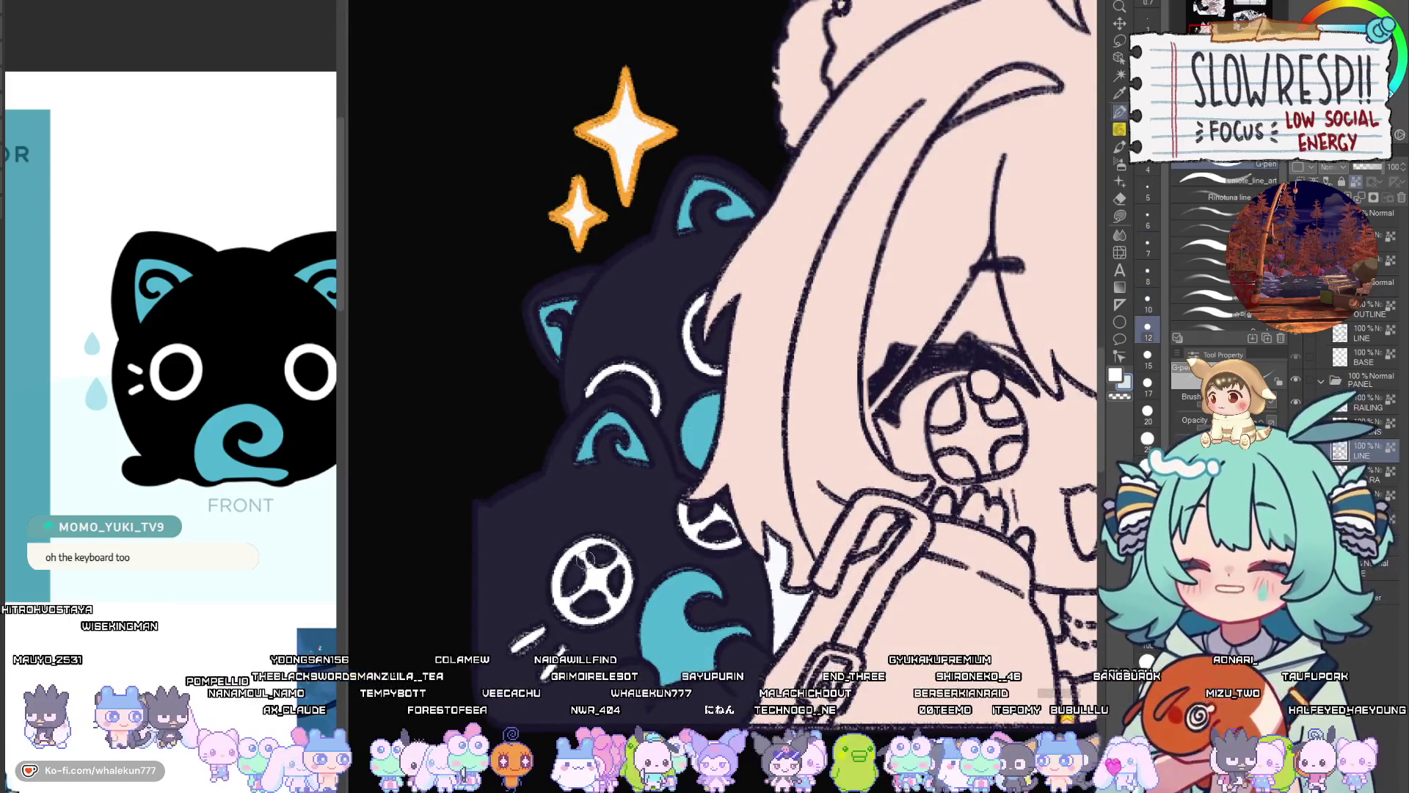
{"action": "mouse_move", "coordinate": [587, 543]}
{"action": "left_mouse_down"}
{"action": "mouse_move", "coordinate": [580, 595]}
{"action": "mouse_move", "coordinate": [616, 587]}
{"action": "left_mouse_up"}
{"action": "key", "text": "ctrl+z"}
{"action": "key", "text": "ctrl+z"}
{"action": "key", "text": "ctrl+z"}
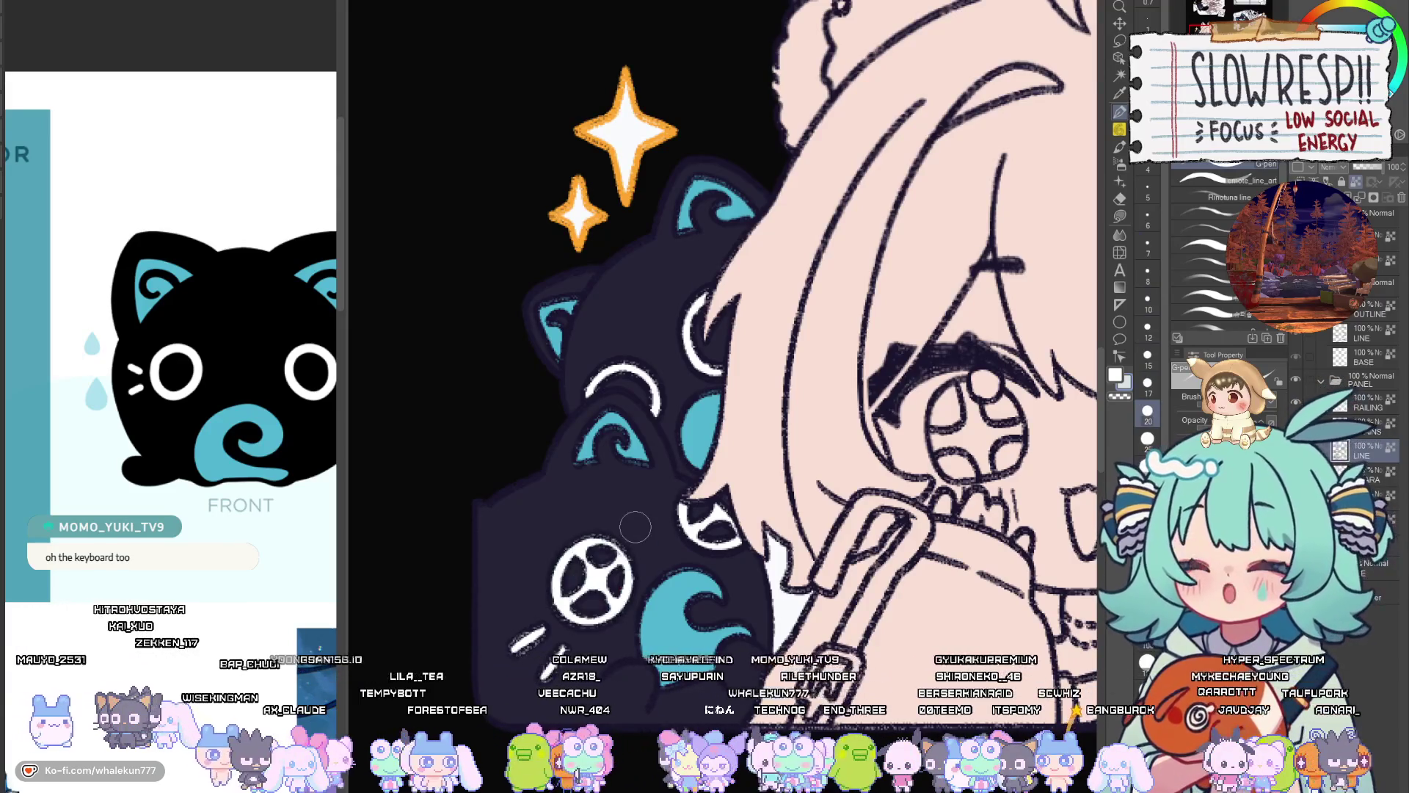
{"action": "left_click_drag", "start_coordinate": [594, 536], "coordinate": [561, 595]}
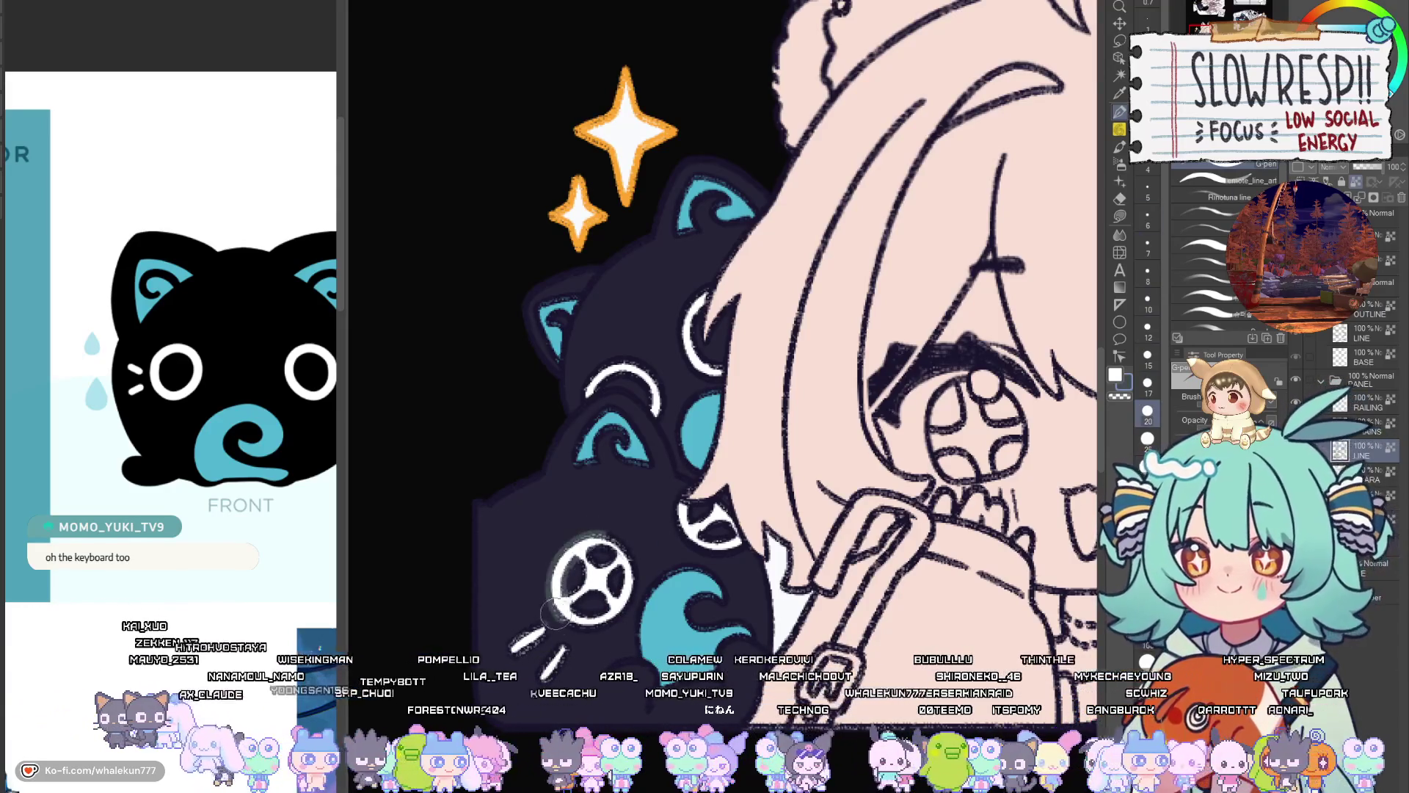
{"action": "key", "text": "ctrl+z"}
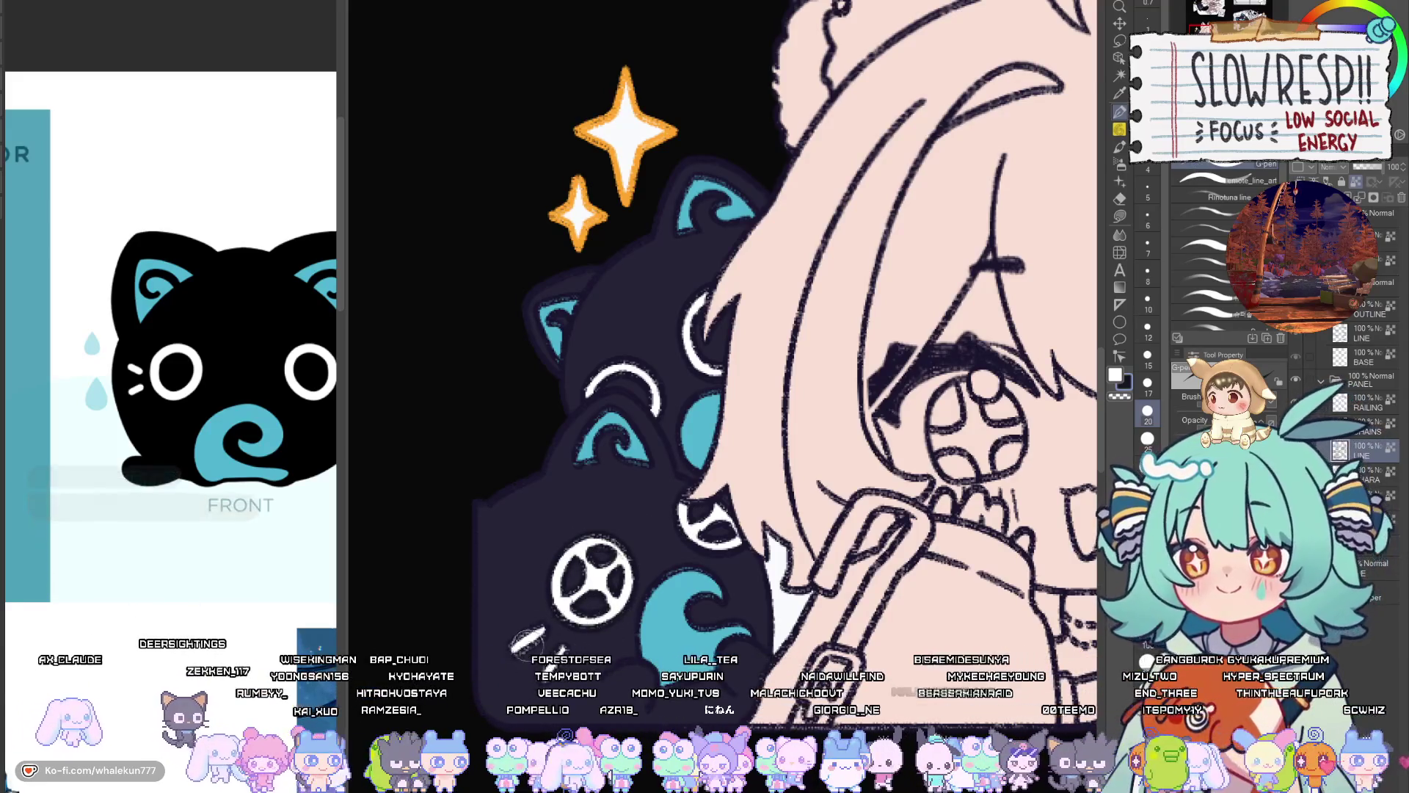
Pick the swirl's teal, shrink the brush, and add lighter blue strokes along the swirl's edge
{"action": "scroll", "coordinate": [704, 485], "scroll_direction": "down", "scroll_amount": 5}
{"action": "scroll", "coordinate": [684, 495], "scroll_direction": "up", "scroll_amount": 5}
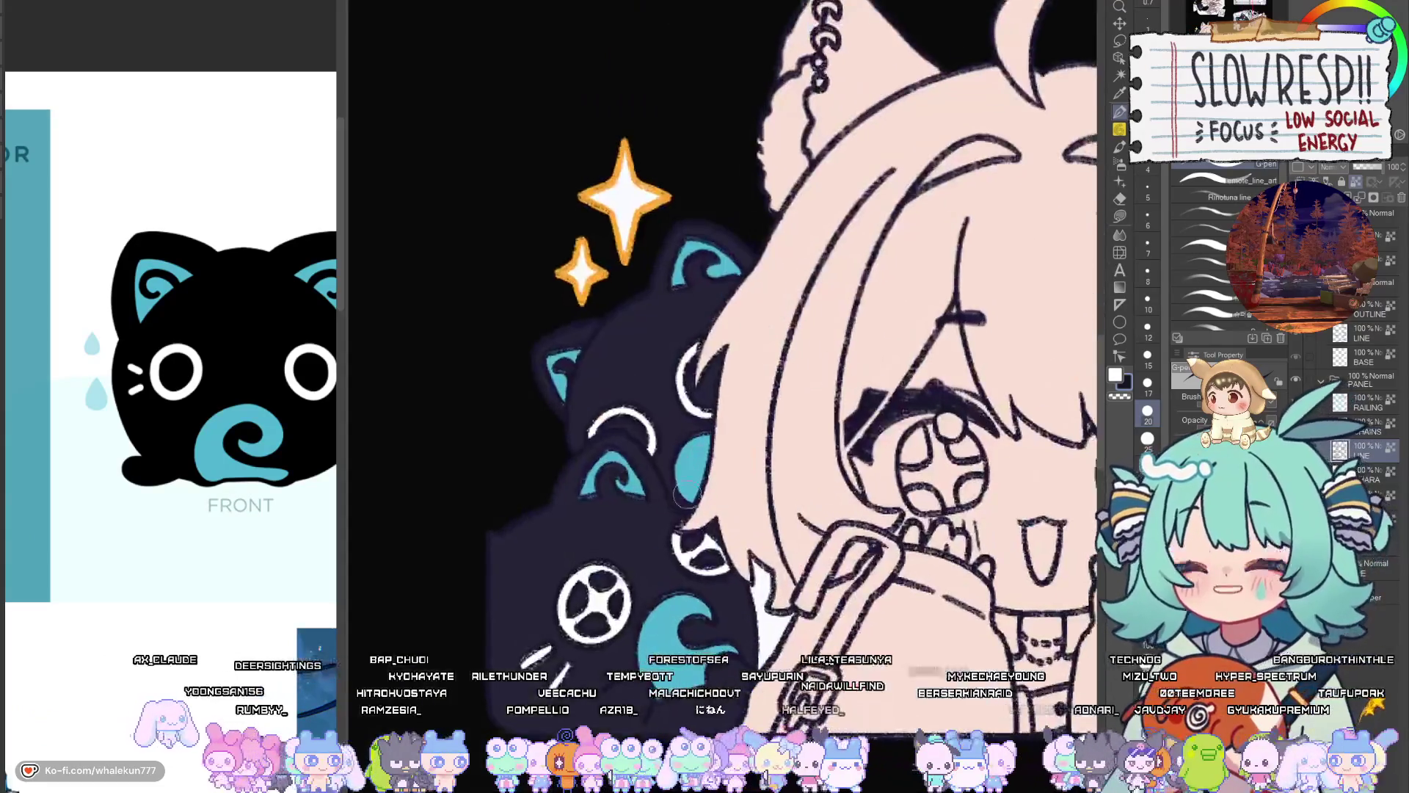
{"action": "left_click", "coordinate": [674, 635], "text": "alt"}
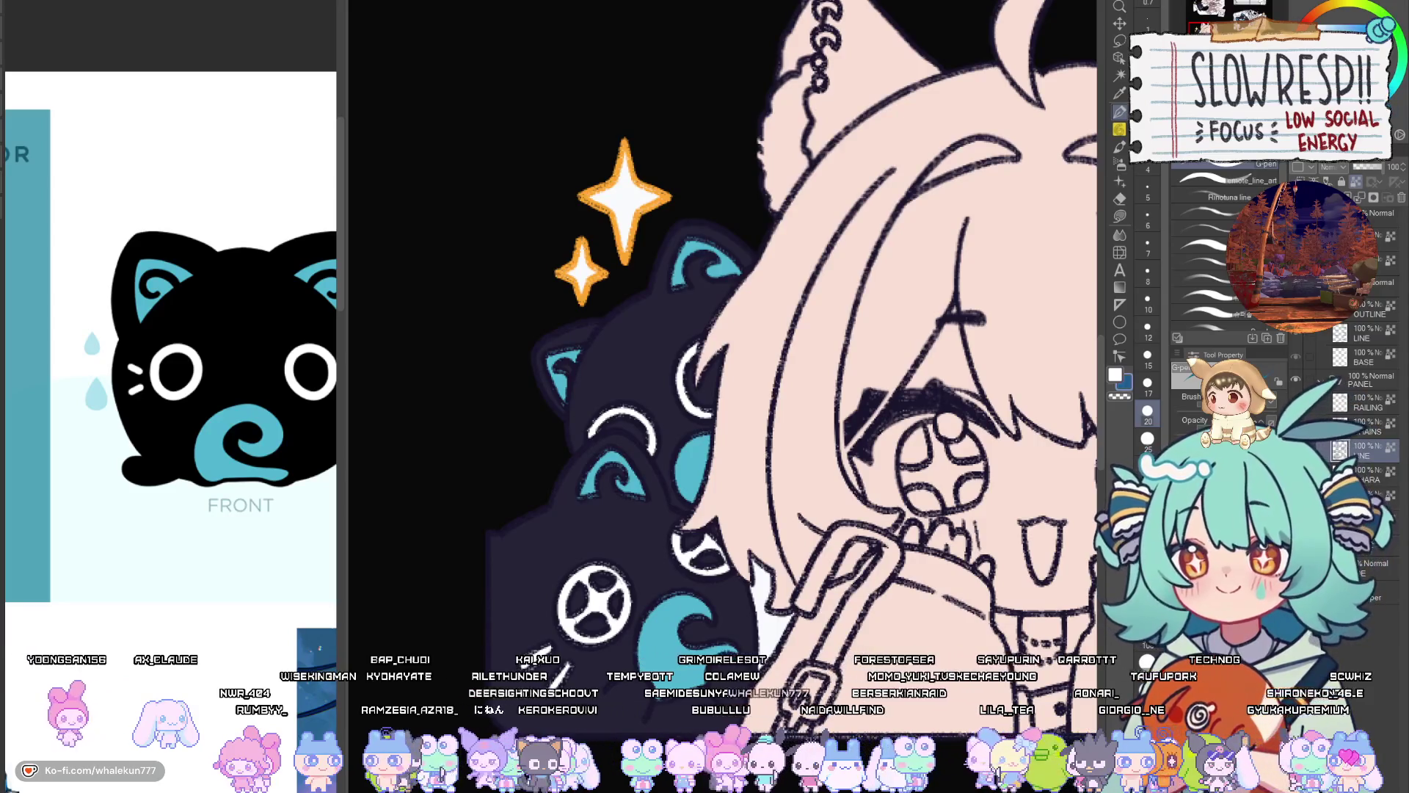
{"action": "key", "text": "bracketleft"}
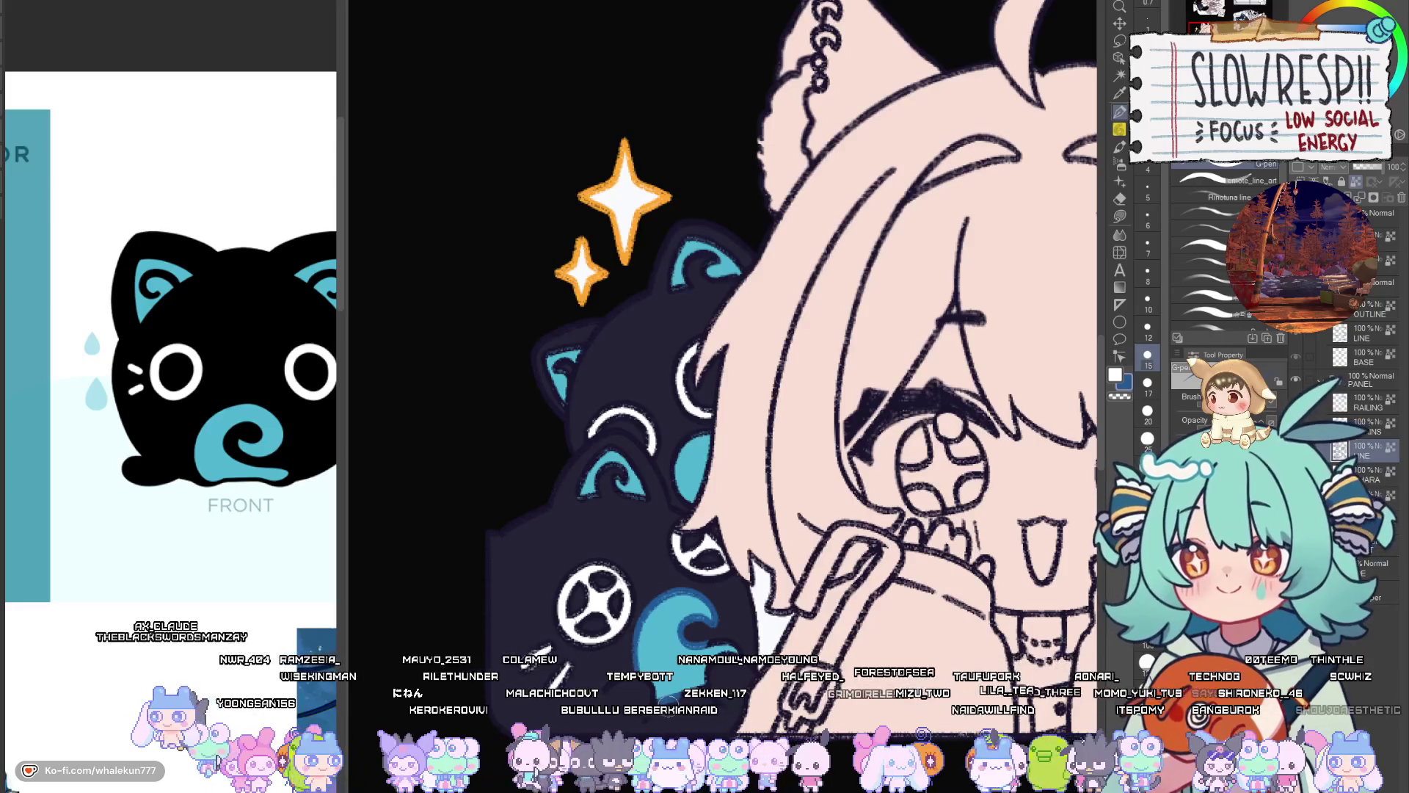
{"action": "key", "text": "bracketleft"}
{"action": "key", "text": "bracketleft"}
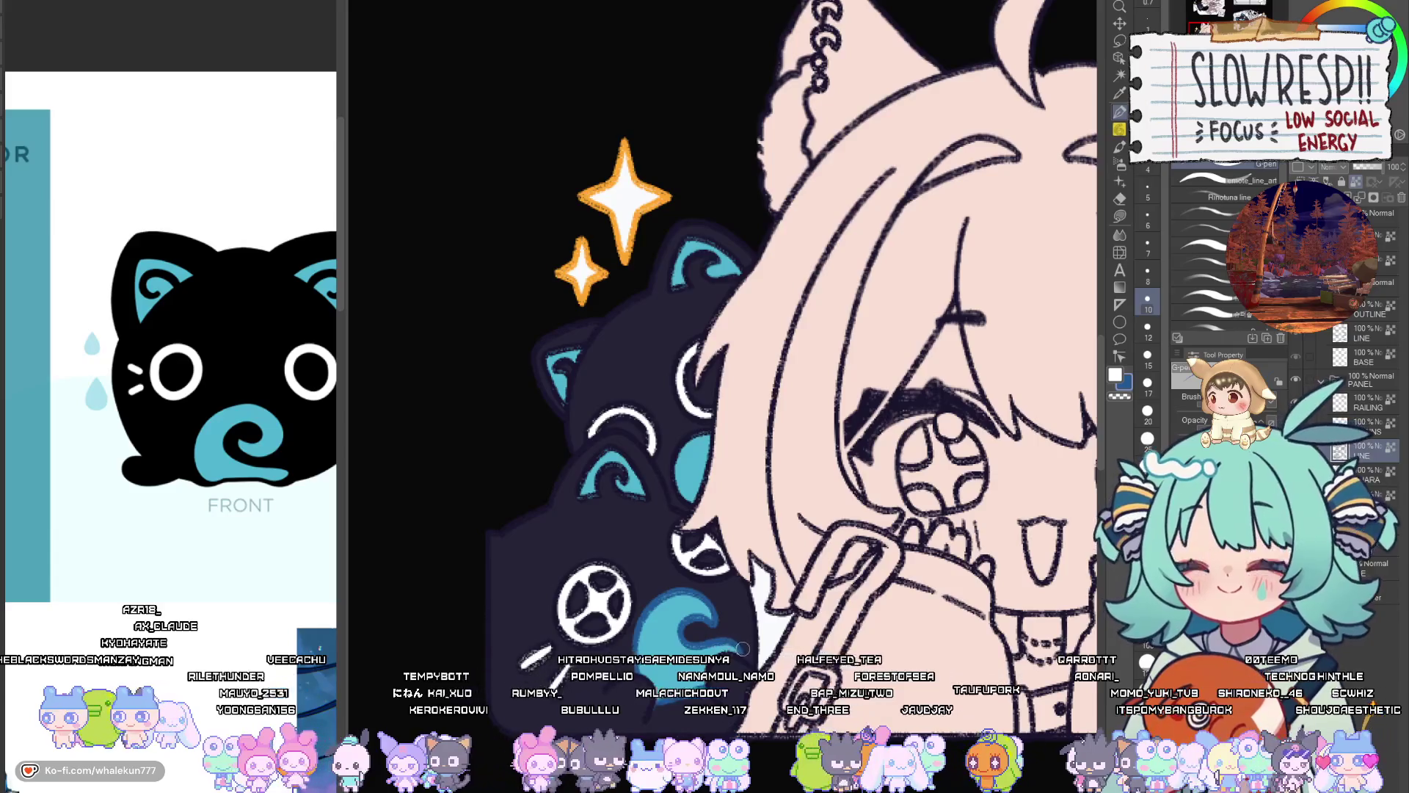
{"action": "left_click_drag", "start_coordinate": [743, 649], "coordinate": [784, 711]}
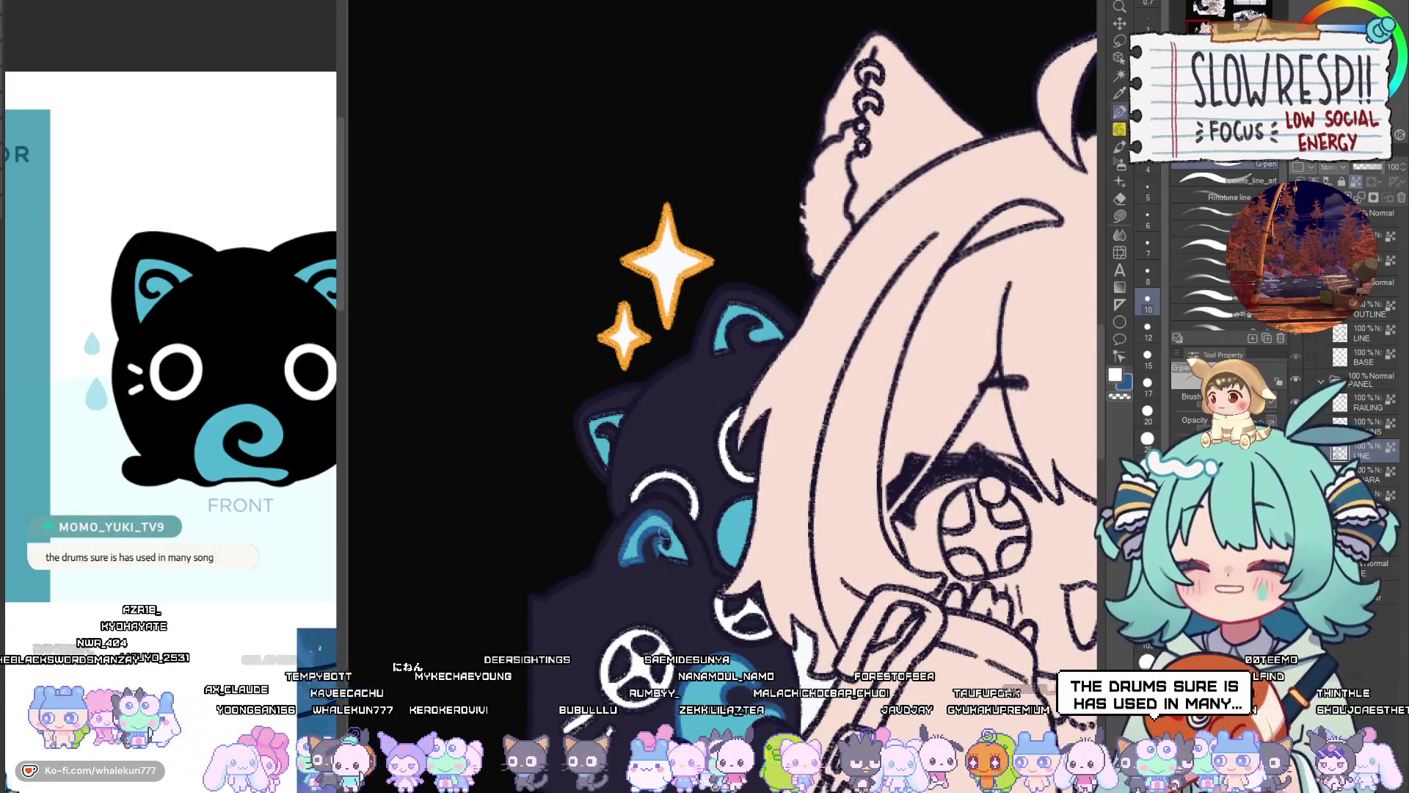
{"action": "mouse_move", "coordinate": [664, 535]}
{"action": "left_mouse_down"}
{"action": "mouse_move", "coordinate": [674, 556]}
{"action": "mouse_move", "coordinate": [674, 543]}
{"action": "left_mouse_up"}
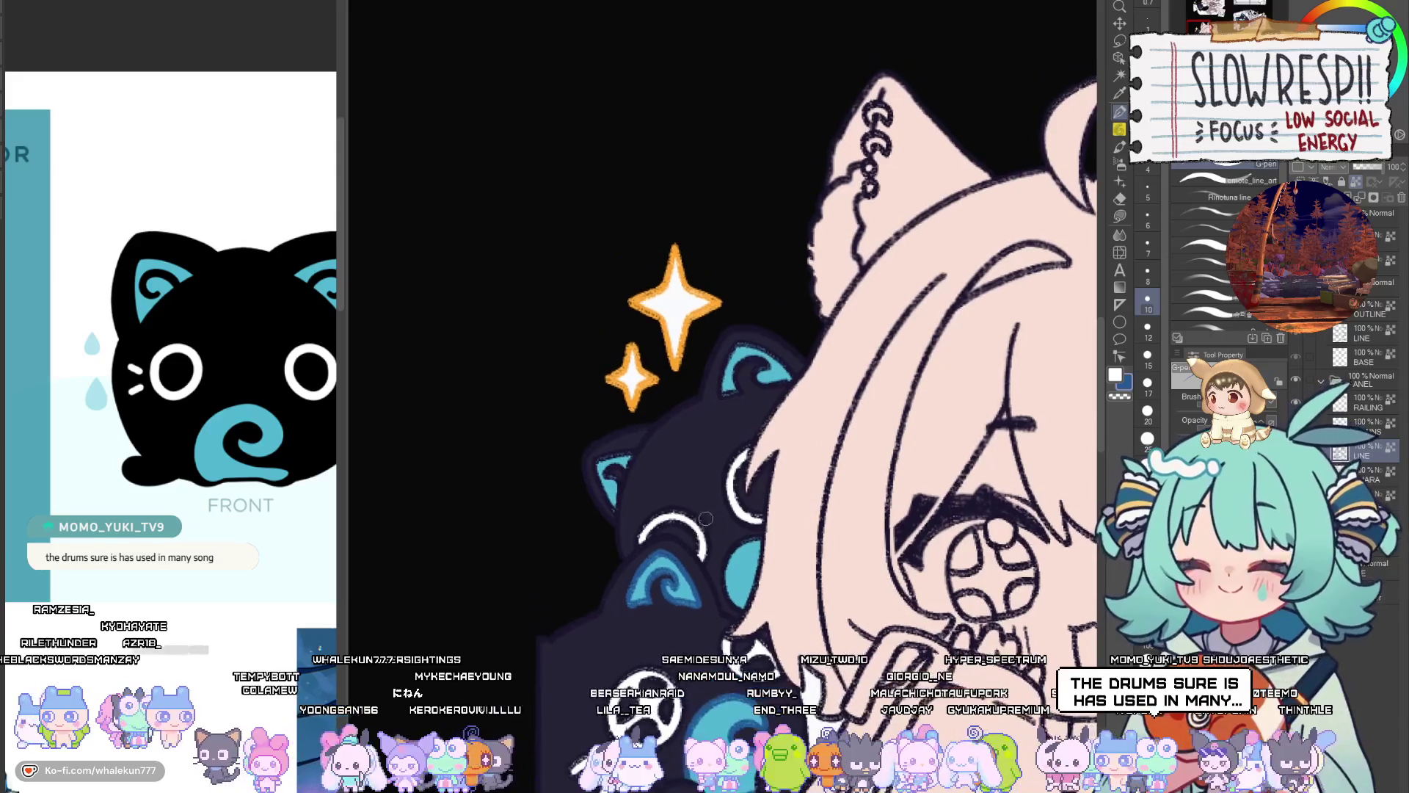
Mirror the view to check the cats and adjust brush size while reviewing the cat's head
{"action": "key", "text": "h"}
{"action": "key", "text": "h"}
{"action": "scroll", "coordinate": [697, 530], "scroll_direction": "up", "scroll_amount": 2}
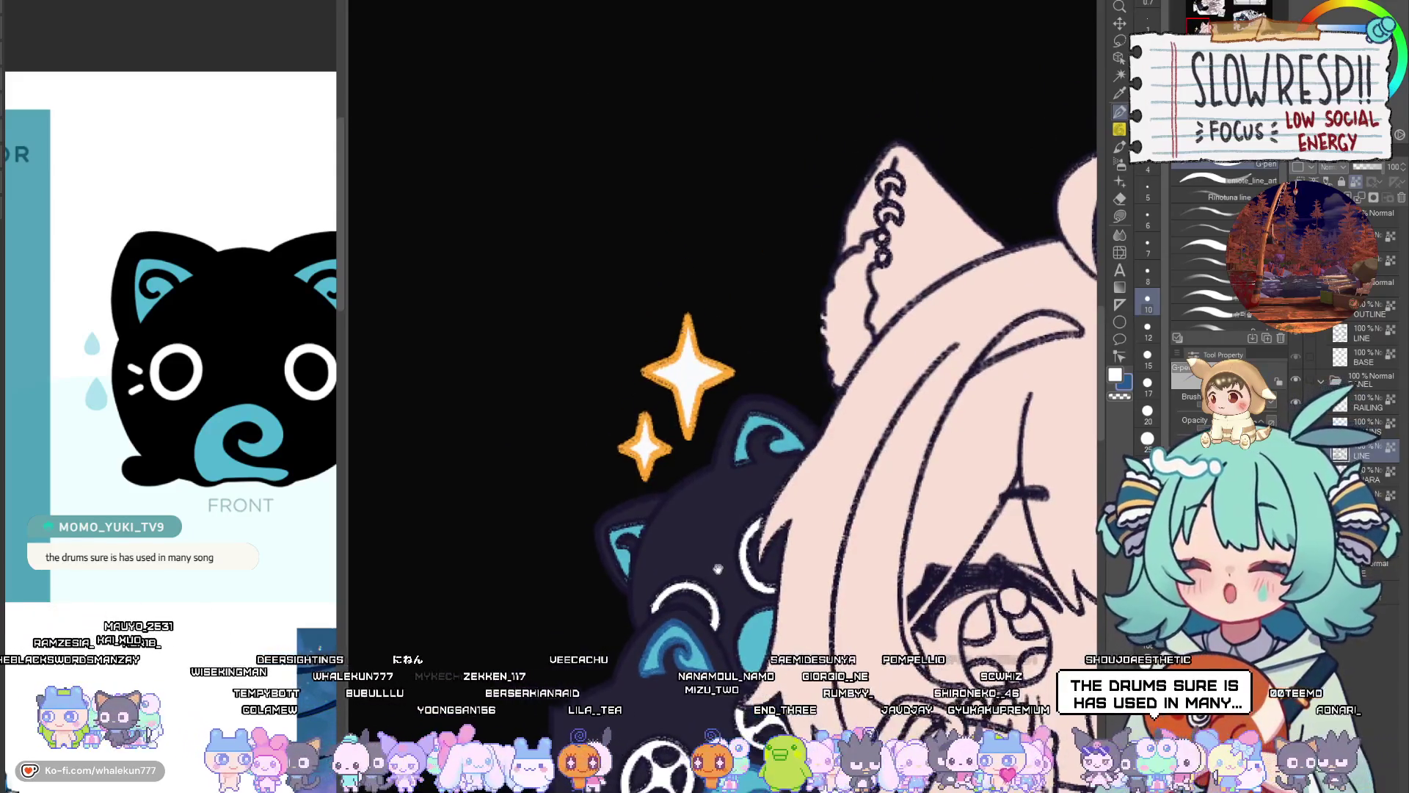
{"action": "key", "text": "bracketleft"}
{"action": "key", "text": "bracketleft"}
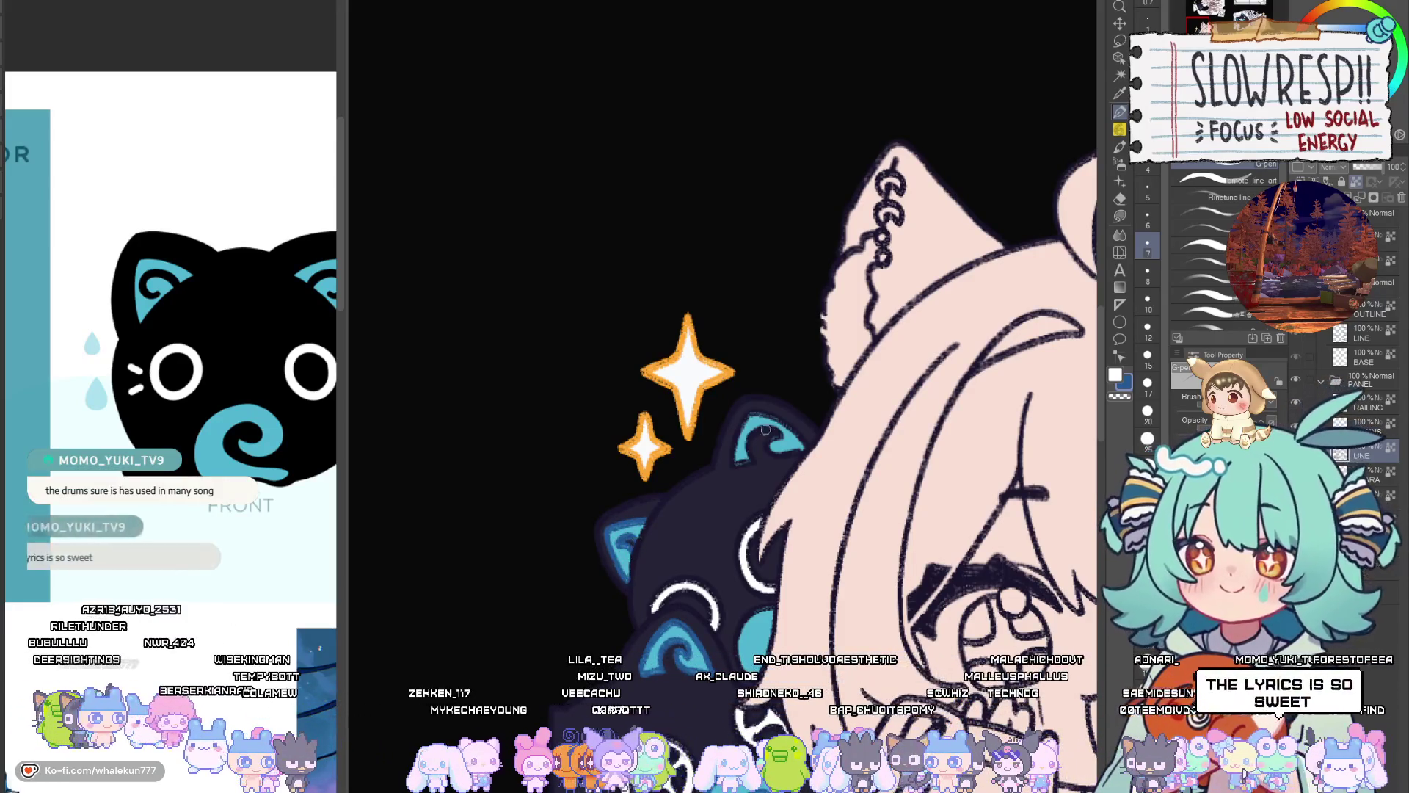
{"action": "key", "text": "bracketright"}
{"action": "key", "text": "bracketright"}
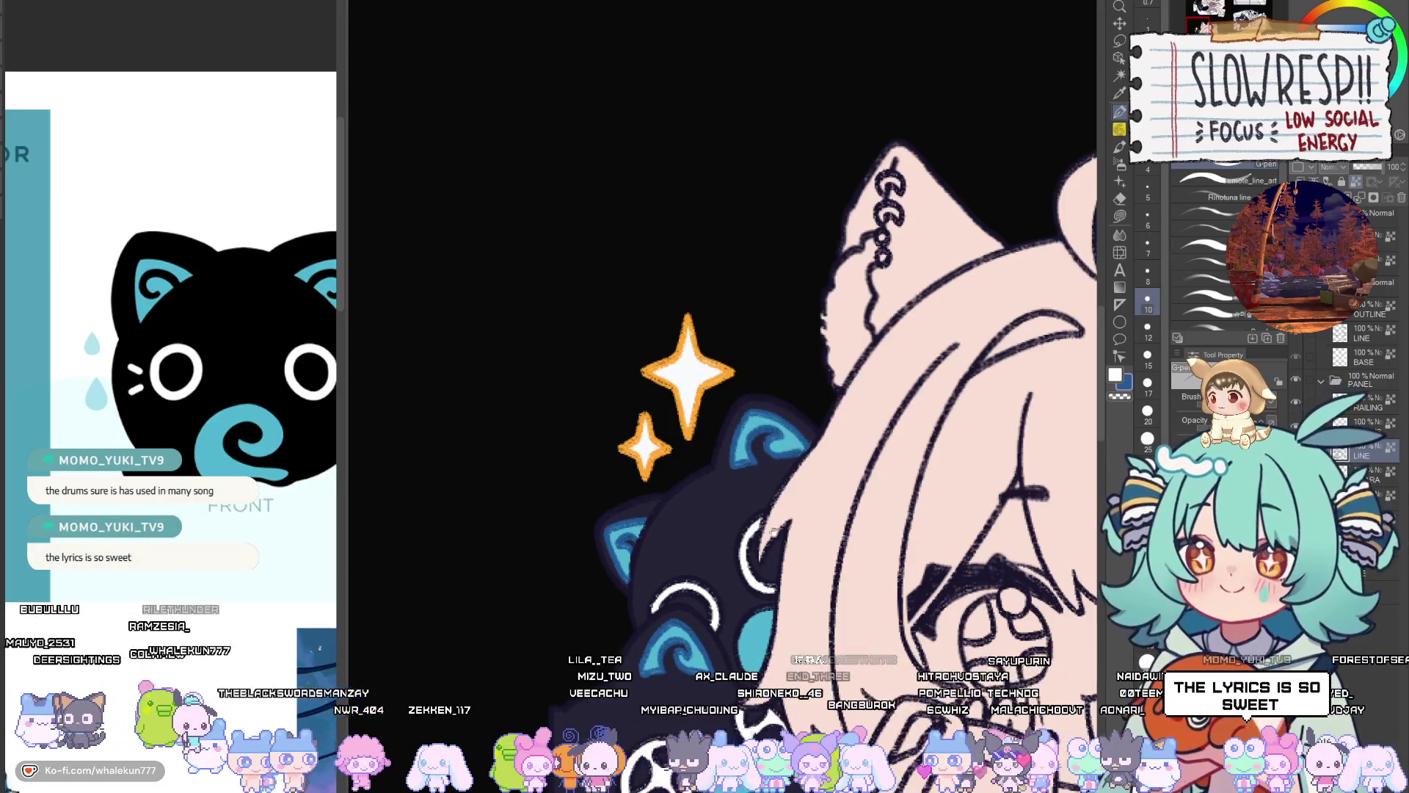
{"action": "left_click_drag", "start_coordinate": [776, 528], "coordinate": [729, 520]}
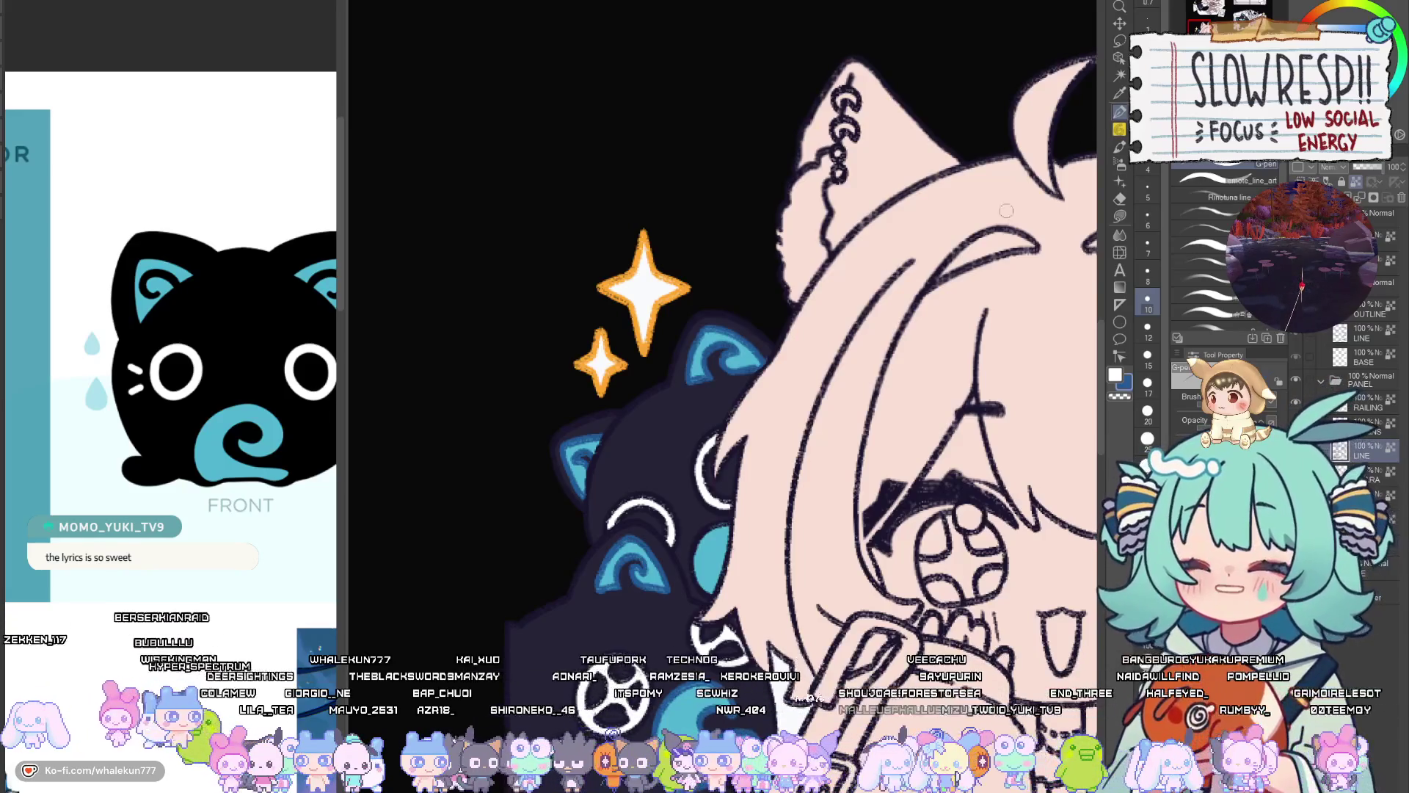
{"action": "left_click_drag", "start_coordinate": [698, 555], "coordinate": [707, 579]}
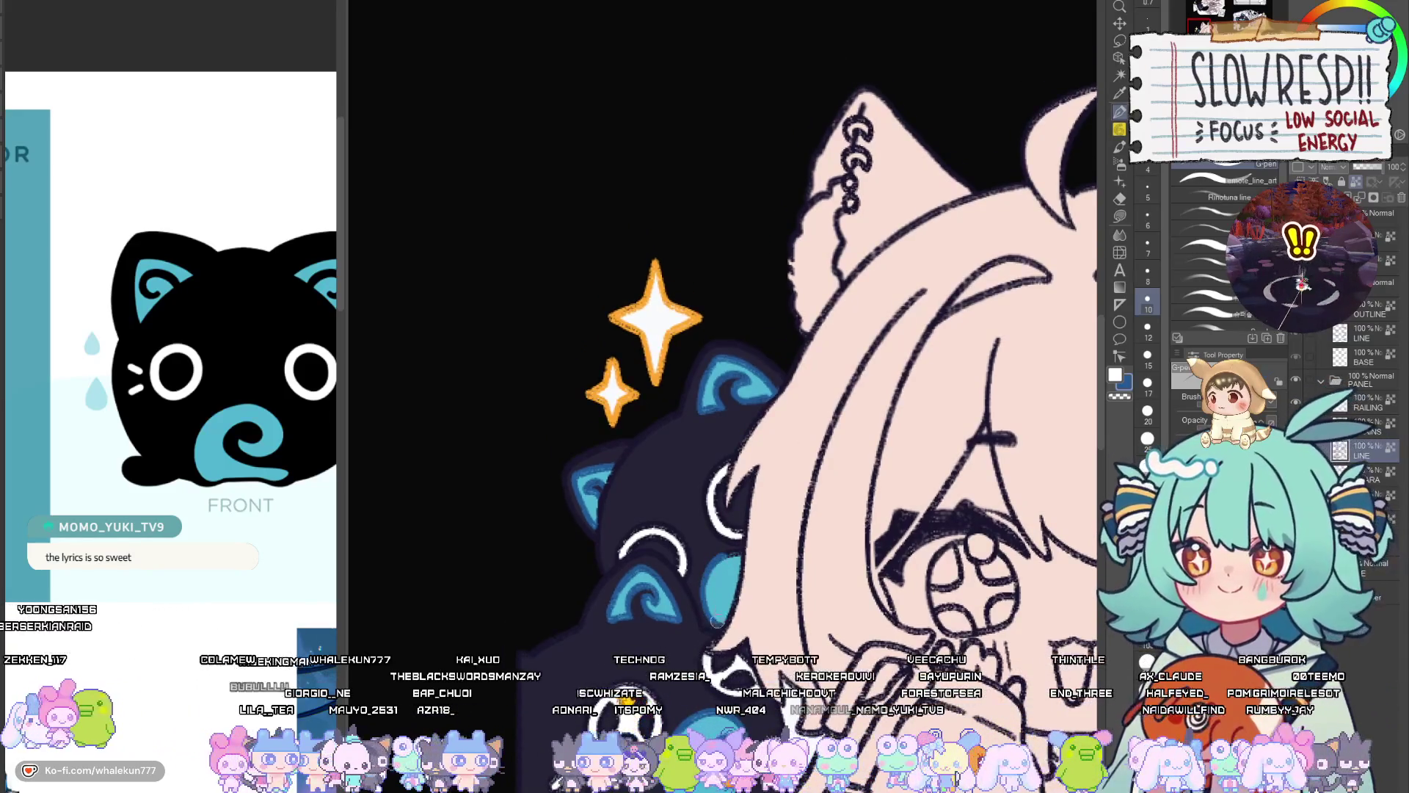
{"action": "scroll", "coordinate": [823, 489], "scroll_direction": "down", "scroll_amount": 5}
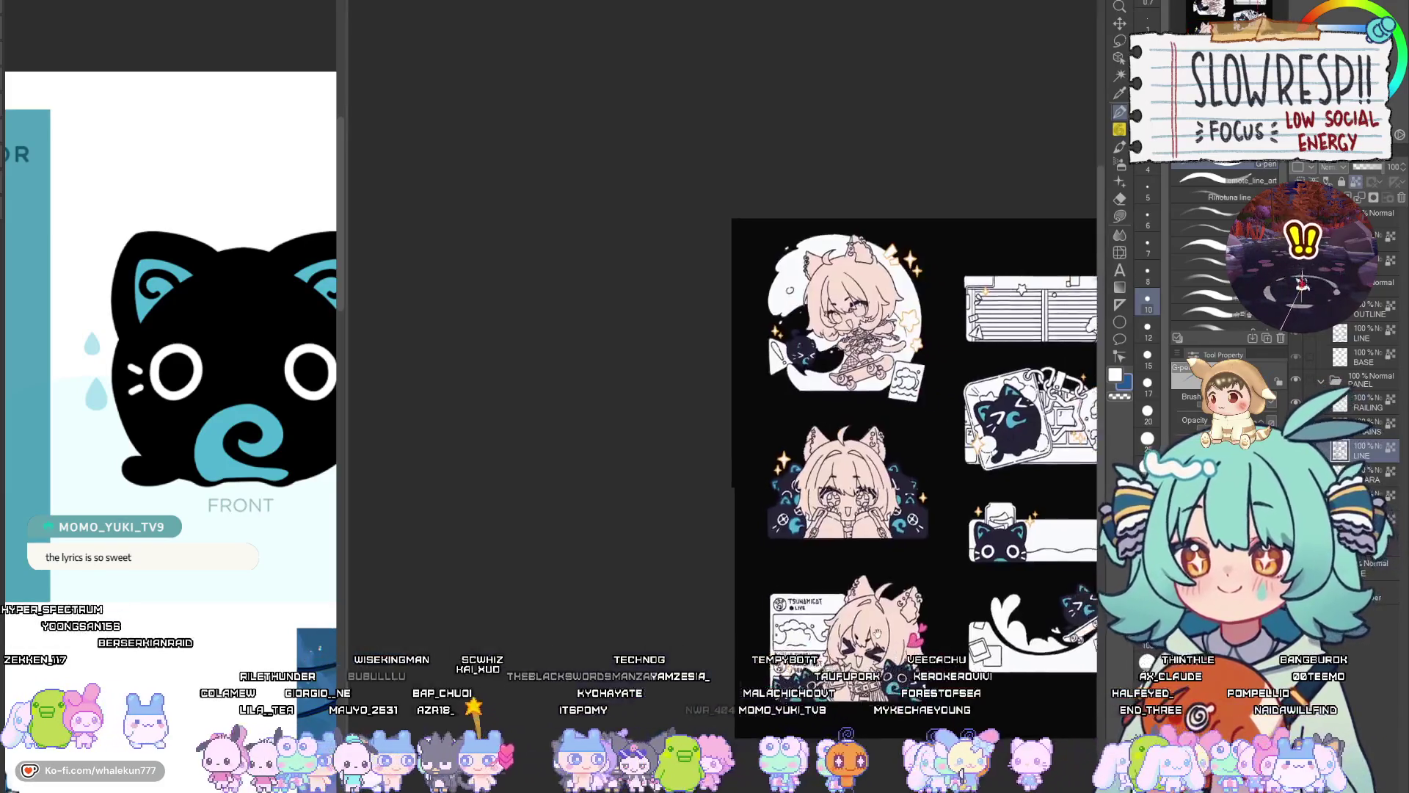
Undo the stray blue in the cat's eye and repaint the swirl with darker and lighter blue
{"action": "scroll", "coordinate": [757, 486], "scroll_direction": "up", "scroll_amount": 5}
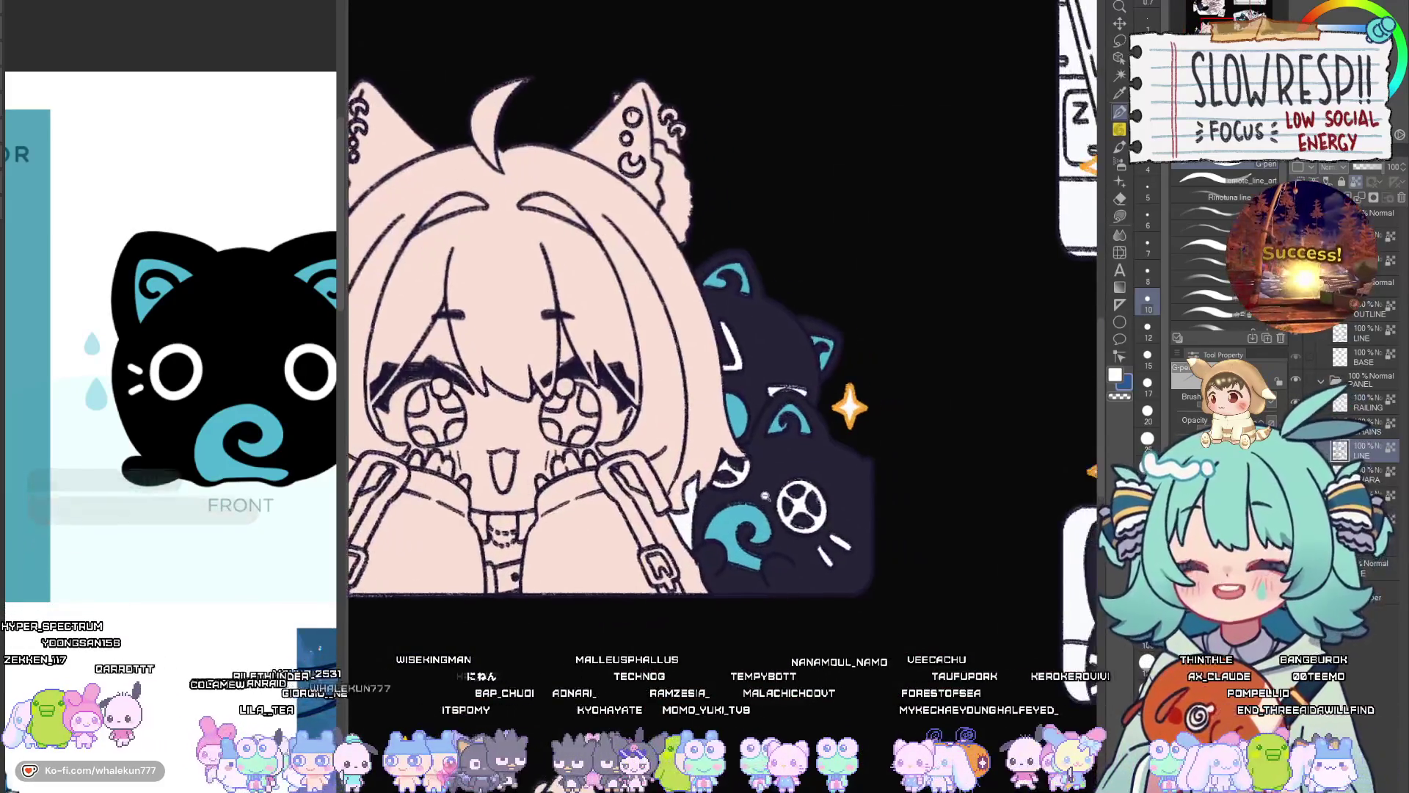
{"action": "scroll", "coordinate": [818, 484], "scroll_direction": "up", "scroll_amount": 3}
{"action": "key", "text": "ctrl+z"}
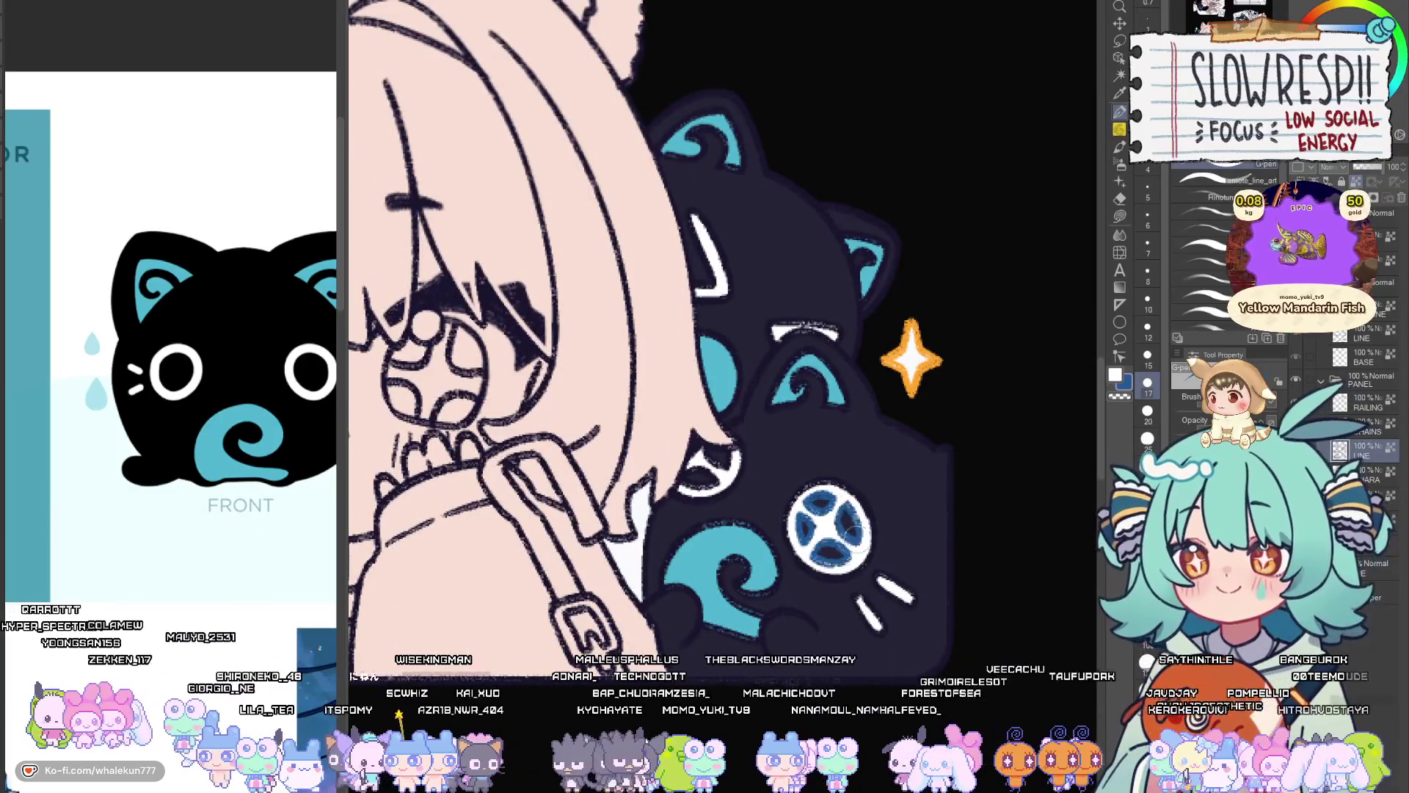
{"action": "left_click_drag", "start_coordinate": [735, 554], "coordinate": [766, 582]}
{"action": "key", "text": "bracketleft"}
{"action": "key", "text": "bracketleft"}
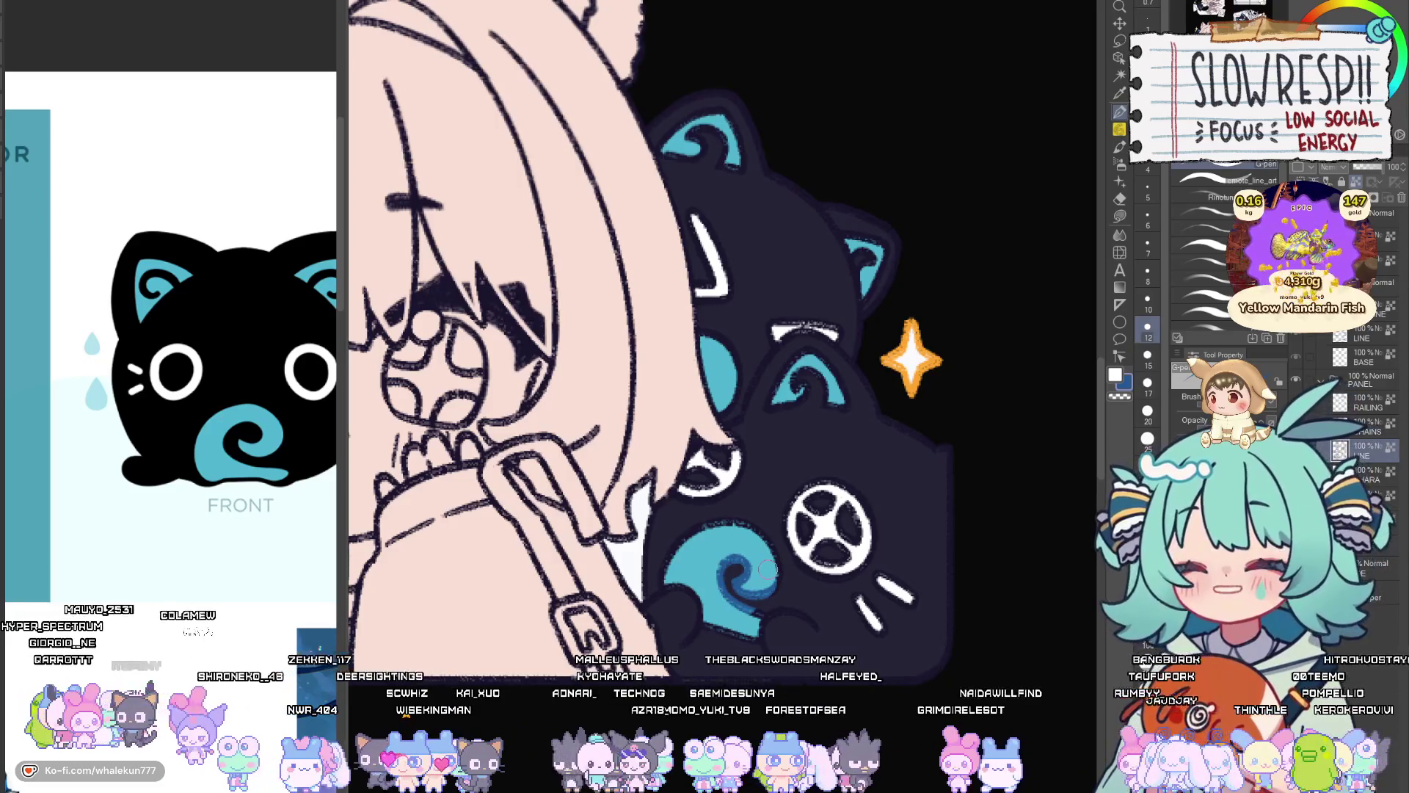
{"action": "mouse_move", "coordinate": [734, 515]}
{"action": "left_mouse_down"}
{"action": "mouse_move", "coordinate": [669, 543]}
{"action": "mouse_move", "coordinate": [659, 571]}
{"action": "mouse_move", "coordinate": [743, 513]}
{"action": "mouse_move", "coordinate": [779, 557]}
{"action": "mouse_move", "coordinate": [770, 594]}
{"action": "left_mouse_up"}
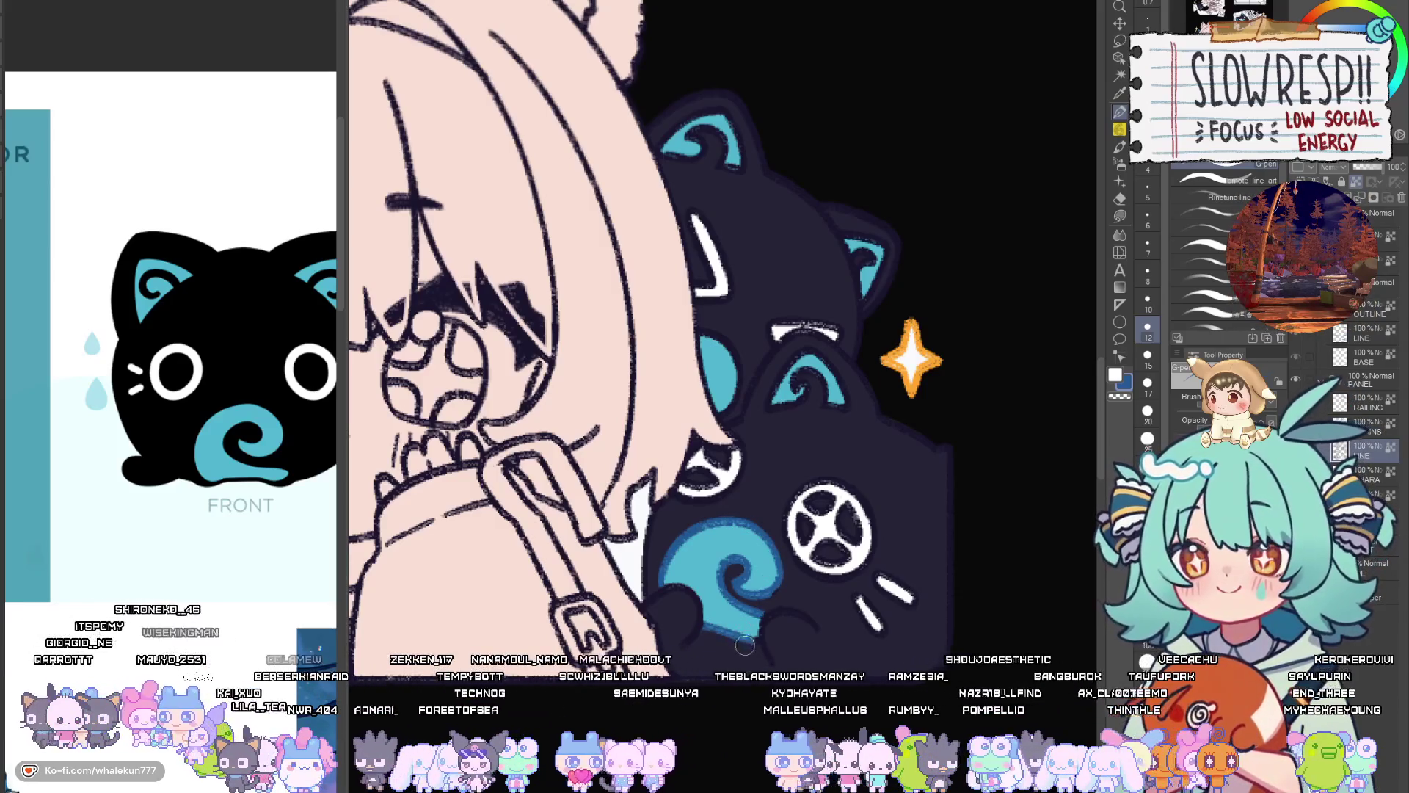
{"action": "scroll", "coordinate": [745, 644], "scroll_direction": "up", "scroll_amount": 3}
{"action": "mouse_move", "coordinate": [800, 459]}
{"action": "left_mouse_down"}
{"action": "mouse_move", "coordinate": [770, 499]}
{"action": "mouse_move", "coordinate": [795, 504]}
{"action": "mouse_move", "coordinate": [818, 477]}
{"action": "mouse_move", "coordinate": [841, 520]}
{"action": "mouse_move", "coordinate": [829, 565]}
{"action": "left_mouse_up"}
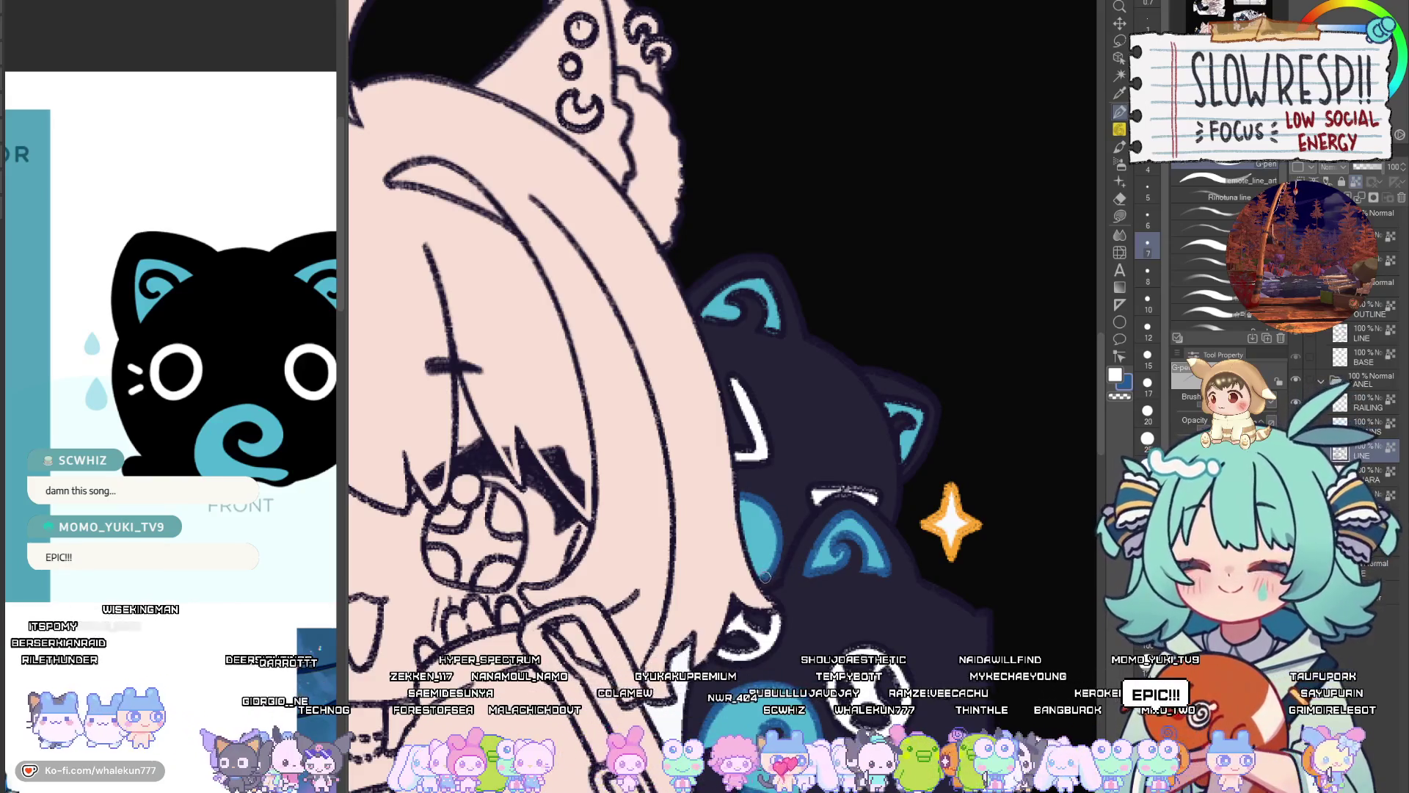
Try dark navy over the white wheel emblem with a larger brush, then undo it
{"action": "left_click_drag", "start_coordinate": [765, 577], "coordinate": [741, 676]}
{"action": "key", "text": "]"}
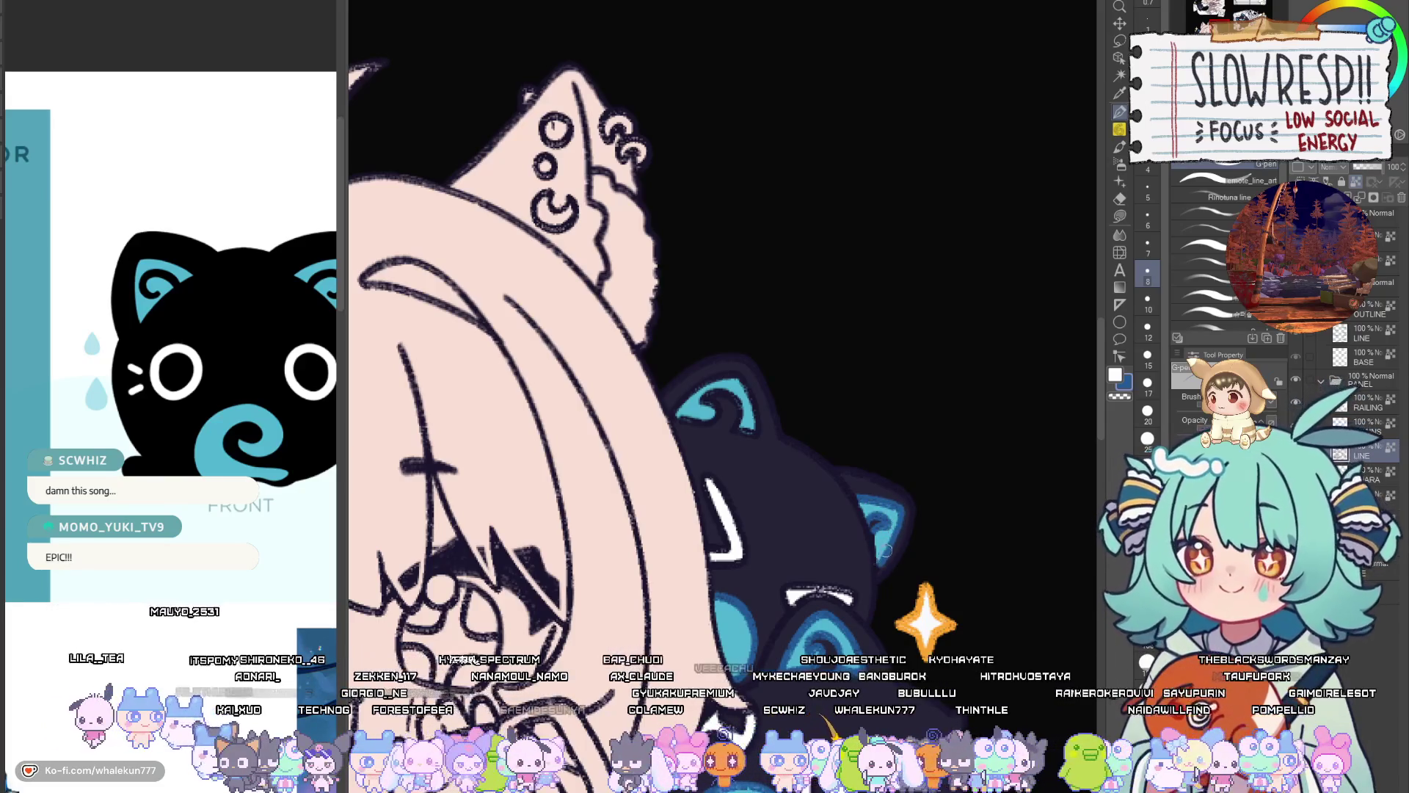
{"action": "left_click_drag", "start_coordinate": [894, 534], "coordinate": [938, 622]}
{"action": "key", "text": "]"}
{"action": "key", "text": "]"}
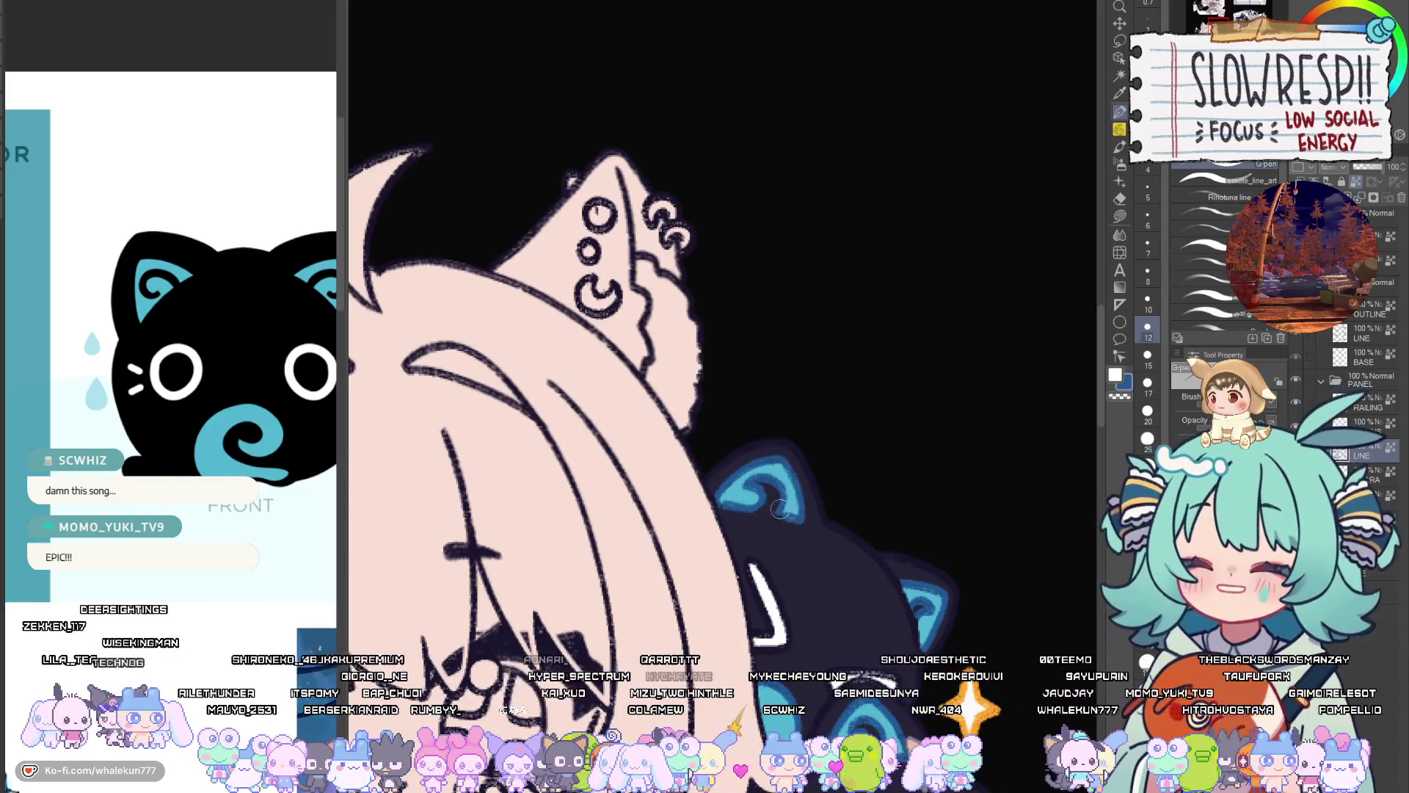
{"action": "scroll", "coordinate": [763, 484], "scroll_direction": "down", "scroll_amount": 5}
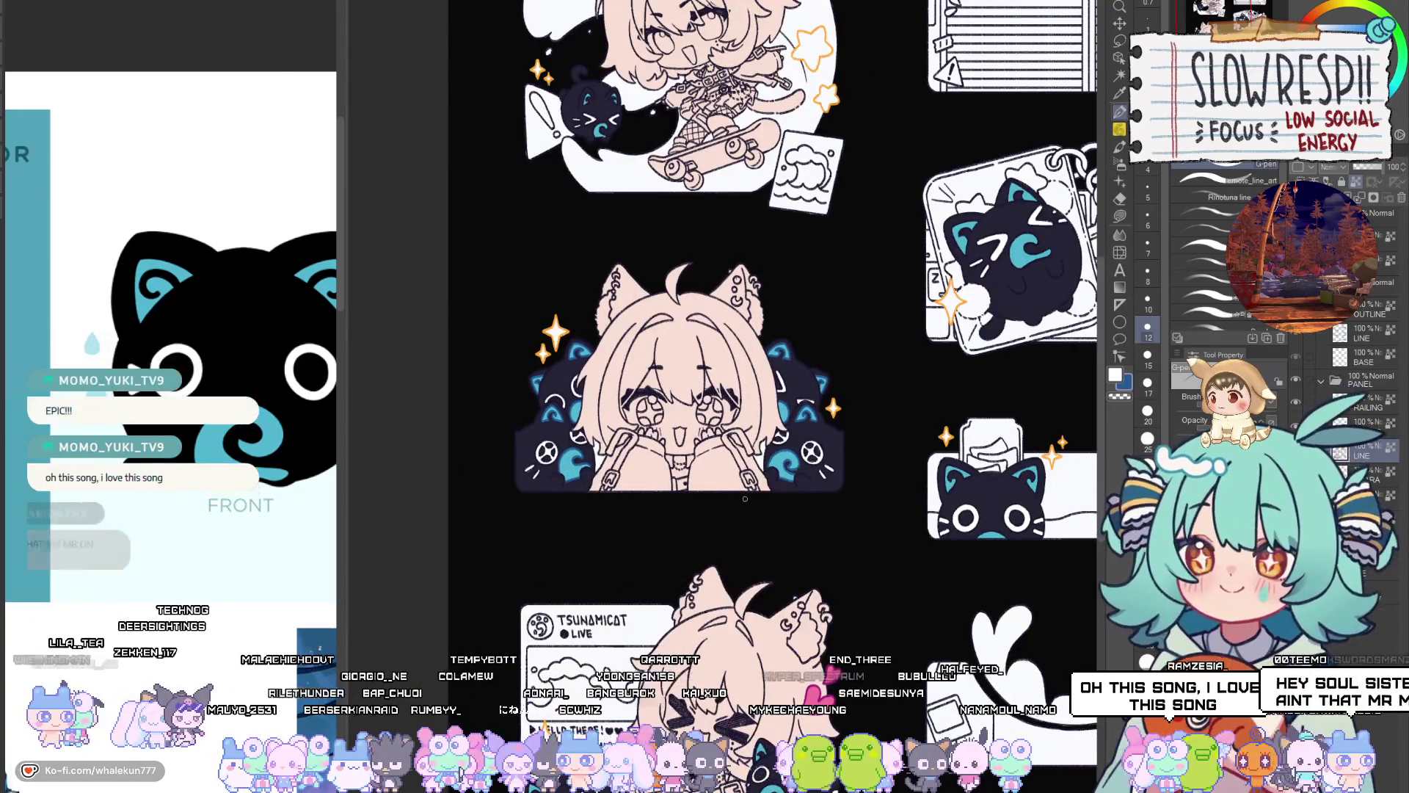
{"action": "scroll", "coordinate": [807, 448], "scroll_direction": "up", "scroll_amount": 4}
{"action": "scroll", "coordinate": [826, 453], "scroll_direction": "up", "scroll_amount": 3}
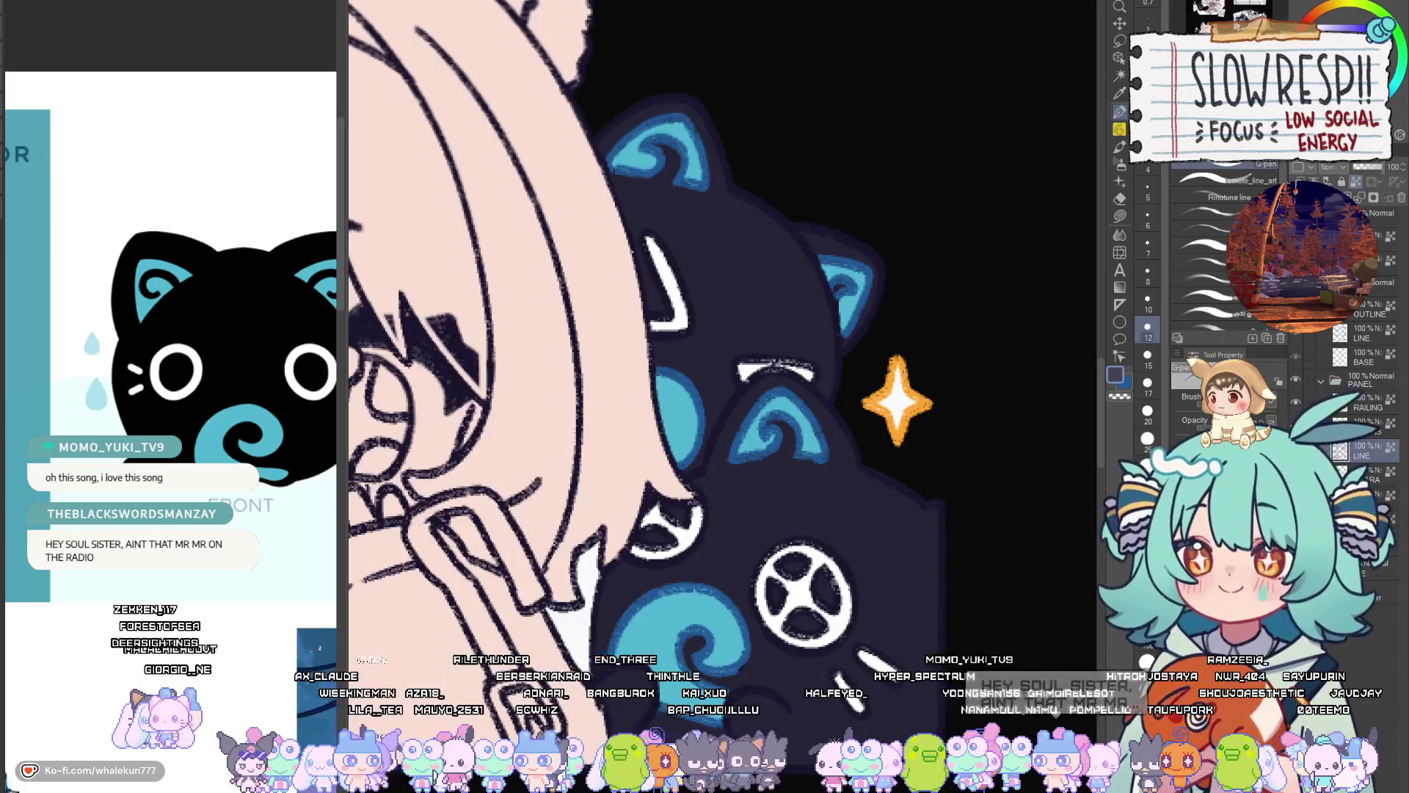
{"action": "key", "text": "bracketright"}
{"action": "key", "text": "bracketright"}
{"action": "key", "text": "bracketright"}
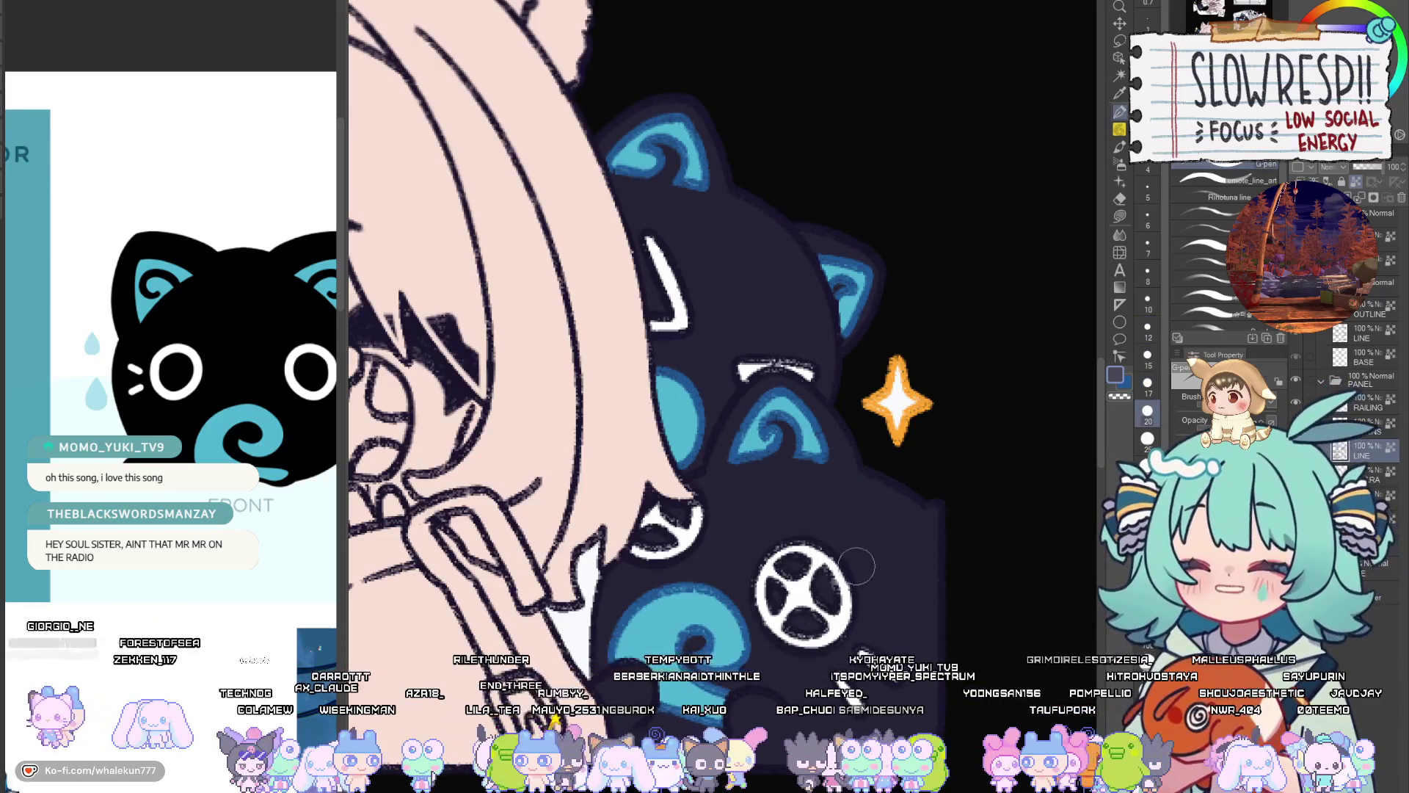
{"action": "mouse_move", "coordinate": [778, 558]}
{"action": "left_mouse_down"}
{"action": "mouse_move", "coordinate": [800, 580]}
{"action": "mouse_move", "coordinate": [797, 617]}
{"action": "left_mouse_up"}
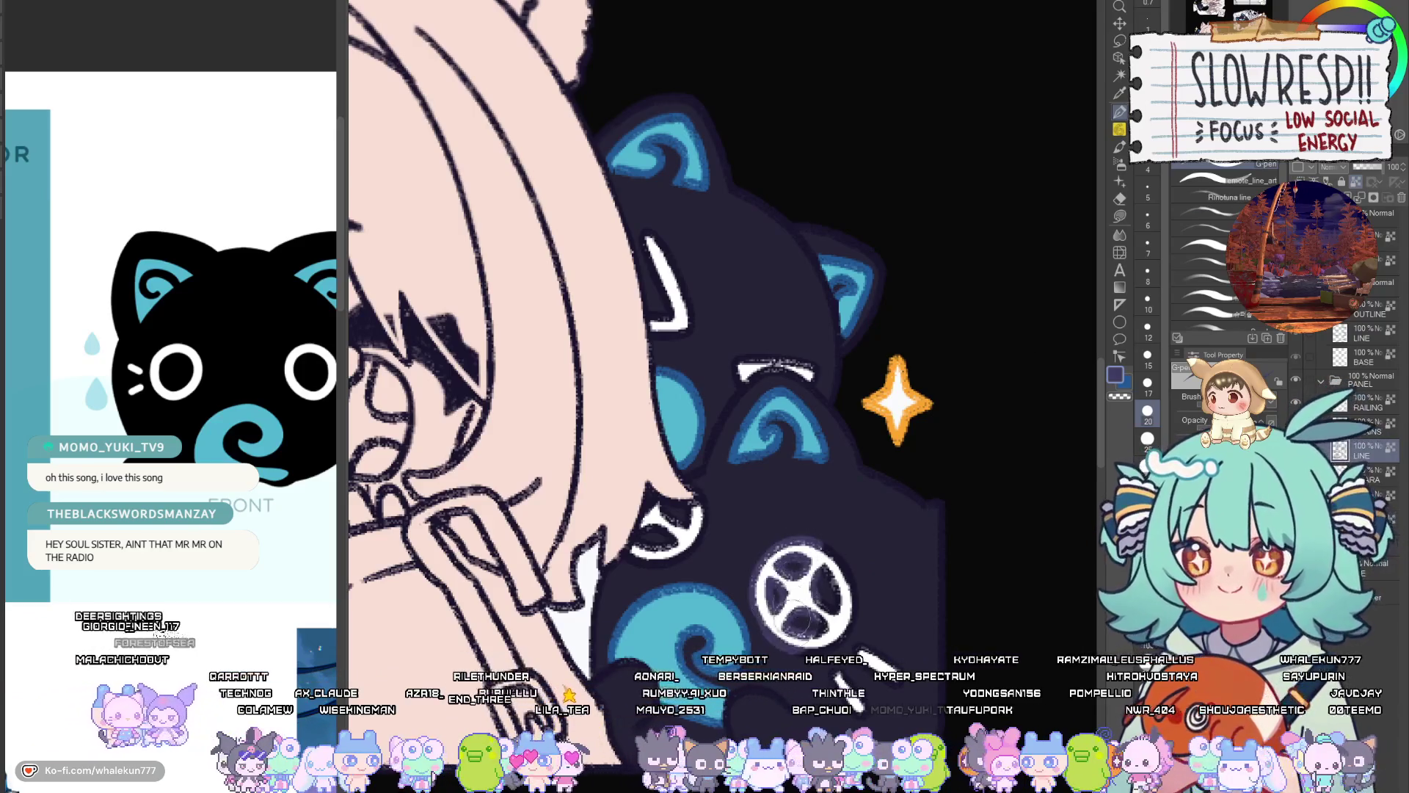
{"action": "key", "text": "ctrl+z"}
{"action": "scroll", "coordinate": [897, 560], "scroll_direction": "down", "scroll_amount": 5}
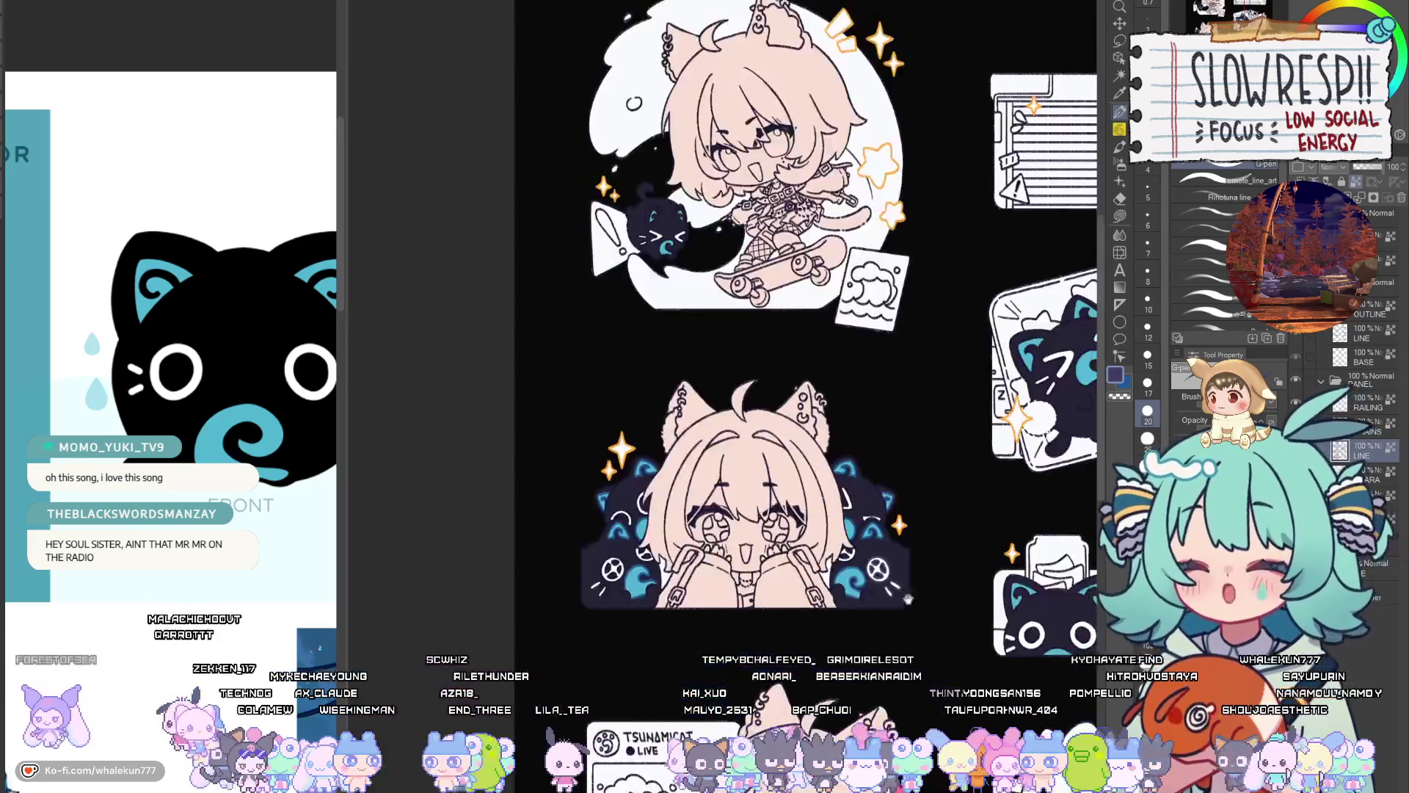
Repaint the cat's white eye highlight with a halved brush size
{"action": "scroll", "coordinate": [695, 539], "scroll_direction": "up", "scroll_amount": 5}
{"action": "key", "text": "bracketleft"}
{"action": "key", "text": "bracketleft"}
{"action": "key", "text": "bracketleft"}
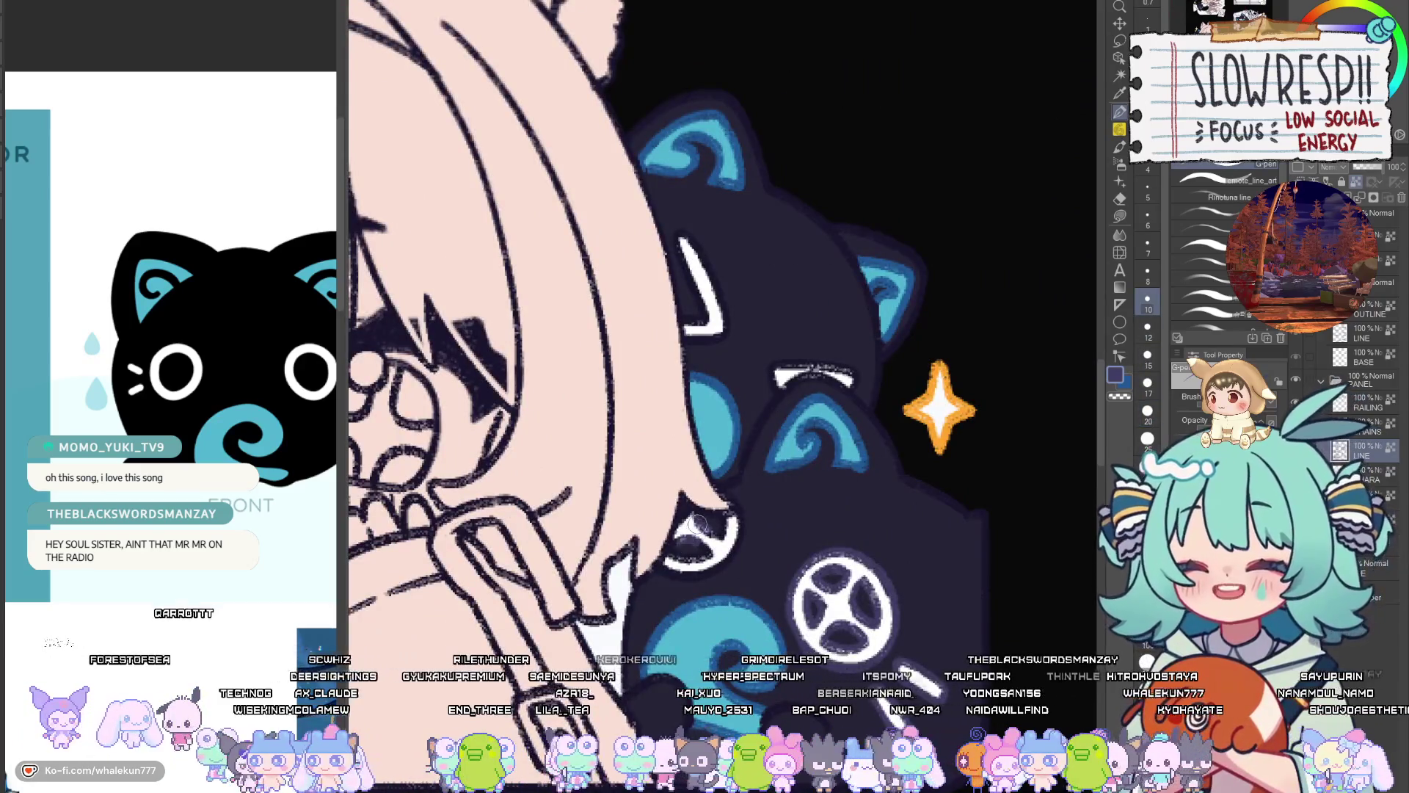
{"action": "mouse_move", "coordinate": [697, 522]}
{"action": "left_mouse_down"}
{"action": "mouse_move", "coordinate": [679, 564]}
{"action": "mouse_move", "coordinate": [708, 552]}
{"action": "left_mouse_up"}
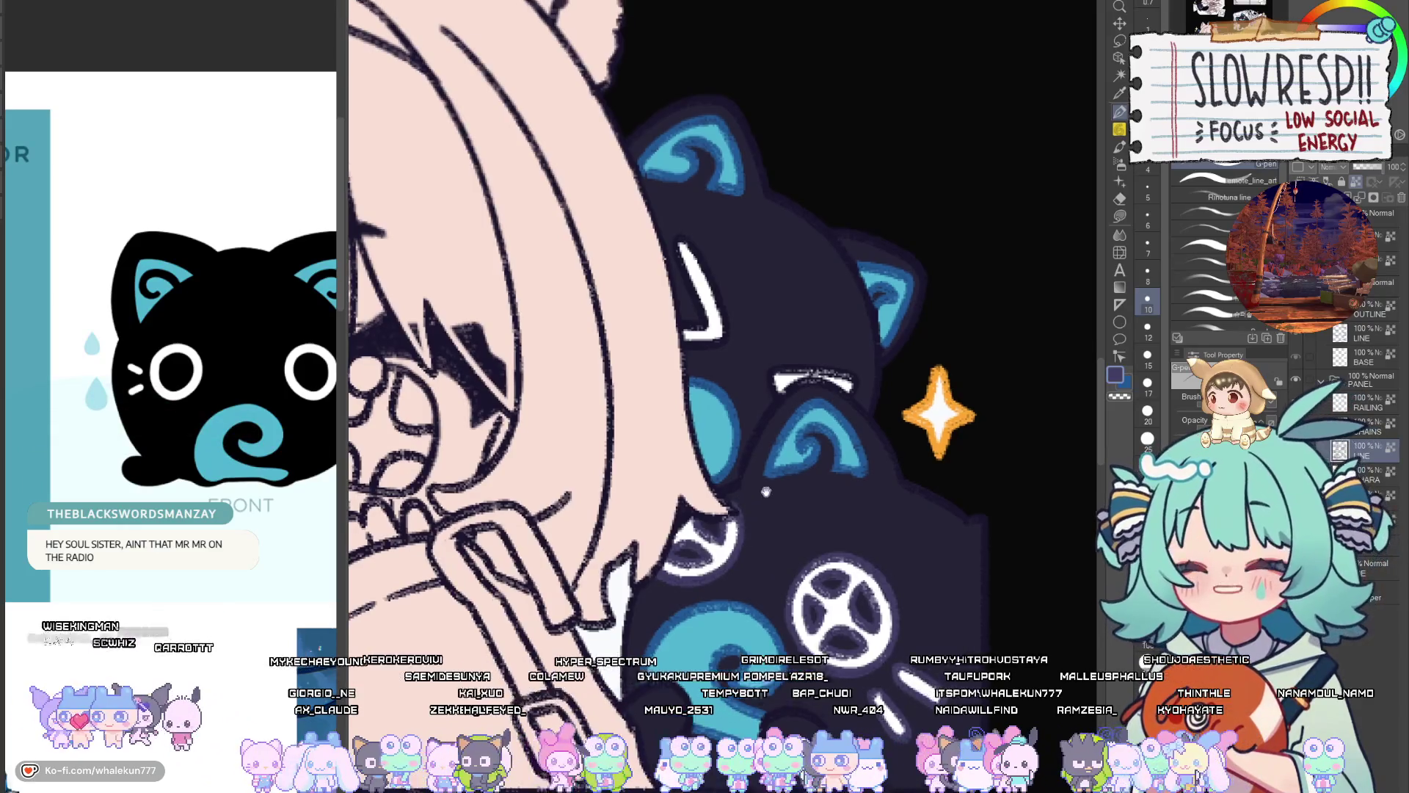
{"action": "left_click_drag", "start_coordinate": [766, 491], "coordinate": [760, 594]}
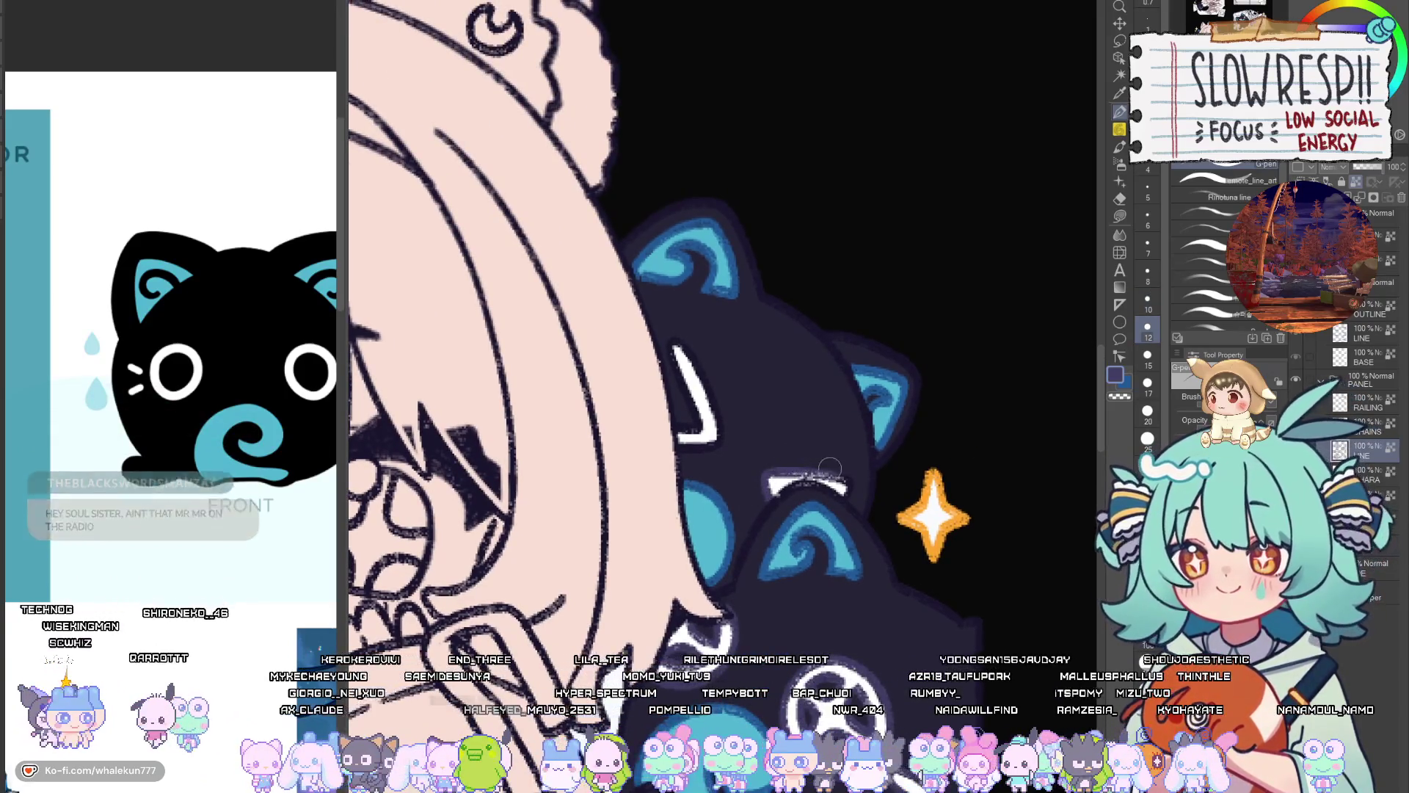
{"action": "mouse_move", "coordinate": [782, 411]}
{"action": "left_mouse_down"}
{"action": "mouse_move", "coordinate": [833, 496]}
{"action": "mouse_move", "coordinate": [807, 567]}
{"action": "mouse_move", "coordinate": [835, 536]}
{"action": "left_mouse_up"}
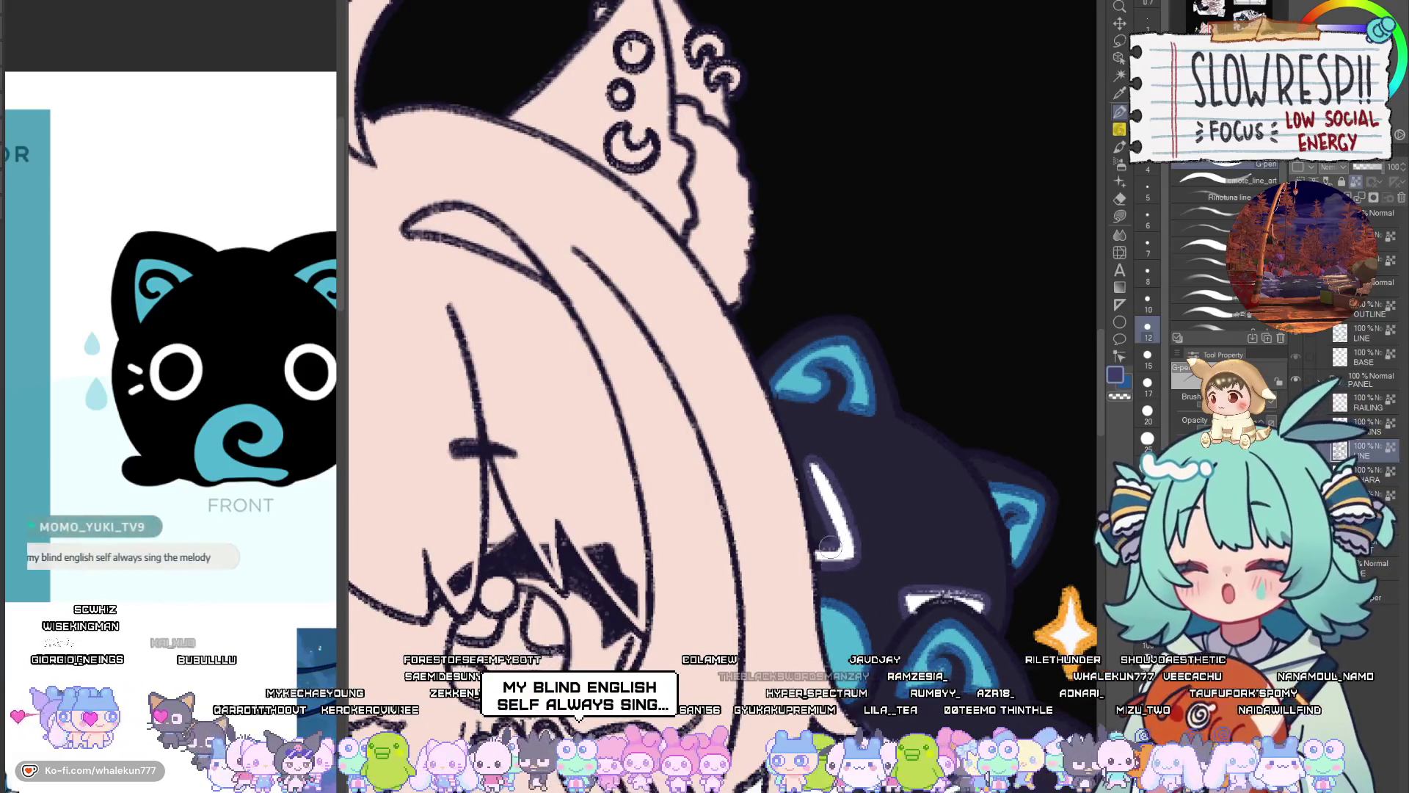
{"action": "scroll", "coordinate": [864, 564], "scroll_direction": "down", "scroll_amount": 6}
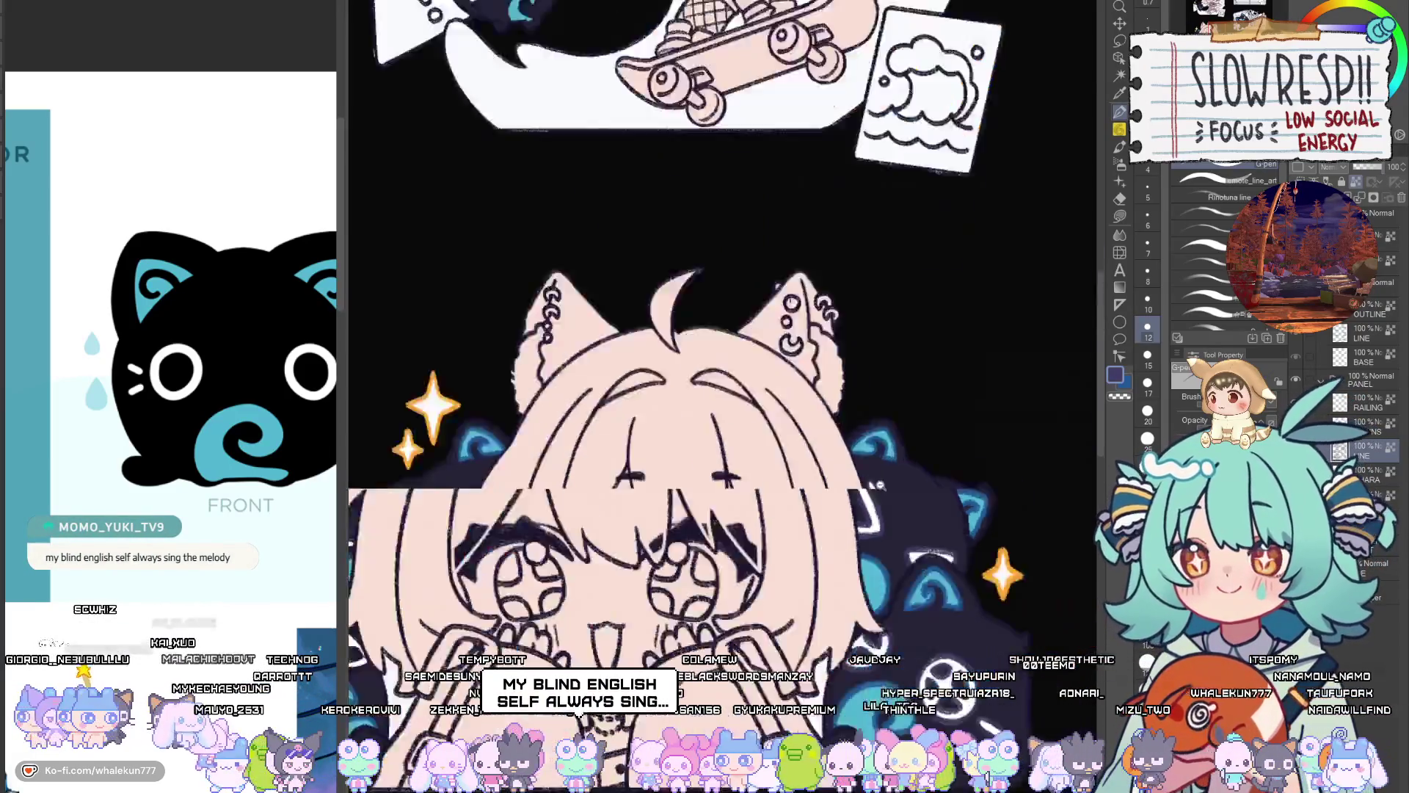
{"action": "scroll", "coordinate": [756, 594], "scroll_direction": "up", "scroll_amount": 6}
{"action": "mouse_move", "coordinate": [752, 594]}
{"action": "left_mouse_down"}
{"action": "mouse_move", "coordinate": [739, 590]}
{"action": "mouse_move", "coordinate": [745, 613]}
{"action": "left_mouse_up"}
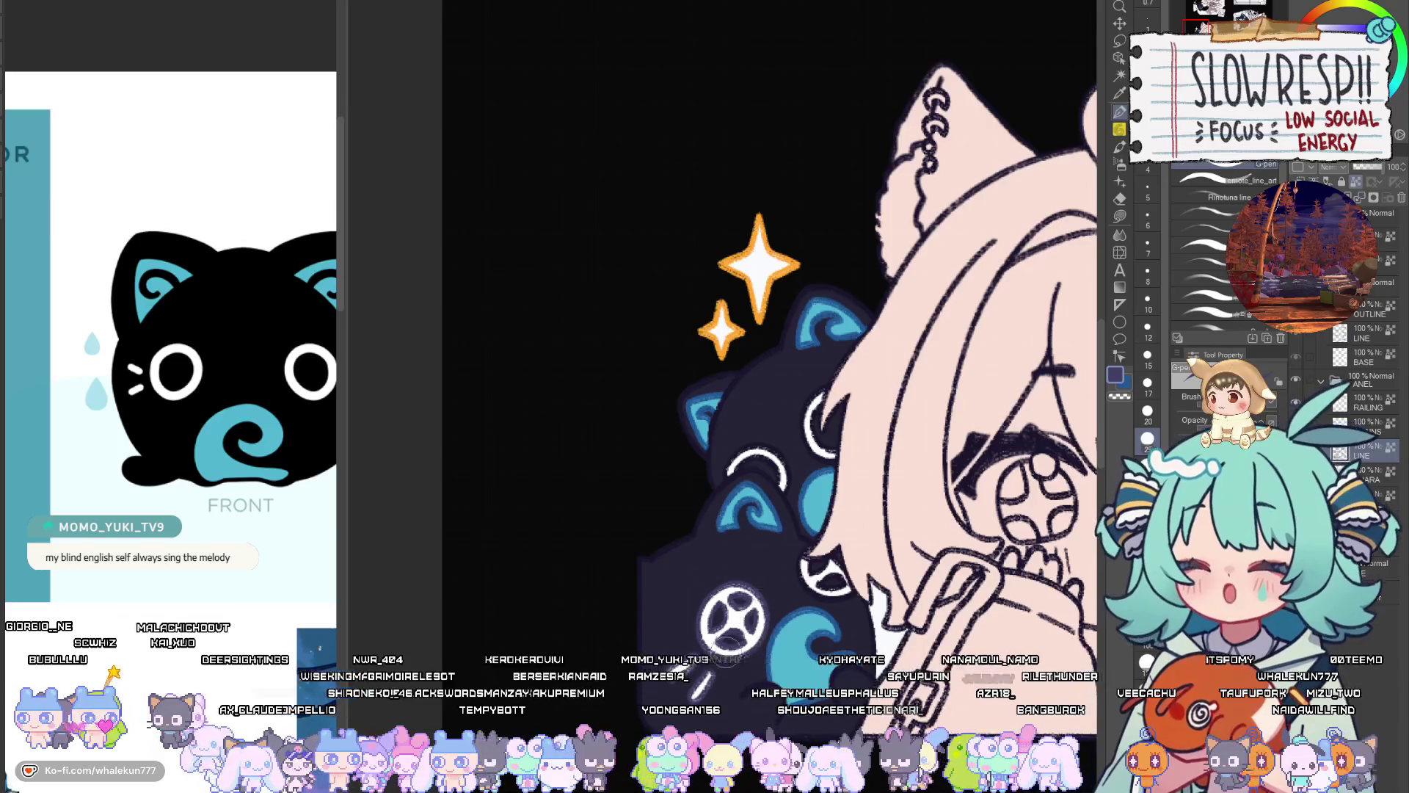
{"action": "scroll", "coordinate": [777, 579], "scroll_direction": "up", "scroll_amount": 5}
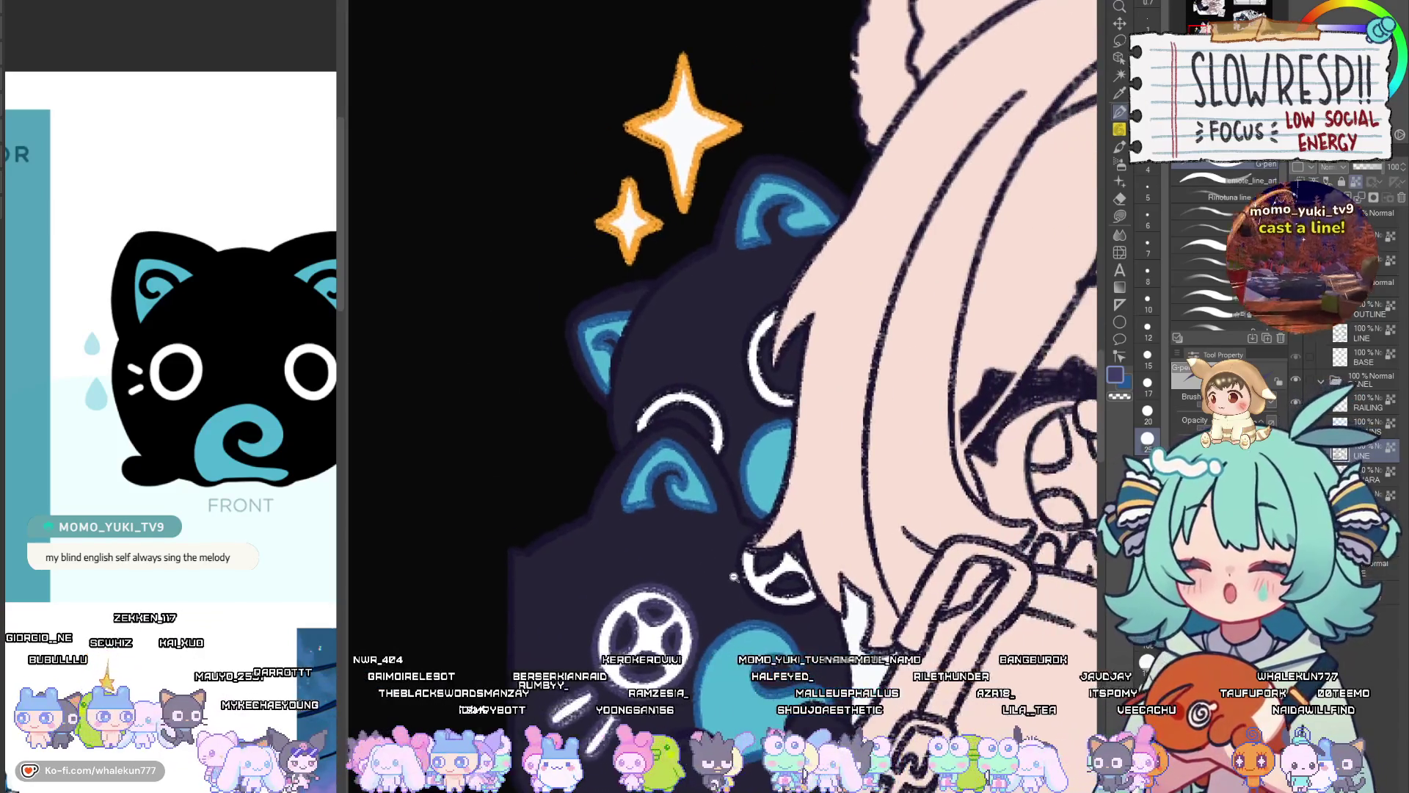
Retrace the cat's upper white arc and smooth its edge with a finer brush
{"action": "key", "text": "bracketleft"}
{"action": "key", "text": "bracketleft"}
{"action": "key", "text": "bracketleft"}
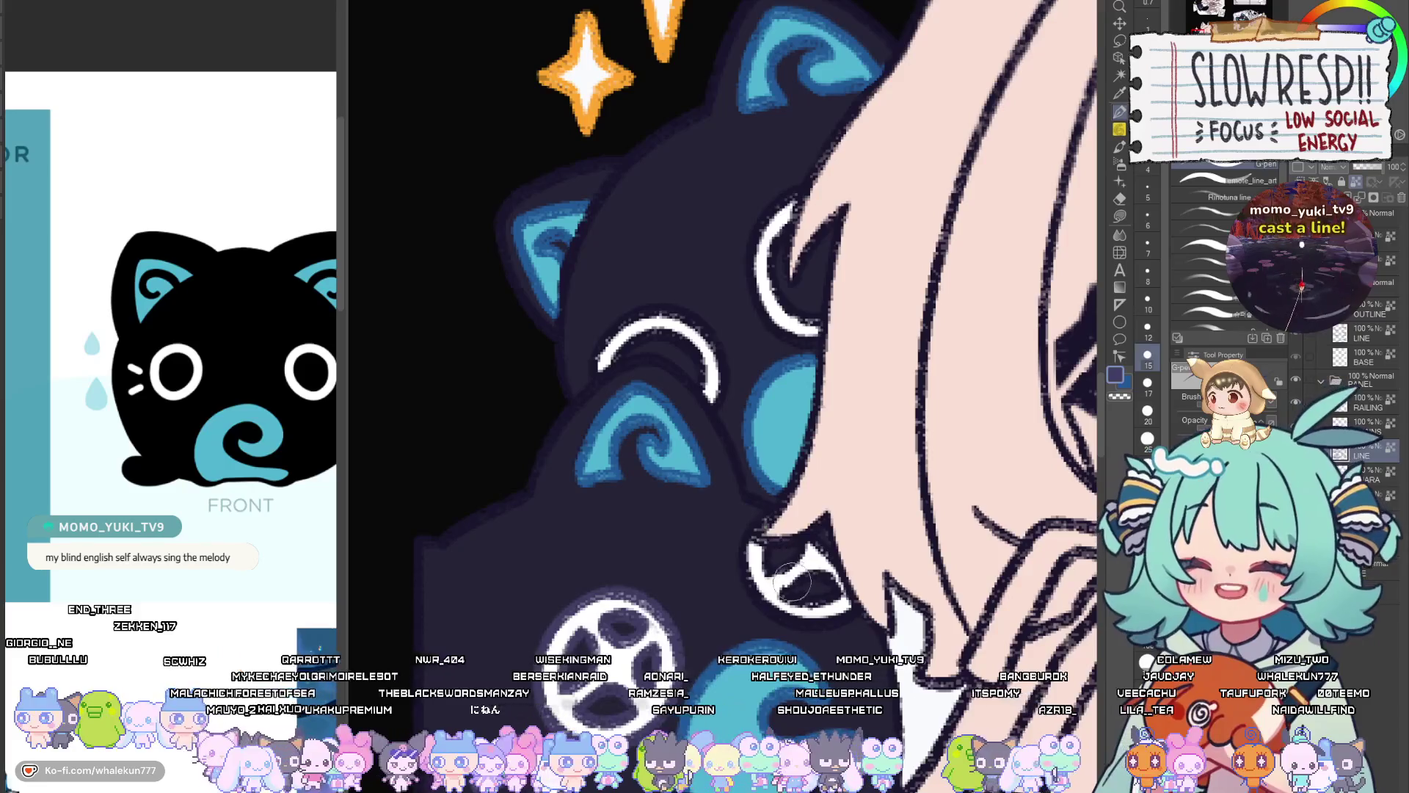
{"action": "key", "text": "bracketleft"}
{"action": "key", "text": "bracketleft"}
{"action": "key", "text": "bracketleft"}
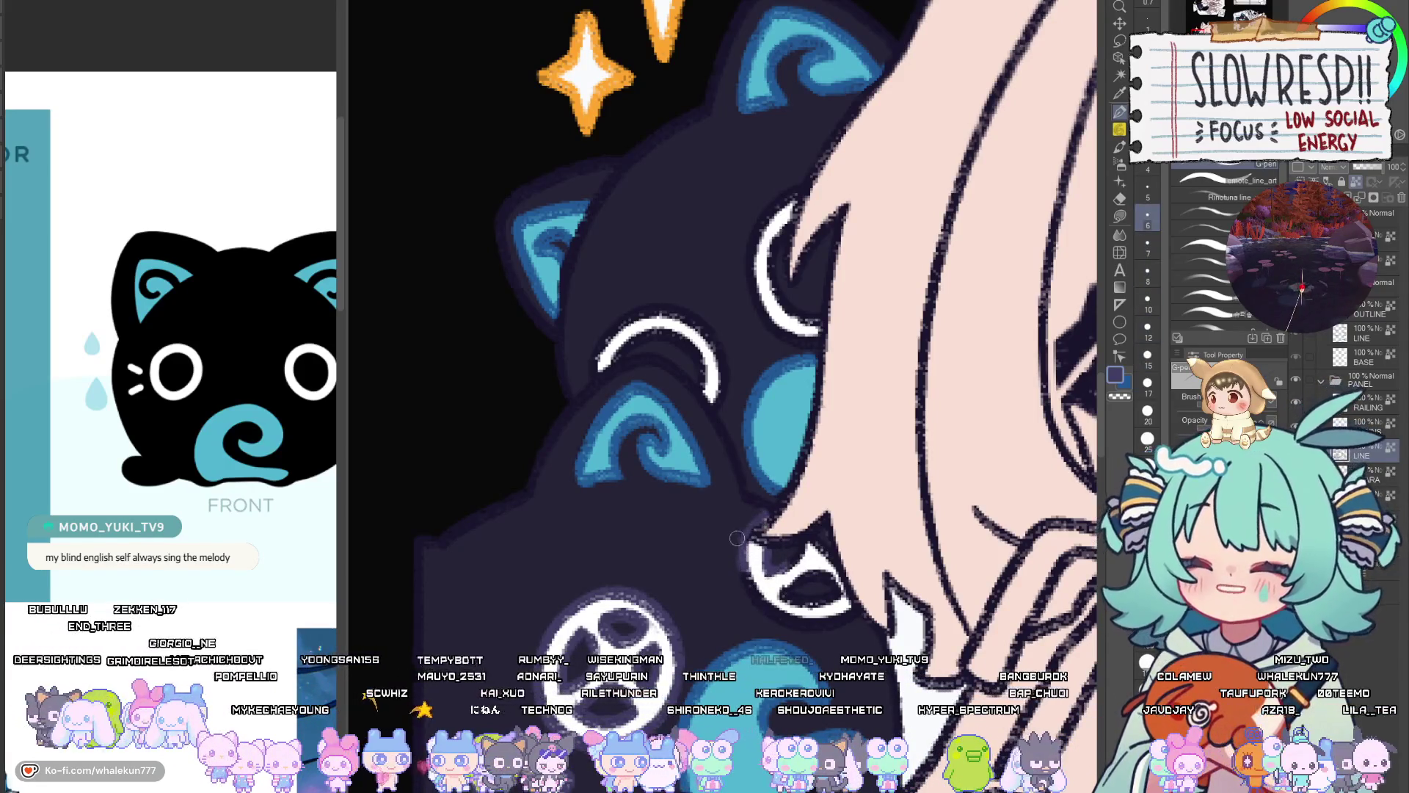
{"action": "left_click_drag", "start_coordinate": [784, 564], "coordinate": [733, 563]}
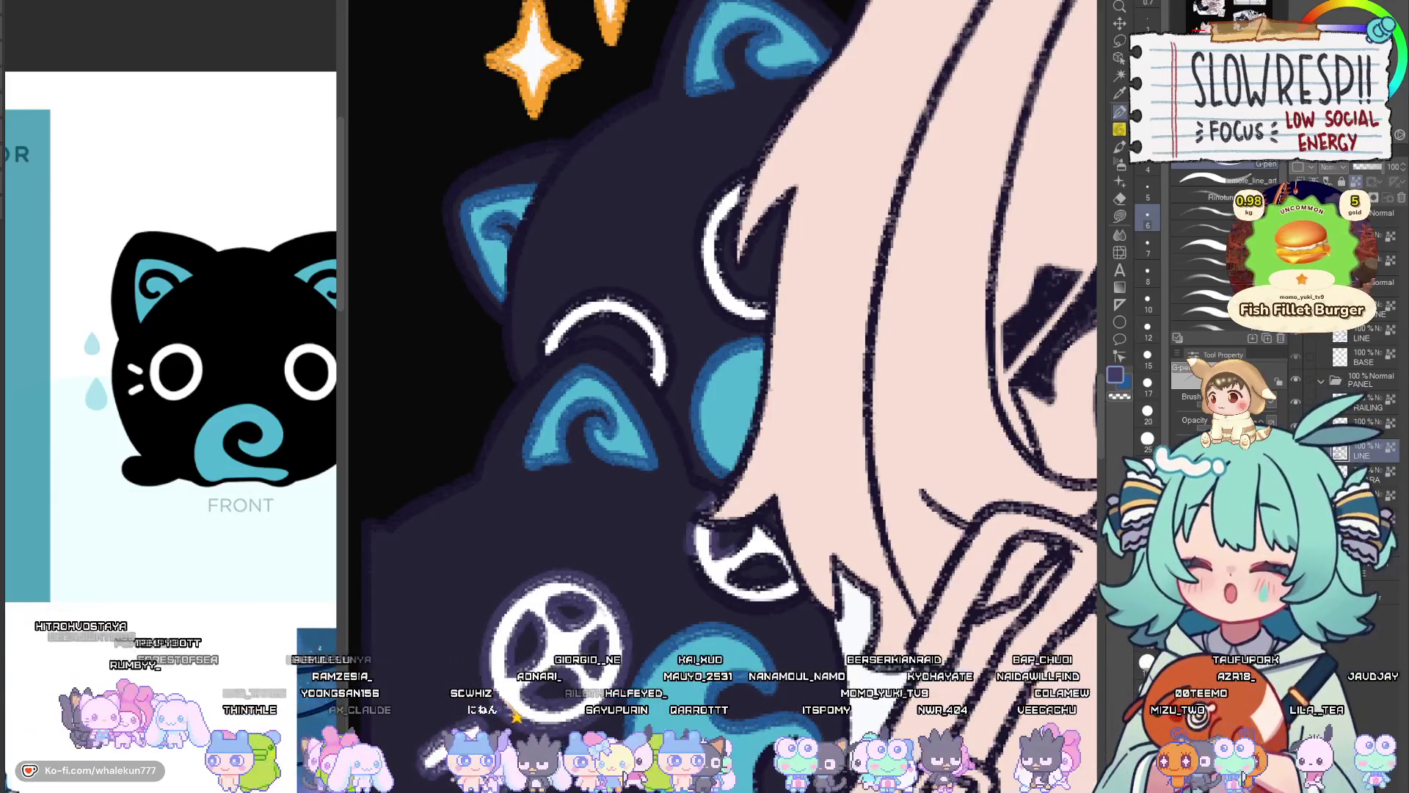
{"action": "mouse_move", "coordinate": [879, 565]}
{"action": "left_mouse_down"}
{"action": "mouse_move", "coordinate": [840, 547]}
{"action": "mouse_move", "coordinate": [842, 559]}
{"action": "mouse_move", "coordinate": [892, 554]}
{"action": "left_mouse_up"}
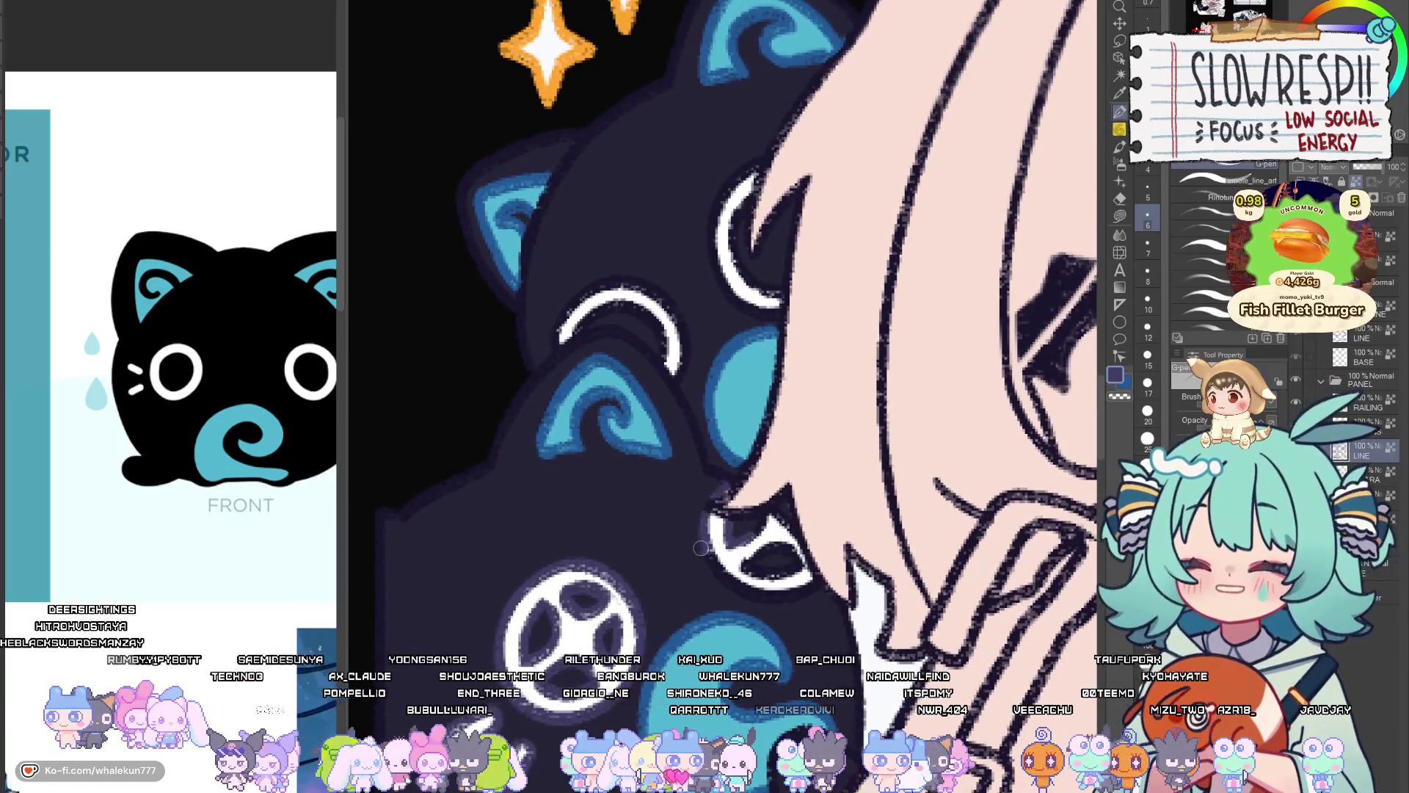
{"action": "key", "text": "bracketright"}
{"action": "key", "text": "bracketright"}
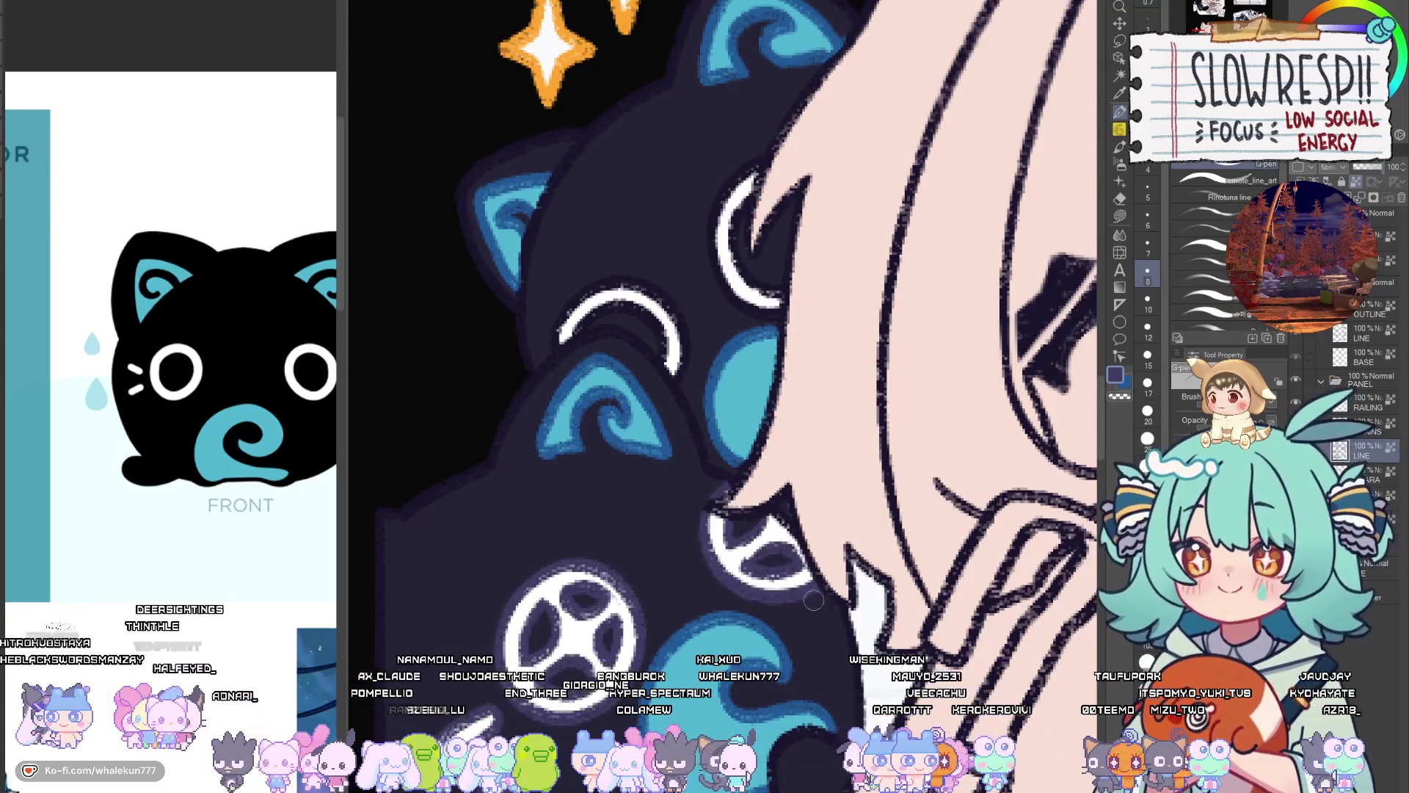
{"action": "left_click_drag", "start_coordinate": [698, 444], "coordinate": [756, 541]}
{"action": "key", "text": "bracketright"}
{"action": "key", "text": "bracketright"}
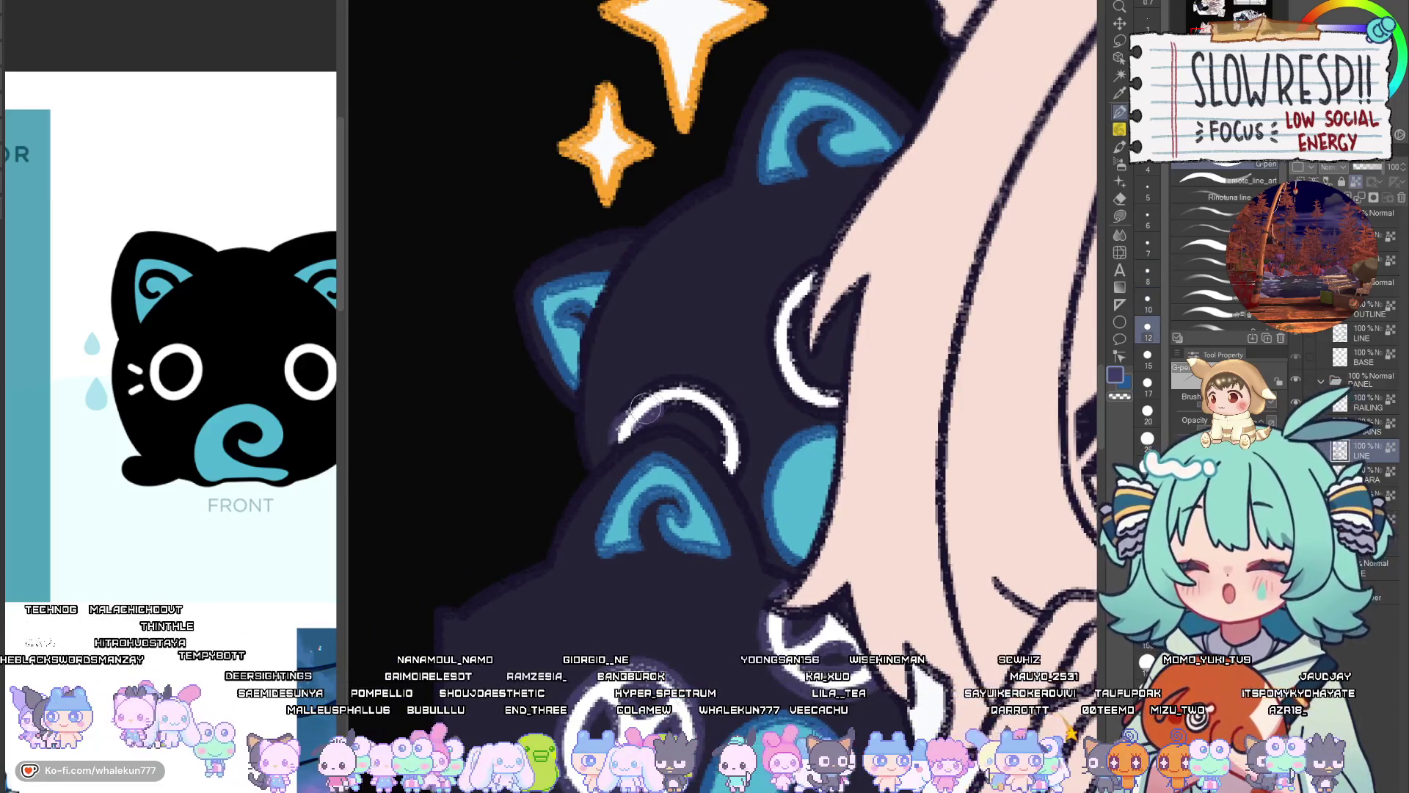
{"action": "mouse_move", "coordinate": [676, 398]}
{"action": "left_mouse_down"}
{"action": "mouse_move", "coordinate": [723, 418]}
{"action": "mouse_move", "coordinate": [745, 459]}
{"action": "mouse_move", "coordinate": [718, 518]}
{"action": "left_mouse_up"}
{"action": "key", "text": "bracketleft"}
{"action": "key", "text": "bracketleft"}
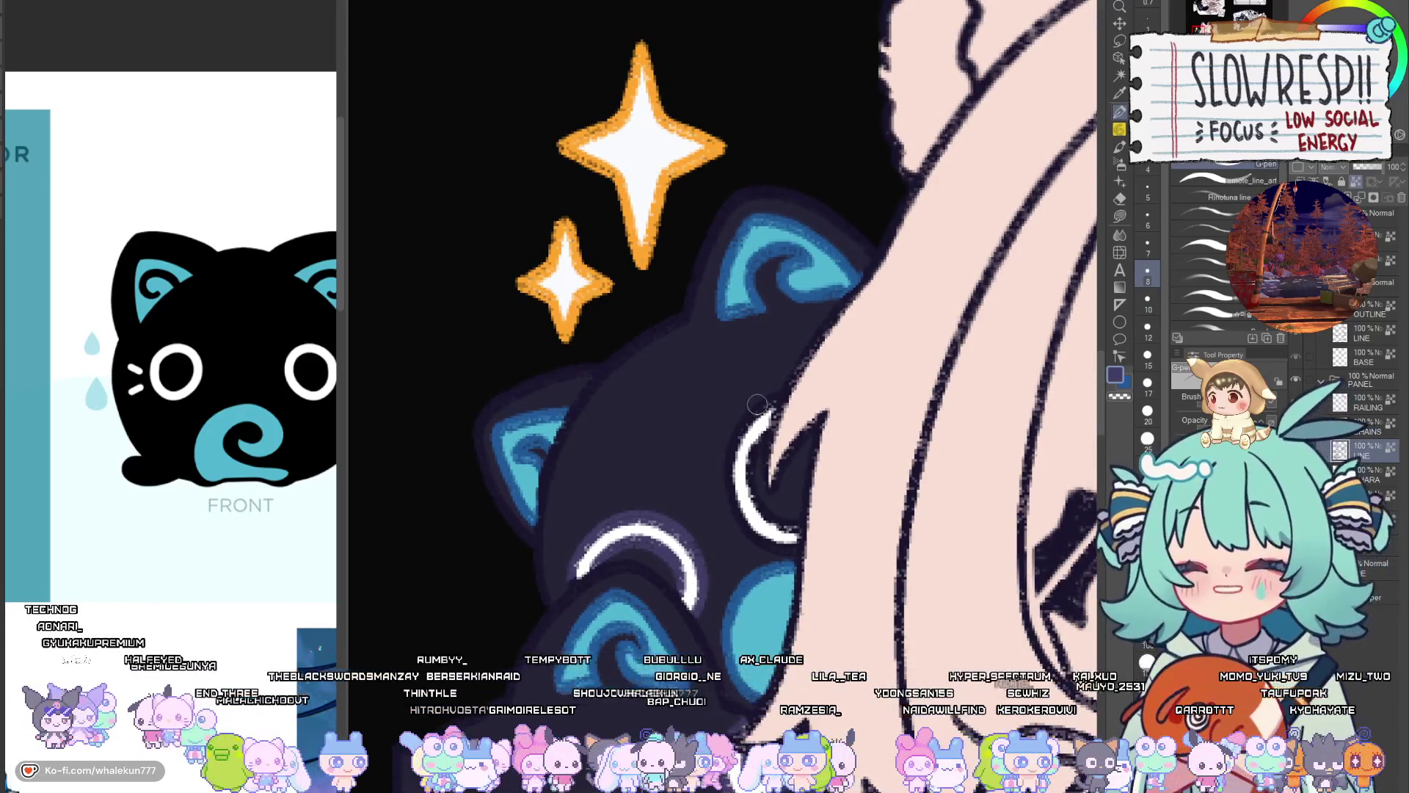
{"action": "mouse_move", "coordinate": [757, 403]}
{"action": "left_mouse_down"}
{"action": "mouse_move", "coordinate": [741, 523]}
{"action": "mouse_move", "coordinate": [752, 540]}
{"action": "left_mouse_up"}
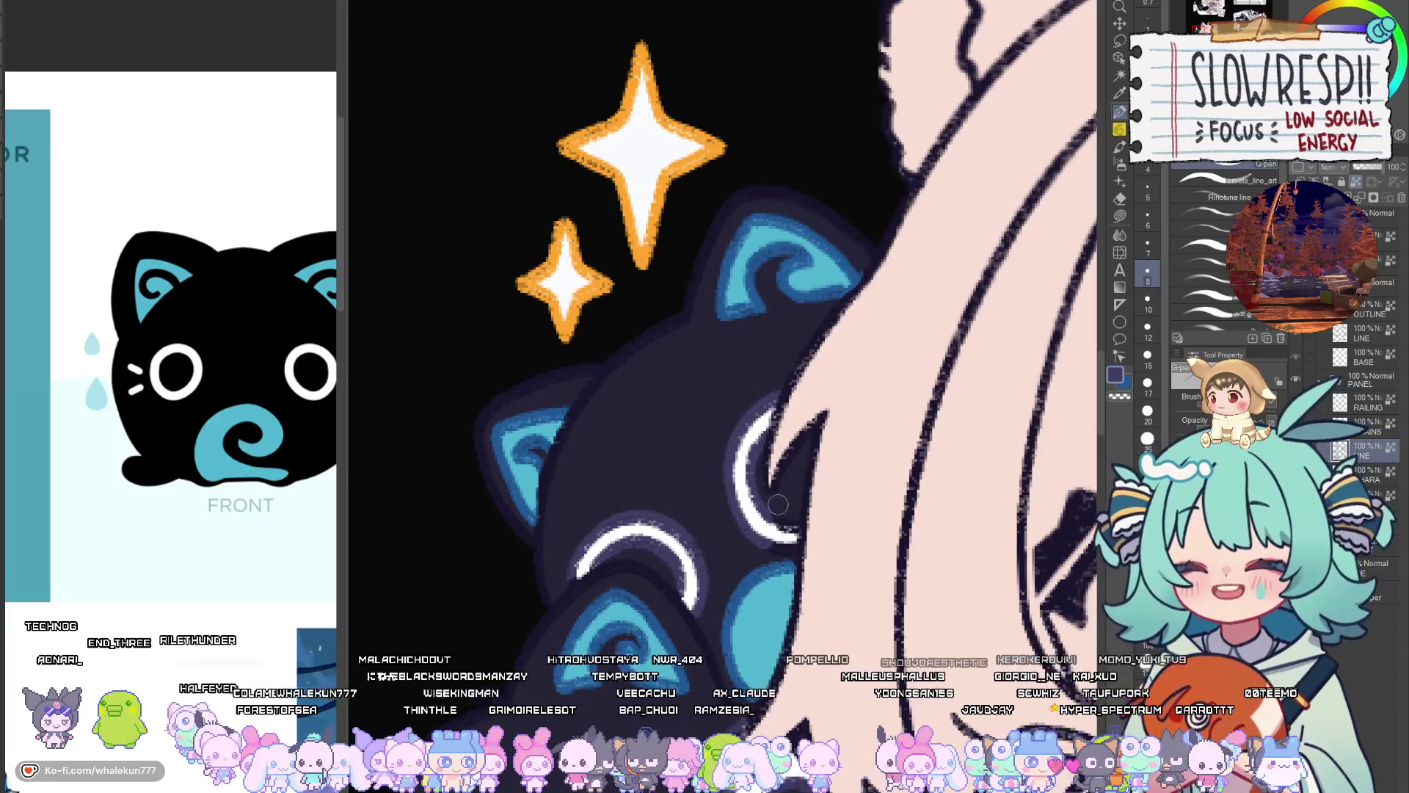
{"action": "key", "text": "bracketleft"}
{"action": "key", "text": "bracketleft"}
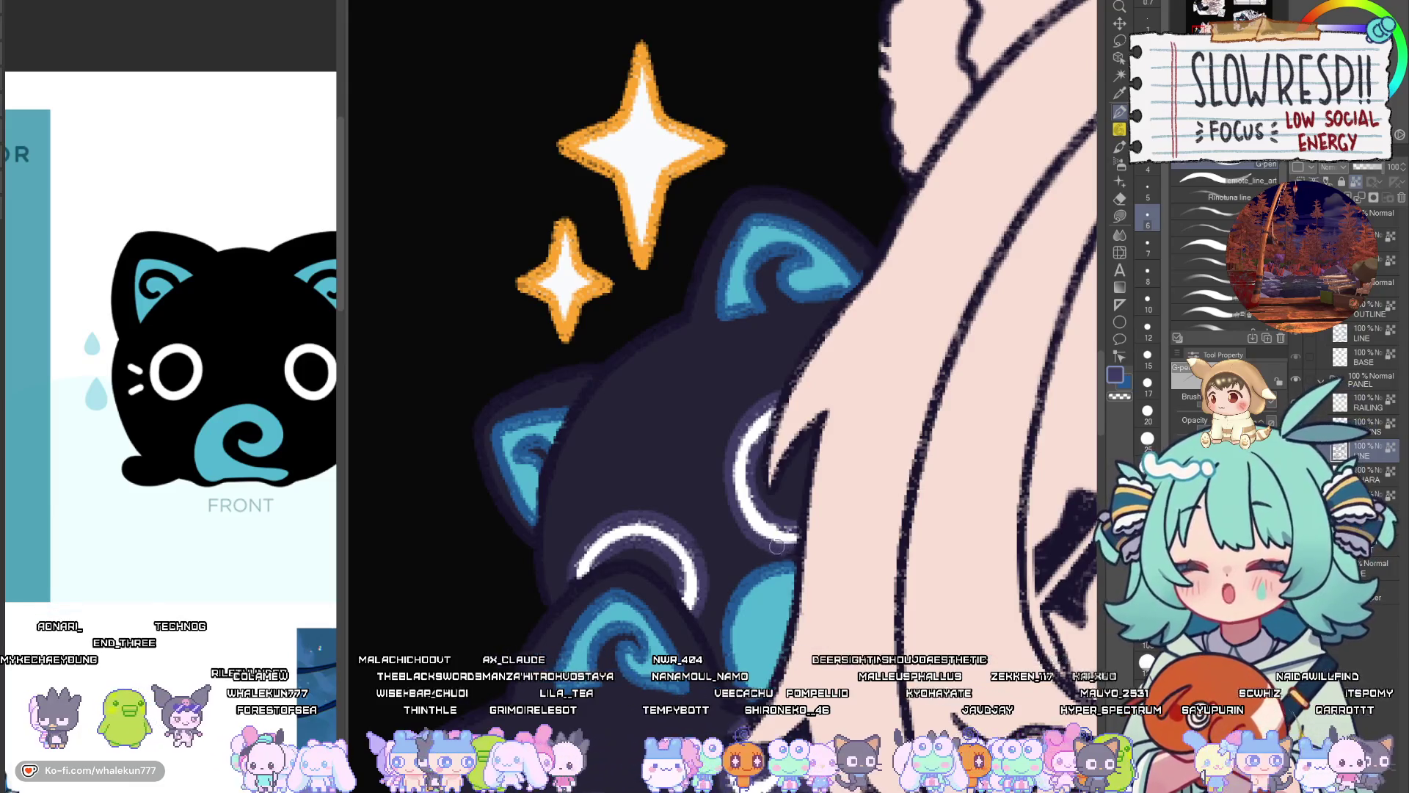
{"action": "scroll", "coordinate": [793, 463], "scroll_direction": "down", "scroll_amount": 5}
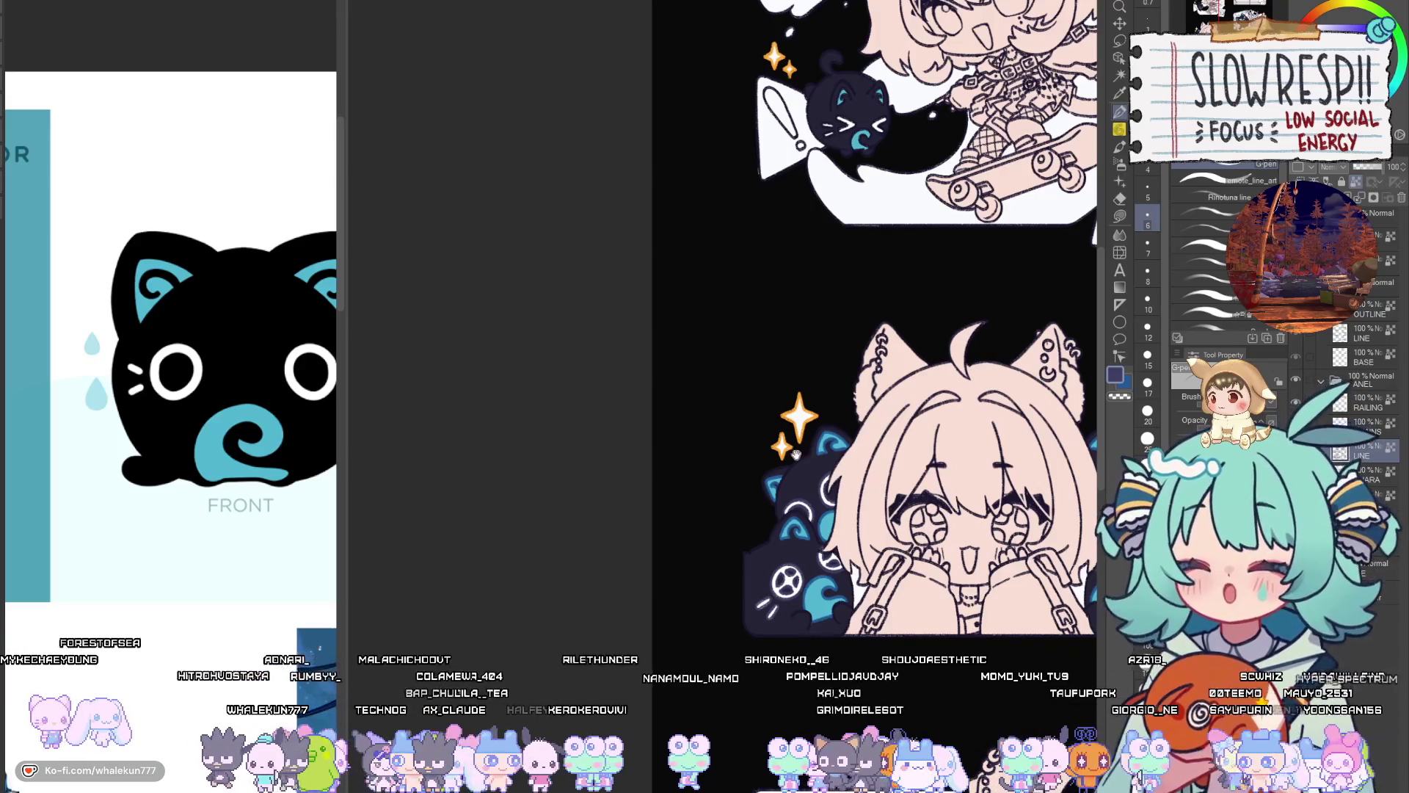
Check the cat with a mirrored view and lighten the strokes around its whiskers and mouth
{"action": "mouse_move", "coordinate": [904, 499]}
{"action": "left_mouse_down"}
{"action": "mouse_move", "coordinate": [823, 534]}
{"action": "mouse_move", "coordinate": [756, 690]}
{"action": "left_mouse_up"}
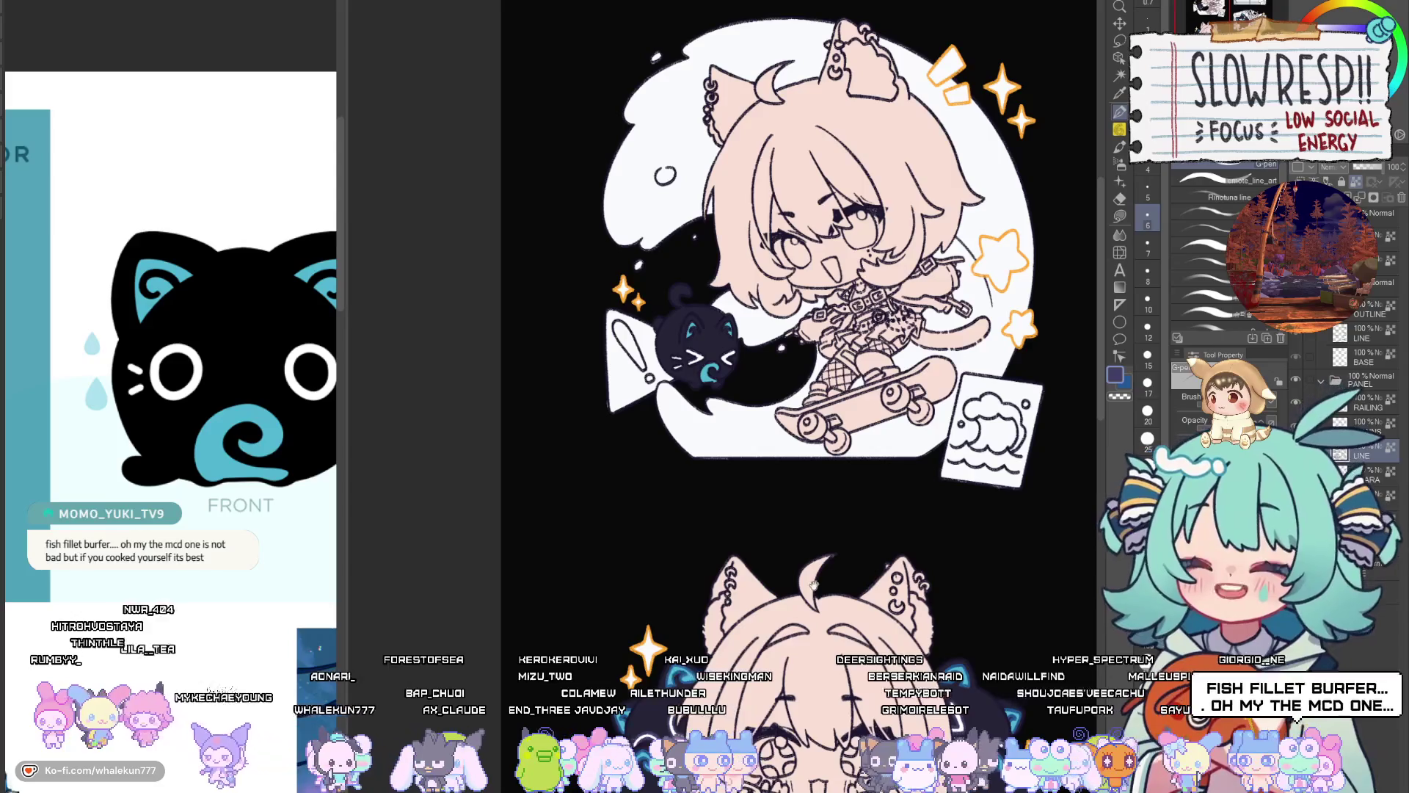
{"action": "mouse_move", "coordinate": [813, 583]}
{"action": "left_mouse_down"}
{"action": "mouse_move", "coordinate": [866, 480]}
{"action": "mouse_move", "coordinate": [852, 536]}
{"action": "left_mouse_up"}
{"action": "key", "text": "h"}
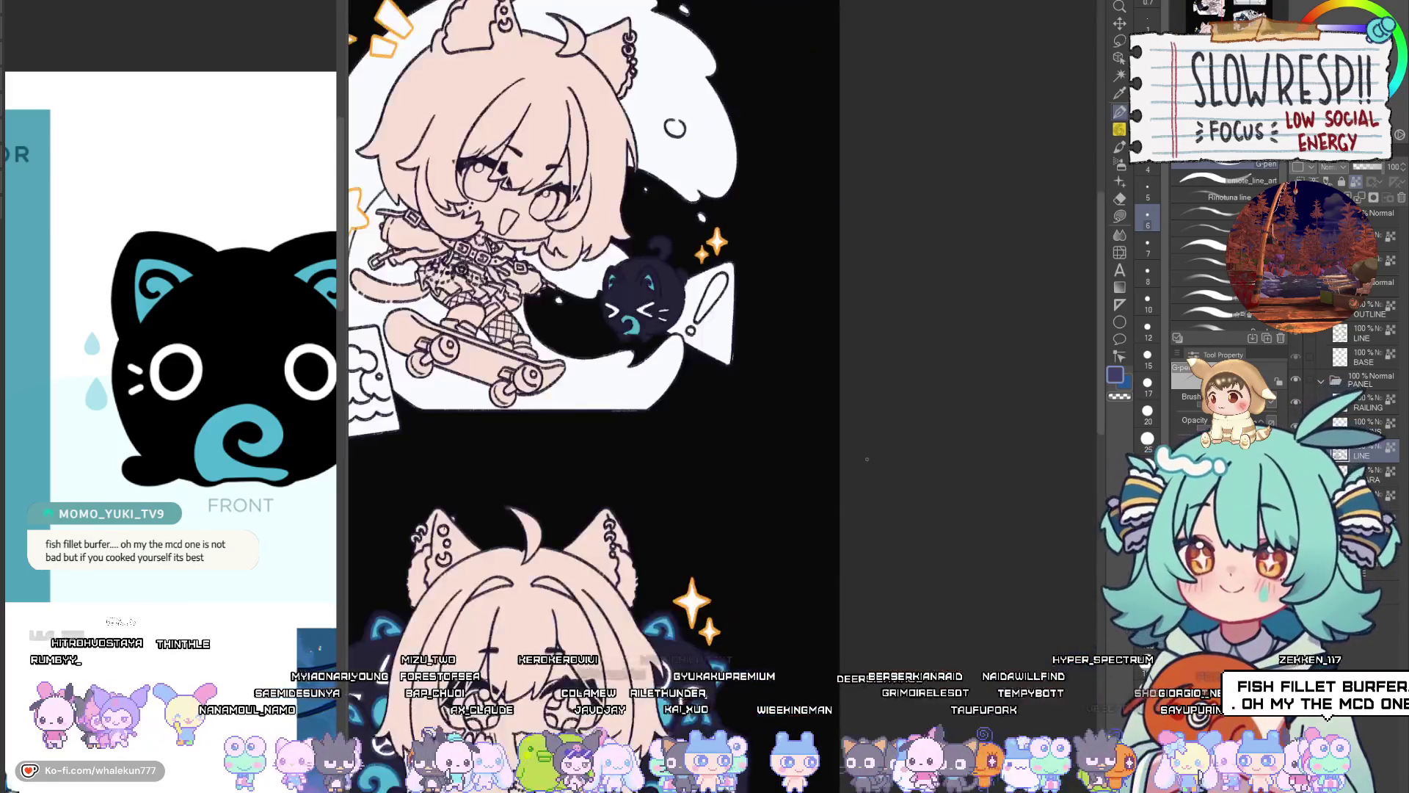
{"action": "key", "text": "h"}
{"action": "scroll", "coordinate": [792, 312], "scroll_direction": "up", "scroll_amount": 3}
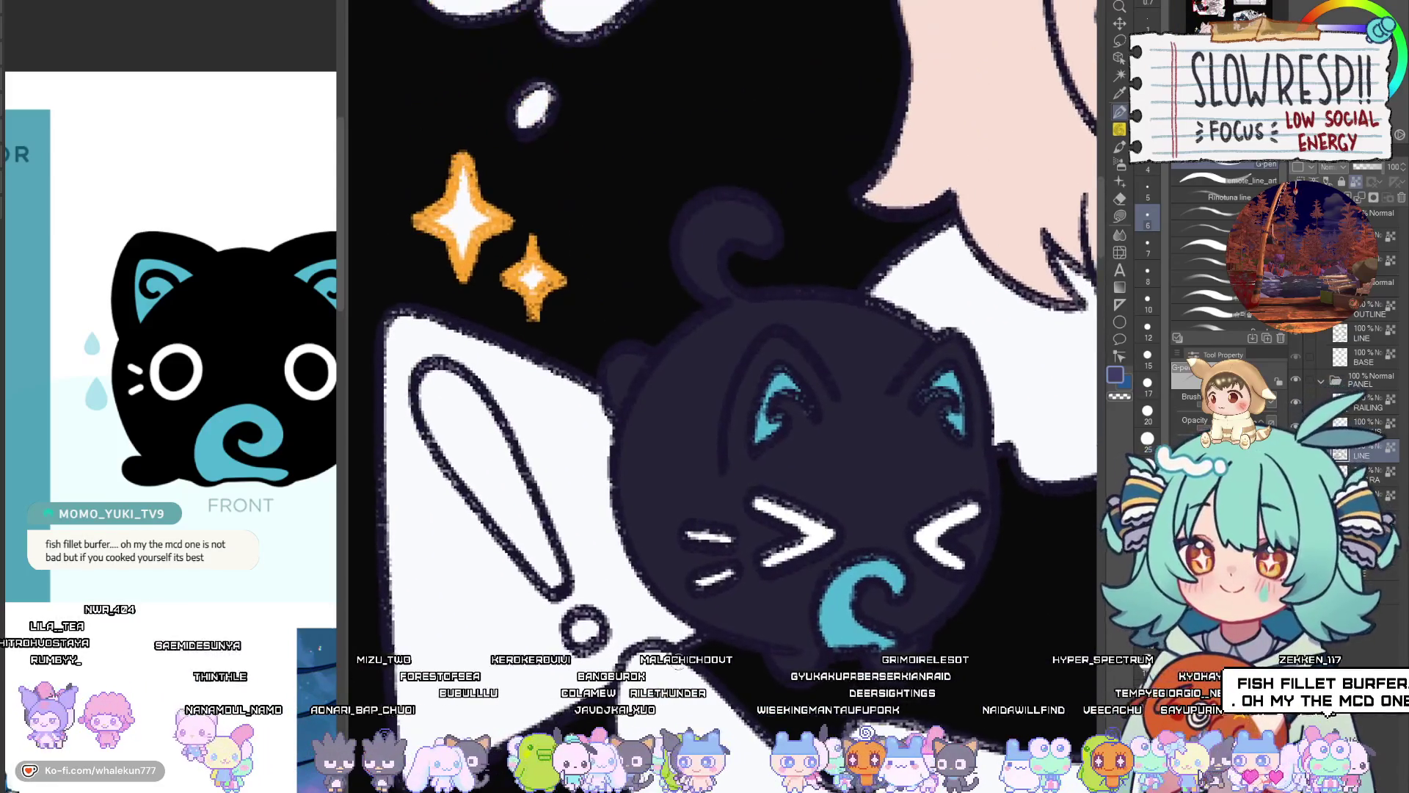
{"action": "key", "text": "bracketright"}
{"action": "key", "text": "bracketright"}
{"action": "key", "text": "bracketright"}
{"action": "mouse_move", "coordinate": [682, 521]}
{"action": "left_mouse_down"}
{"action": "mouse_move", "coordinate": [689, 565]}
{"action": "mouse_move", "coordinate": [734, 579]}
{"action": "mouse_move", "coordinate": [782, 558]}
{"action": "left_mouse_up"}
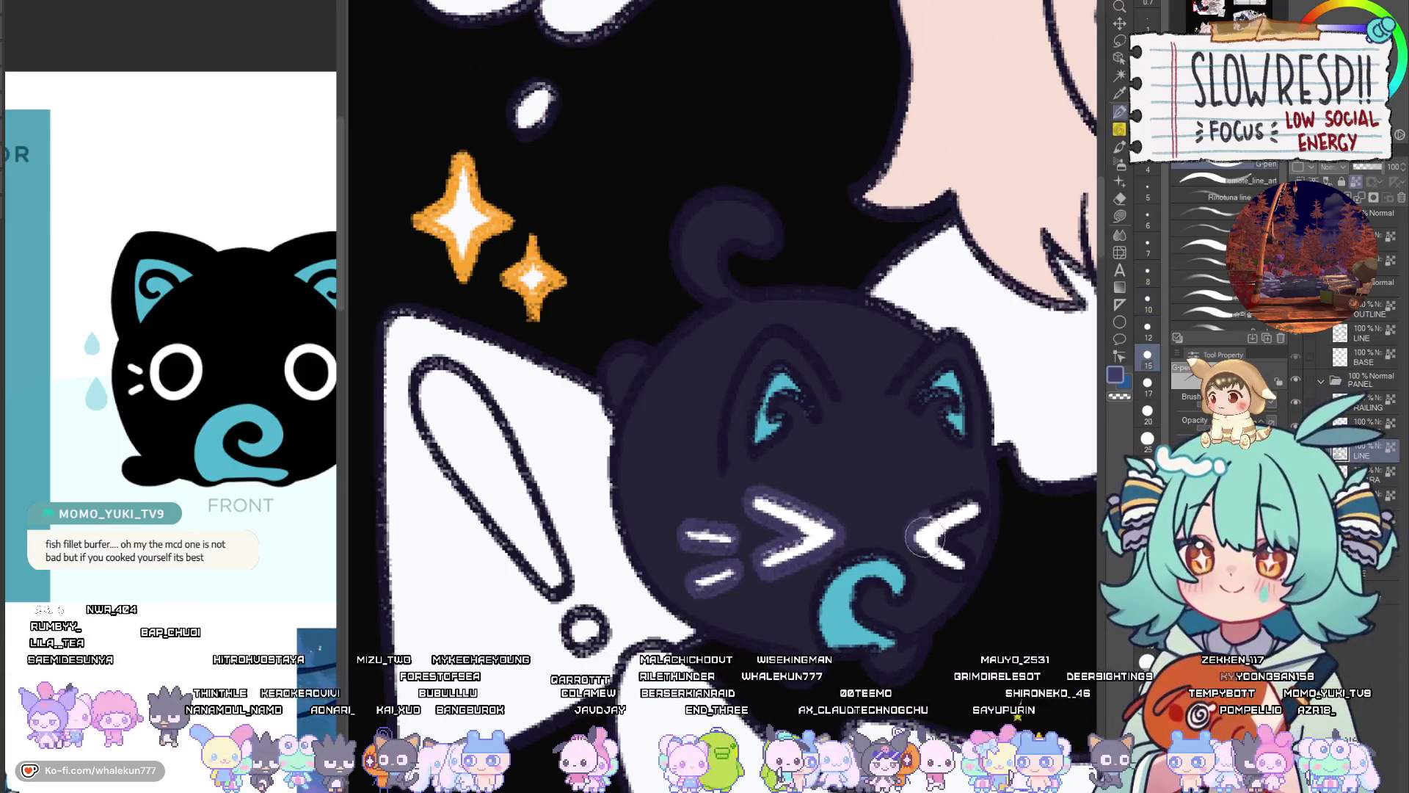
Brighten the blue of the cat's mouth swirl and face, and the cyan inside its ear
{"action": "key", "text": "bracketleft"}
{"action": "key", "text": "bracketleft"}
{"action": "key", "text": "bracketleft"}
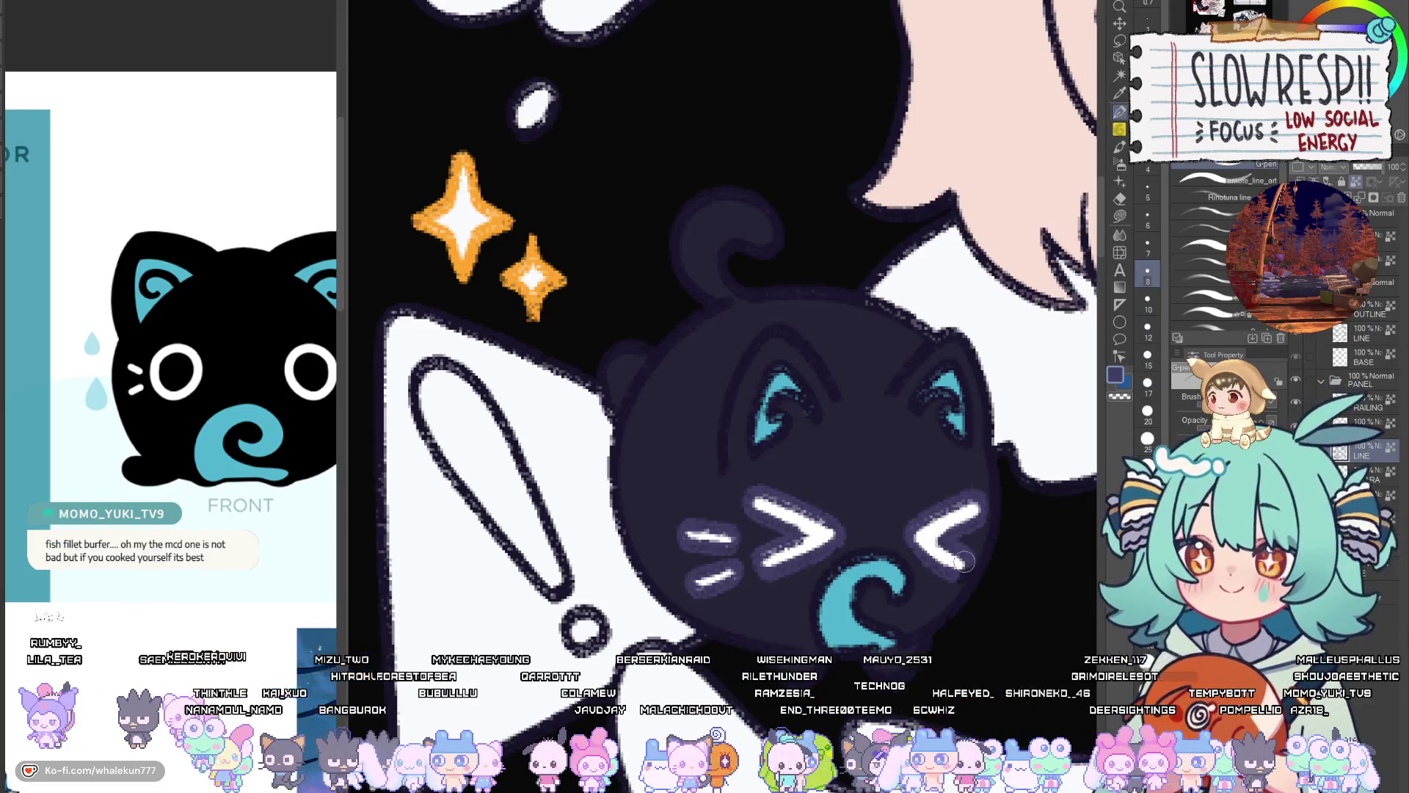
{"action": "key", "text": "bracketright"}
{"action": "key", "text": "bracketright"}
{"action": "left_click_drag", "start_coordinate": [877, 549], "coordinate": [832, 581]}
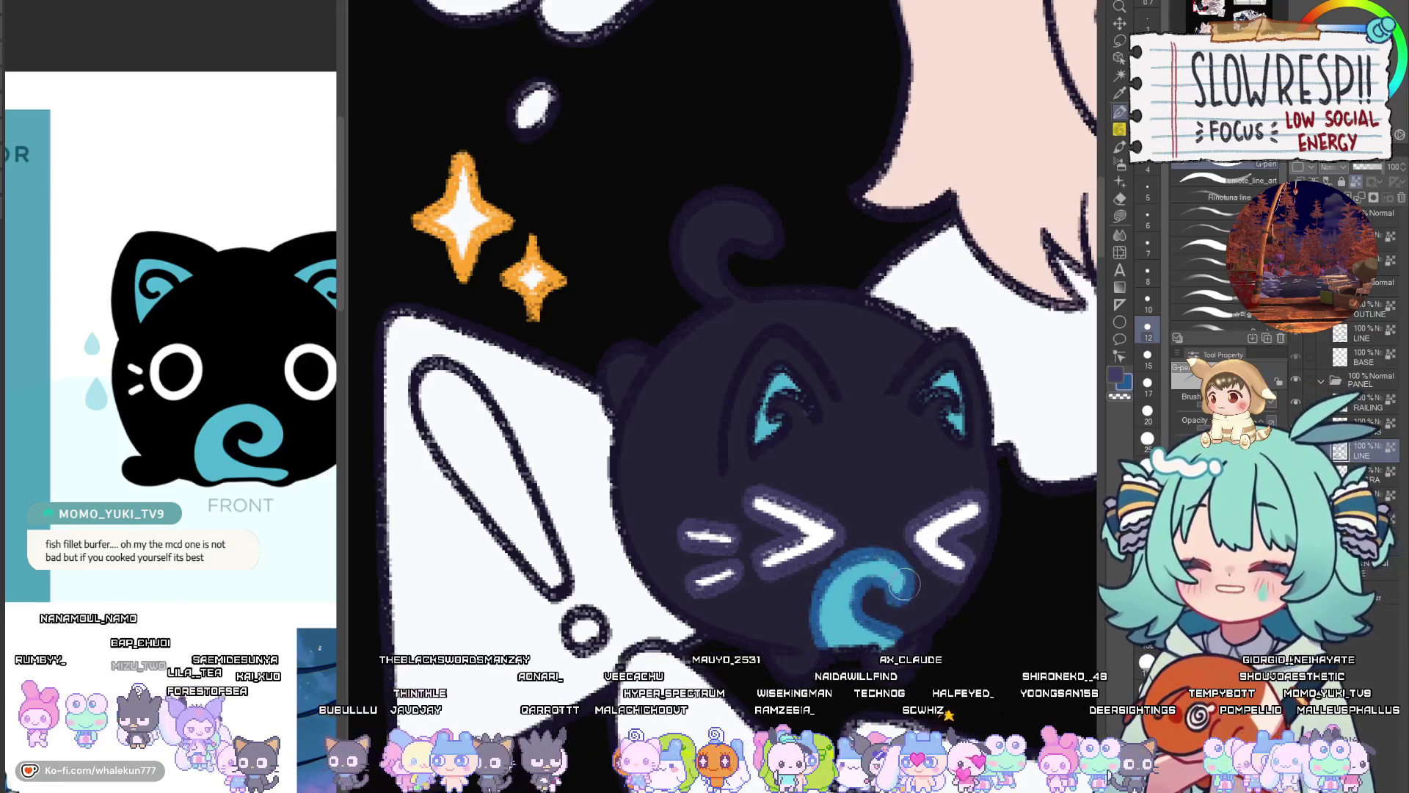
{"action": "left_click_drag", "start_coordinate": [862, 493], "coordinate": [880, 548]}
{"action": "mouse_move", "coordinate": [778, 425]}
{"action": "left_mouse_down"}
{"action": "mouse_move", "coordinate": [771, 499]}
{"action": "mouse_move", "coordinate": [832, 495]}
{"action": "left_mouse_up"}
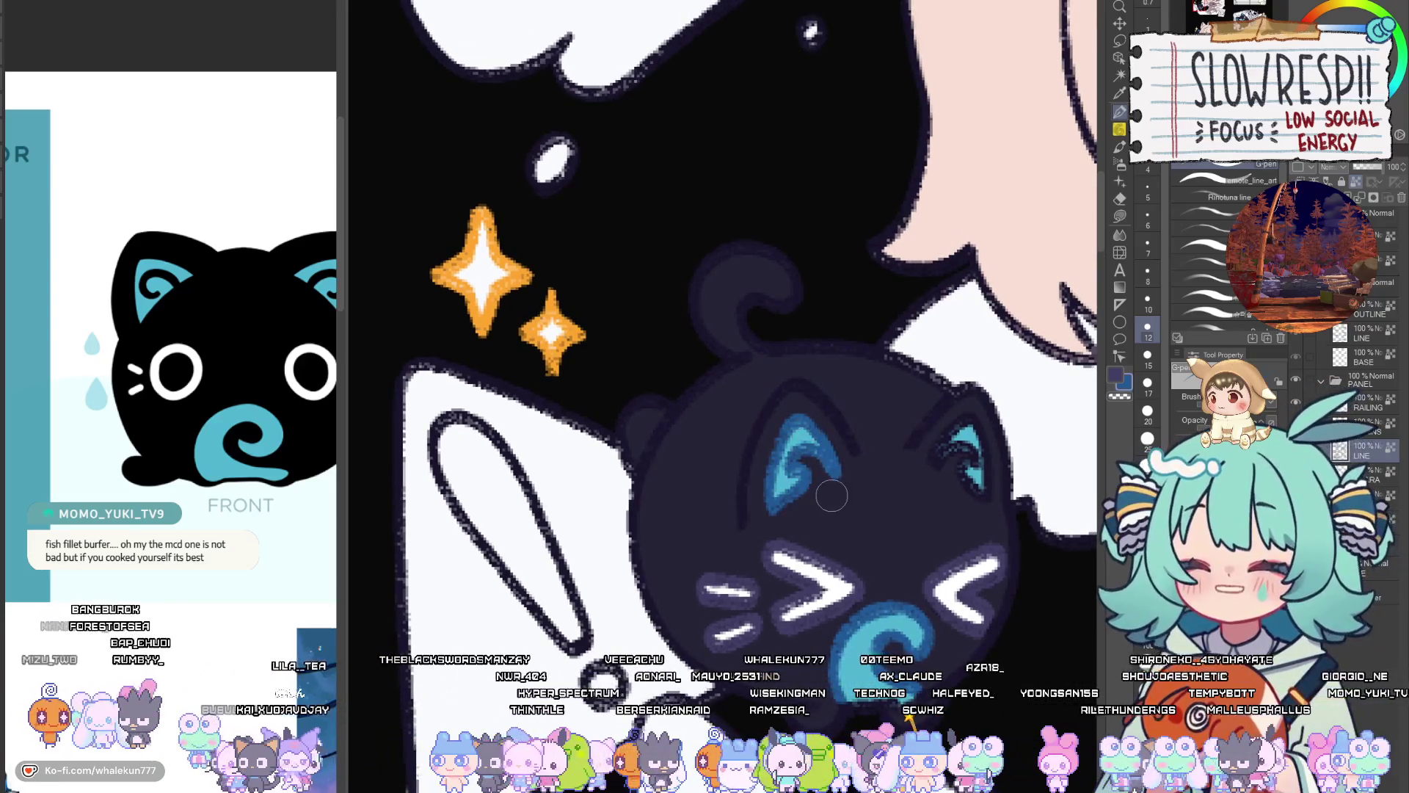
{"action": "mouse_move", "coordinate": [967, 420]}
{"action": "left_mouse_down"}
{"action": "mouse_move", "coordinate": [954, 470]}
{"action": "mouse_move", "coordinate": [983, 507]}
{"action": "mouse_move", "coordinate": [970, 420]}
{"action": "left_mouse_up"}
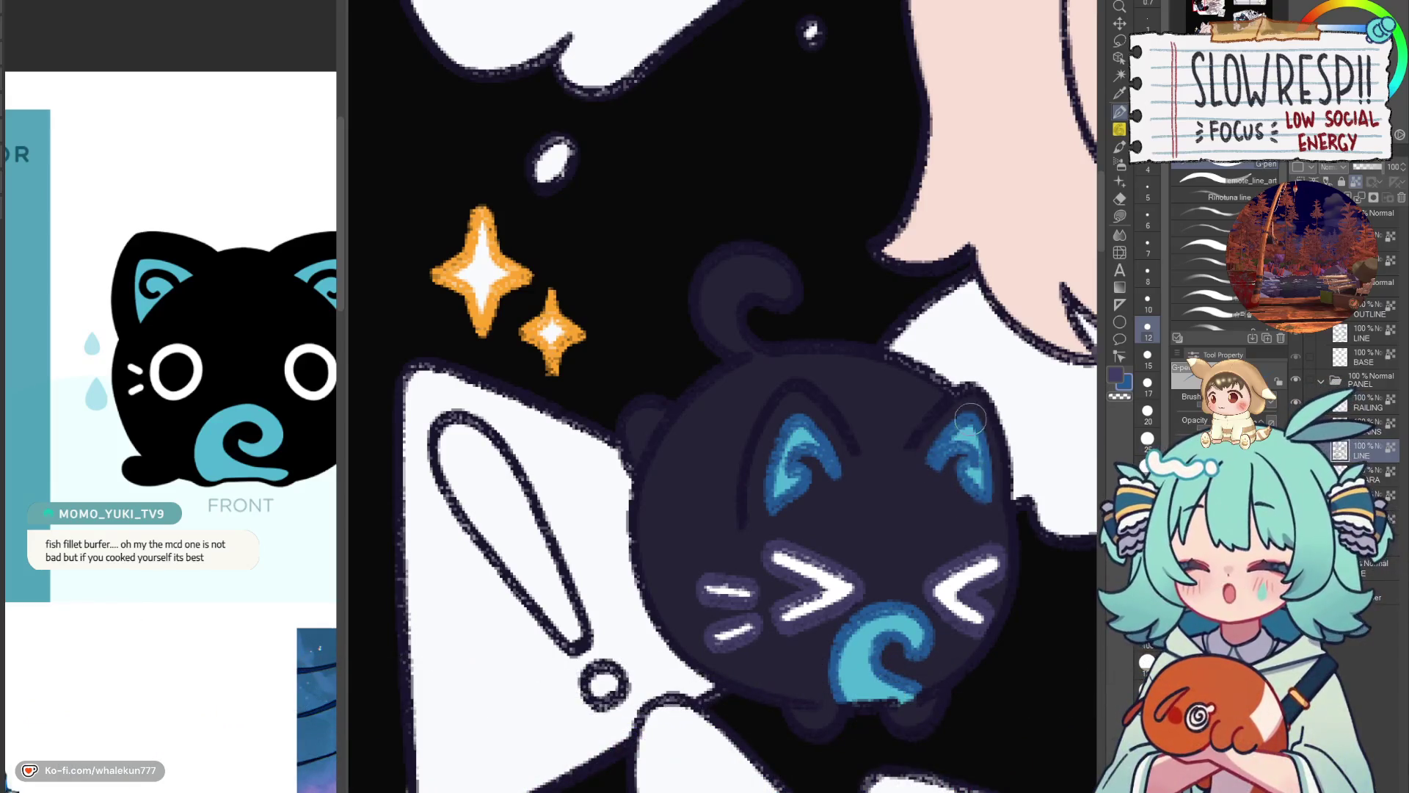
{"action": "scroll", "coordinate": [814, 415], "scroll_direction": "down", "scroll_amount": 6}
{"action": "scroll", "coordinate": [827, 441], "scroll_direction": "up", "scroll_amount": 1}
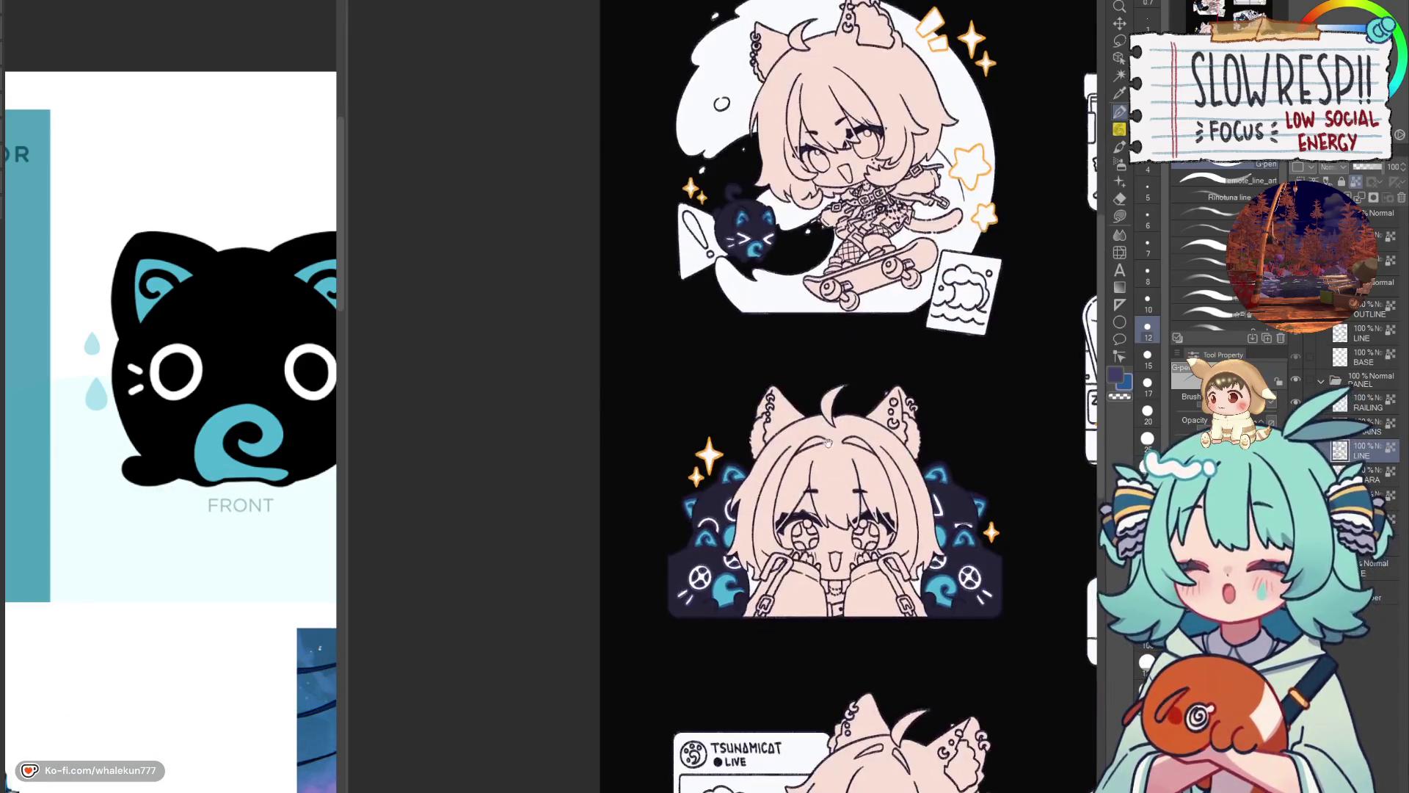
Zoom to the skateboarding cat emote and reduce the brush size from 12 to 7
{"action": "left_click_drag", "start_coordinate": [947, 743], "coordinate": [890, 628]}
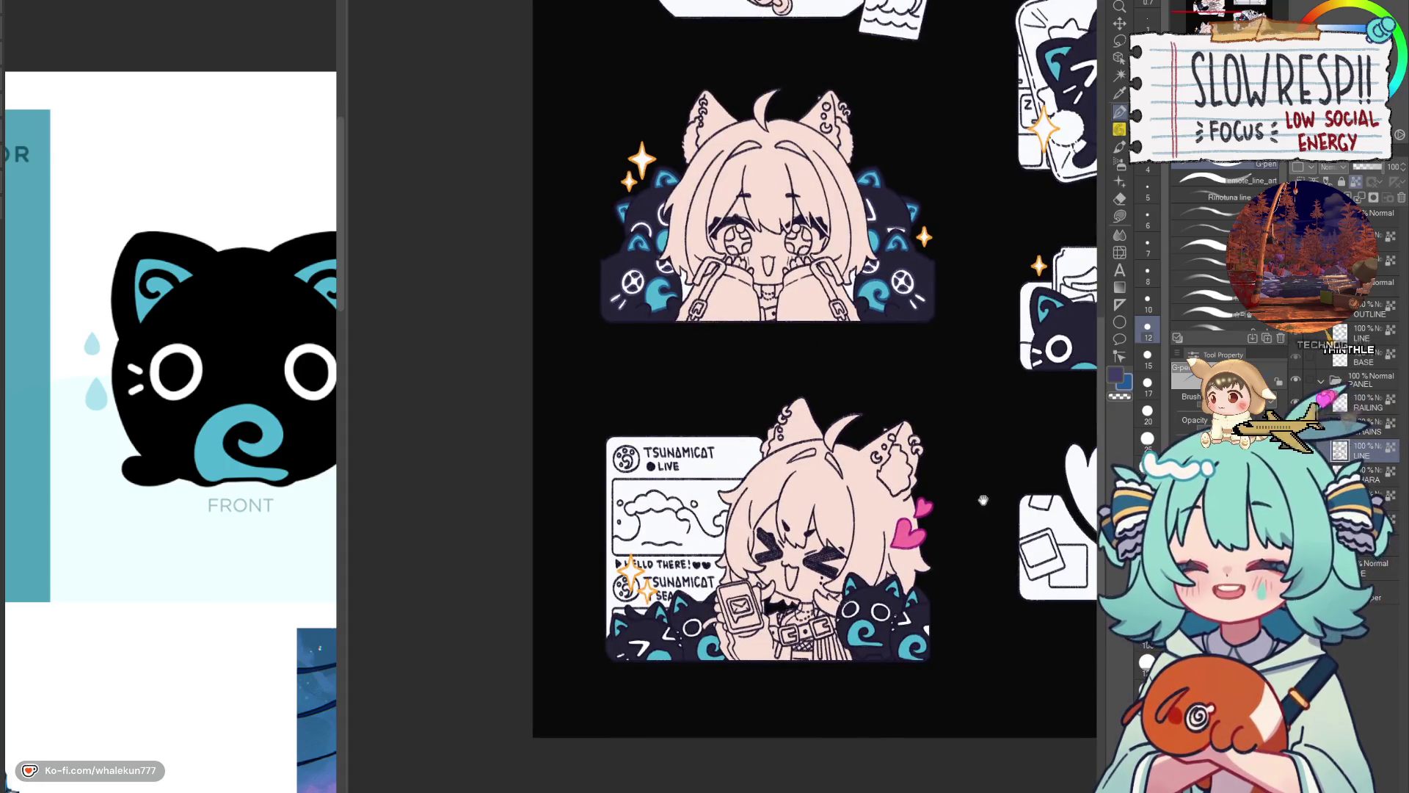
{"action": "mouse_move", "coordinate": [983, 499]}
{"action": "left_mouse_down"}
{"action": "mouse_move", "coordinate": [763, 558]}
{"action": "mouse_move", "coordinate": [756, 495]}
{"action": "mouse_move", "coordinate": [694, 400]}
{"action": "left_mouse_up"}
{"action": "scroll", "coordinate": [833, 439], "scroll_direction": "up", "scroll_amount": 5}
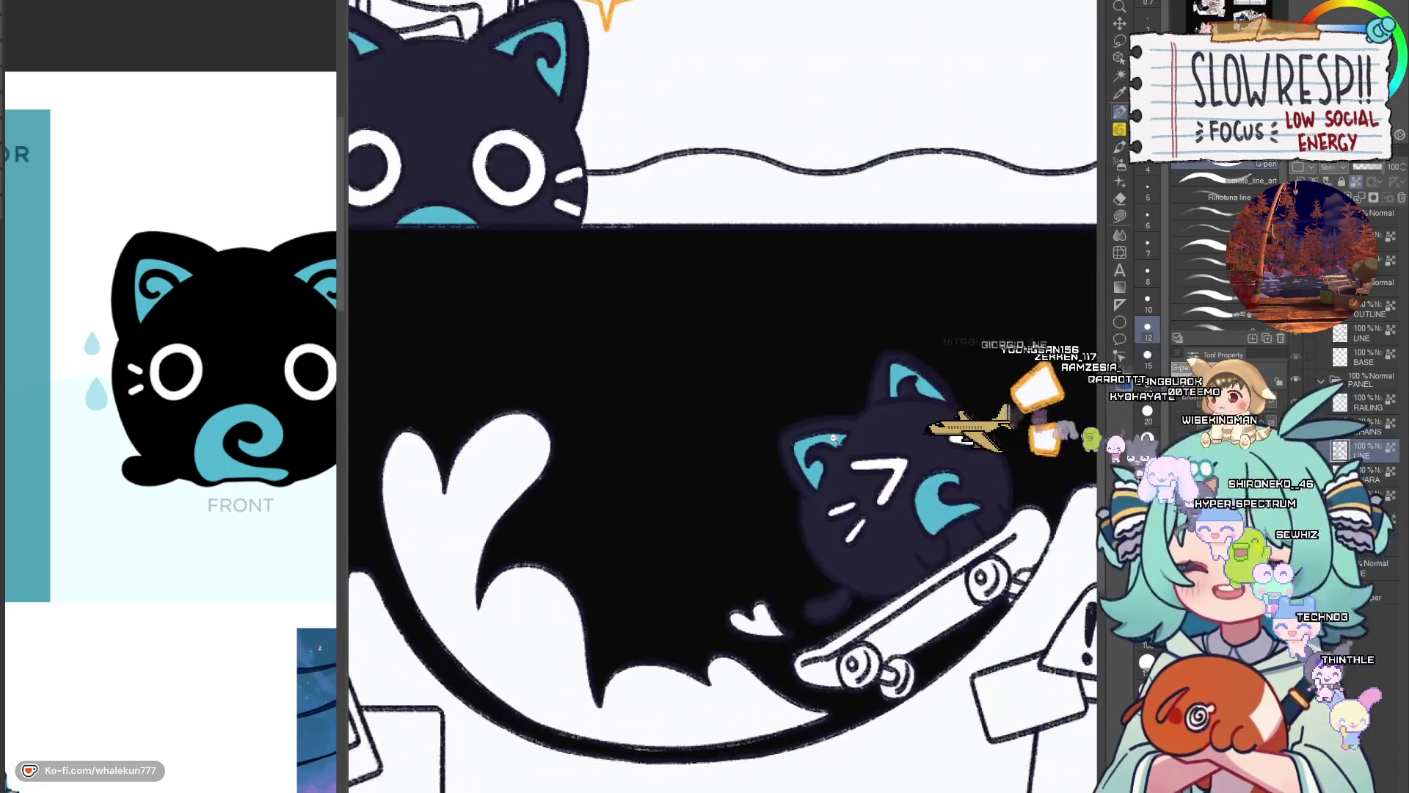
{"action": "scroll", "coordinate": [833, 438], "scroll_direction": "up", "scroll_amount": 2}
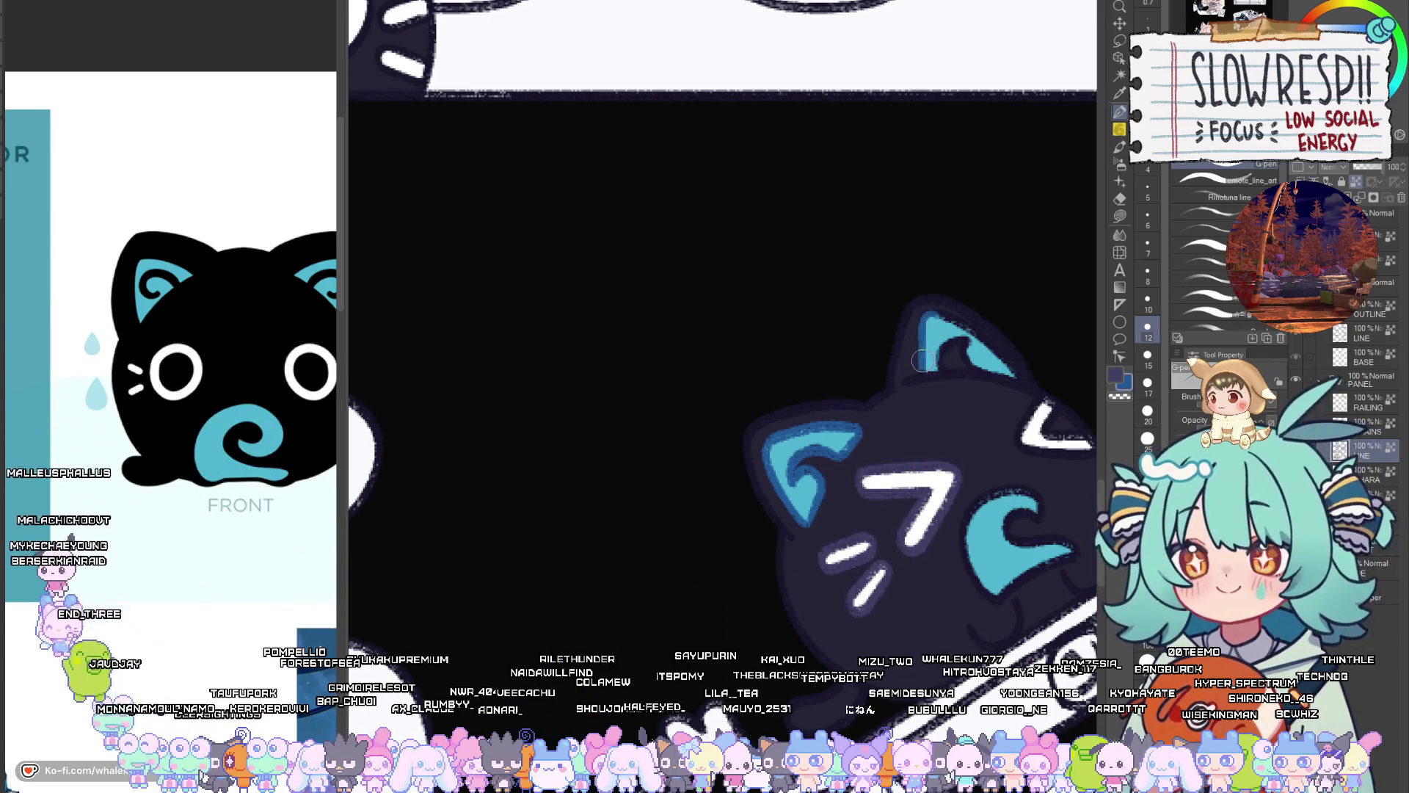
{"action": "key", "text": "bracketleft"}
{"action": "key", "text": "bracketleft"}
{"action": "key", "text": "bracketleft"}
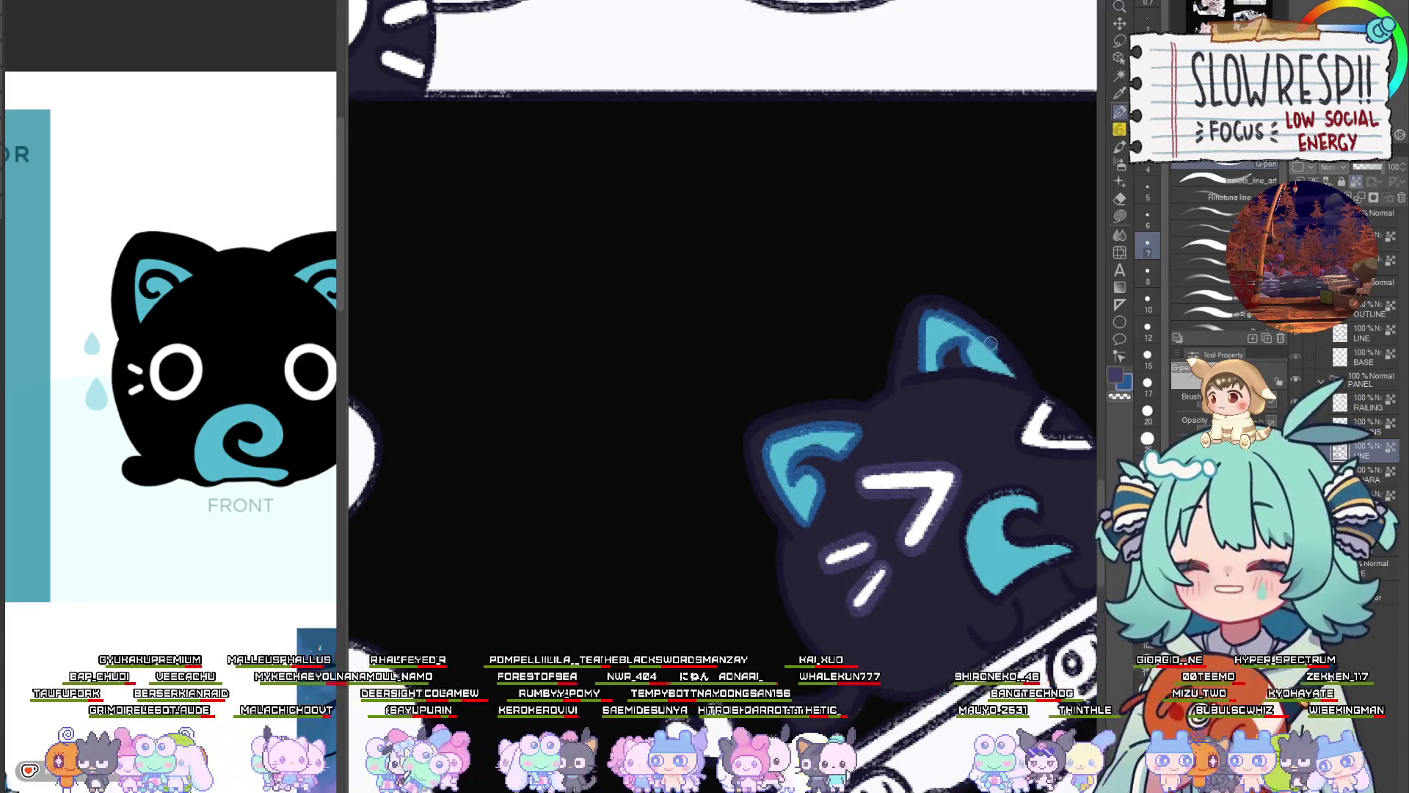
{"action": "left_click_drag", "start_coordinate": [1000, 315], "coordinate": [900, 347]}
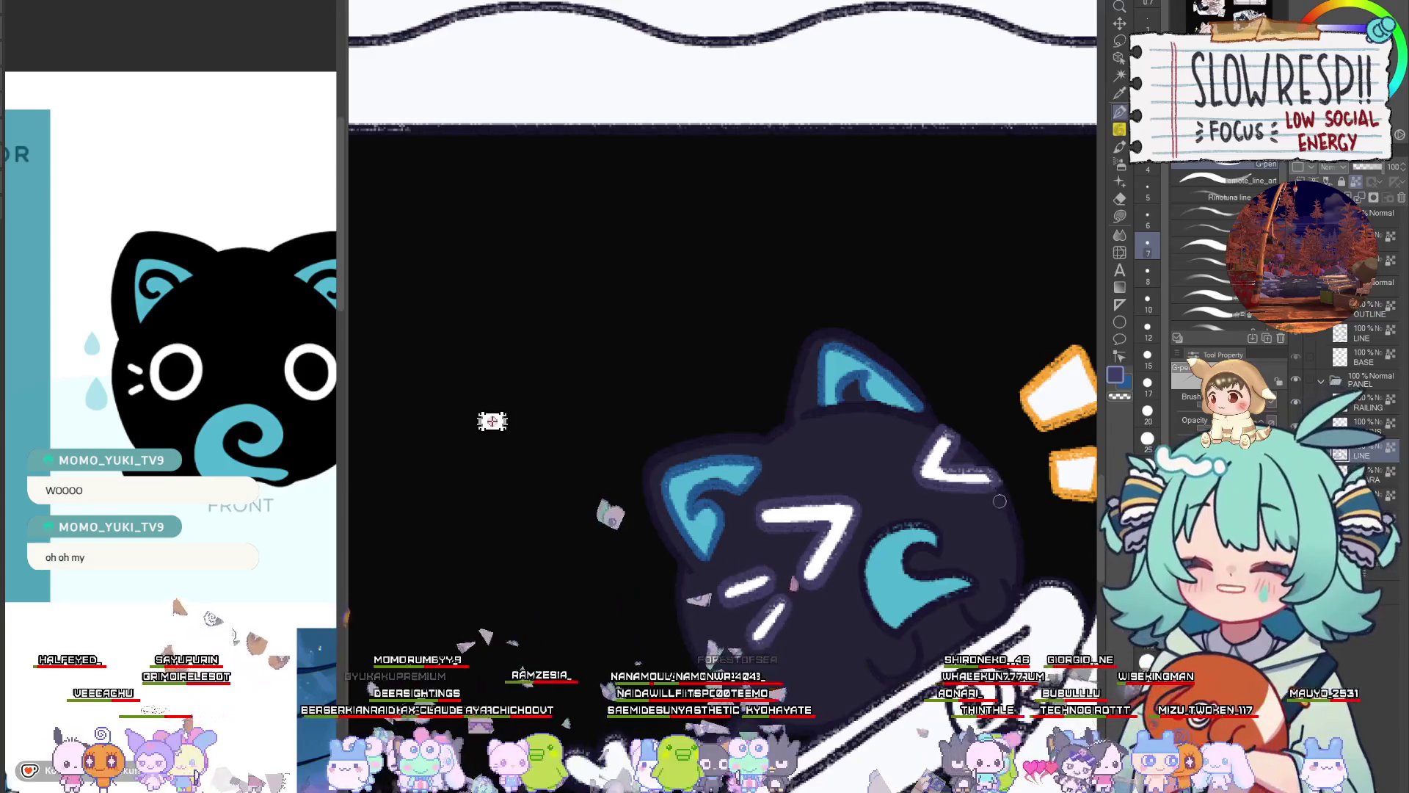
{"action": "scroll", "coordinate": [923, 456], "scroll_direction": "down", "scroll_amount": 3}
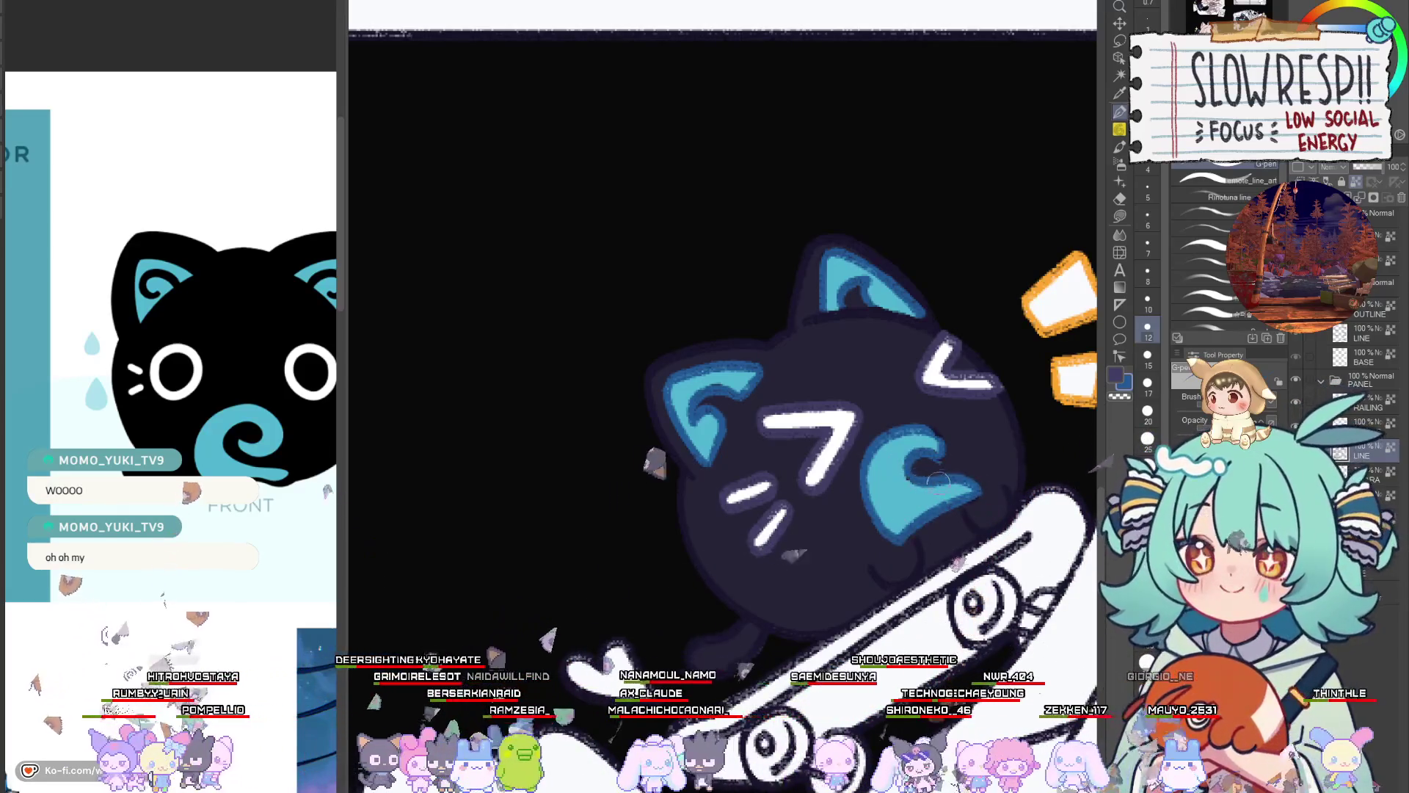
{"action": "scroll", "coordinate": [903, 404], "scroll_direction": "down", "scroll_amount": 5}
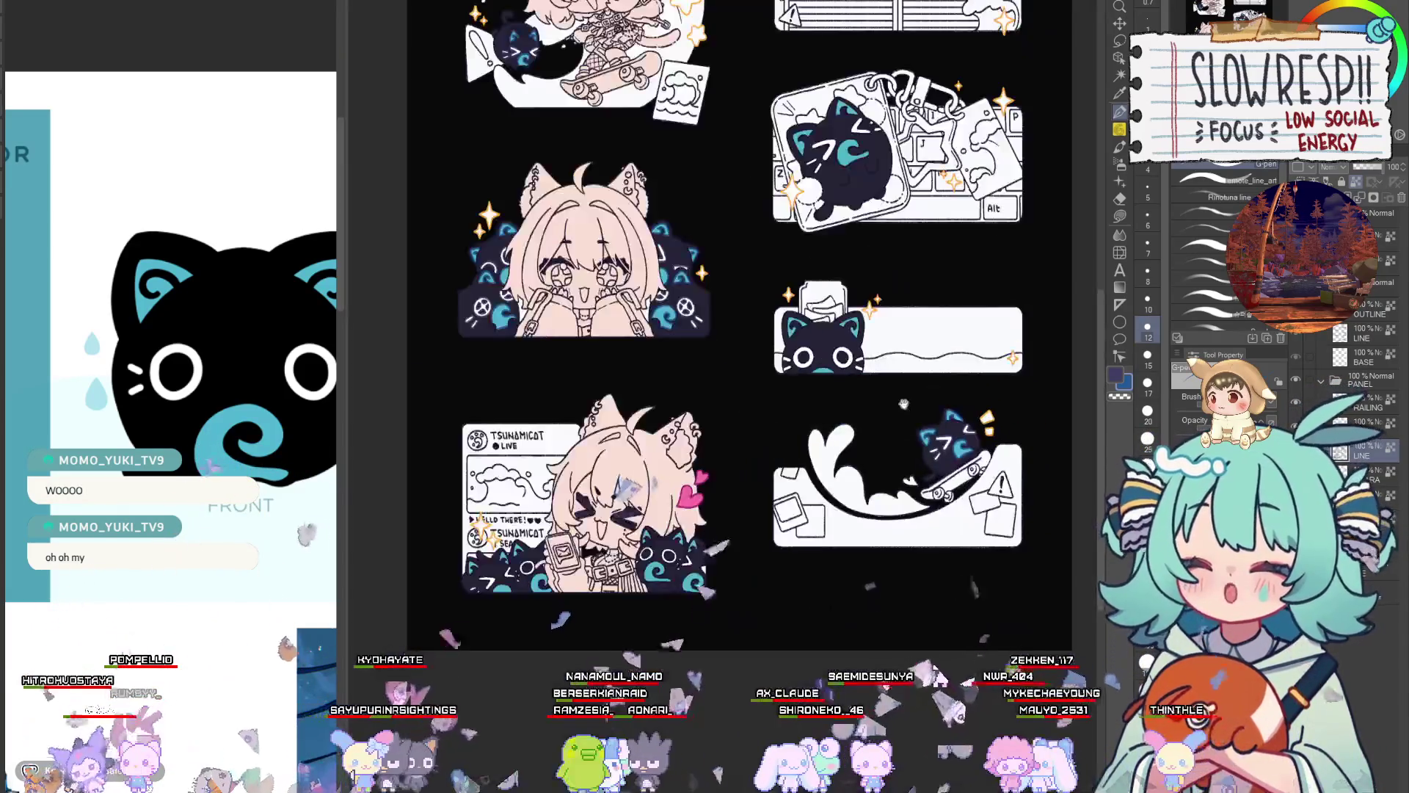
Widen the cyan band along the peeking cat's ear
{"action": "left_click_drag", "start_coordinate": [903, 404], "coordinate": [942, 471]}
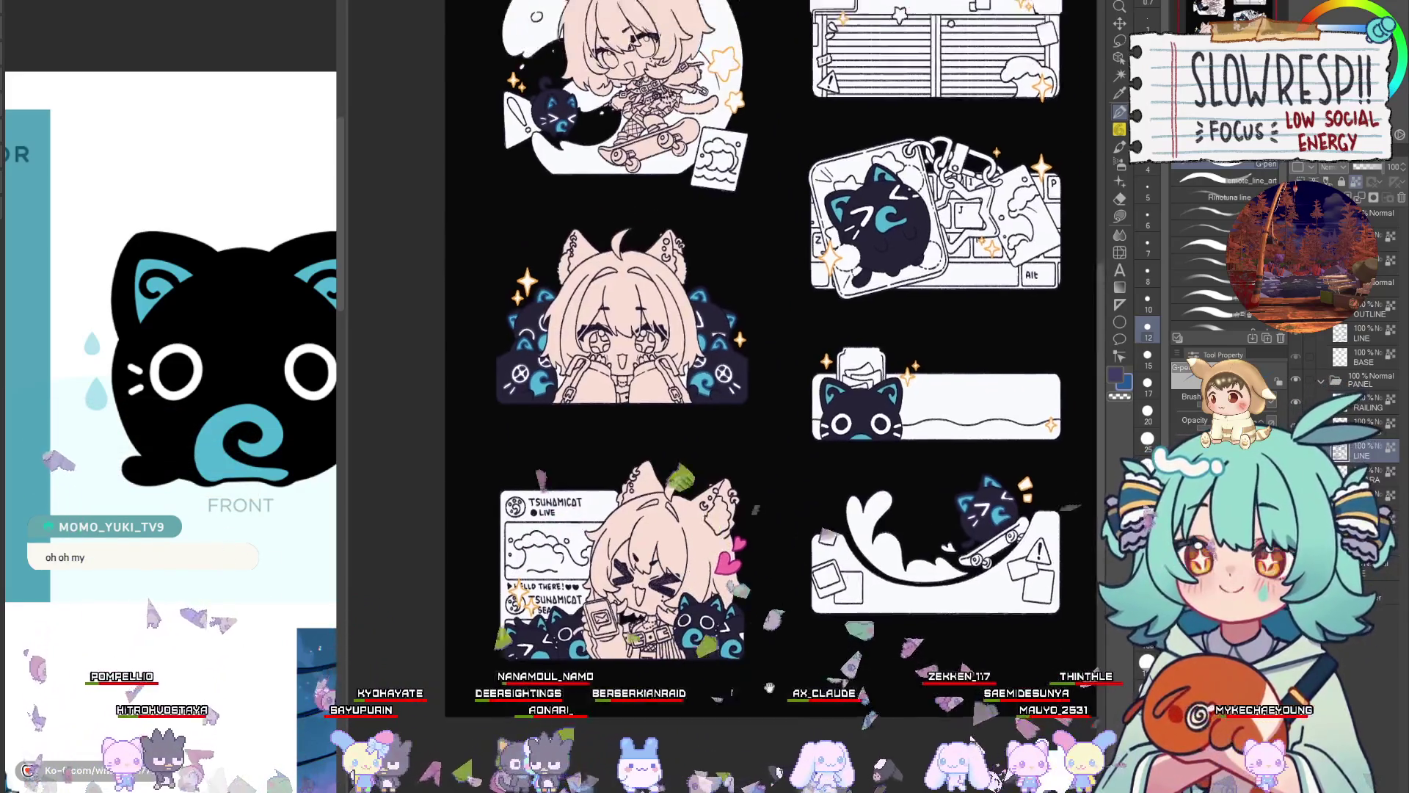
{"action": "scroll", "coordinate": [862, 438], "scroll_direction": "up", "scroll_amount": 3}
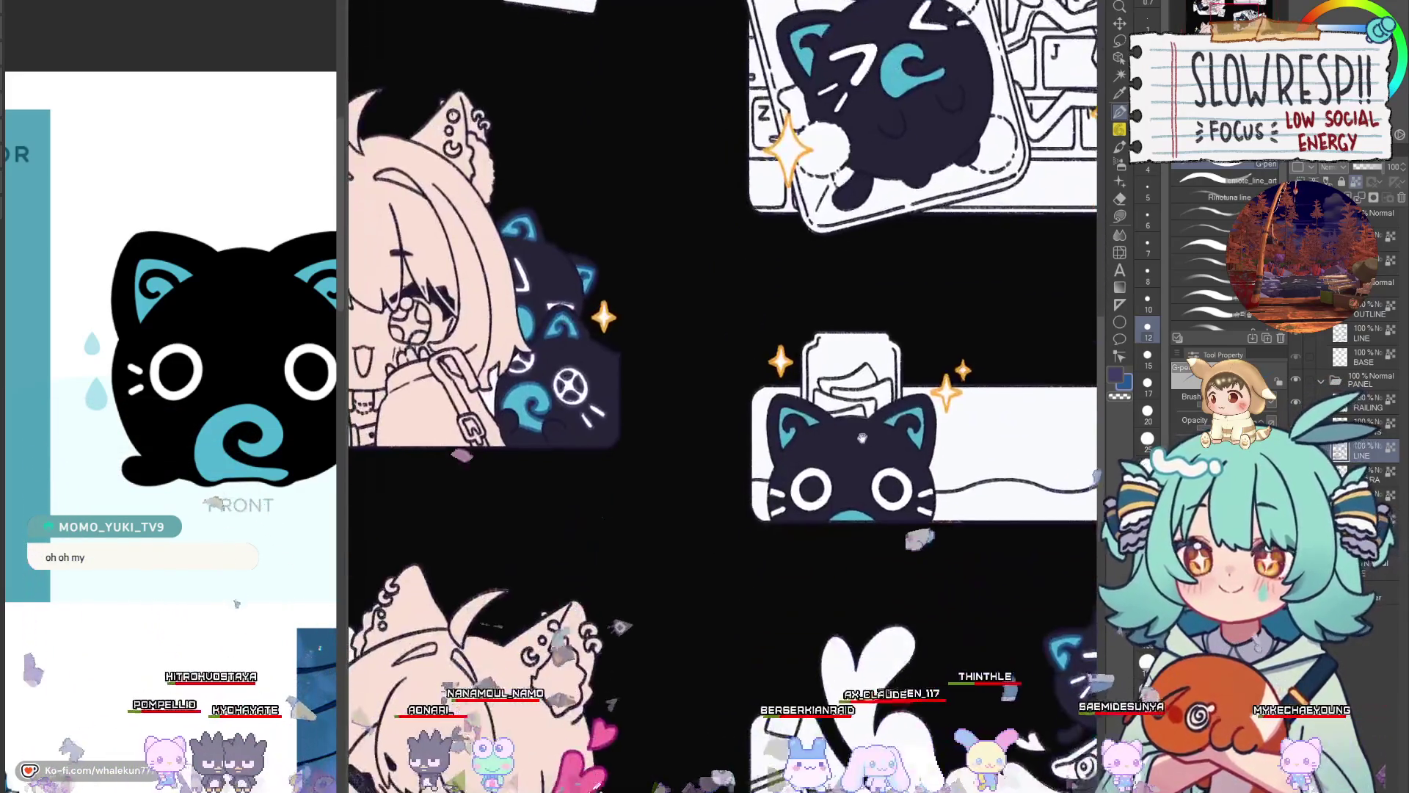
{"action": "scroll", "coordinate": [862, 438], "scroll_direction": "up", "scroll_amount": 3}
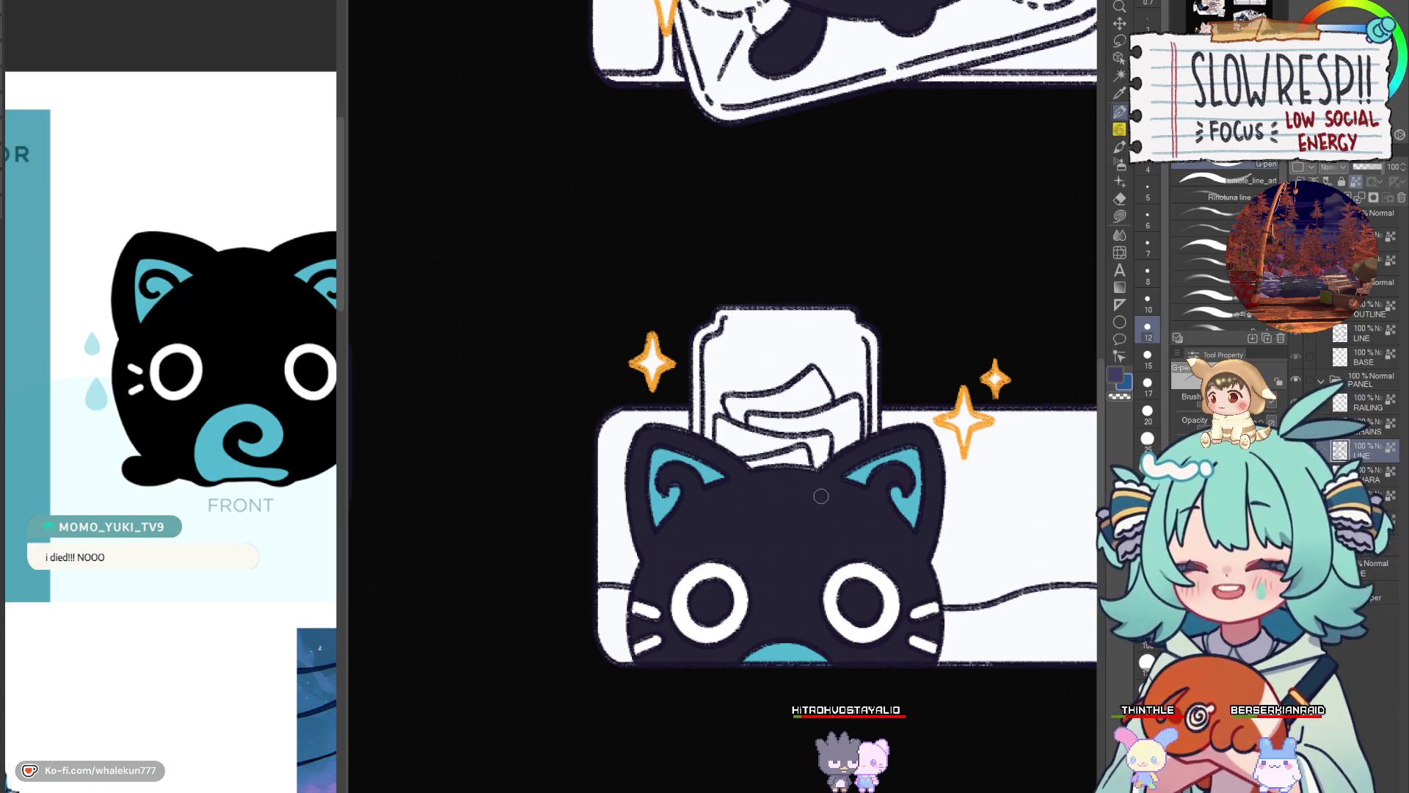
{"action": "left_click_drag", "start_coordinate": [821, 496], "coordinate": [817, 414]}
{"action": "scroll", "coordinate": [755, 443], "scroll_direction": "up", "scroll_amount": 4}
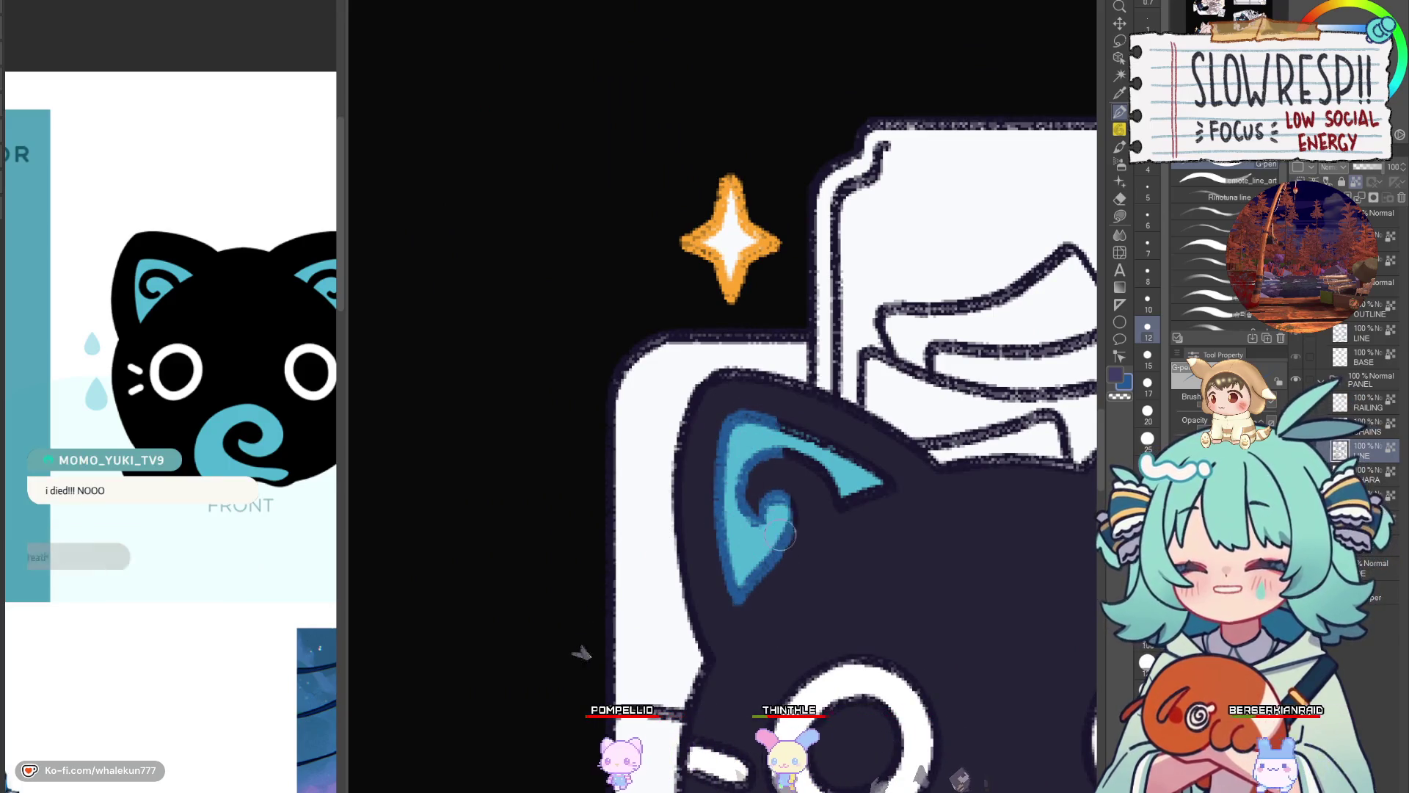
{"action": "left_click_drag", "start_coordinate": [754, 450], "coordinate": [857, 470]}
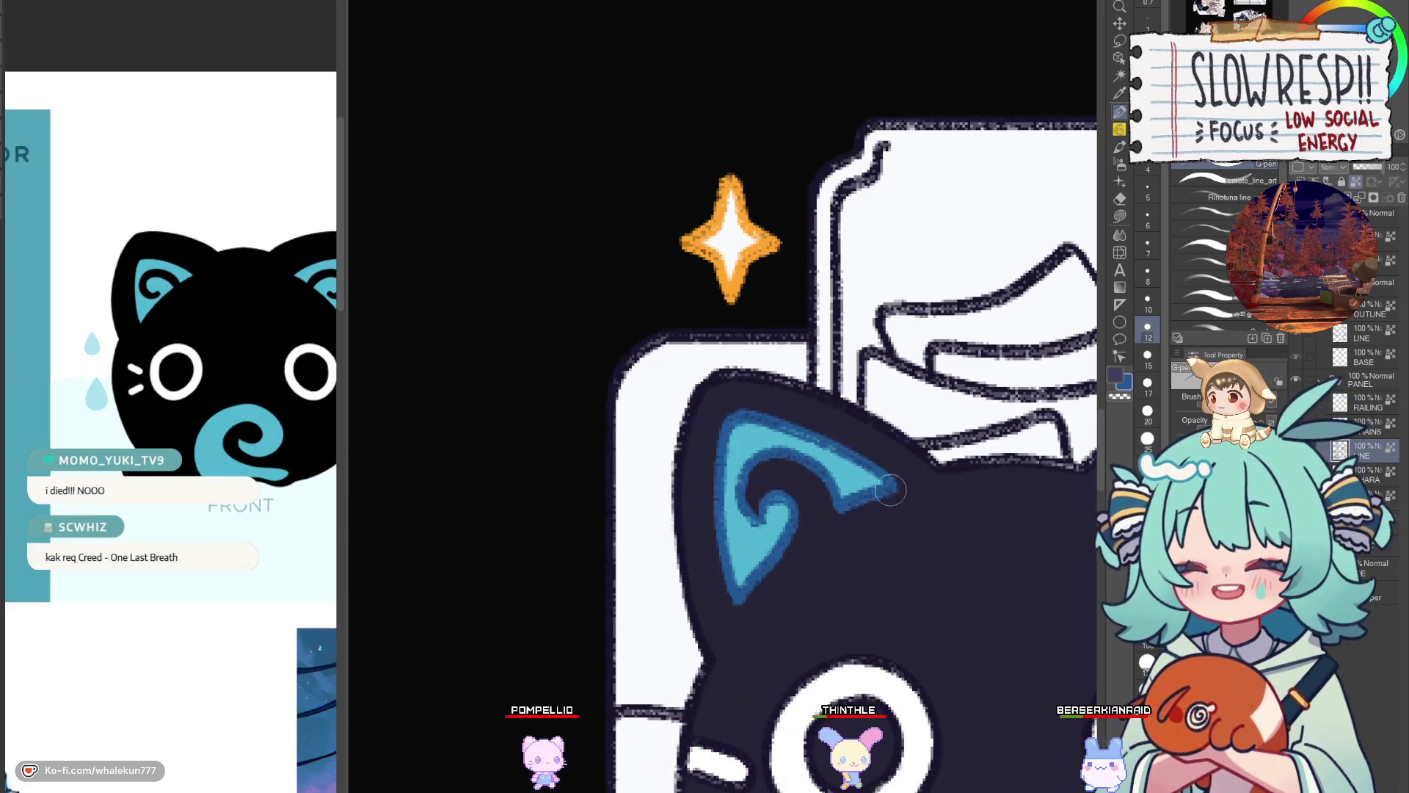
Thicken the white ring around the peeking cat's eye
{"action": "scroll", "coordinate": [857, 470], "scroll_direction": "down", "scroll_amount": 3}
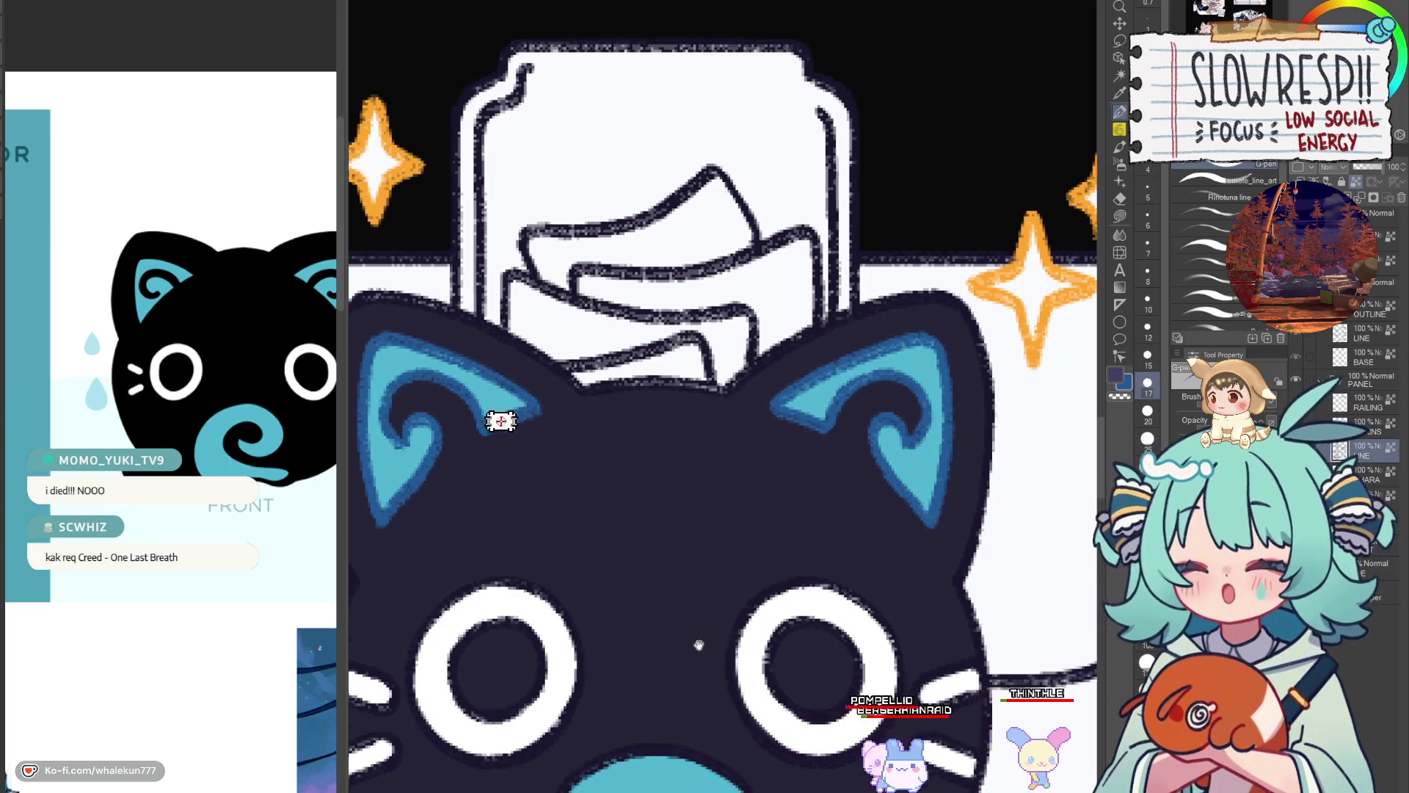
{"action": "scroll", "coordinate": [933, 342], "scroll_direction": "down", "scroll_amount": 1}
{"action": "scroll", "coordinate": [850, 470], "scroll_direction": "up", "scroll_amount": 1}
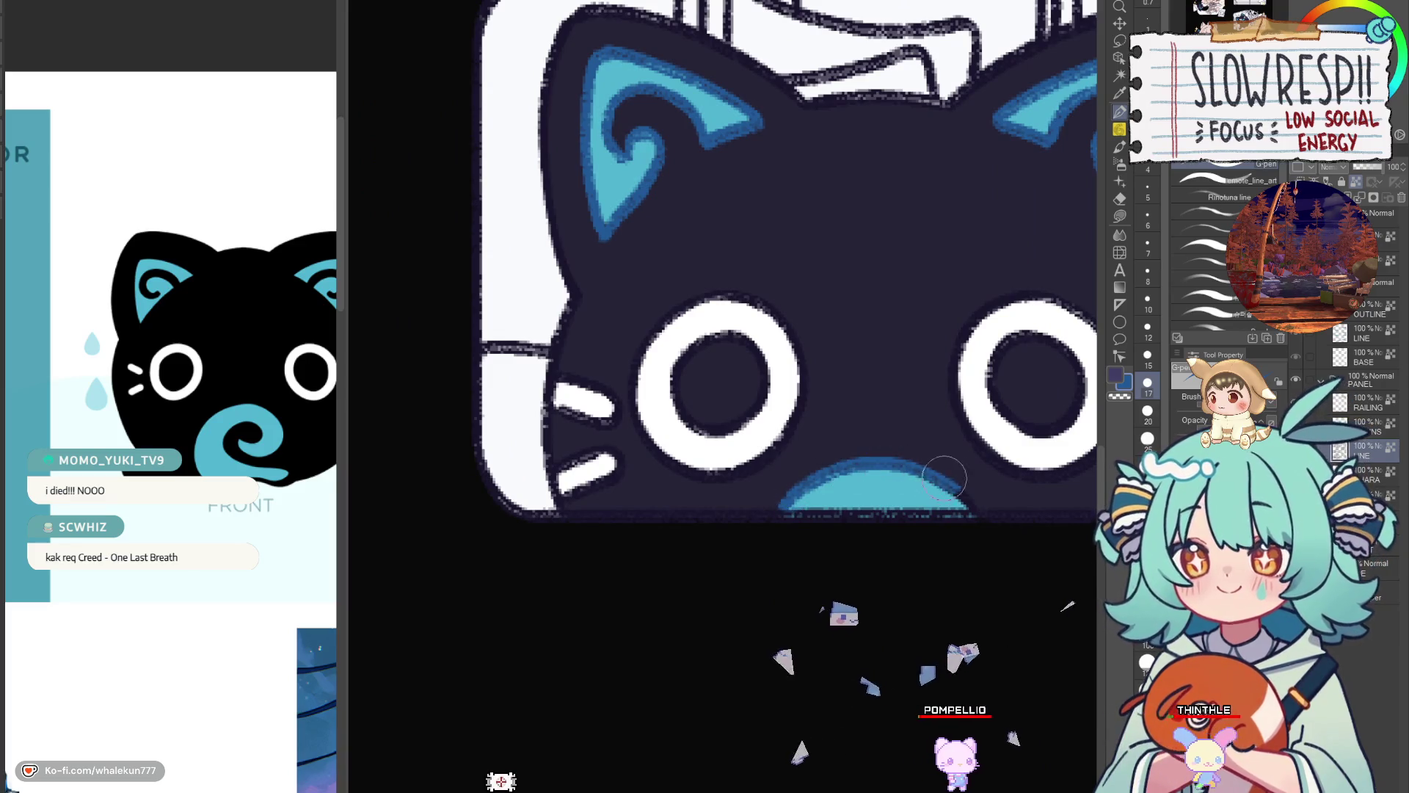
{"action": "left_click_drag", "start_coordinate": [867, 416], "coordinate": [903, 514]}
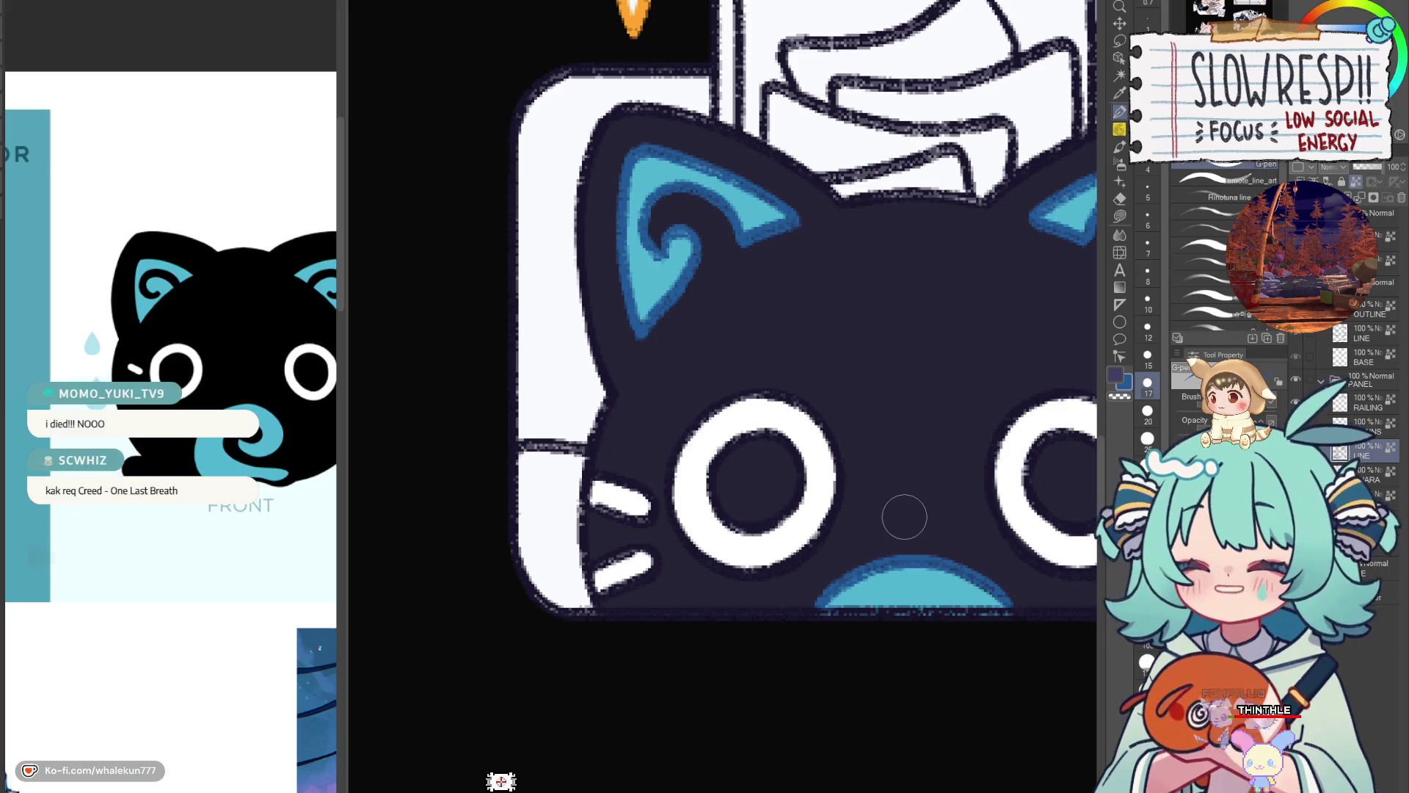
{"action": "mouse_move", "coordinate": [652, 560]}
{"action": "left_mouse_down"}
{"action": "mouse_move", "coordinate": [717, 553]}
{"action": "mouse_move", "coordinate": [685, 573]}
{"action": "left_mouse_up"}
{"action": "mouse_move", "coordinate": [734, 533]}
{"action": "left_mouse_down"}
{"action": "mouse_move", "coordinate": [770, 552]}
{"action": "mouse_move", "coordinate": [829, 544]}
{"action": "mouse_move", "coordinate": [888, 408]}
{"action": "mouse_move", "coordinate": [791, 418]}
{"action": "left_mouse_up"}
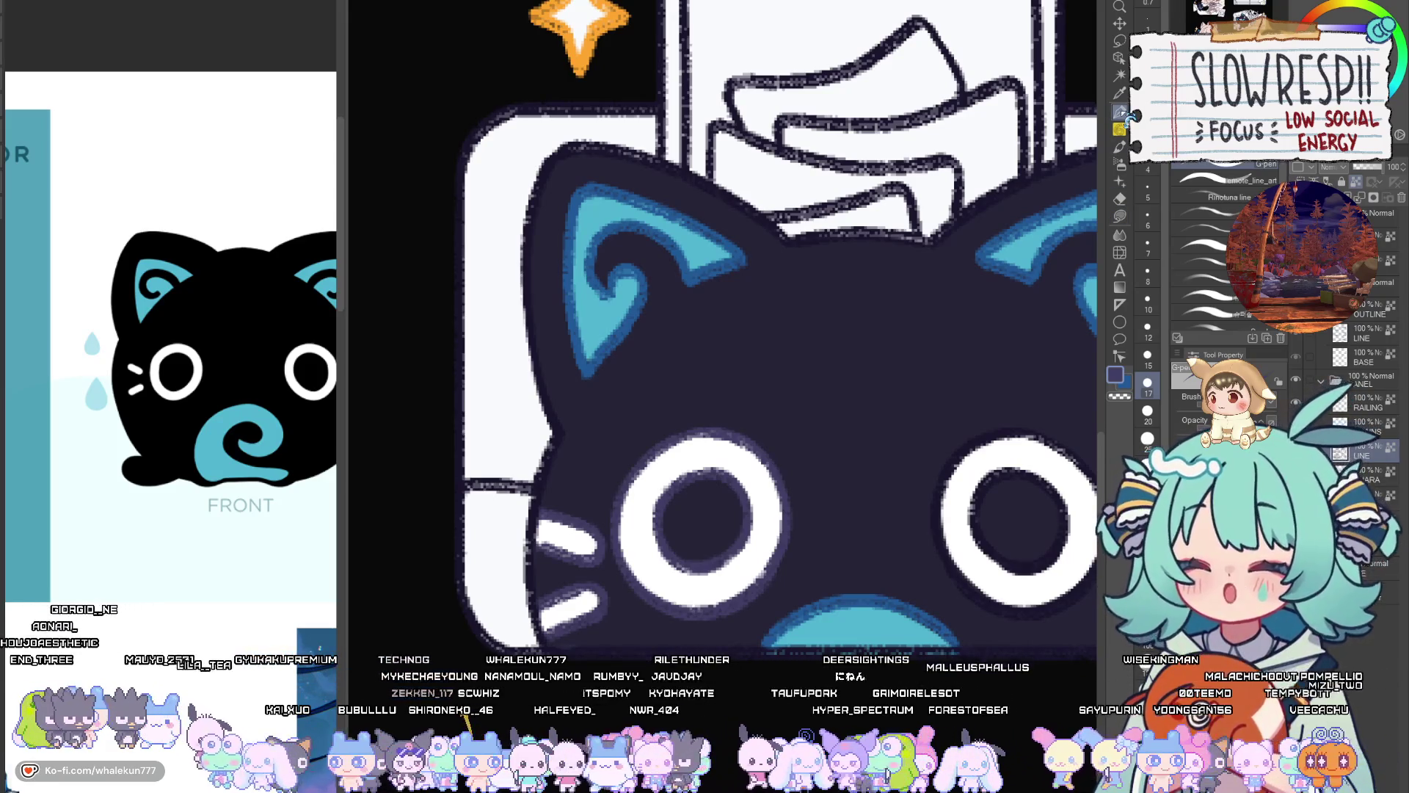
{"action": "scroll", "coordinate": [764, 575], "scroll_direction": "down", "scroll_amount": 2}
{"action": "scroll", "coordinate": [648, 560], "scroll_direction": "up", "scroll_amount": 3}
{"action": "scroll", "coordinate": [728, 530], "scroll_direction": "down", "scroll_amount": 2}
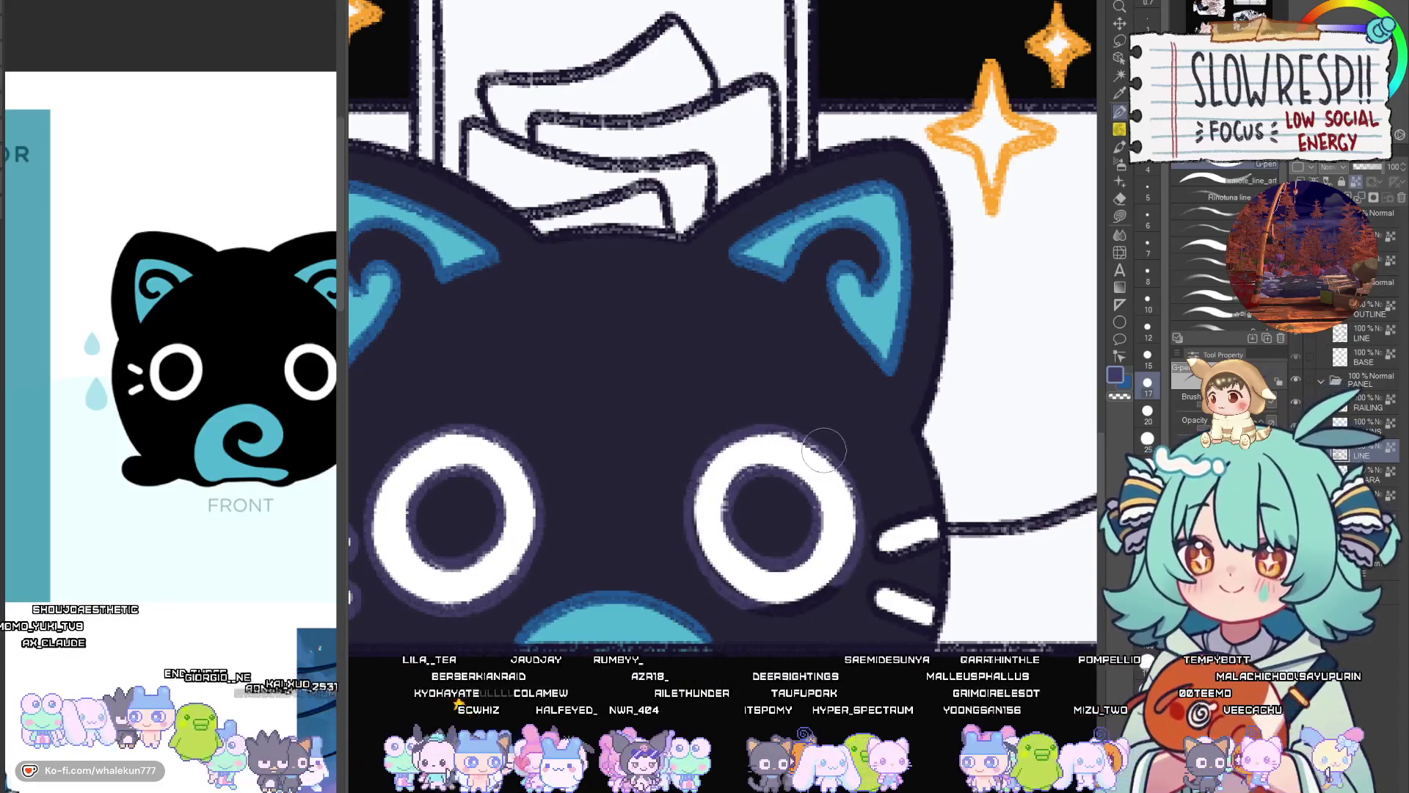
{"action": "scroll", "coordinate": [849, 474], "scroll_direction": "down", "scroll_amount": 1}
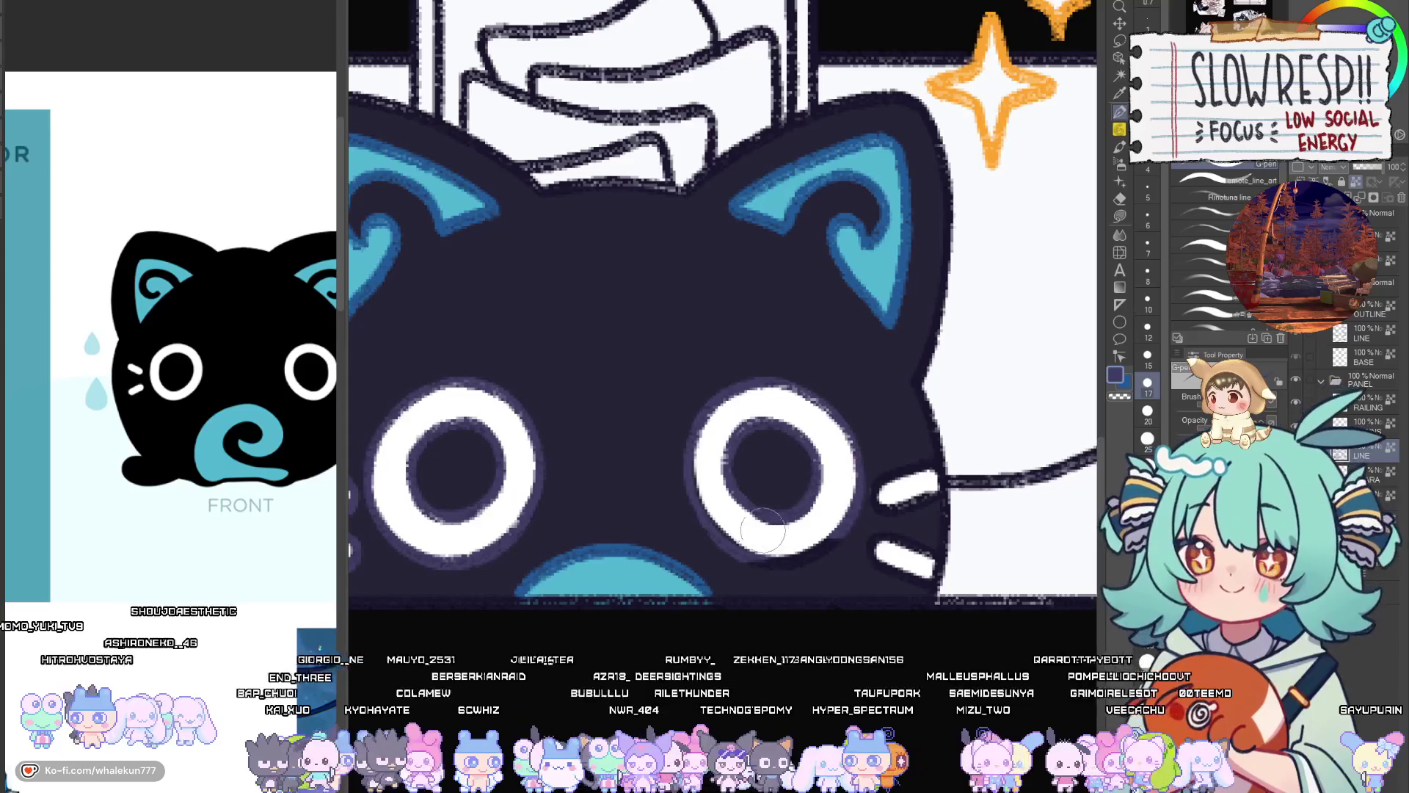
{"action": "mouse_move", "coordinate": [893, 490]}
{"action": "left_mouse_down"}
{"action": "mouse_move", "coordinate": [878, 512]}
{"action": "mouse_move", "coordinate": [901, 519]}
{"action": "left_mouse_up"}
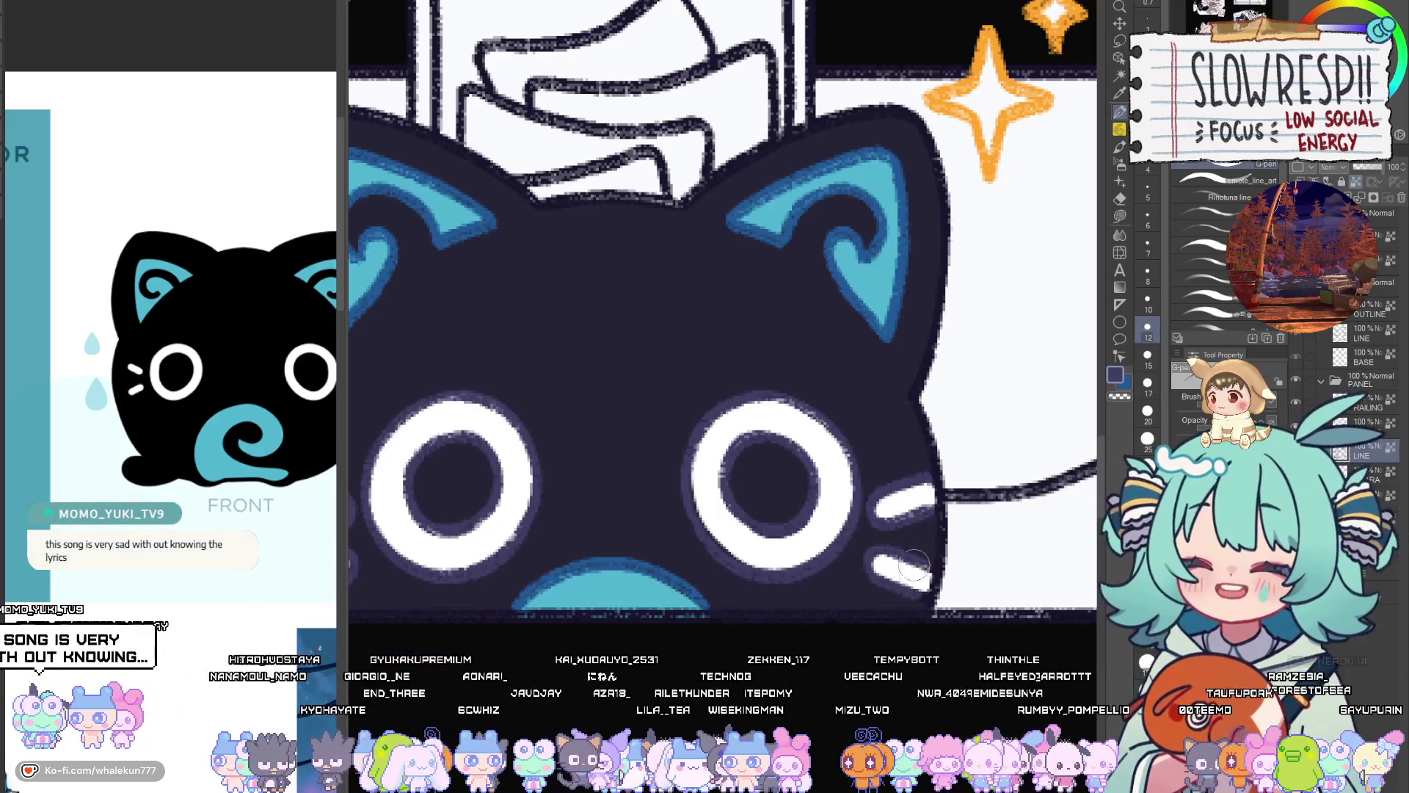
{"action": "scroll", "coordinate": [916, 497], "scroll_direction": "down", "scroll_amount": 4}
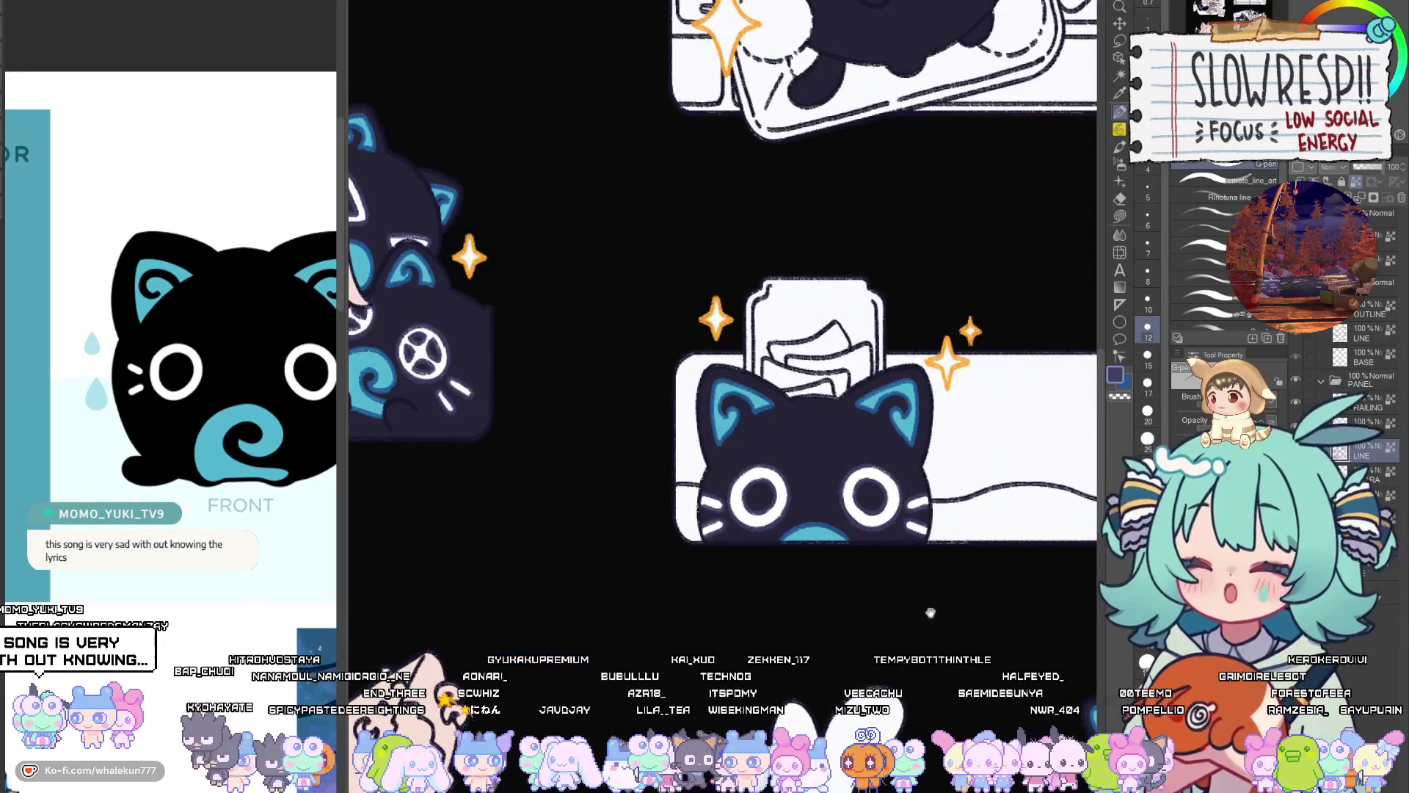
Zoom in on the sleeping cat keychain and flip the canvas view horizontally
{"action": "mouse_move", "coordinate": [936, 668]}
{"action": "left_mouse_down"}
{"action": "mouse_move", "coordinate": [922, 499]}
{"action": "mouse_move", "coordinate": [906, 502]}
{"action": "left_mouse_up"}
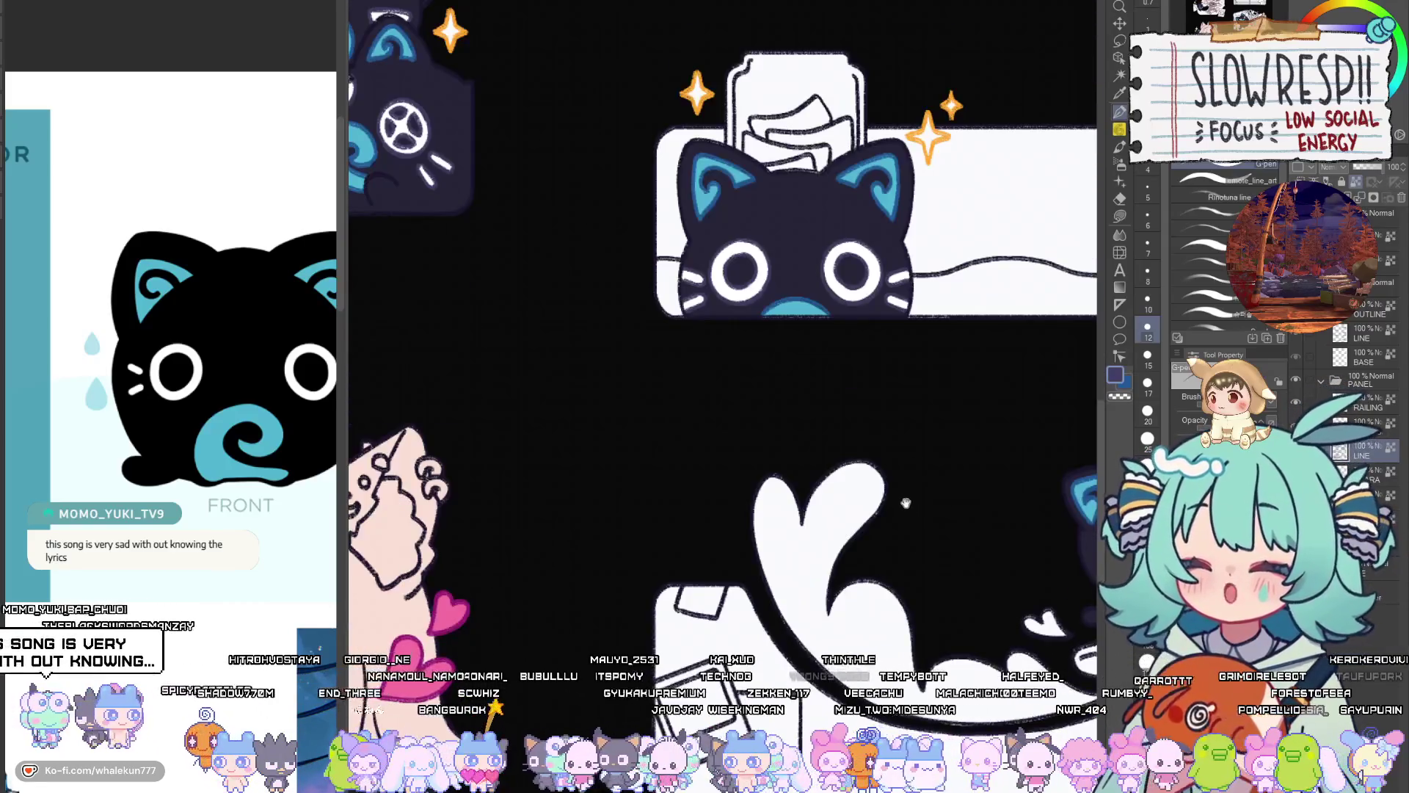
{"action": "left_click_drag", "start_coordinate": [936, 547], "coordinate": [843, 549]}
{"action": "scroll", "coordinate": [1002, 518], "scroll_direction": "up", "scroll_amount": 5}
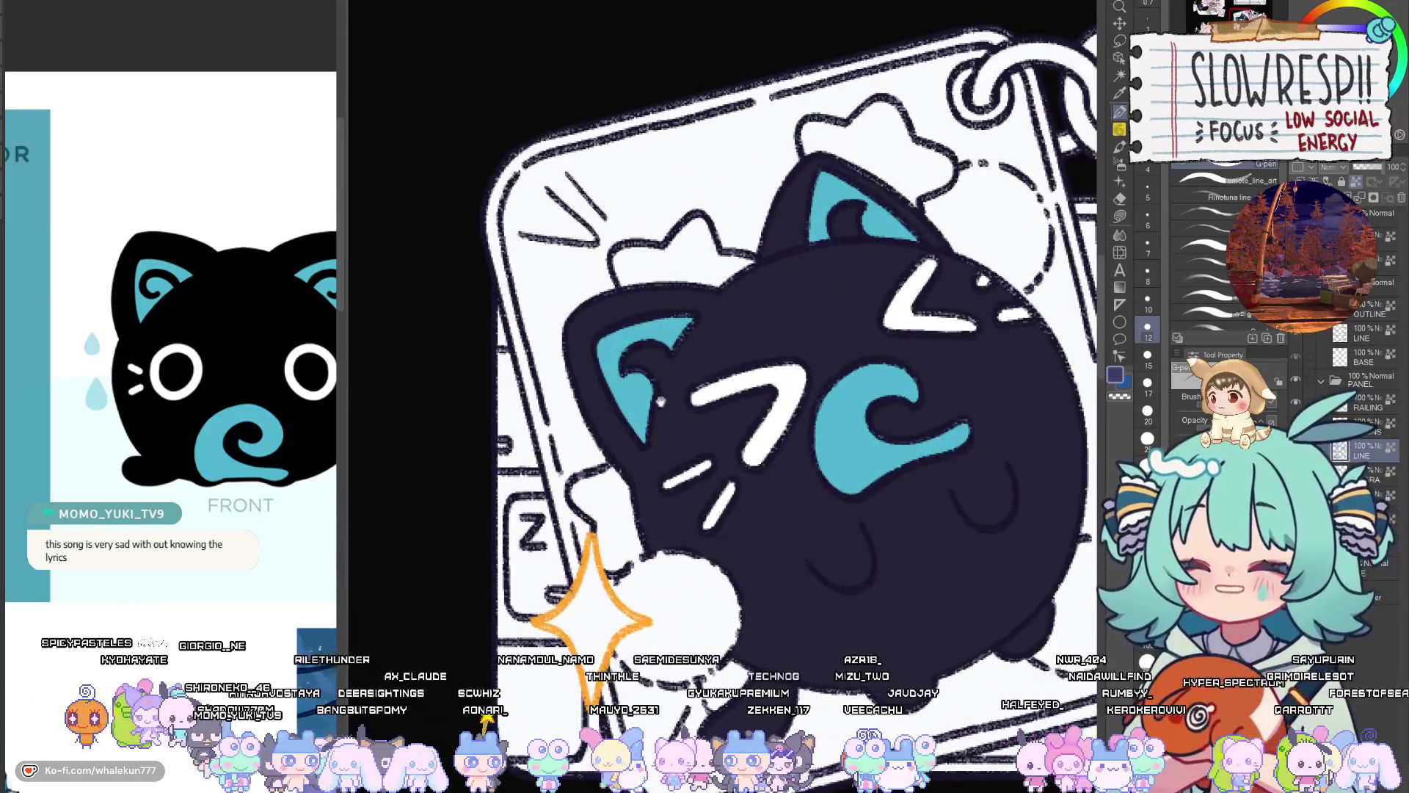
{"action": "scroll", "coordinate": [660, 402], "scroll_direction": "up", "scroll_amount": 5}
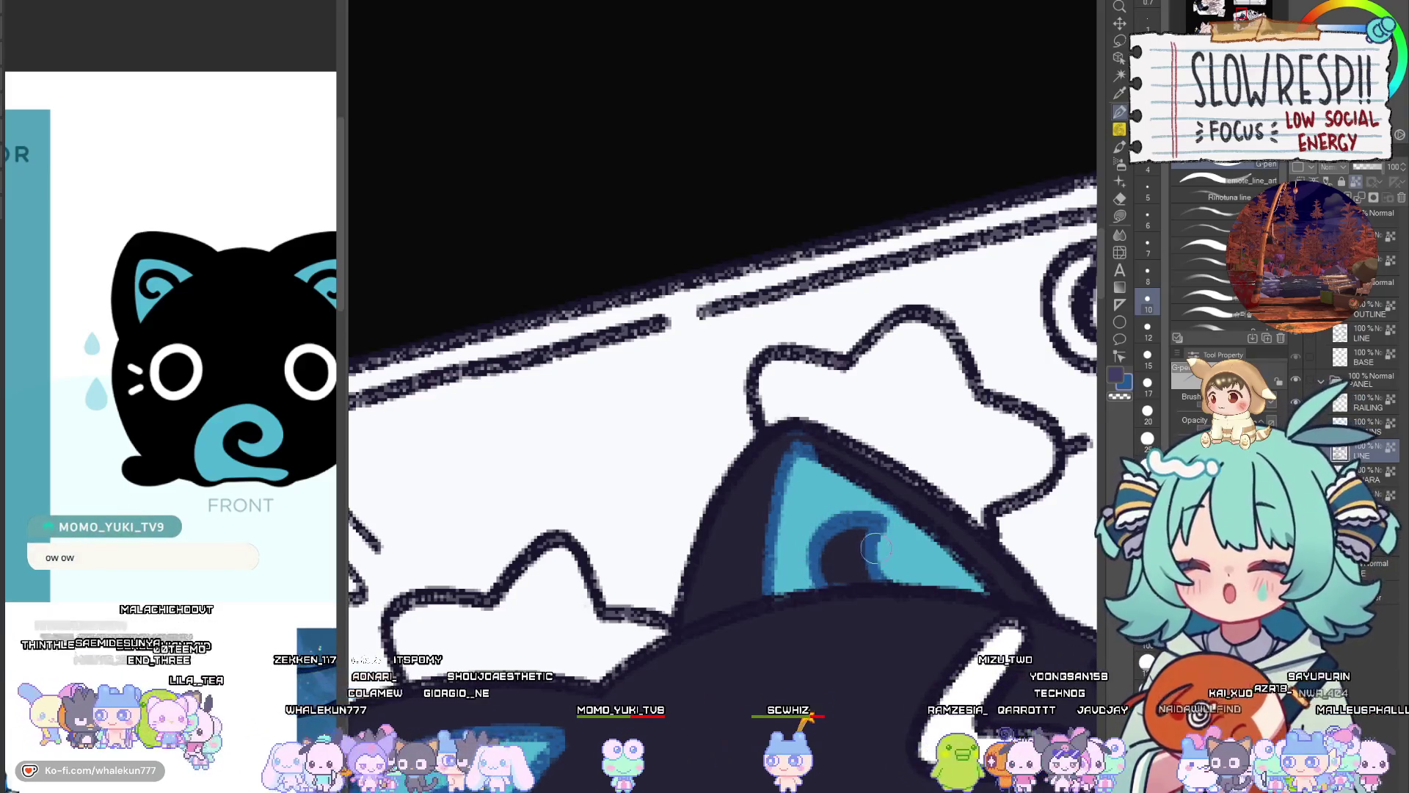
{"action": "left_click_drag", "start_coordinate": [873, 549], "coordinate": [756, 507]}
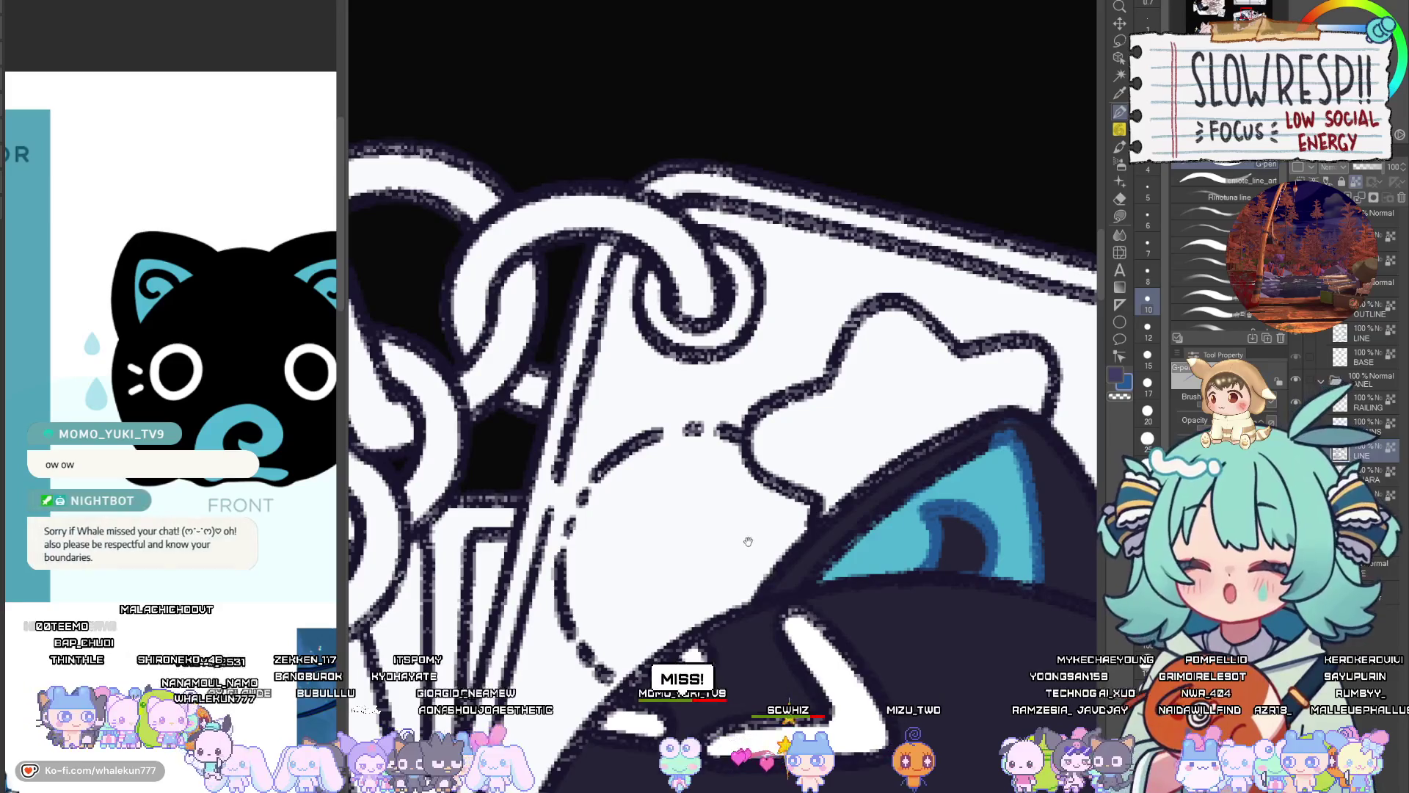
{"action": "mouse_move", "coordinate": [908, 523]}
{"action": "left_mouse_down"}
{"action": "mouse_move", "coordinate": [869, 525]}
{"action": "mouse_move", "coordinate": [953, 460]}
{"action": "mouse_move", "coordinate": [842, 559]}
{"action": "mouse_move", "coordinate": [939, 554]}
{"action": "left_mouse_up"}
{"action": "key", "text": "h"}
Paint cyan along the keychain cat's ear edge, rotating the view for easier painting
{"action": "scroll", "coordinate": [807, 477], "scroll_direction": "up", "scroll_amount": 2}
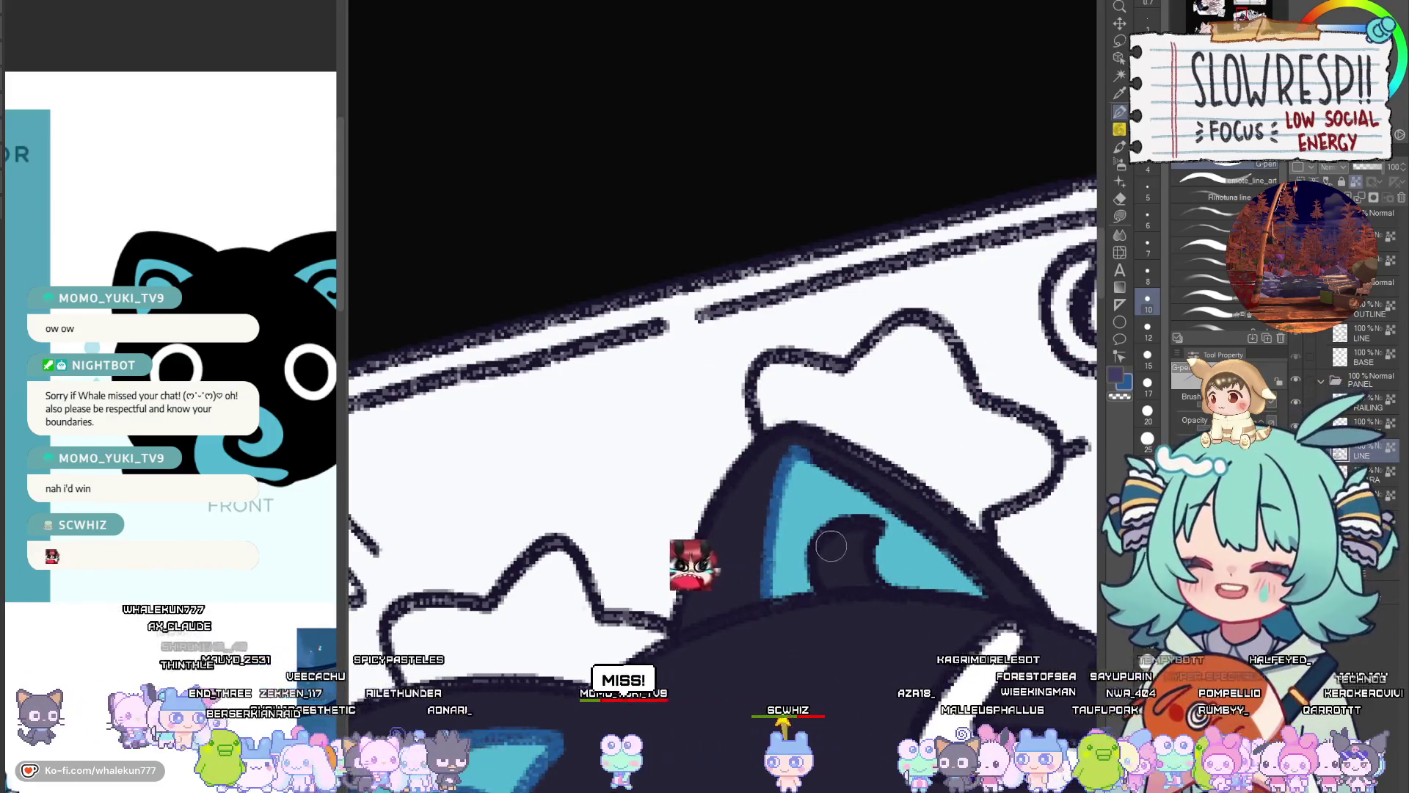
{"action": "mouse_move", "coordinate": [831, 546]}
{"action": "left_mouse_down"}
{"action": "mouse_move", "coordinate": [814, 565]}
{"action": "mouse_move", "coordinate": [873, 522]}
{"action": "left_mouse_up"}
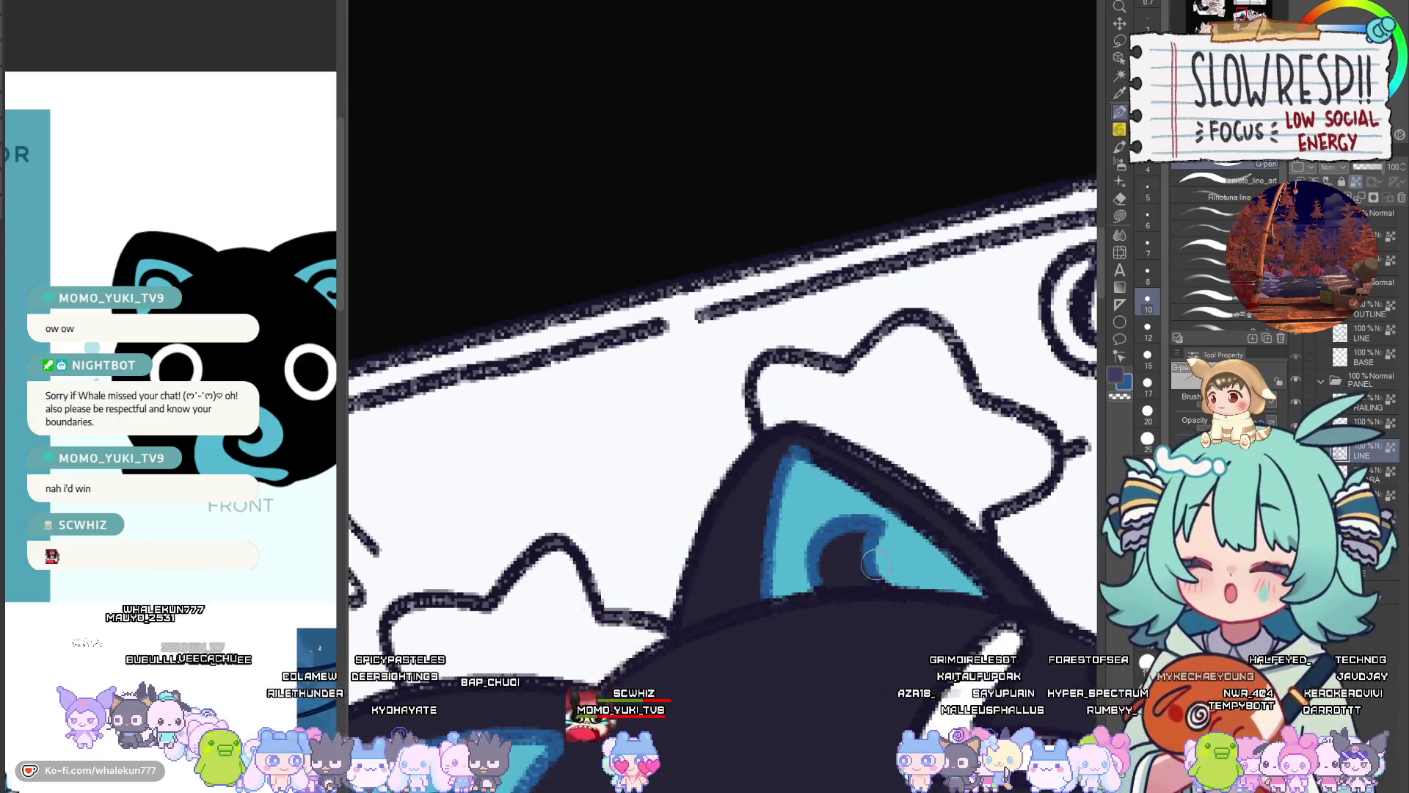
{"action": "mouse_move", "coordinate": [840, 573]}
{"action": "left_mouse_down"}
{"action": "mouse_move", "coordinate": [791, 538]}
{"action": "mouse_move", "coordinate": [950, 431]}
{"action": "left_mouse_up"}
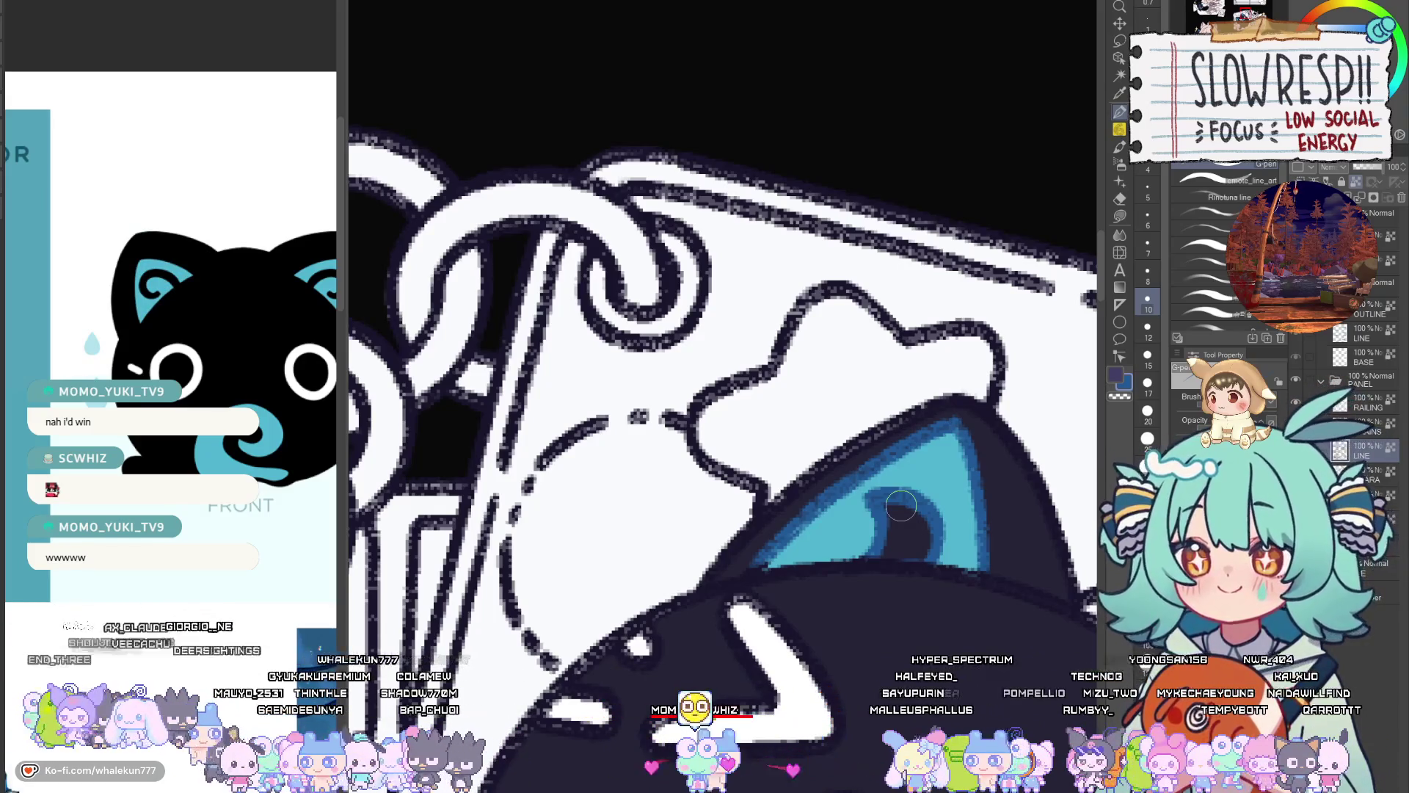
{"action": "mouse_move", "coordinate": [852, 749]}
{"action": "left_mouse_down"}
{"action": "mouse_move", "coordinate": [807, 637]}
{"action": "mouse_move", "coordinate": [844, 566]}
{"action": "mouse_move", "coordinate": [849, 504]}
{"action": "left_mouse_up"}
{"action": "scroll", "coordinate": [828, 537], "scroll_direction": "down", "scroll_amount": 3}
{"action": "scroll", "coordinate": [829, 538], "scroll_direction": "down", "scroll_amount": 4}
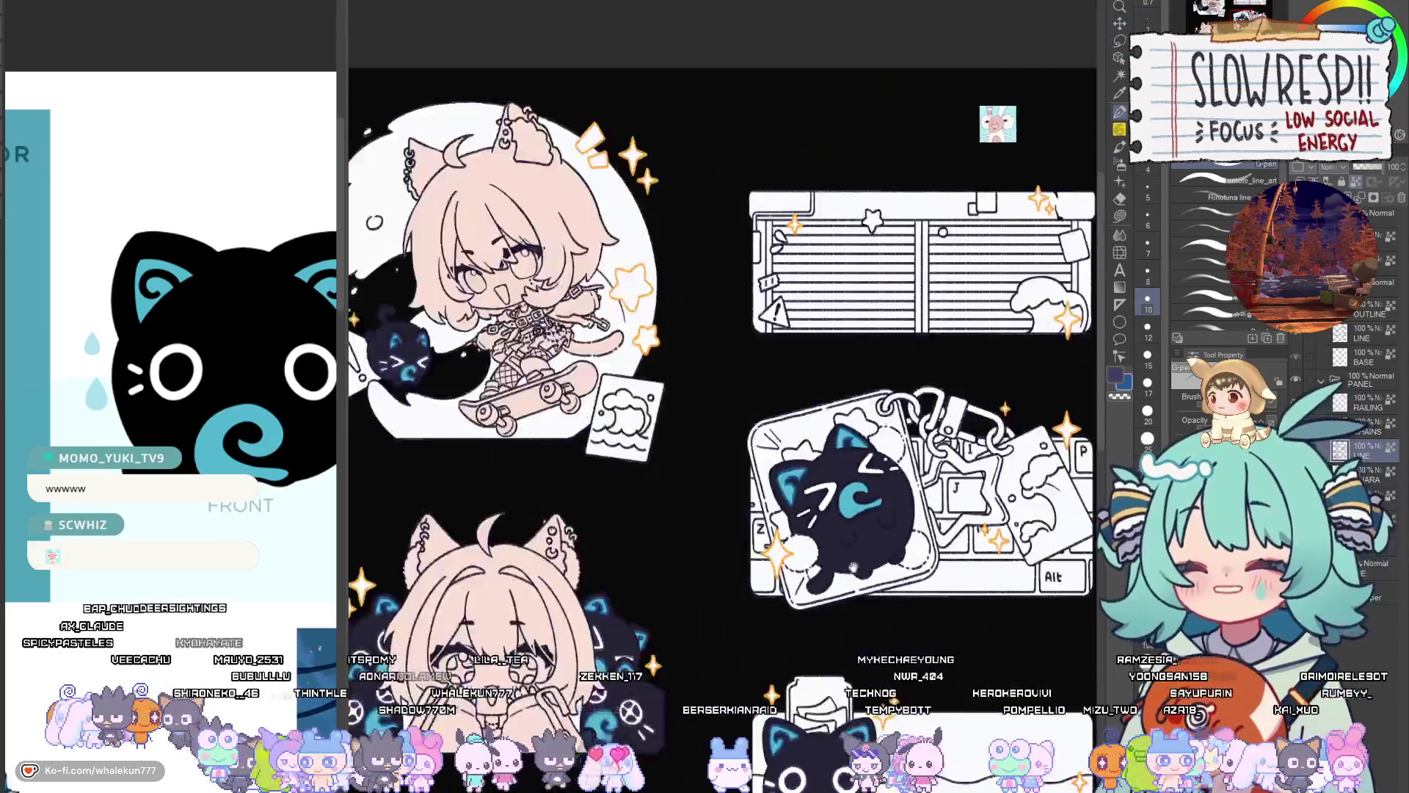
Sample the light cyan and darker blue from the keychain cat's swirl with the eyedropper
{"action": "scroll", "coordinate": [874, 506], "scroll_direction": "up", "scroll_amount": 3}
{"action": "scroll", "coordinate": [899, 535], "scroll_direction": "up", "scroll_amount": 5}
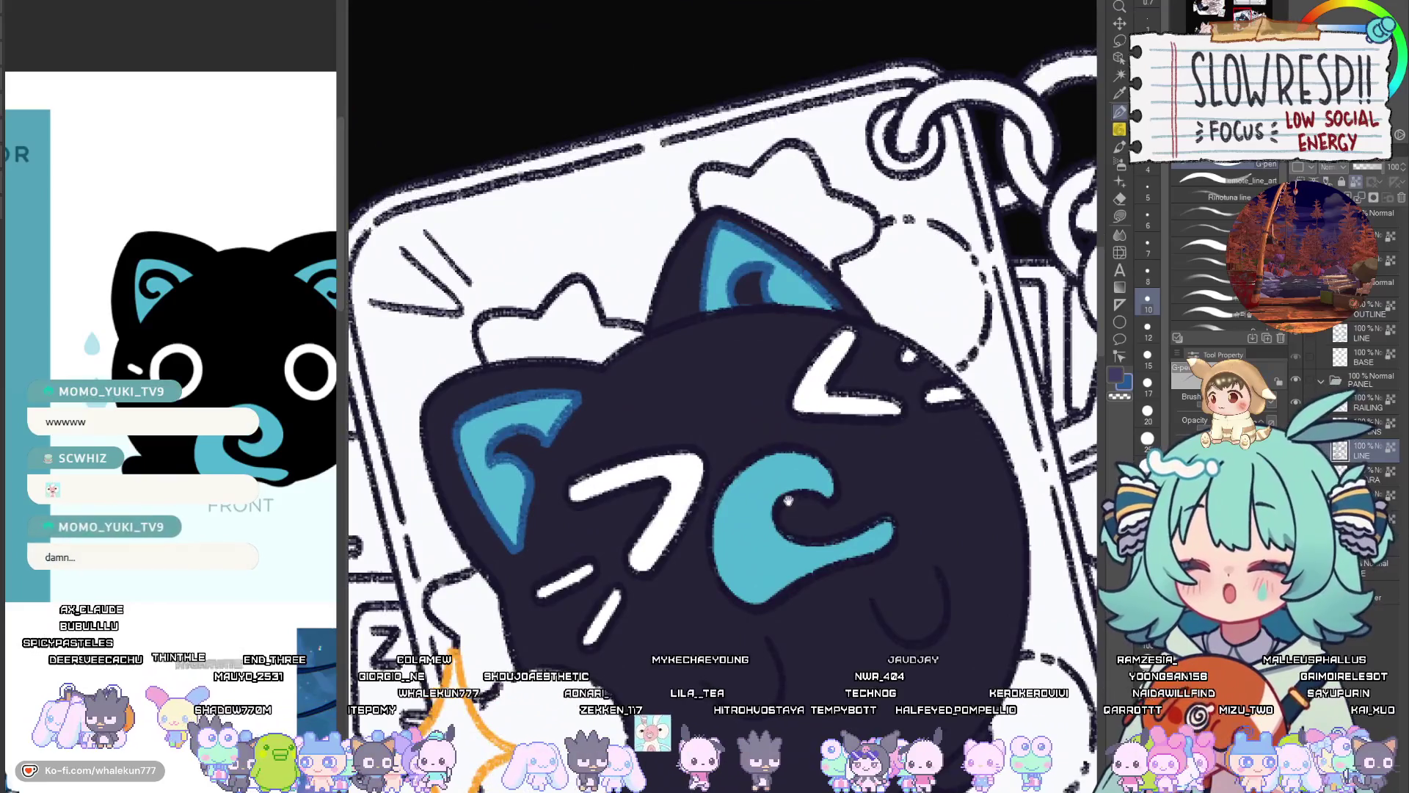
{"action": "left_click_drag", "start_coordinate": [841, 515], "coordinate": [854, 600]}
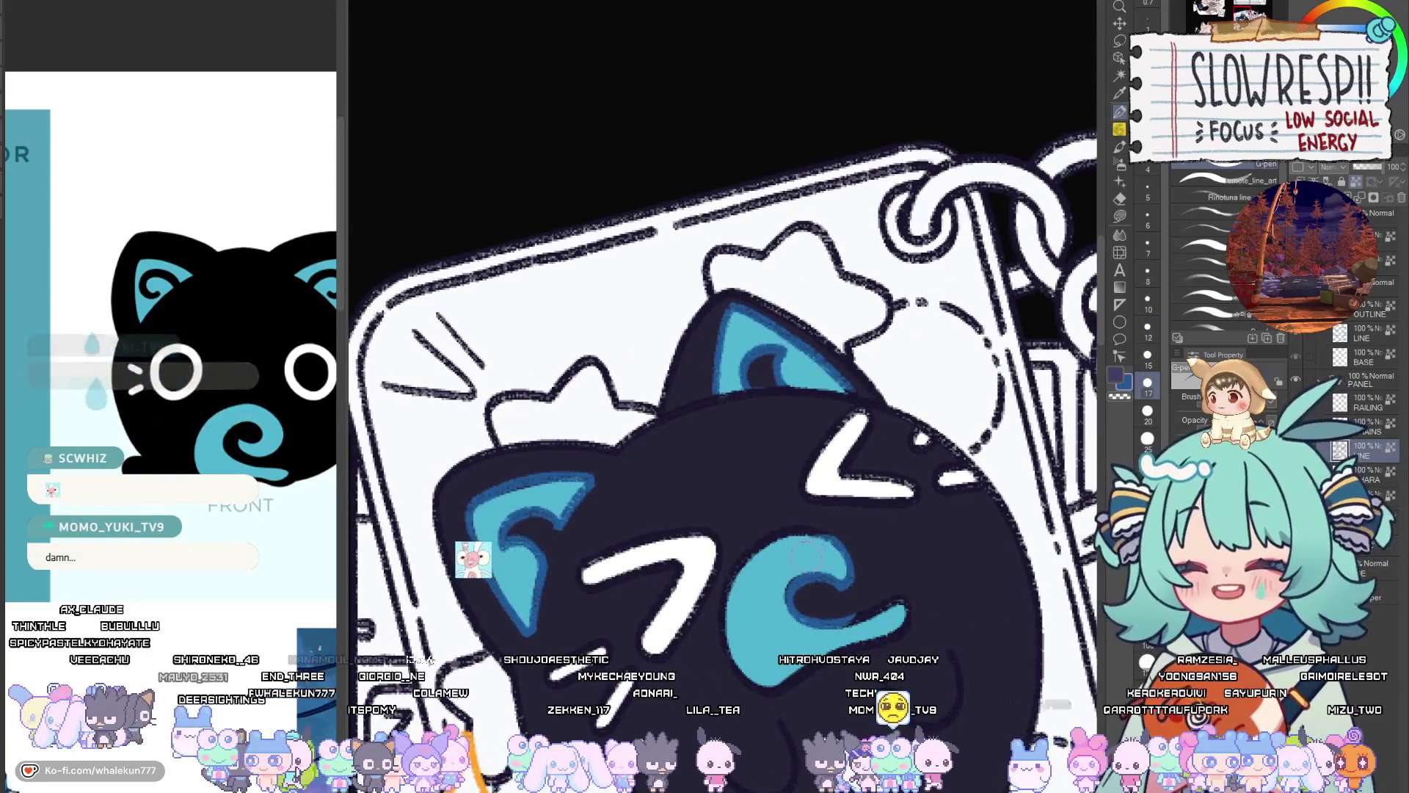
{"action": "left_click", "coordinate": [792, 580], "text": "alt"}
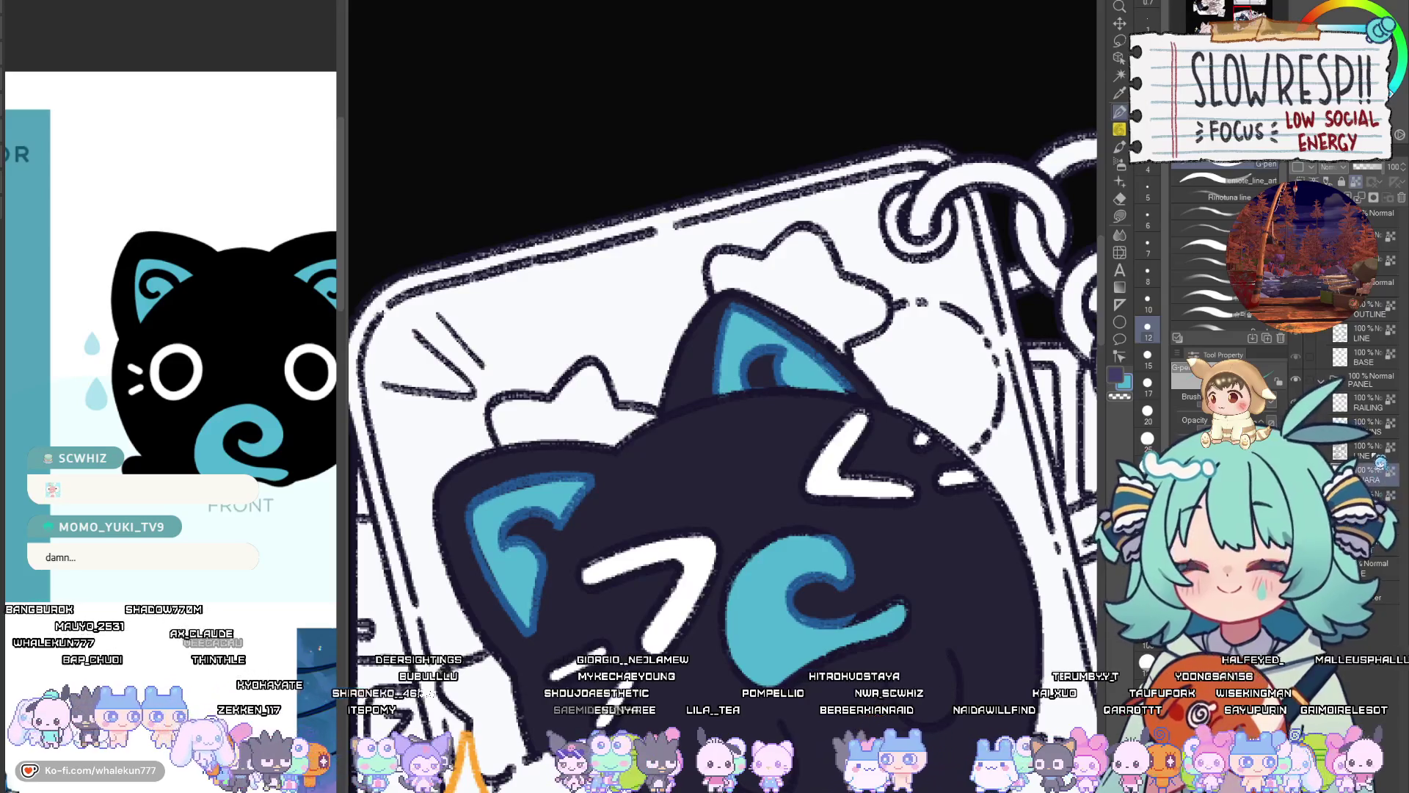
{"action": "left_click", "coordinate": [791, 534], "text": "alt"}
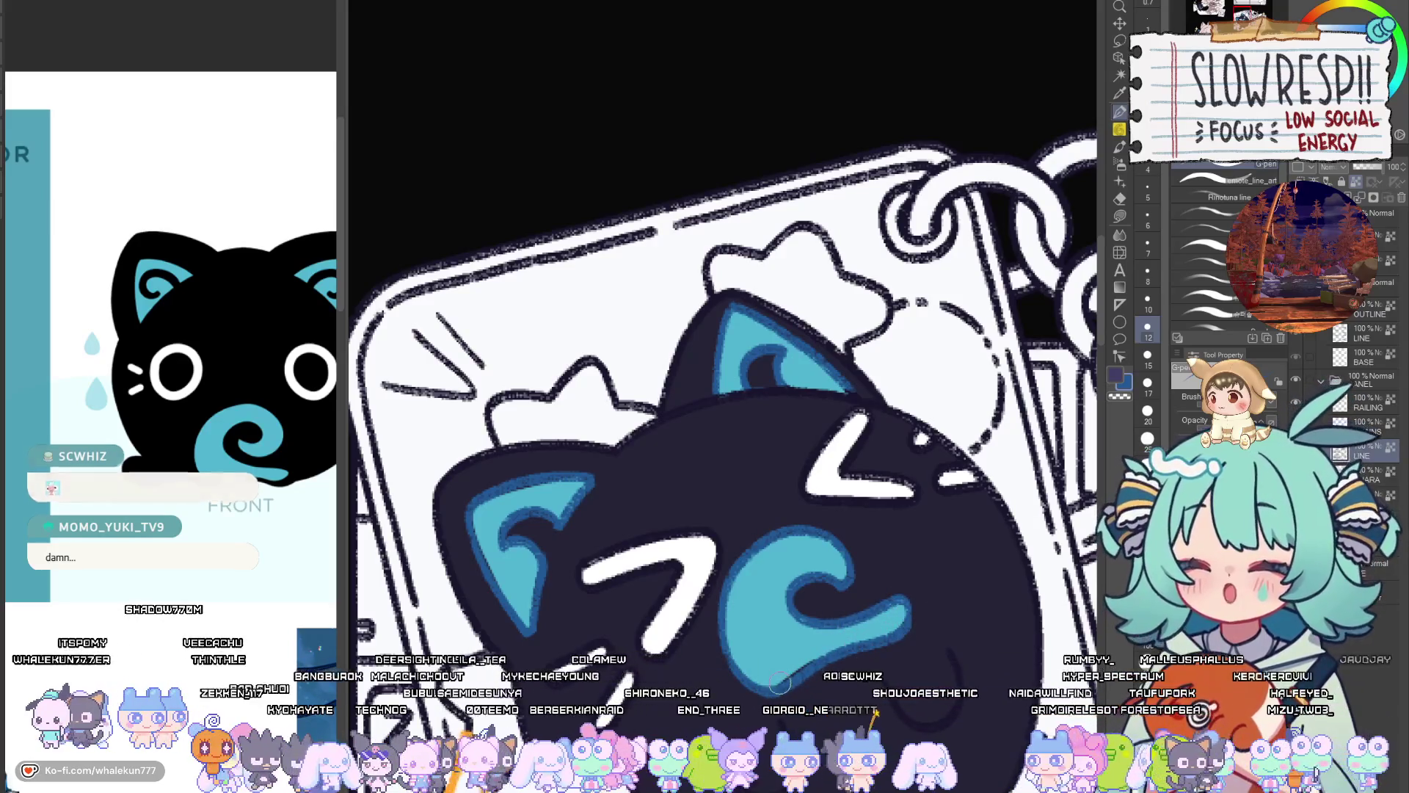
{"action": "left_click", "coordinate": [798, 642], "text": "alt"}
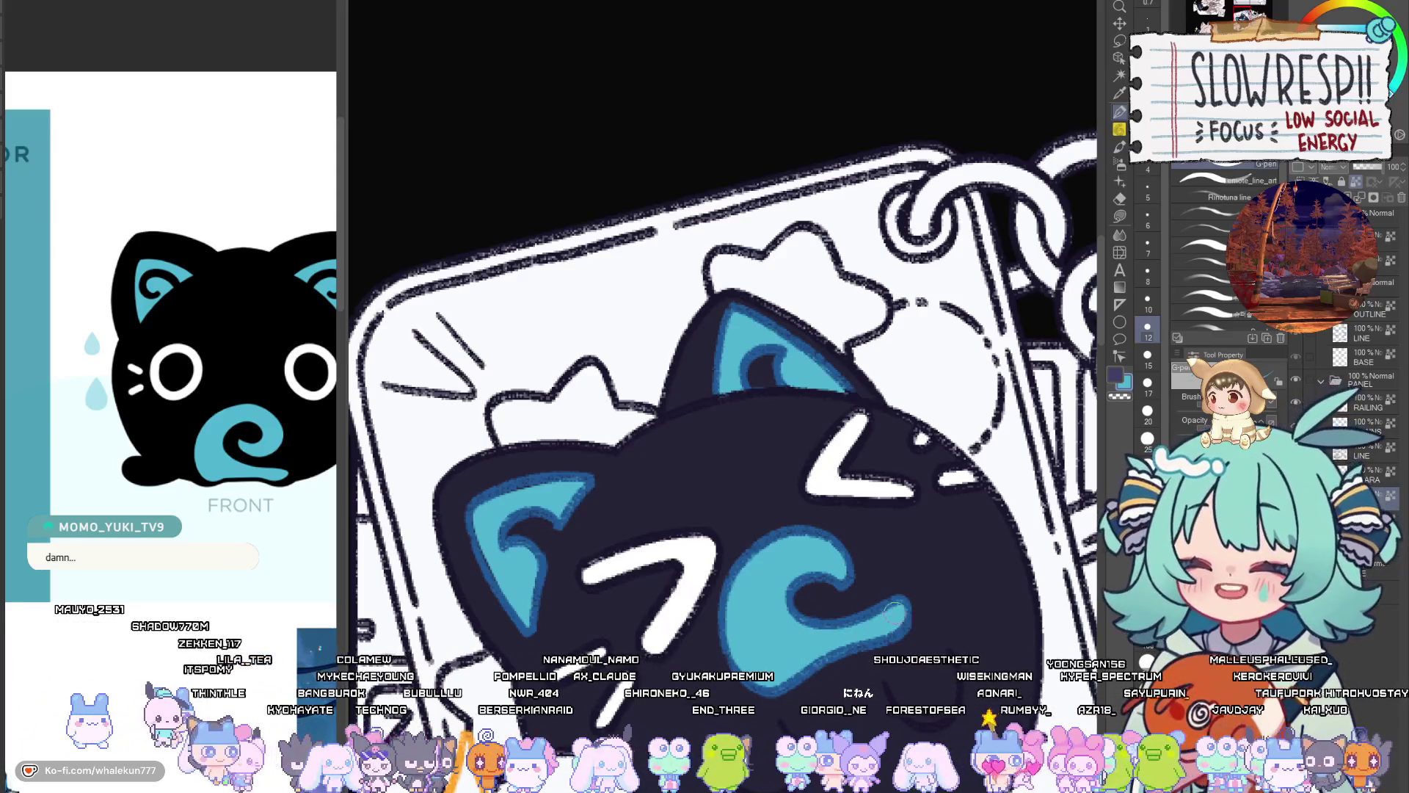
{"action": "left_click", "coordinate": [856, 556], "text": "alt"}
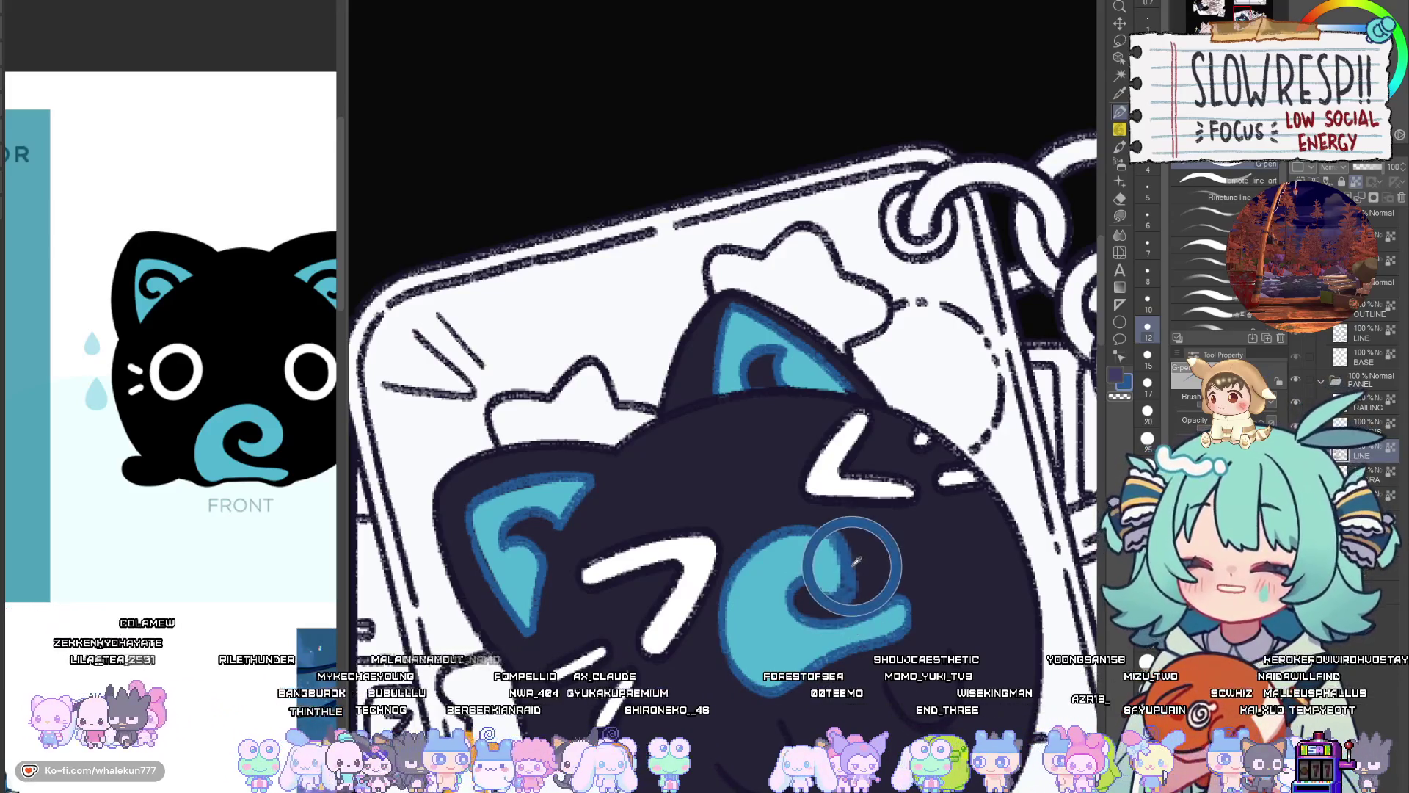
Reset the view to show the whole sticker sheet unrotated
{"action": "left_click_drag", "start_coordinate": [778, 630], "coordinate": [819, 561]}
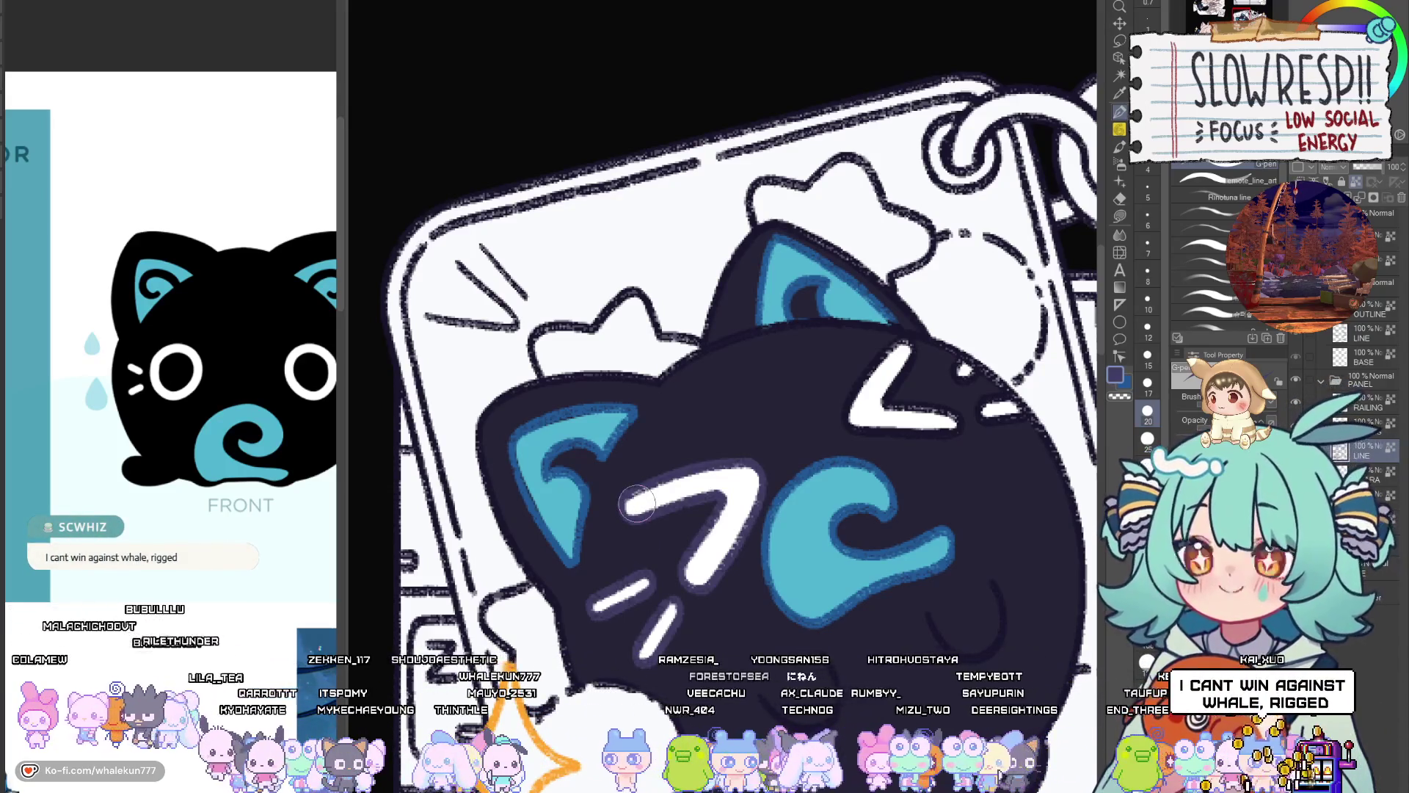
{"action": "left_click_drag", "start_coordinate": [636, 503], "coordinate": [779, 505]}
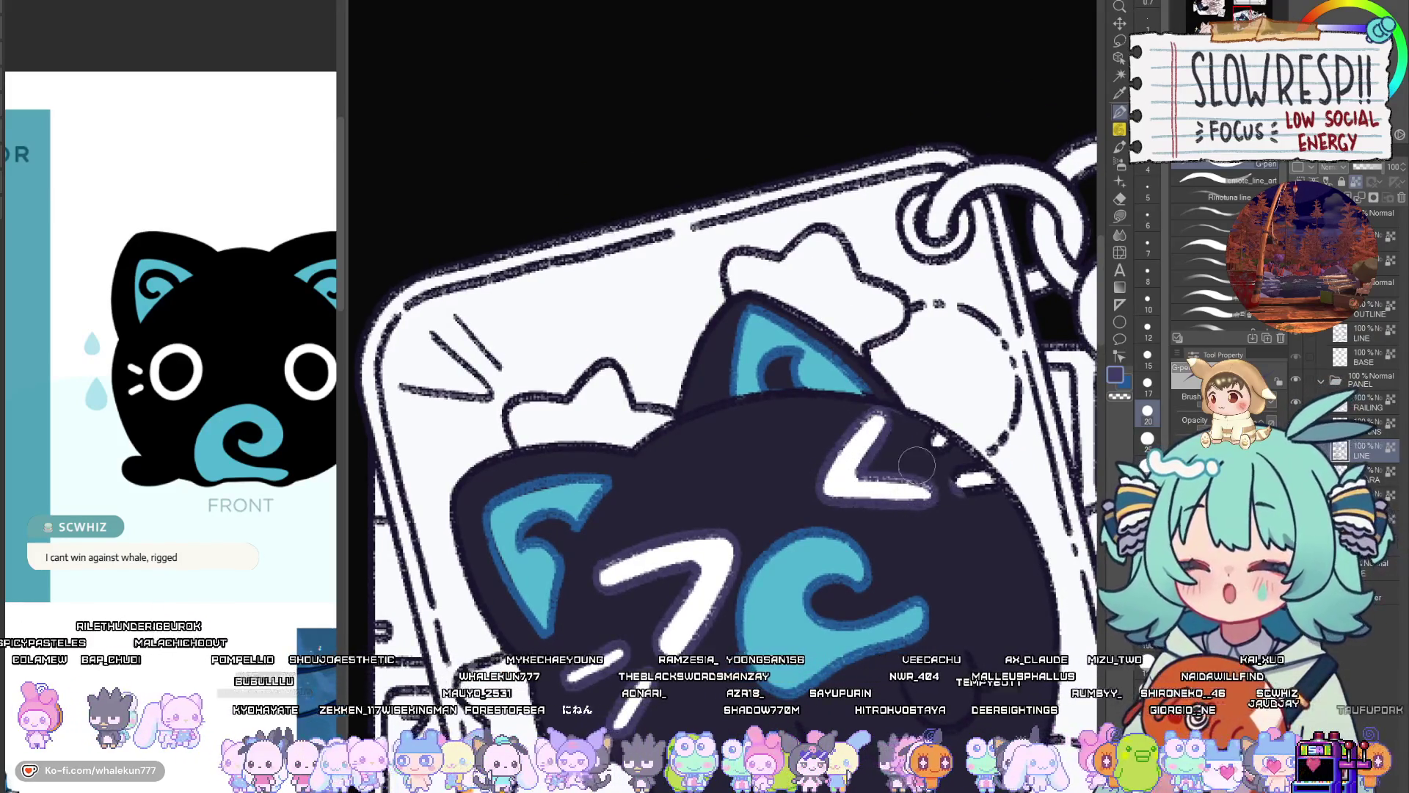
{"action": "scroll", "coordinate": [946, 564], "scroll_direction": "down", "scroll_amount": 3}
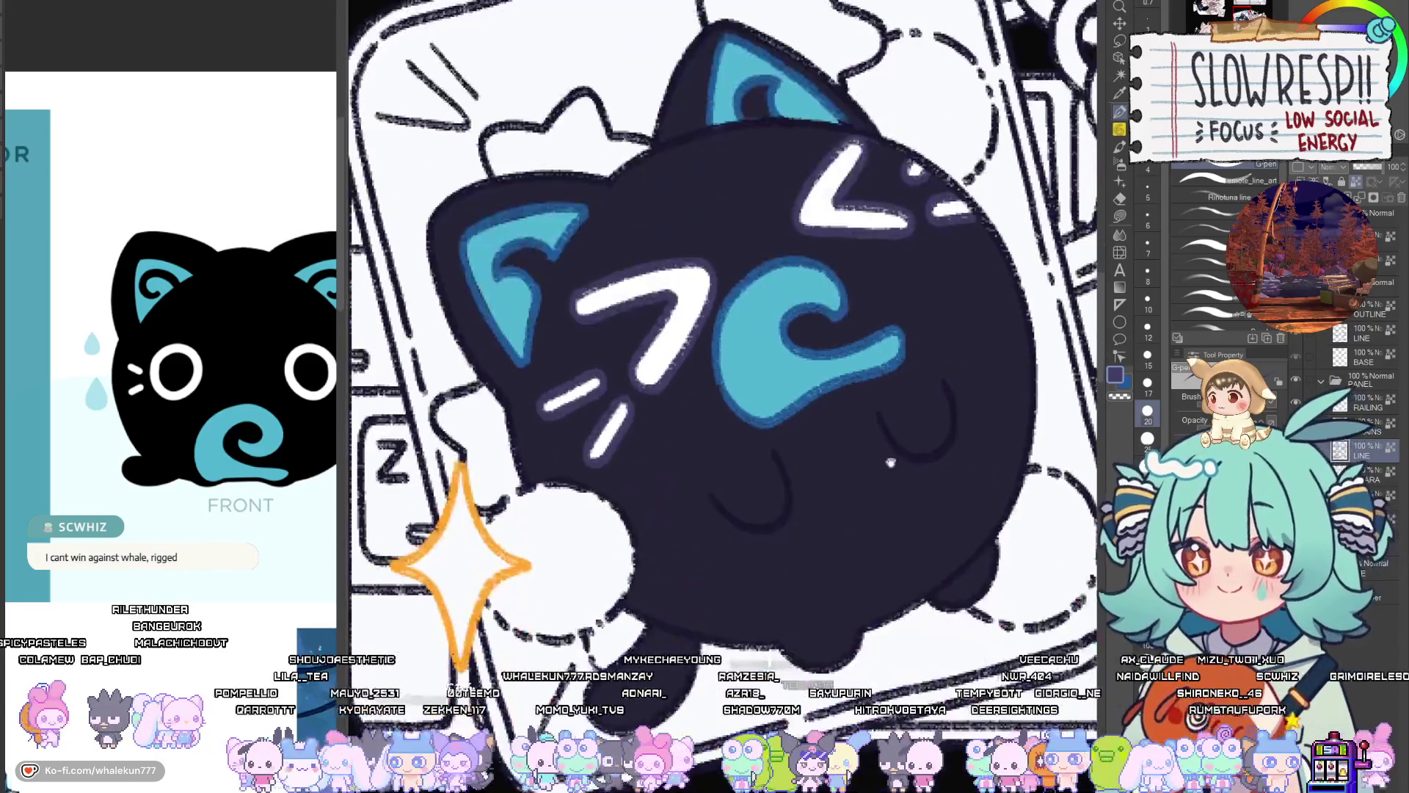
{"action": "key", "text": "ctrl+0"}
{"action": "left_click_drag", "start_coordinate": [918, 733], "coordinate": [880, 593]}
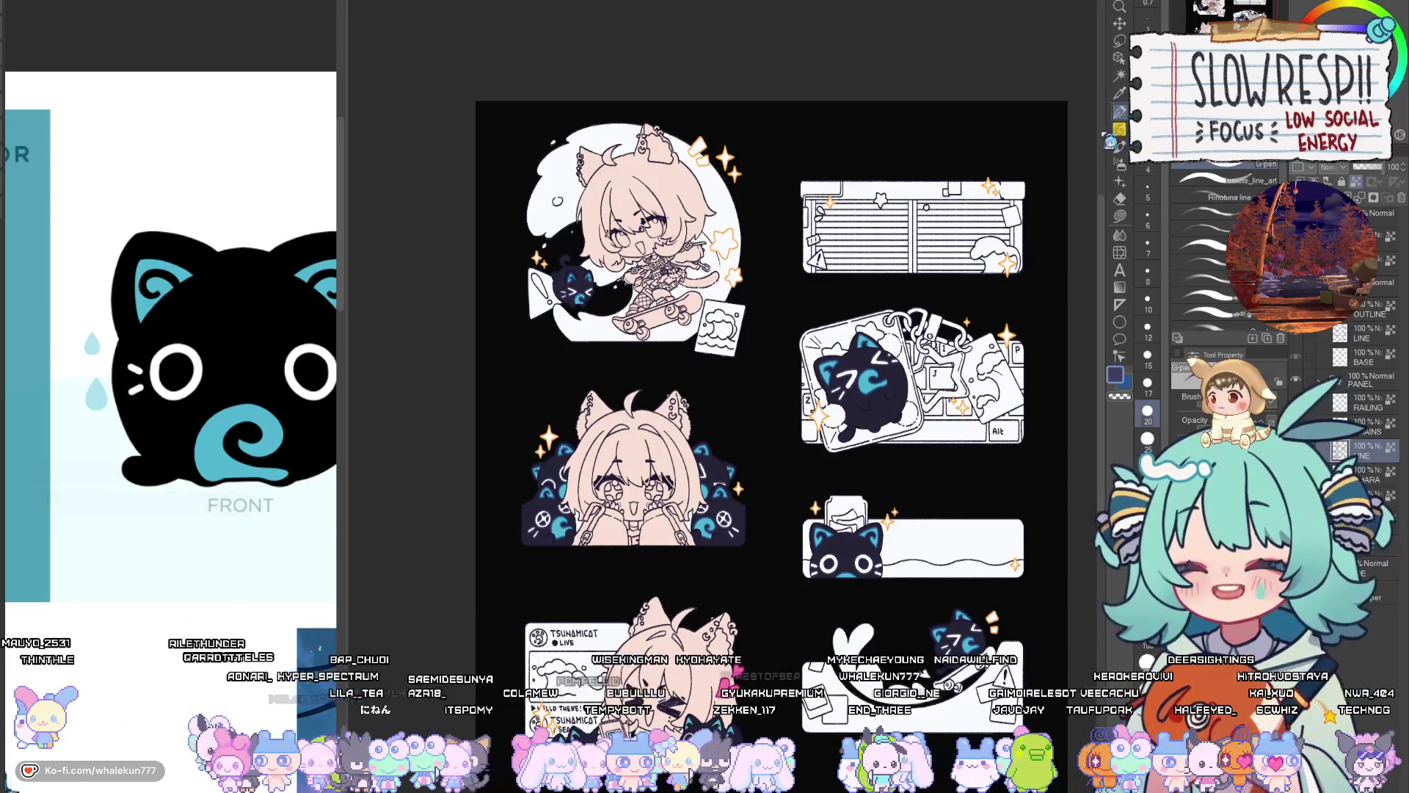
Zoom in on the Tsunamicat card's lower-left corner with its HELLO THERE text and peeking cats
{"action": "left_click_drag", "start_coordinate": [806, 443], "coordinate": [826, 361]}
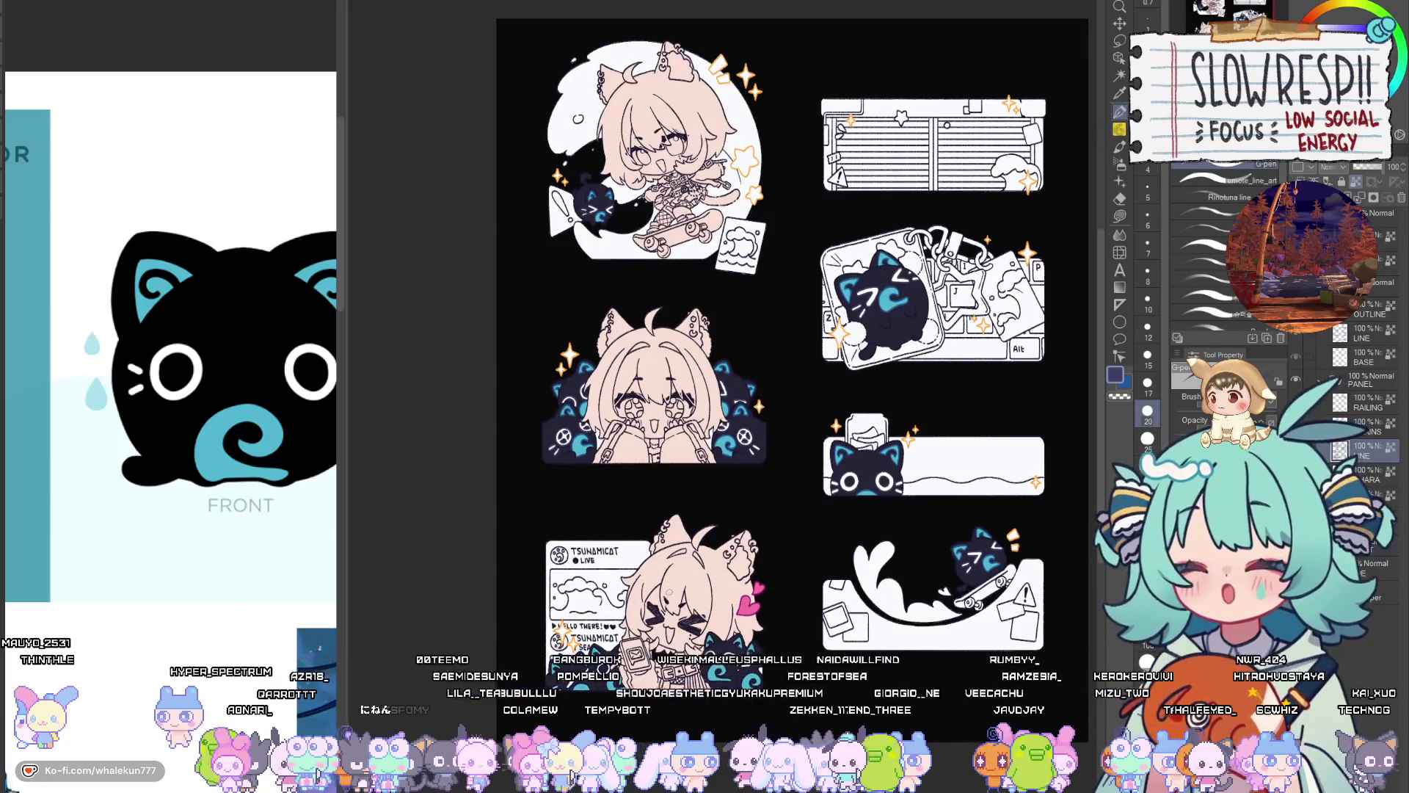
{"action": "scroll", "coordinate": [653, 385], "scroll_direction": "up", "scroll_amount": 3}
{"action": "left_click_drag", "start_coordinate": [704, 293], "coordinate": [705, 594]}
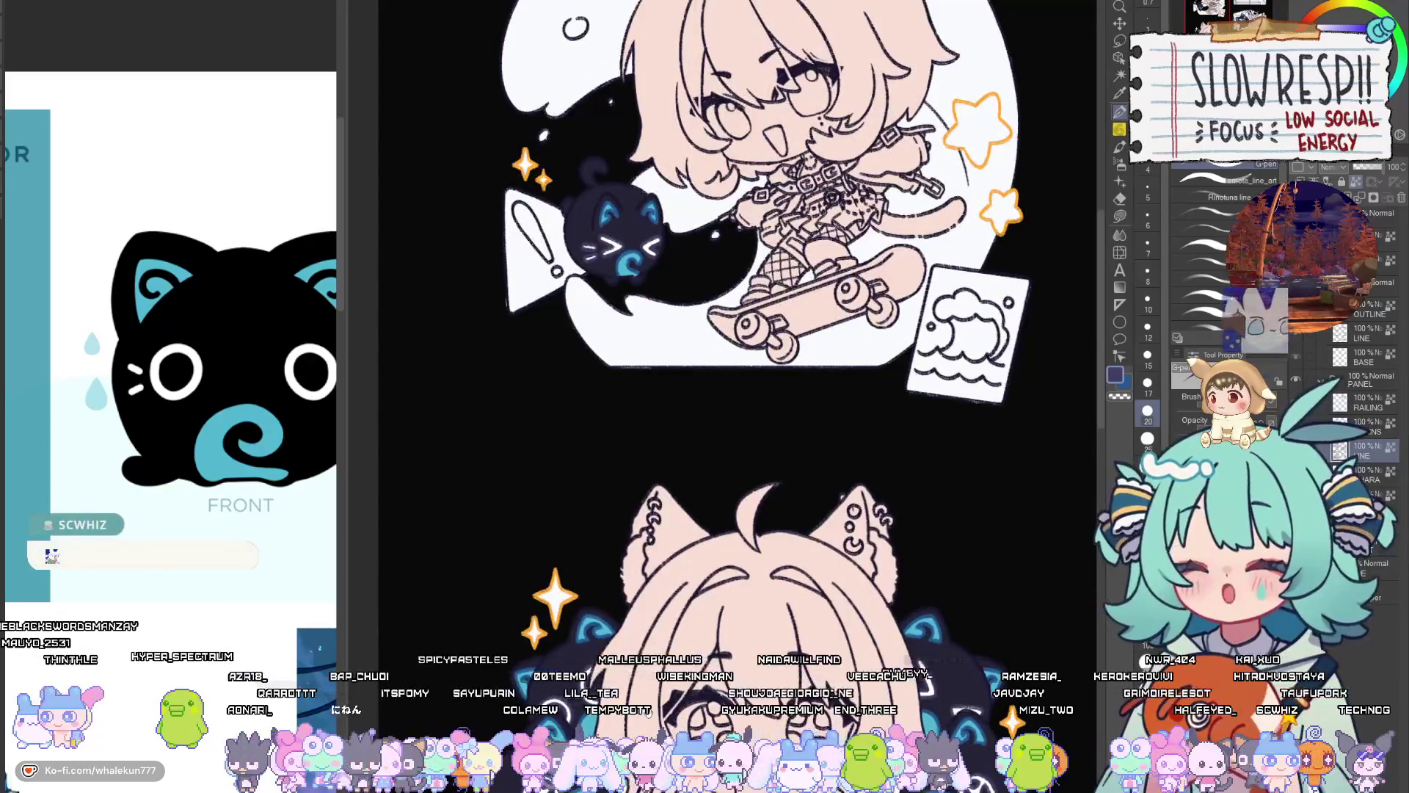
{"action": "scroll", "coordinate": [704, 396], "scroll_direction": "down", "scroll_amount": 6}
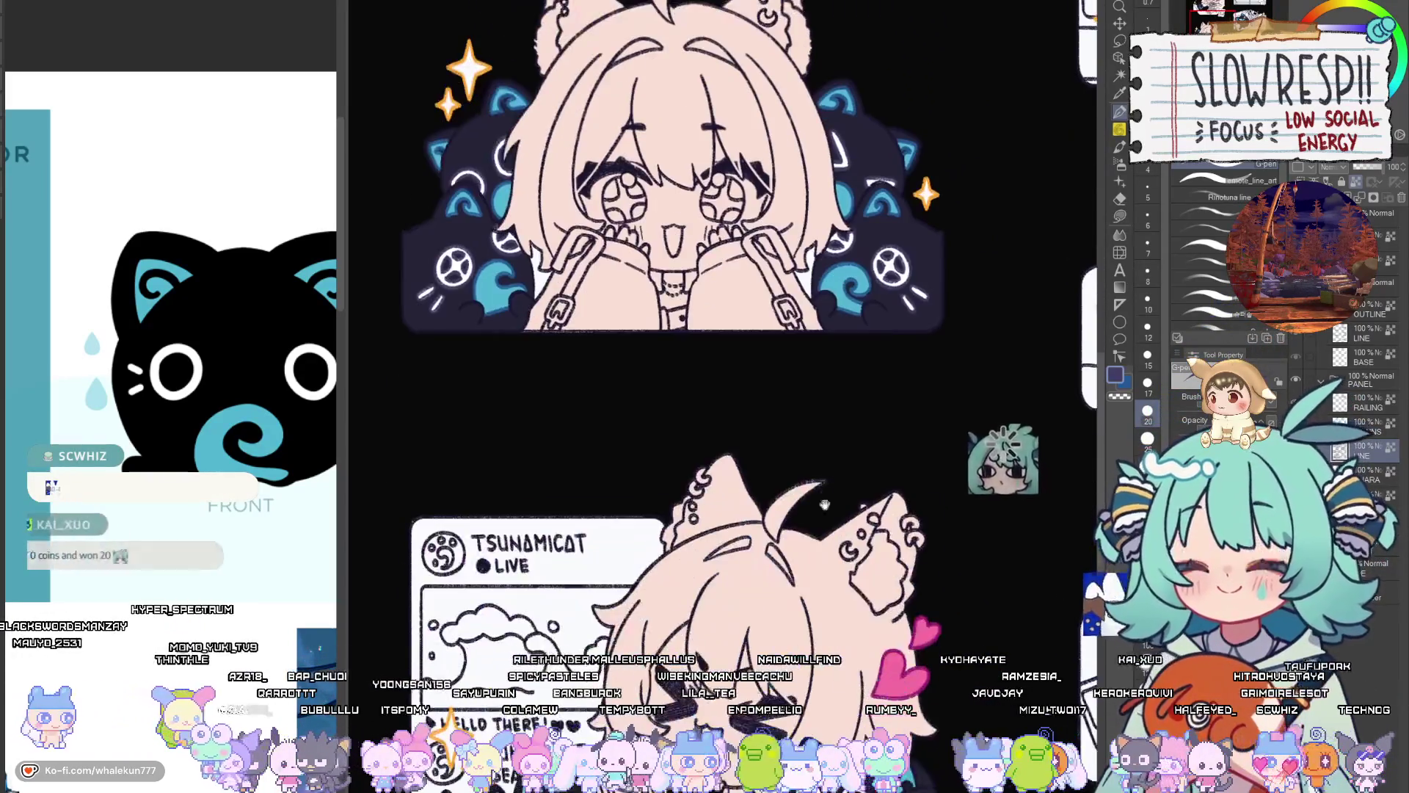
{"action": "scroll", "coordinate": [969, 439], "scroll_direction": "down", "scroll_amount": 3}
{"action": "scroll", "coordinate": [946, 411], "scroll_direction": "right", "scroll_amount": 5}
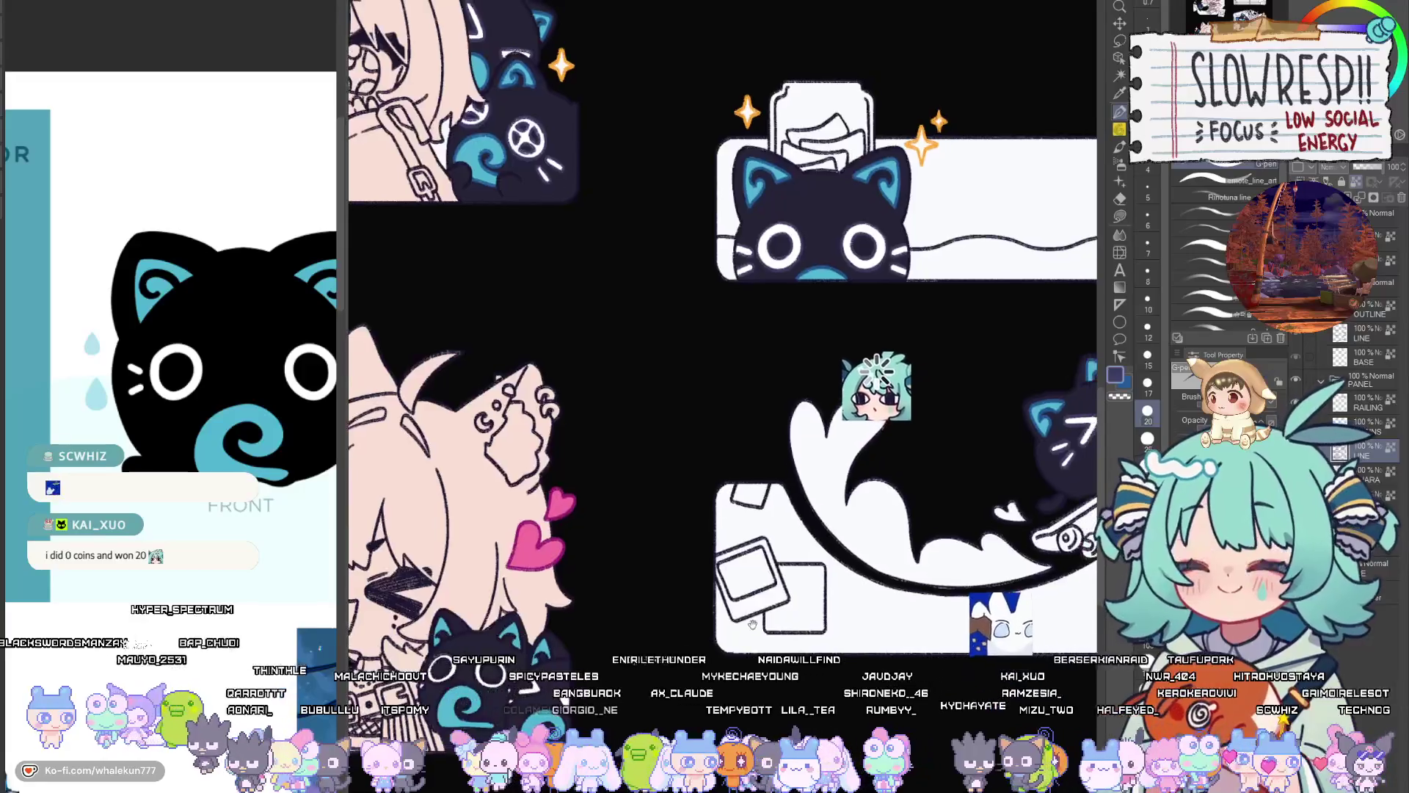
{"action": "scroll", "coordinate": [877, 386], "scroll_direction": "right", "scroll_amount": 3}
{"action": "scroll", "coordinate": [667, 590], "scroll_direction": "up", "scroll_amount": 4}
{"action": "scroll", "coordinate": [675, 661], "scroll_direction": "right", "scroll_amount": 1}
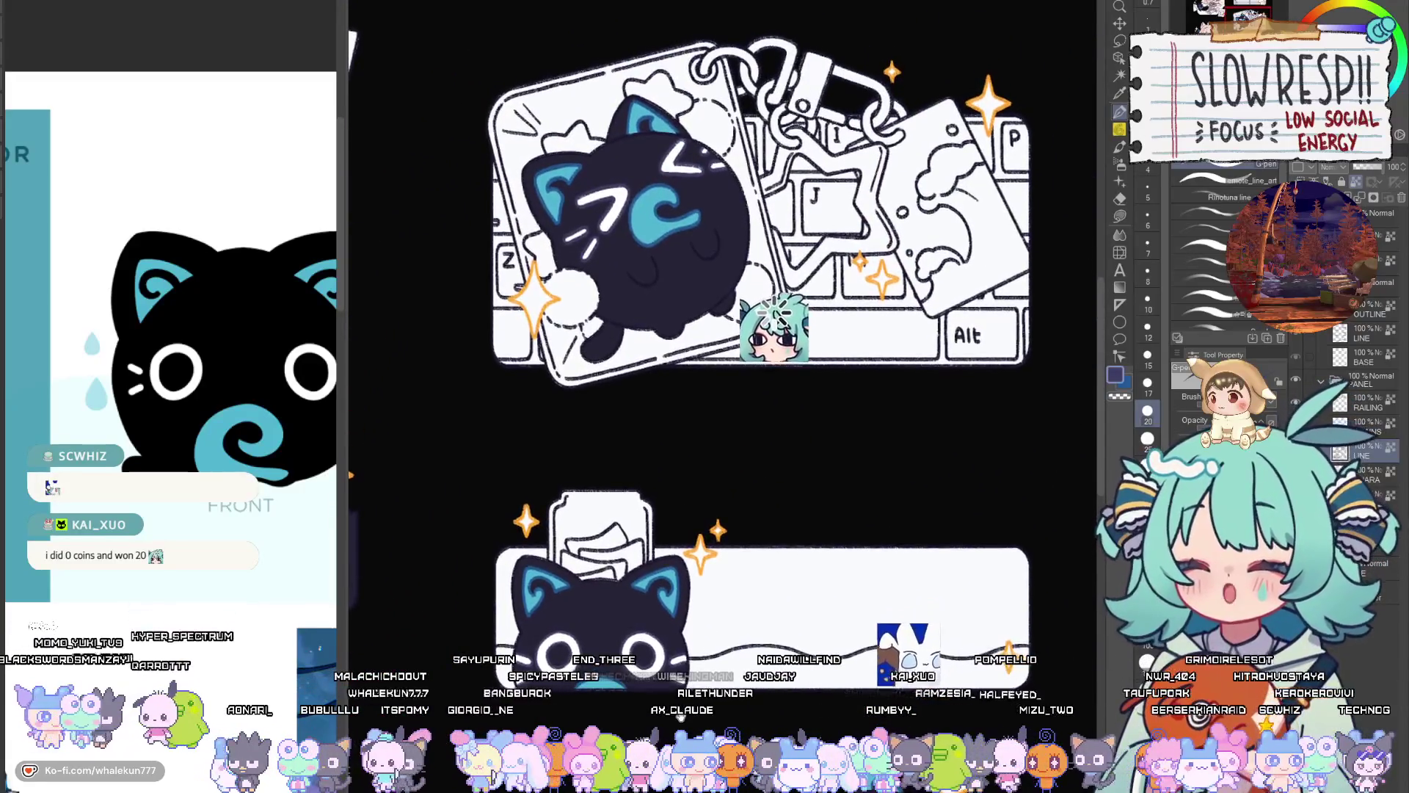
{"action": "scroll", "coordinate": [733, 308], "scroll_direction": "up", "scroll_amount": 4}
{"action": "scroll", "coordinate": [689, 293], "scroll_direction": "down", "scroll_amount": 5}
{"action": "scroll", "coordinate": [690, 294], "scroll_direction": "left", "scroll_amount": 5}
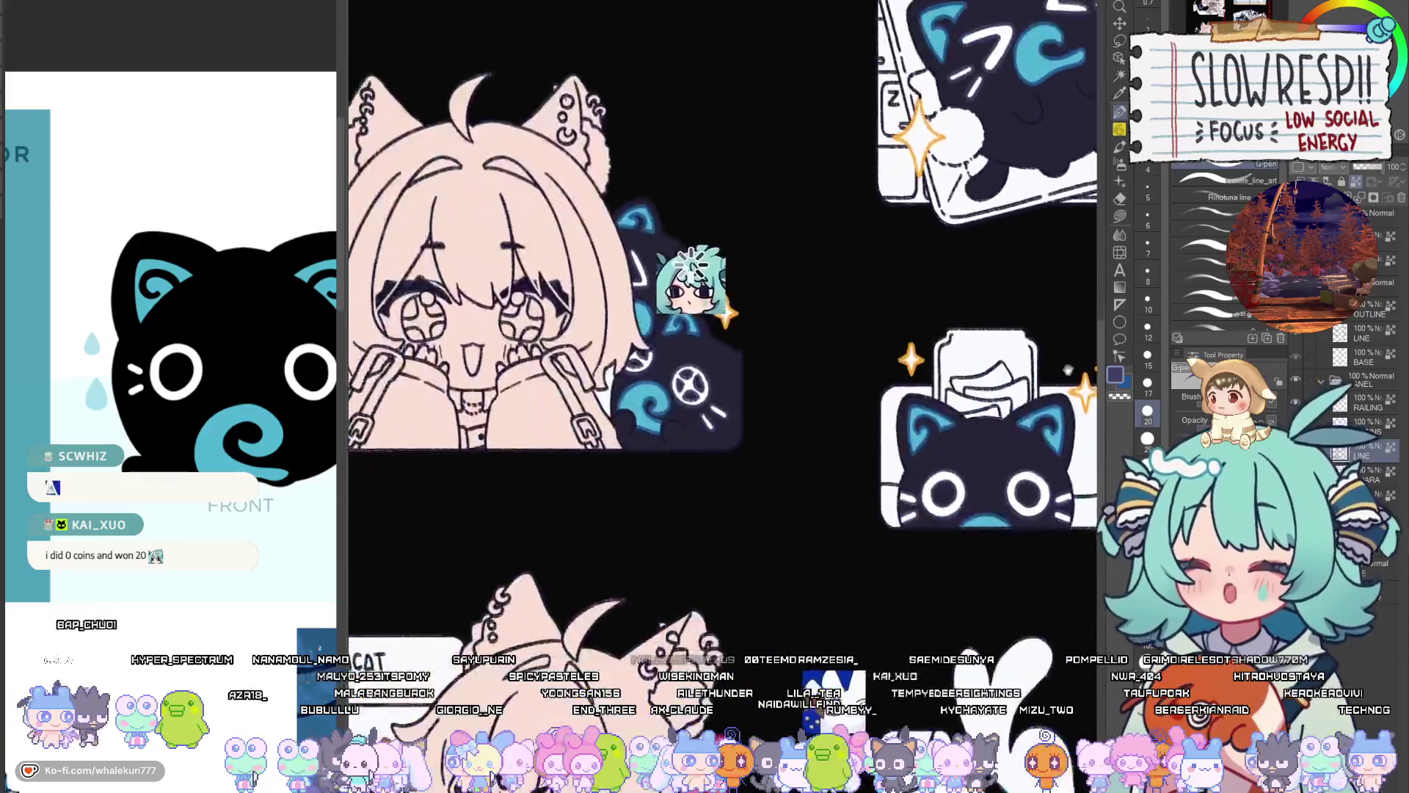
{"action": "scroll", "coordinate": [763, 619], "scroll_direction": "down", "scroll_amount": 3}
{"action": "scroll", "coordinate": [792, 494], "scroll_direction": "up", "scroll_amount": 5}
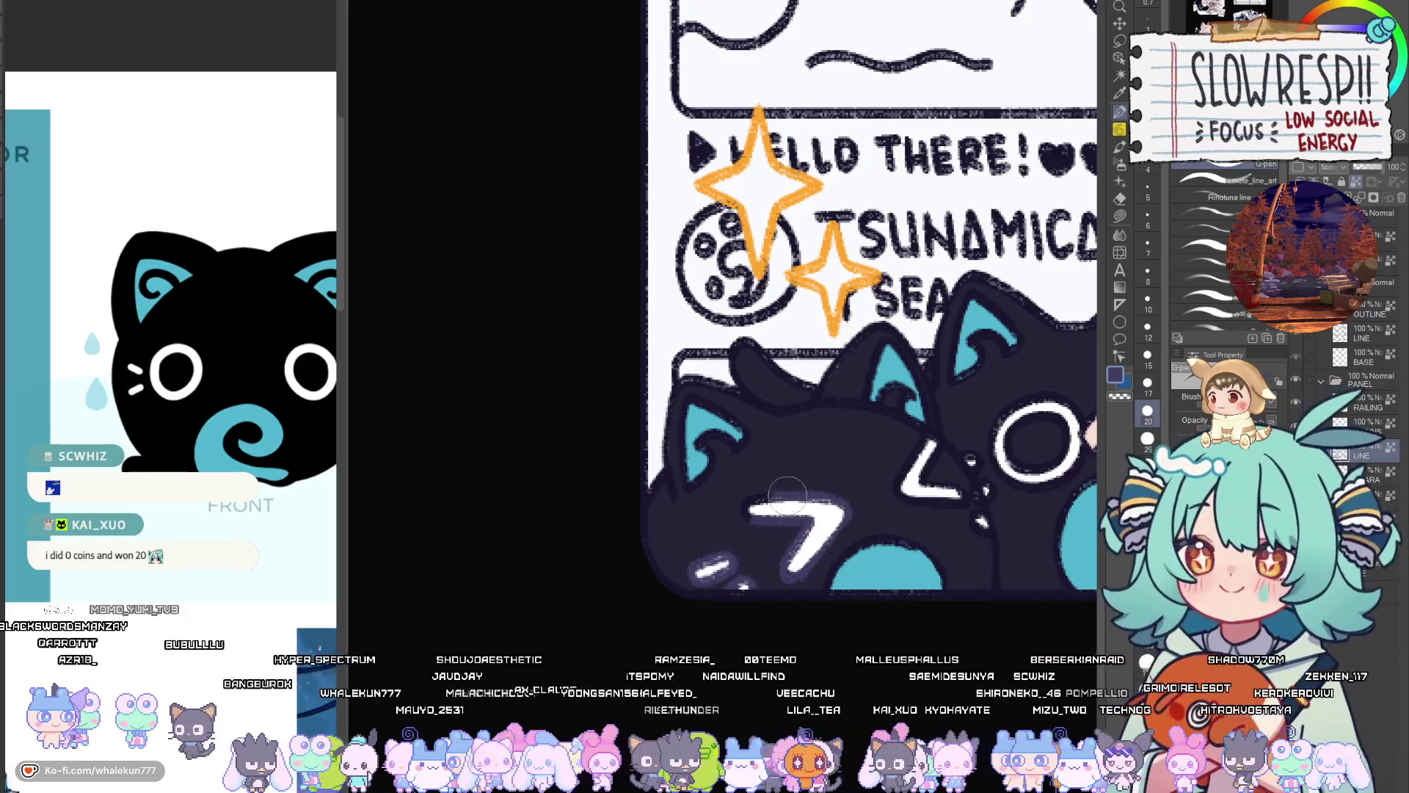
Set the brush size to 10 and pan around the cats peeking along the Tsunamicat card
{"action": "key", "text": "bracketleft"}
{"action": "key", "text": "bracketleft"}
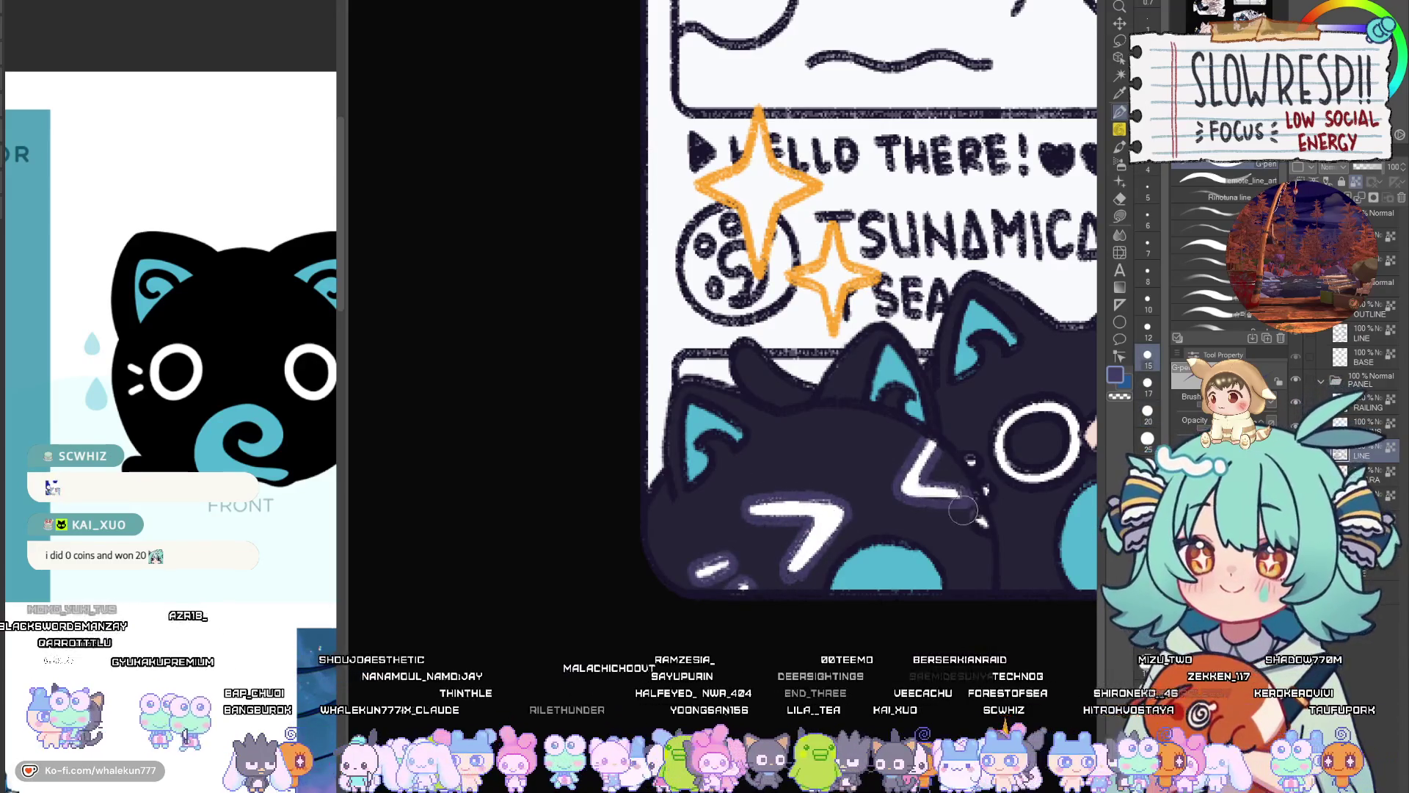
{"action": "key", "text": "bracketleft"}
{"action": "key", "text": "bracketleft"}
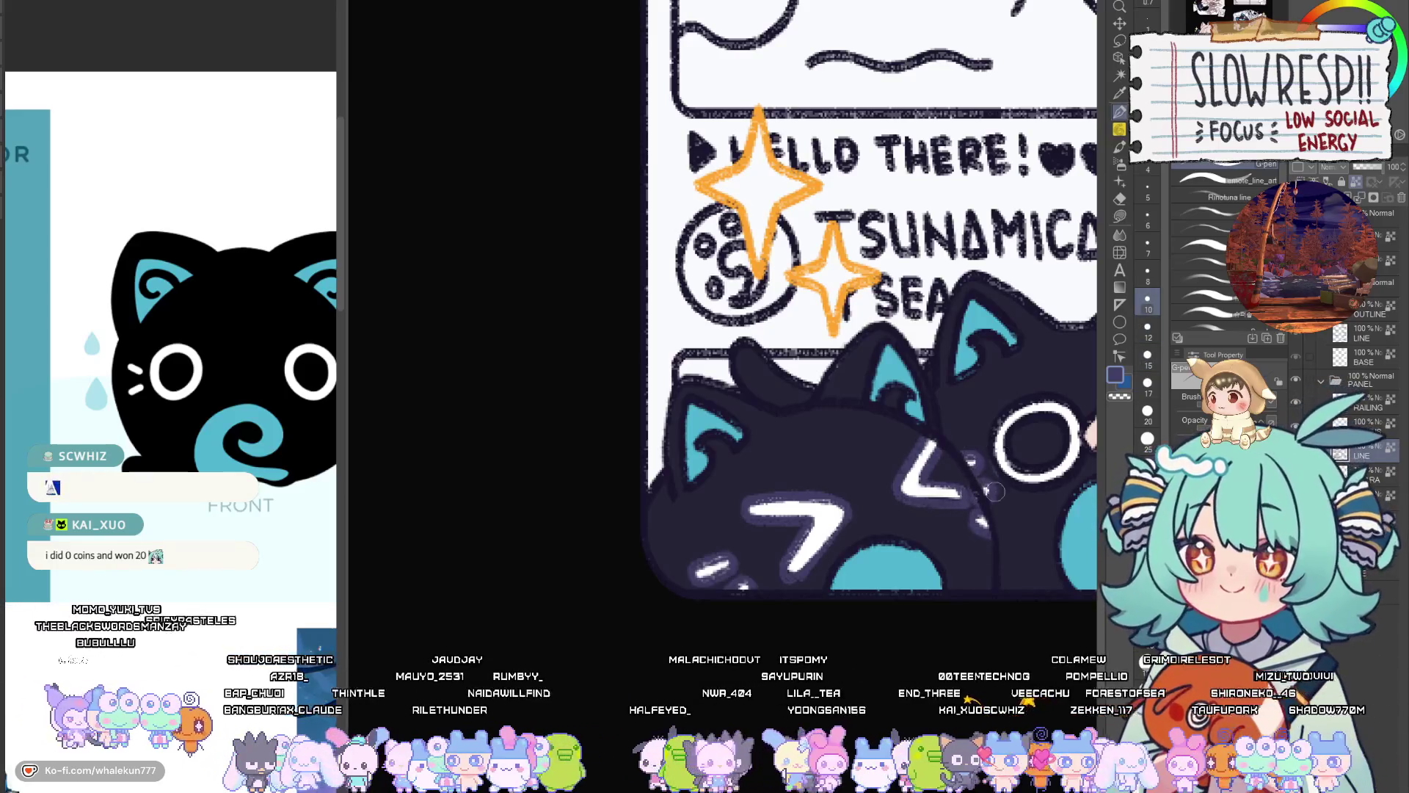
{"action": "left_click_drag", "start_coordinate": [995, 492], "coordinate": [947, 477]}
{"action": "key", "text": "bracketright"}
{"action": "key", "text": "bracketright"}
{"action": "key", "text": "bracketright"}
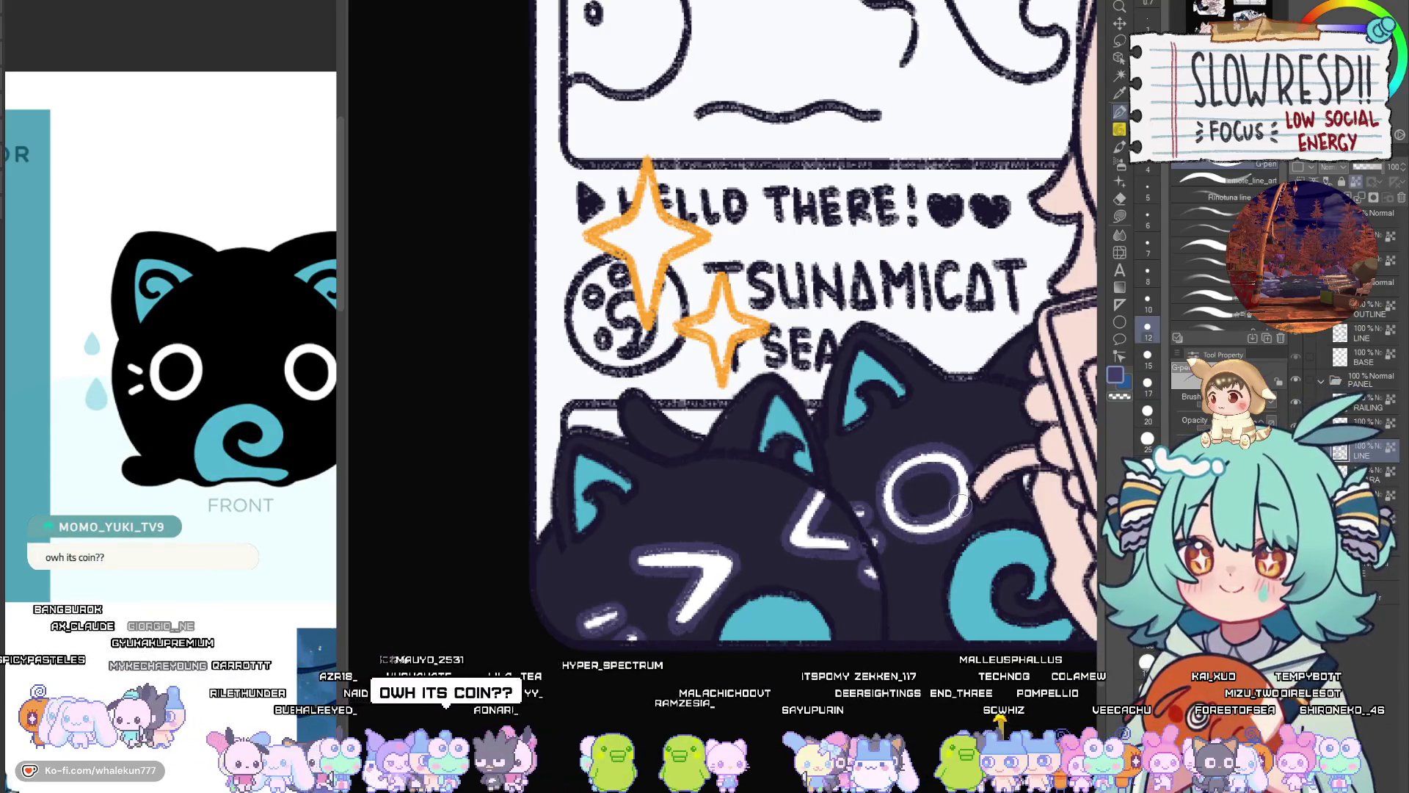
{"action": "left_click_drag", "start_coordinate": [959, 541], "coordinate": [1028, 574]}
{"action": "key", "text": "bracketleft"}
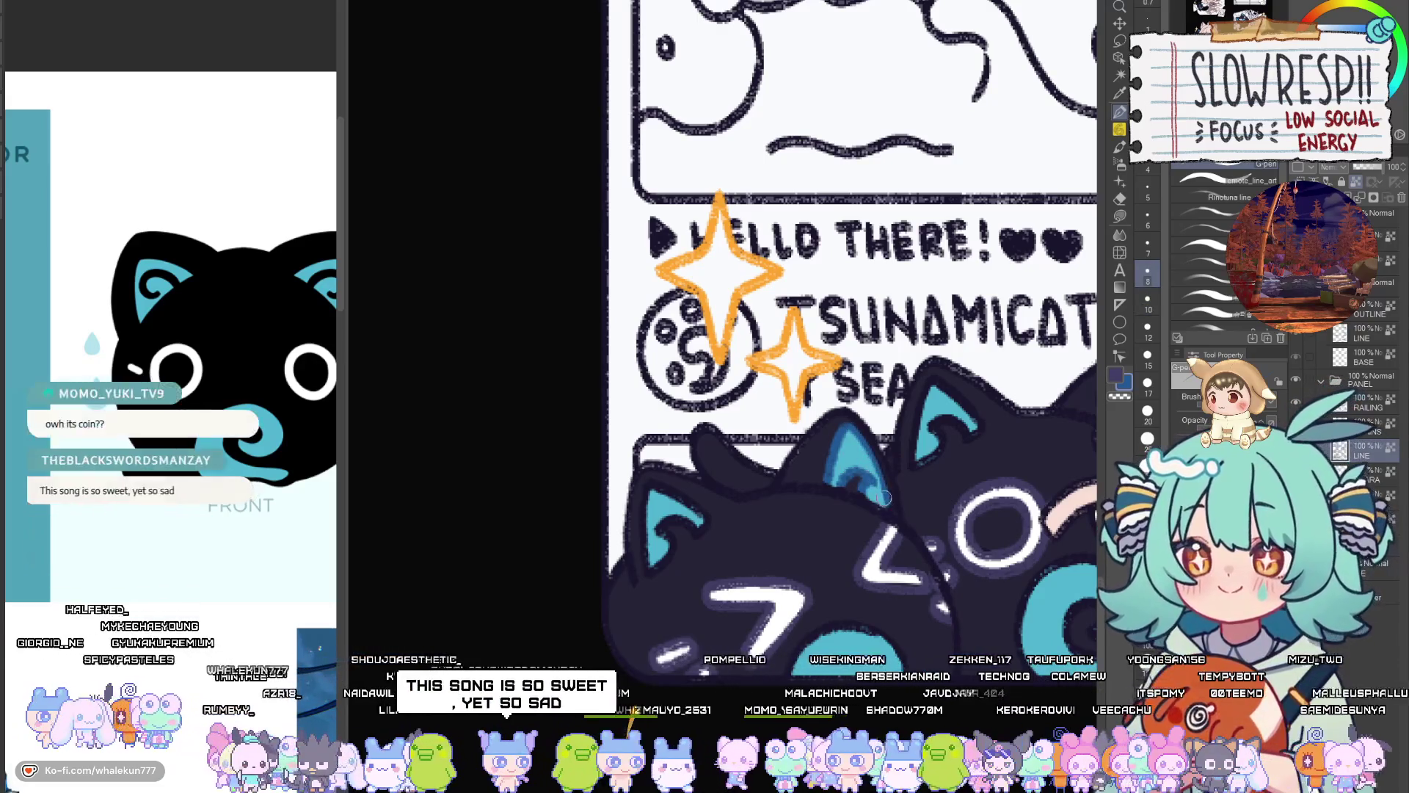
{"action": "left_click_drag", "start_coordinate": [818, 569], "coordinate": [898, 505]}
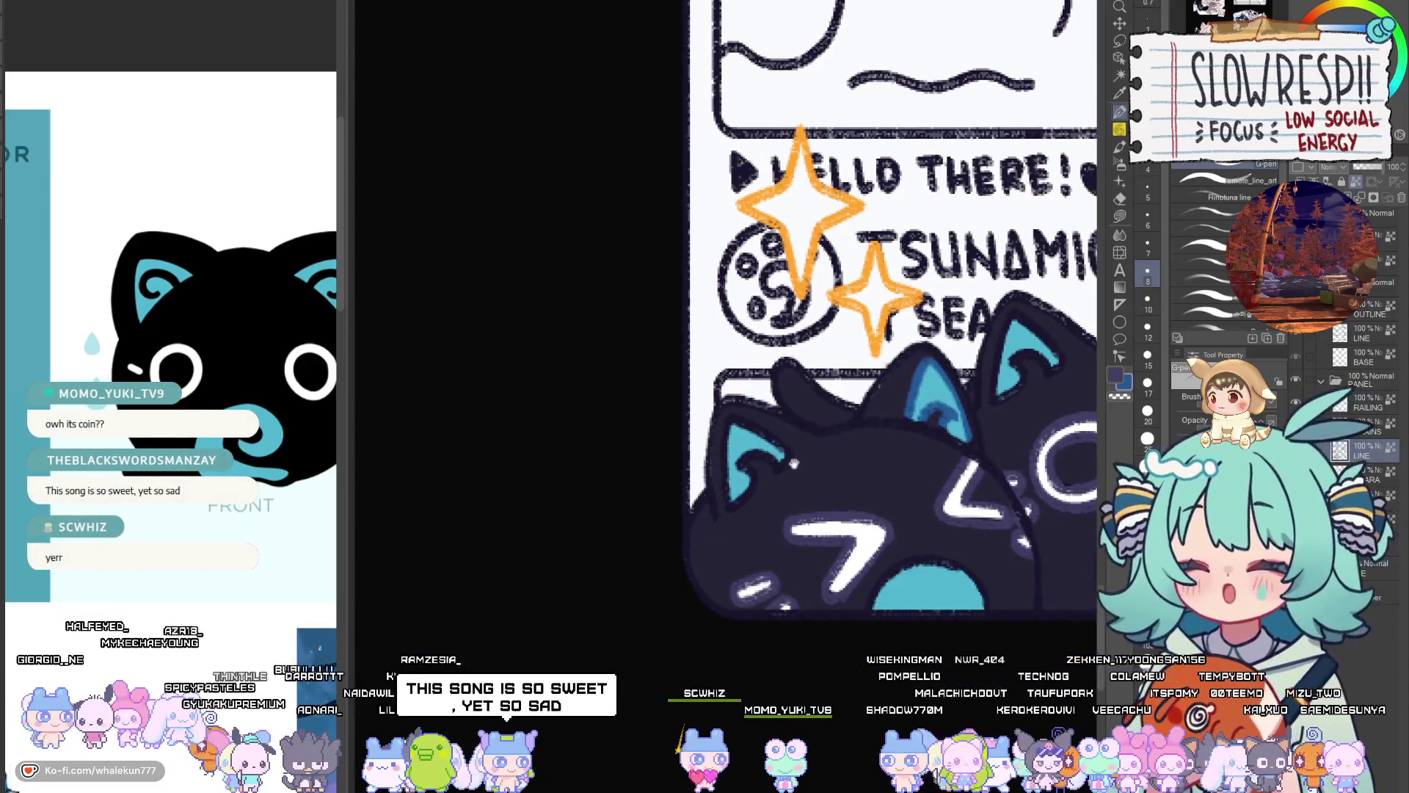
{"action": "left_click_drag", "start_coordinate": [793, 463], "coordinate": [834, 473]}
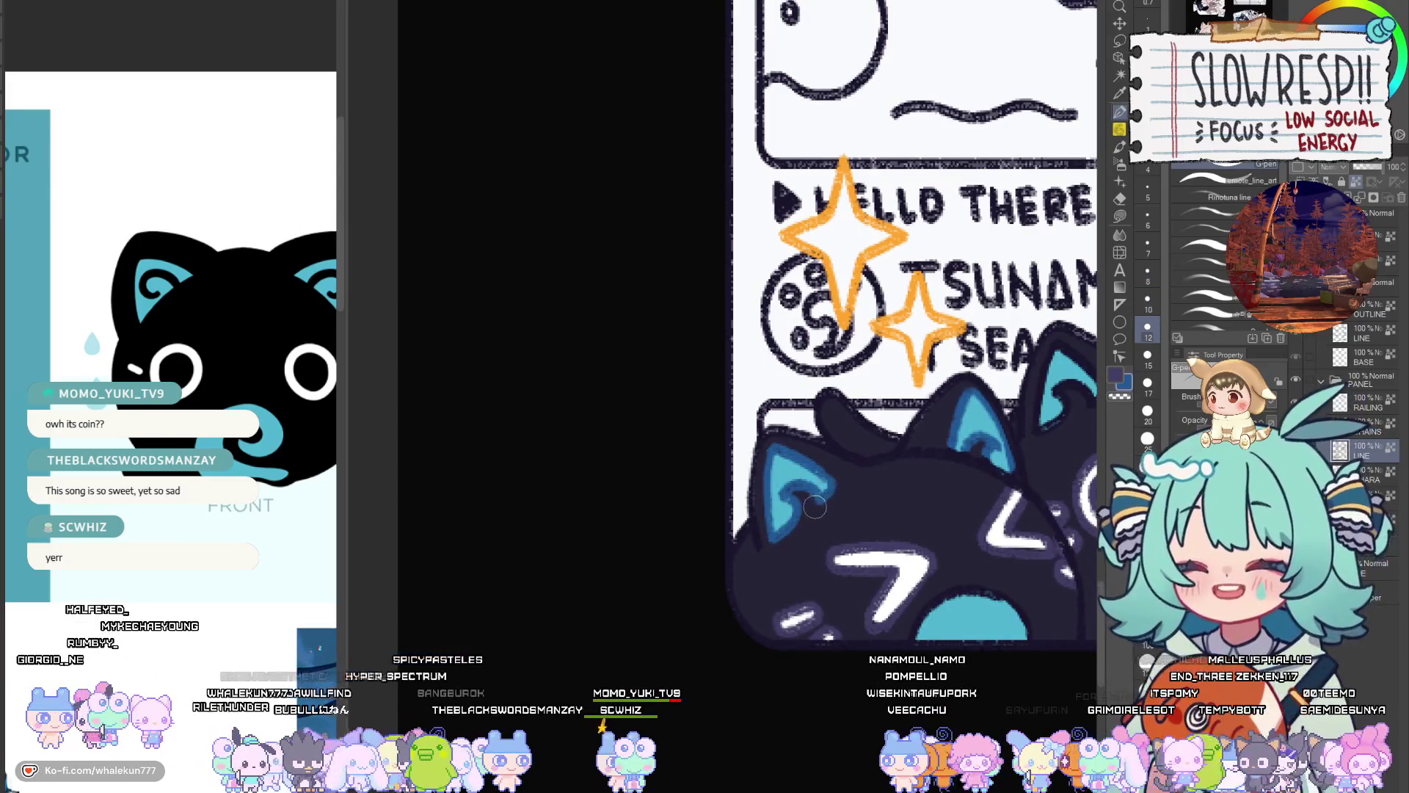
{"action": "left_click_drag", "start_coordinate": [815, 506], "coordinate": [712, 515]}
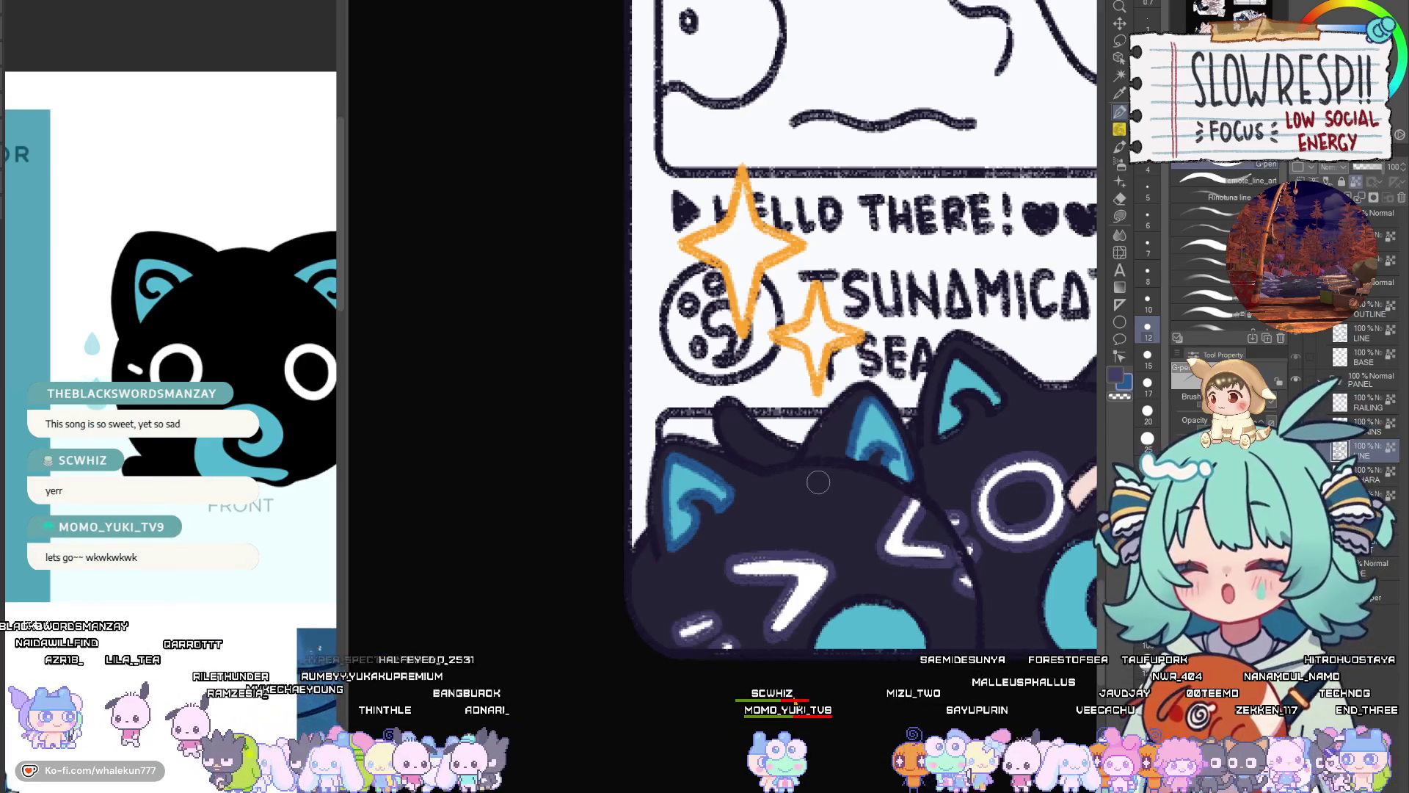
{"action": "left_click_drag", "start_coordinate": [962, 437], "coordinate": [856, 449]}
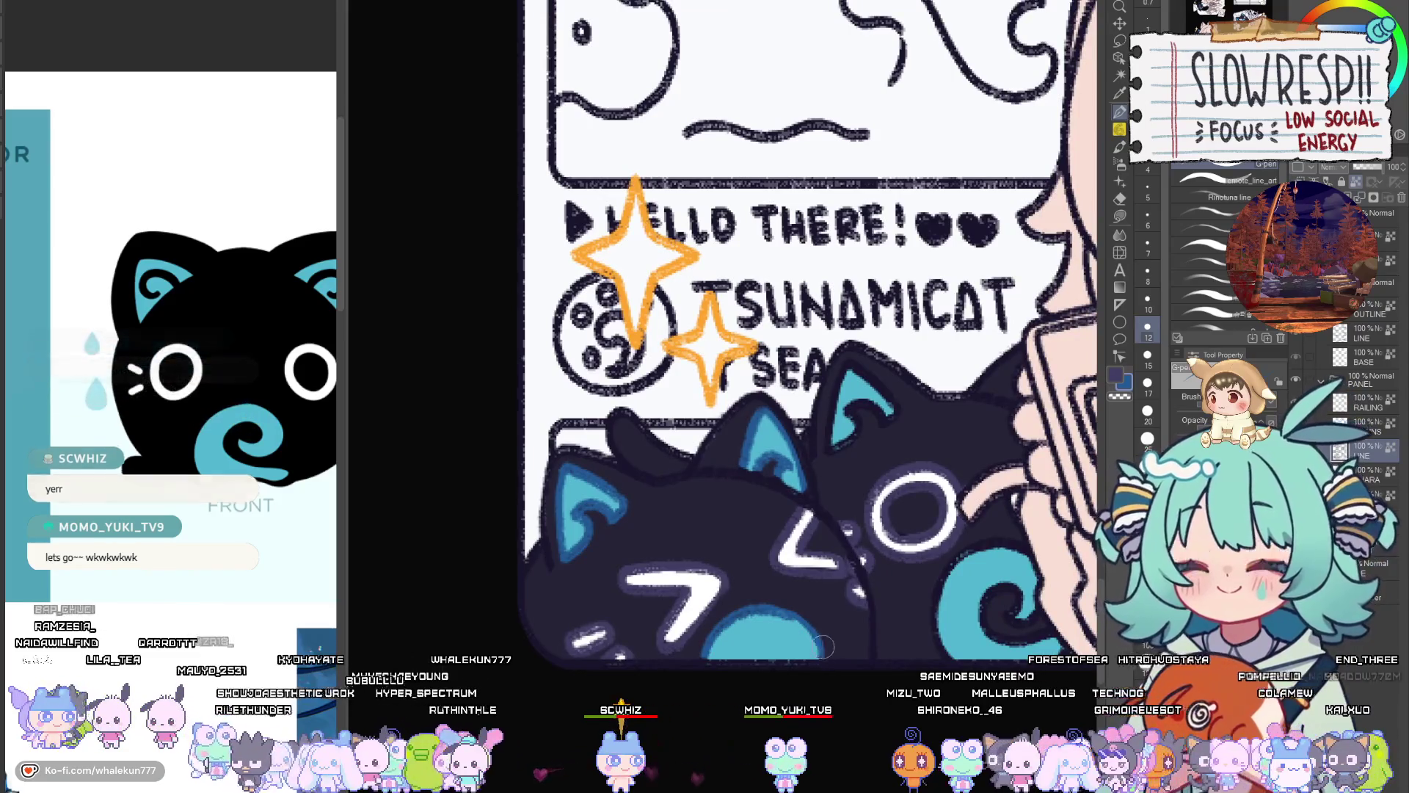
{"action": "left_click_drag", "start_coordinate": [849, 365], "coordinate": [829, 402]}
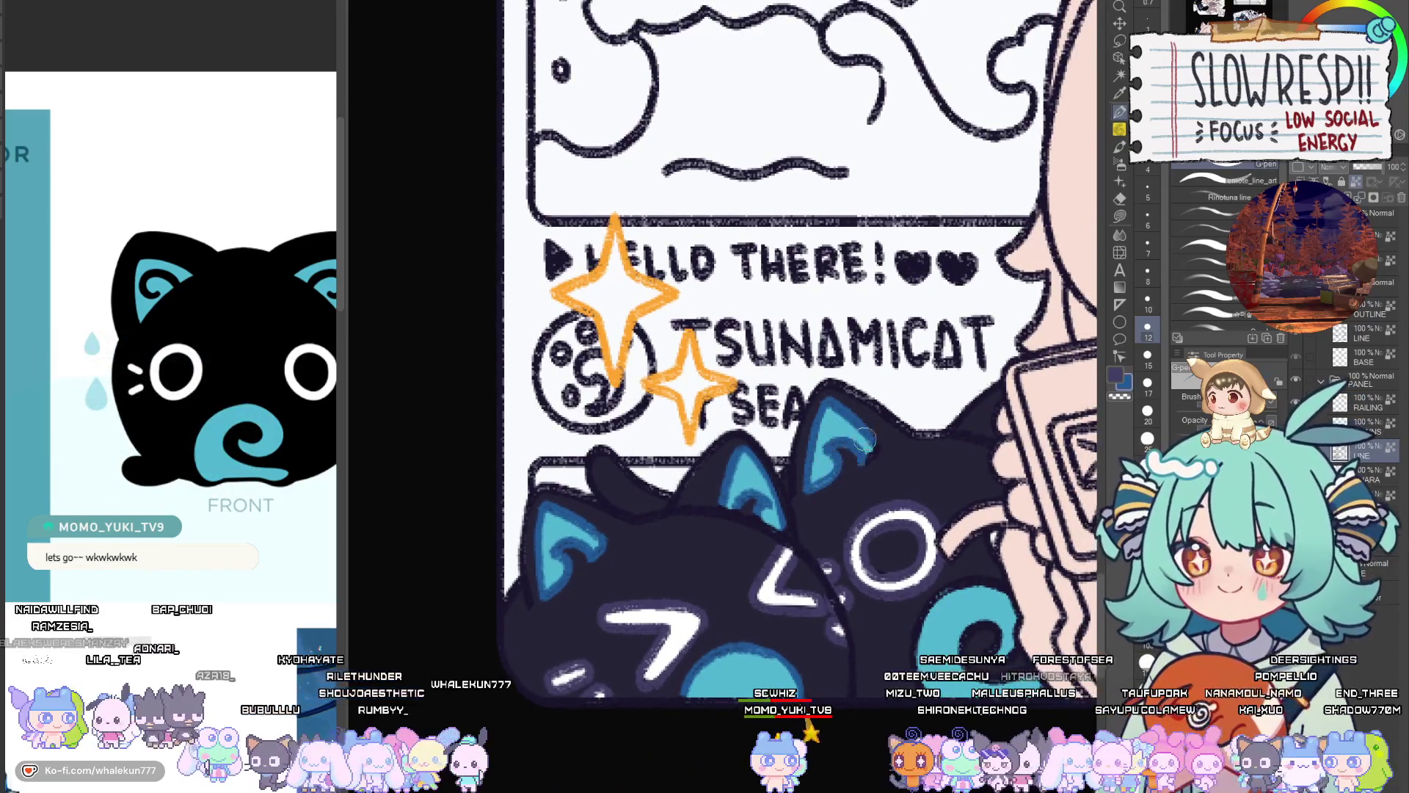
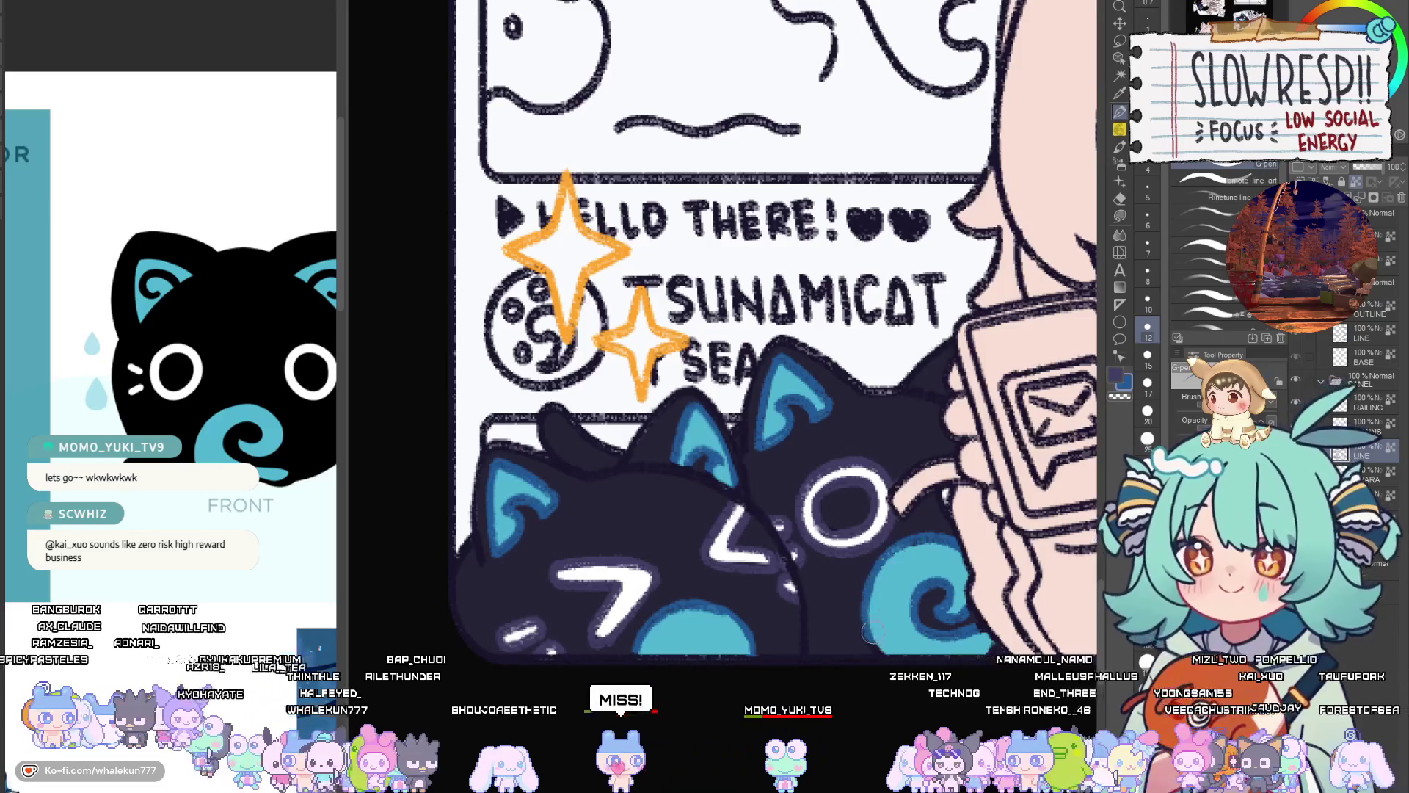
Pick a light blue painting colour from the palette and set the brush size to 10
{"action": "left_click_drag", "start_coordinate": [965, 596], "coordinate": [917, 600]}
{"action": "key", "text": "bracketleft"}
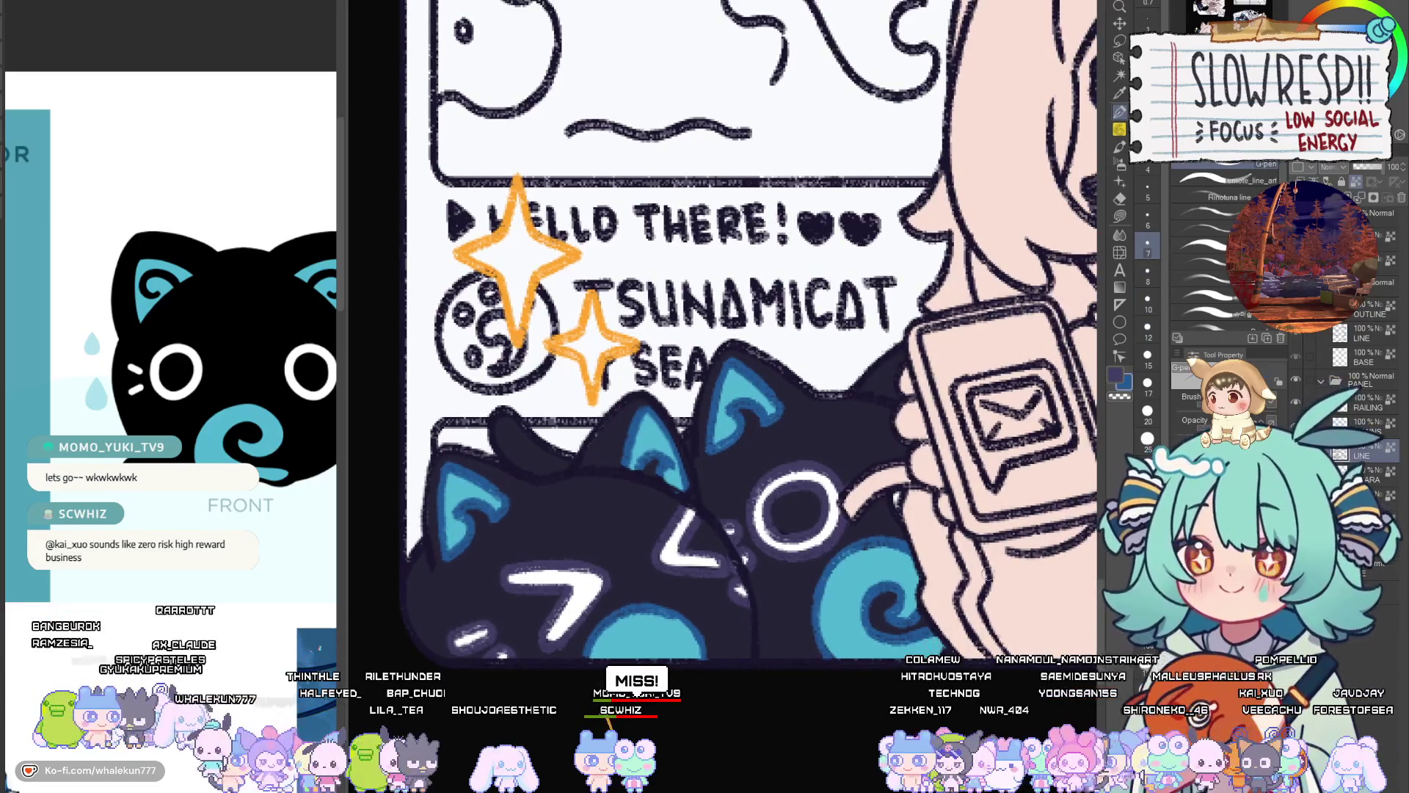
{"action": "scroll", "coordinate": [1017, 553], "scroll_direction": "down", "scroll_amount": 5}
{"action": "scroll", "coordinate": [898, 594], "scroll_direction": "up", "scroll_amount": 5}
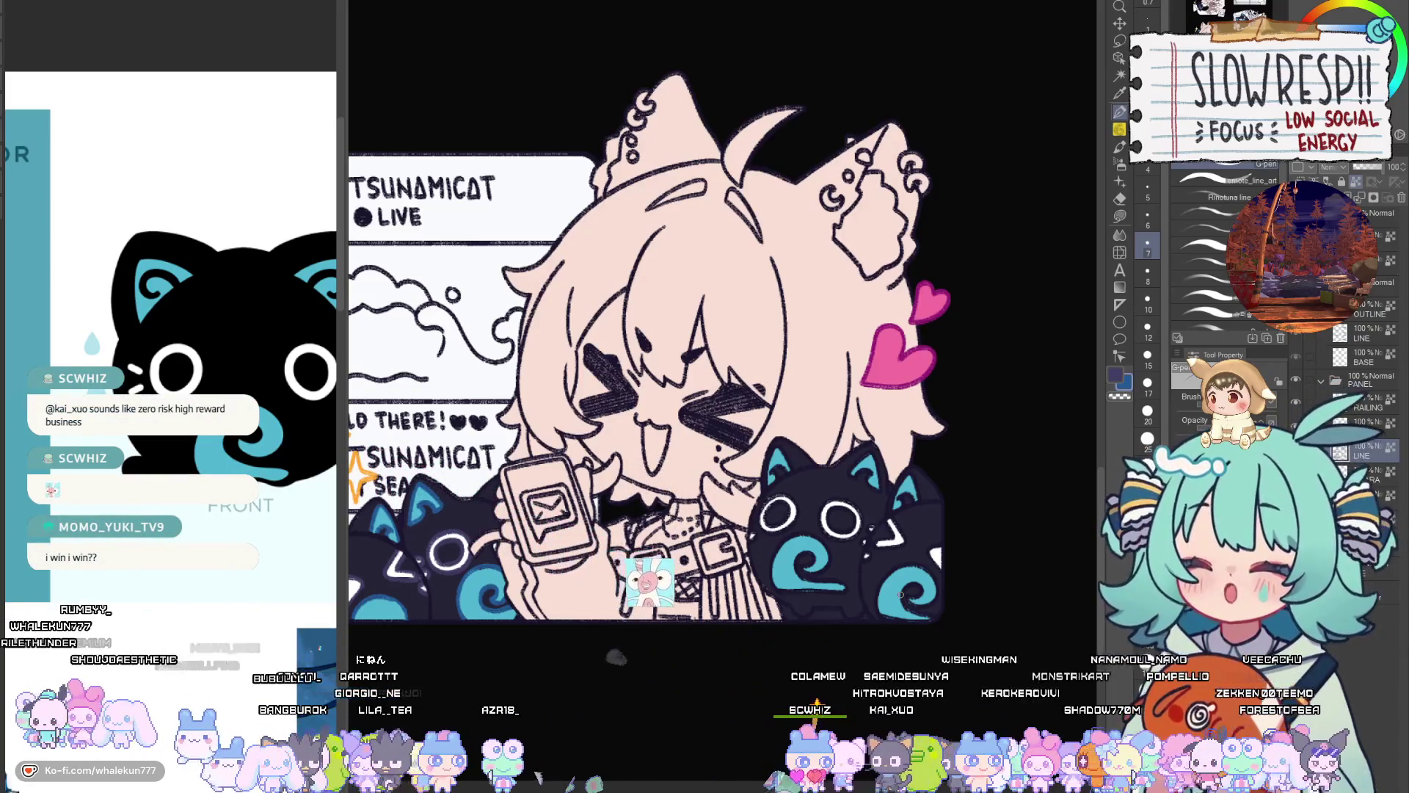
{"action": "scroll", "coordinate": [778, 561], "scroll_direction": "up", "scroll_amount": 3}
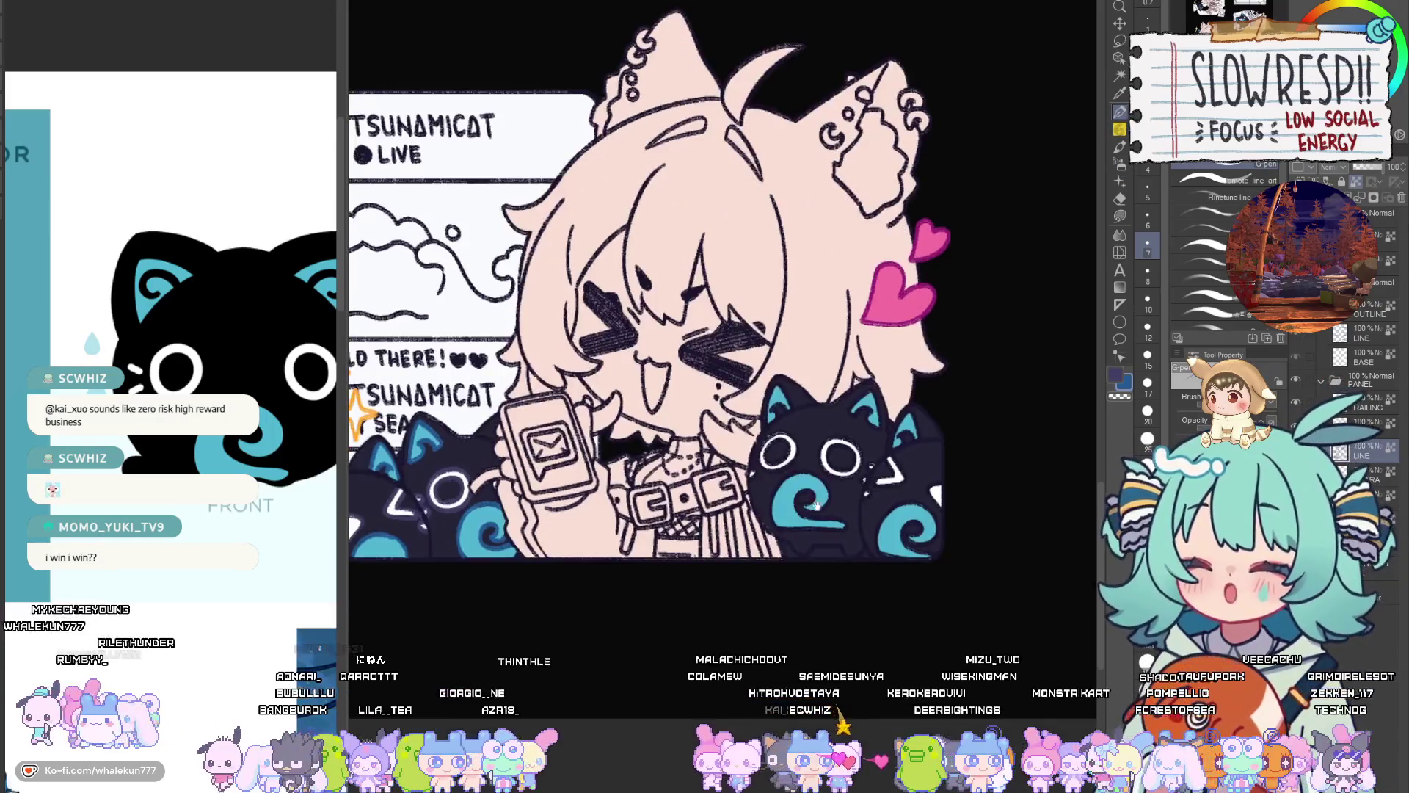
{"action": "left_click_drag", "start_coordinate": [796, 518], "coordinate": [612, 480]}
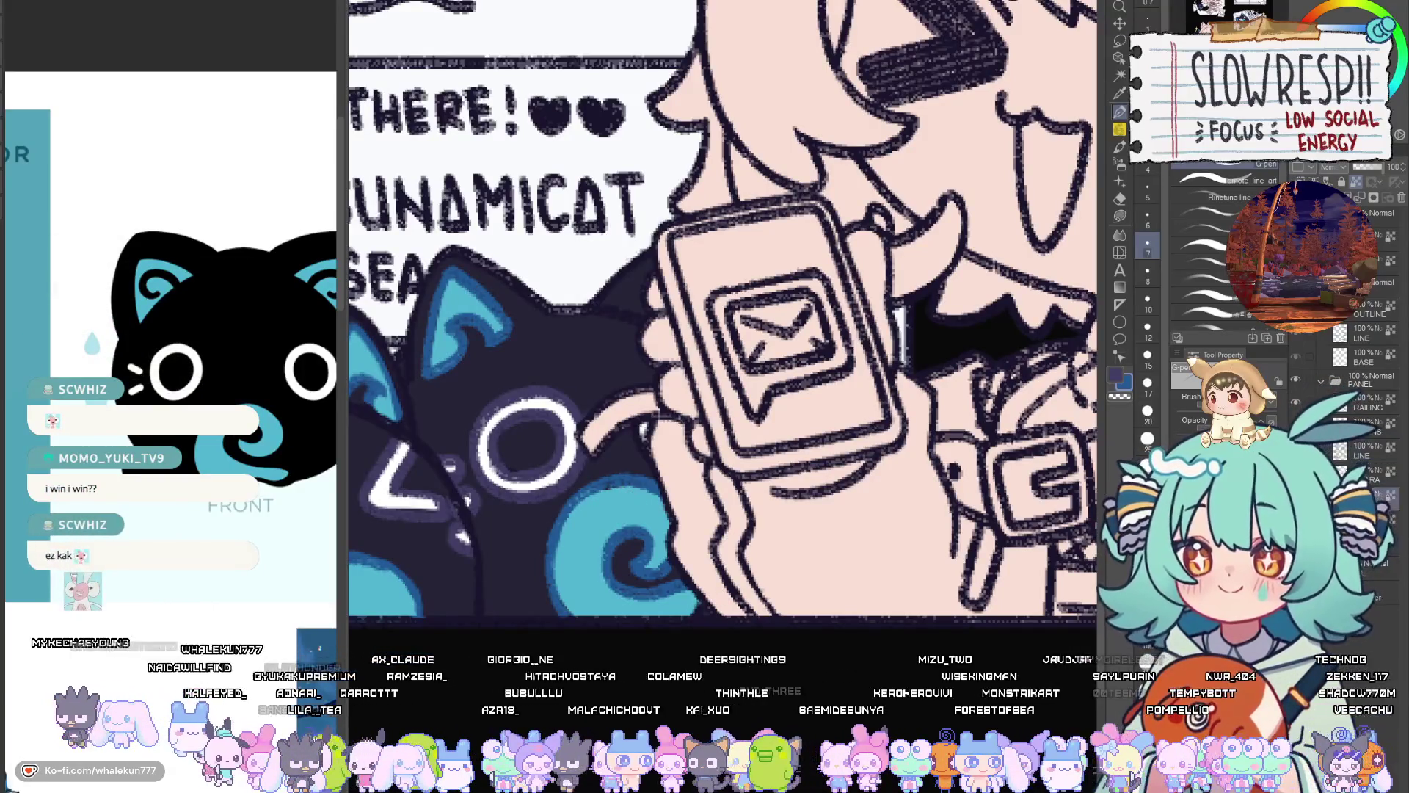
{"action": "left_click", "coordinate": [598, 497], "text": "alt"}
{"action": "key", "text": "bracketright"}
{"action": "key", "text": "bracketright"}
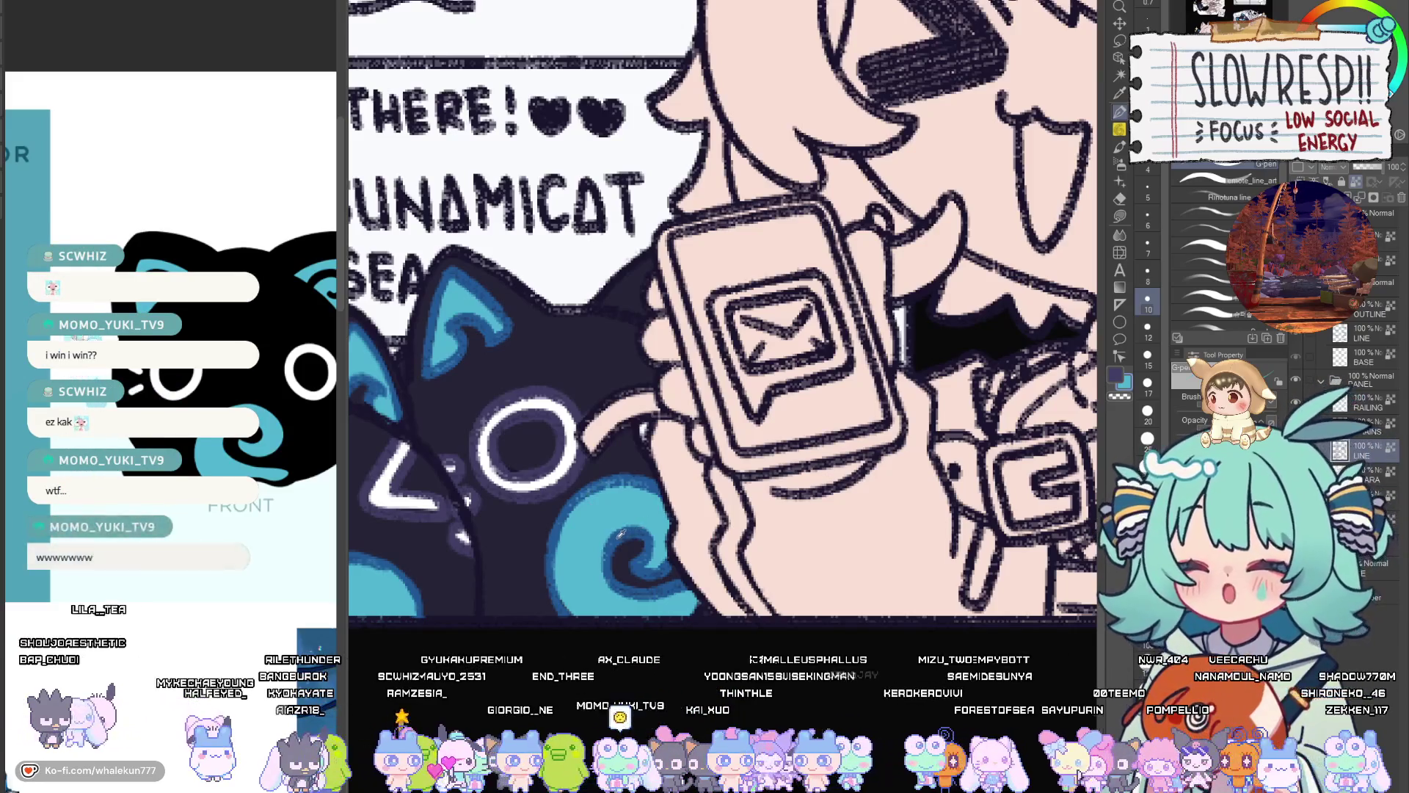
{"action": "left_click_drag", "start_coordinate": [616, 539], "coordinate": [546, 548]}
{"action": "mouse_move", "coordinate": [901, 603]}
{"action": "left_mouse_down"}
{"action": "mouse_move", "coordinate": [424, 669]}
{"action": "mouse_move", "coordinate": [362, 742]}
{"action": "left_mouse_up"}
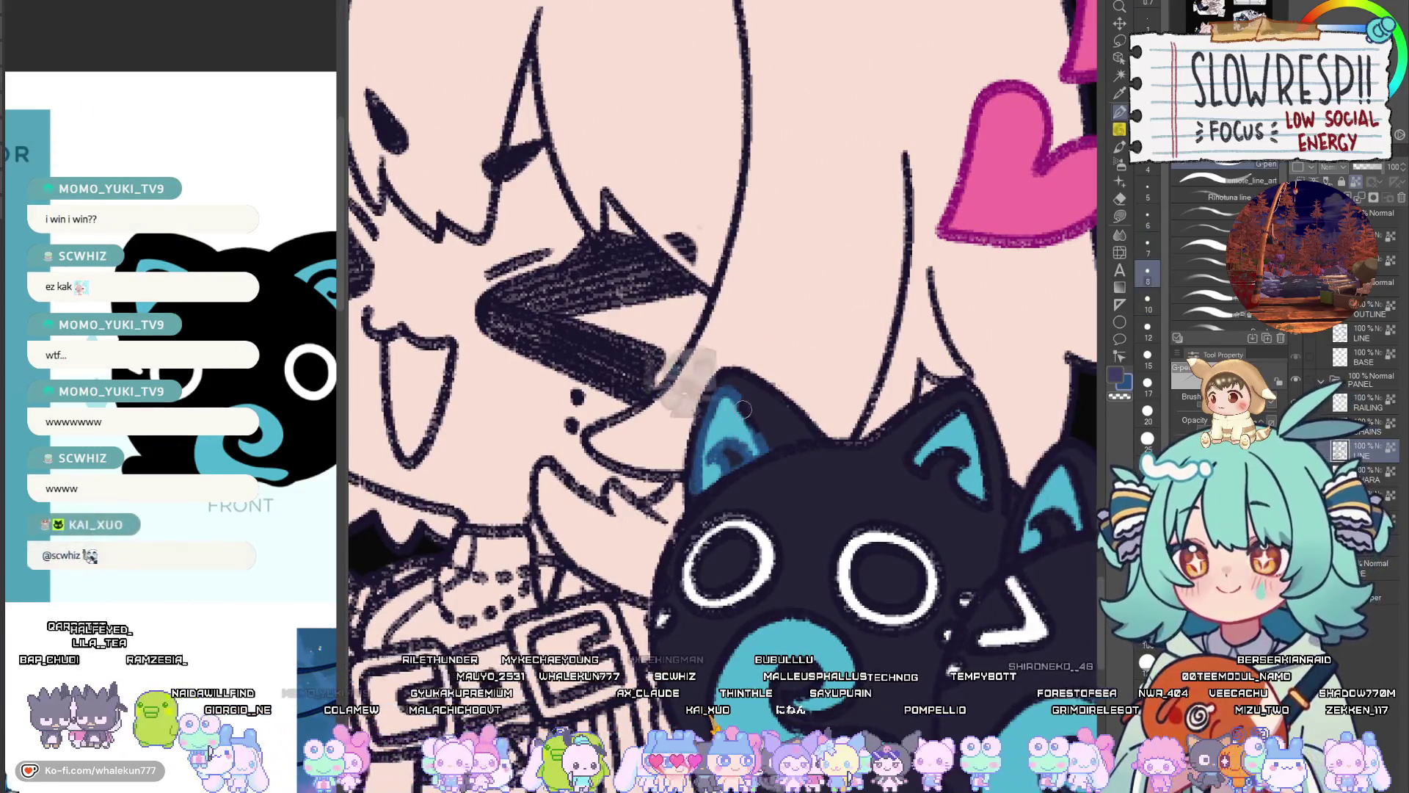
Enlarge the brush to size 15 for light rings around the front cat plush's eyes
{"action": "key", "text": "bracketright"}
{"action": "key", "text": "bracketright"}
{"action": "key", "text": "bracketright"}
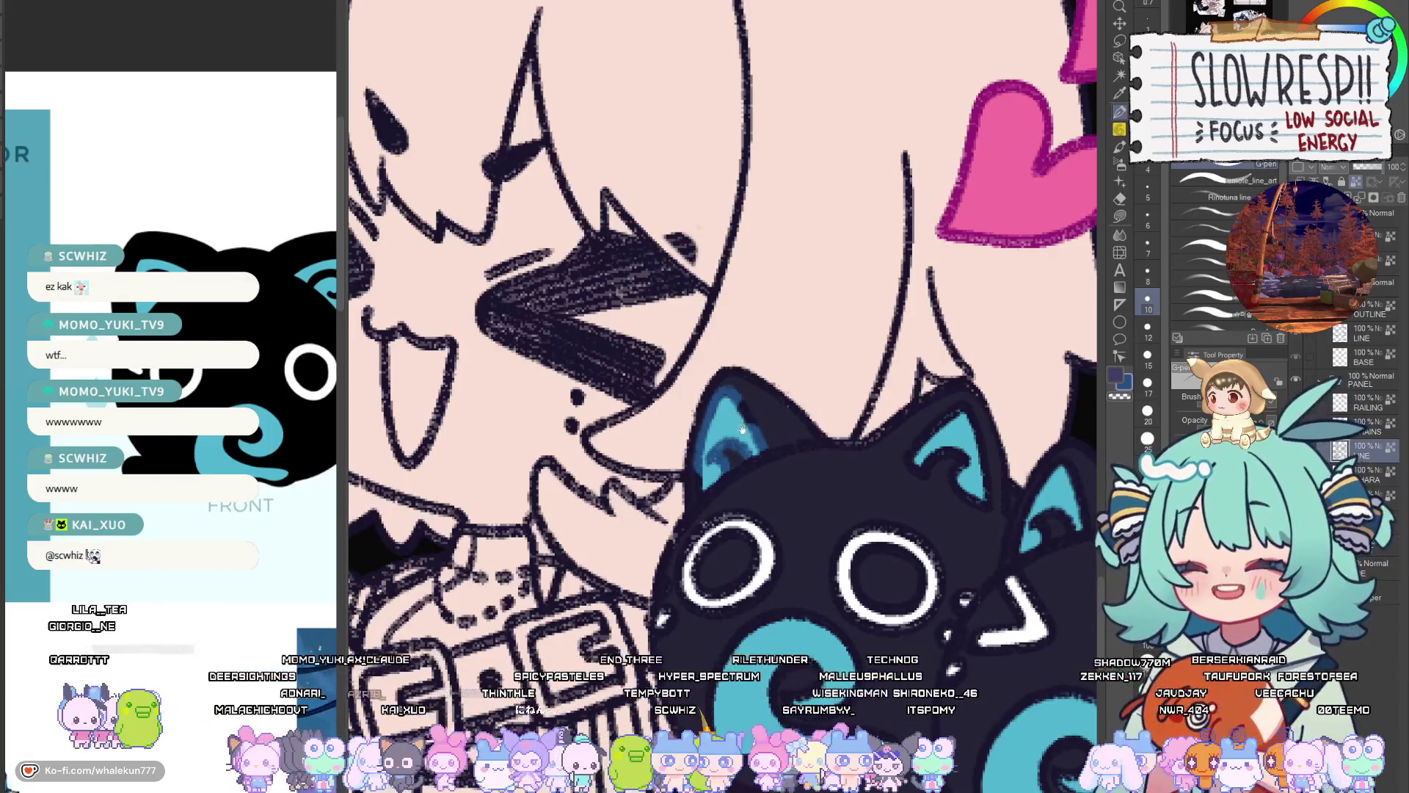
{"action": "left_click_drag", "start_coordinate": [741, 430], "coordinate": [773, 473]}
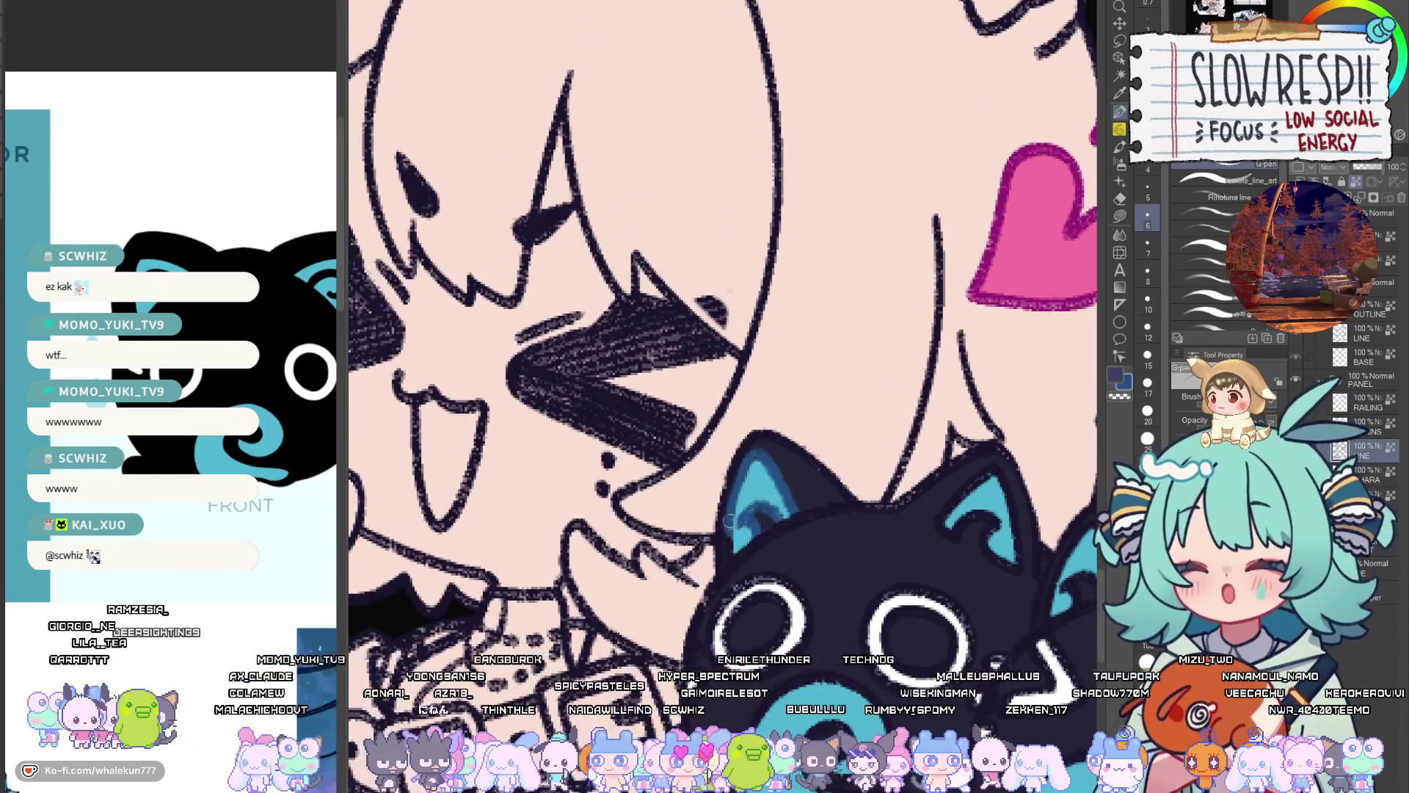
{"action": "scroll", "coordinate": [727, 549], "scroll_direction": "down", "scroll_amount": 2}
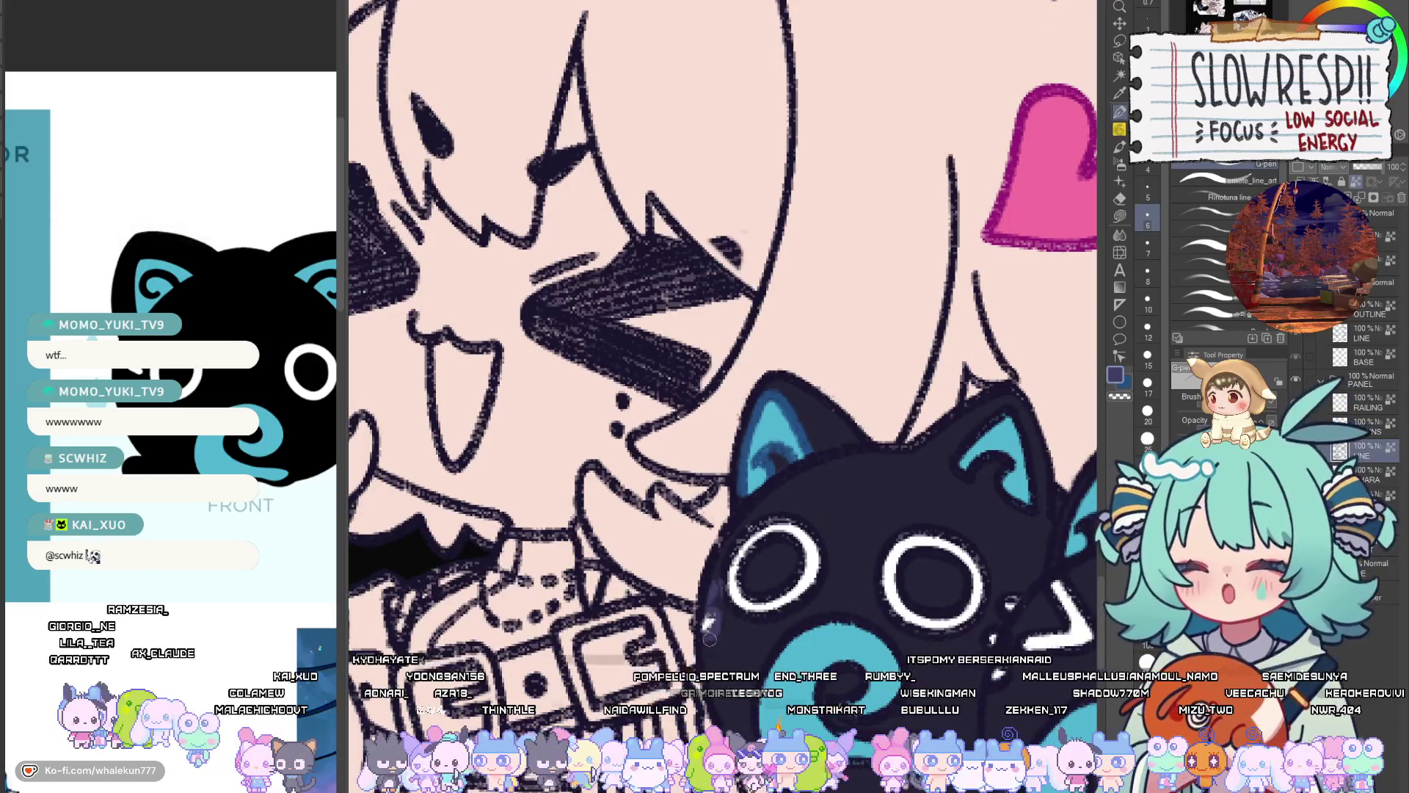
{"action": "key", "text": "bracketright"}
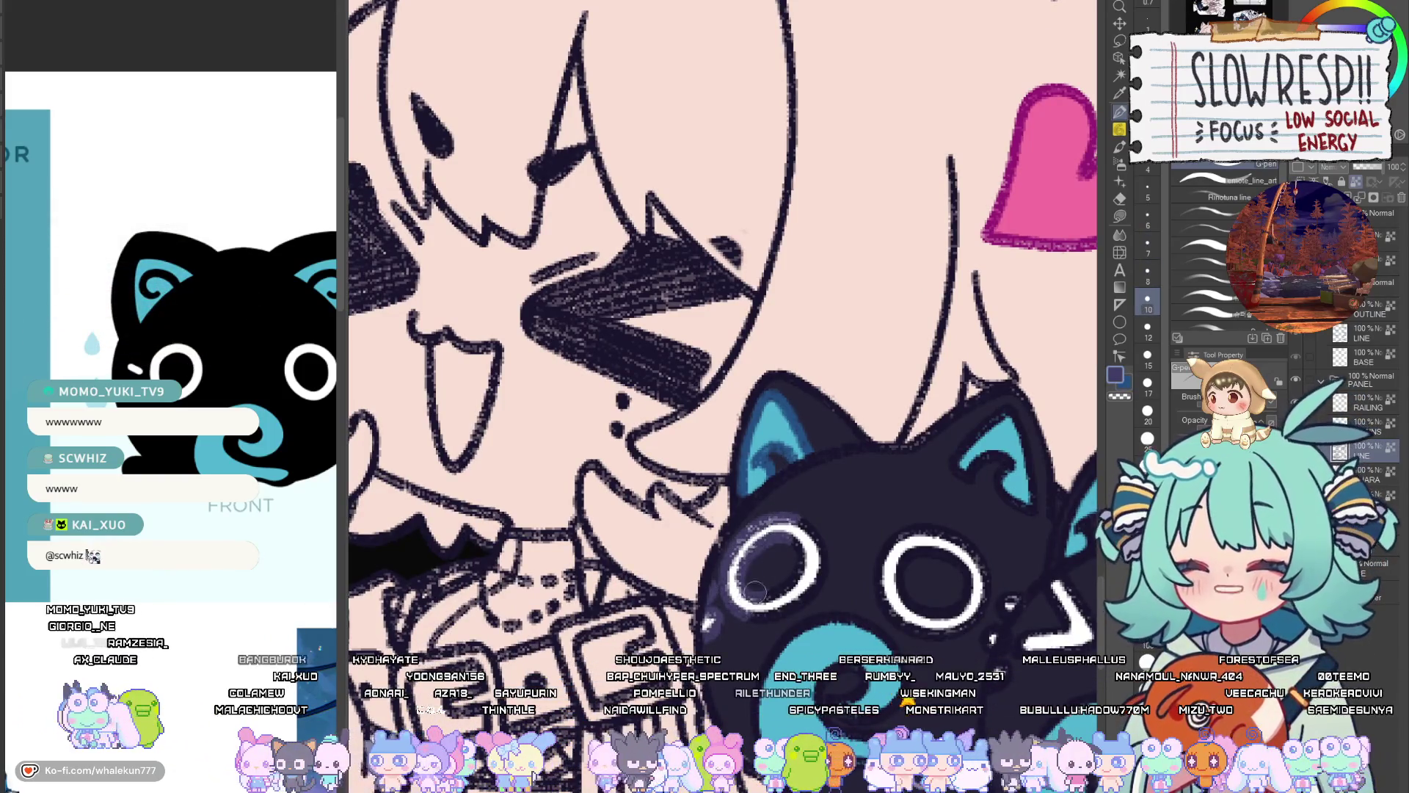
{"action": "mouse_move", "coordinate": [834, 560]}
{"action": "left_mouse_down"}
{"action": "mouse_move", "coordinate": [790, 482]}
{"action": "mouse_move", "coordinate": [866, 562]}
{"action": "mouse_move", "coordinate": [909, 468]}
{"action": "mouse_move", "coordinate": [918, 543]}
{"action": "left_mouse_up"}
{"action": "key", "text": "bracketright"}
{"action": "key", "text": "bracketright"}
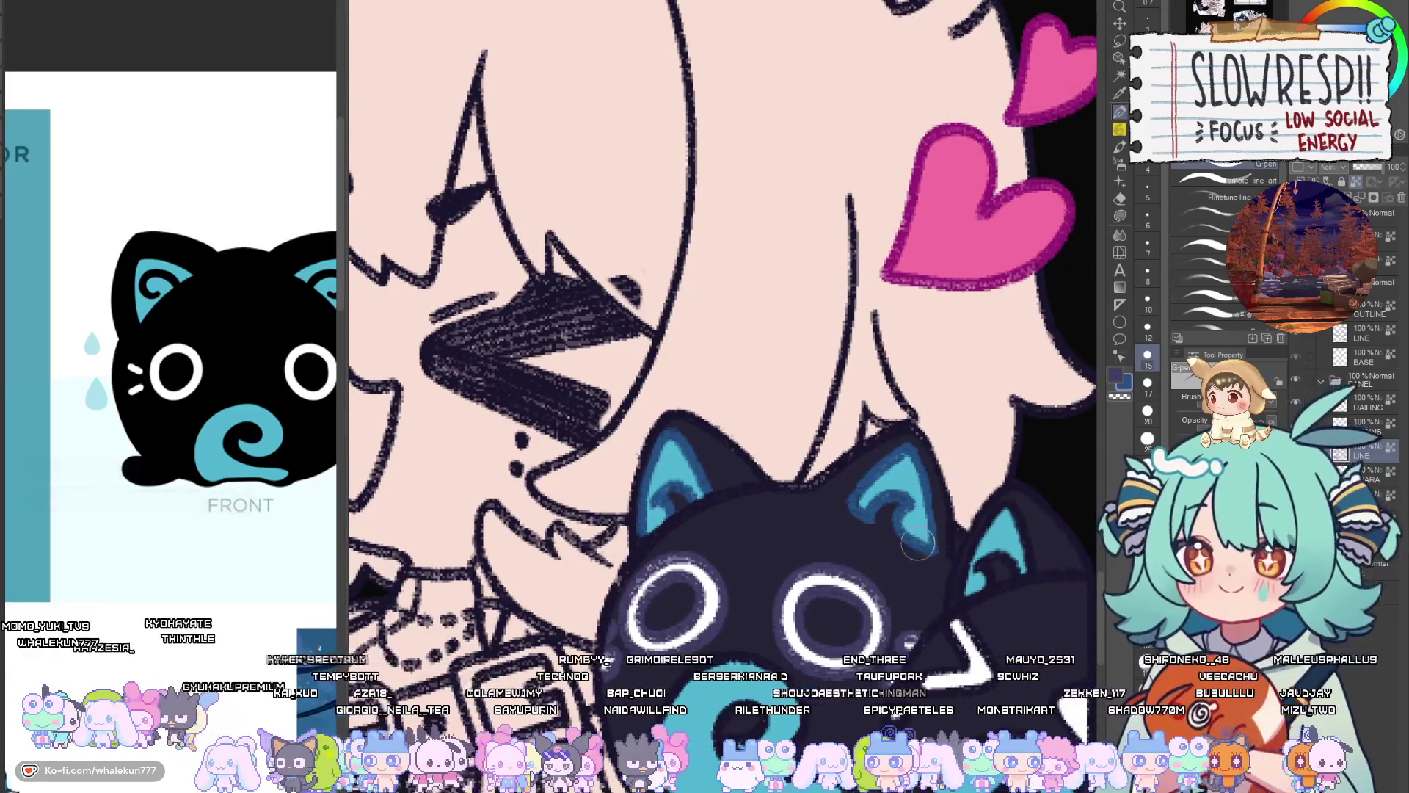
{"action": "scroll", "coordinate": [910, 546], "scroll_direction": "down", "scroll_amount": 2}
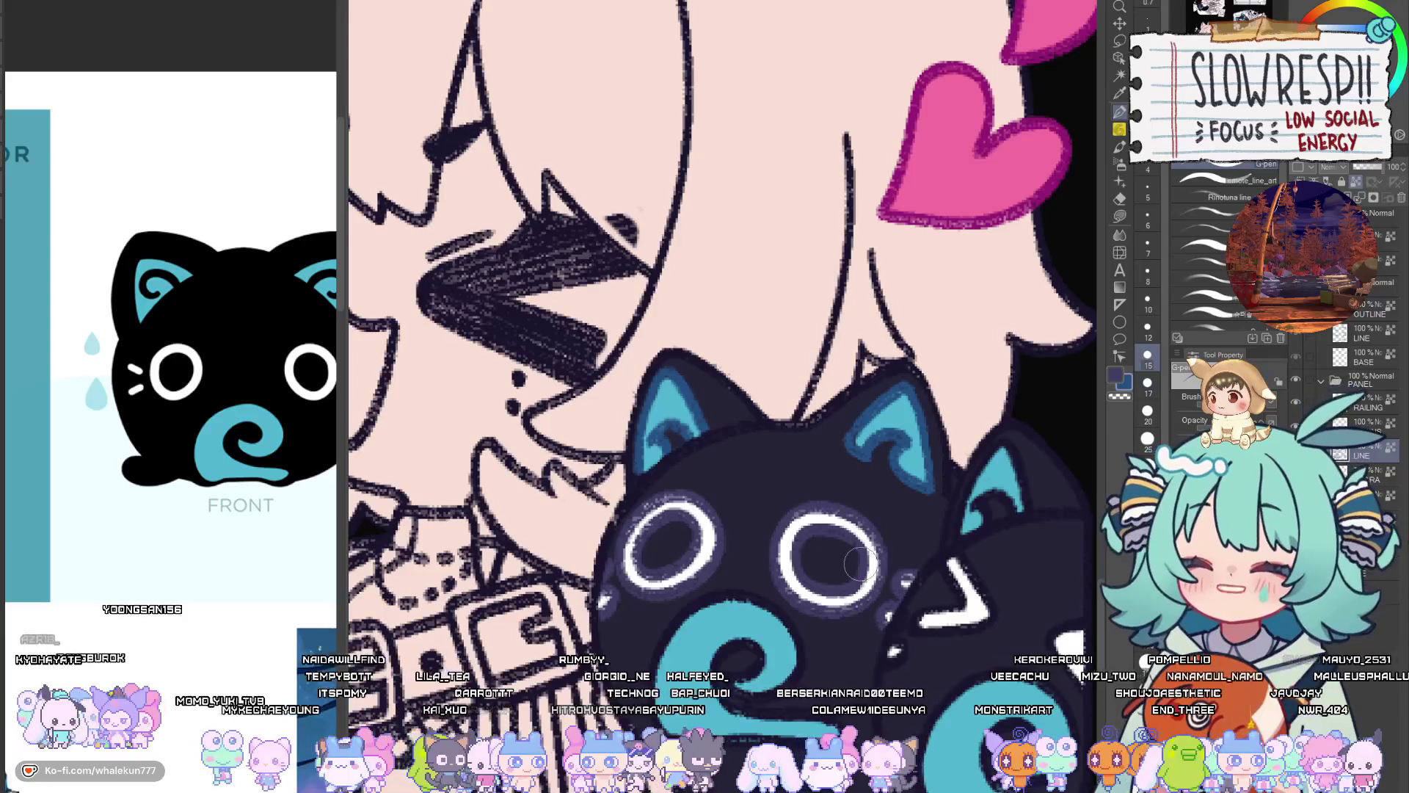
{"action": "scroll", "coordinate": [860, 564], "scroll_direction": "down", "scroll_amount": 2}
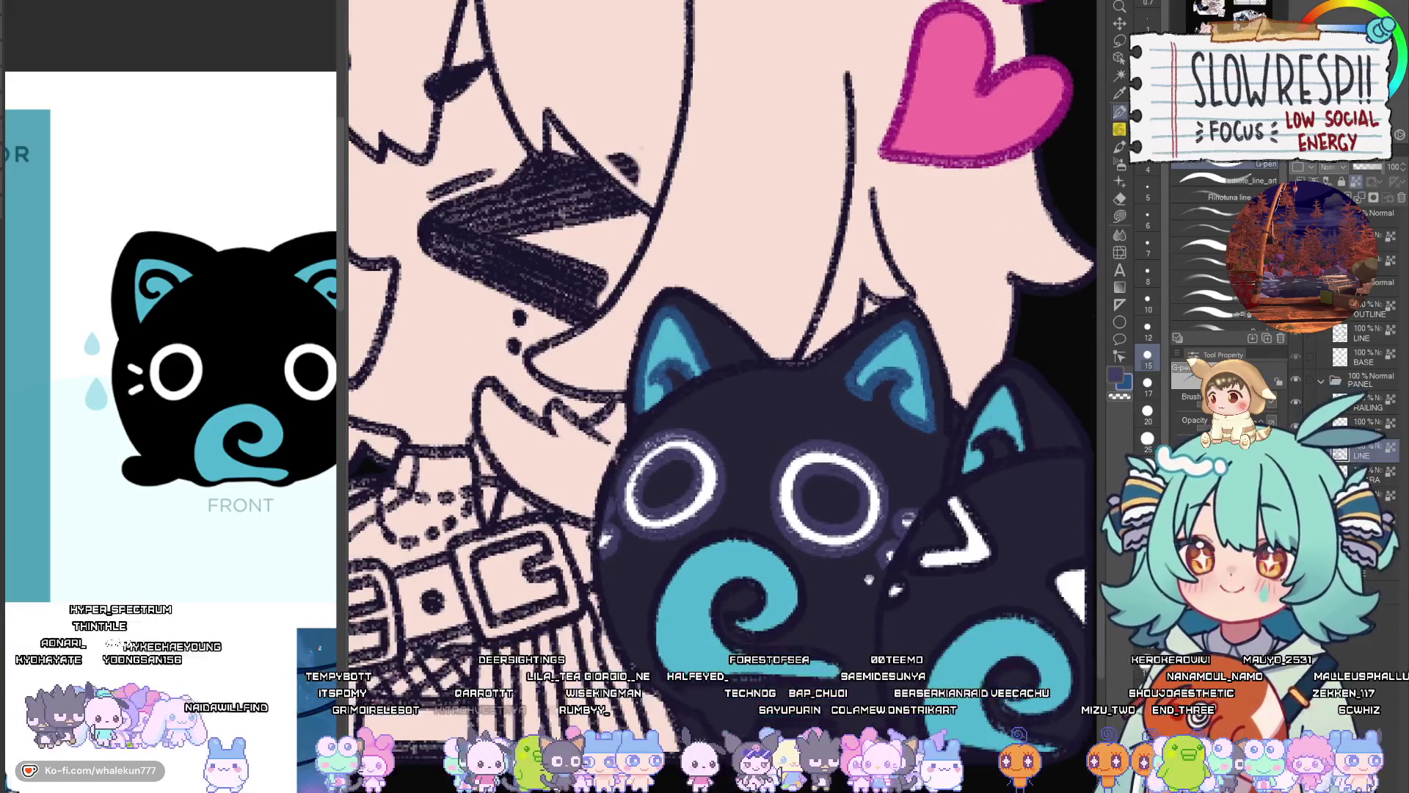
Eyedrop the cat plush's dark purple body colour and adjust the brush to shade it
{"action": "left_click", "coordinate": [770, 613], "text": "alt"}
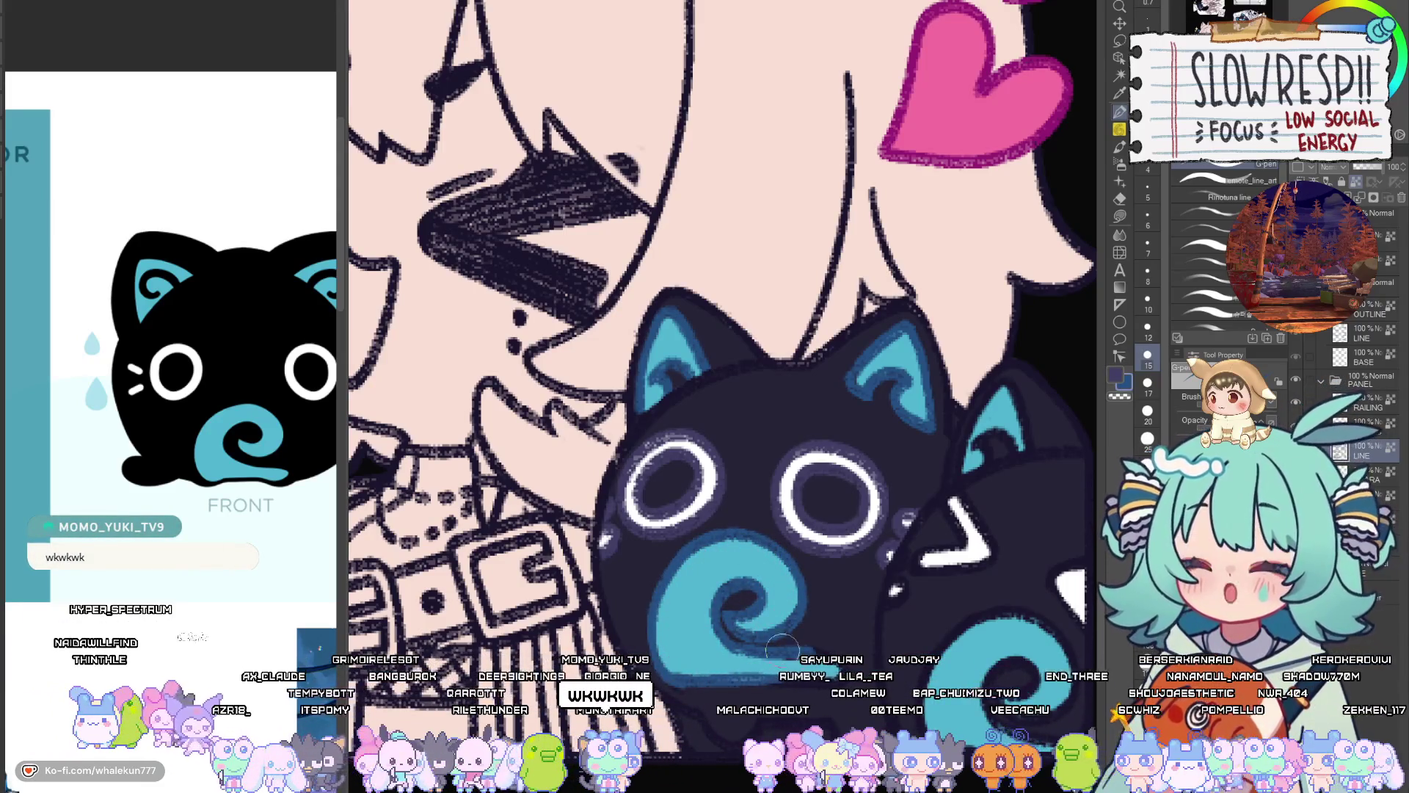
{"action": "left_click_drag", "start_coordinate": [782, 645], "coordinate": [712, 656]}
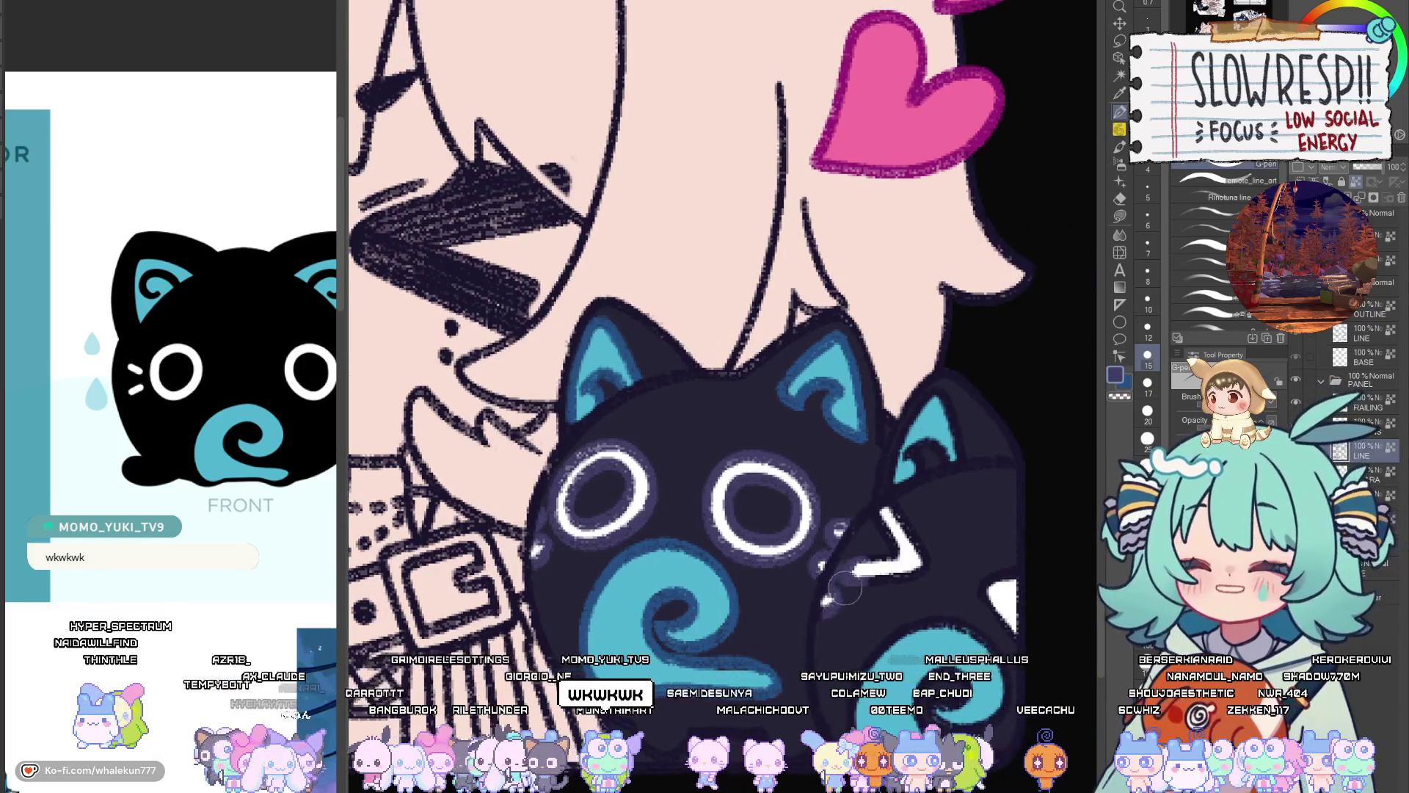
{"action": "left_click_drag", "start_coordinate": [996, 567], "coordinate": [908, 549]}
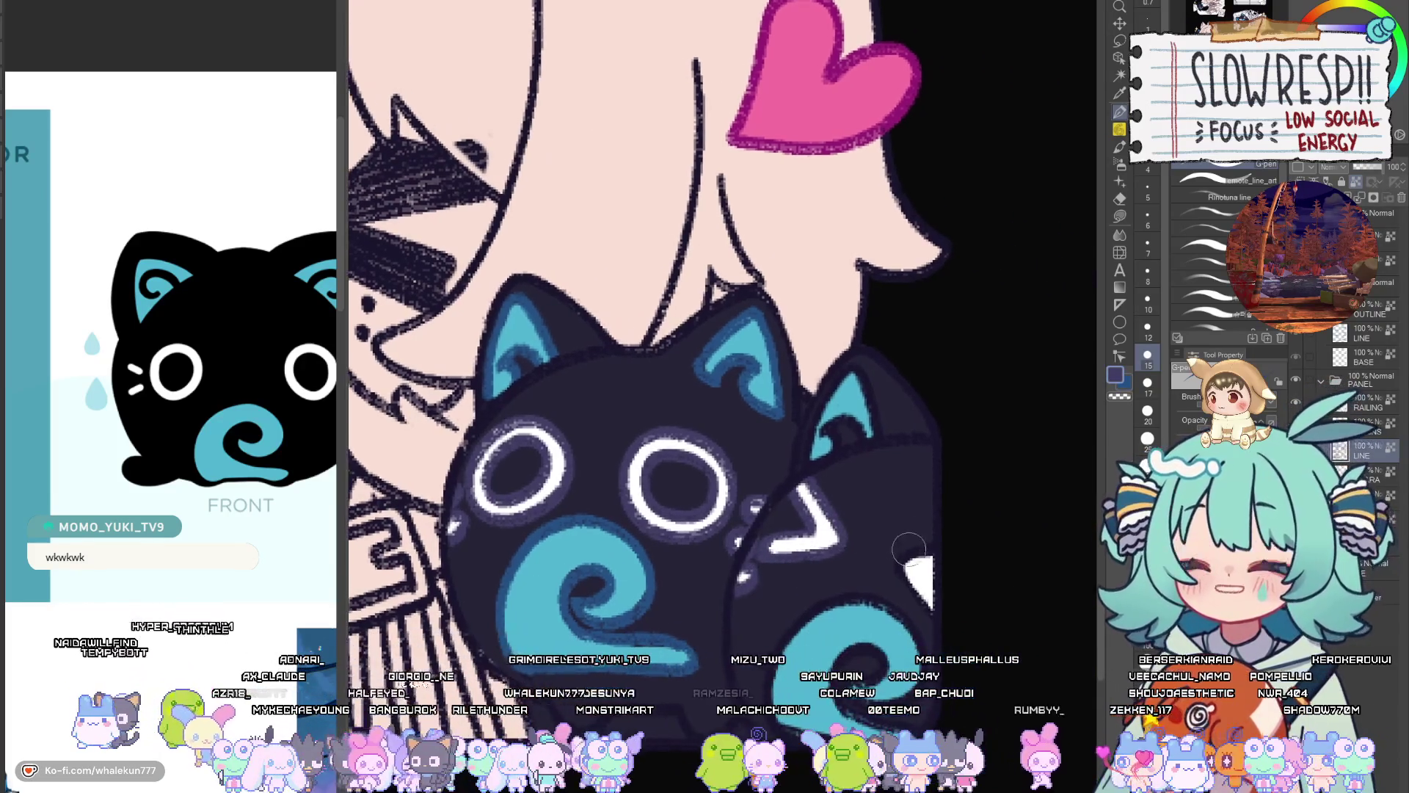
{"action": "key", "text": "bracketleft"}
{"action": "key", "text": "bracketleft"}
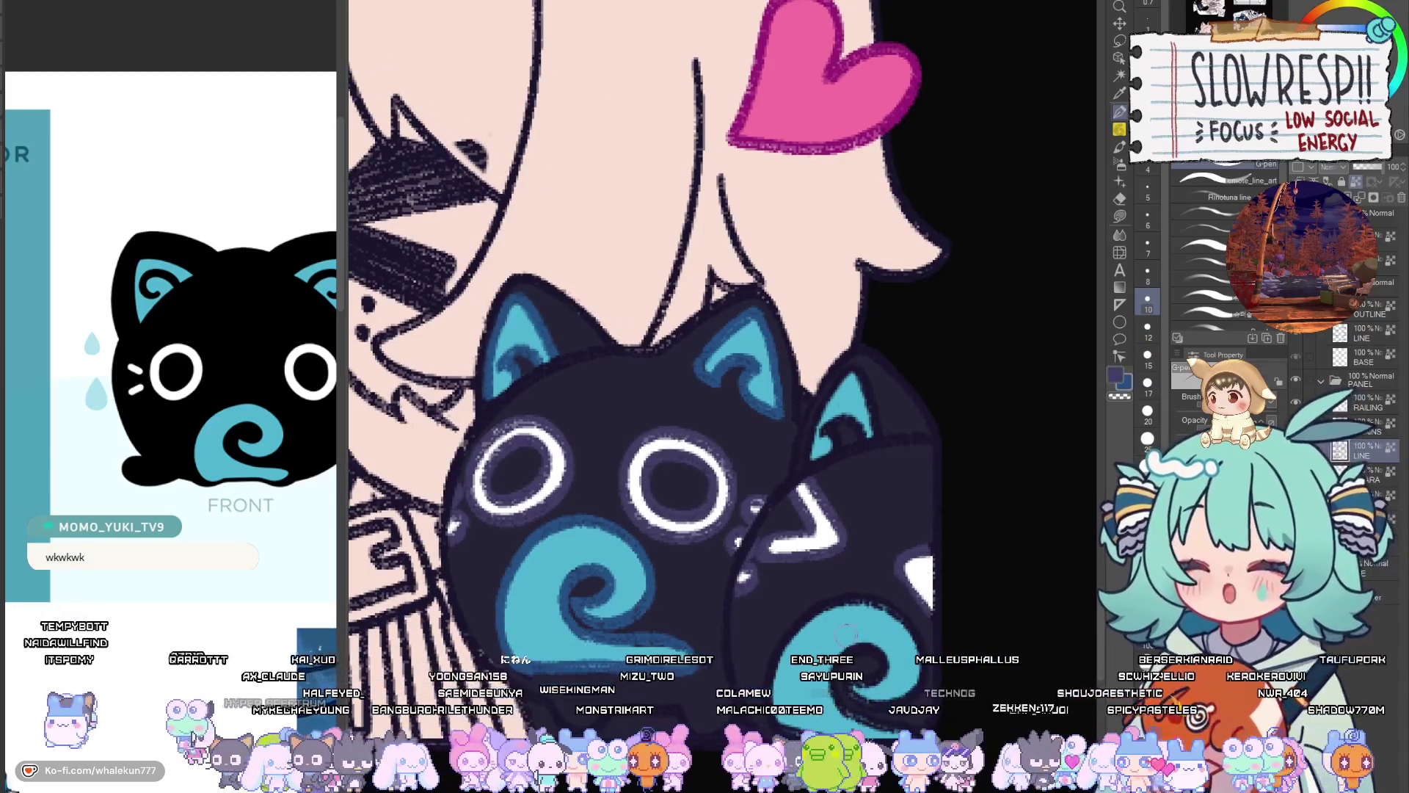
{"action": "key", "text": "bracketright"}
{"action": "key", "text": "bracketright"}
{"action": "key", "text": "bracketright"}
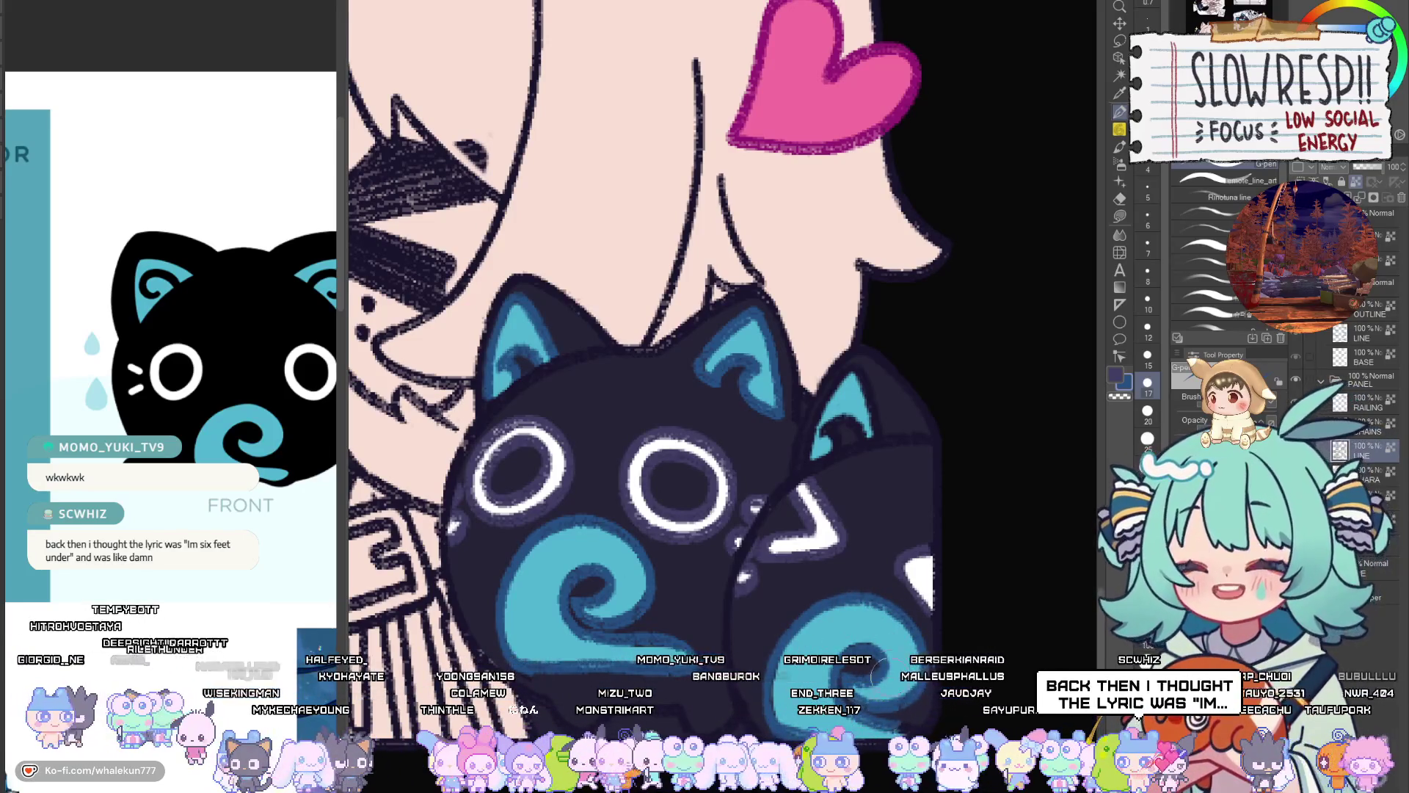
Zoom onto the dark cat plush, pick teal at brush size 12, and shade its swirls
{"action": "key", "text": "ctrl+0"}
{"action": "scroll", "coordinate": [661, 440], "scroll_direction": "up", "scroll_amount": 5}
{"action": "left_click", "coordinate": [811, 557]}
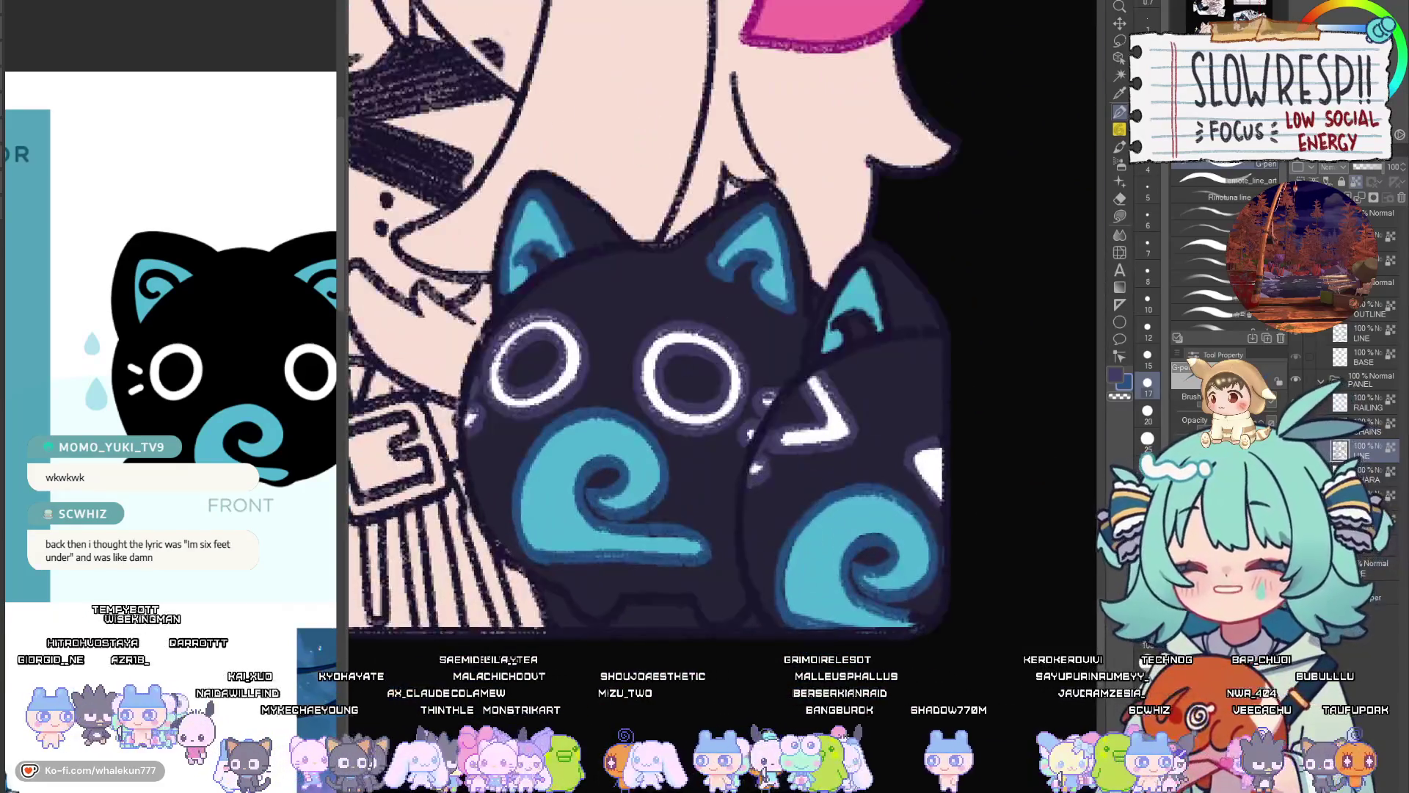
{"action": "left_click", "coordinate": [821, 549], "text": "alt"}
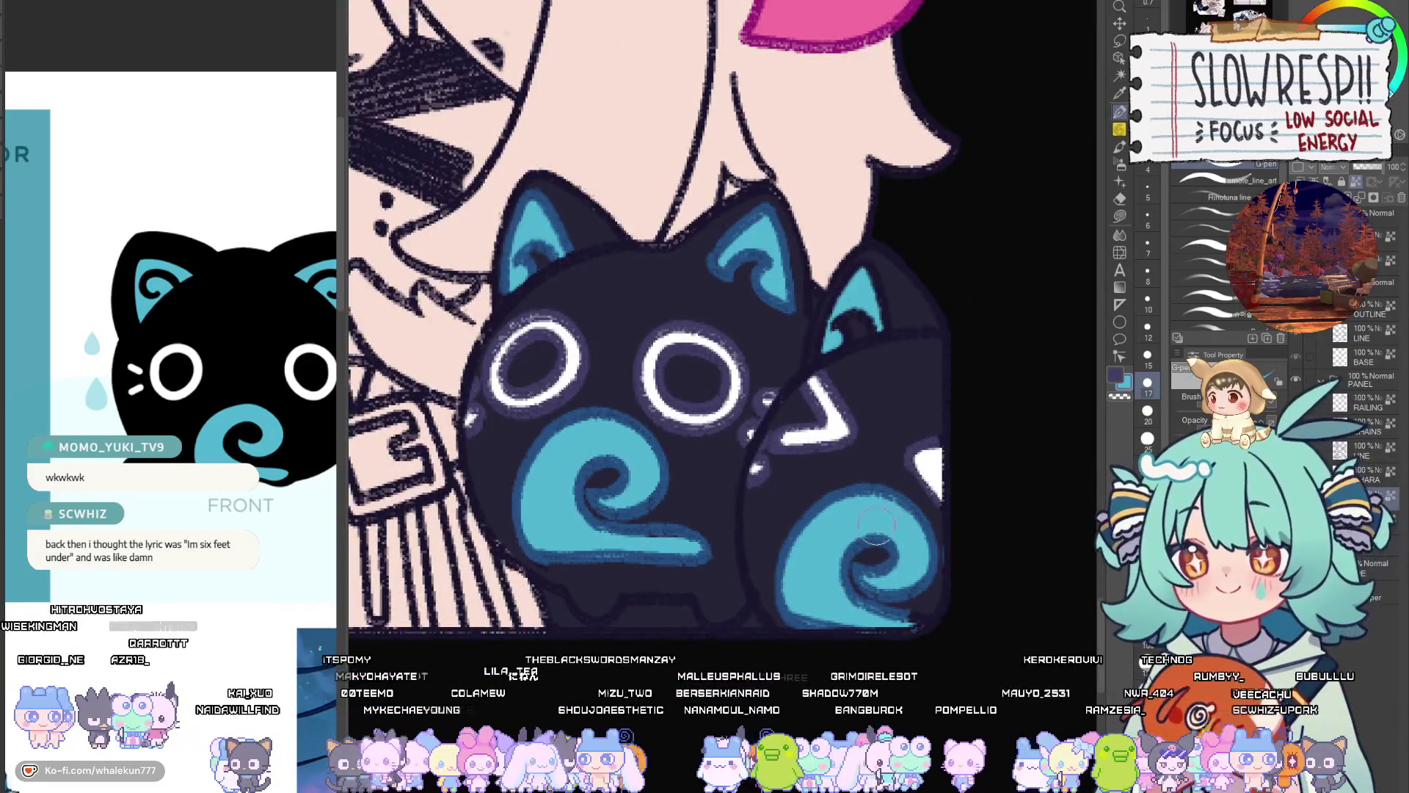
{"action": "key", "text": "bracketleft"}
{"action": "key", "text": "bracketleft"}
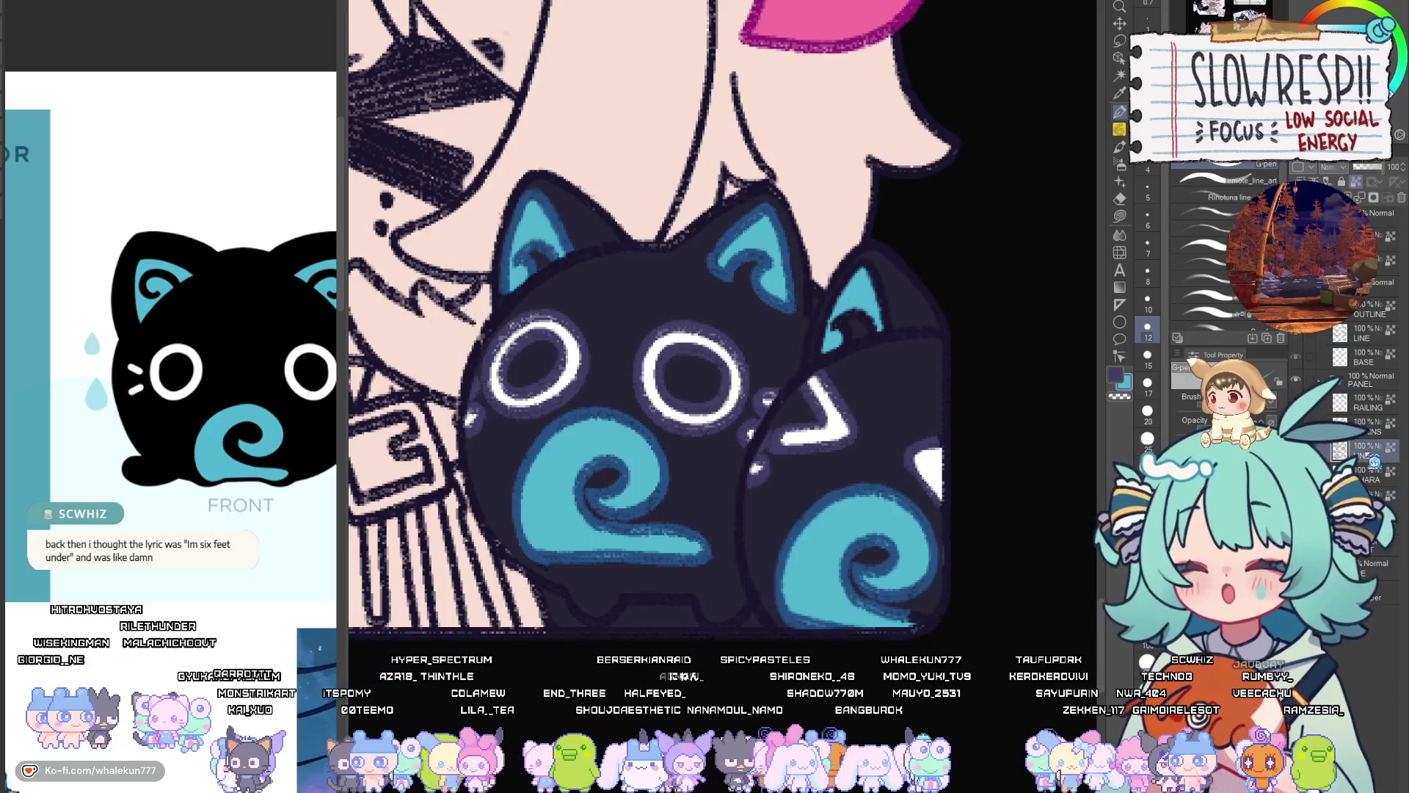
{"action": "scroll", "coordinate": [850, 644], "scroll_direction": "down", "scroll_amount": 5}
{"action": "scroll", "coordinate": [850, 644], "scroll_direction": "up", "scroll_amount": 5}
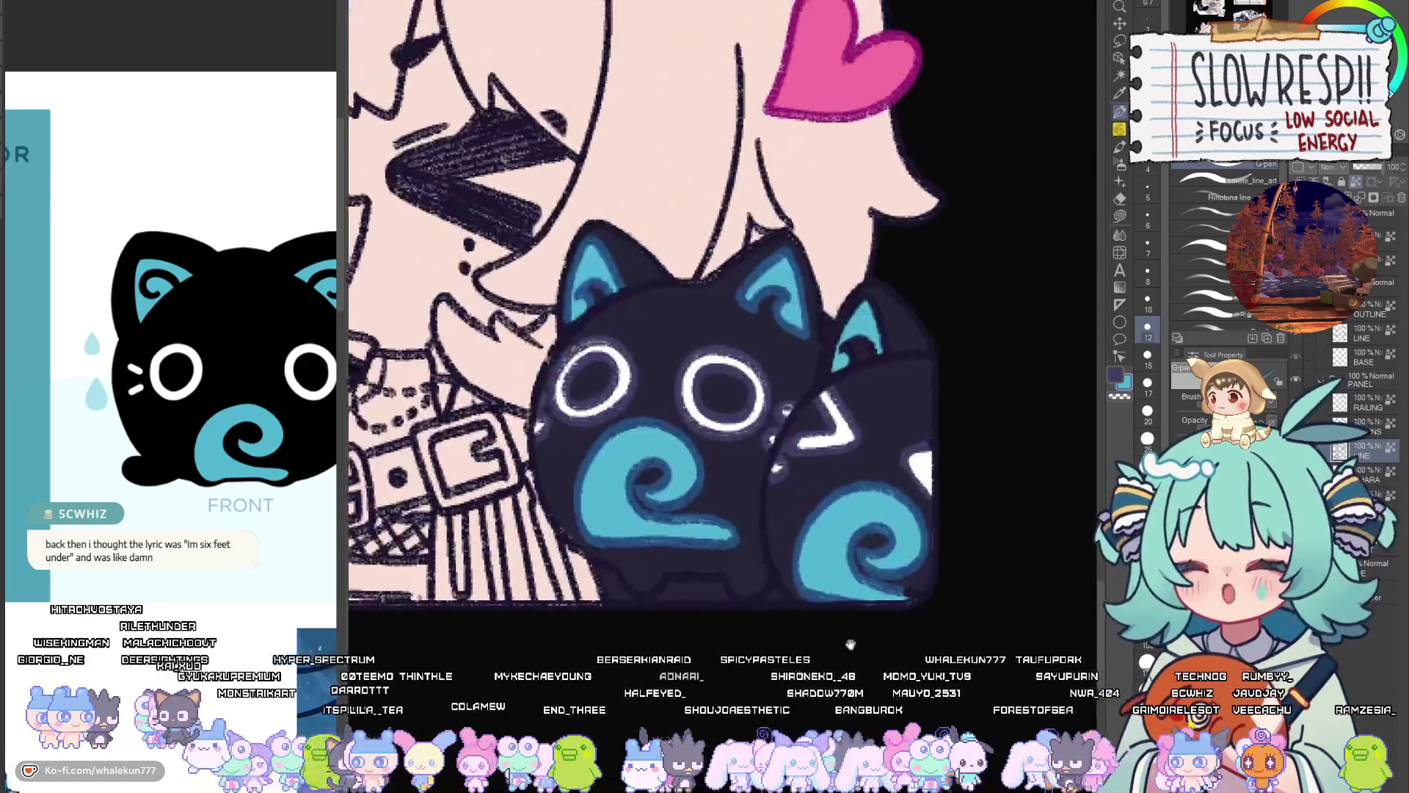
{"action": "scroll", "coordinate": [849, 644], "scroll_direction": "up", "scroll_amount": 2}
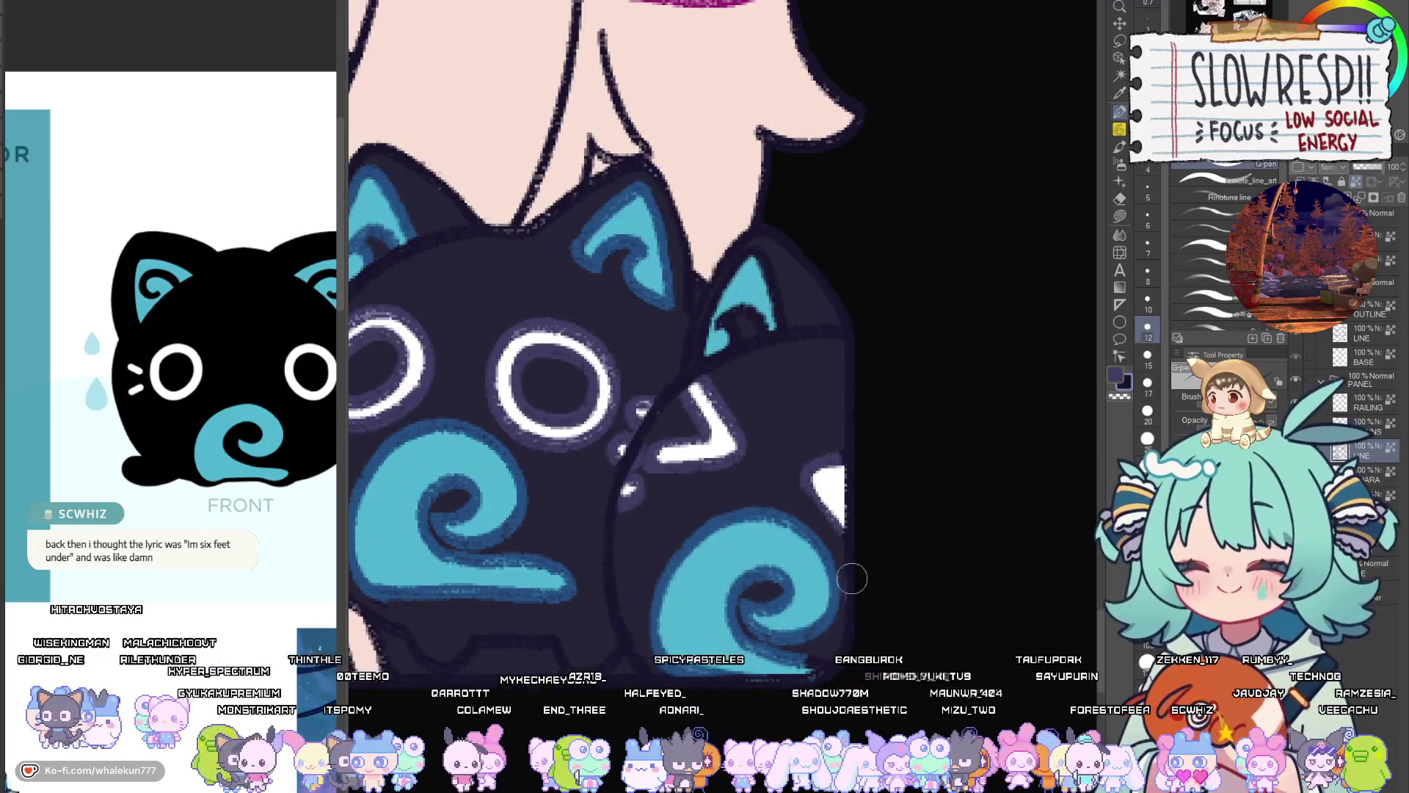
{"action": "scroll", "coordinate": [878, 590], "scroll_direction": "down", "scroll_amount": 2}
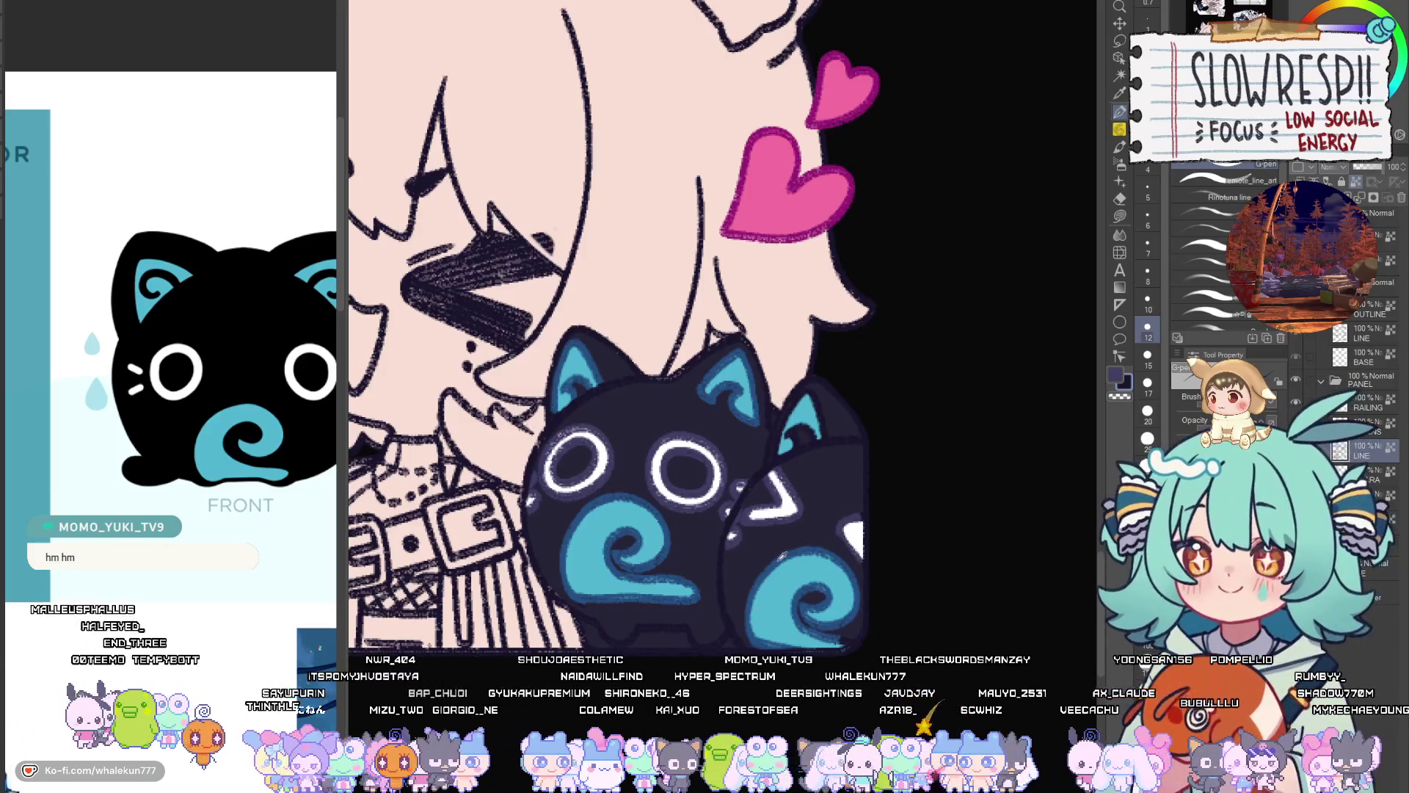
{"action": "scroll", "coordinate": [778, 561], "scroll_direction": "down", "scroll_amount": 5}
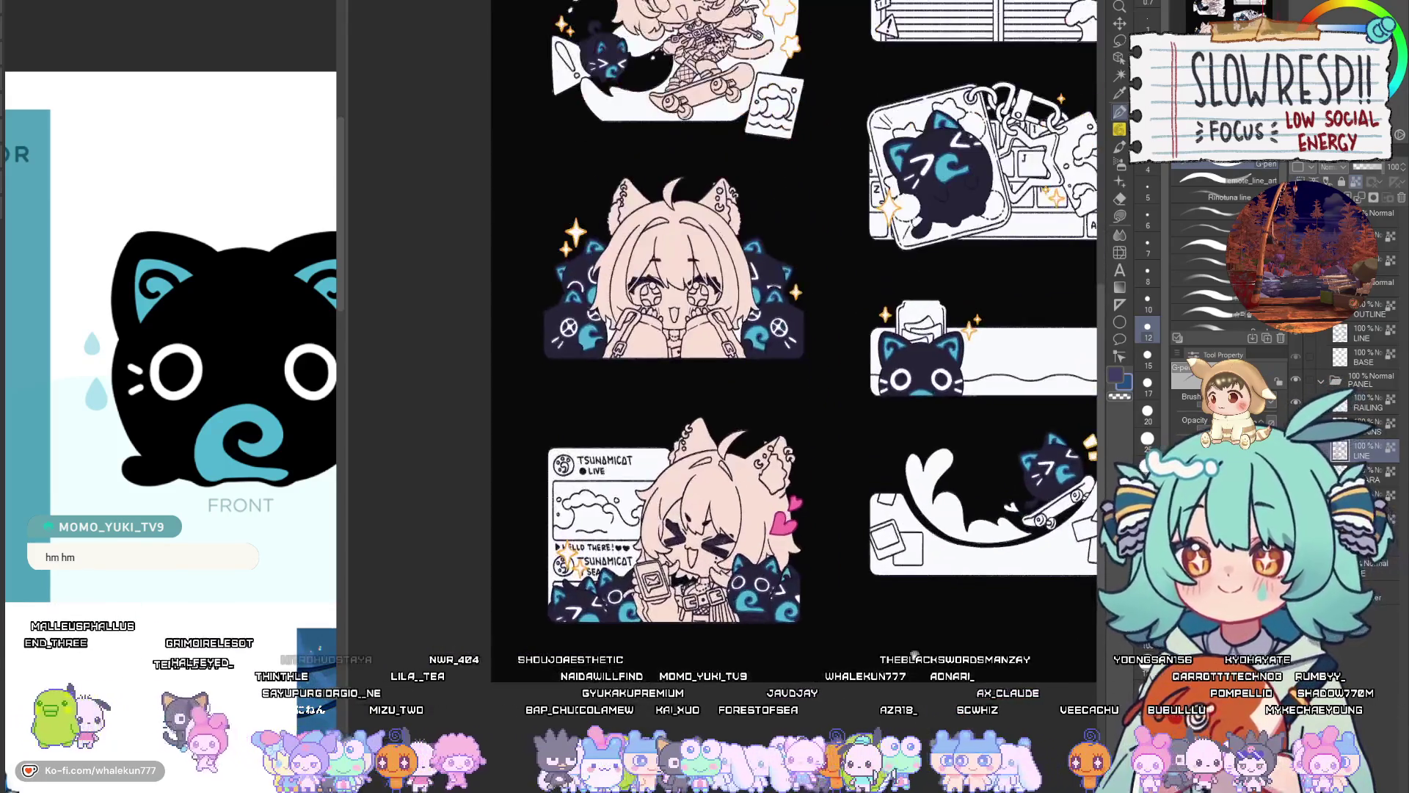
Centre the sticker sheet and switch to the freehand lasso for the Live character's blush
{"action": "left_click_drag", "start_coordinate": [915, 653], "coordinate": [835, 698]}
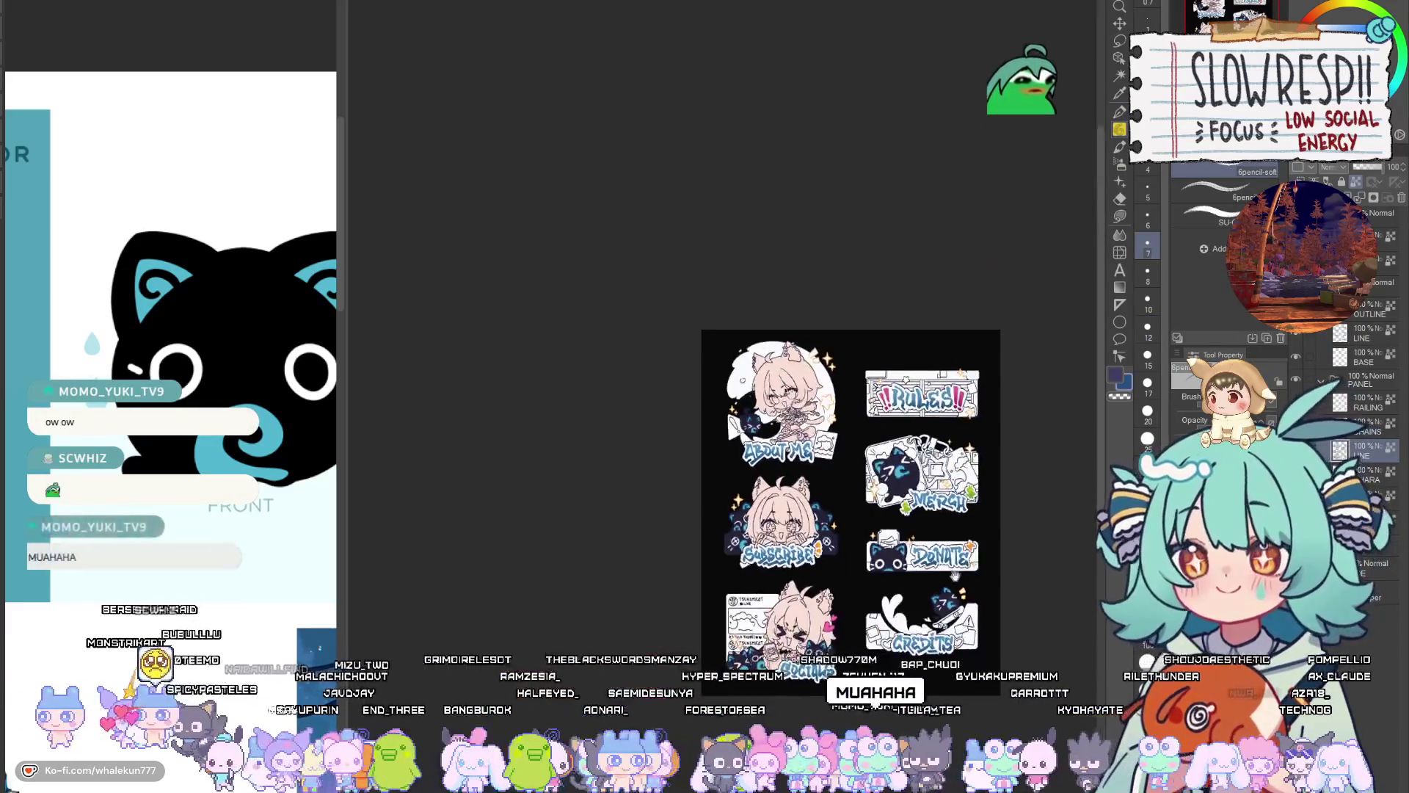
{"action": "left_click_drag", "start_coordinate": [955, 576], "coordinate": [951, 506]}
{"action": "scroll", "coordinate": [951, 504], "scroll_direction": "up", "scroll_amount": 3}
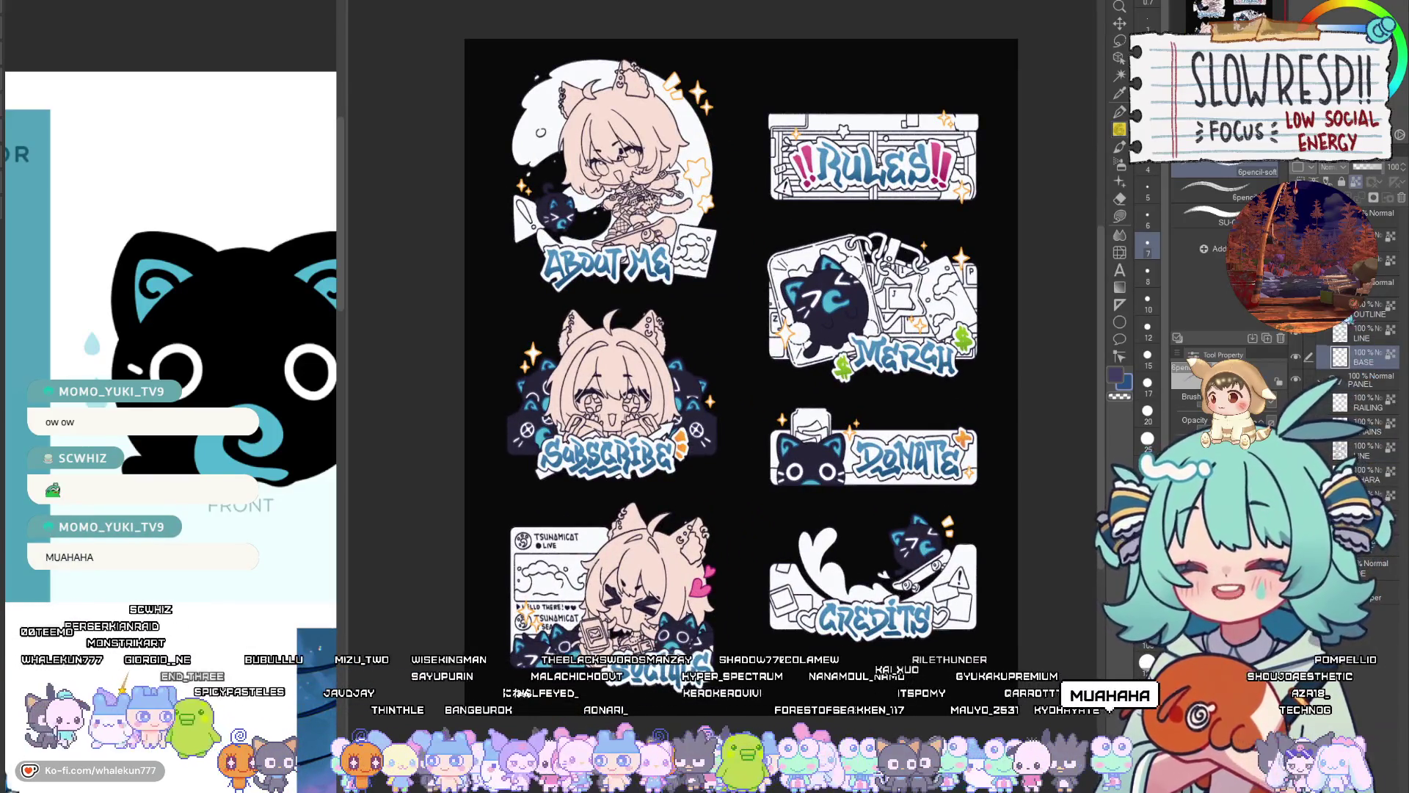
{"action": "key", "text": "m"}
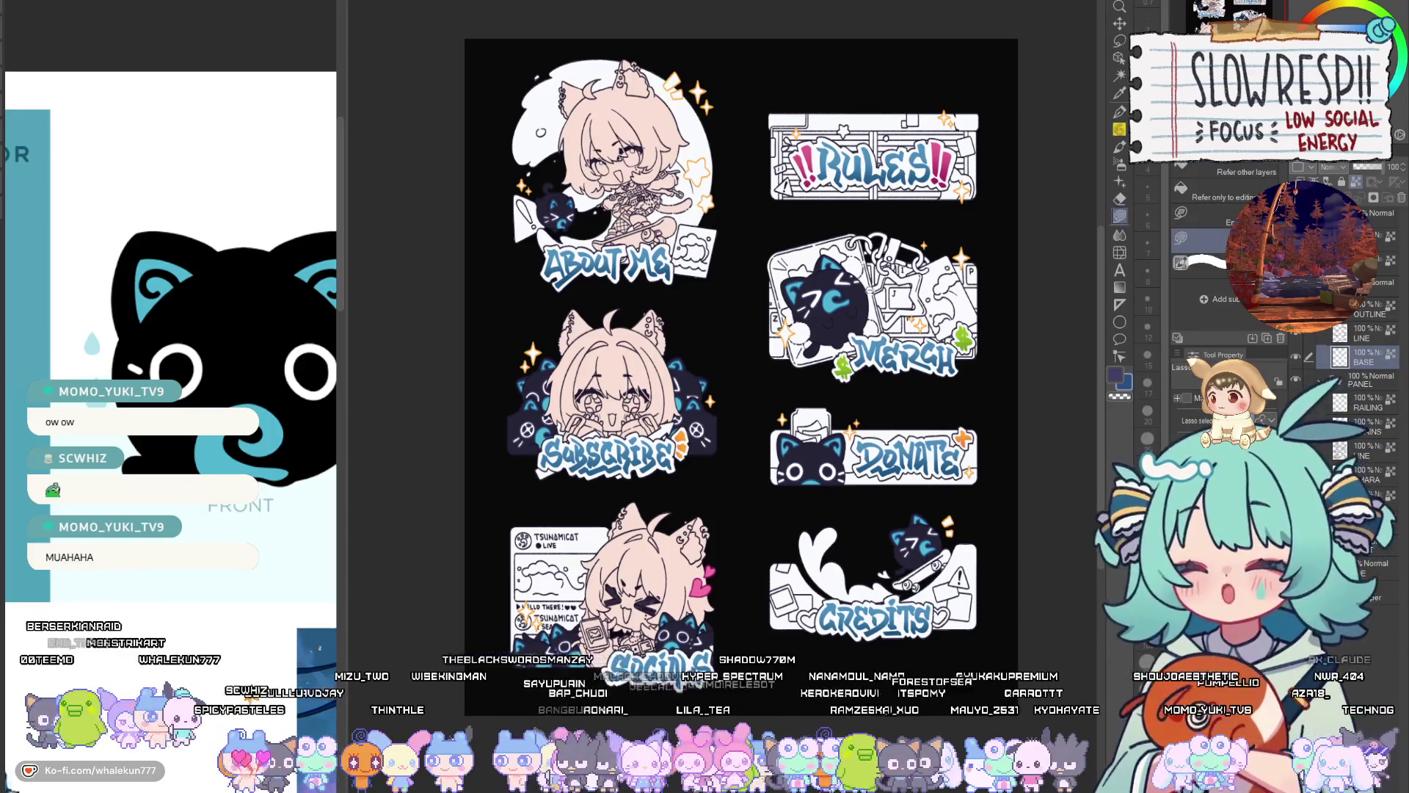
{"action": "scroll", "coordinate": [873, 301], "scroll_direction": "up", "scroll_amount": 3}
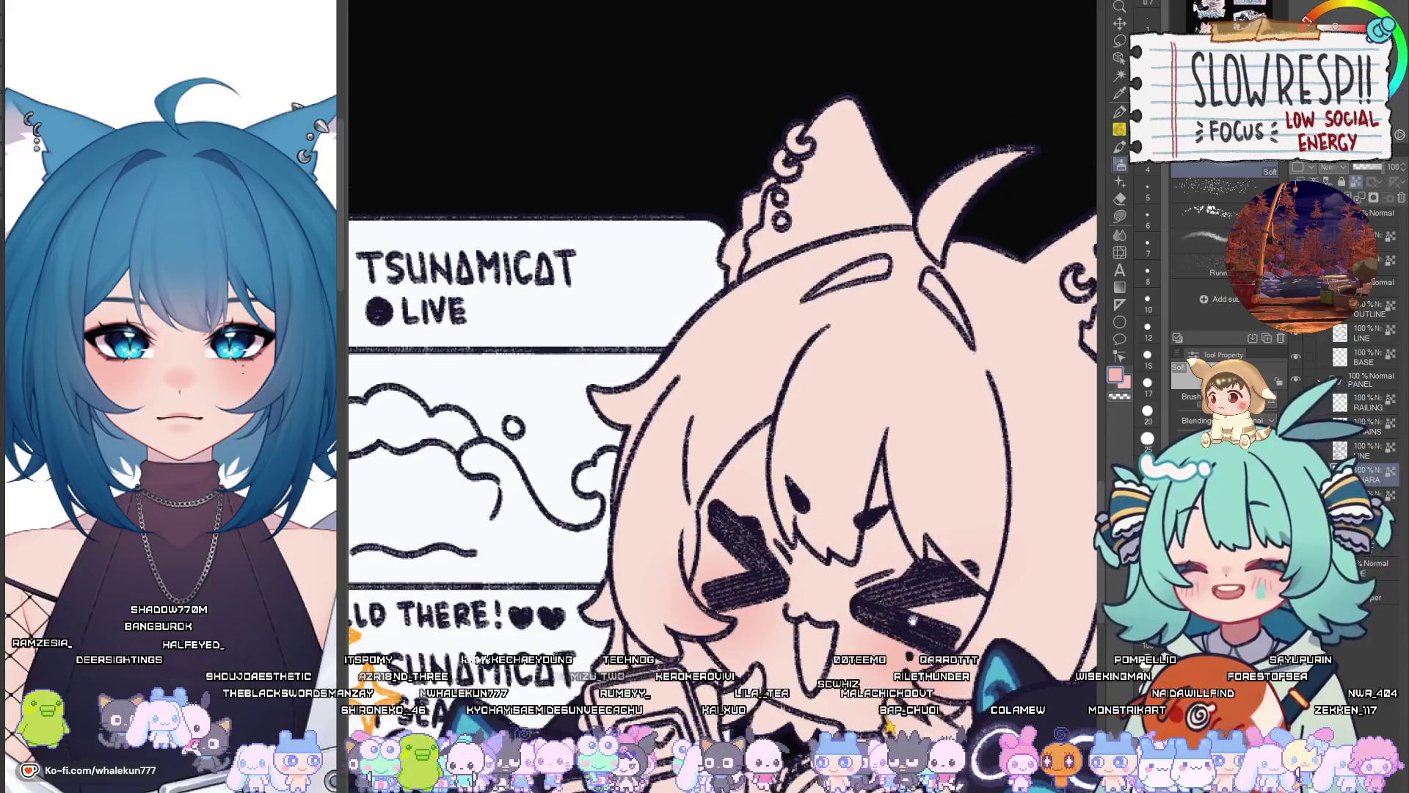
Paint soft pink blush on the cheek, then undo it and make the brush smaller
{"action": "left_click_drag", "start_coordinate": [774, 576], "coordinate": [753, 397]}
{"action": "left_click", "coordinate": [1119, 112]}
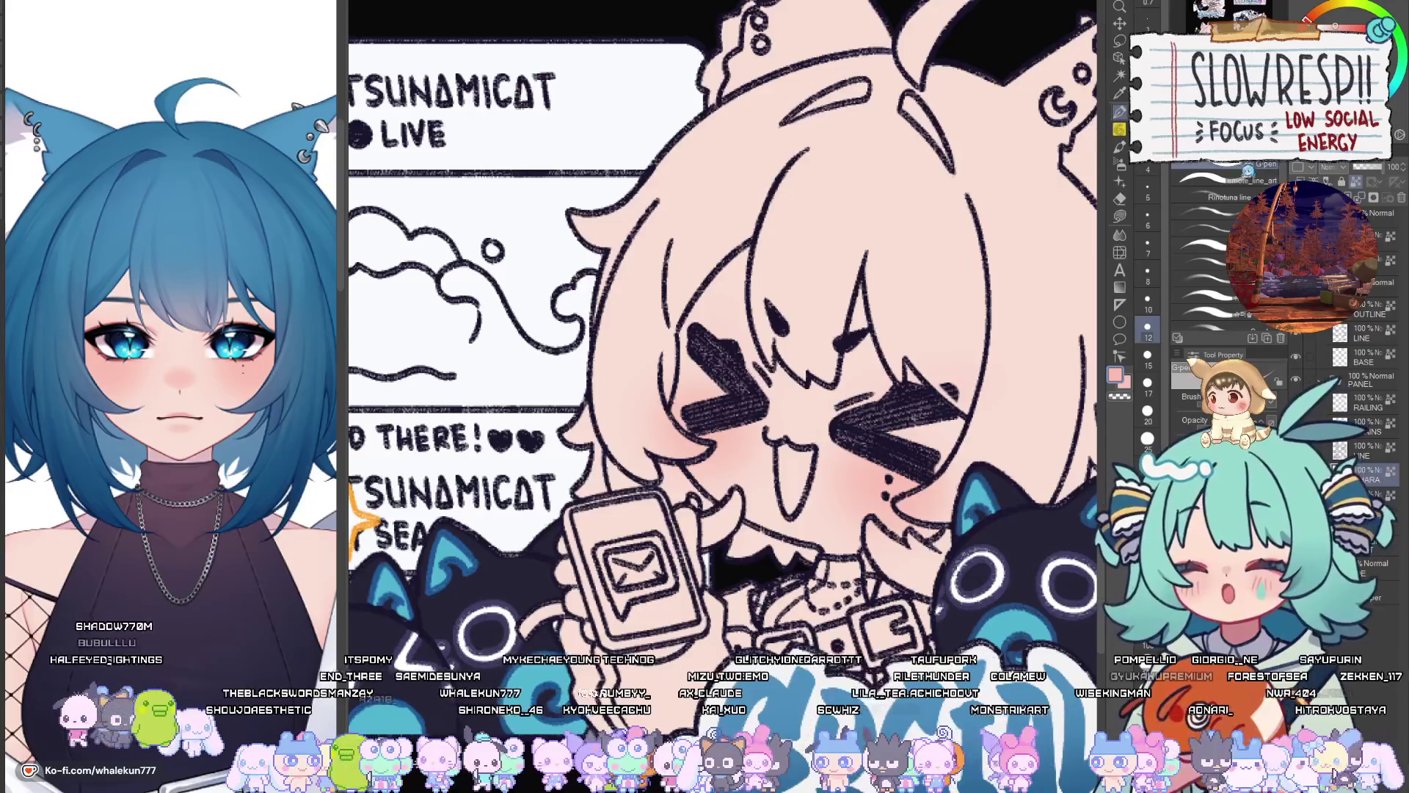
{"action": "scroll", "coordinate": [822, 483], "scroll_direction": "up", "scroll_amount": 1}
{"action": "scroll", "coordinate": [823, 484], "scroll_direction": "up", "scroll_amount": 1}
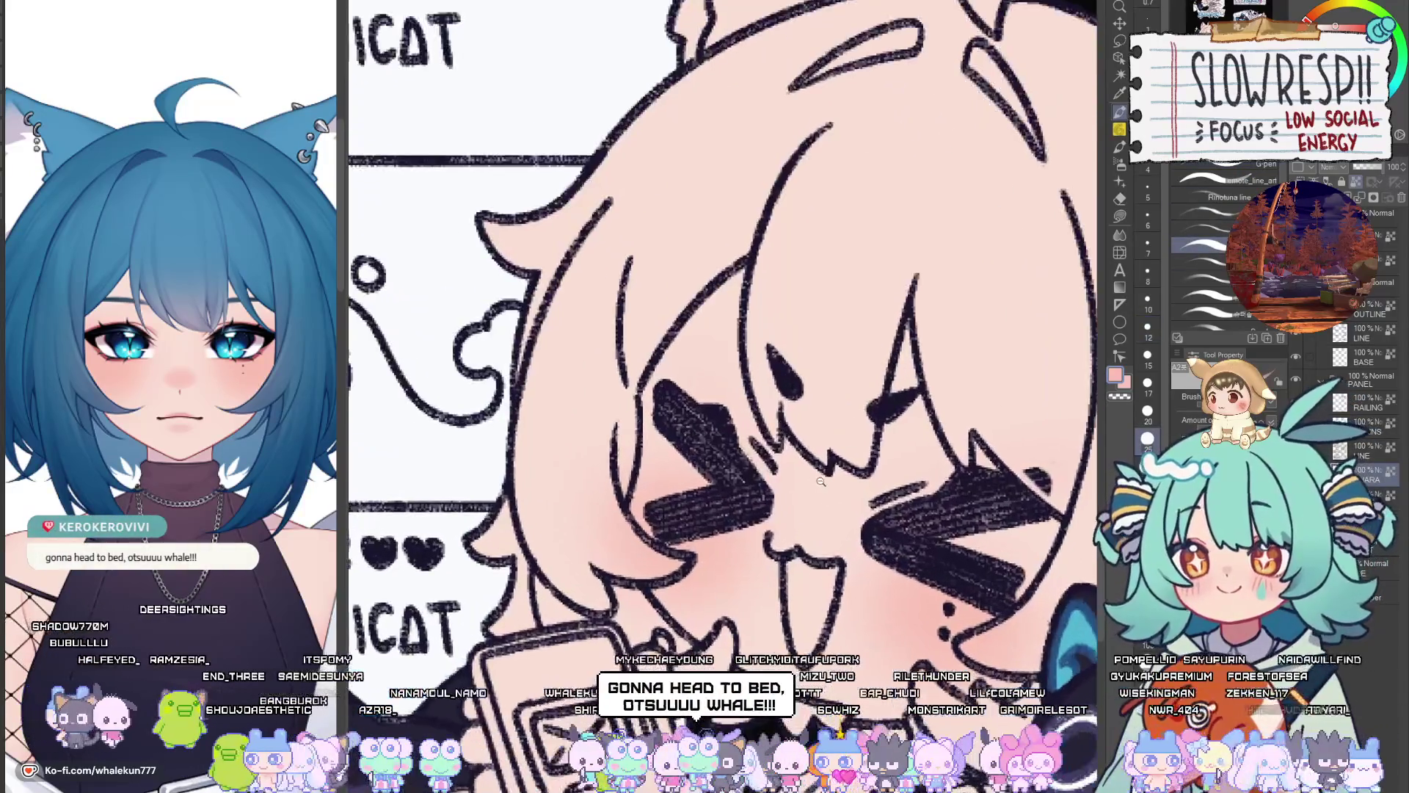
{"action": "mouse_move", "coordinate": [817, 494]}
{"action": "left_mouse_down"}
{"action": "mouse_move", "coordinate": [846, 519]}
{"action": "mouse_move", "coordinate": [838, 547]}
{"action": "mouse_move", "coordinate": [856, 544]}
{"action": "left_mouse_up"}
{"action": "key", "text": "ctrl+z"}
{"action": "key", "text": "bracketleft"}
{"action": "key", "text": "bracketleft"}
{"action": "key", "text": "bracketleft"}
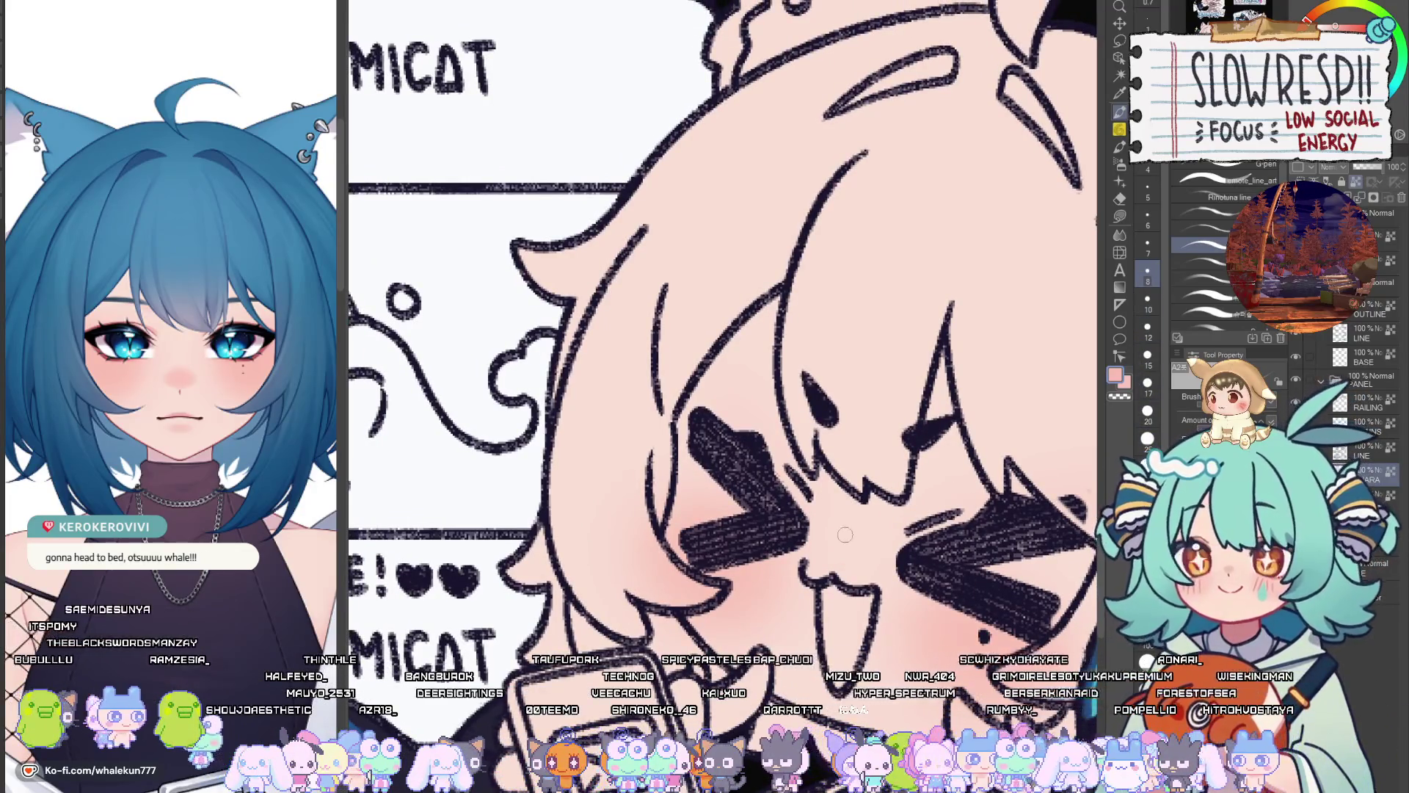
Paint reddish shading along the top of the character's right >_< eye
{"action": "key", "text": "ctrl+0"}
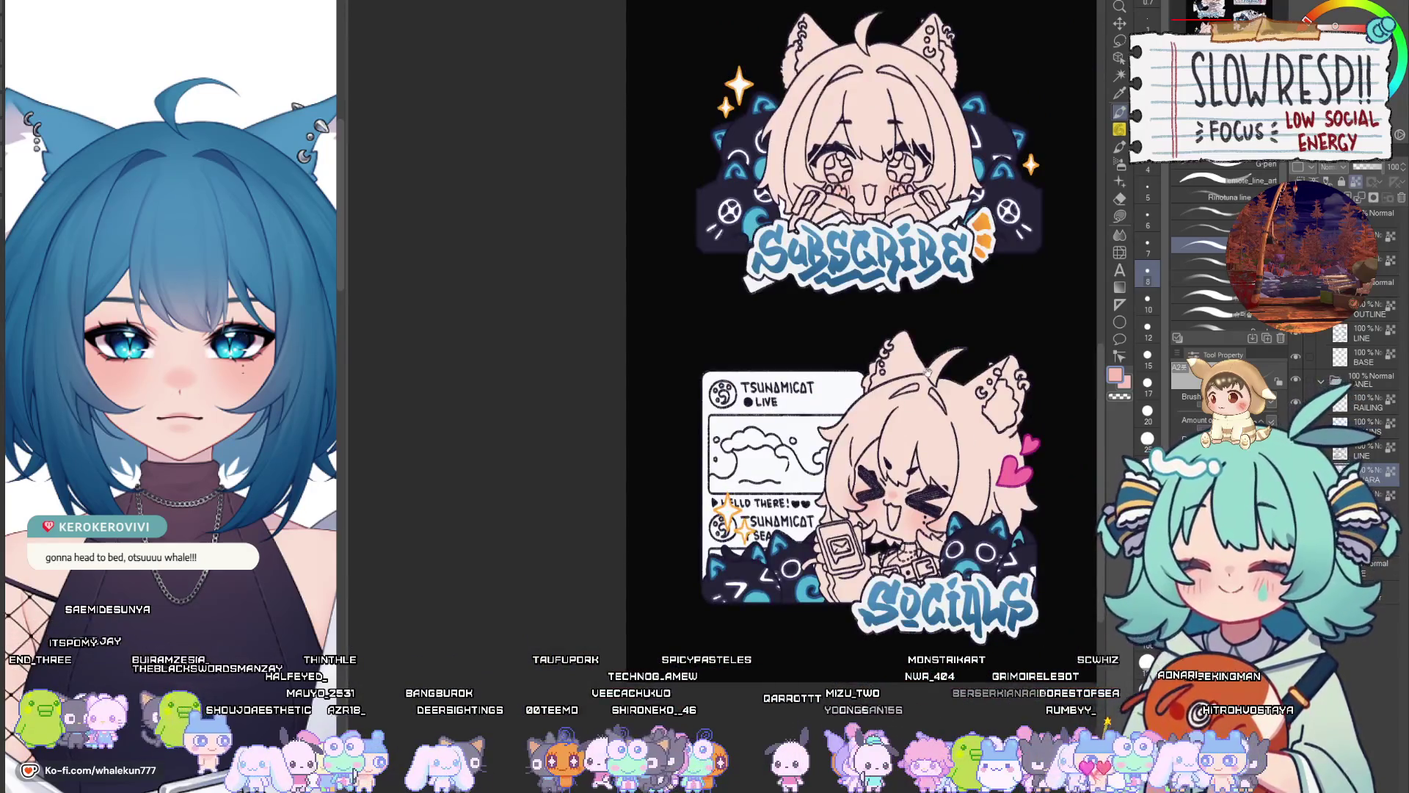
{"action": "scroll", "coordinate": [931, 369], "scroll_direction": "up", "scroll_amount": 3}
{"action": "scroll", "coordinate": [213, 469], "scroll_direction": "up", "scroll_amount": 3}
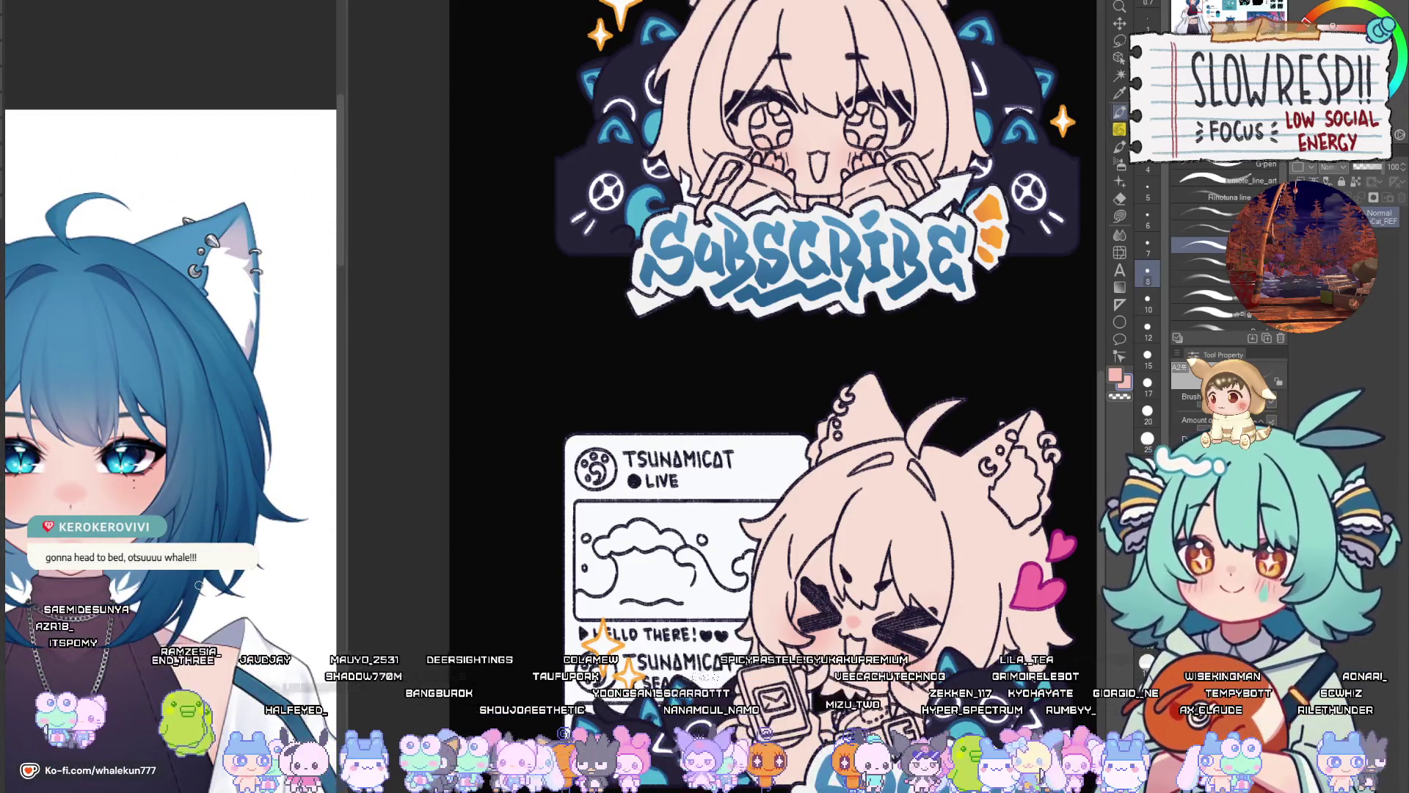
{"action": "scroll", "coordinate": [229, 512], "scroll_direction": "up", "scroll_amount": 5}
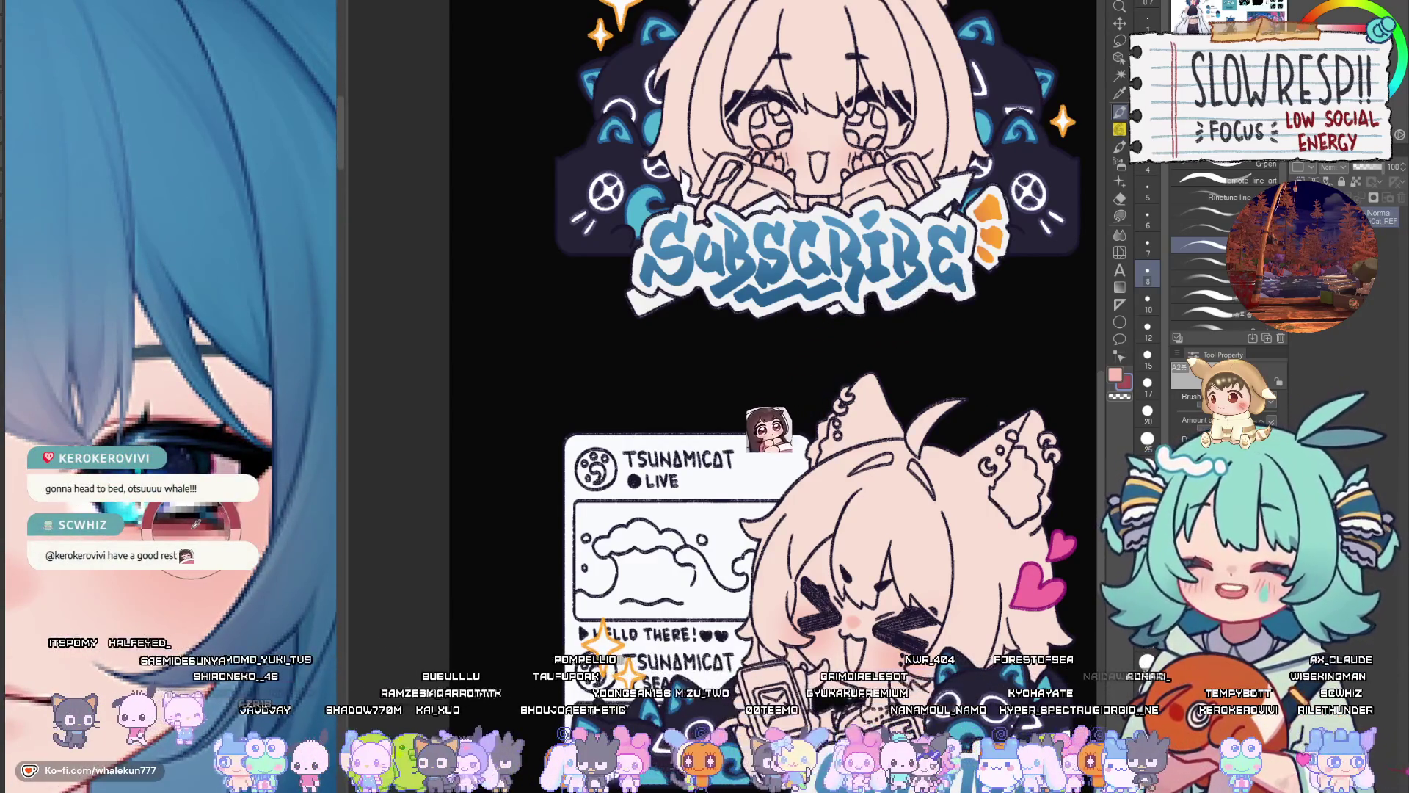
{"action": "left_click_drag", "start_coordinate": [912, 579], "coordinate": [923, 367]}
{"action": "scroll", "coordinate": [925, 396], "scroll_direction": "up", "scroll_amount": 3}
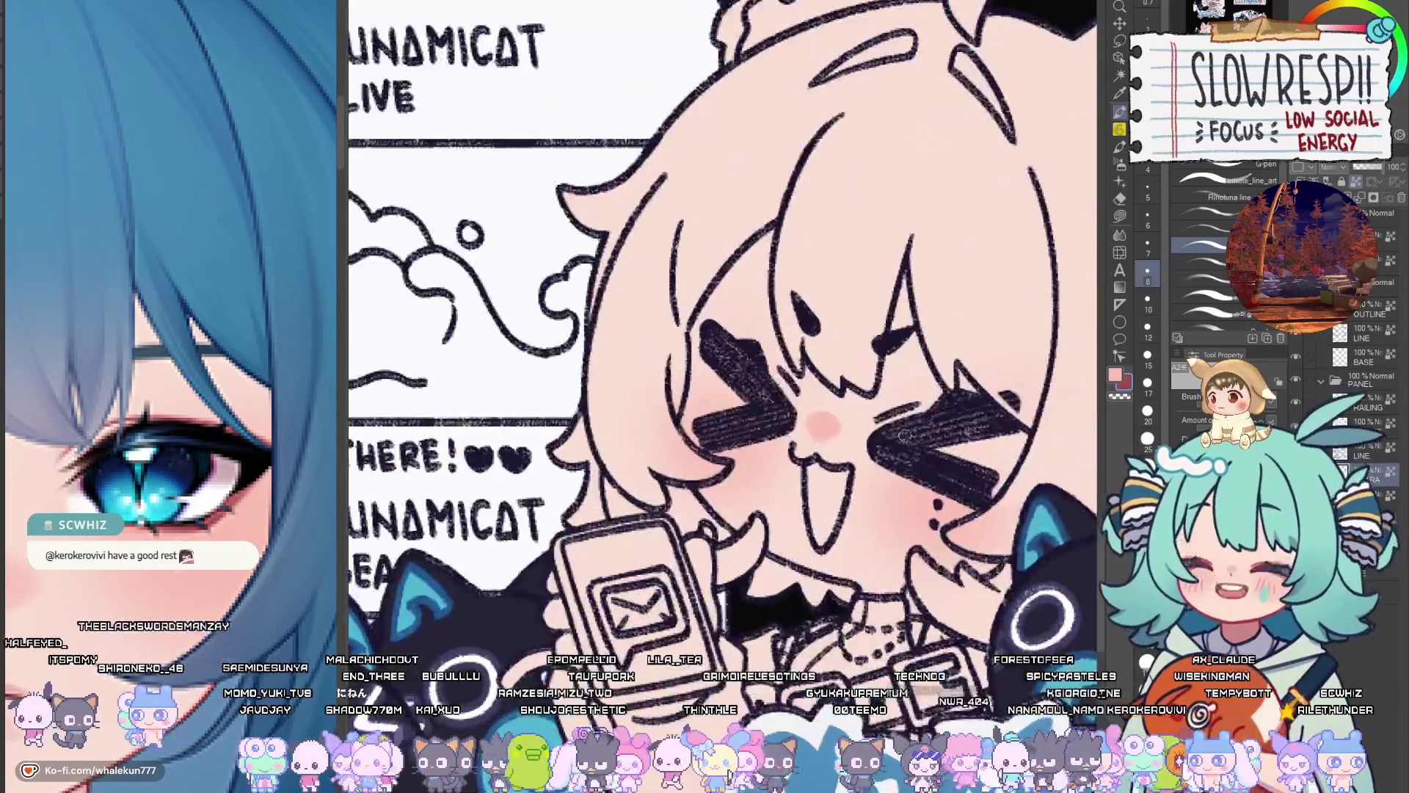
{"action": "mouse_move", "coordinate": [927, 429]}
{"action": "left_mouse_down"}
{"action": "mouse_move", "coordinate": [881, 424]}
{"action": "mouse_move", "coordinate": [1017, 390]}
{"action": "mouse_move", "coordinate": [917, 404]}
{"action": "mouse_move", "coordinate": [1007, 414]}
{"action": "mouse_move", "coordinate": [835, 433]}
{"action": "left_mouse_up"}
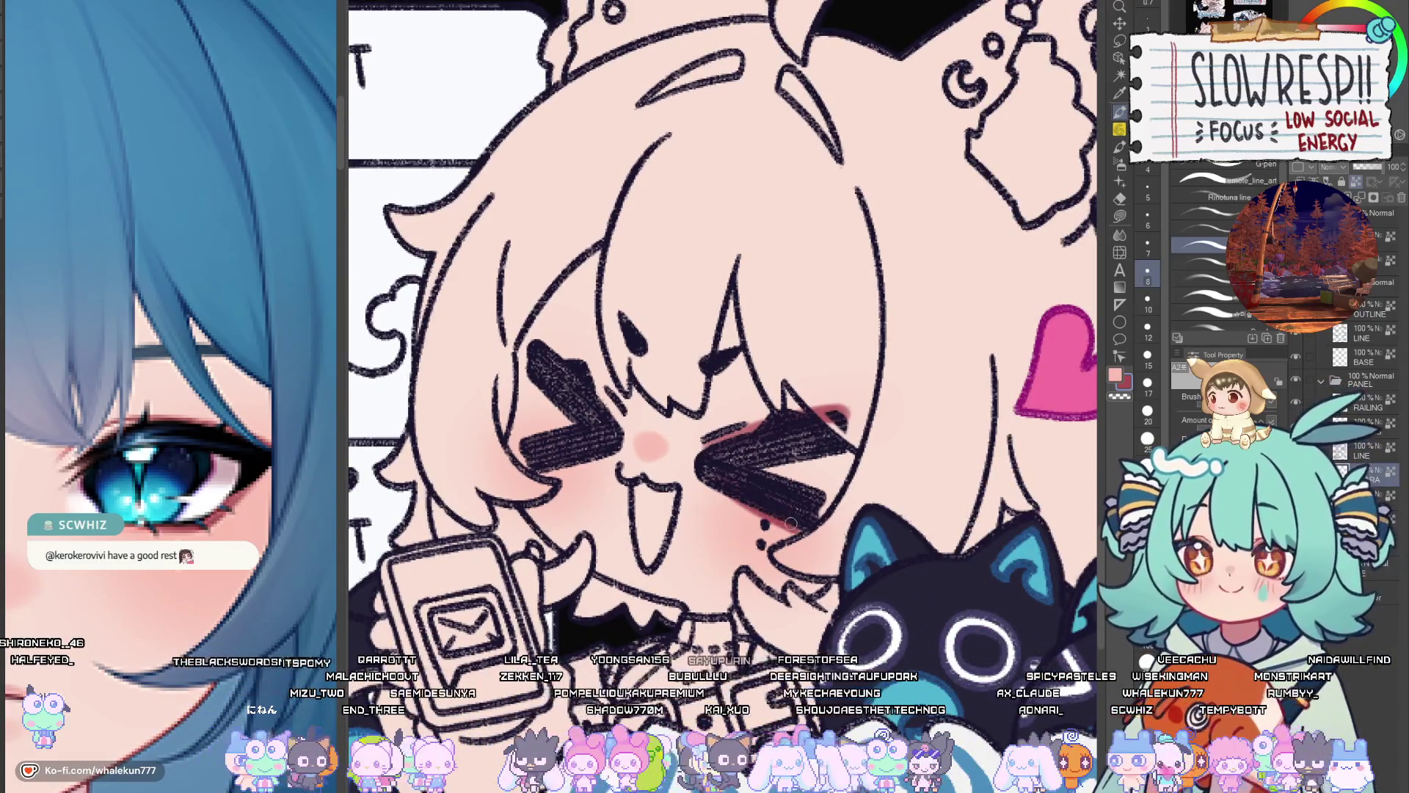
Mirror the canvas to check the eye shading and undo the last stroke
{"action": "left_click_drag", "start_coordinate": [770, 502], "coordinate": [800, 519]}
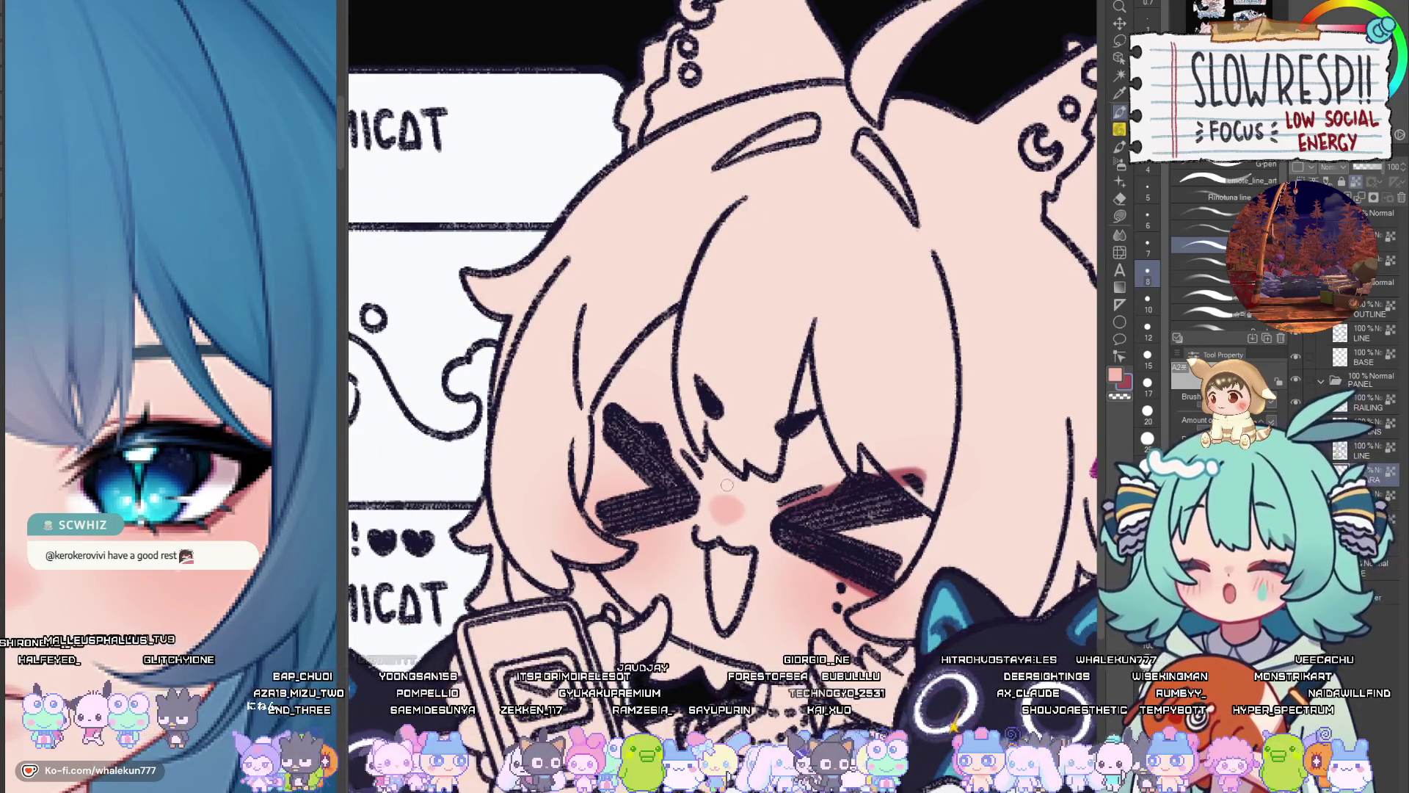
{"action": "scroll", "coordinate": [739, 477], "scroll_direction": "down", "scroll_amount": 3}
{"action": "scroll", "coordinate": [739, 477], "scroll_direction": "up", "scroll_amount": 1}
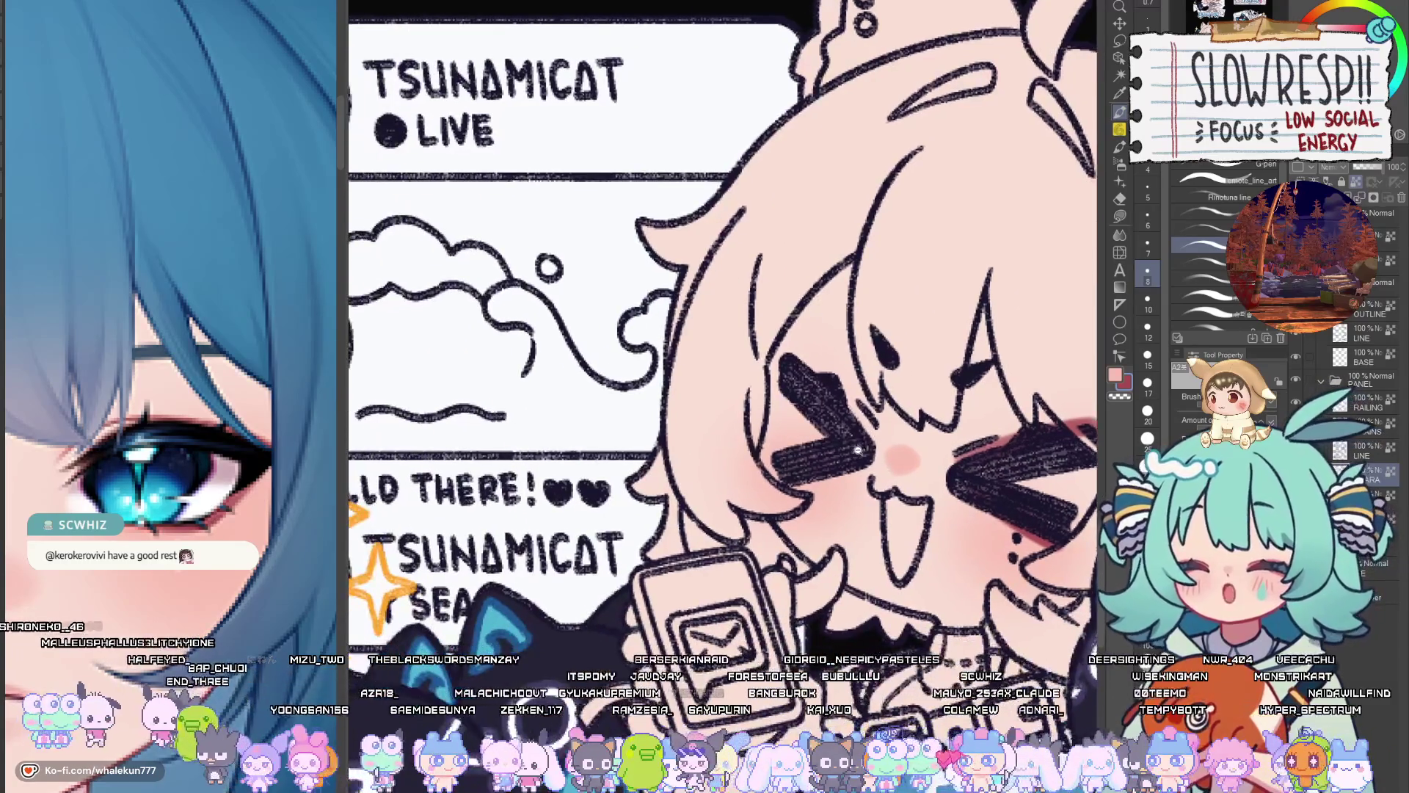
{"action": "key", "text": "h"}
{"action": "scroll", "coordinate": [739, 477], "scroll_direction": "up", "scroll_amount": 2}
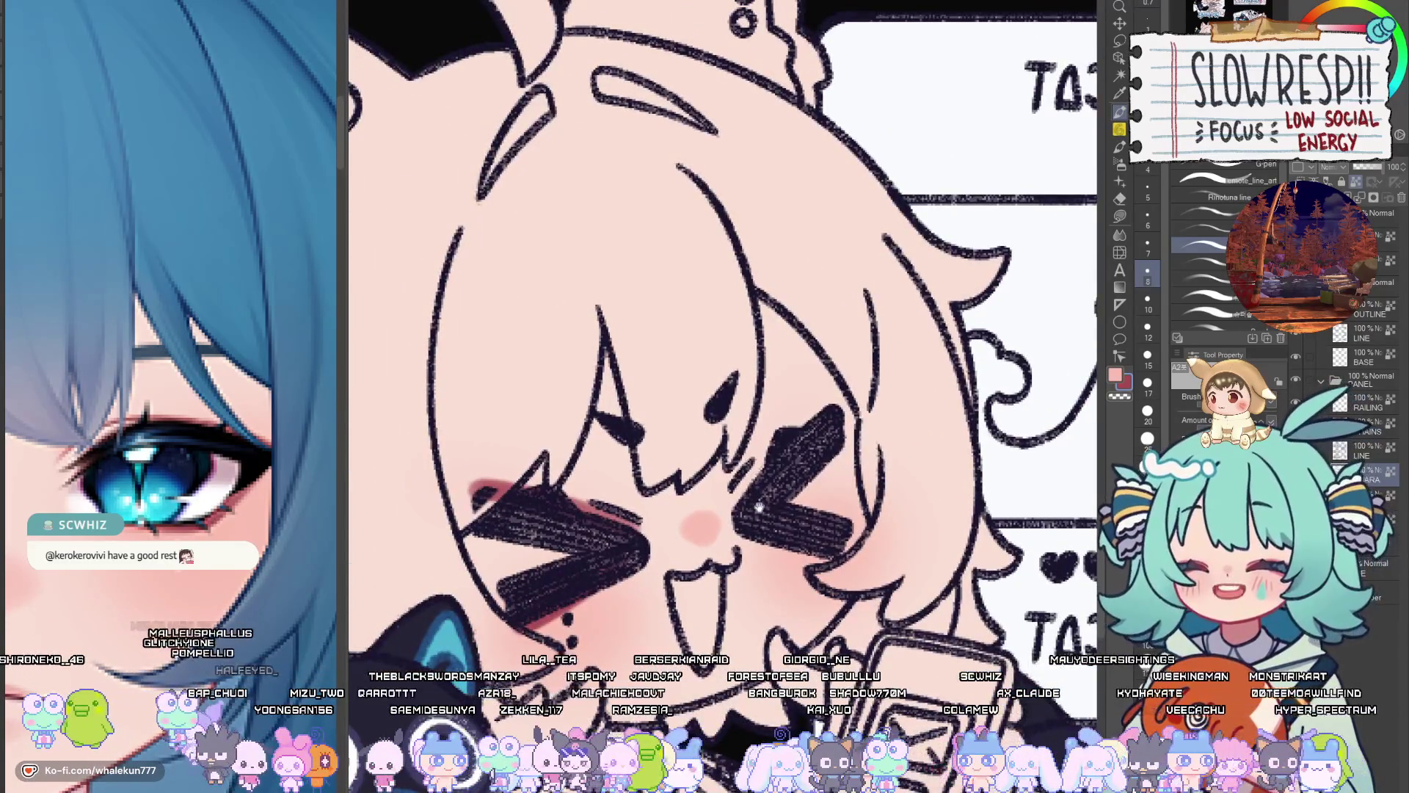
{"action": "mouse_move", "coordinate": [753, 505]}
{"action": "left_mouse_down"}
{"action": "mouse_move", "coordinate": [763, 524]}
{"action": "mouse_move", "coordinate": [778, 484]}
{"action": "mouse_move", "coordinate": [836, 429]}
{"action": "mouse_move", "coordinate": [766, 512]}
{"action": "mouse_move", "coordinate": [826, 438]}
{"action": "left_mouse_up"}
{"action": "key", "text": "ctrl+z"}
Try repainting the reddish shading along the left eye twice, undoing each attempt
{"action": "key", "text": "h"}
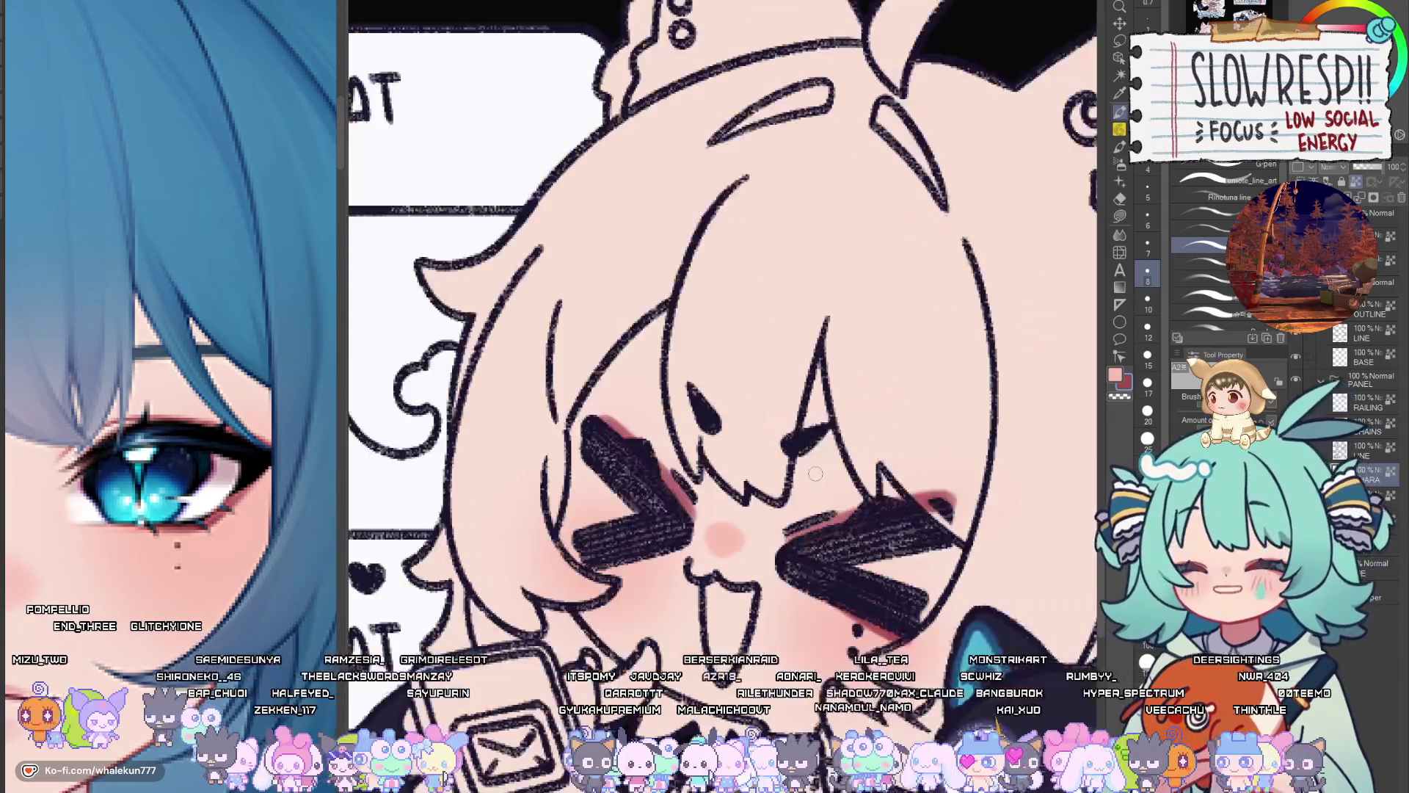
{"action": "key", "text": "ctrl+z"}
{"action": "left_click_drag", "start_coordinate": [591, 409], "coordinate": [691, 523]}
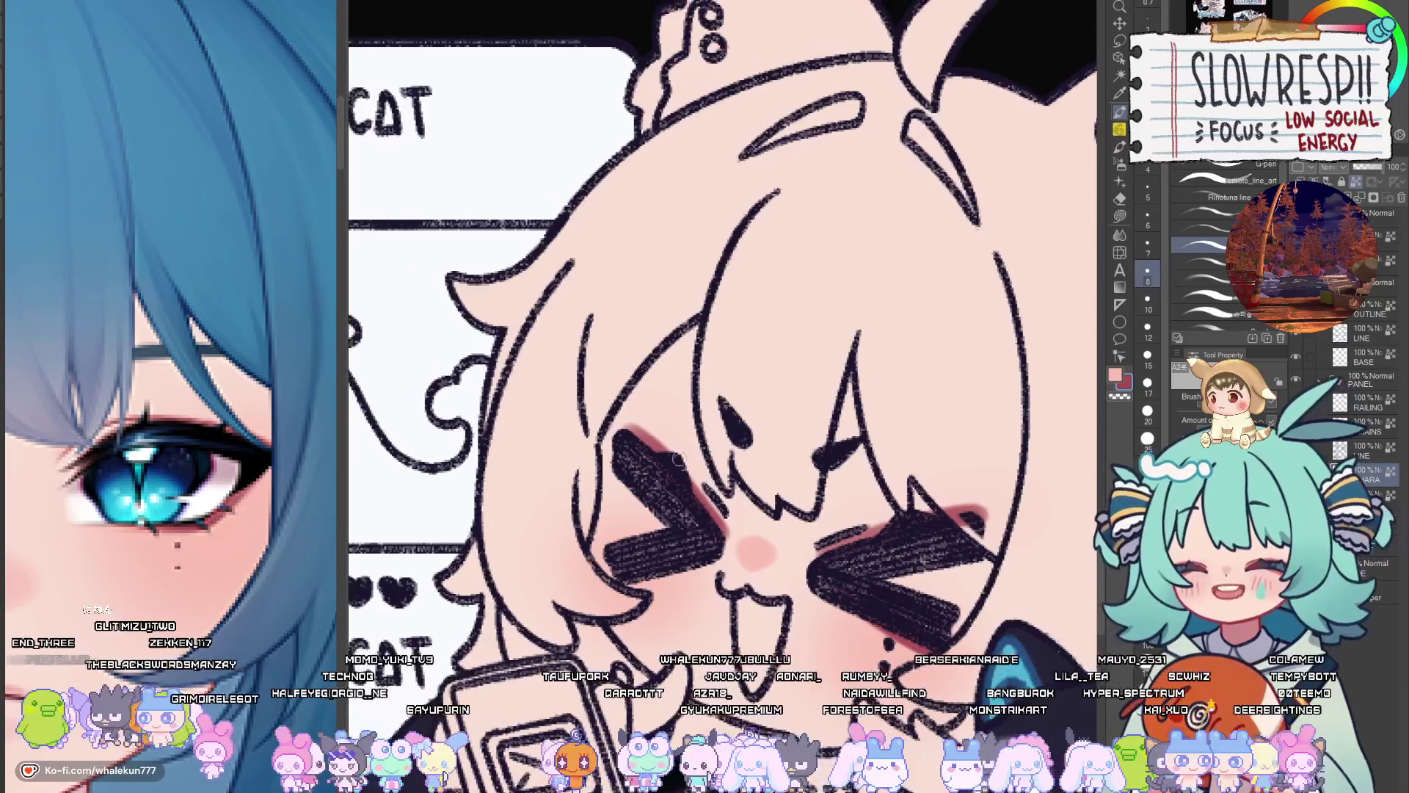
{"action": "key", "text": "ctrl+z"}
{"action": "left_click_drag", "start_coordinate": [623, 422], "coordinate": [721, 534]}
{"action": "key", "text": "ctrl+z"}
Restore the canvas orientation, switch to the soft airbrush, and view the whole illustration
{"action": "key", "text": "h"}
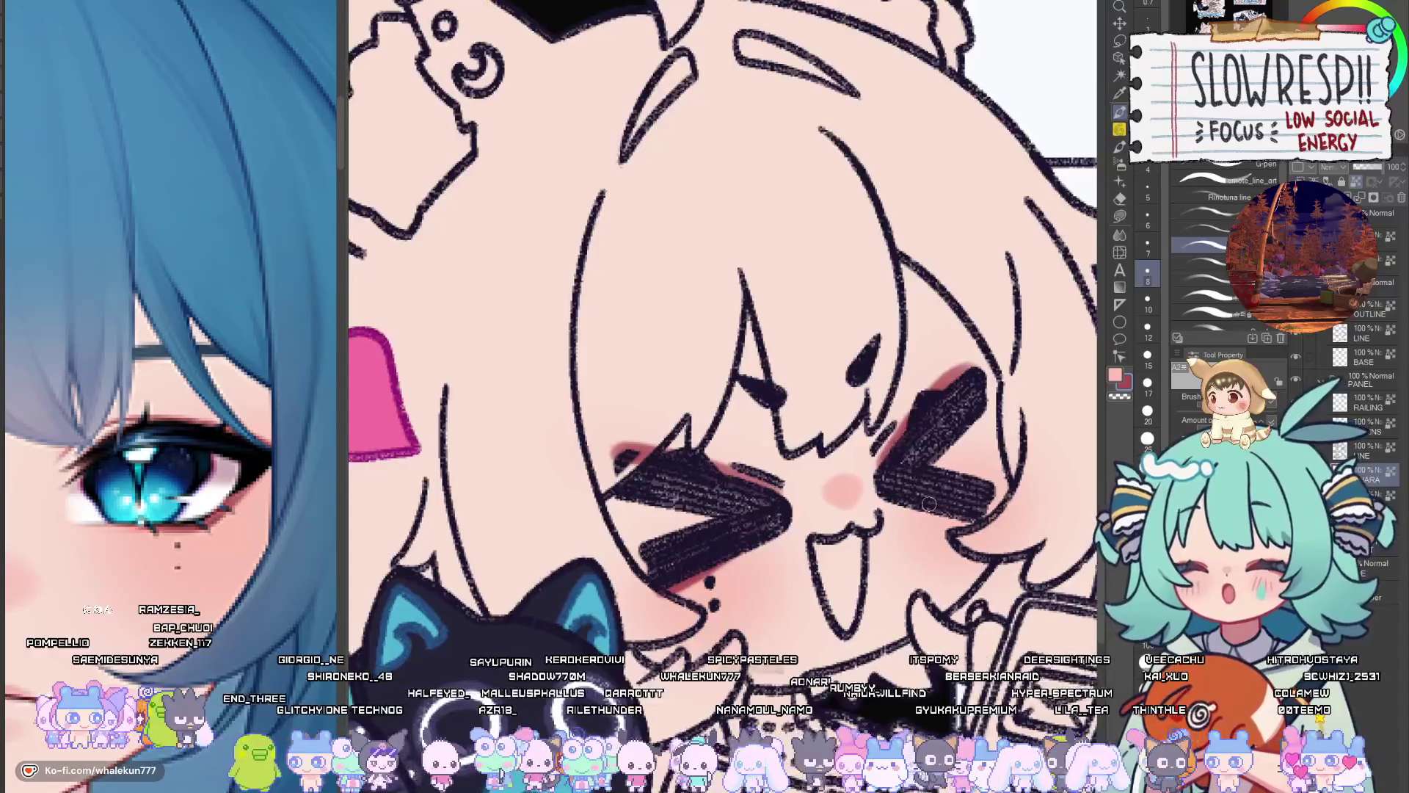
{"action": "key", "text": "h"}
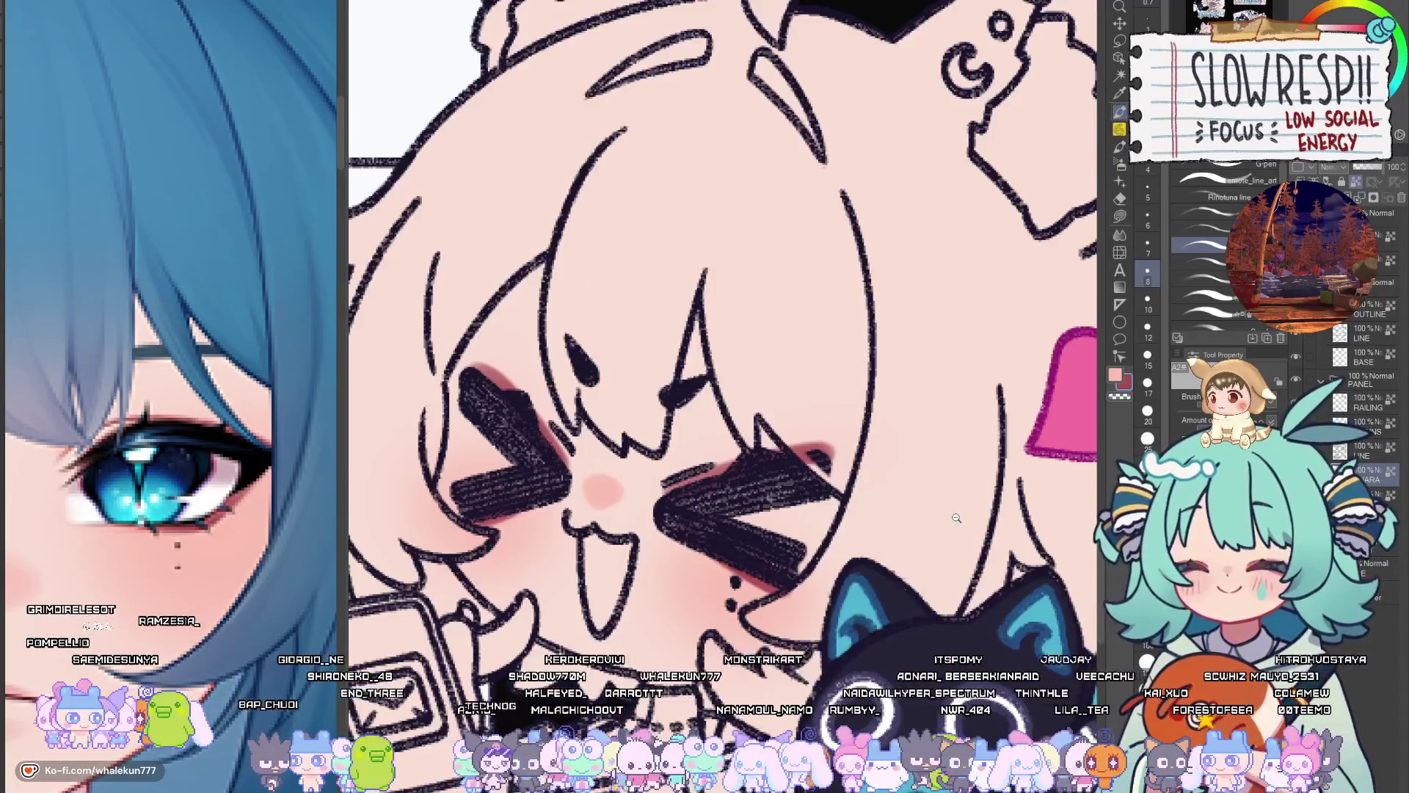
{"action": "scroll", "coordinate": [976, 512], "scroll_direction": "down", "scroll_amount": 5}
{"action": "scroll", "coordinate": [811, 549], "scroll_direction": "up", "scroll_amount": 5}
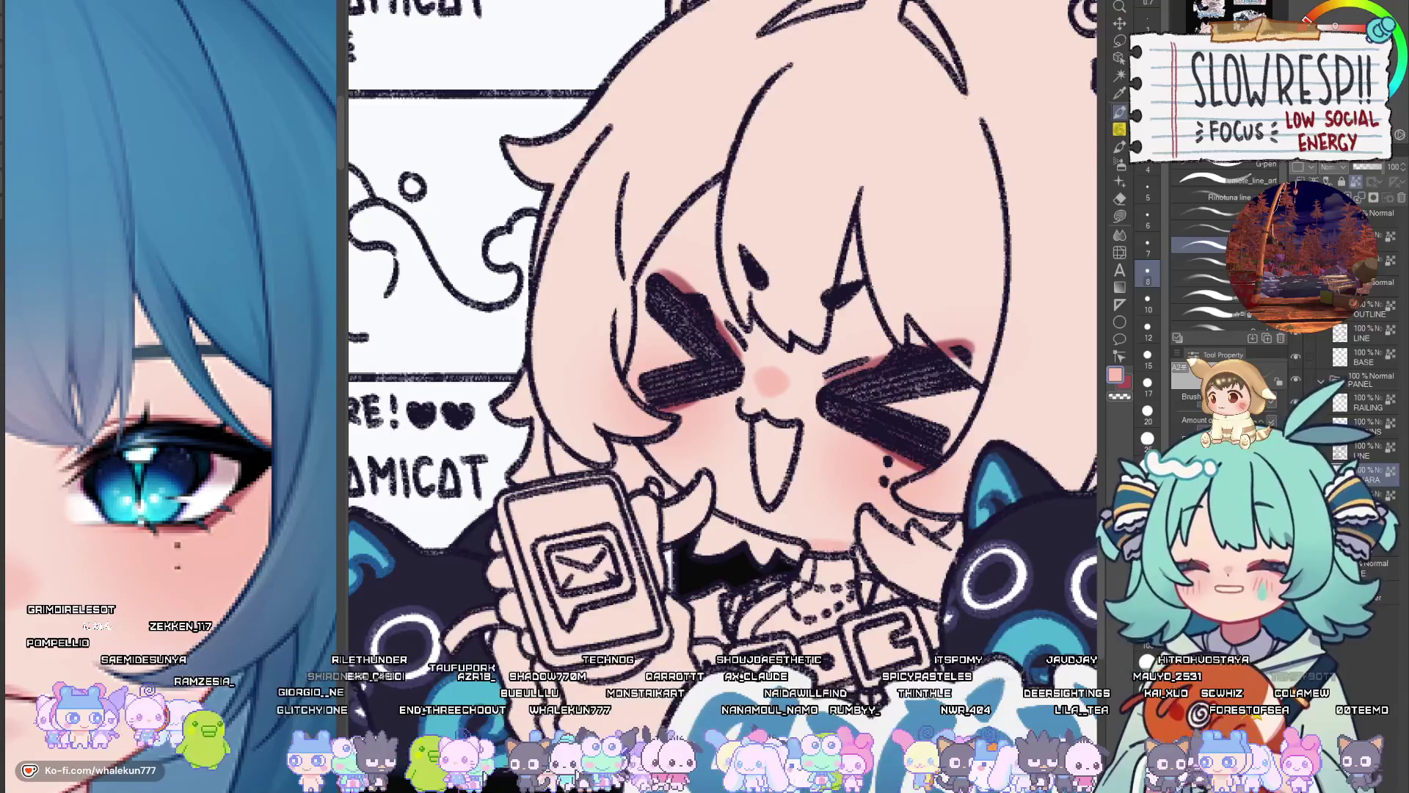
{"action": "key", "text": "b"}
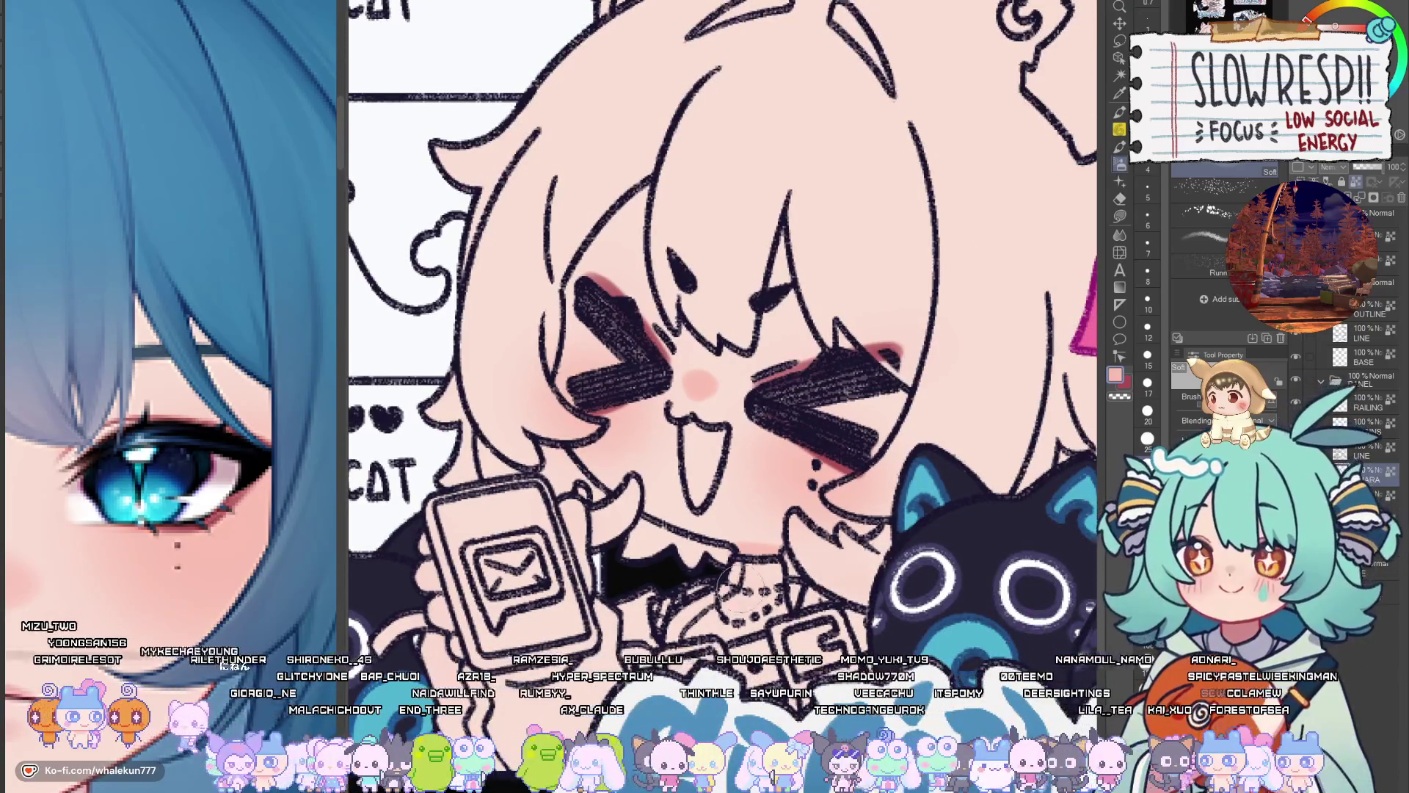
{"action": "key", "text": "ctrl+0"}
{"action": "scroll", "coordinate": [889, 591], "scroll_direction": "up", "scroll_amount": 3}
{"action": "scroll", "coordinate": [916, 436], "scroll_direction": "up", "scroll_amount": 5}
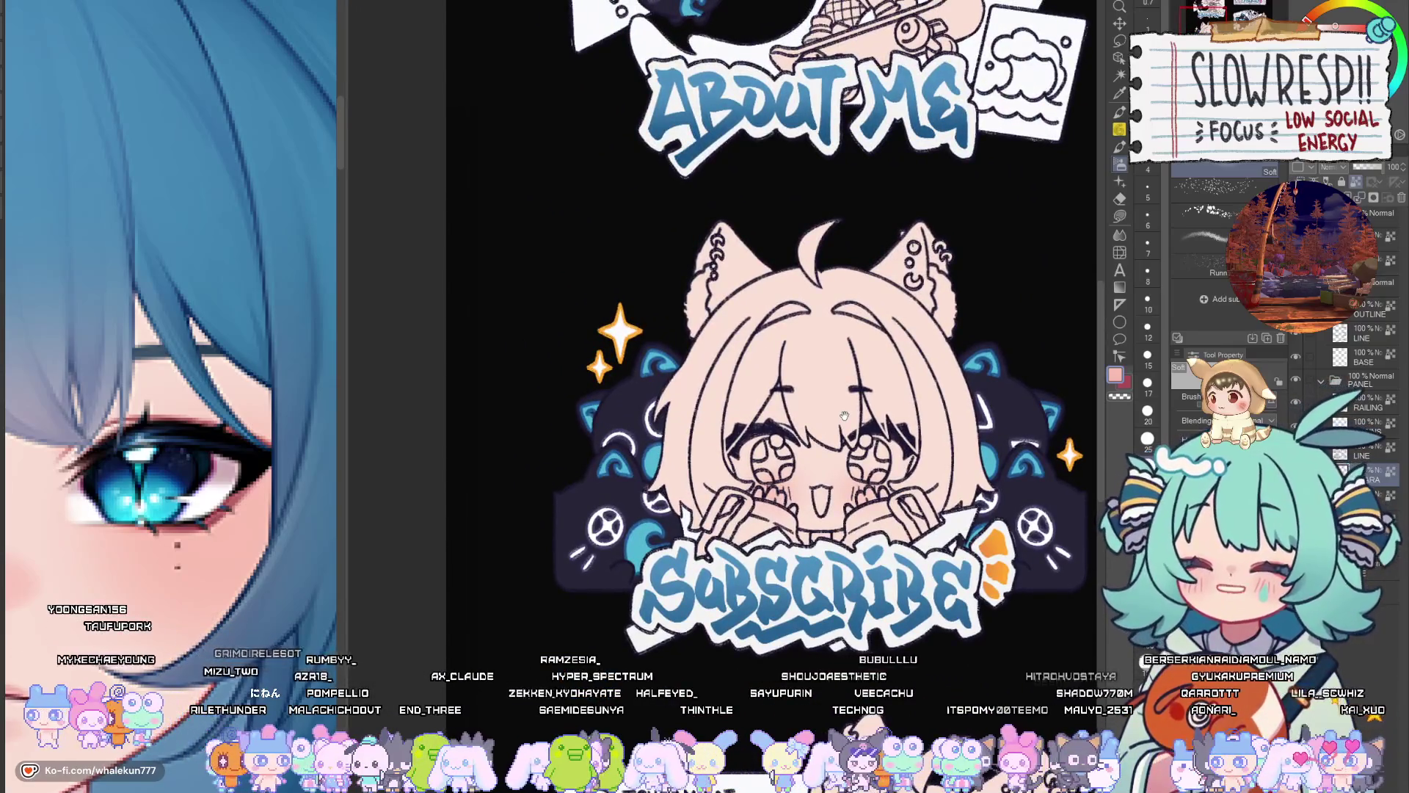
Check the Subscribe face mirrored, then toggle between airbrush and pen, ending on the pen
{"action": "scroll", "coordinate": [853, 546], "scroll_direction": "down", "scroll_amount": 2}
{"action": "key", "text": "h"}
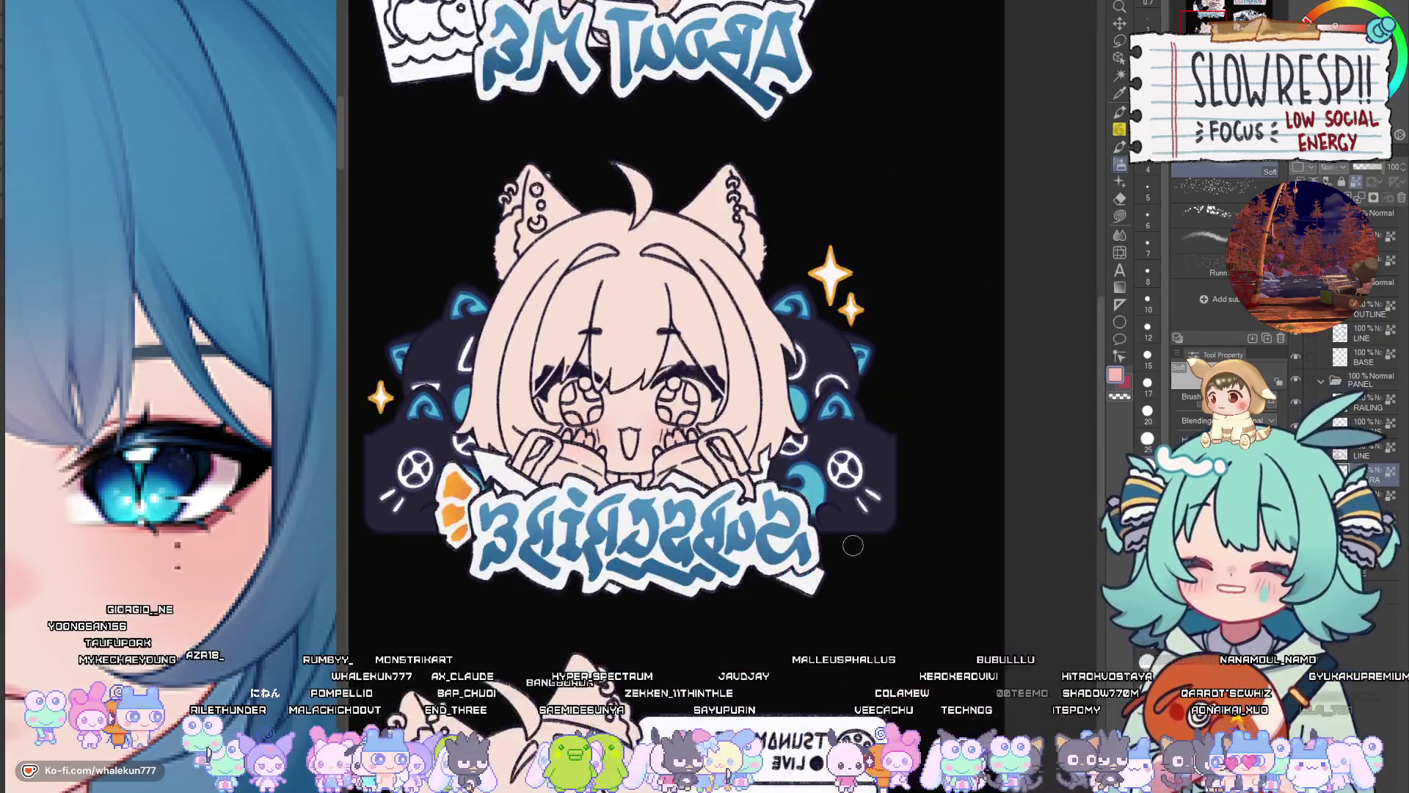
{"action": "key", "text": "h"}
{"action": "scroll", "coordinate": [853, 545], "scroll_direction": "up", "scroll_amount": 4}
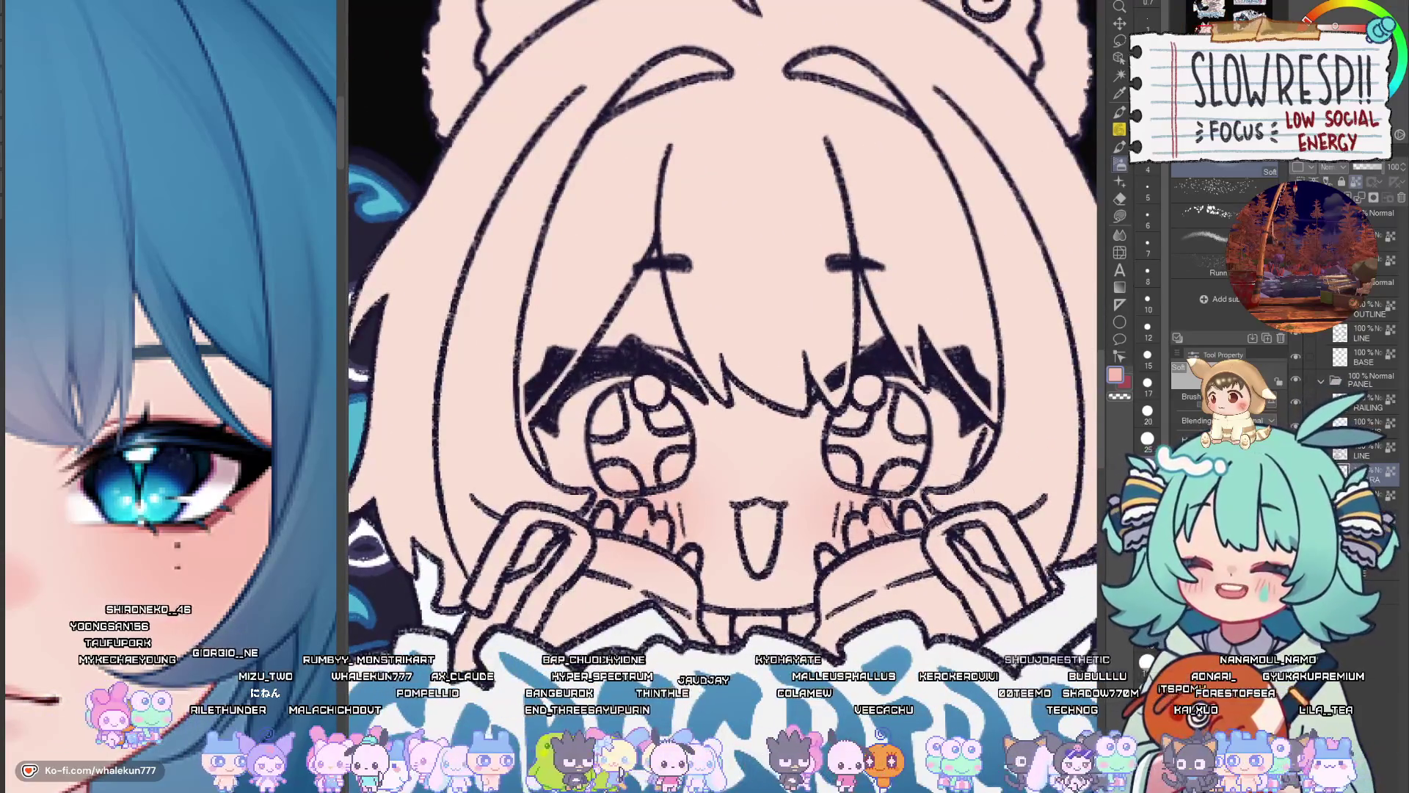
{"action": "left_click", "coordinate": [1119, 112]}
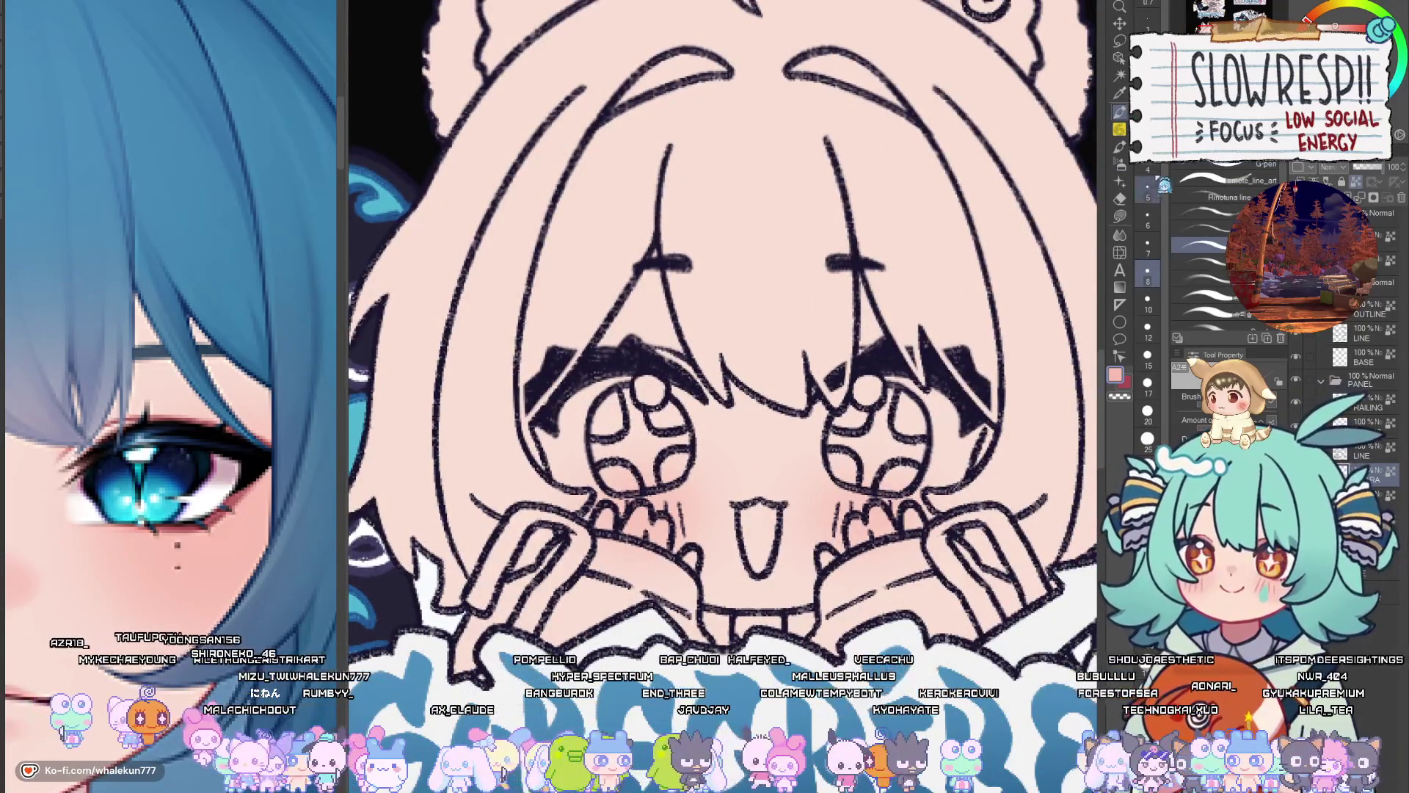
{"action": "left_click", "coordinate": [1119, 163]}
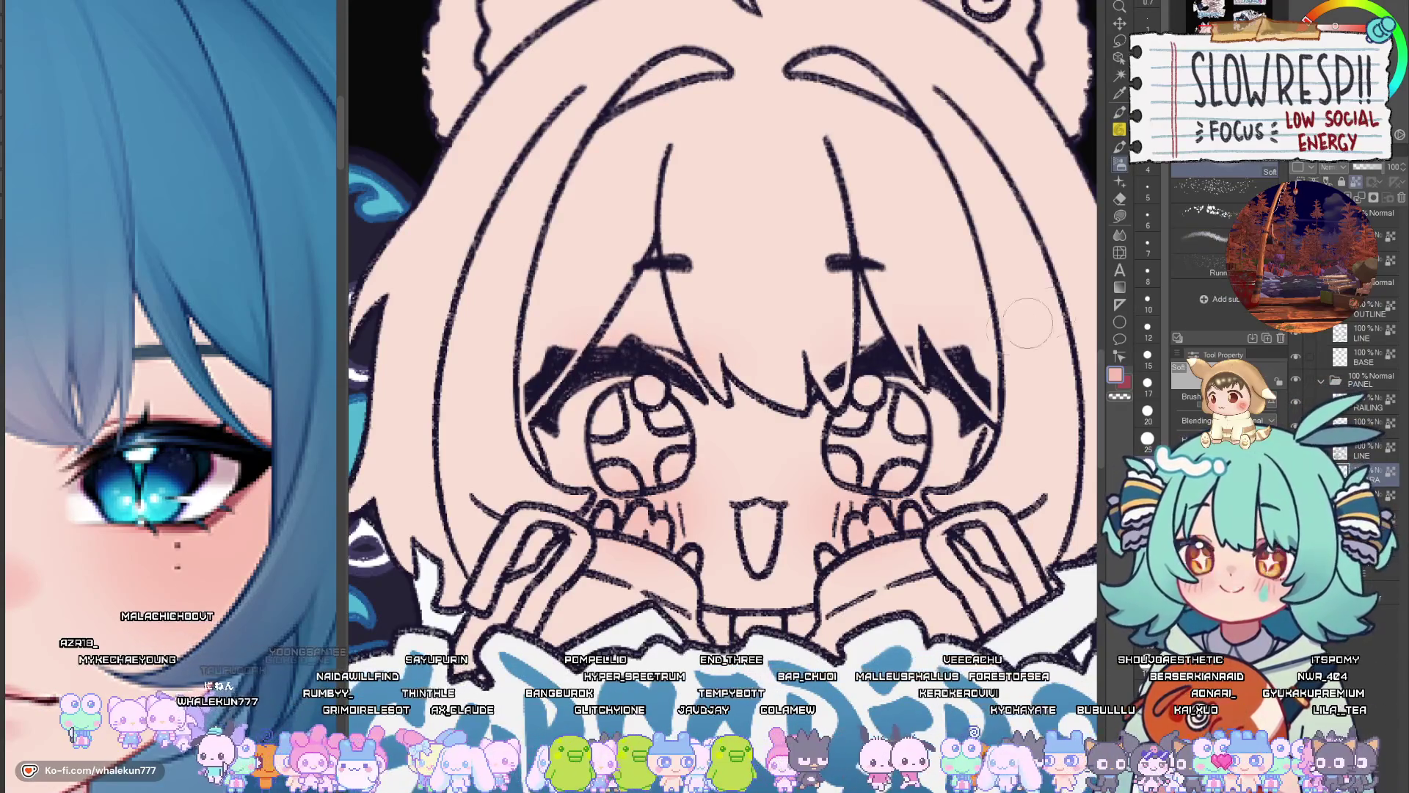
{"action": "left_click", "coordinate": [1119, 111]}
Paint reddish strokes along the right and left upper eyelids of the Subscribe character
{"action": "left_click_drag", "start_coordinate": [842, 351], "coordinate": [881, 341]}
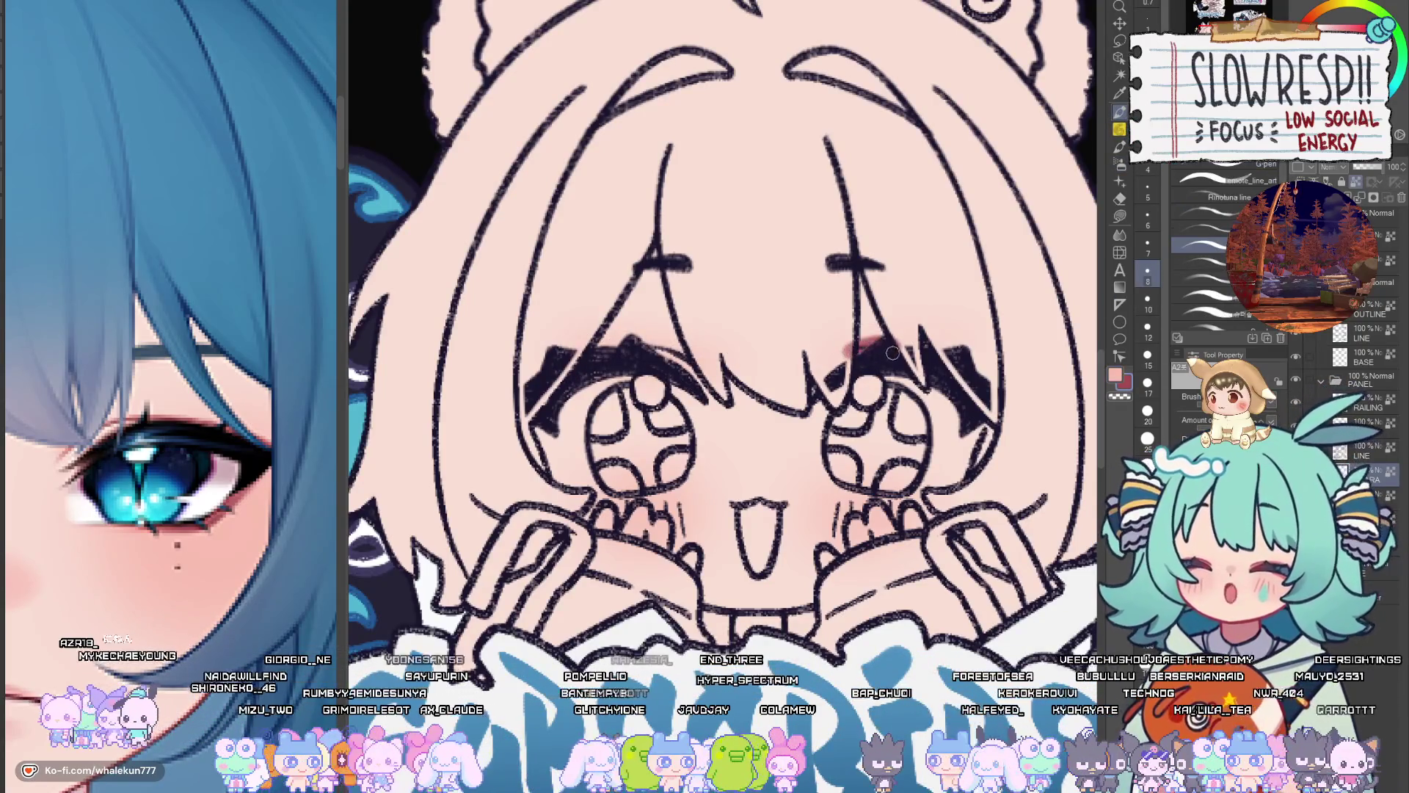
{"action": "left_click_drag", "start_coordinate": [820, 375], "coordinate": [804, 396]}
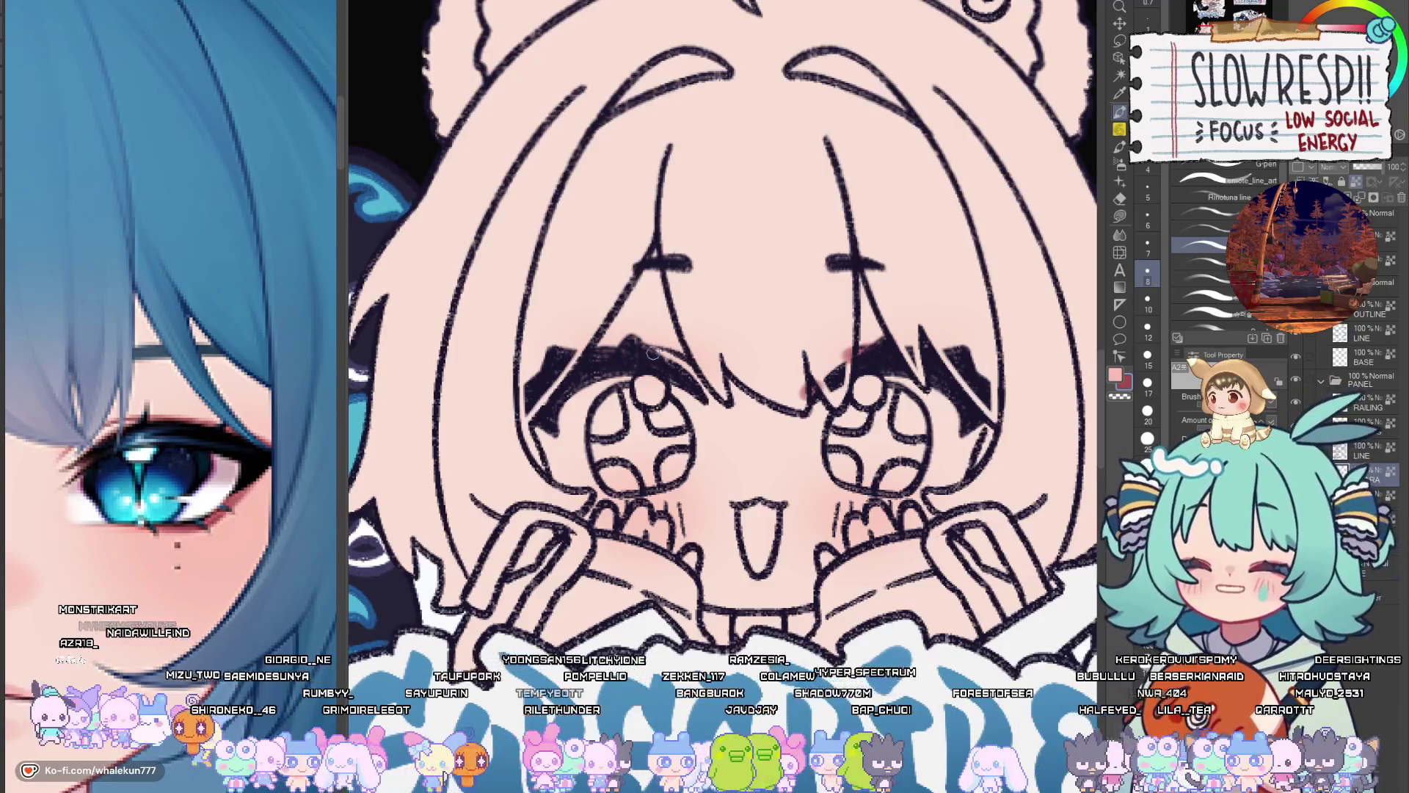
{"action": "left_click_drag", "start_coordinate": [651, 354], "coordinate": [704, 389]}
{"action": "left_click_drag", "start_coordinate": [635, 345], "coordinate": [592, 360]}
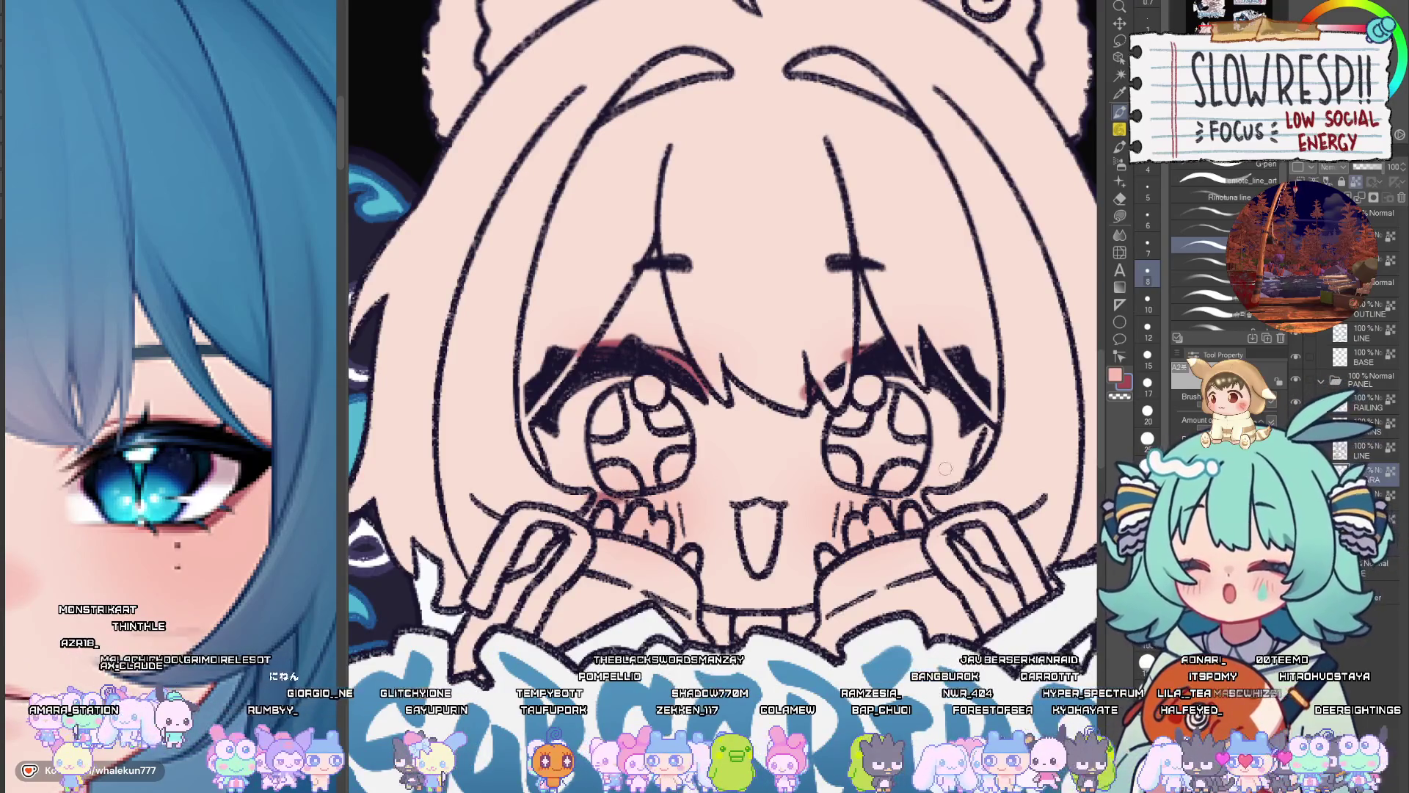
{"action": "scroll", "coordinate": [982, 429], "scroll_direction": "down", "scroll_amount": 5}
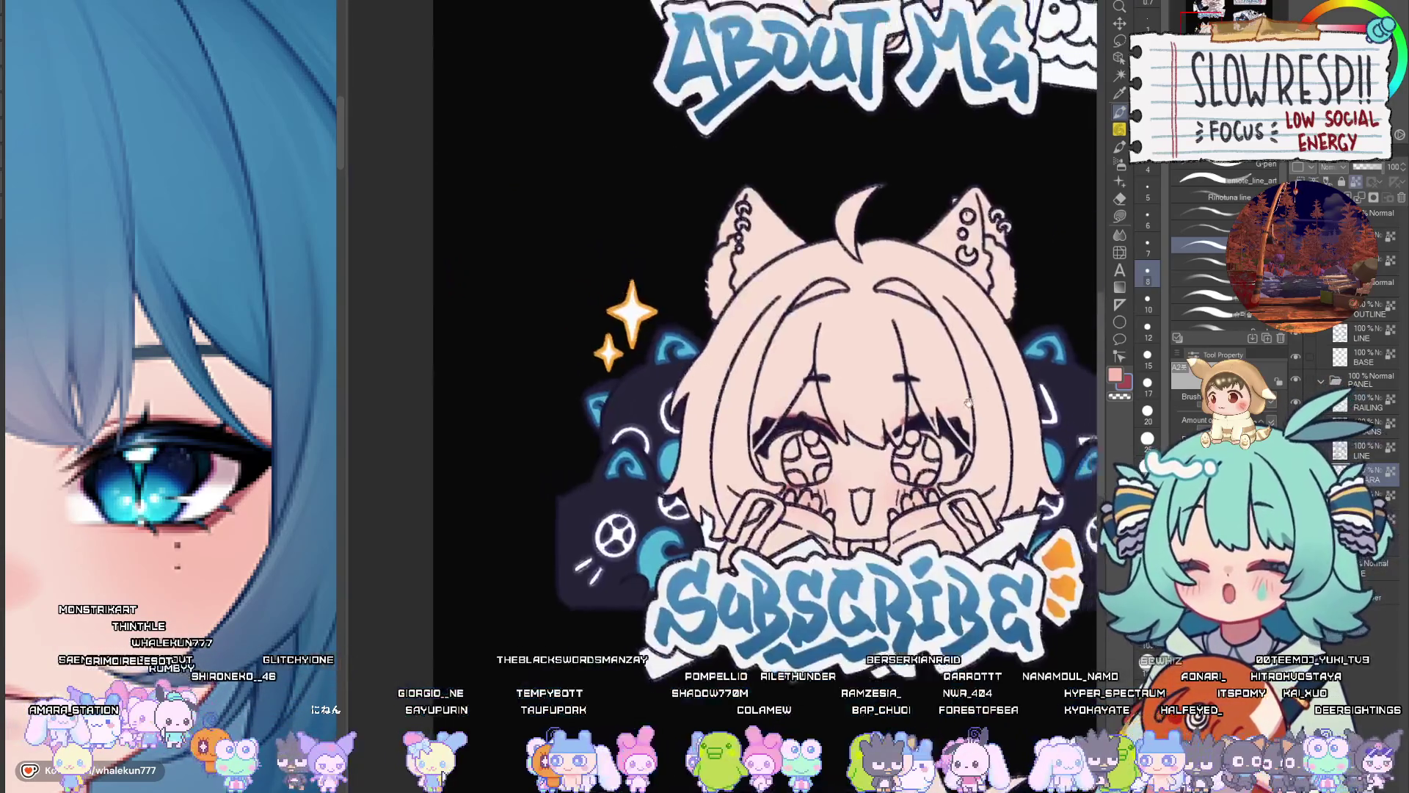
{"action": "scroll", "coordinate": [807, 552], "scroll_direction": "up", "scroll_amount": 5}
{"action": "scroll", "coordinate": [808, 551], "scroll_direction": "up", "scroll_amount": 3}
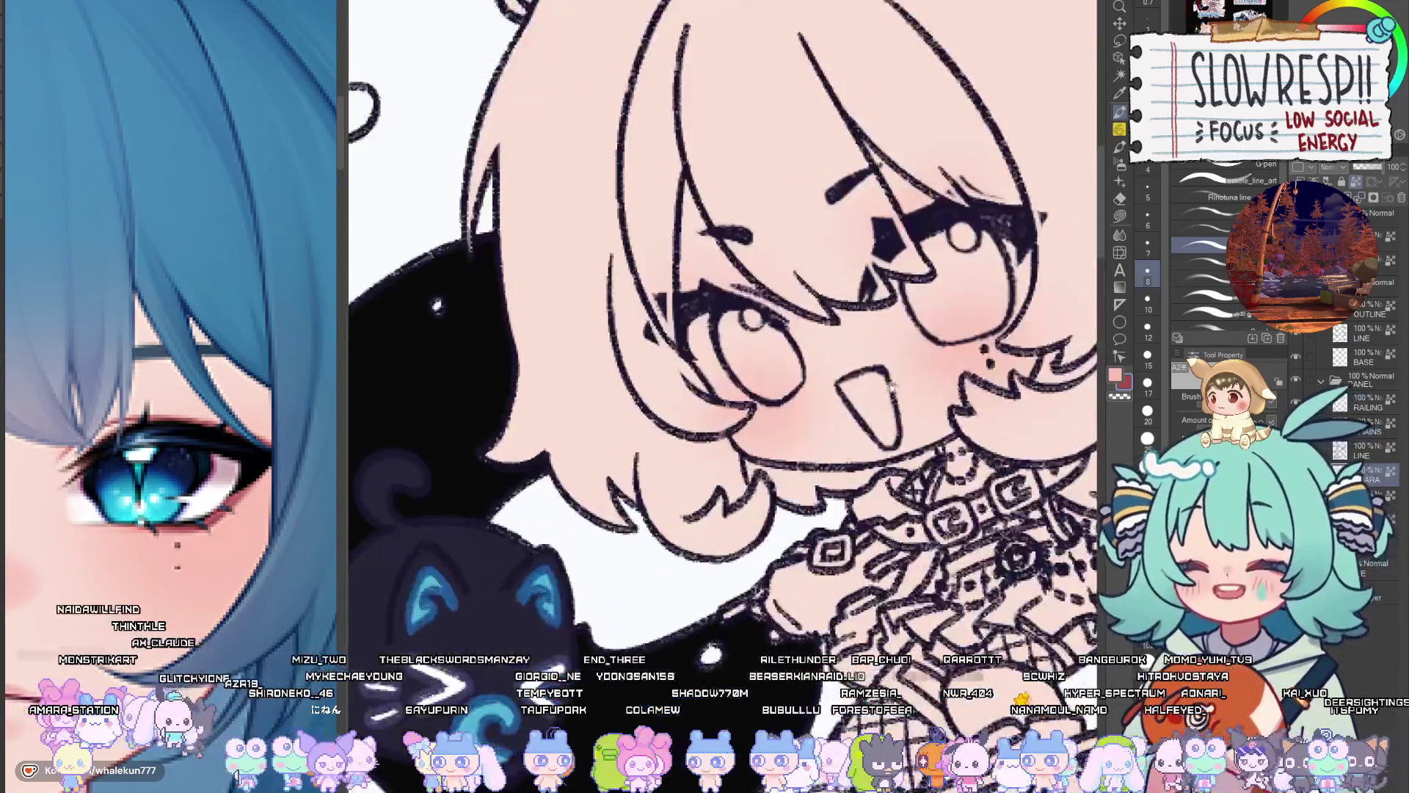
Tint the right eye's upper lashes pinkish, mirroring the canvas to check
{"action": "left_click_drag", "start_coordinate": [846, 372], "coordinate": [918, 367]}
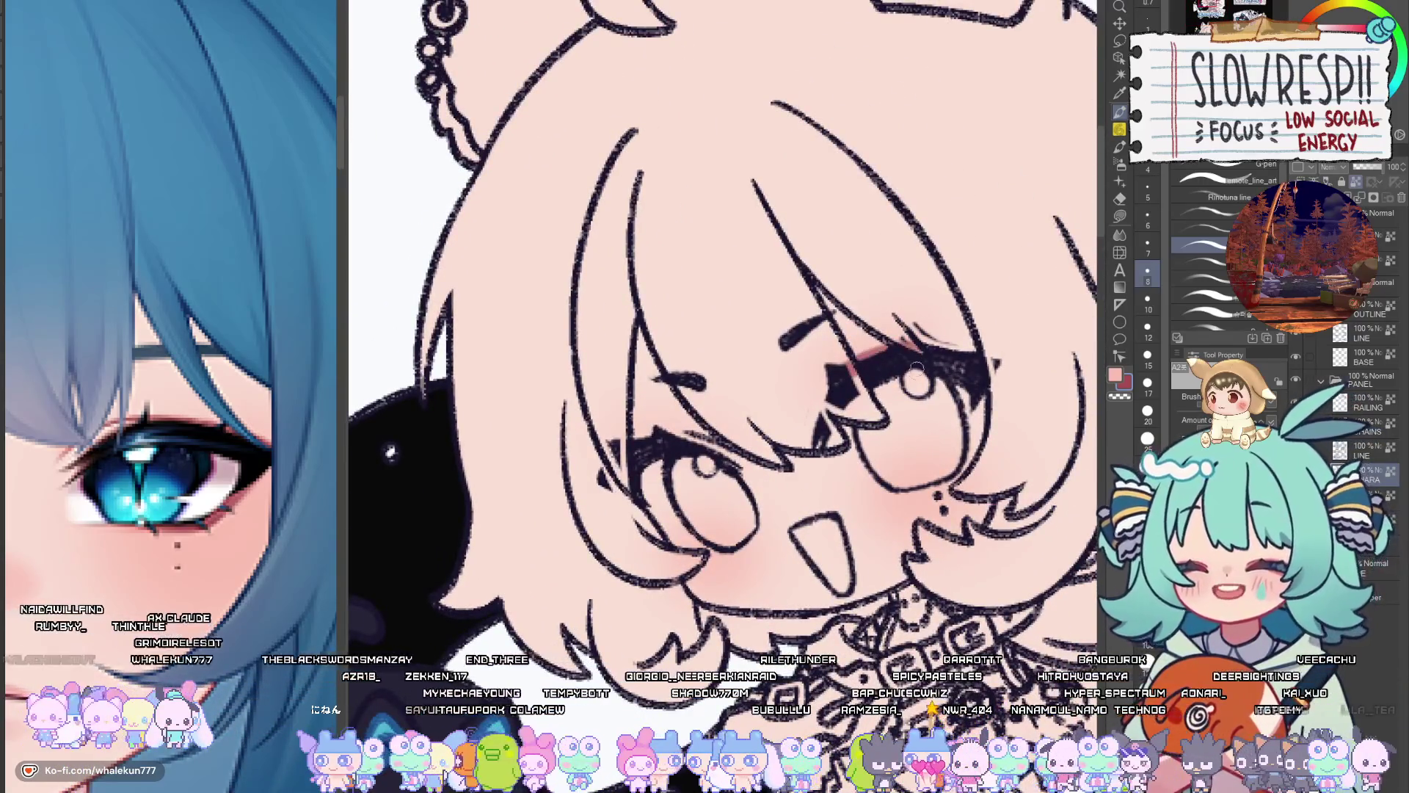
{"action": "key", "text": "h"}
{"action": "mouse_move", "coordinate": [796, 449]}
{"action": "left_mouse_down"}
{"action": "mouse_move", "coordinate": [904, 433]}
{"action": "mouse_move", "coordinate": [793, 450]}
{"action": "left_mouse_up"}
{"action": "key", "text": "h"}
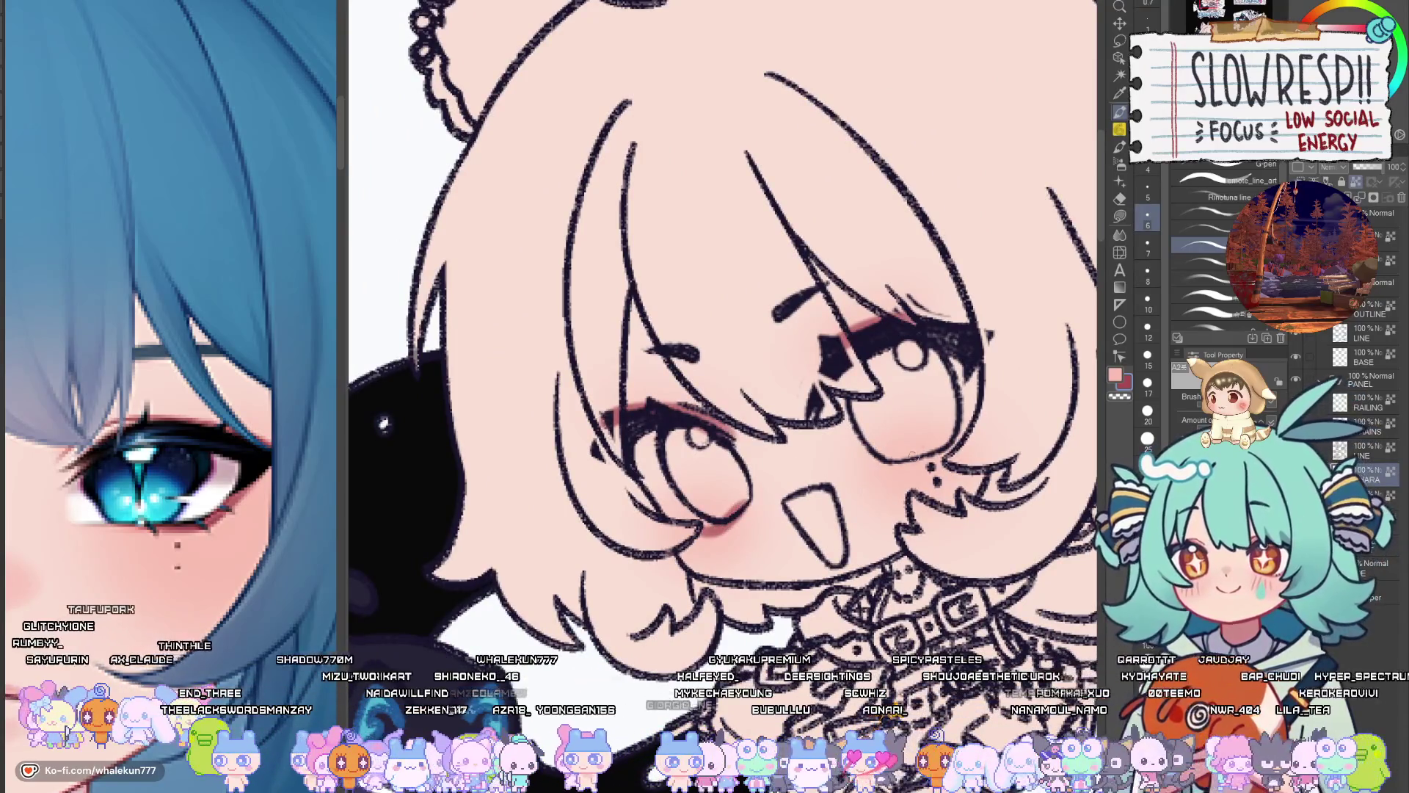
Pan across the character's outfit and back toward her face with the soft airbrush selected
{"action": "mouse_move", "coordinate": [723, 316]}
{"action": "left_mouse_down"}
{"action": "mouse_move", "coordinate": [653, 220]}
{"action": "mouse_move", "coordinate": [606, 102]}
{"action": "left_mouse_up"}
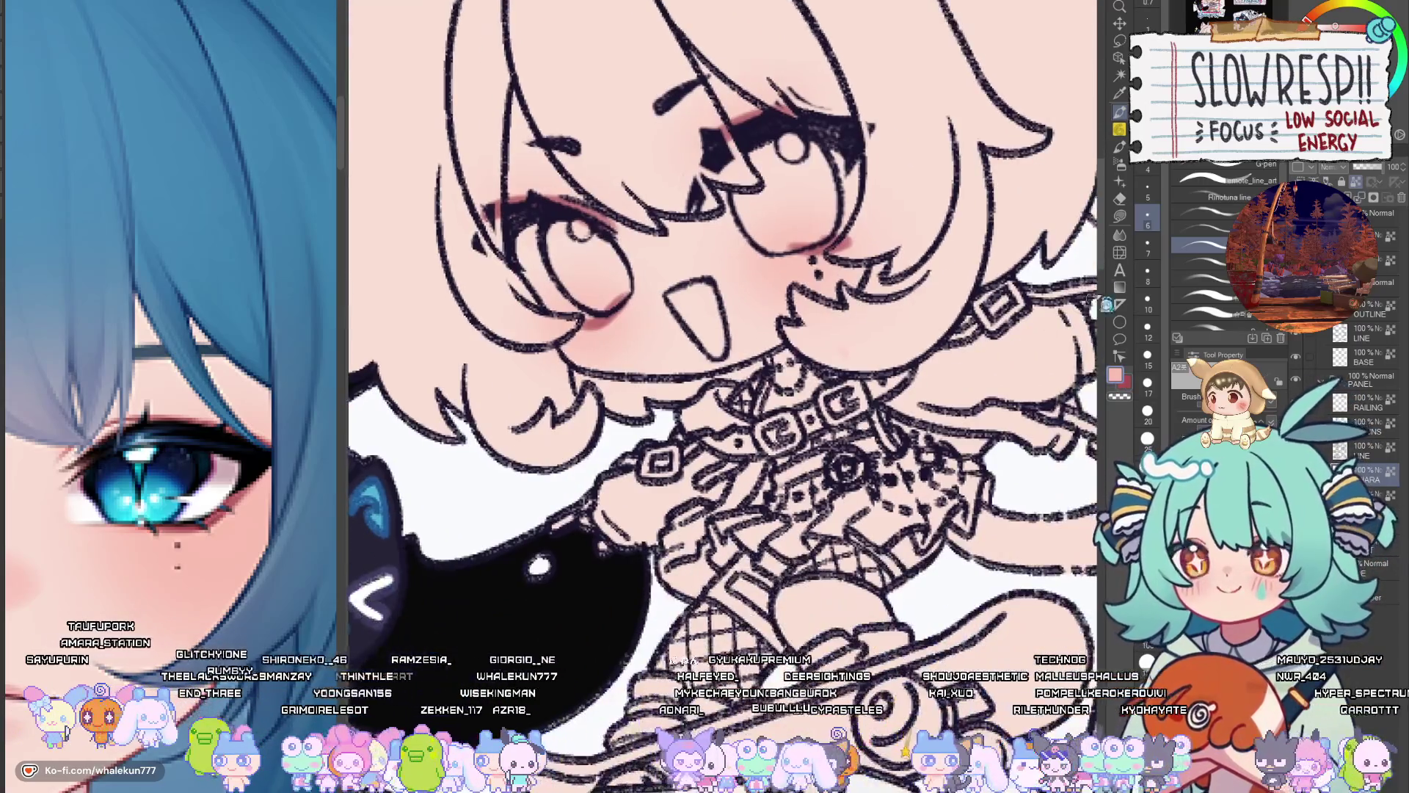
{"action": "left_click", "coordinate": [1120, 166]}
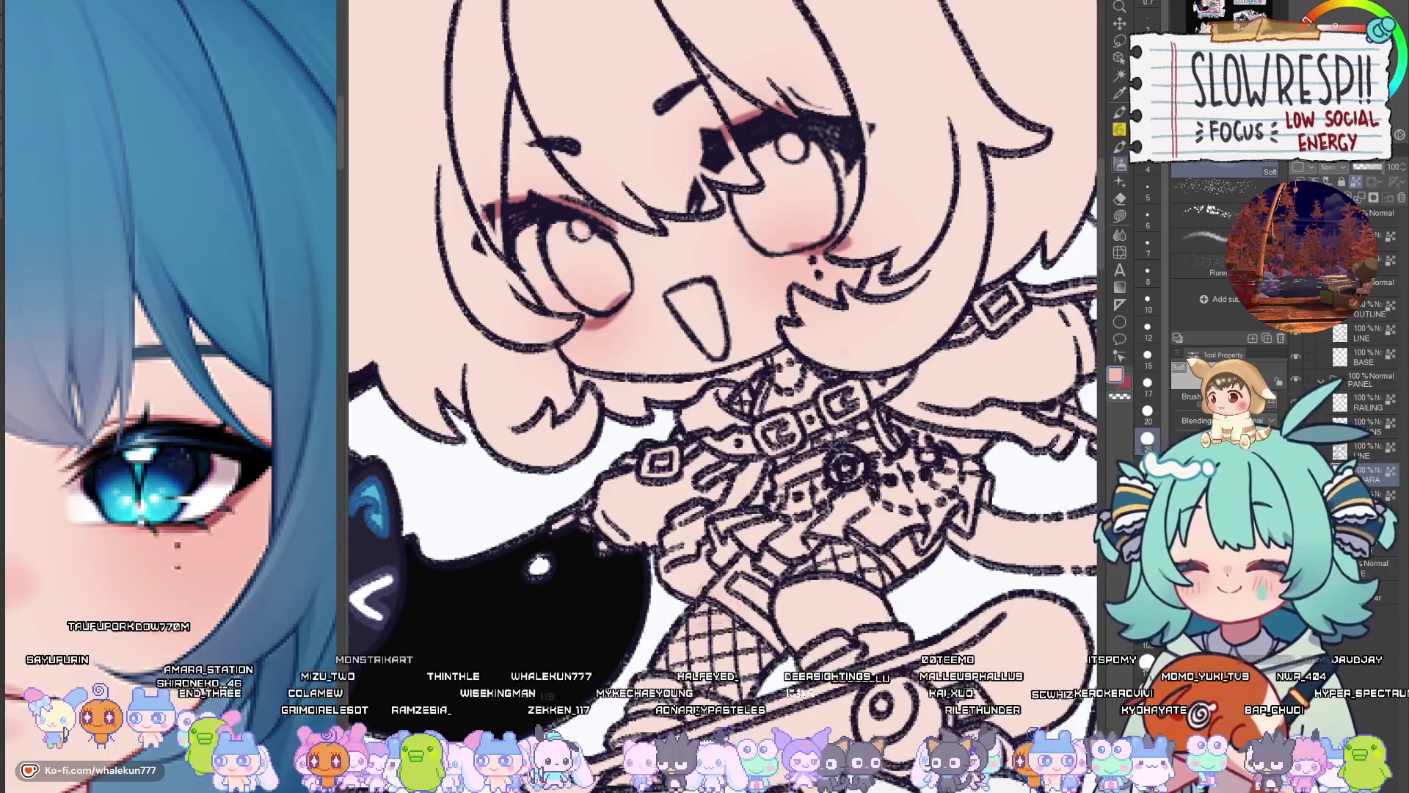
{"action": "left_click_drag", "start_coordinate": [805, 580], "coordinate": [669, 675]}
{"action": "left_click_drag", "start_coordinate": [974, 439], "coordinate": [1059, 456]}
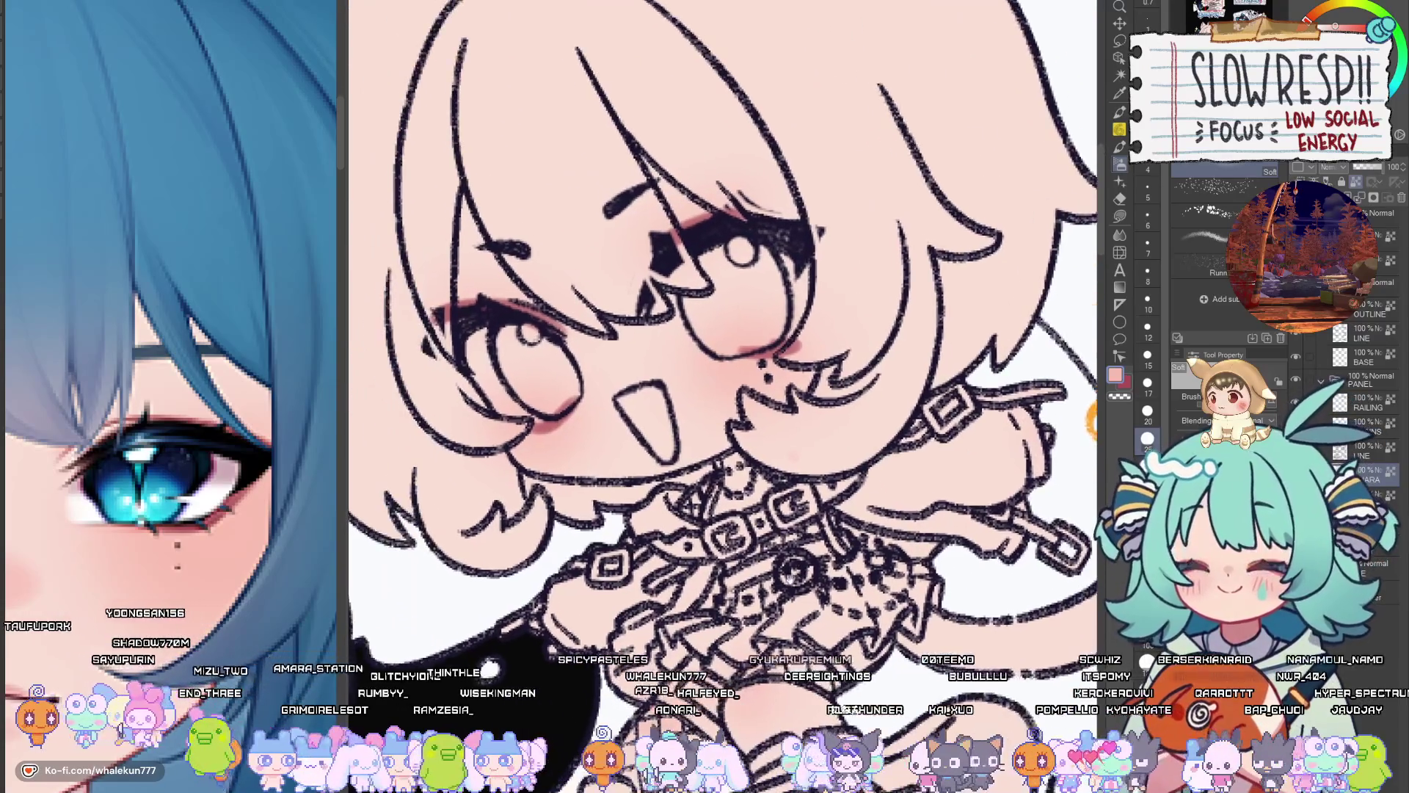
{"action": "scroll", "coordinate": [949, 474], "scroll_direction": "down", "scroll_amount": 5}
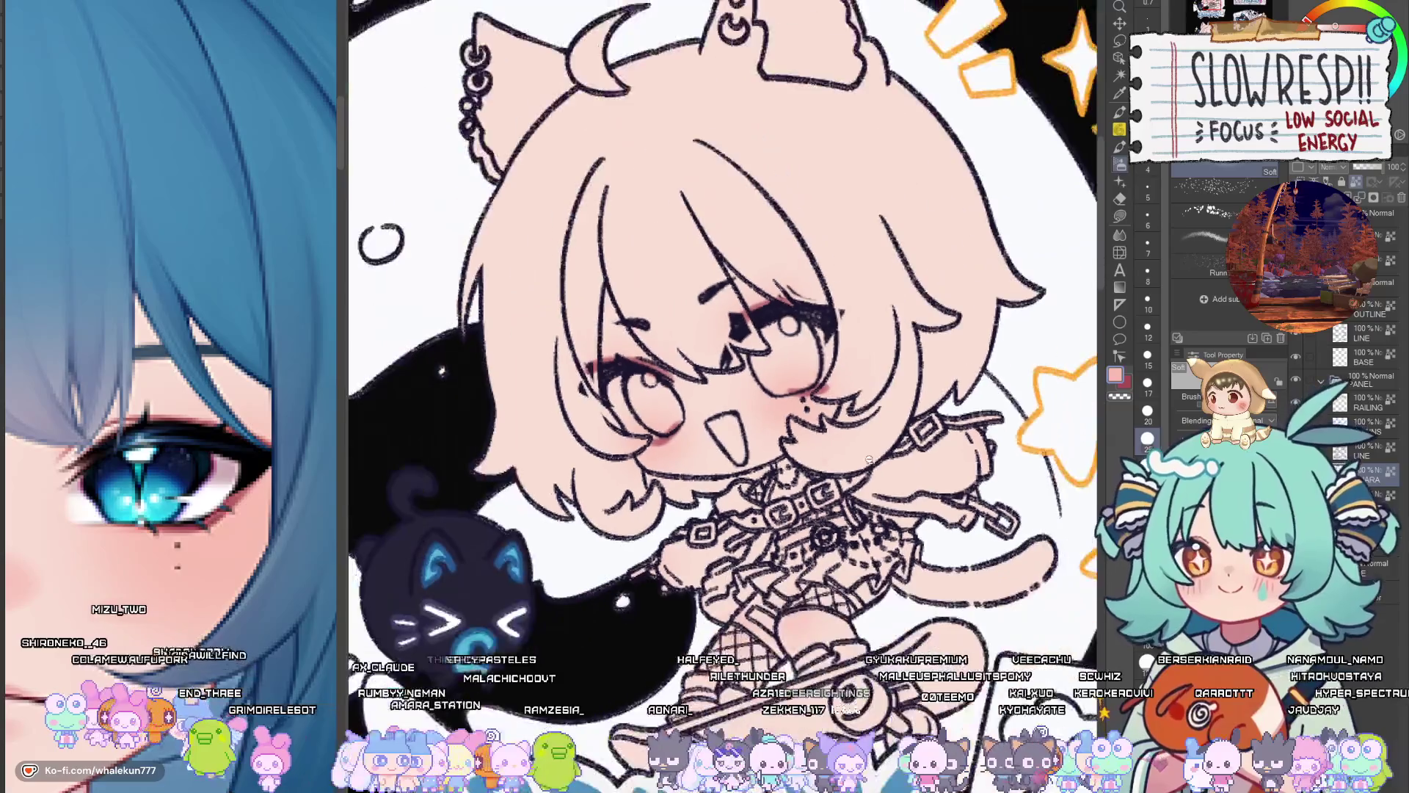
{"action": "scroll", "coordinate": [935, 556], "scroll_direction": "up", "scroll_amount": 3}
Switch to the pen and eyedrop the pale highlight colour from the reference eye
{"action": "key", "text": "p"}
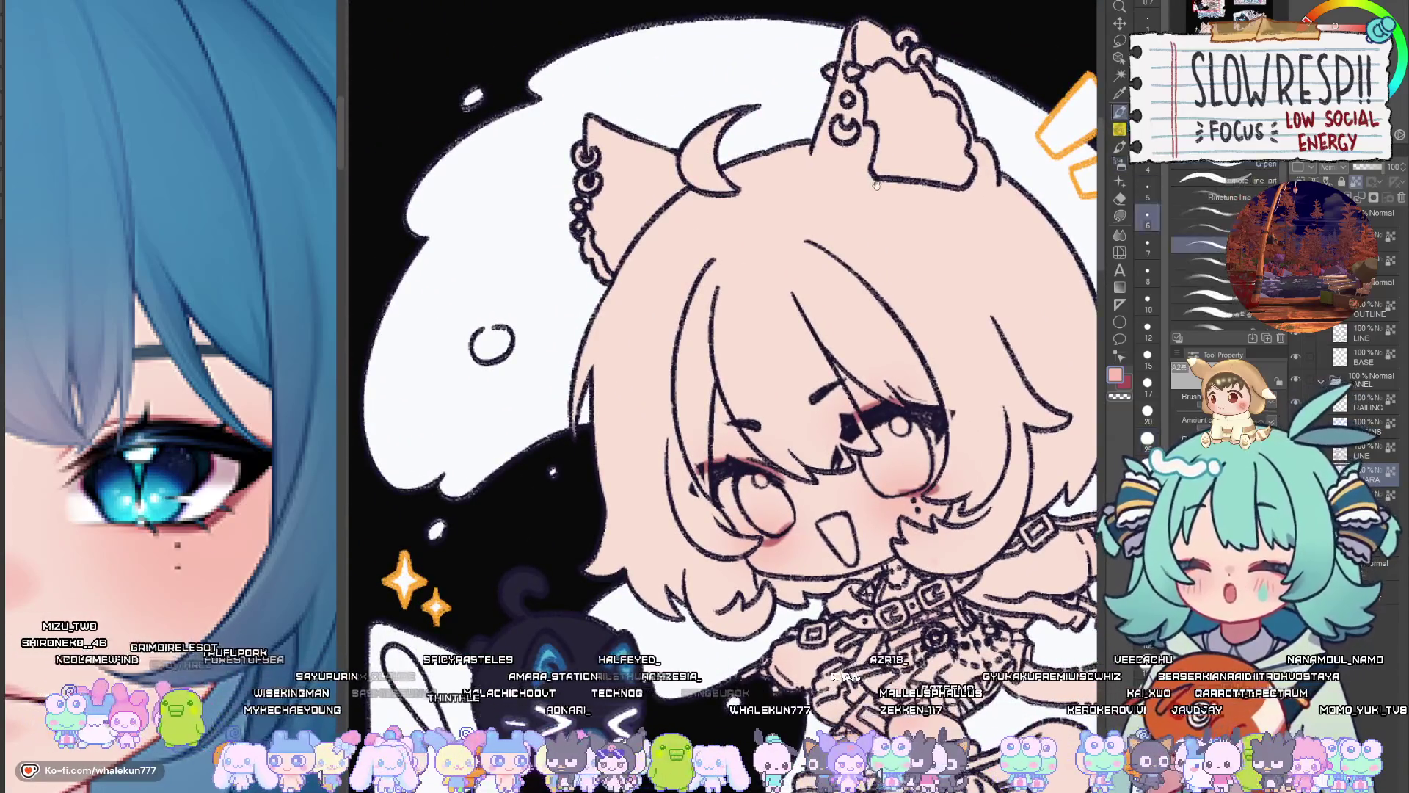
{"action": "left_click", "coordinate": [226, 482]}
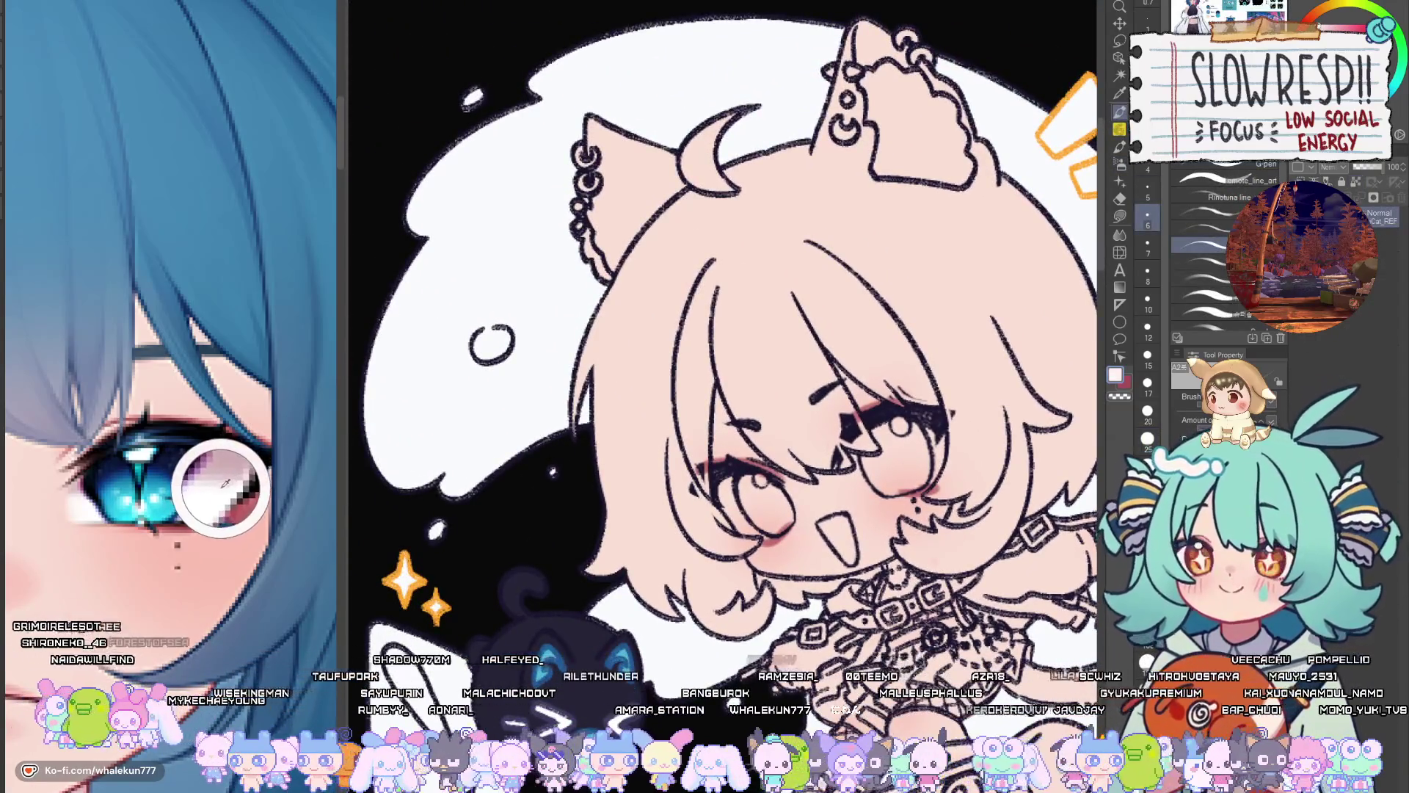
{"action": "scroll", "coordinate": [753, 474], "scroll_direction": "up", "scroll_amount": 2}
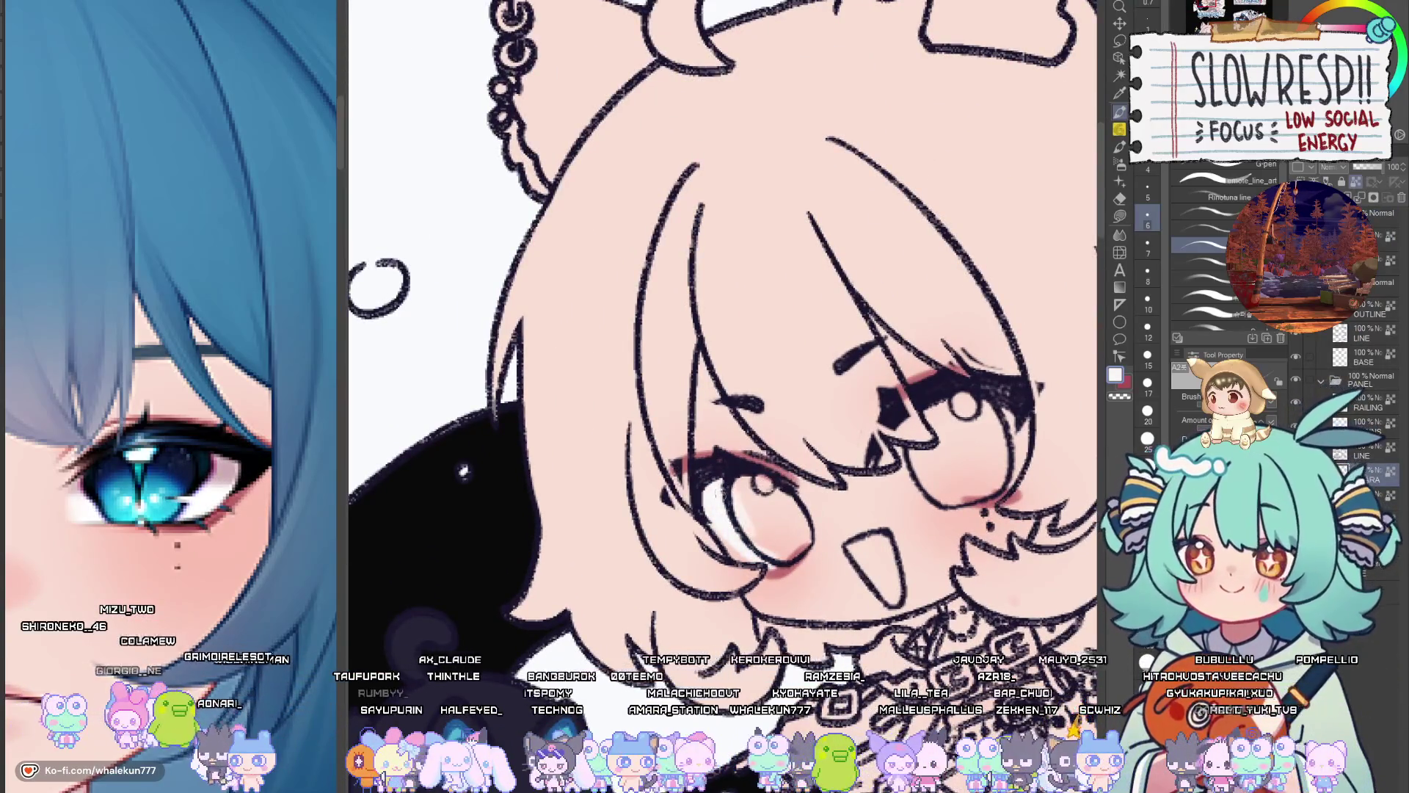
{"action": "mouse_move", "coordinate": [840, 529]}
{"action": "left_mouse_down"}
{"action": "mouse_move", "coordinate": [791, 532]}
{"action": "mouse_move", "coordinate": [875, 531]}
{"action": "left_mouse_up"}
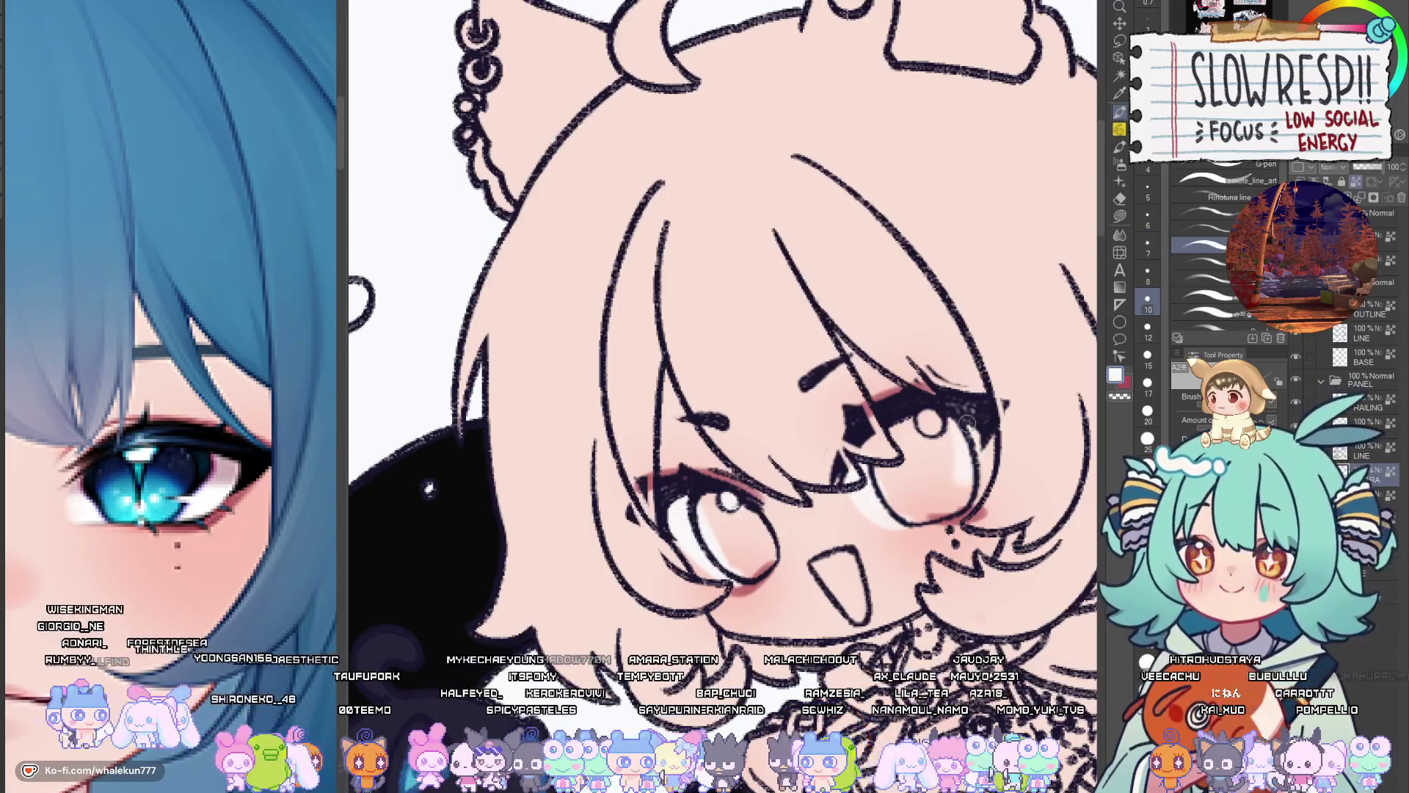
{"action": "scroll", "coordinate": [953, 482], "scroll_direction": "down", "scroll_amount": 10}
{"action": "scroll", "coordinate": [836, 503], "scroll_direction": "up", "scroll_amount": 12}
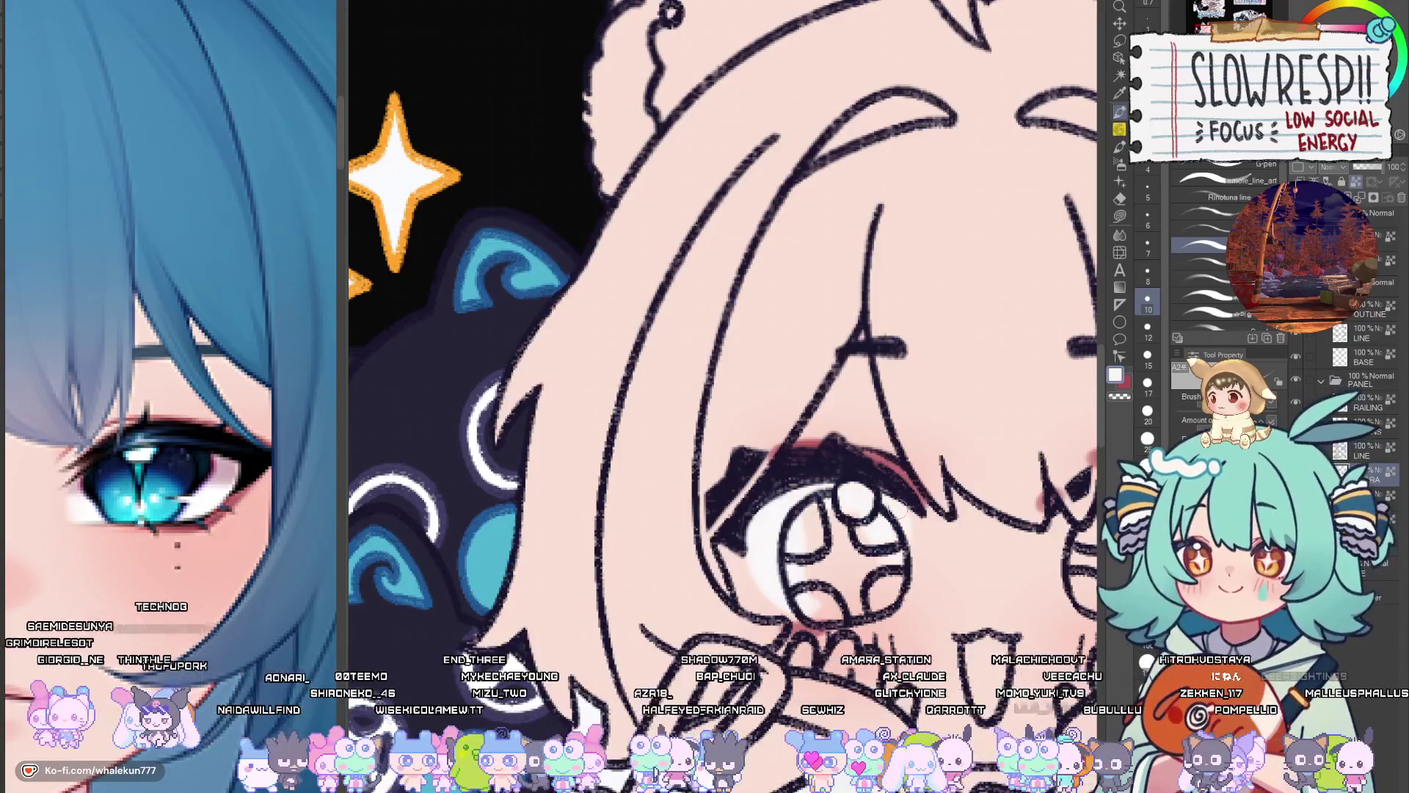
Bring the character's second eye into view and select the Lasso Fill sub-tool
{"action": "mouse_move", "coordinate": [984, 547]}
{"action": "left_mouse_down"}
{"action": "mouse_move", "coordinate": [881, 558]}
{"action": "mouse_move", "coordinate": [916, 505]}
{"action": "left_mouse_up"}
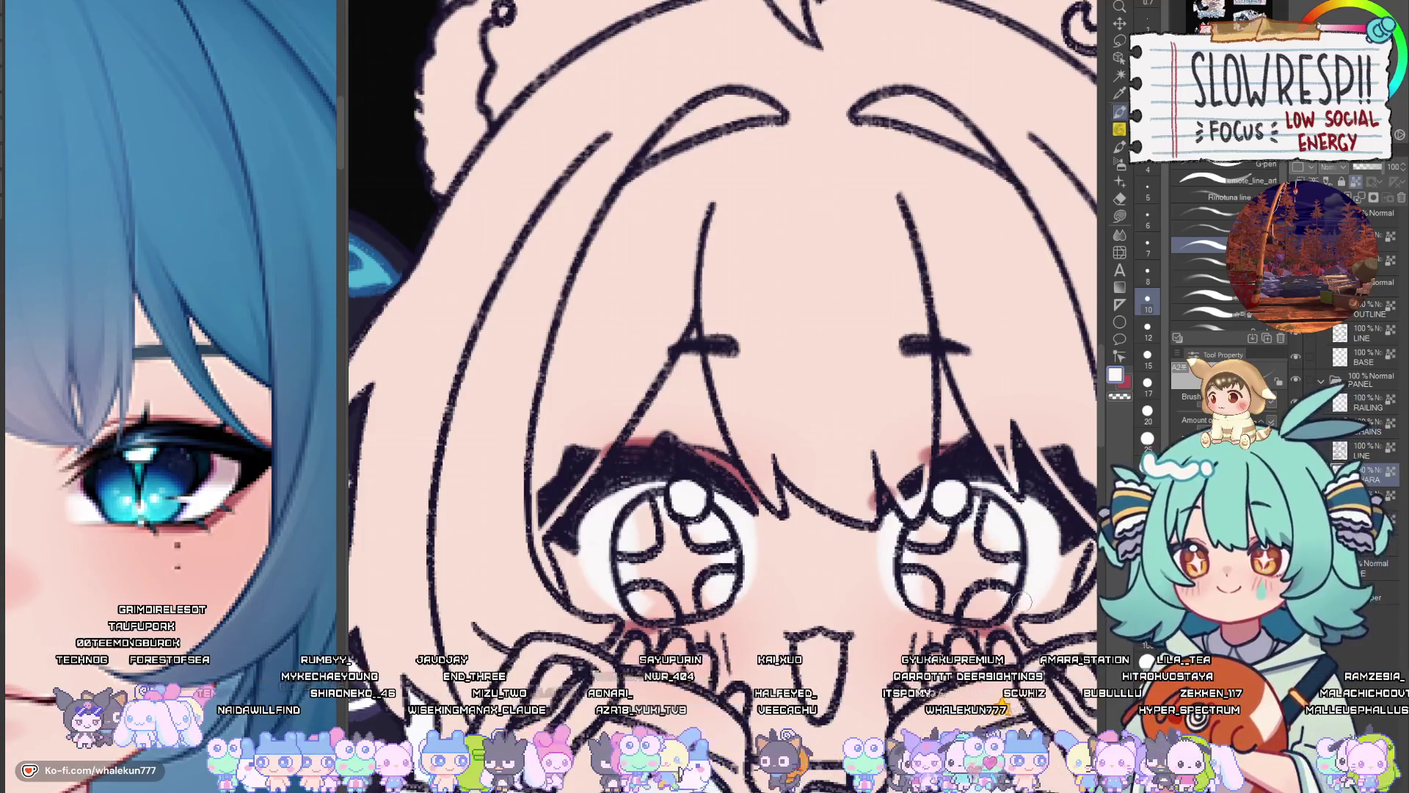
{"action": "scroll", "coordinate": [1064, 489], "scroll_direction": "down", "scroll_amount": 5}
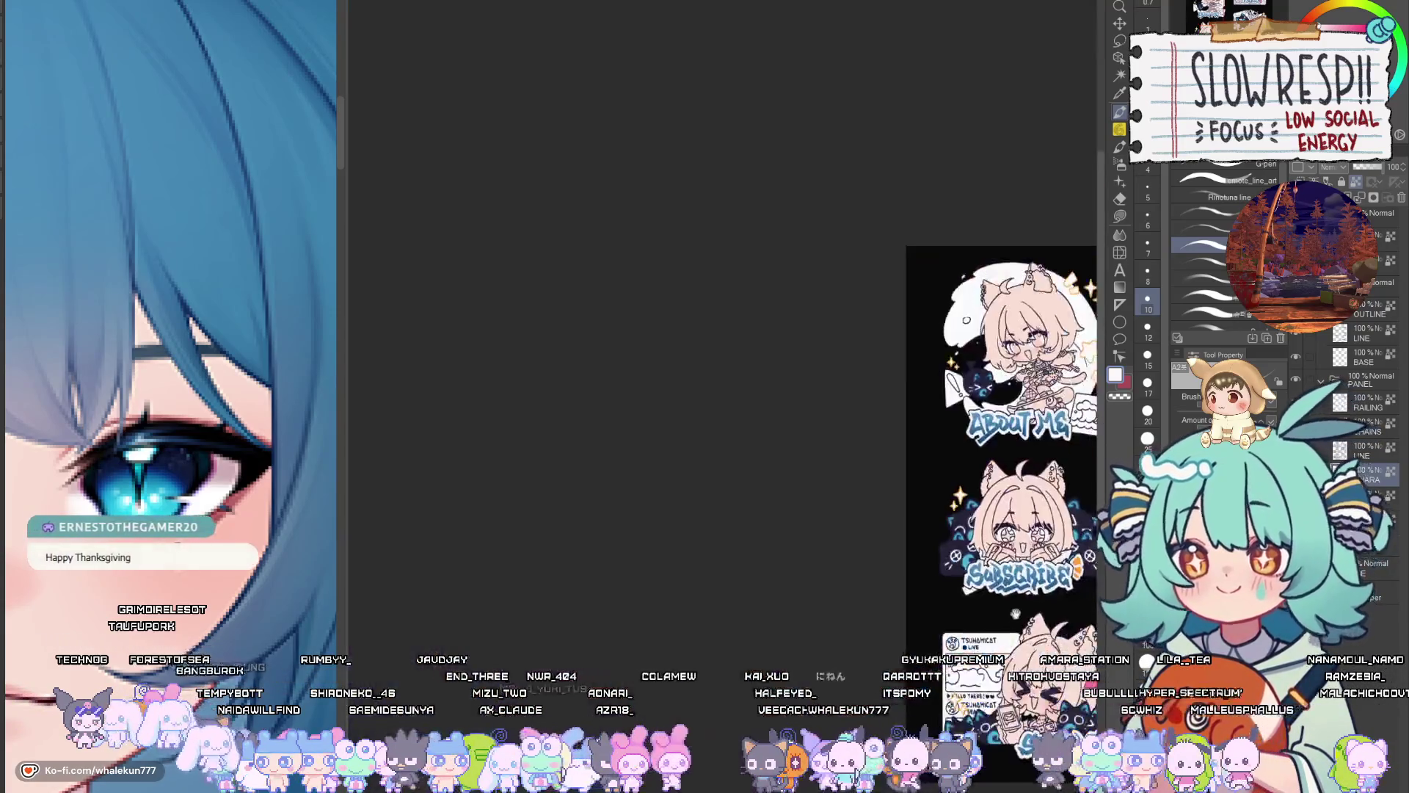
{"action": "scroll", "coordinate": [969, 491], "scroll_direction": "up", "scroll_amount": 3}
{"action": "left_click", "coordinate": [1120, 220]}
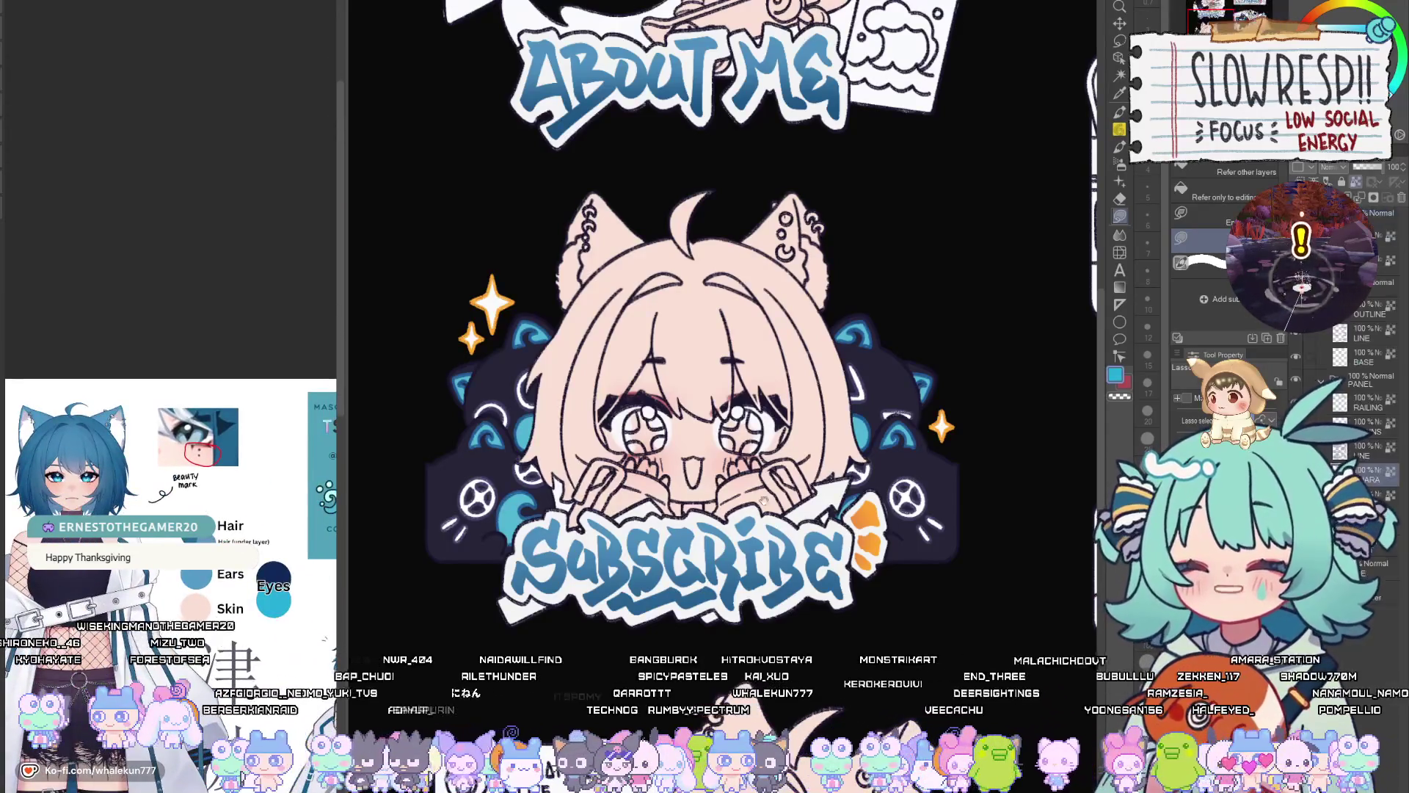
Lasso-fill both irises of the Subscribe character with flat cyan
{"action": "scroll", "coordinate": [763, 501], "scroll_direction": "up", "scroll_amount": 5}
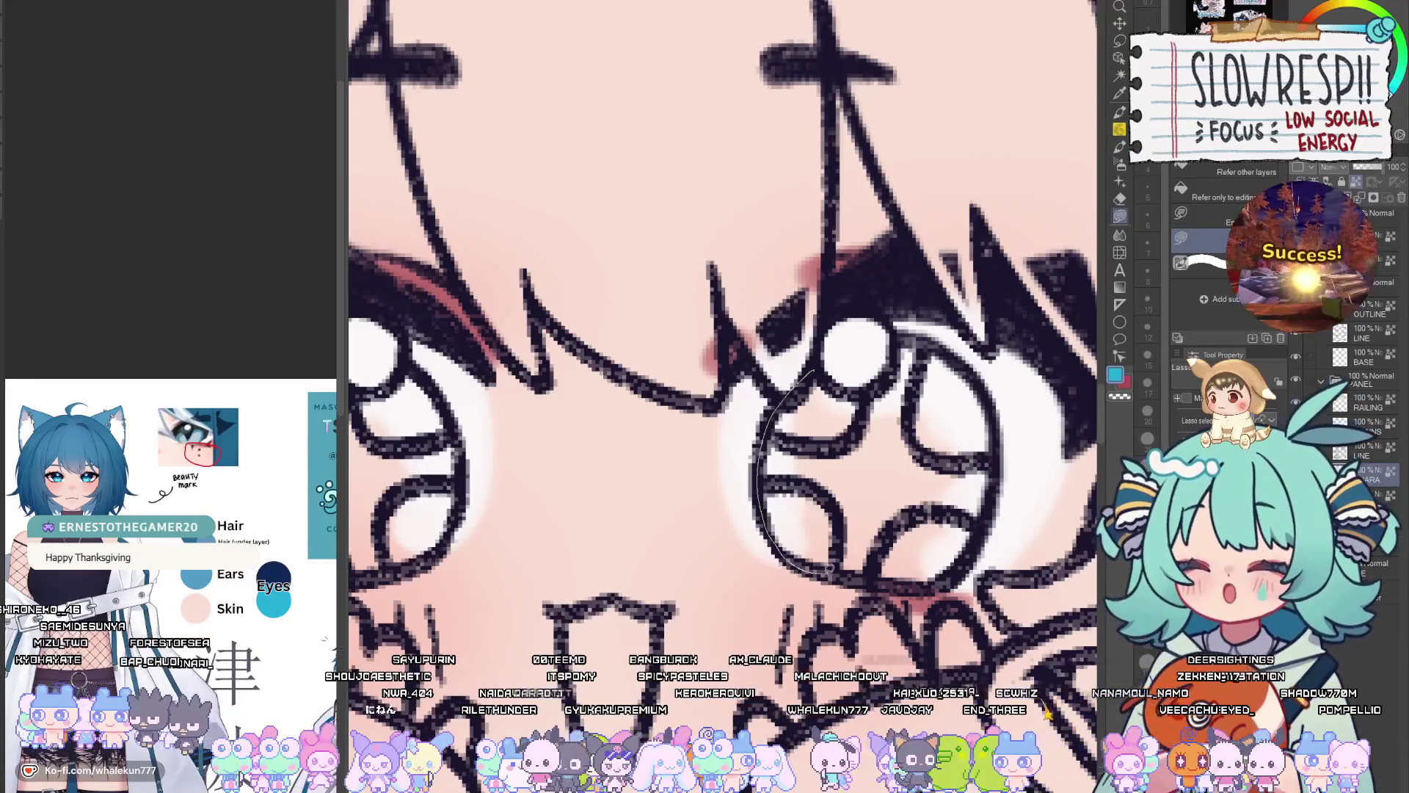
{"action": "left_click_drag", "start_coordinate": [905, 335], "coordinate": [815, 381]}
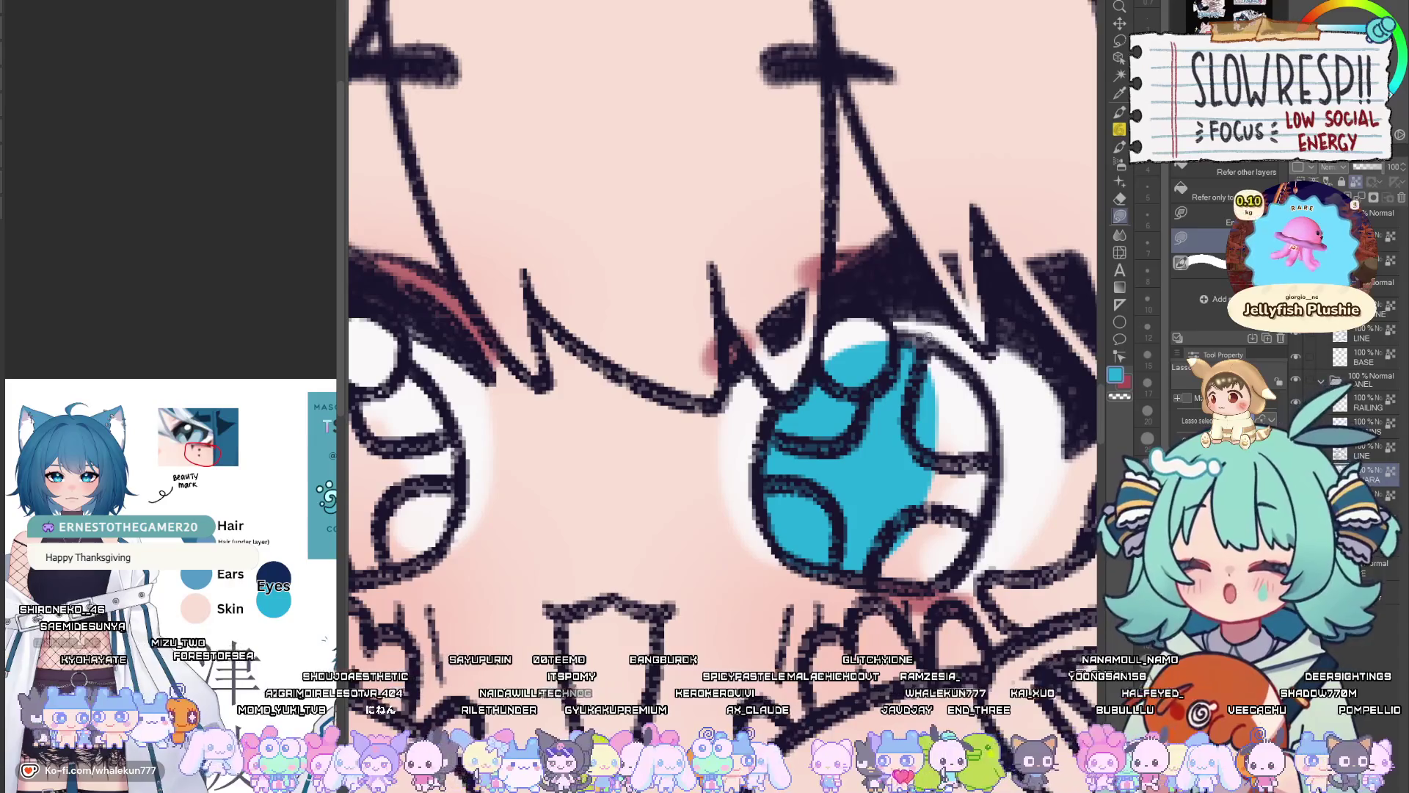
{"action": "mouse_move", "coordinate": [970, 367]}
{"action": "left_mouse_down"}
{"action": "mouse_move", "coordinate": [1002, 474]}
{"action": "mouse_move", "coordinate": [968, 561]}
{"action": "mouse_move", "coordinate": [832, 540]}
{"action": "left_mouse_up"}
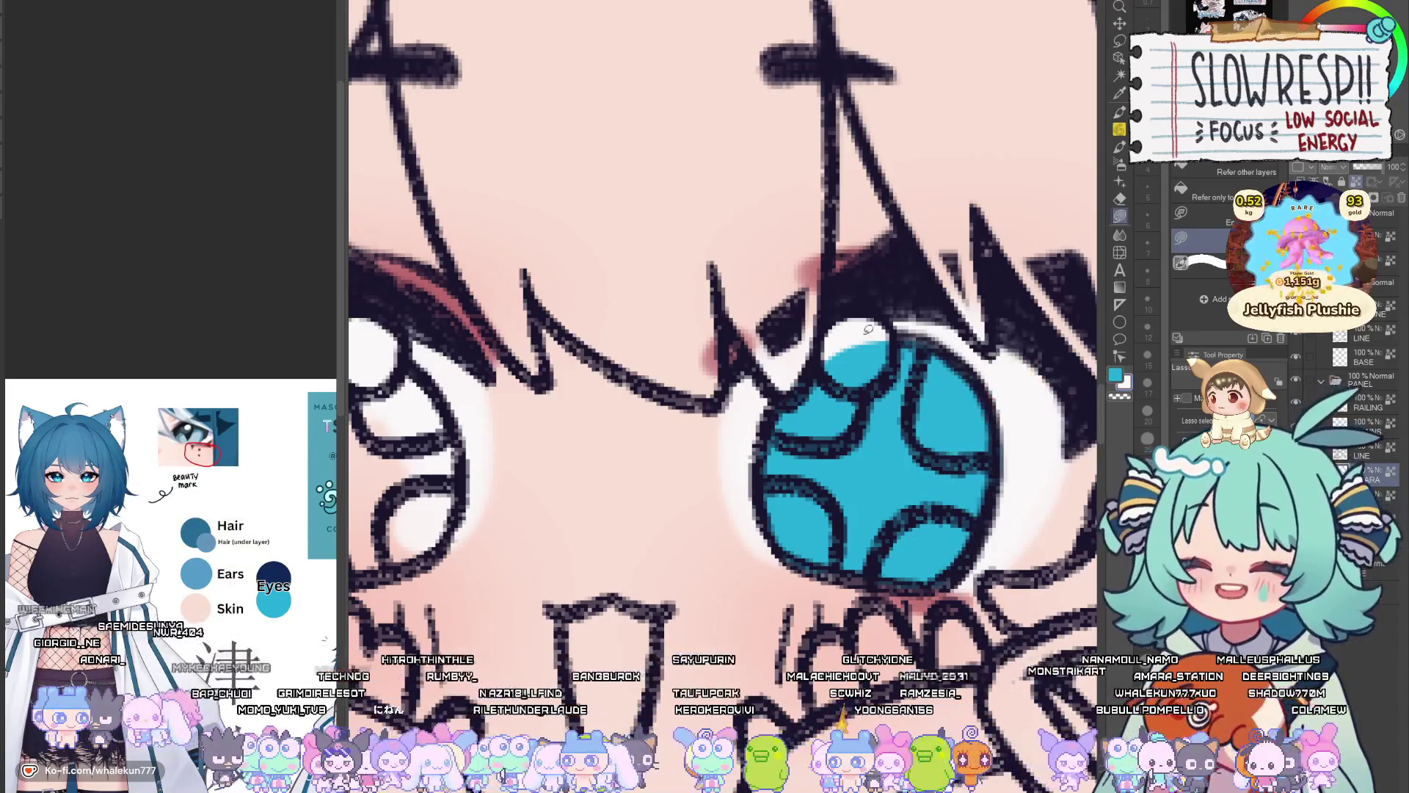
{"action": "left_click_drag", "start_coordinate": [828, 355], "coordinate": [826, 360]}
{"action": "scroll", "coordinate": [747, 357], "scroll_direction": "up", "scroll_amount": 3}
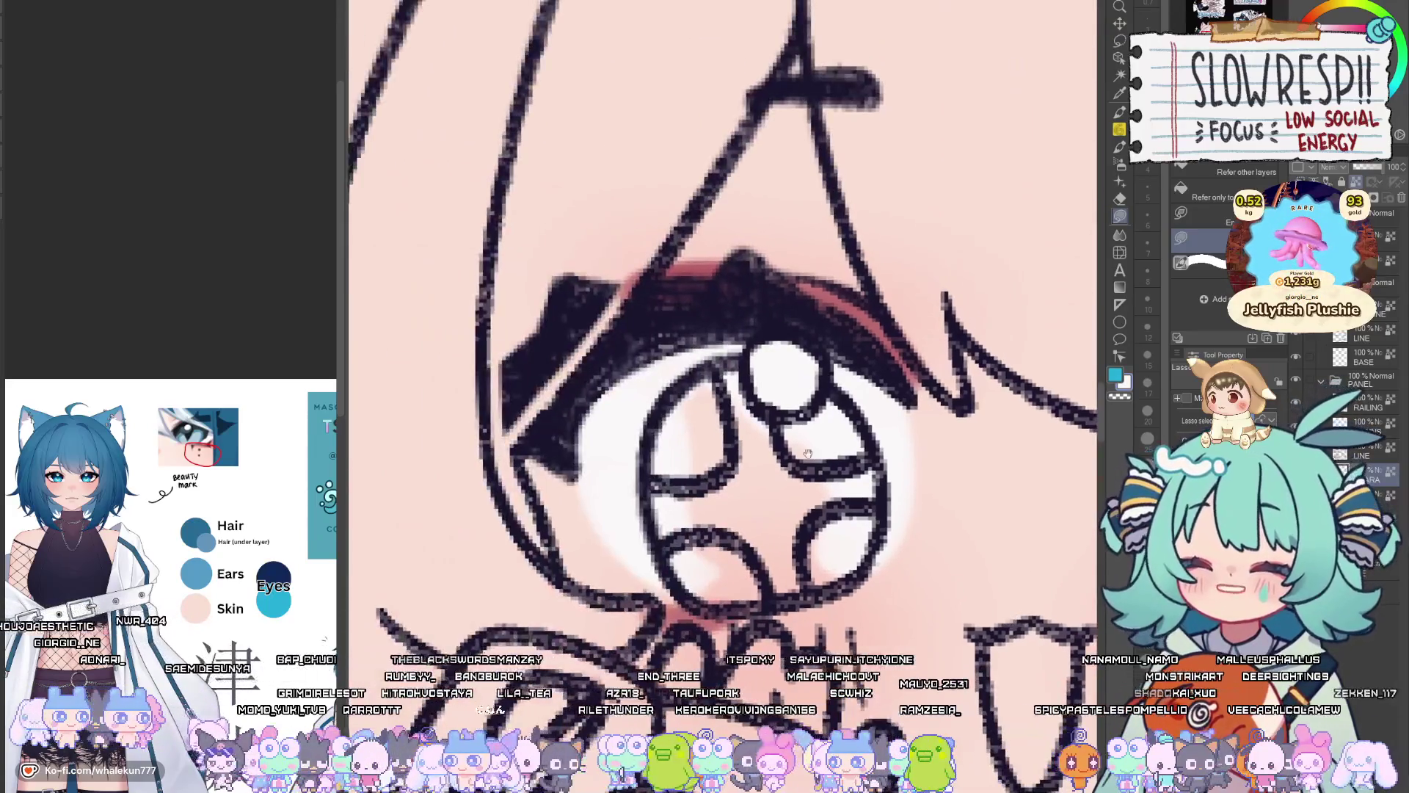
{"action": "mouse_move", "coordinate": [650, 430]}
{"action": "left_mouse_down"}
{"action": "mouse_move", "coordinate": [679, 583]}
{"action": "mouse_move", "coordinate": [789, 561]}
{"action": "left_mouse_up"}
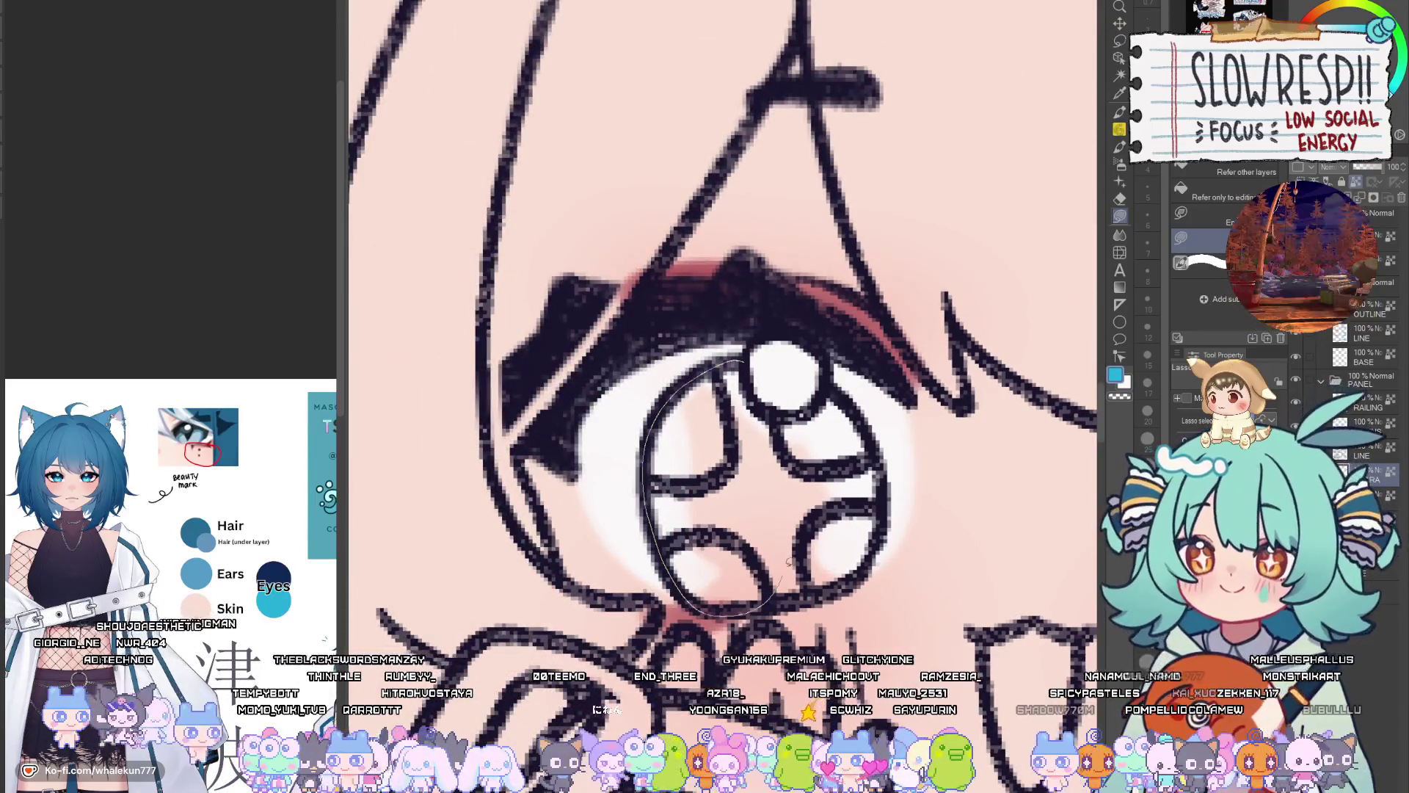
{"action": "left_click_drag", "start_coordinate": [750, 359], "coordinate": [751, 361]}
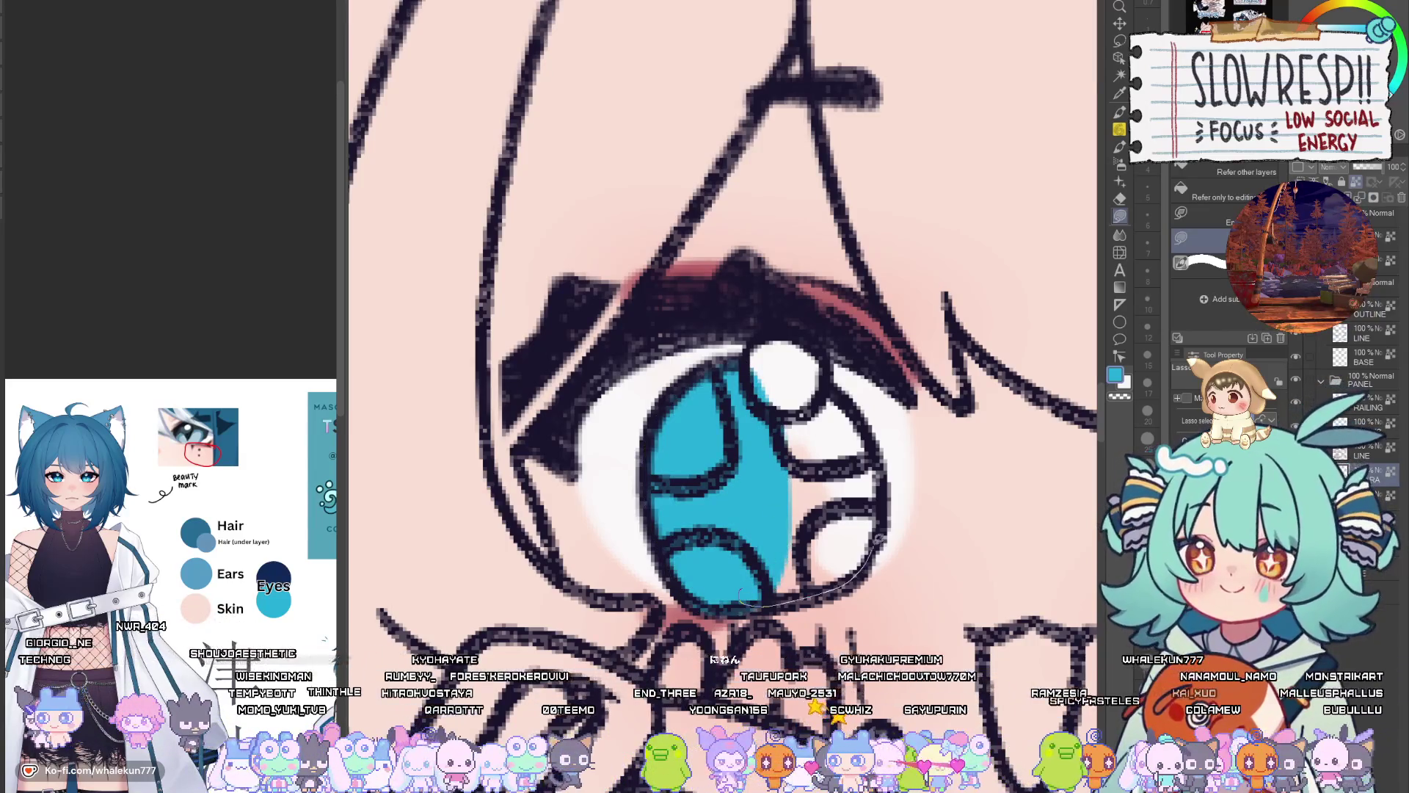
{"action": "mouse_move", "coordinate": [861, 402]}
{"action": "left_mouse_down"}
{"action": "mouse_move", "coordinate": [803, 389]}
{"action": "mouse_move", "coordinate": [781, 352]}
{"action": "left_mouse_up"}
Zoom out and flip the canvas horizontally to review the filled eyes
{"action": "scroll", "coordinate": [729, 422], "scroll_direction": "down", "scroll_amount": 3}
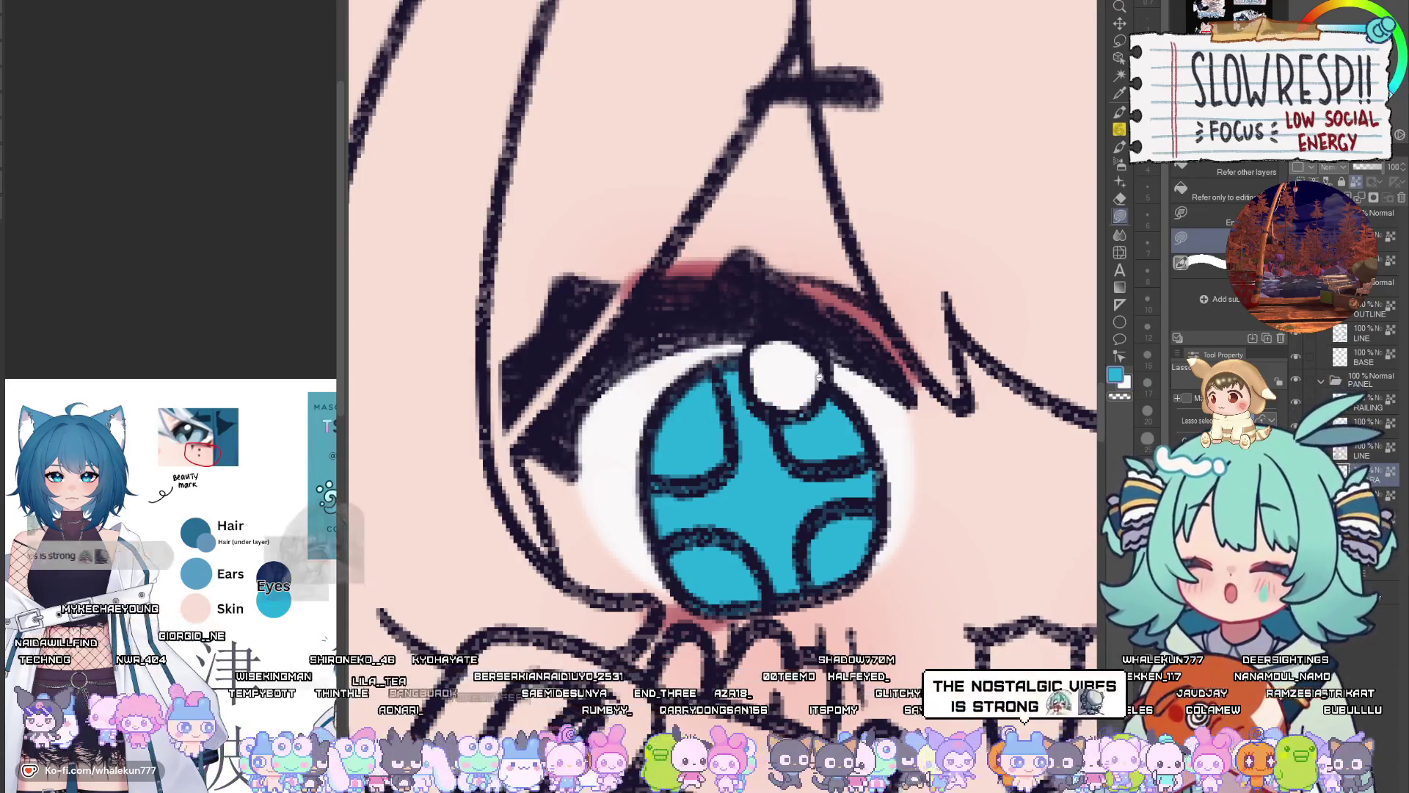
{"action": "key", "text": "ctrl+Tab"}
{"action": "key", "text": "h"}
{"action": "key", "text": "h"}
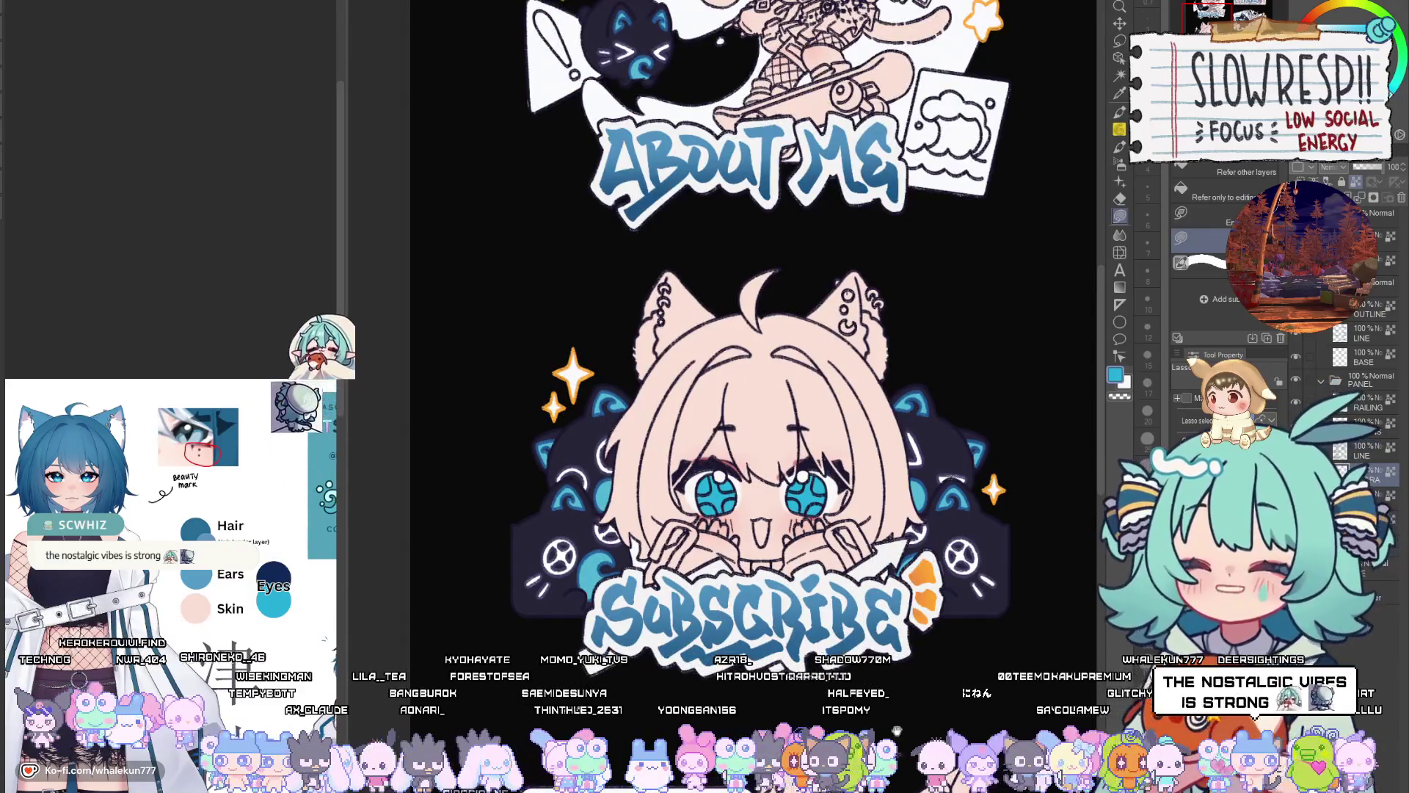
{"action": "scroll", "coordinate": [741, 525], "scroll_direction": "up", "scroll_amount": 5}
{"action": "scroll", "coordinate": [821, 364], "scroll_direction": "up", "scroll_amount": 8}
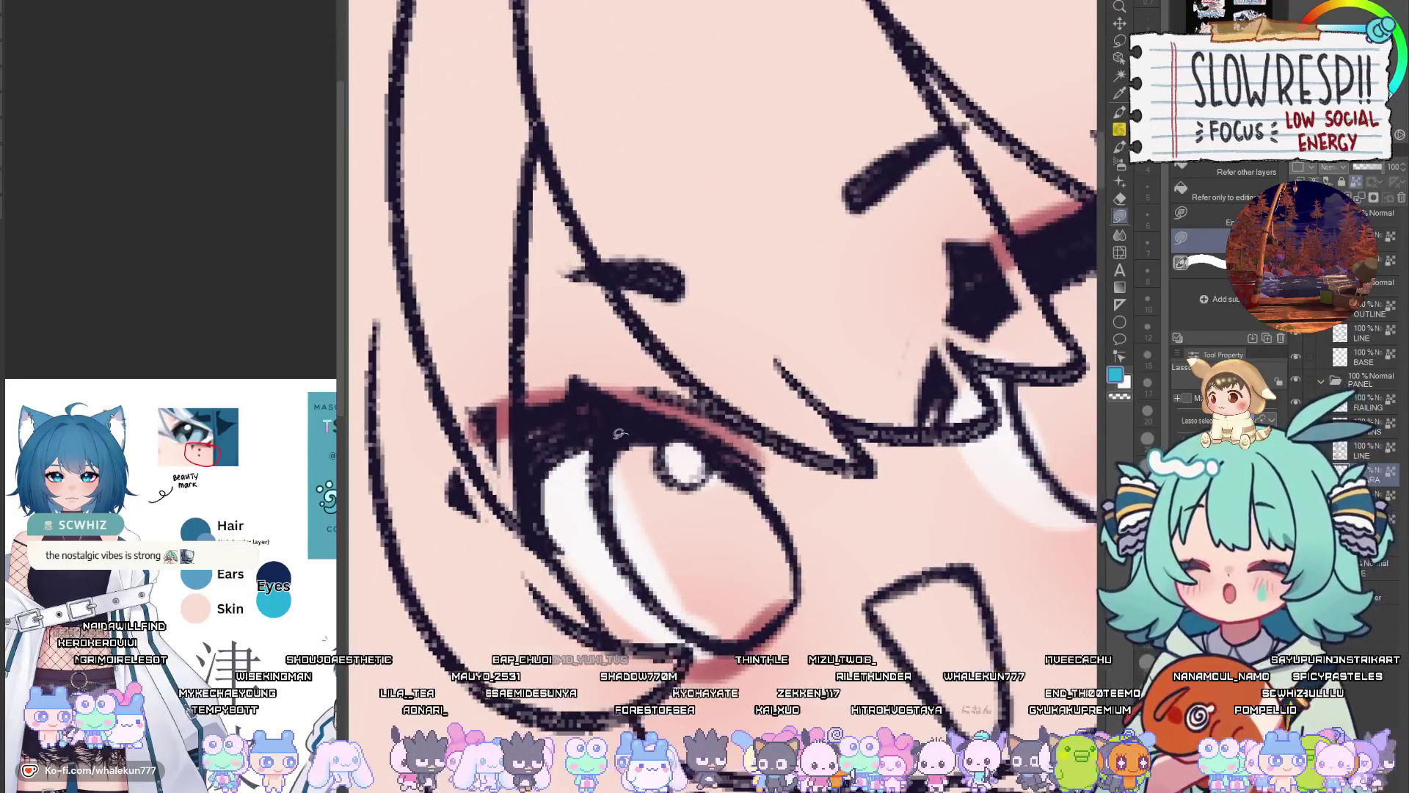
Fill both About Me irises cyan, extending the fill along the lower eye edges
{"action": "left_click_drag", "start_coordinate": [659, 431], "coordinate": [672, 470]}
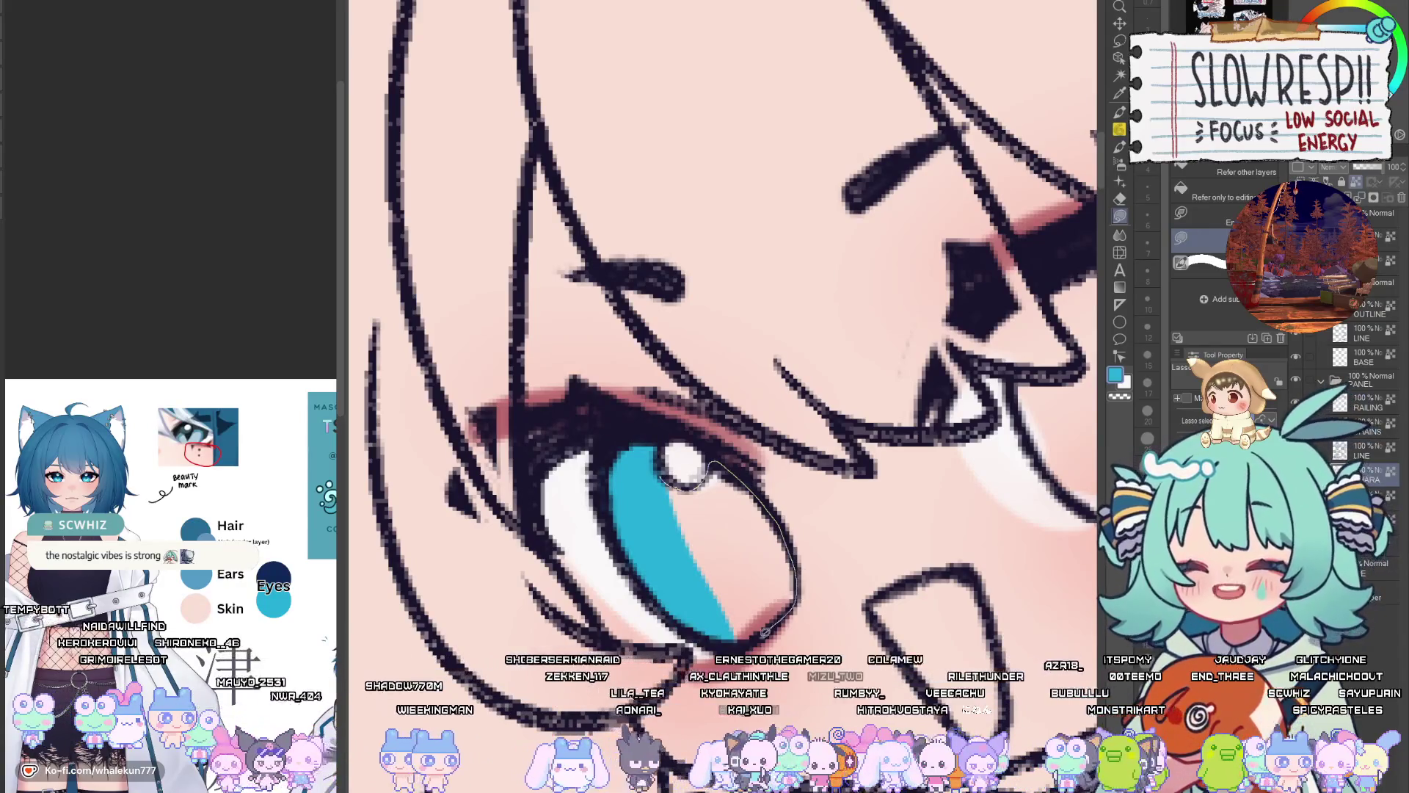
{"action": "left_click_drag", "start_coordinate": [766, 629], "coordinate": [696, 443]}
{"action": "mouse_move", "coordinate": [711, 506]}
{"action": "left_mouse_down"}
{"action": "mouse_move", "coordinate": [883, 391]}
{"action": "mouse_move", "coordinate": [931, 439]}
{"action": "left_mouse_up"}
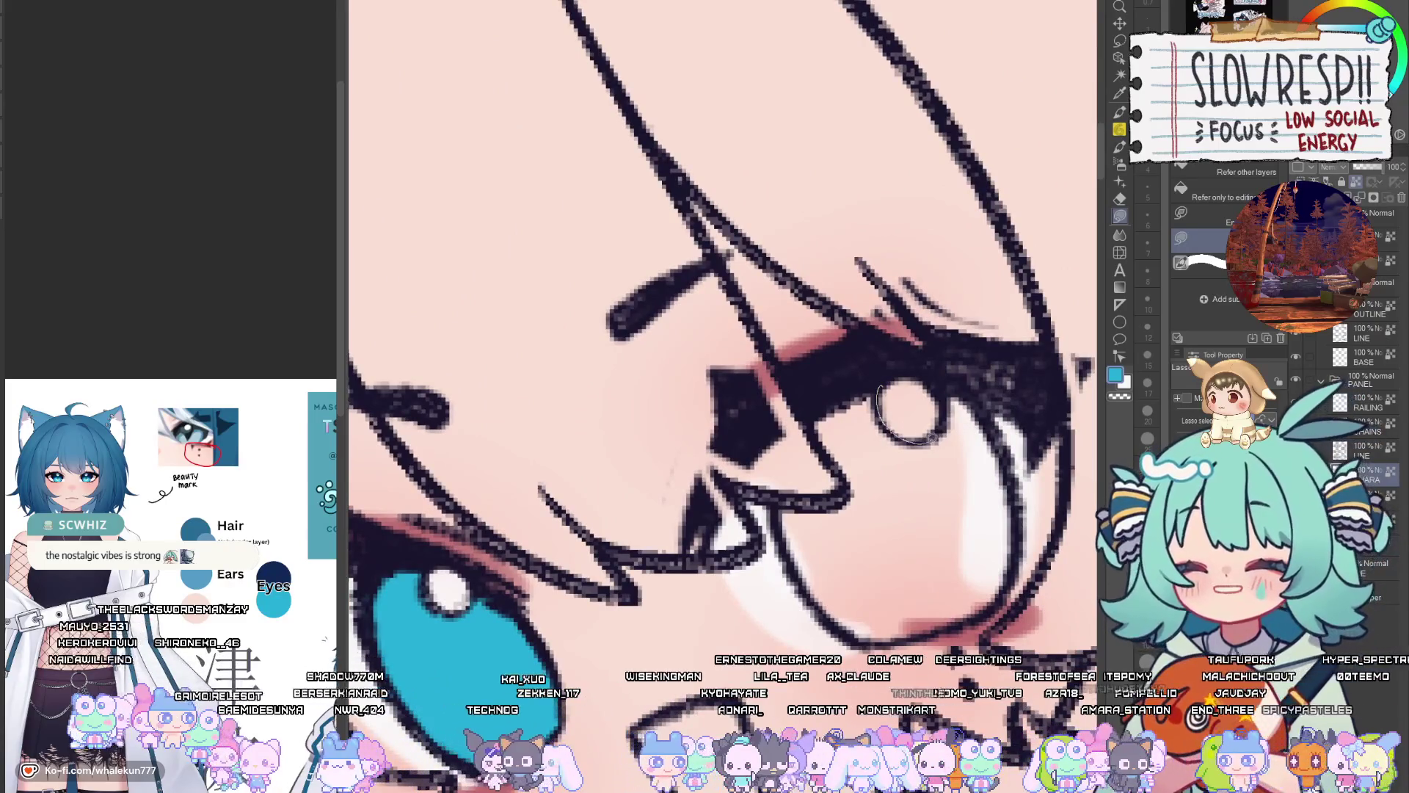
{"action": "mouse_move", "coordinate": [948, 378]}
{"action": "left_mouse_down"}
{"action": "mouse_move", "coordinate": [998, 454]}
{"action": "mouse_move", "coordinate": [1002, 543]}
{"action": "mouse_move", "coordinate": [903, 598]}
{"action": "mouse_move", "coordinate": [816, 417]}
{"action": "left_mouse_up"}
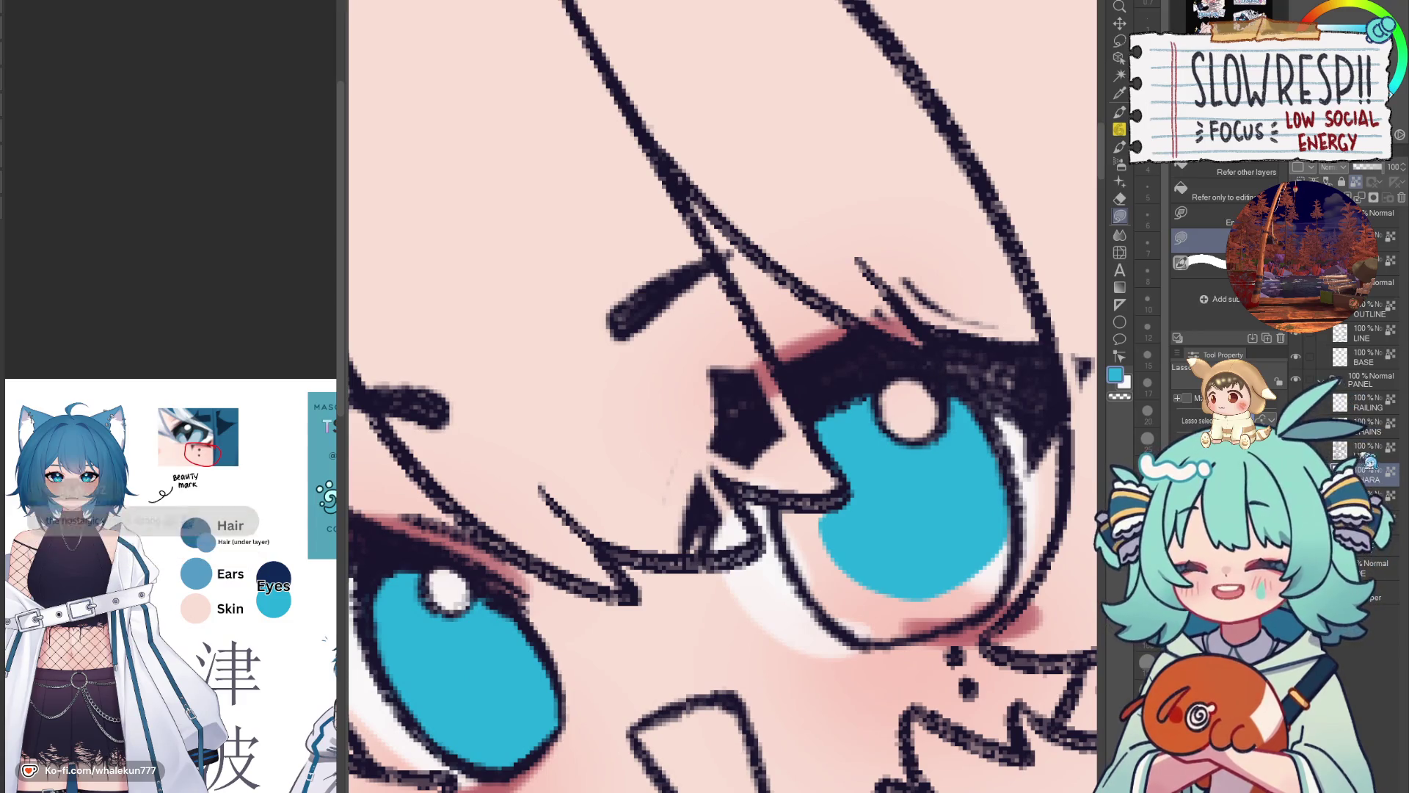
{"action": "left_click", "coordinate": [1362, 452]}
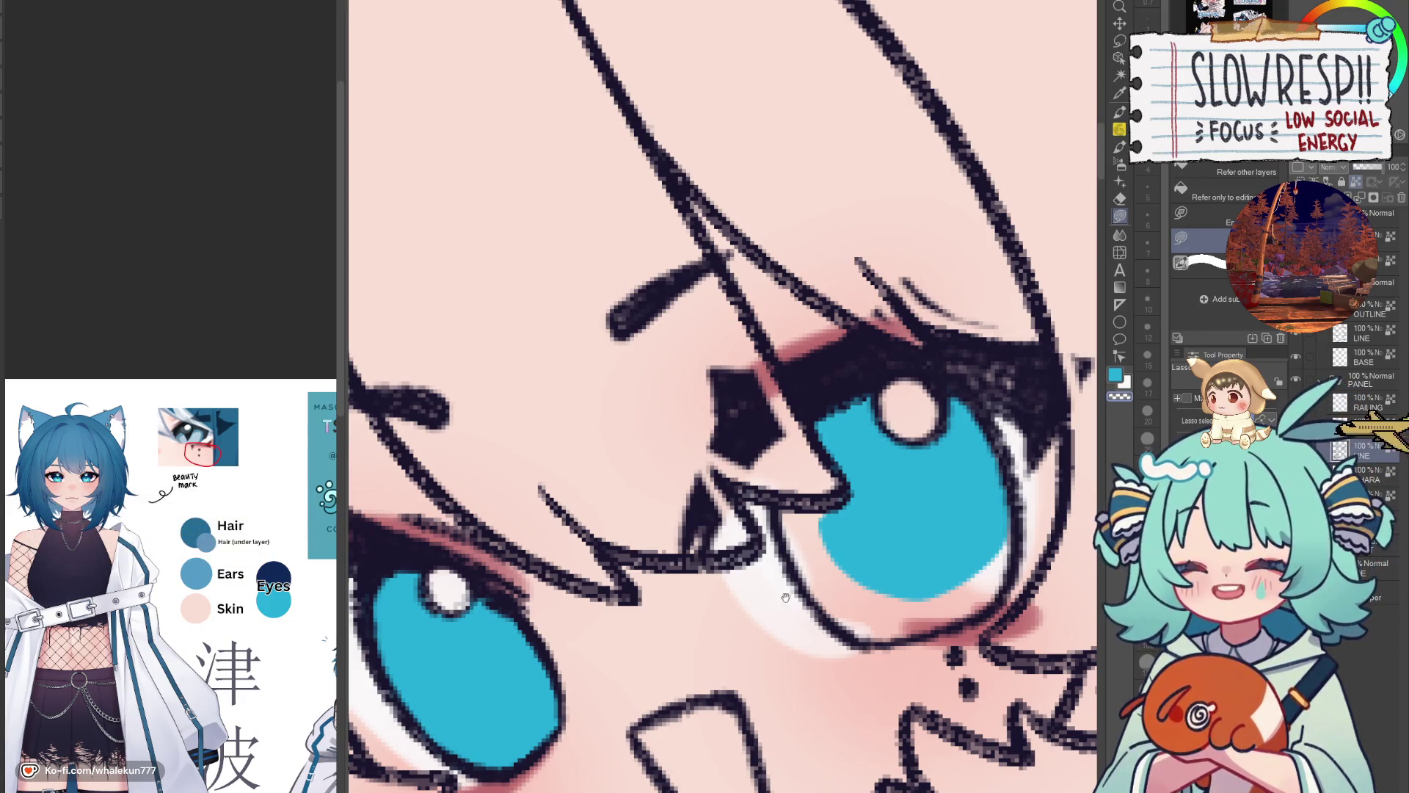
{"action": "left_click_drag", "start_coordinate": [785, 598], "coordinate": [837, 525]}
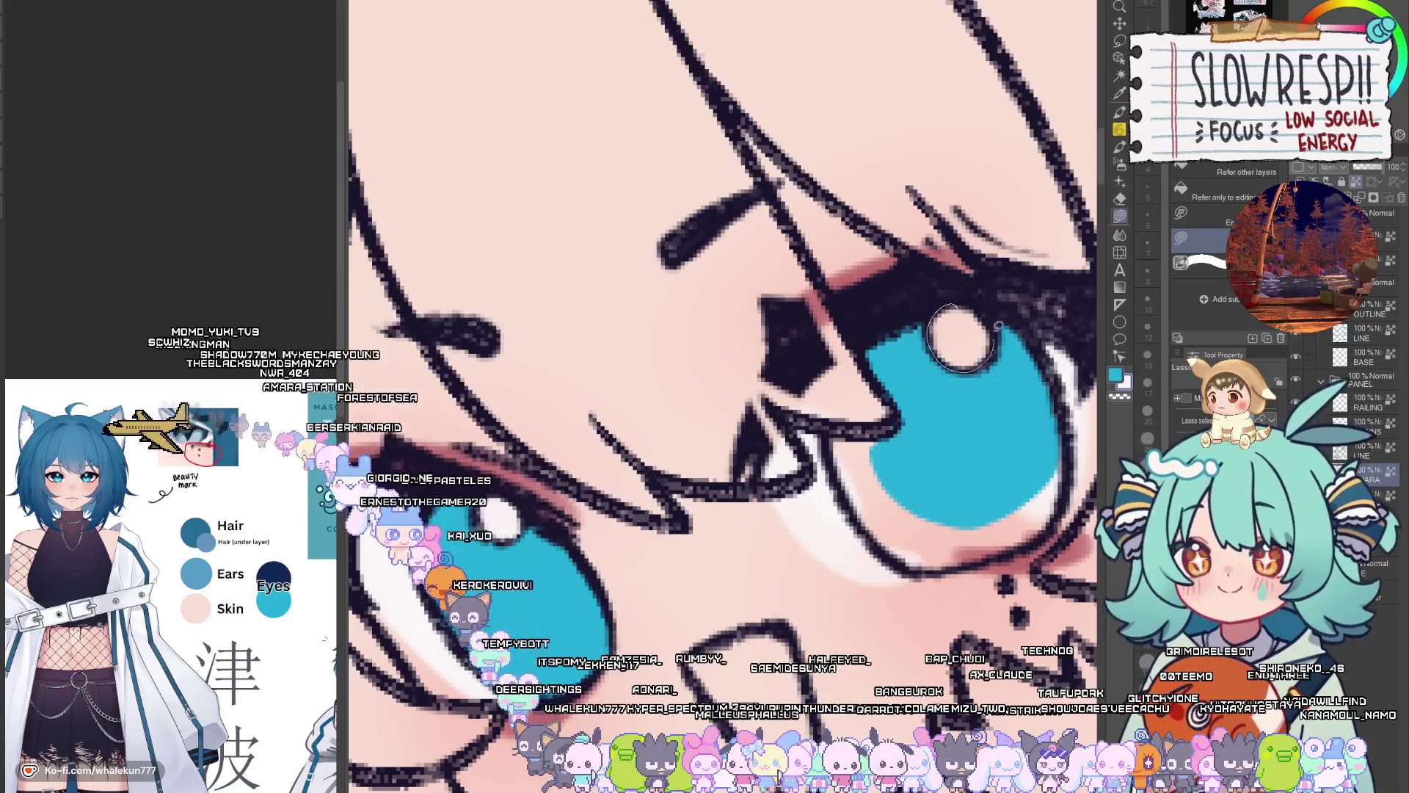
{"action": "left_click_drag", "start_coordinate": [890, 422], "coordinate": [892, 495]}
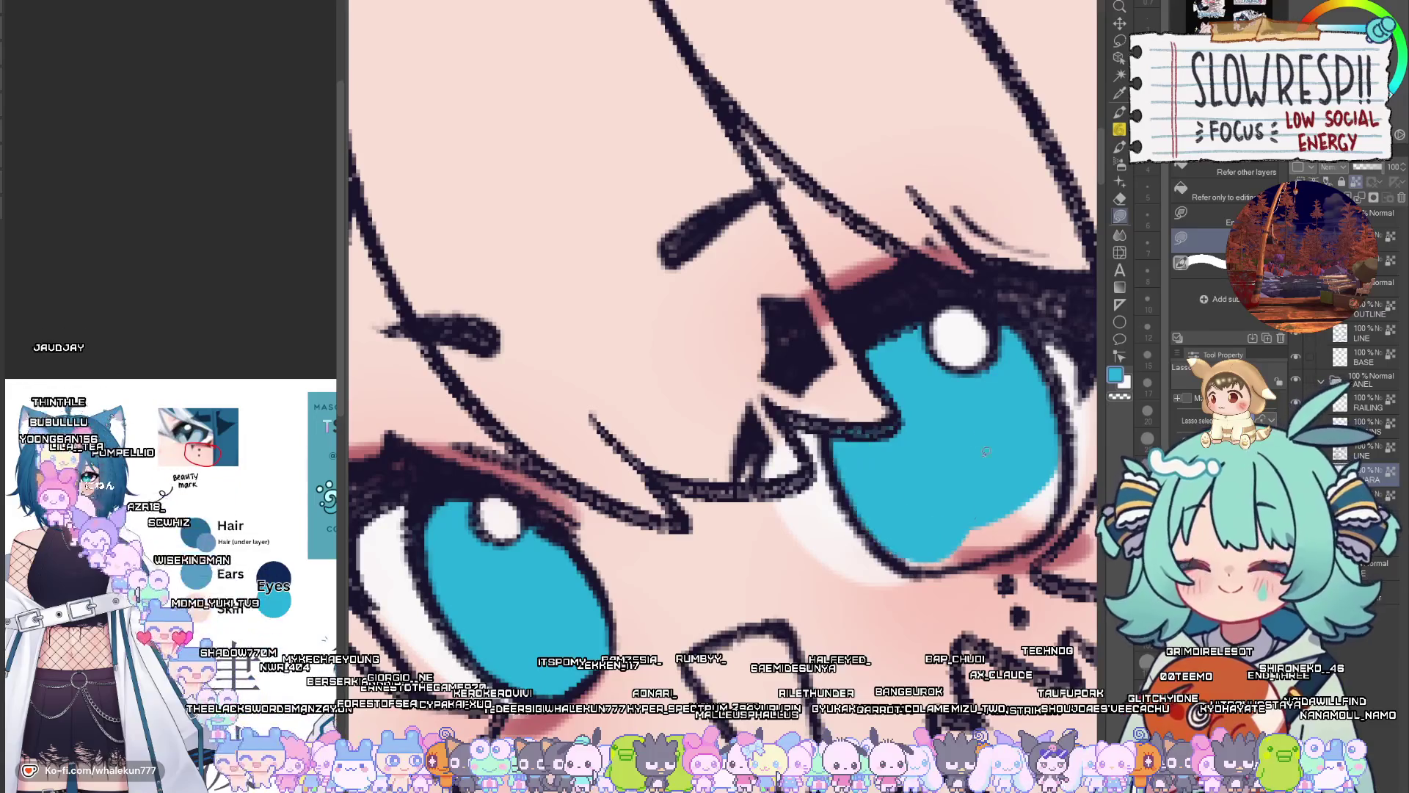
{"action": "left_click_drag", "start_coordinate": [957, 565], "coordinate": [1042, 484]}
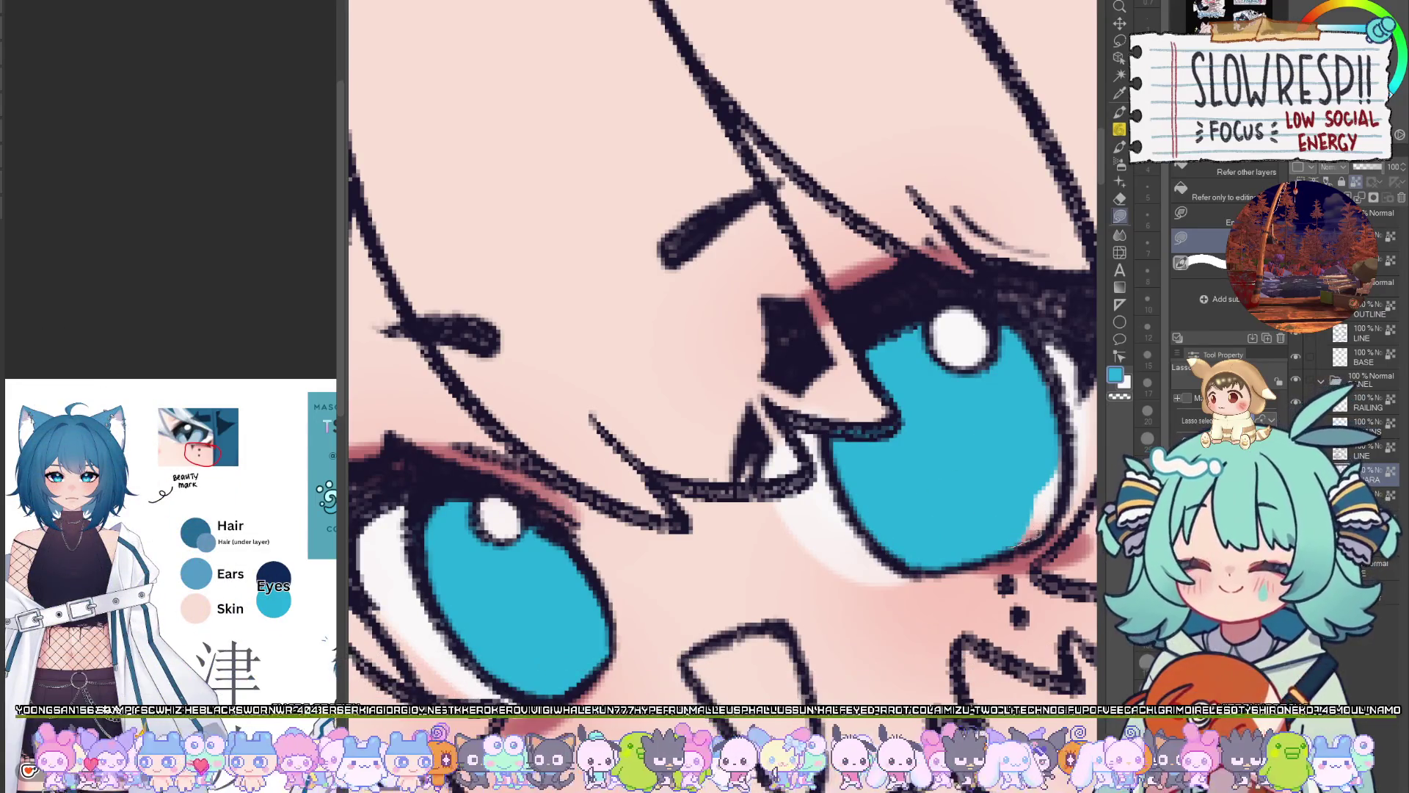
{"action": "key", "text": "ctrl+0"}
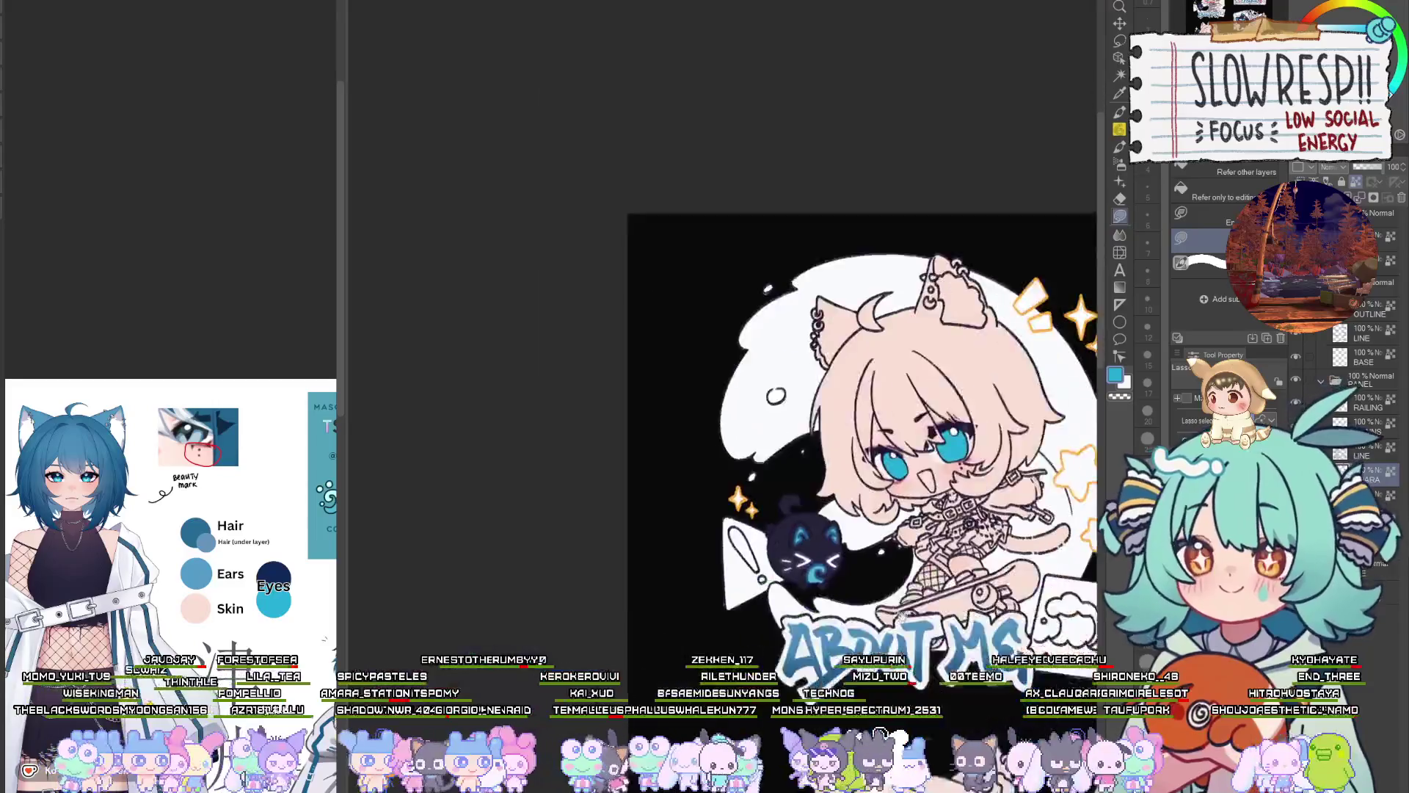
{"action": "scroll", "coordinate": [946, 345], "scroll_direction": "up", "scroll_amount": 5}
{"action": "scroll", "coordinate": [939, 400], "scroll_direction": "down", "scroll_amount": 5}
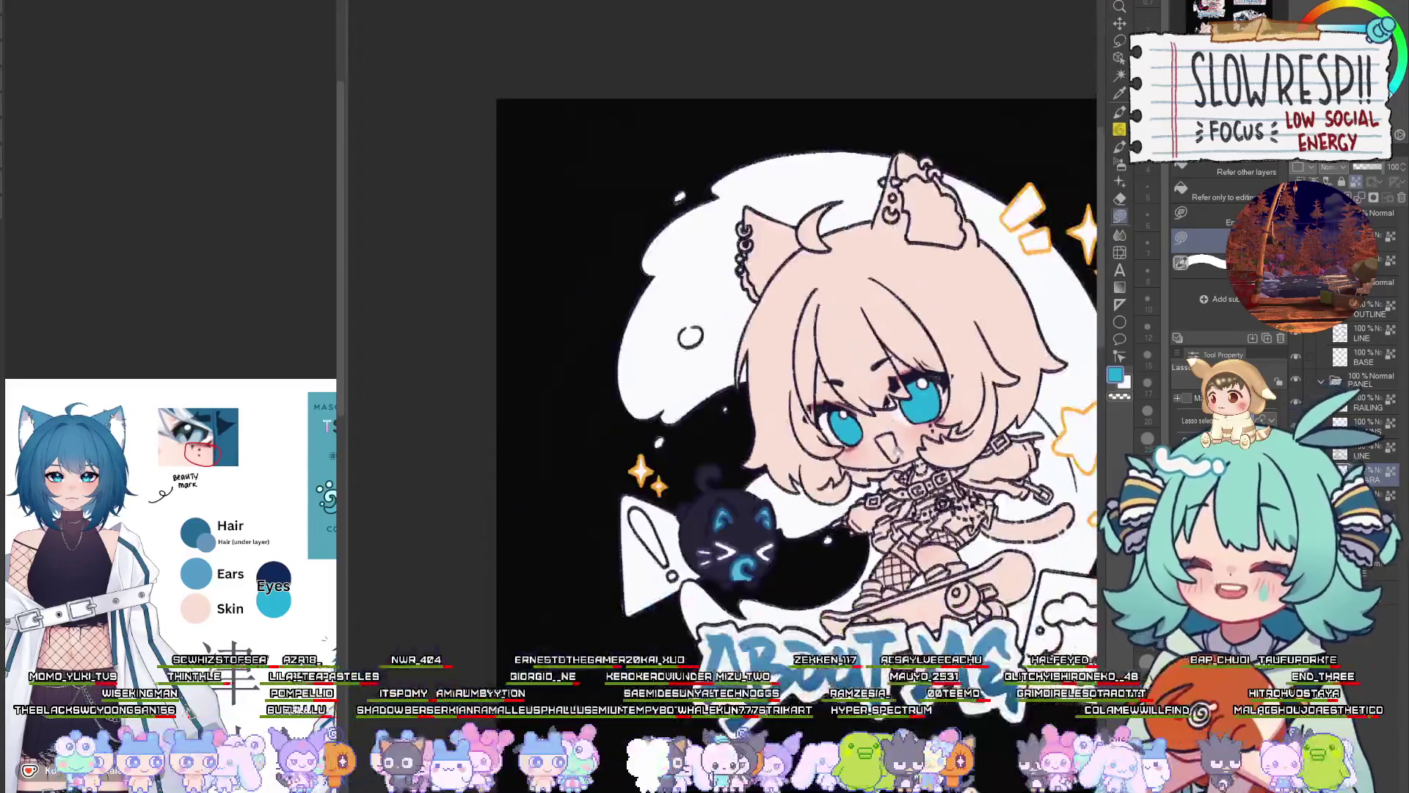
{"action": "scroll", "coordinate": [923, 449], "scroll_direction": "up", "scroll_amount": 2}
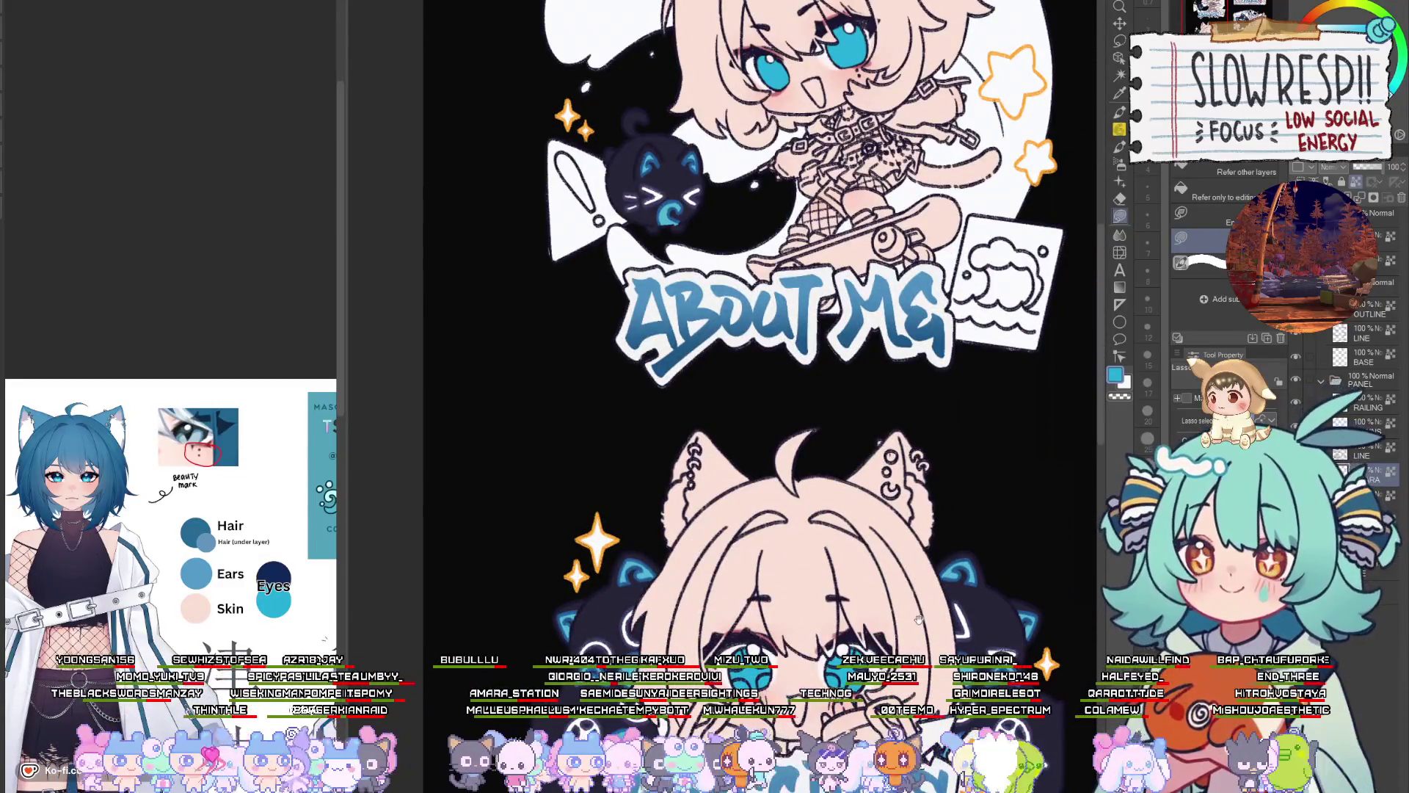
{"action": "scroll", "coordinate": [759, 407], "scroll_direction": "down", "scroll_amount": 5}
{"action": "scroll", "coordinate": [760, 407], "scroll_direction": "down", "scroll_amount": 2}
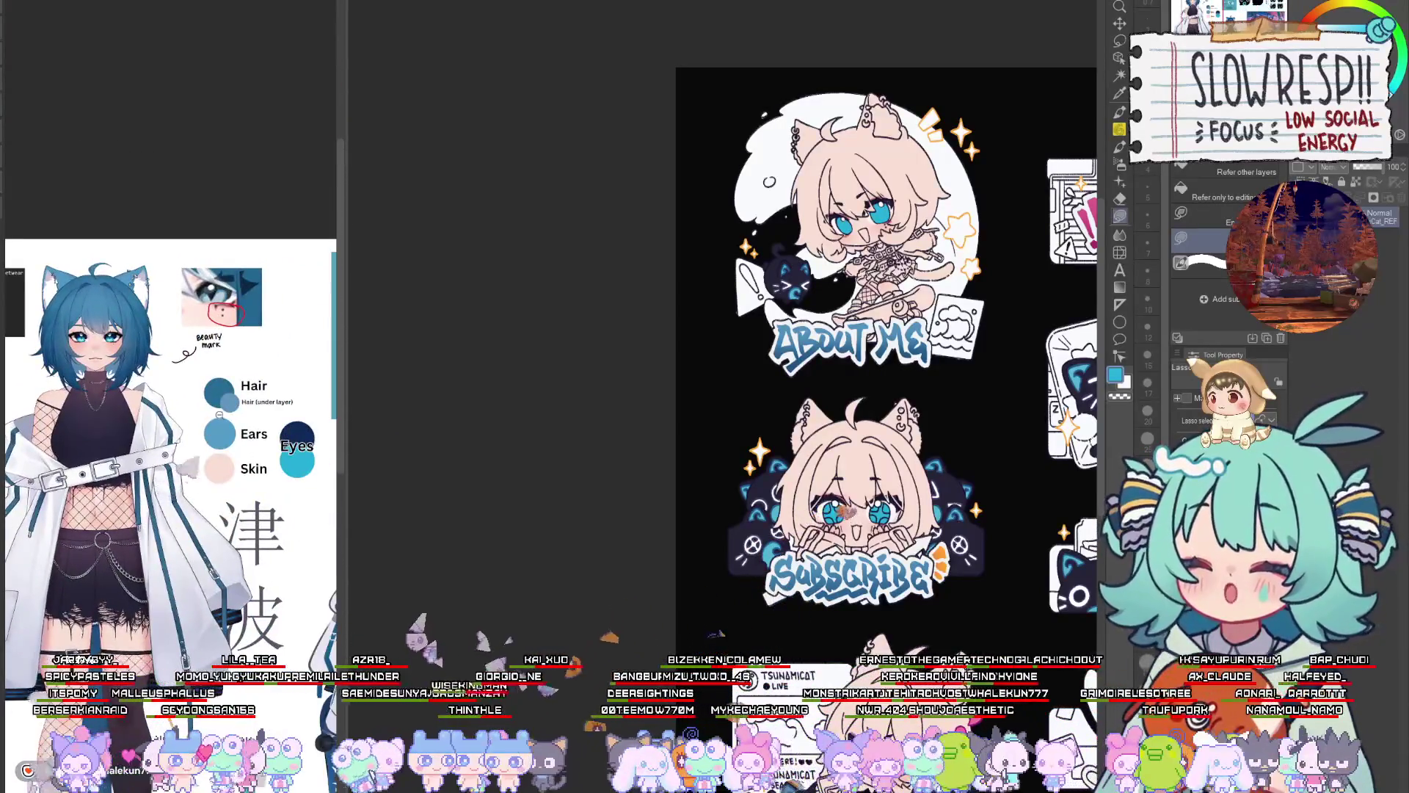
{"action": "scroll", "coordinate": [903, 239], "scroll_direction": "up", "scroll_amount": 4}
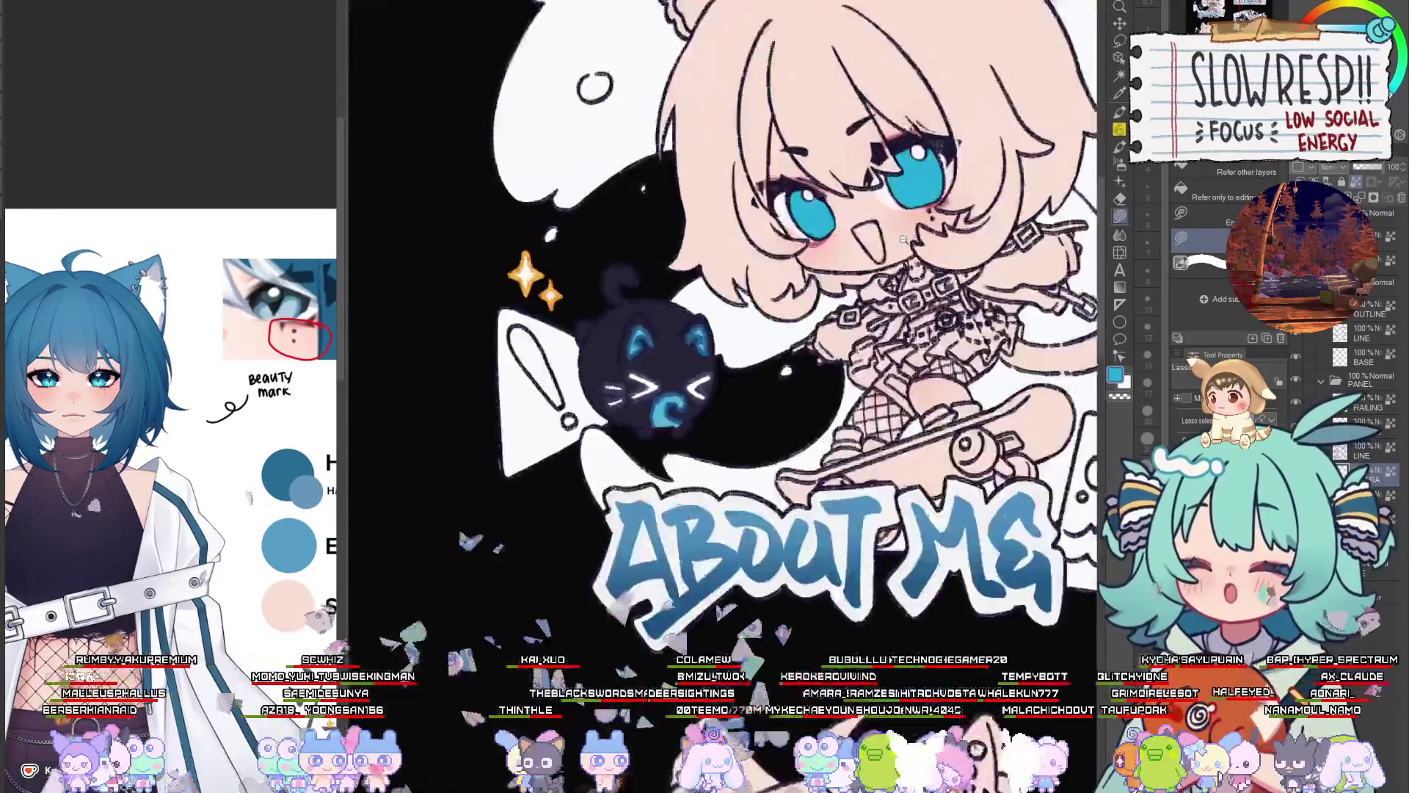
{"action": "scroll", "coordinate": [903, 239], "scroll_direction": "up", "scroll_amount": 5}
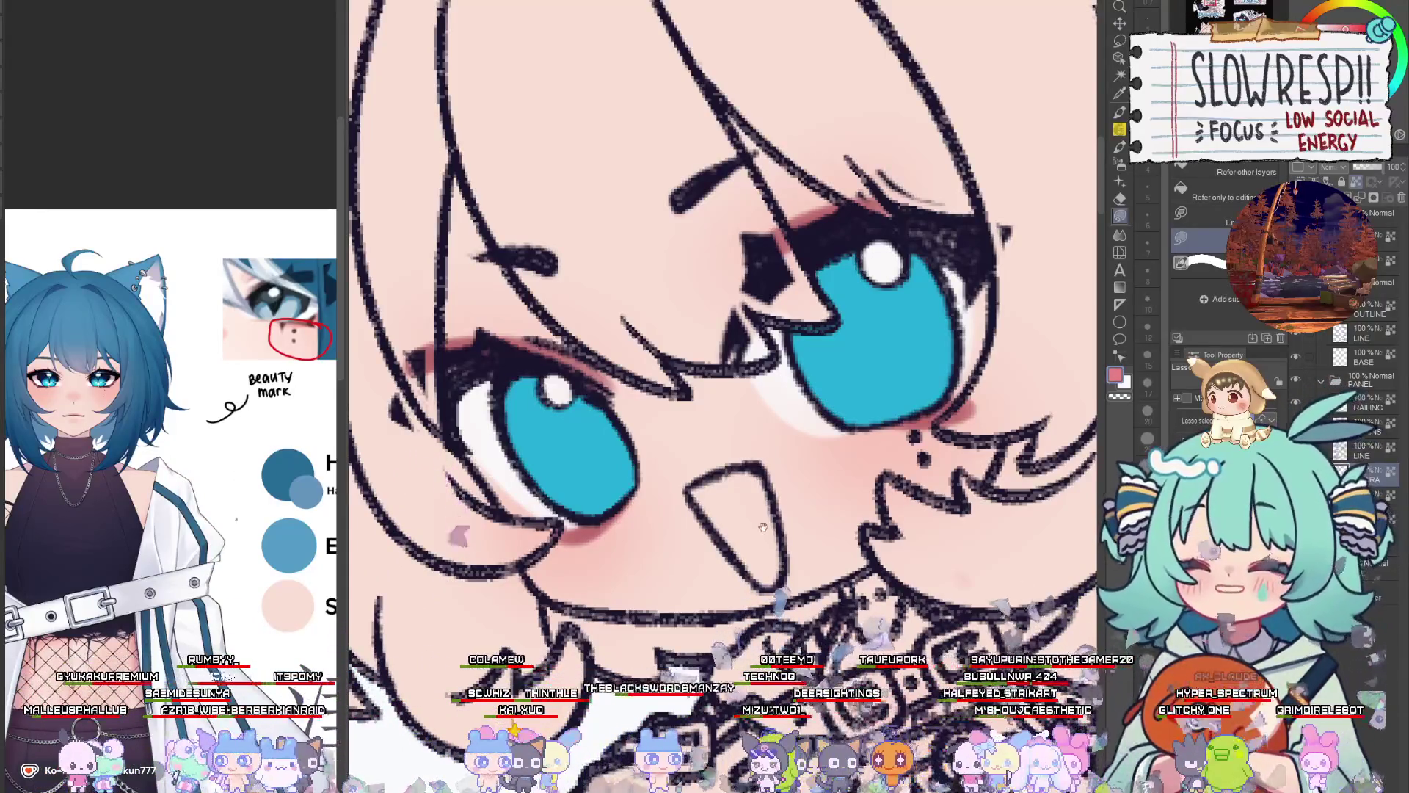
Sample the mouth's pink and lasso-fill the left part of the catgirl's open mouth dark red
{"action": "mouse_move", "coordinate": [763, 527]}
{"action": "left_mouse_down"}
{"action": "mouse_move", "coordinate": [779, 529]}
{"action": "mouse_move", "coordinate": [743, 543]}
{"action": "mouse_move", "coordinate": [705, 493]}
{"action": "mouse_move", "coordinate": [770, 460]}
{"action": "mouse_move", "coordinate": [791, 513]}
{"action": "mouse_move", "coordinate": [789, 583]}
{"action": "mouse_move", "coordinate": [760, 558]}
{"action": "left_mouse_up"}
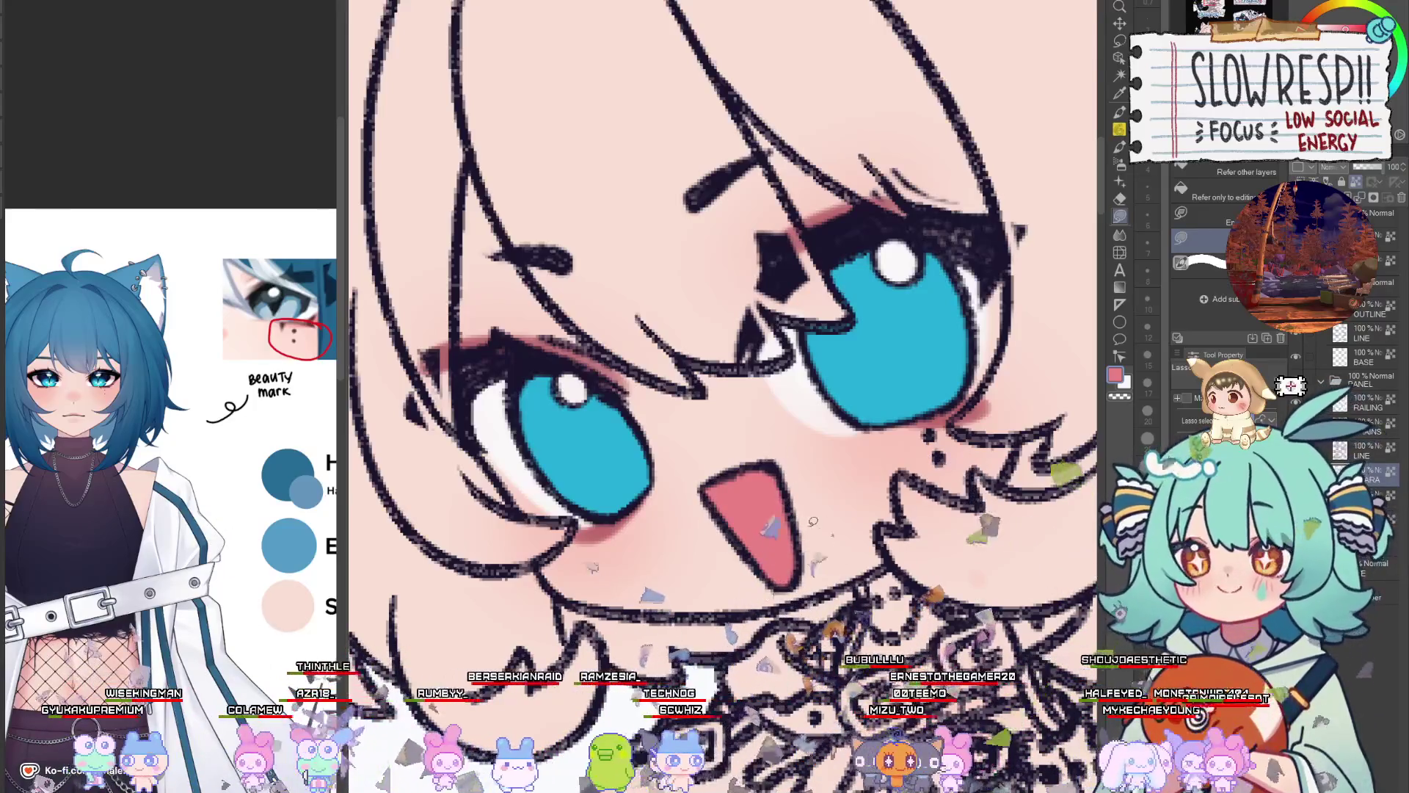
{"action": "scroll", "coordinate": [813, 521], "scroll_direction": "down", "scroll_amount": 5}
{"action": "scroll", "coordinate": [813, 521], "scroll_direction": "up", "scroll_amount": 5}
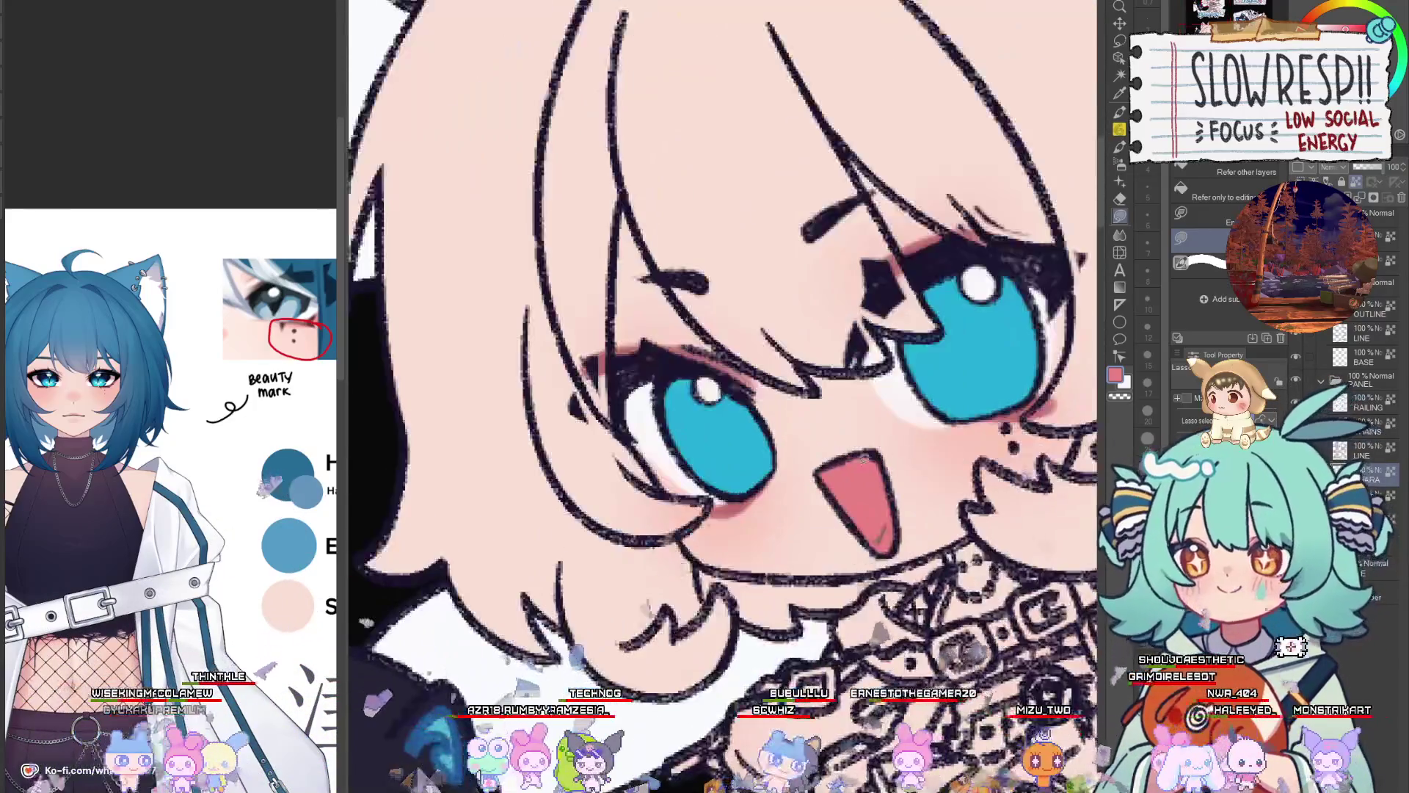
{"action": "left_click", "coordinate": [866, 472], "text": "alt"}
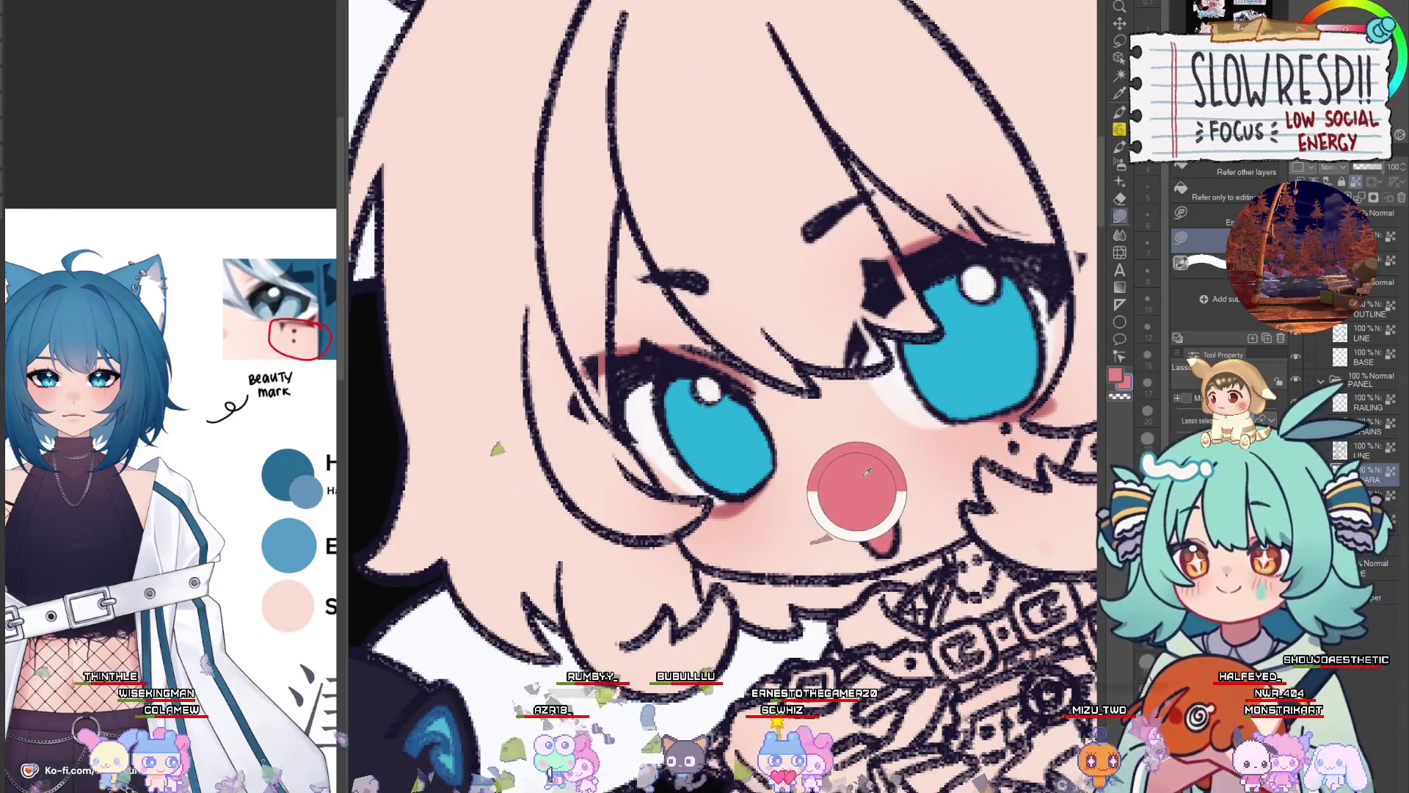
{"action": "left_click_drag", "start_coordinate": [943, 437], "coordinate": [898, 493]}
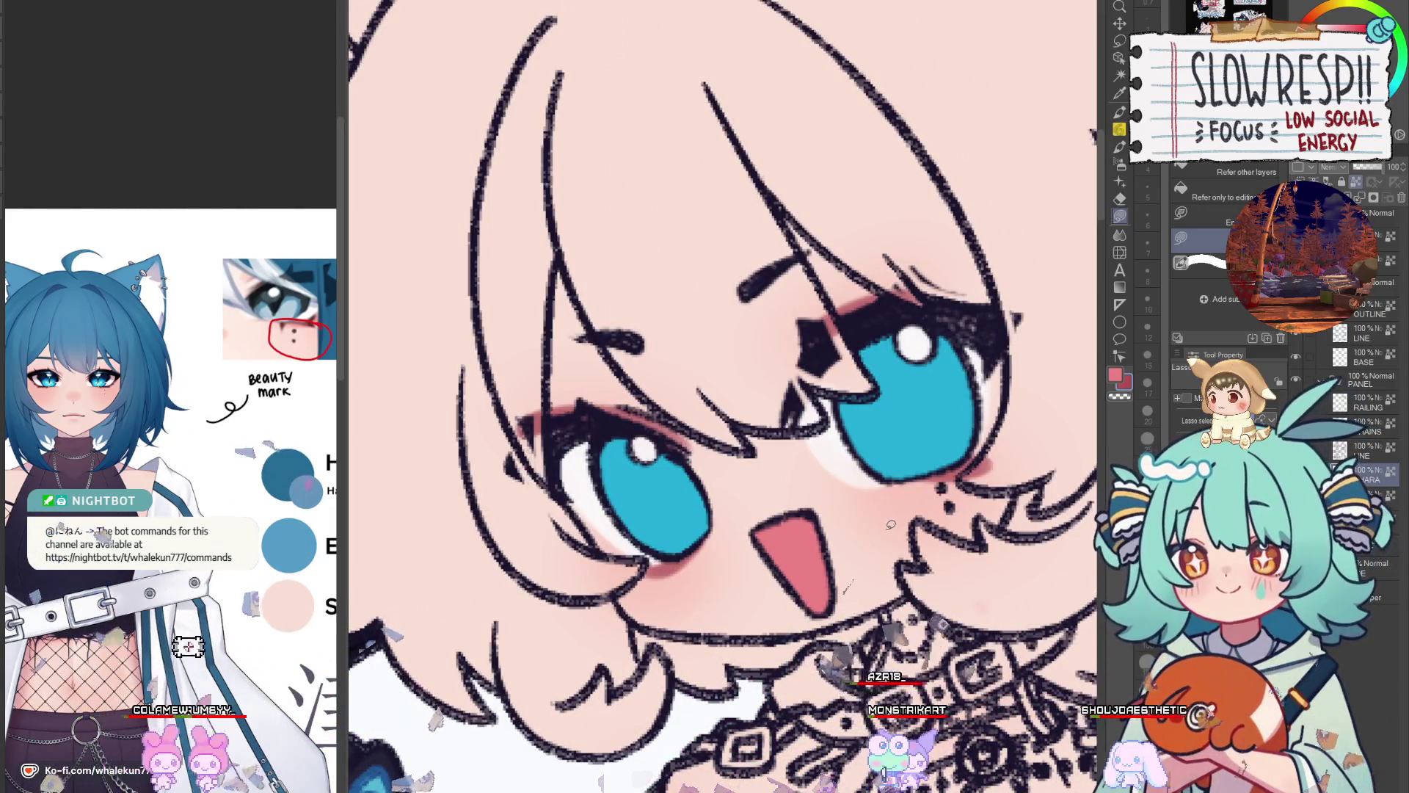
{"action": "left_click_drag", "start_coordinate": [890, 524], "coordinate": [932, 513]}
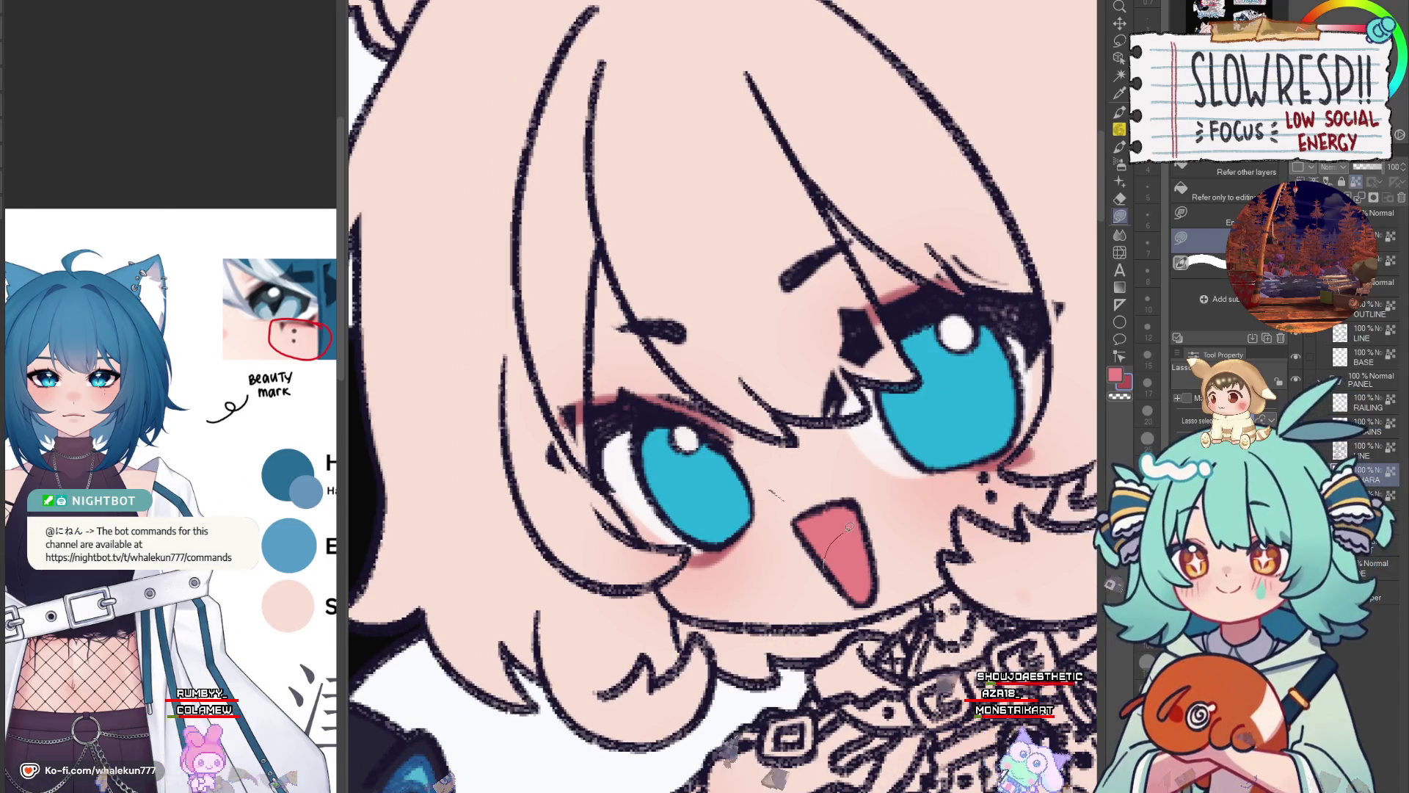
{"action": "mouse_move", "coordinate": [849, 527]}
{"action": "left_mouse_down"}
{"action": "mouse_move", "coordinate": [851, 505]}
{"action": "mouse_move", "coordinate": [800, 523]}
{"action": "mouse_move", "coordinate": [825, 565]}
{"action": "left_mouse_up"}
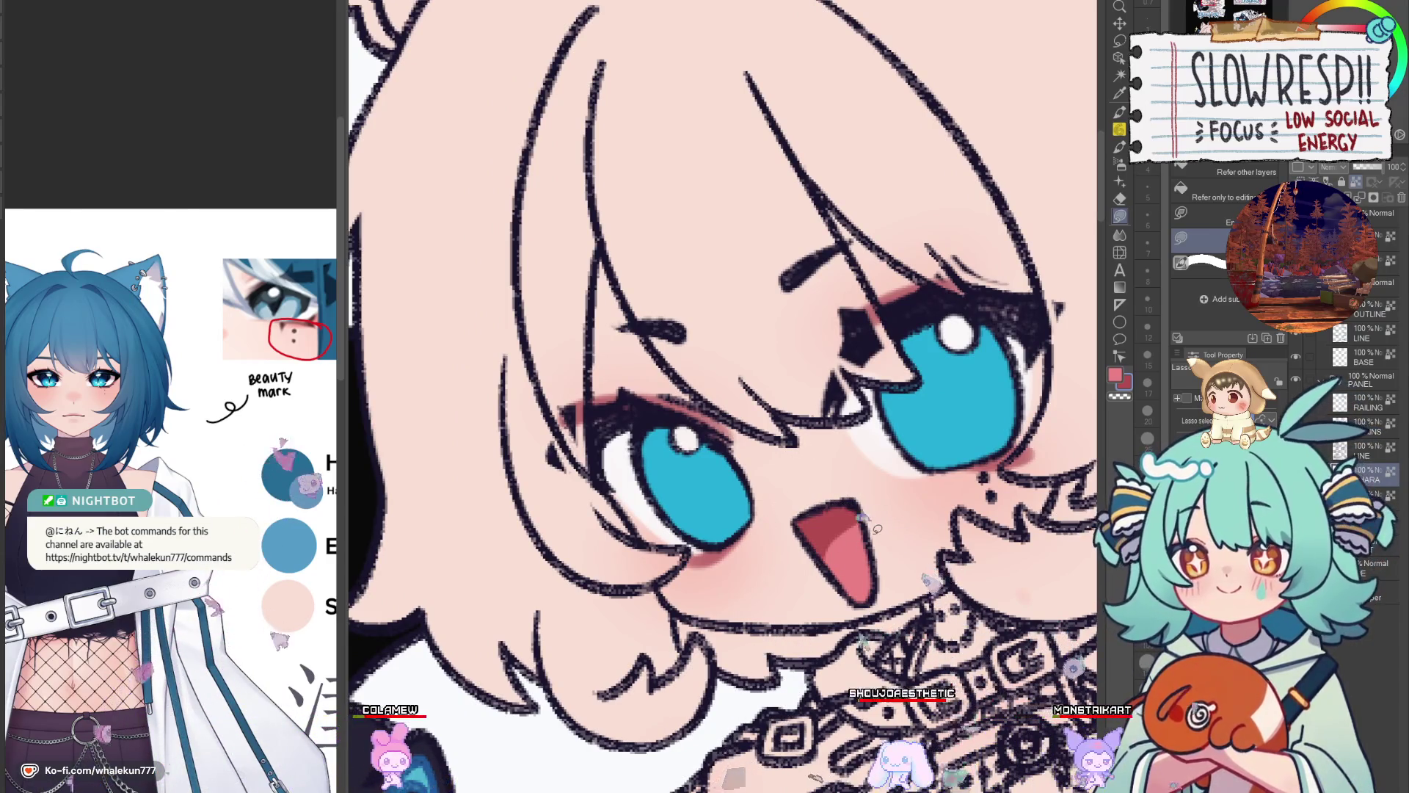
Switch to the pen brush, pick up the mouth's dusty pink and shrink the brush to size 4
{"action": "key", "text": "p"}
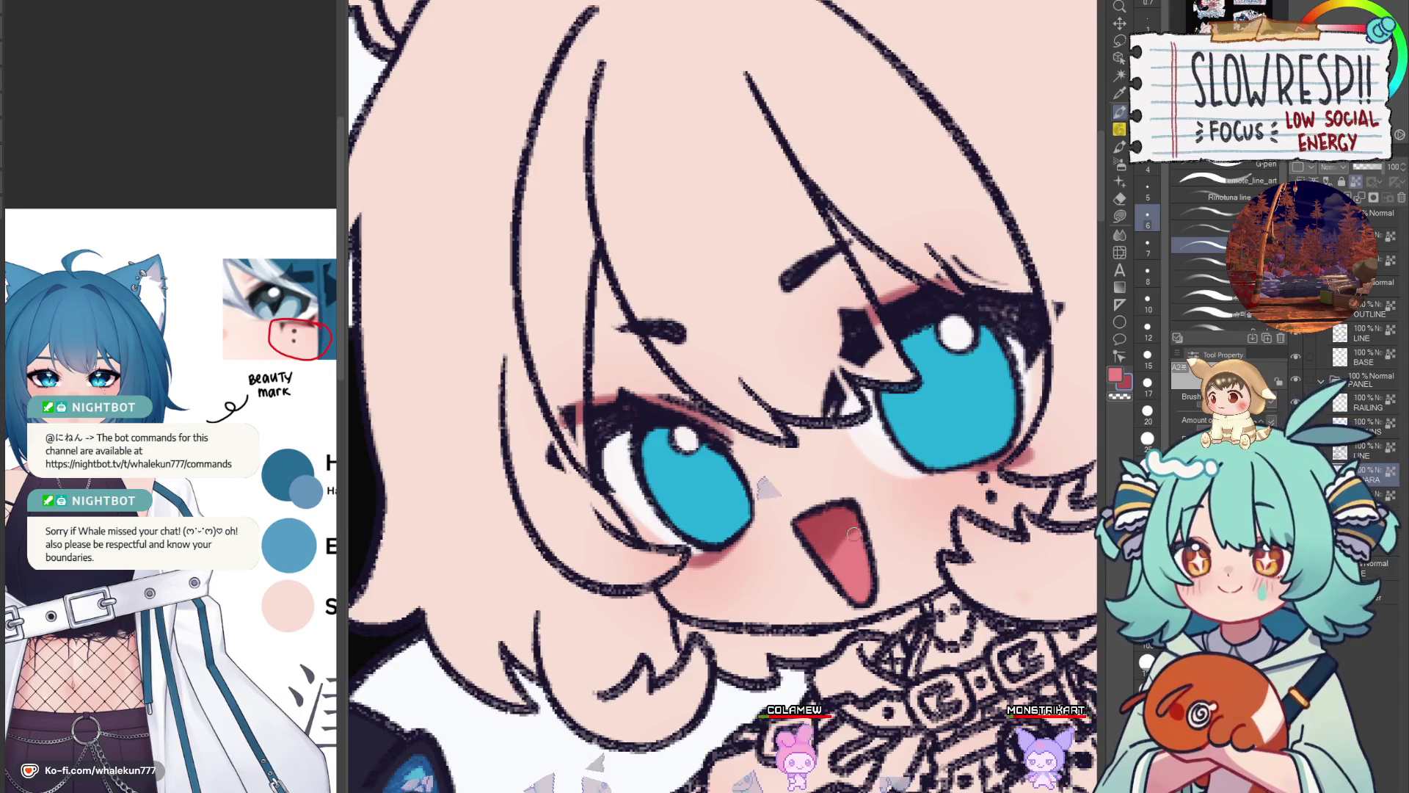
{"action": "left_click", "coordinate": [841, 547], "text": "alt"}
{"action": "key", "text": "bracketleft"}
{"action": "key", "text": "bracketleft"}
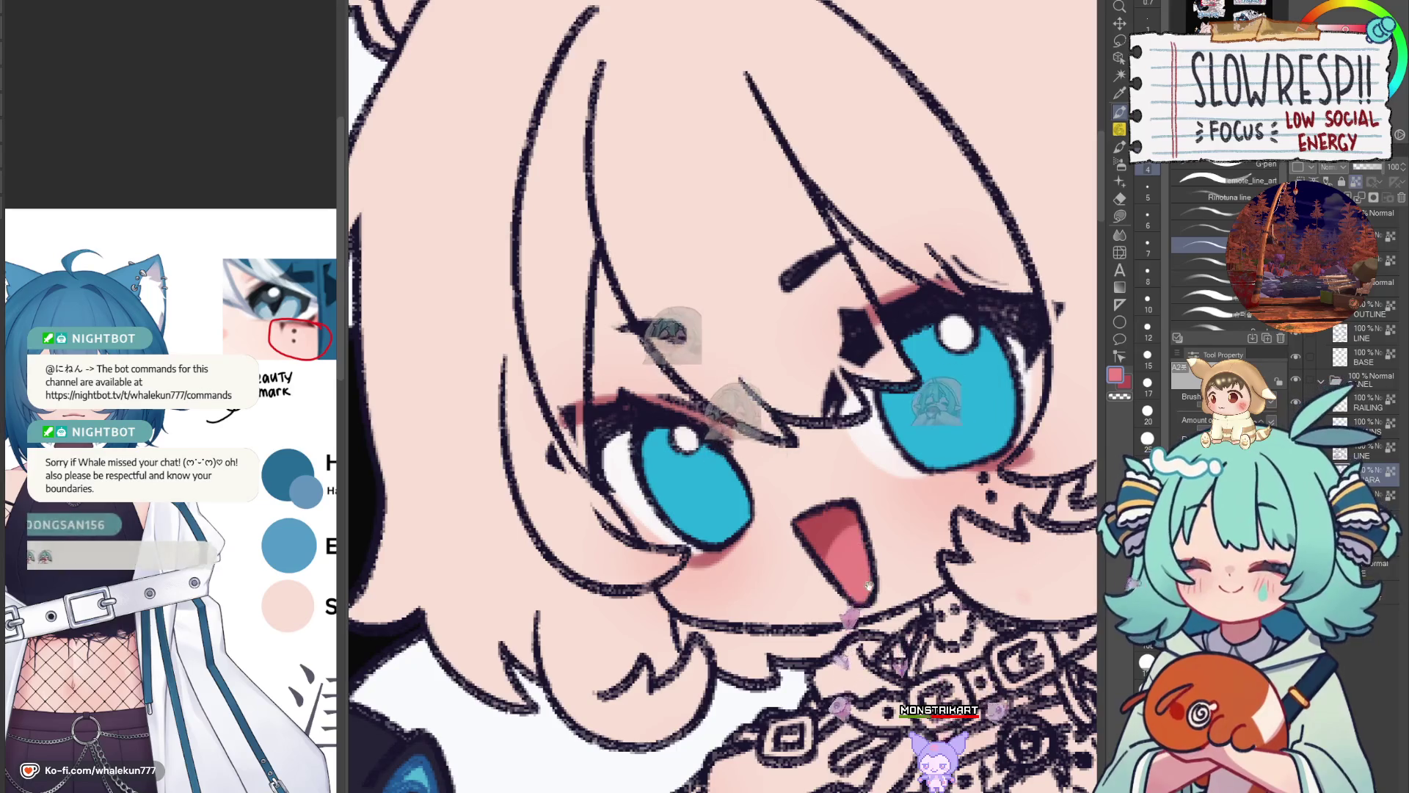
{"action": "mouse_move", "coordinate": [878, 605]}
{"action": "left_mouse_down"}
{"action": "mouse_move", "coordinate": [842, 559]}
{"action": "mouse_move", "coordinate": [924, 195]}
{"action": "left_mouse_up"}
{"action": "scroll", "coordinate": [842, 560], "scroll_direction": "down", "scroll_amount": 5}
Lasso-fill the inside of the SUBSCRIBE catgirl's open mouth solid red
{"action": "scroll", "coordinate": [856, 518], "scroll_direction": "up", "scroll_amount": 4}
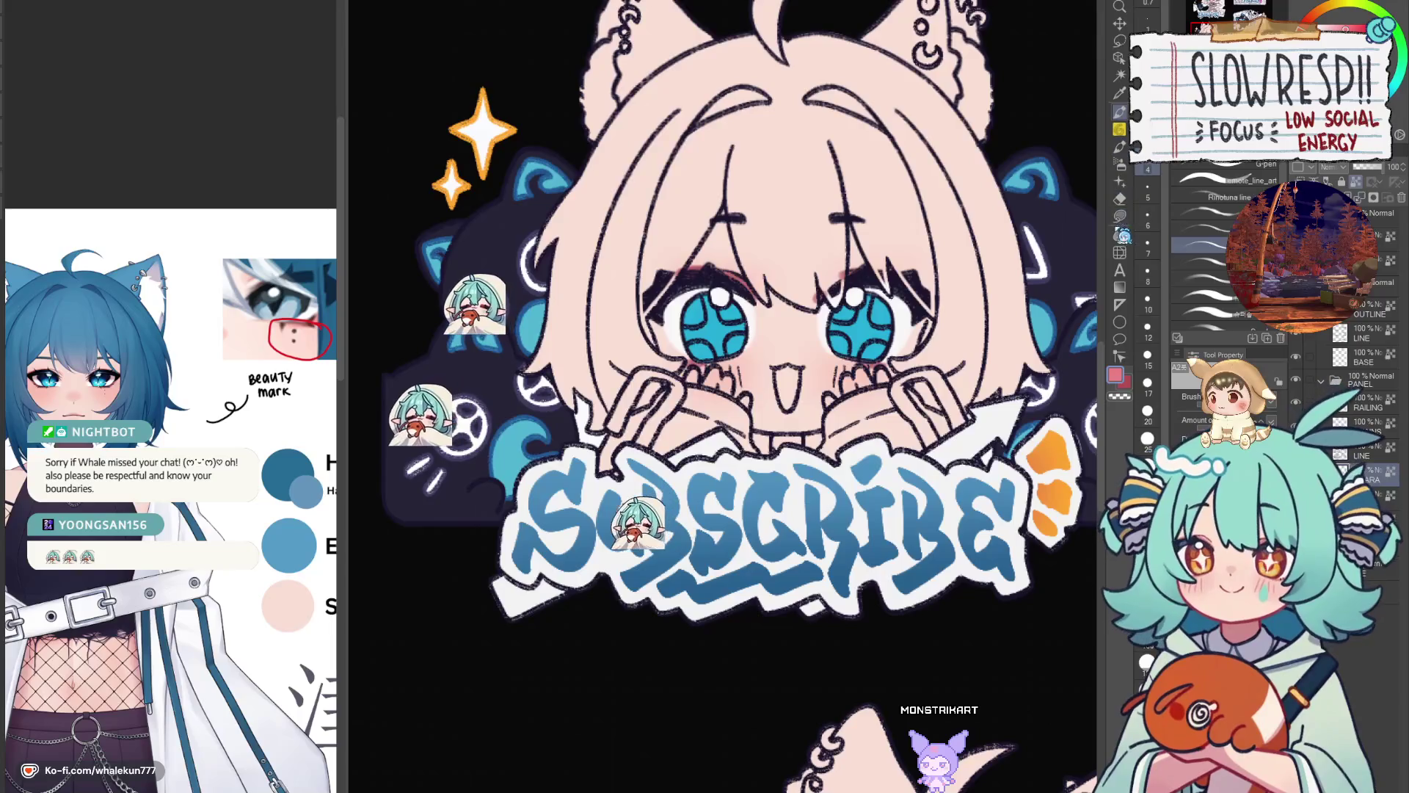
{"action": "key", "text": "m"}
{"action": "scroll", "coordinate": [746, 475], "scroll_direction": "up", "scroll_amount": 4}
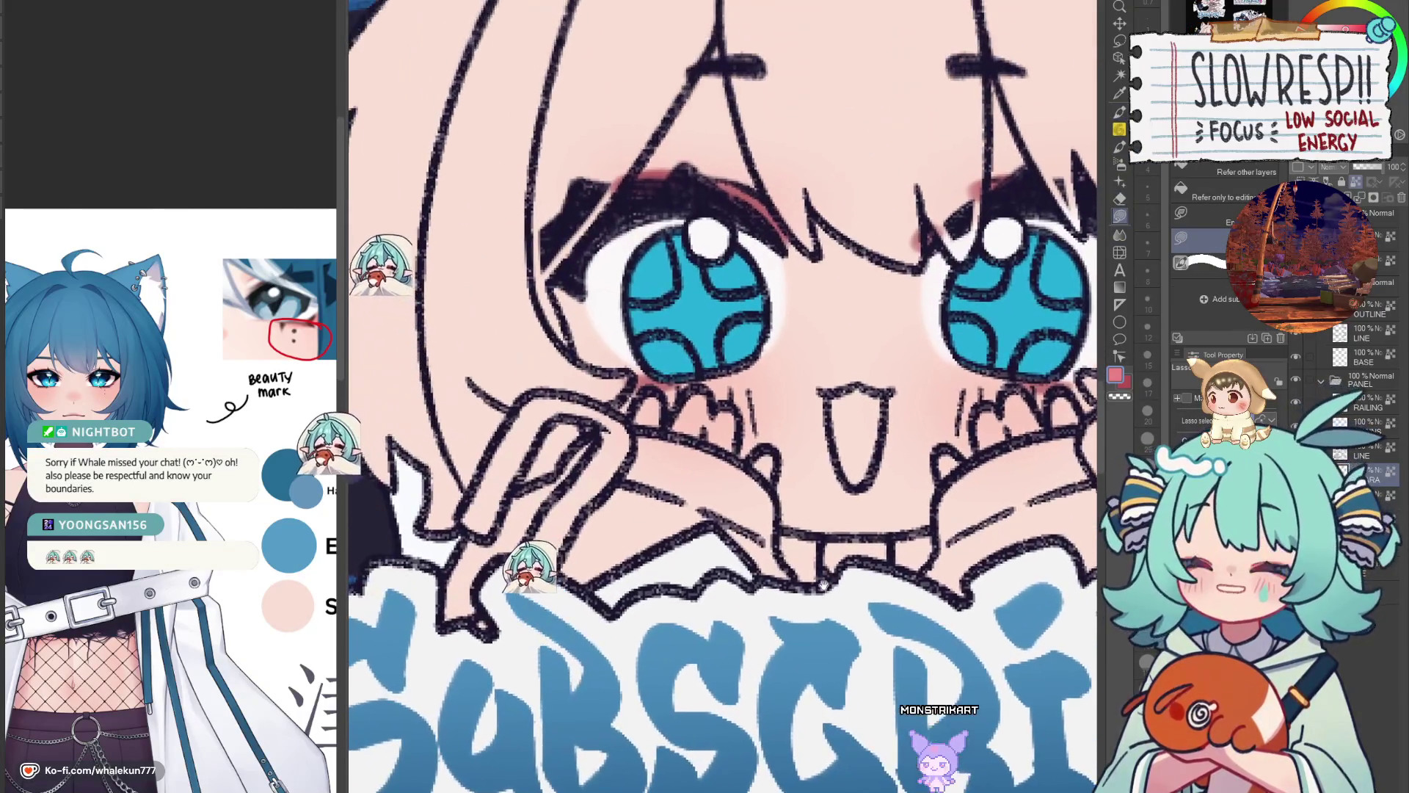
{"action": "scroll", "coordinate": [823, 584], "scroll_direction": "up", "scroll_amount": 2}
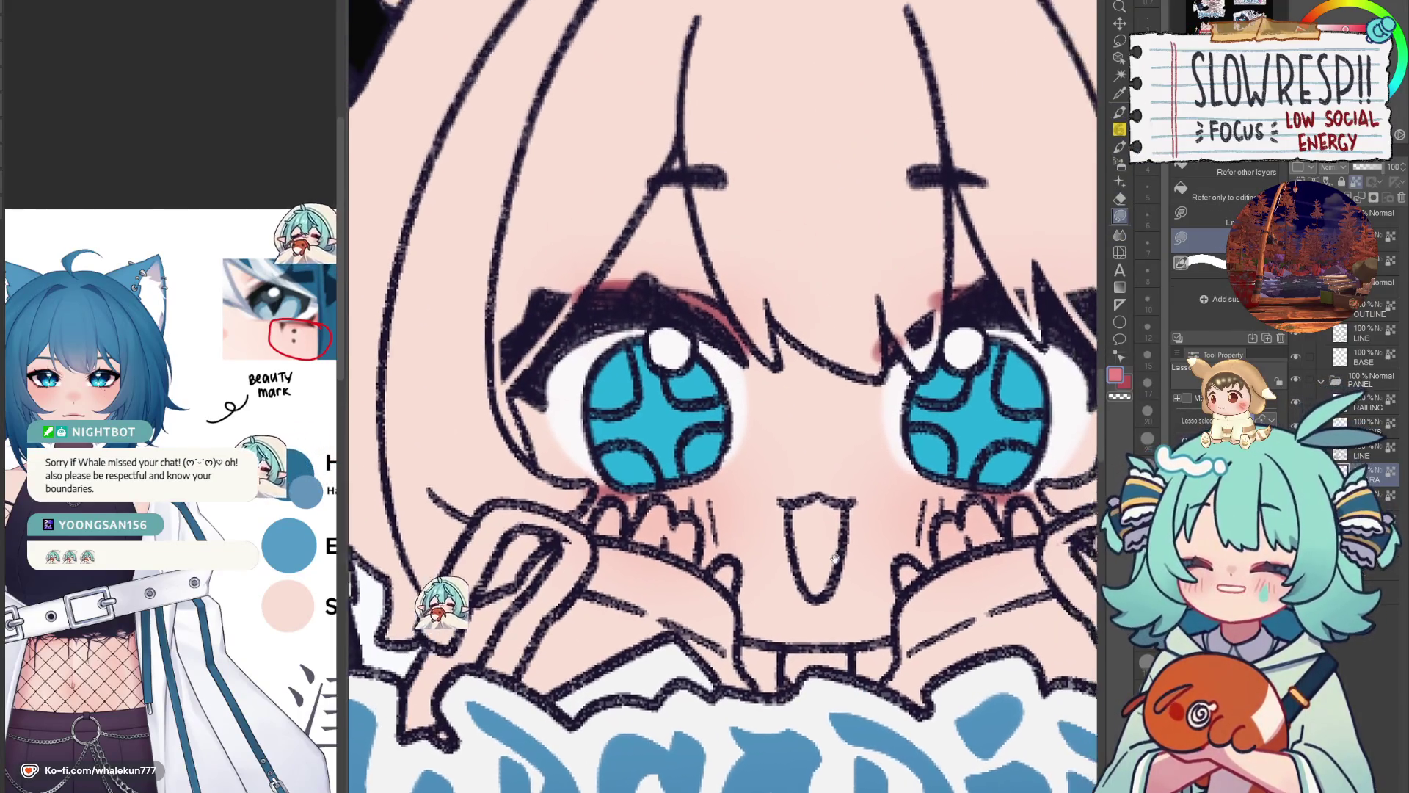
{"action": "scroll", "coordinate": [820, 516], "scroll_direction": "up", "scroll_amount": 2}
{"action": "scroll", "coordinate": [820, 516], "scroll_direction": "up", "scroll_amount": 1}
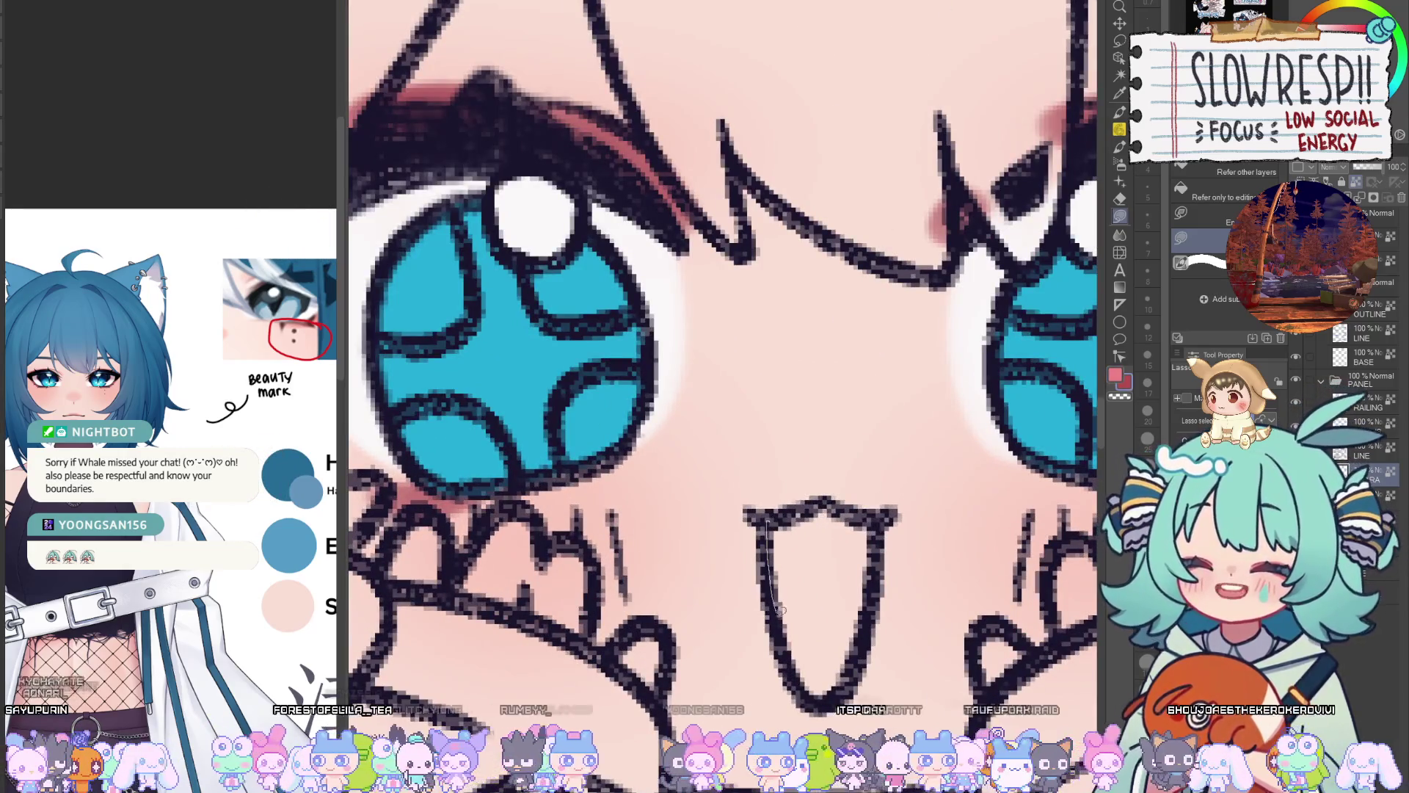
{"action": "mouse_move", "coordinate": [795, 651]}
{"action": "left_mouse_down"}
{"action": "mouse_move", "coordinate": [829, 657]}
{"action": "mouse_move", "coordinate": [852, 543]}
{"action": "mouse_move", "coordinate": [802, 506]}
{"action": "left_mouse_up"}
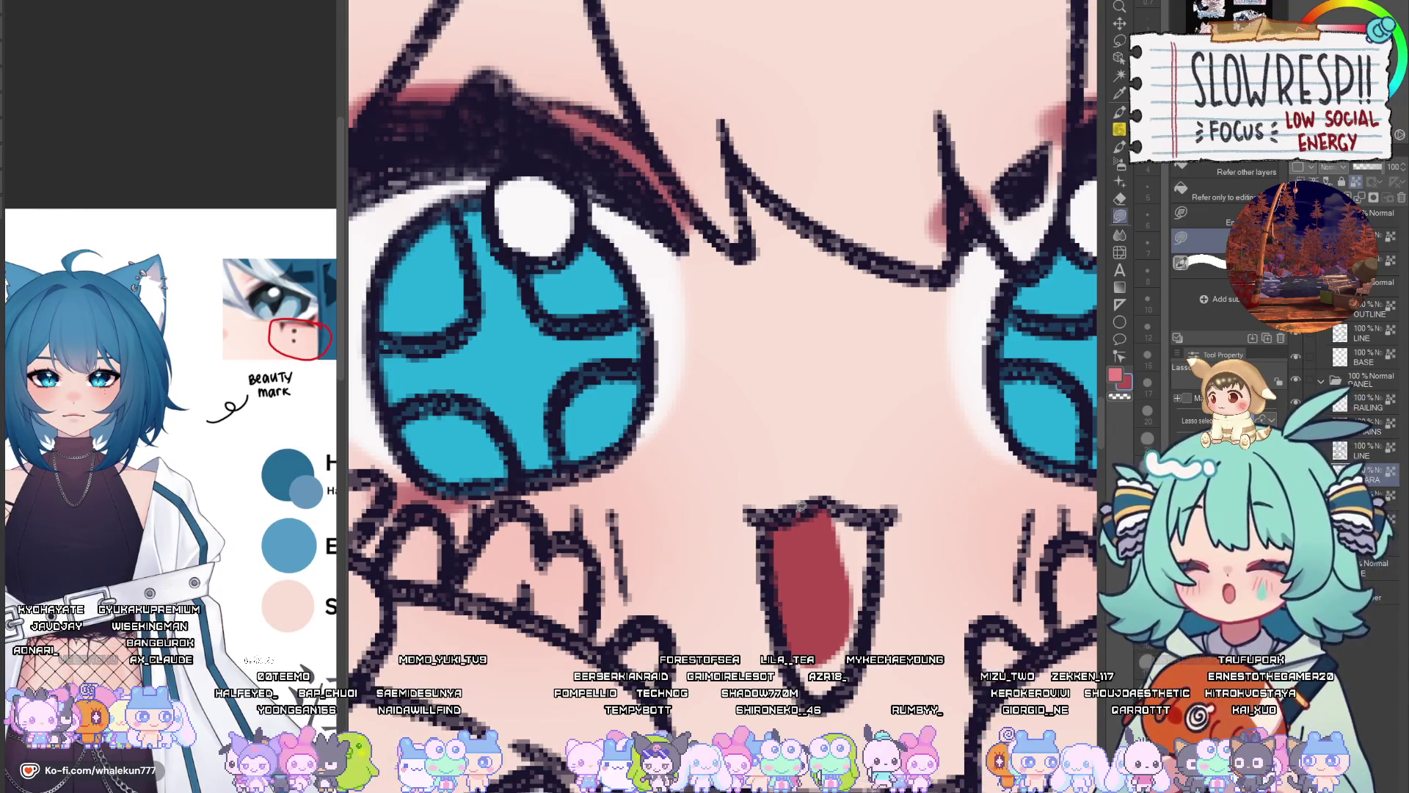
{"action": "left_click_drag", "start_coordinate": [842, 518], "coordinate": [854, 501]}
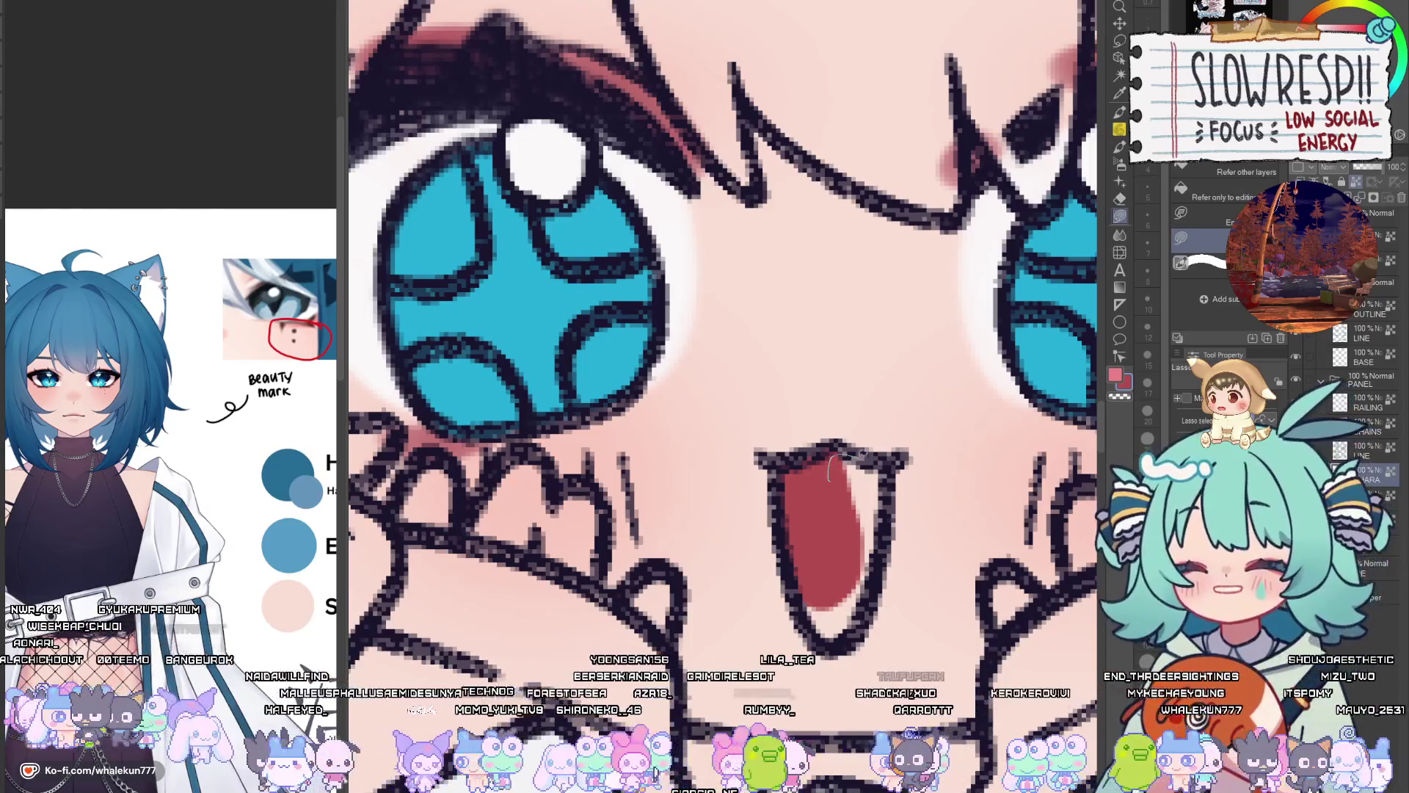
{"action": "left_click_drag", "start_coordinate": [818, 631], "coordinate": [828, 549]}
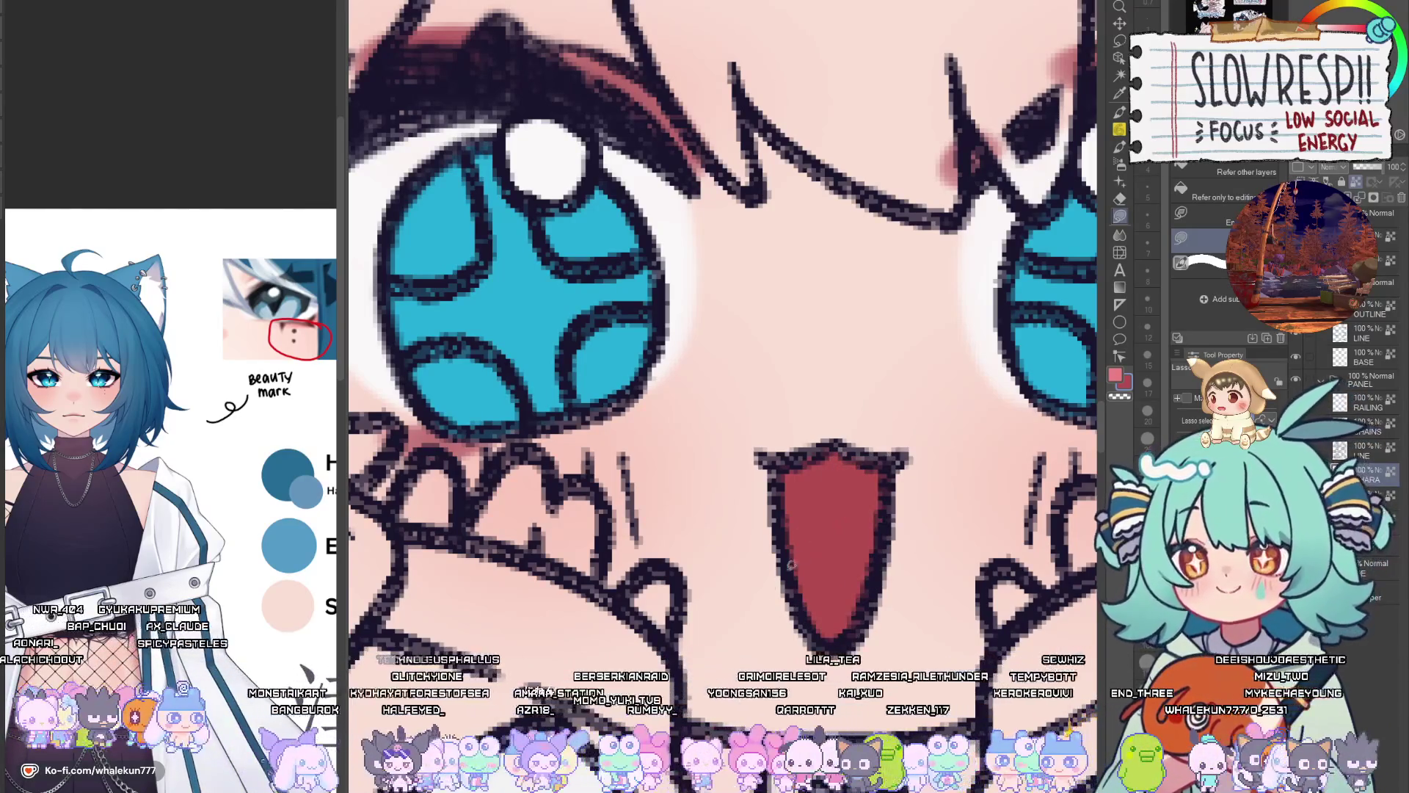
Paint a lighter pink tongue inside the mouth with the pen and darken its upper edge
{"action": "key", "text": "p"}
{"action": "left_click_drag", "start_coordinate": [906, 569], "coordinate": [931, 538]}
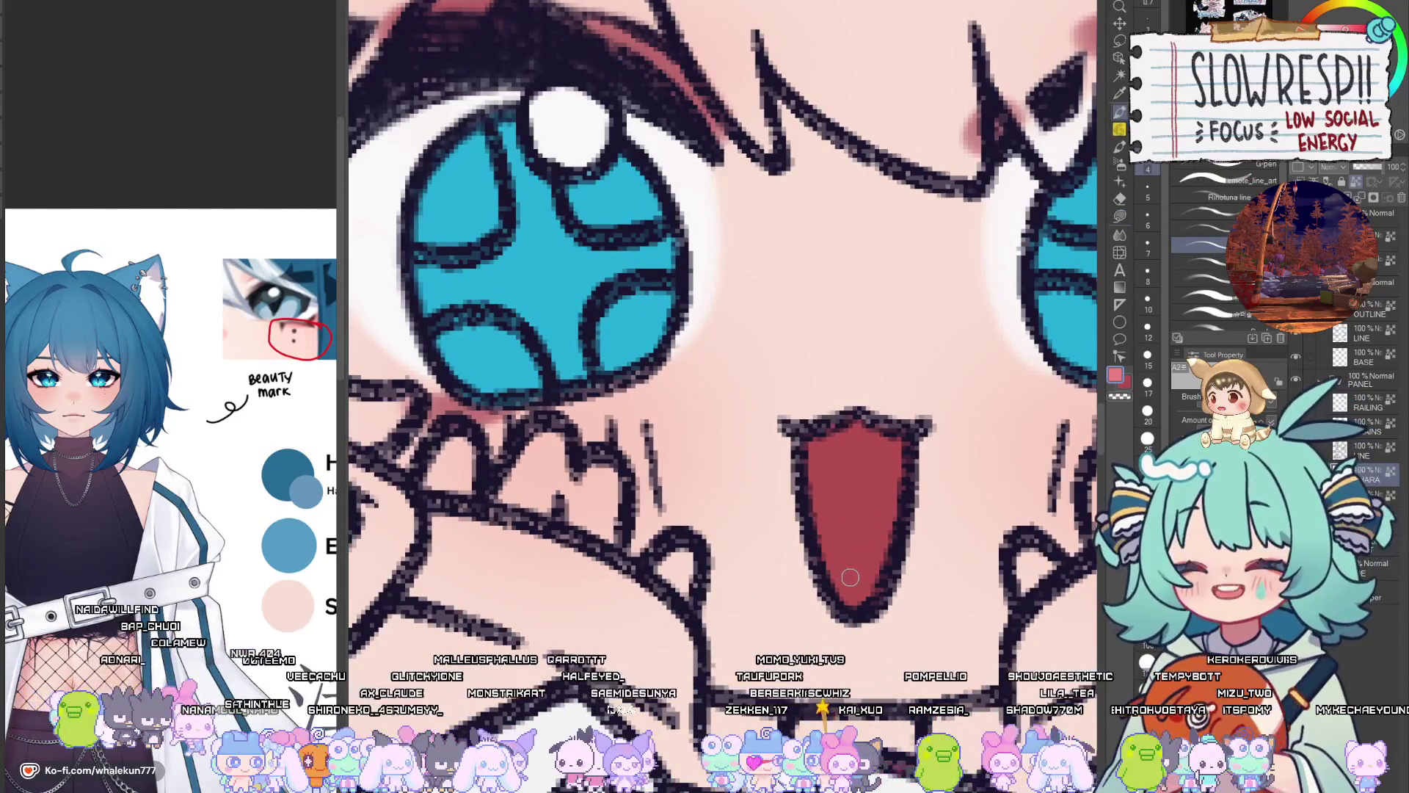
{"action": "left_click_drag", "start_coordinate": [867, 542], "coordinate": [905, 504]}
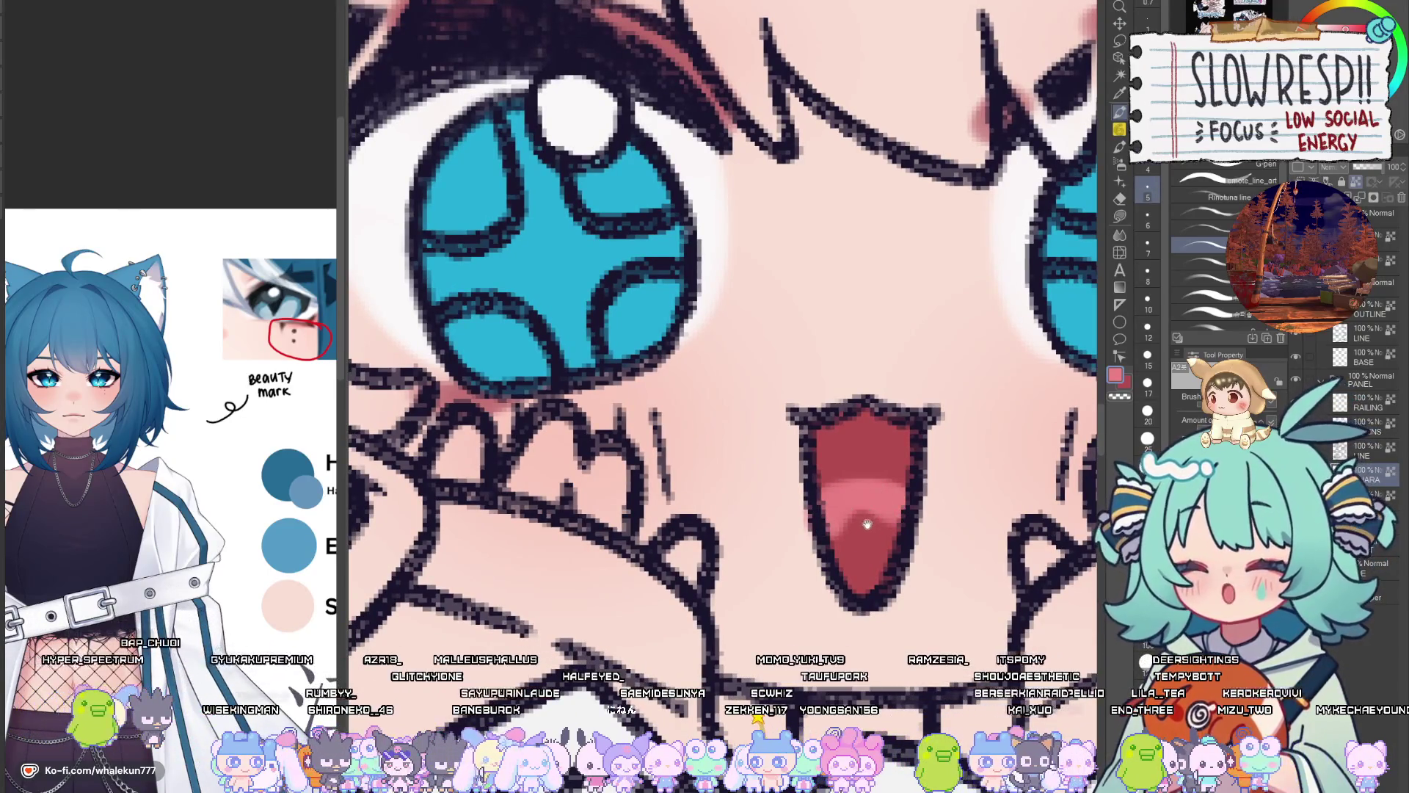
{"action": "mouse_move", "coordinate": [861, 526]}
{"action": "left_mouse_down"}
{"action": "mouse_move", "coordinate": [867, 565]}
{"action": "mouse_move", "coordinate": [844, 545]}
{"action": "mouse_move", "coordinate": [896, 545]}
{"action": "mouse_move", "coordinate": [830, 556]}
{"action": "mouse_move", "coordinate": [904, 549]}
{"action": "mouse_move", "coordinate": [847, 539]}
{"action": "mouse_move", "coordinate": [855, 587]}
{"action": "mouse_move", "coordinate": [877, 572]}
{"action": "mouse_move", "coordinate": [881, 604]}
{"action": "mouse_move", "coordinate": [899, 565]}
{"action": "mouse_move", "coordinate": [873, 565]}
{"action": "left_mouse_up"}
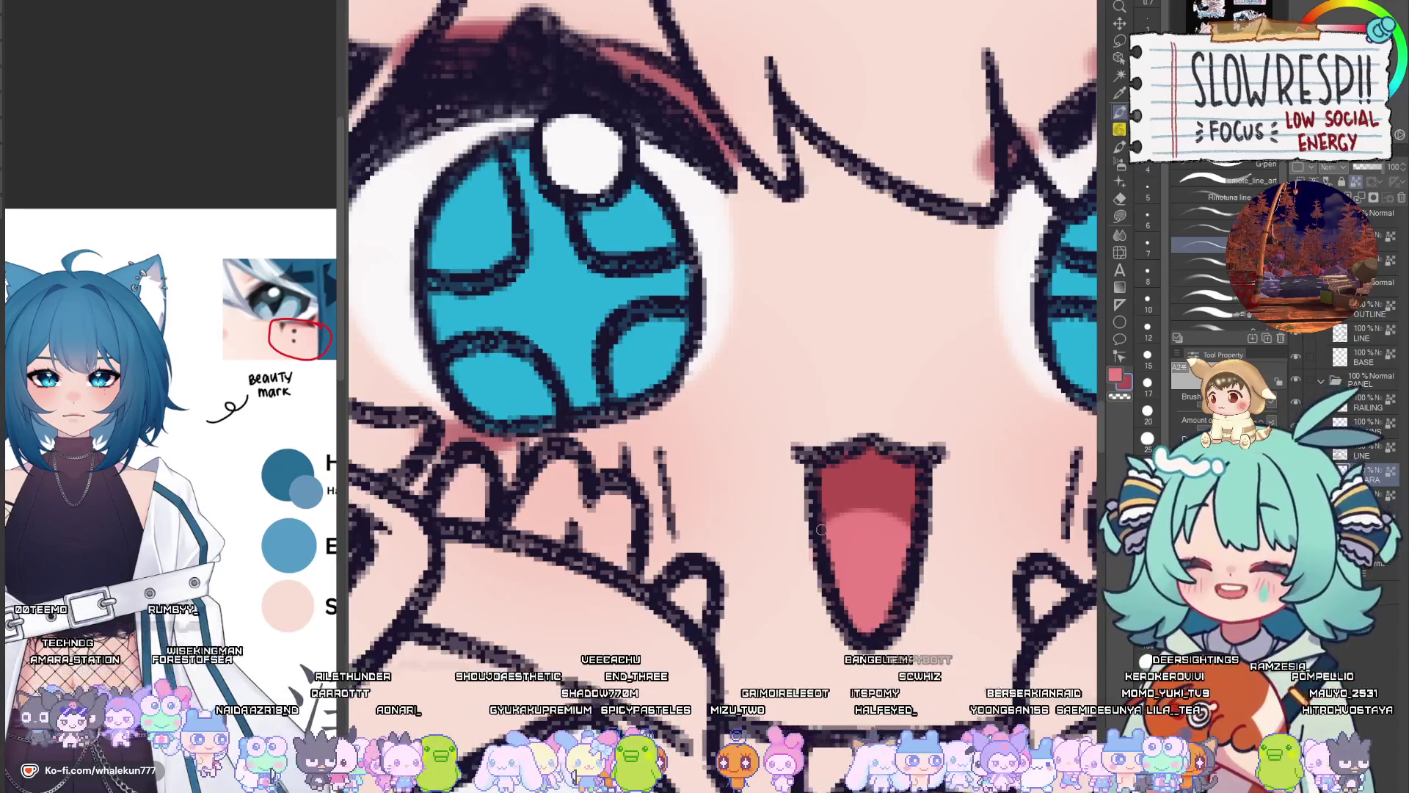
{"action": "left_click_drag", "start_coordinate": [822, 525], "coordinate": [868, 501]}
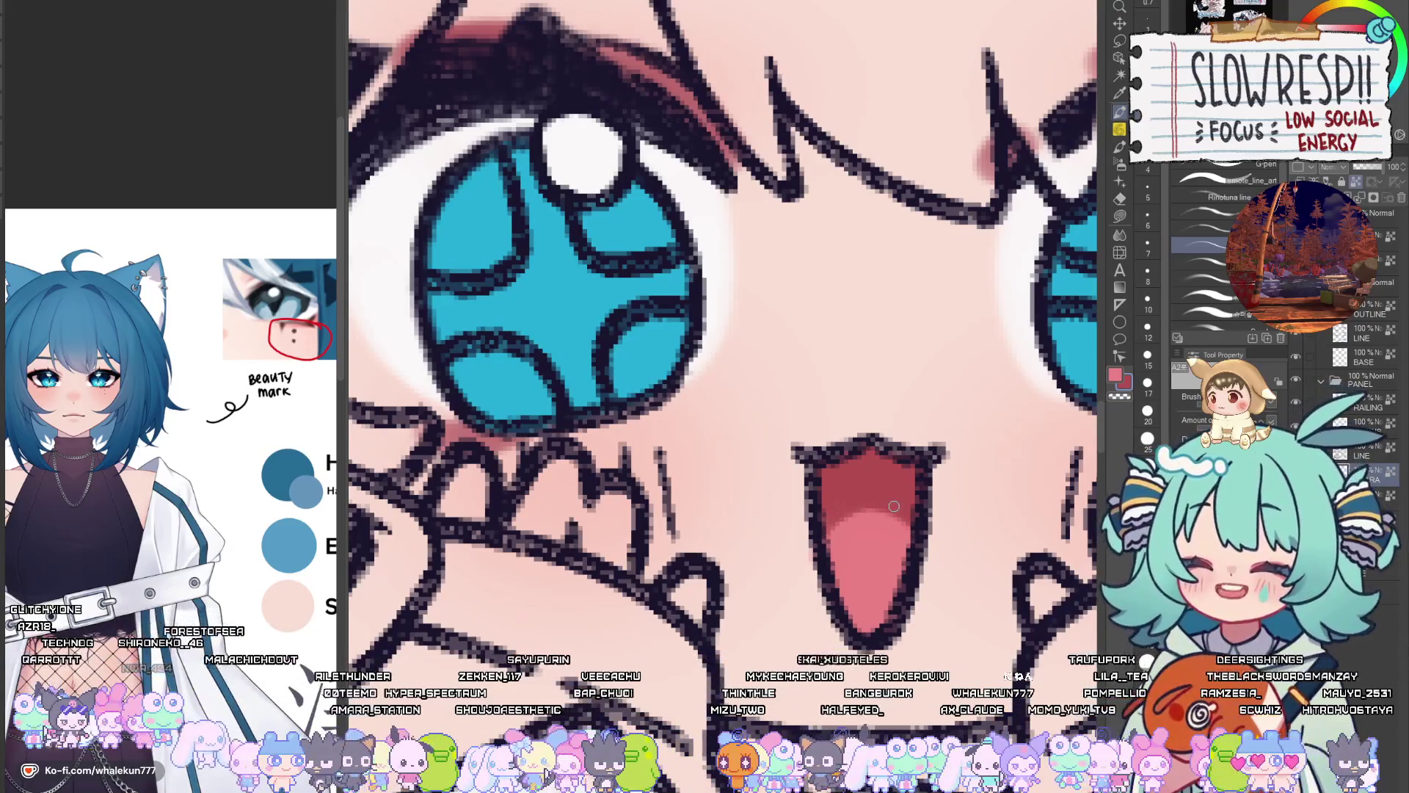
{"action": "left_click_drag", "start_coordinate": [894, 505], "coordinate": [890, 523]}
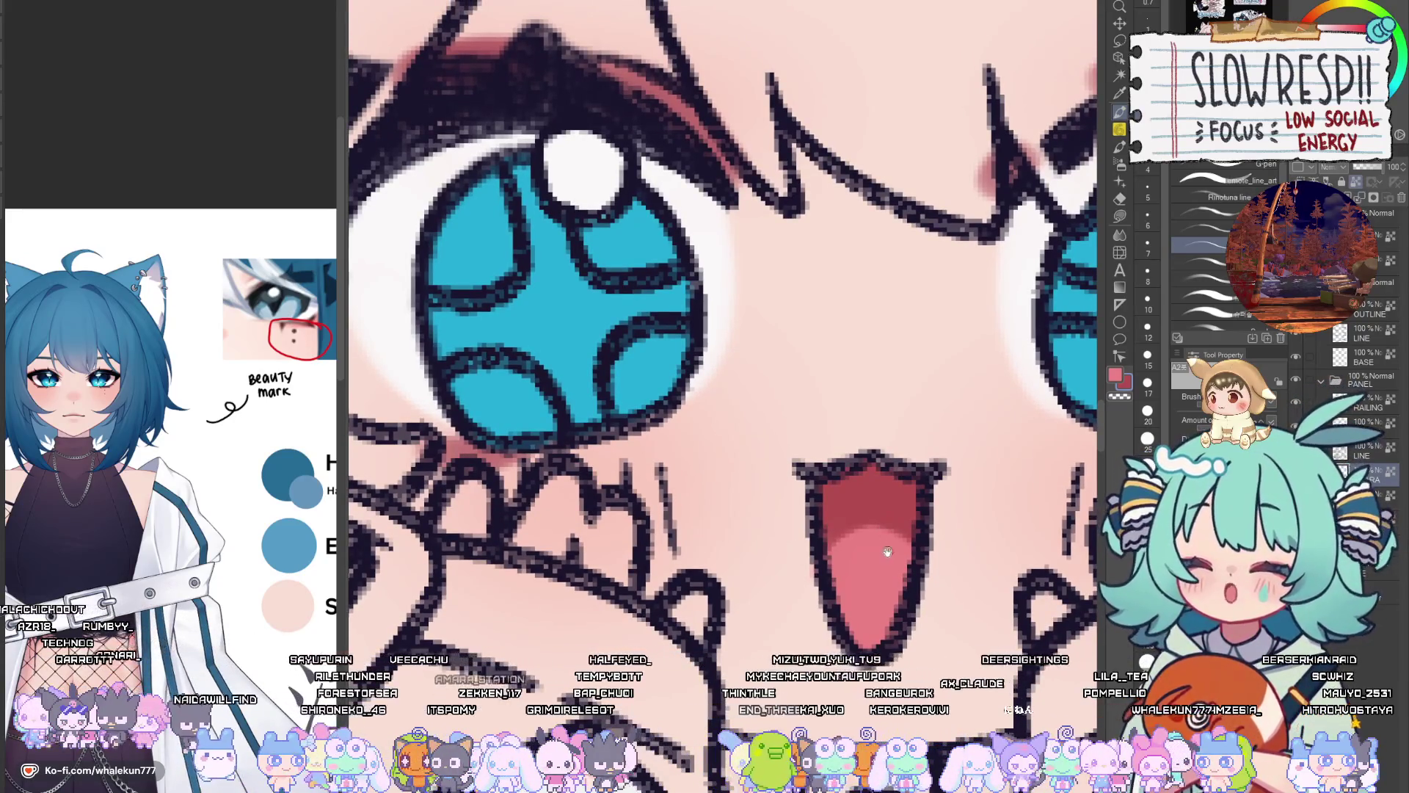
{"action": "left_click_drag", "start_coordinate": [888, 552], "coordinate": [890, 566]}
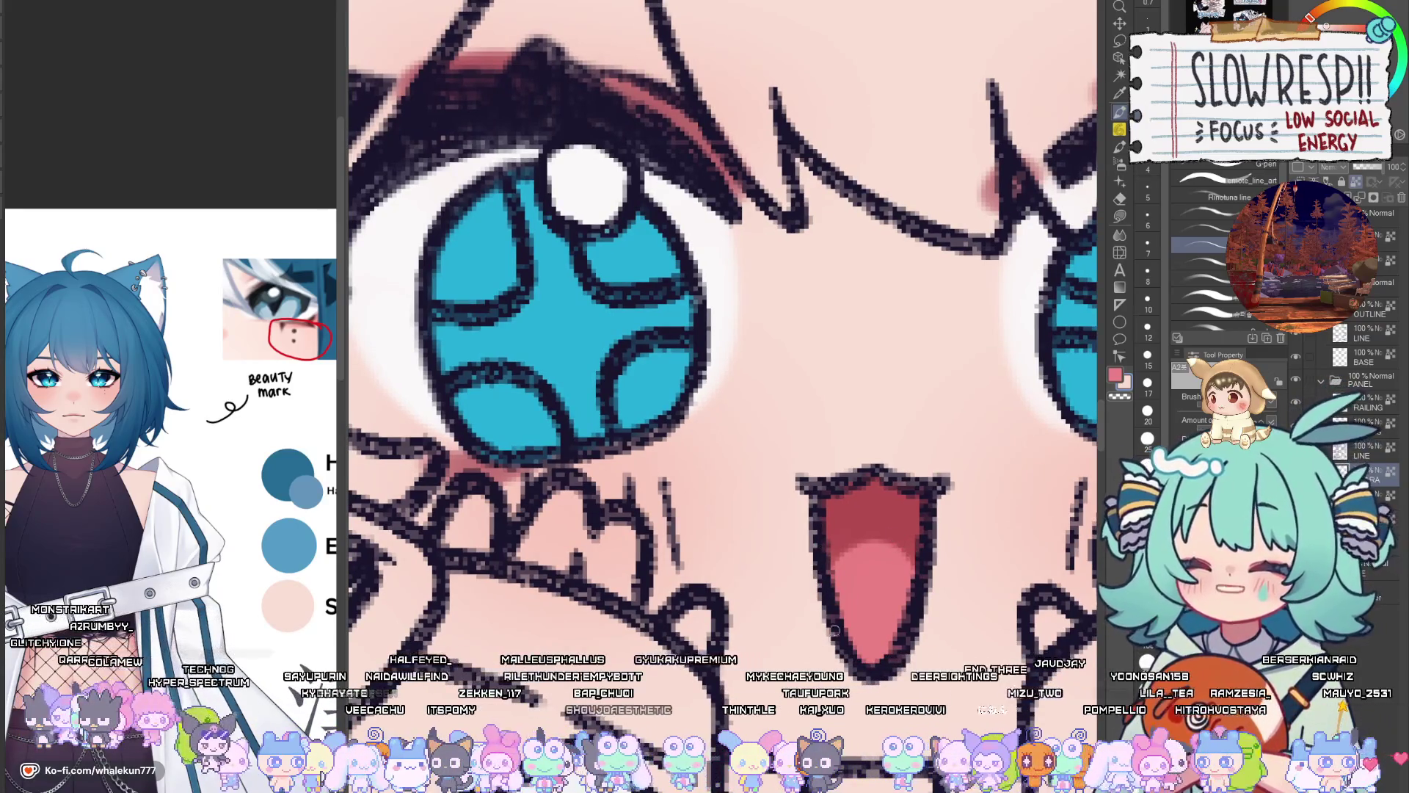
{"action": "scroll", "coordinate": [841, 438], "scroll_direction": "down", "scroll_amount": 5}
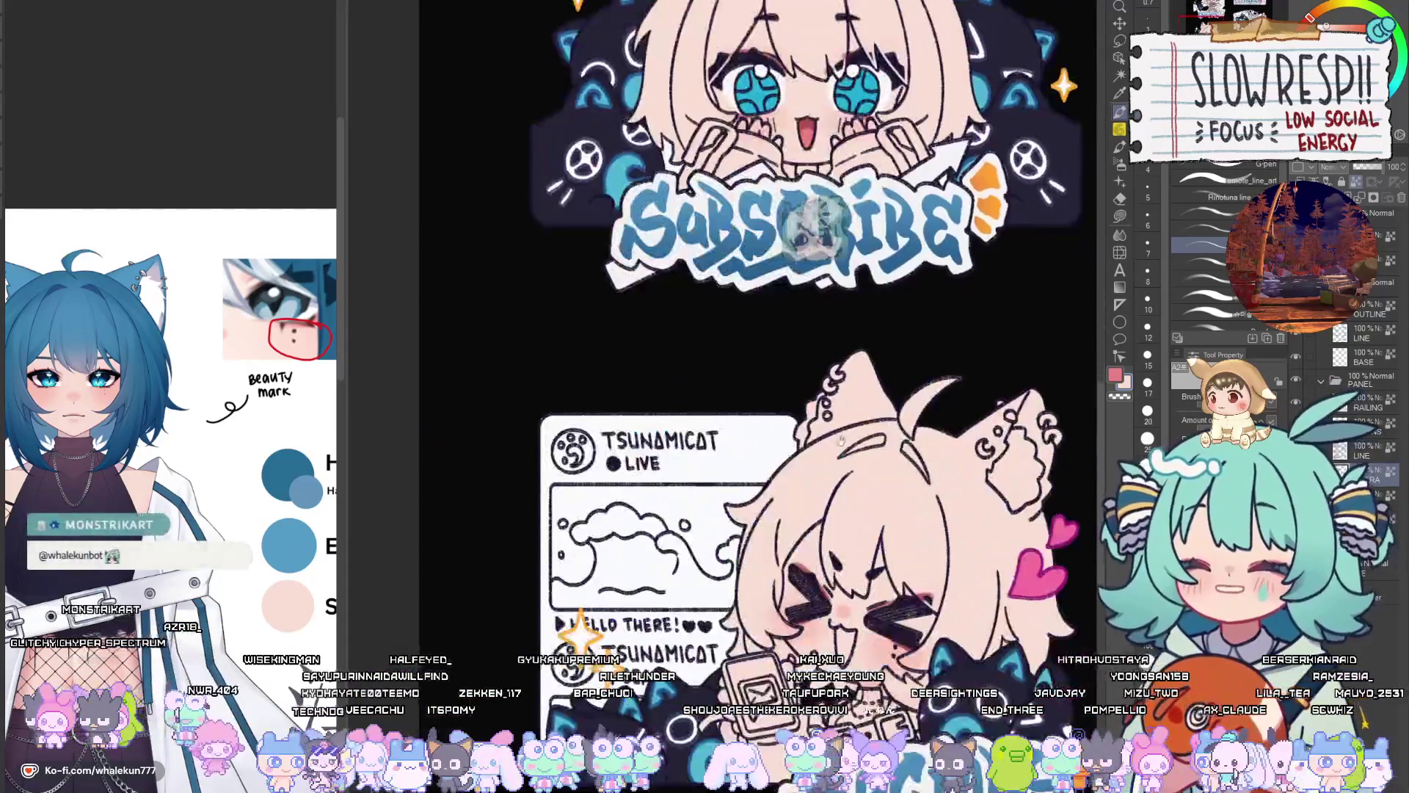
{"action": "scroll", "coordinate": [841, 438], "scroll_direction": "up", "scroll_amount": 5}
{"action": "scroll", "coordinate": [810, 542], "scroll_direction": "up", "scroll_amount": 5}
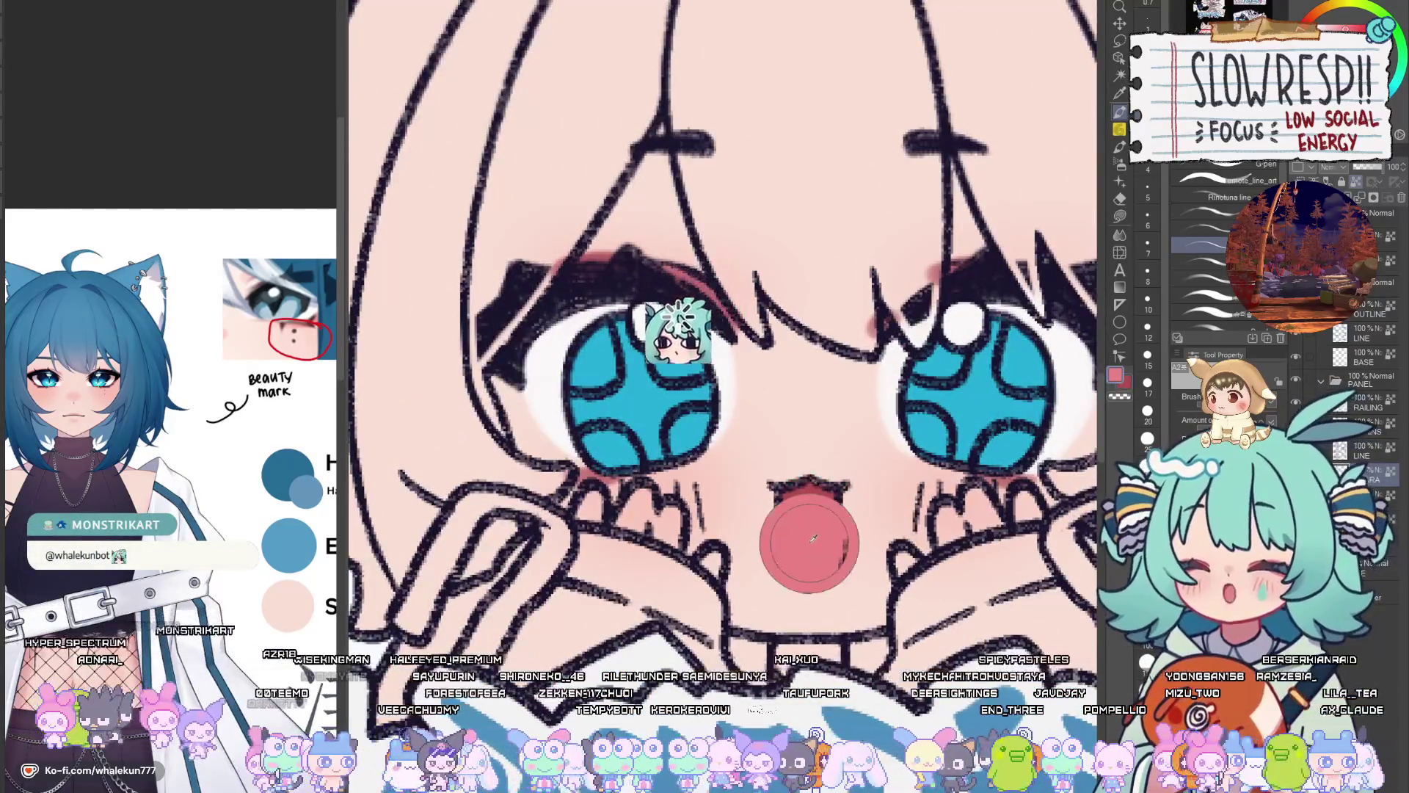
{"action": "scroll", "coordinate": [813, 539], "scroll_direction": "down", "scroll_amount": 6}
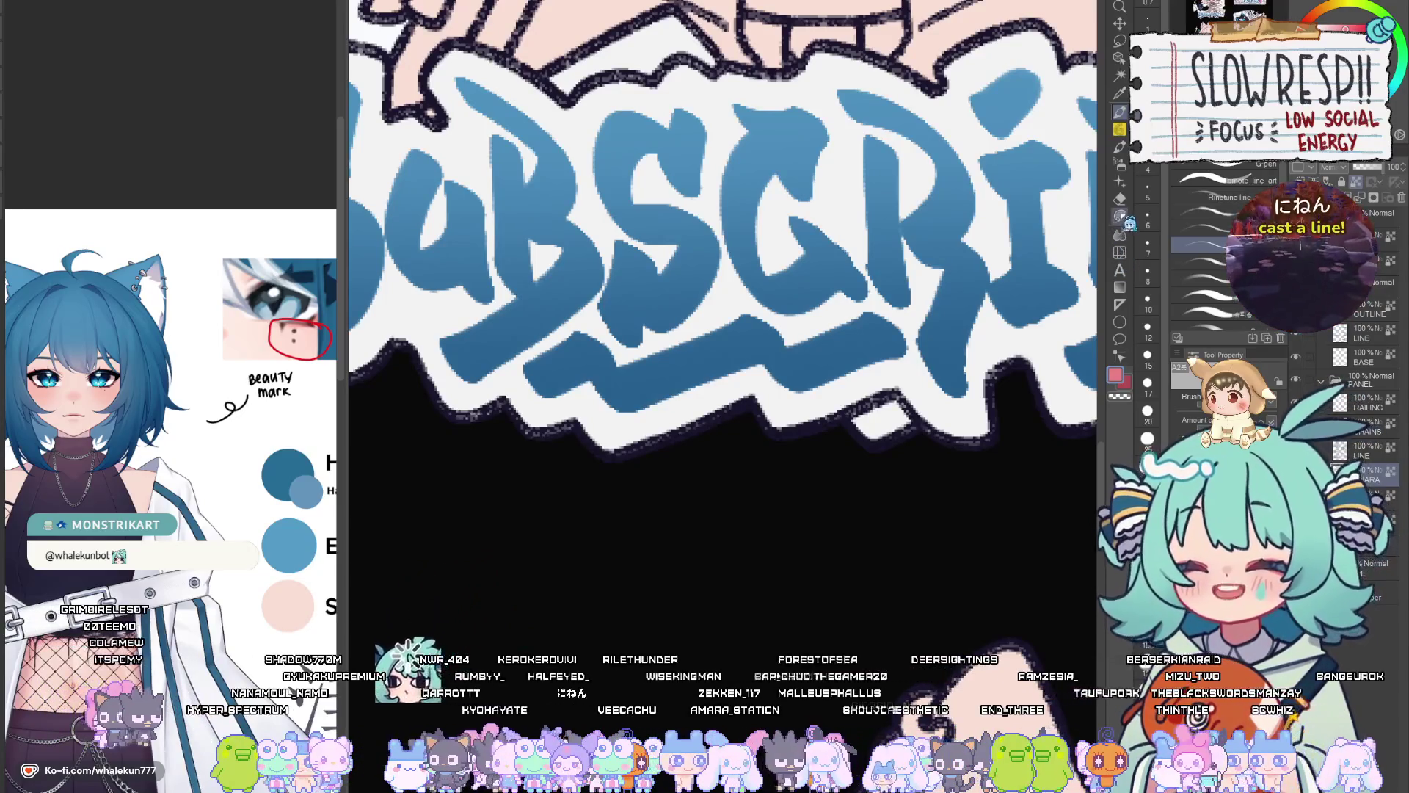
{"action": "key", "text": "m"}
{"action": "scroll", "coordinate": [896, 621], "scroll_direction": "down", "scroll_amount": 3}
In the TSUNAMICAT LIVE panel, lasso-fill a red tongue shape and the mouth's right side
{"action": "left_click_drag", "start_coordinate": [896, 621], "coordinate": [873, 97]}
{"action": "scroll", "coordinate": [835, 551], "scroll_direction": "up", "scroll_amount": 4}
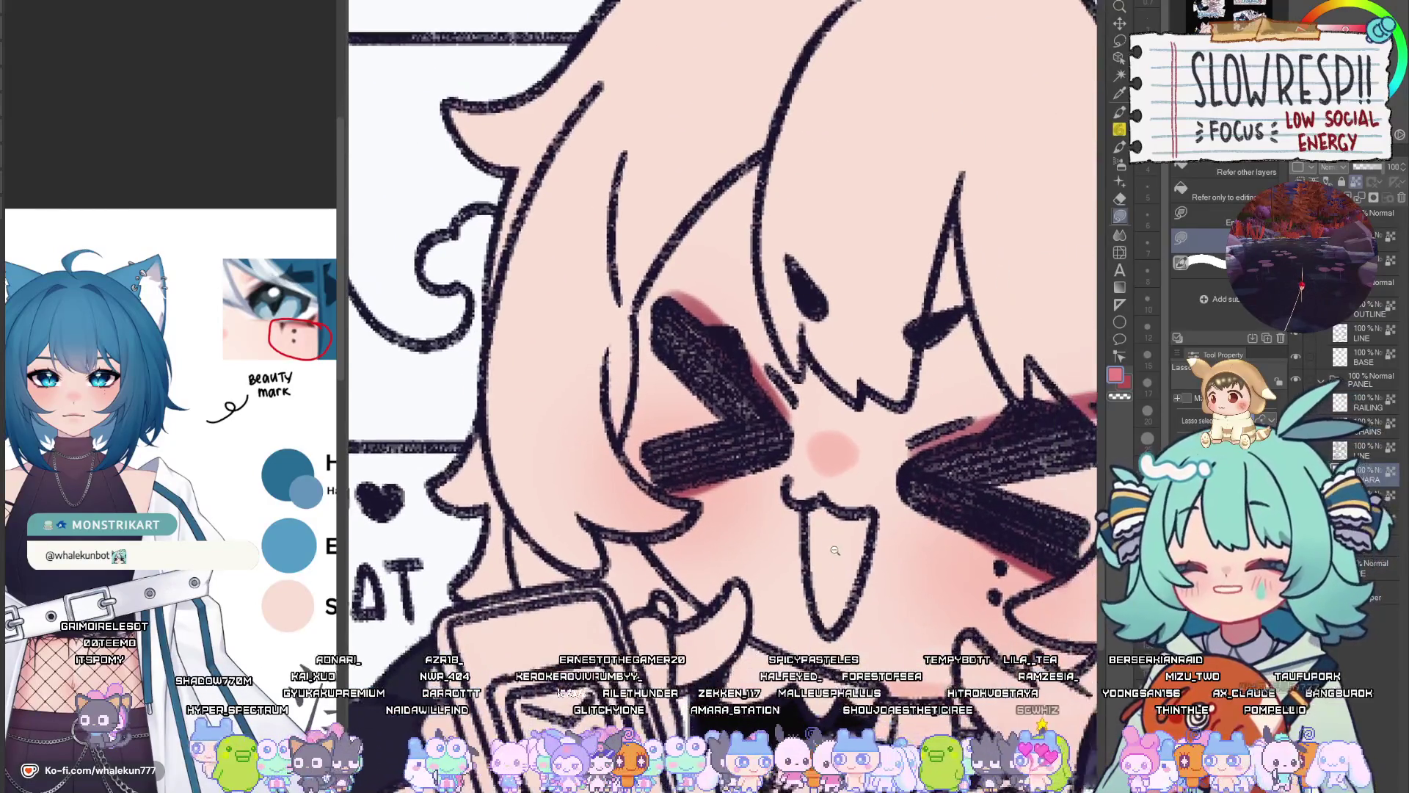
{"action": "scroll", "coordinate": [845, 487], "scroll_direction": "up", "scroll_amount": 2}
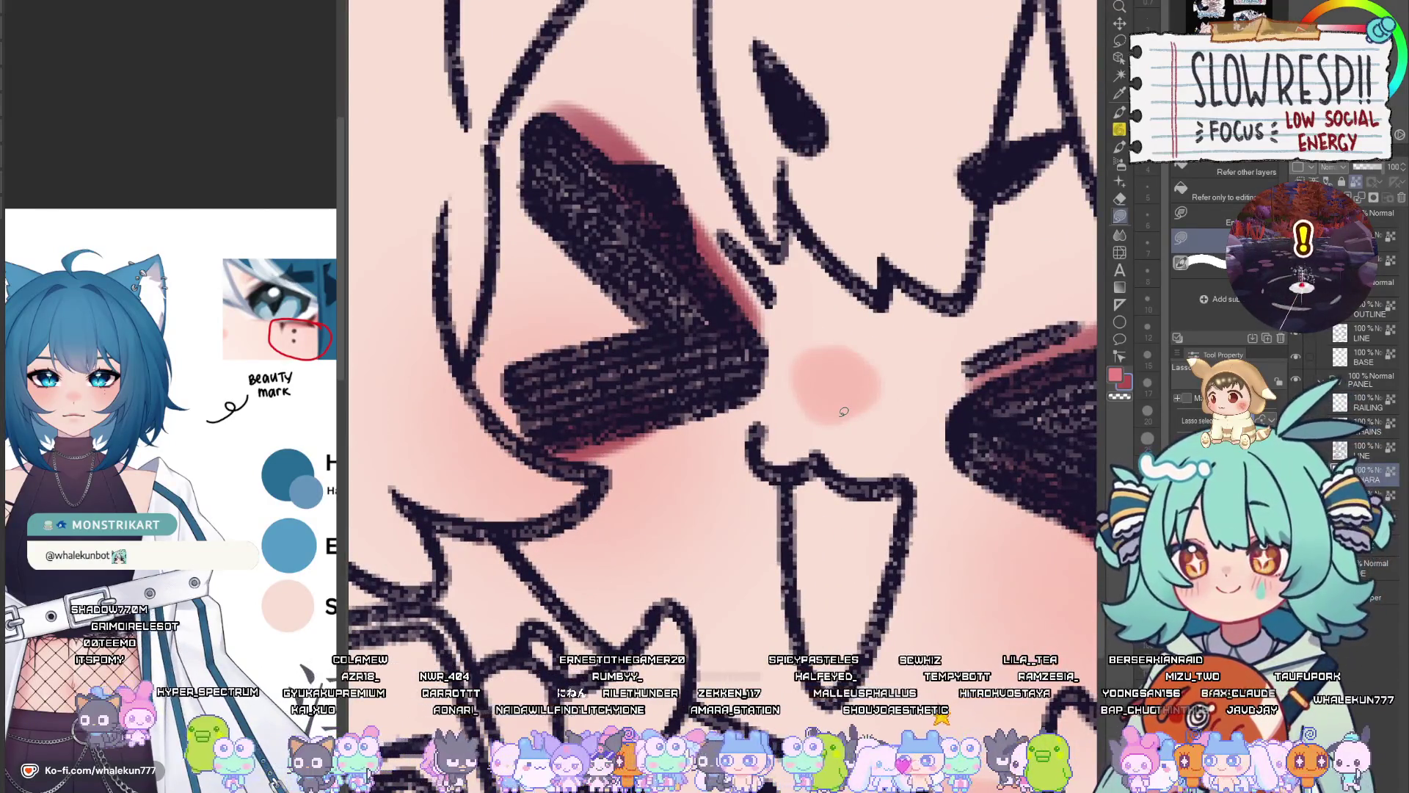
{"action": "mouse_move", "coordinate": [799, 468]}
{"action": "left_mouse_down"}
{"action": "mouse_move", "coordinate": [793, 522]}
{"action": "mouse_move", "coordinate": [837, 469]}
{"action": "mouse_move", "coordinate": [801, 470]}
{"action": "left_mouse_up"}
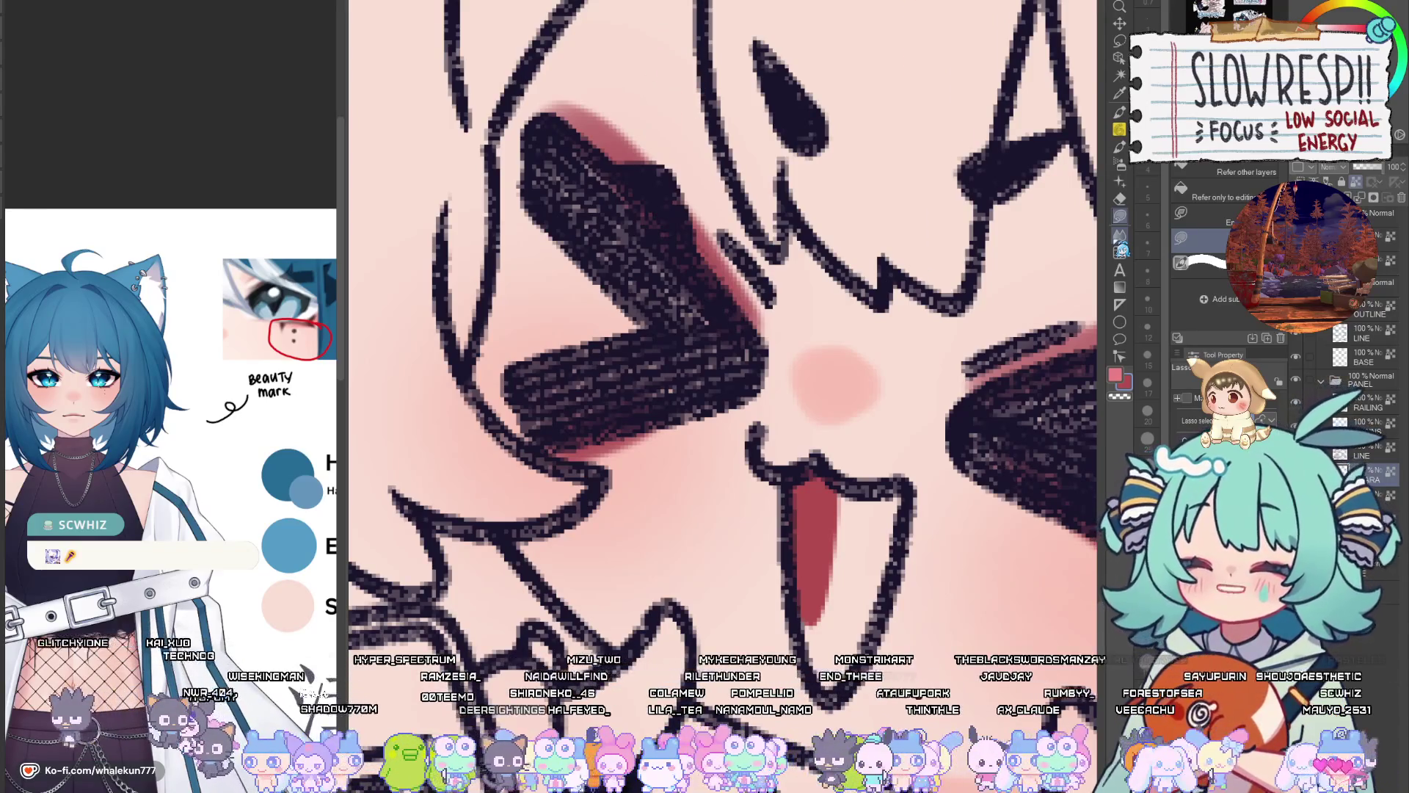
{"action": "left_click_drag", "start_coordinate": [873, 529], "coordinate": [850, 488]}
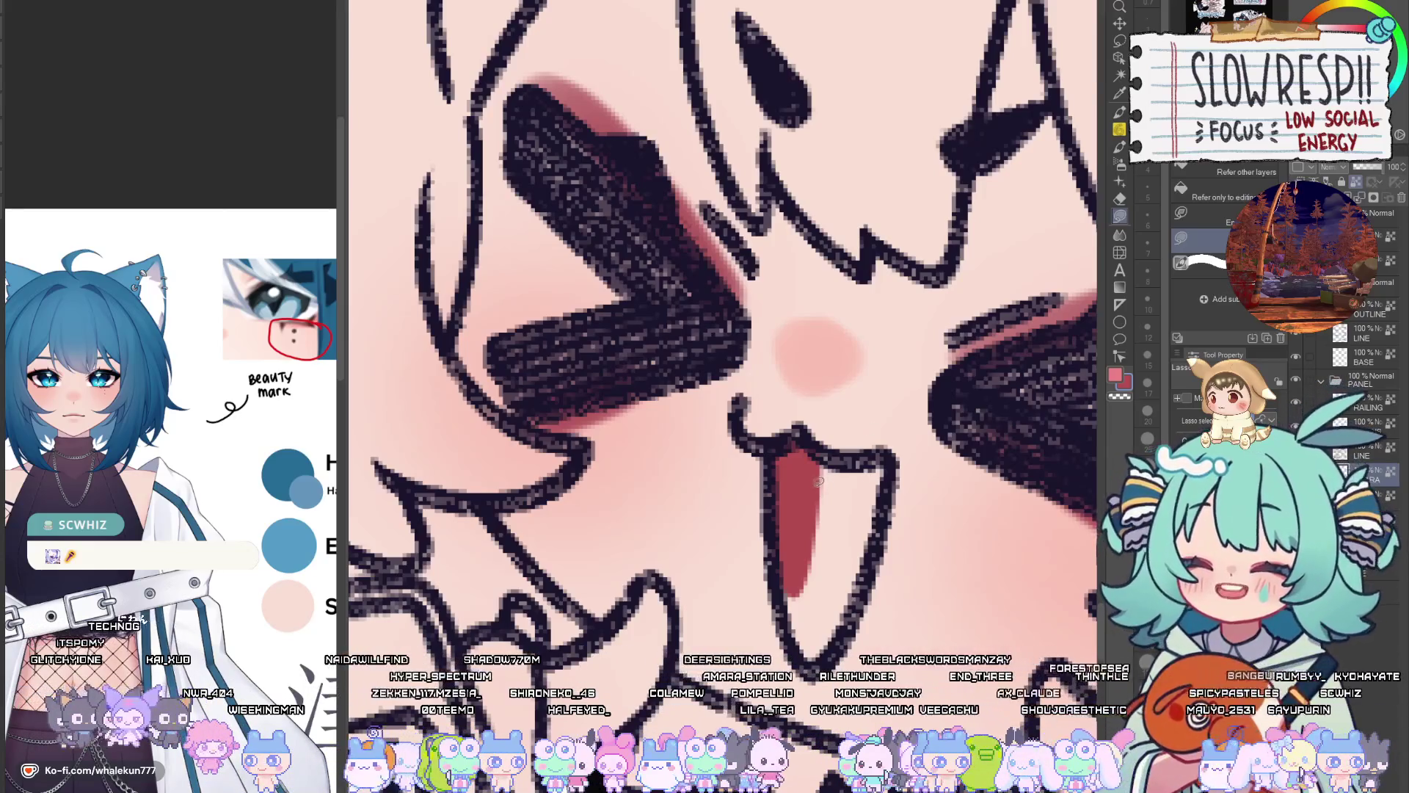
{"action": "mouse_move", "coordinate": [803, 499]}
{"action": "left_mouse_down"}
{"action": "mouse_move", "coordinate": [829, 449]}
{"action": "mouse_move", "coordinate": [891, 459]}
{"action": "mouse_move", "coordinate": [874, 587]}
{"action": "left_mouse_up"}
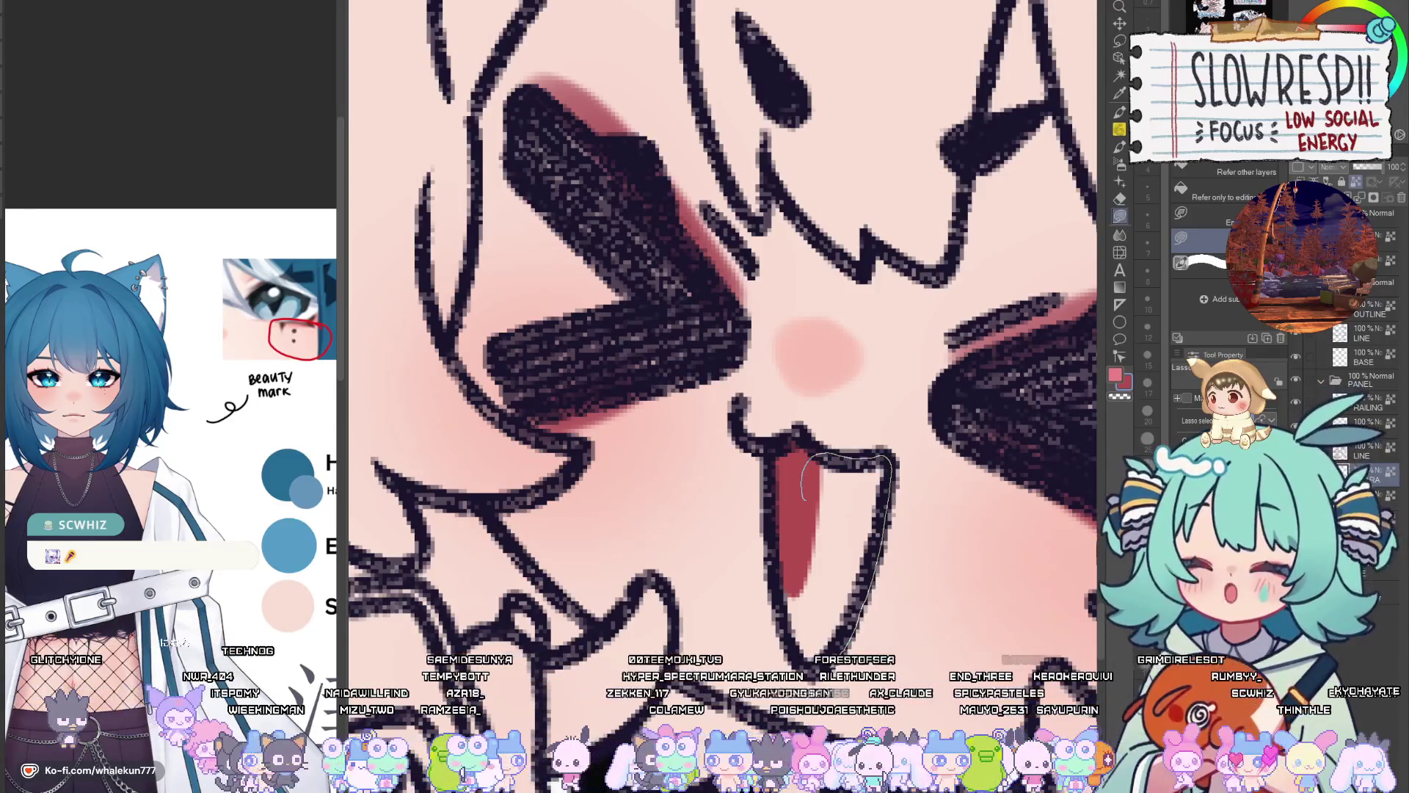
{"action": "left_click_drag", "start_coordinate": [780, 615], "coordinate": [786, 633]}
{"action": "left_click_drag", "start_coordinate": [851, 470], "coordinate": [871, 514]}
Switch to the pen, brighten the colour to white and paint teeth inside the chibi's open mouth
{"action": "left_click", "coordinate": [1119, 112]}
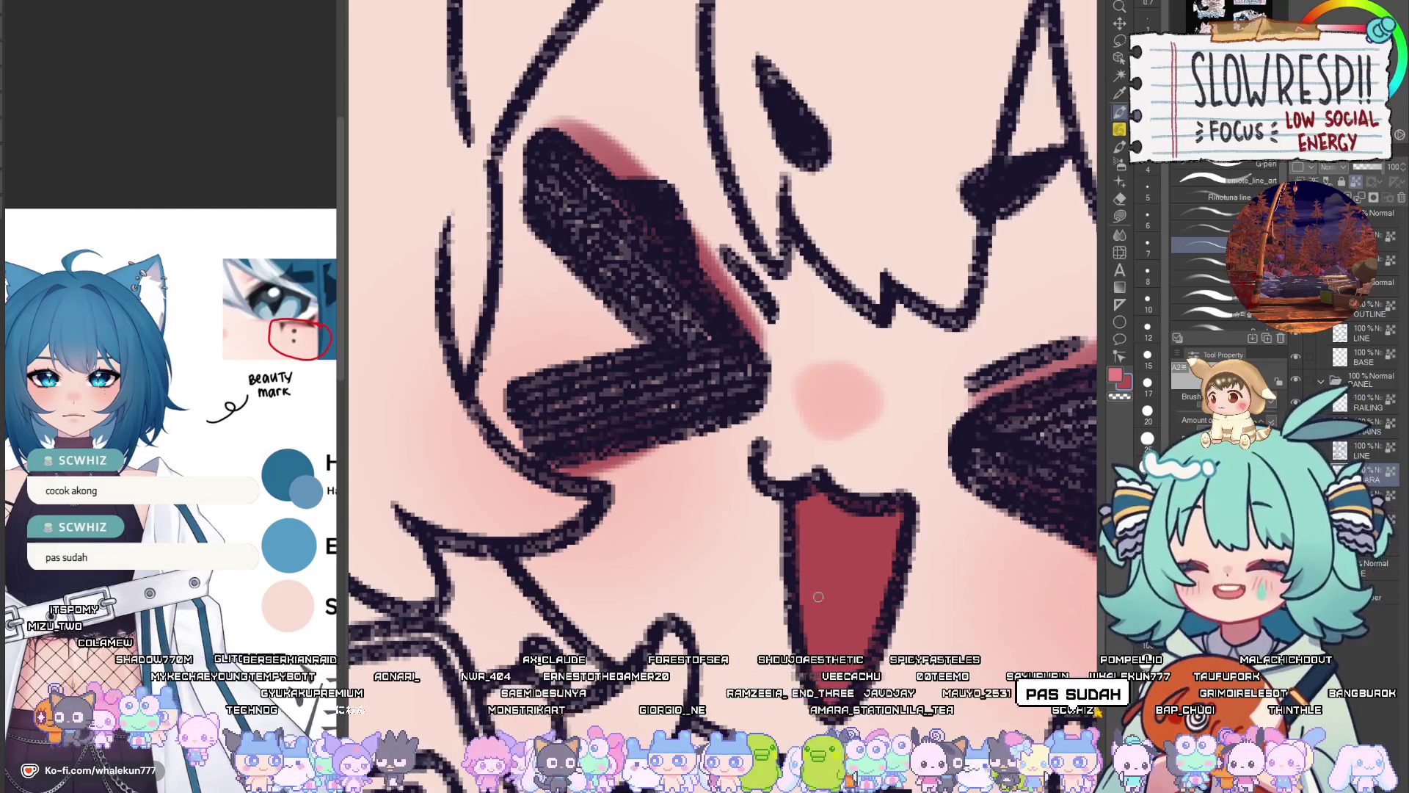
{"action": "left_click", "coordinate": [858, 579], "text": "alt"}
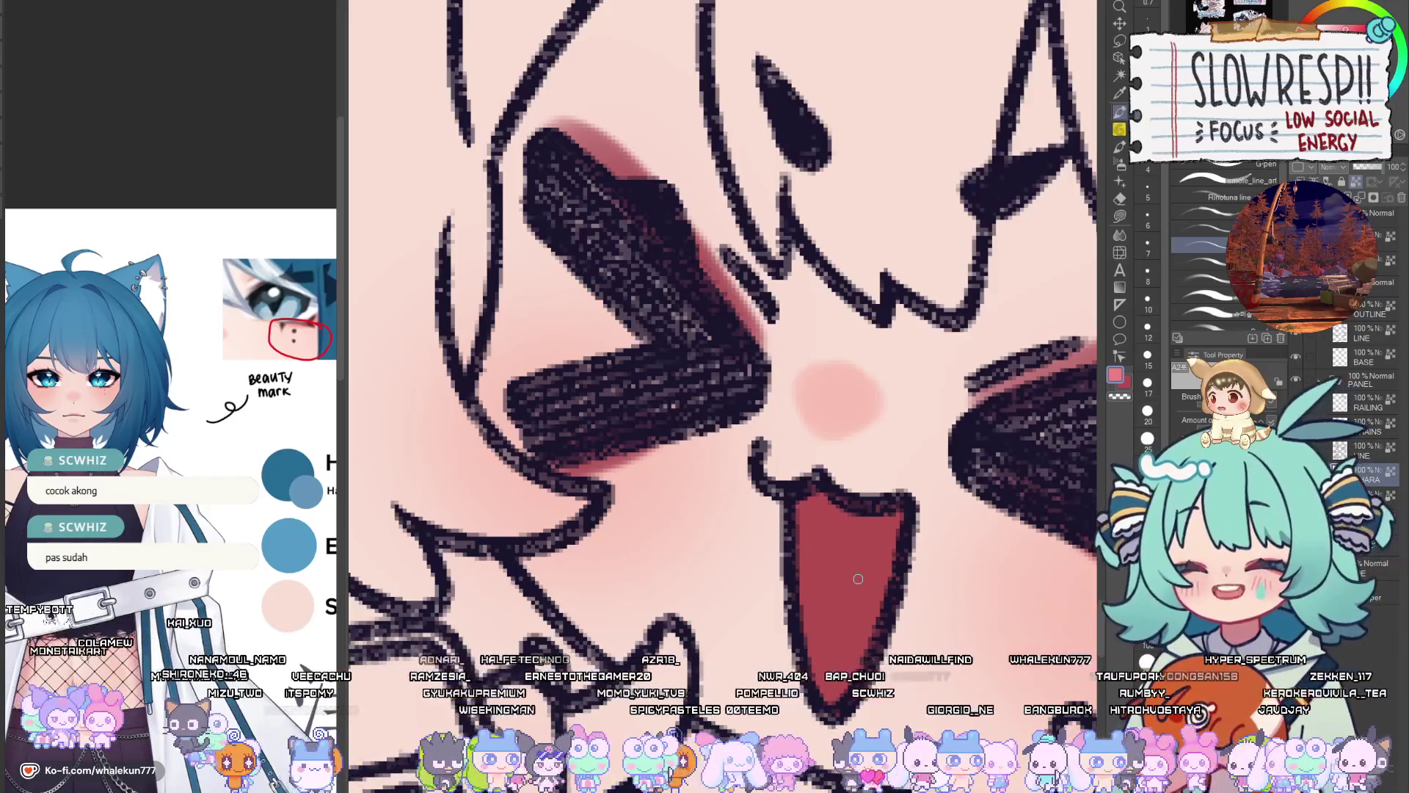
{"action": "mouse_move", "coordinate": [852, 573]}
{"action": "left_mouse_down"}
{"action": "mouse_move", "coordinate": [831, 486]}
{"action": "mouse_move", "coordinate": [862, 505]}
{"action": "mouse_move", "coordinate": [784, 539]}
{"action": "mouse_move", "coordinate": [802, 541]}
{"action": "mouse_move", "coordinate": [775, 587]}
{"action": "mouse_move", "coordinate": [811, 583]}
{"action": "mouse_move", "coordinate": [805, 618]}
{"action": "left_mouse_up"}
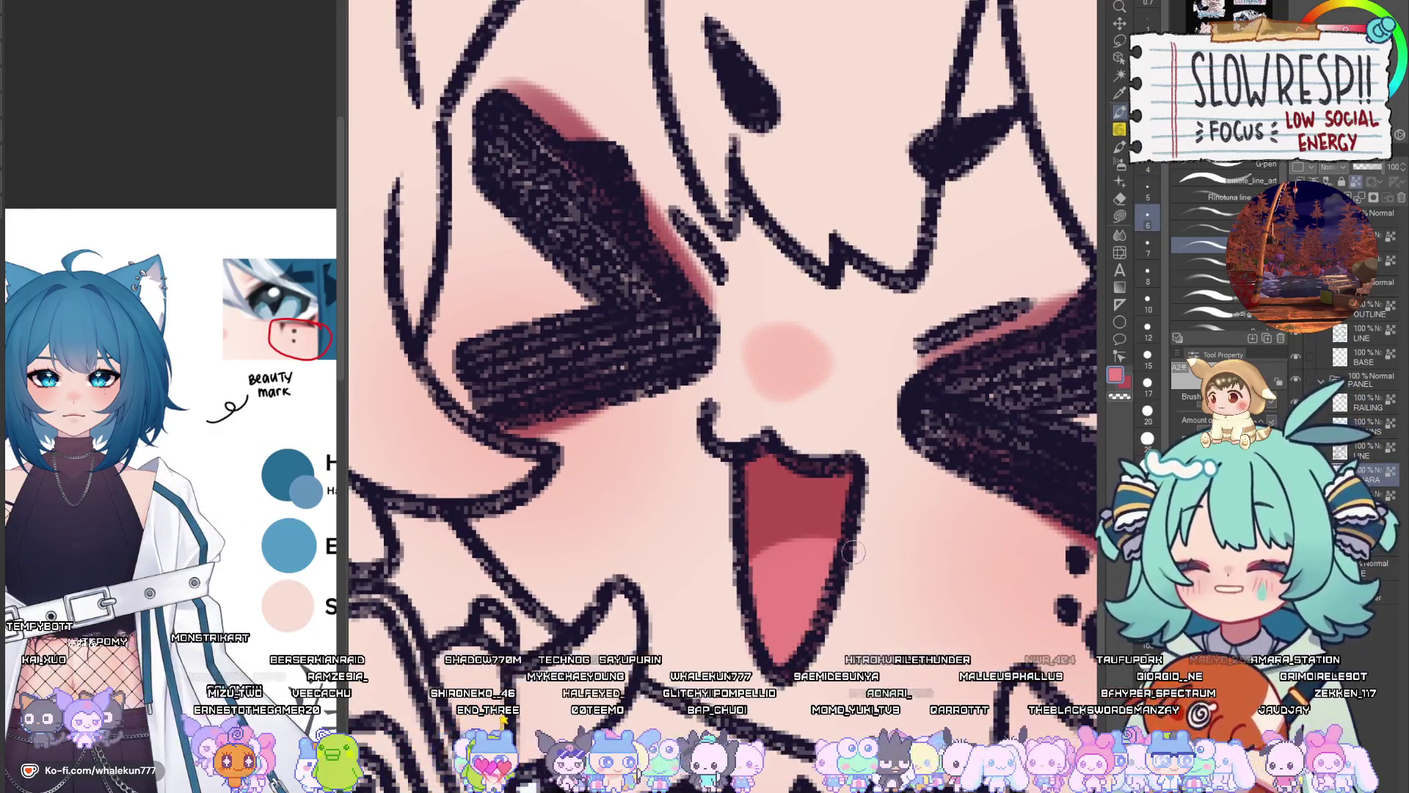
{"action": "scroll", "coordinate": [853, 551], "scroll_direction": "down", "scroll_amount": 6}
{"action": "scroll", "coordinate": [873, 439], "scroll_direction": "up", "scroll_amount": 2}
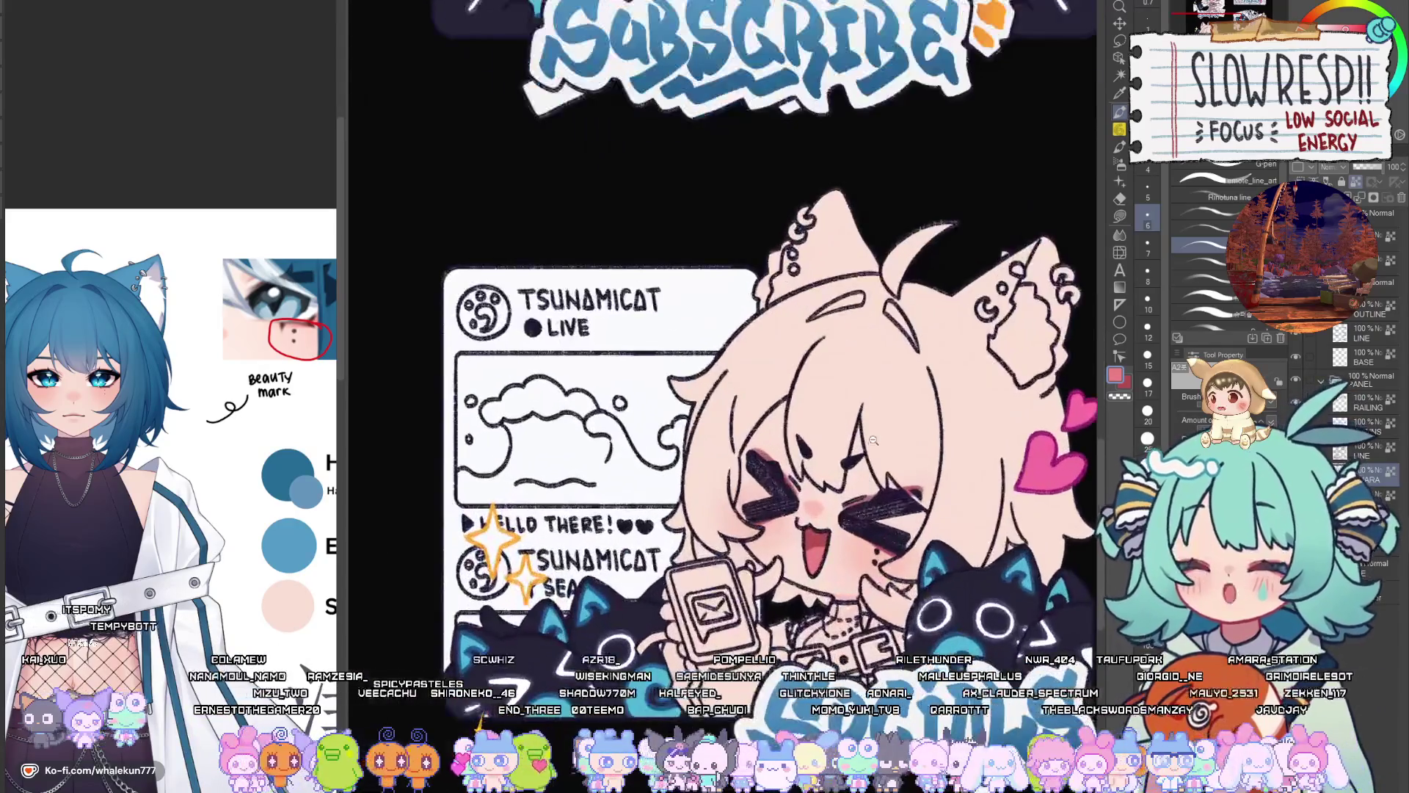
{"action": "scroll", "coordinate": [874, 439], "scroll_direction": "up", "scroll_amount": 8}
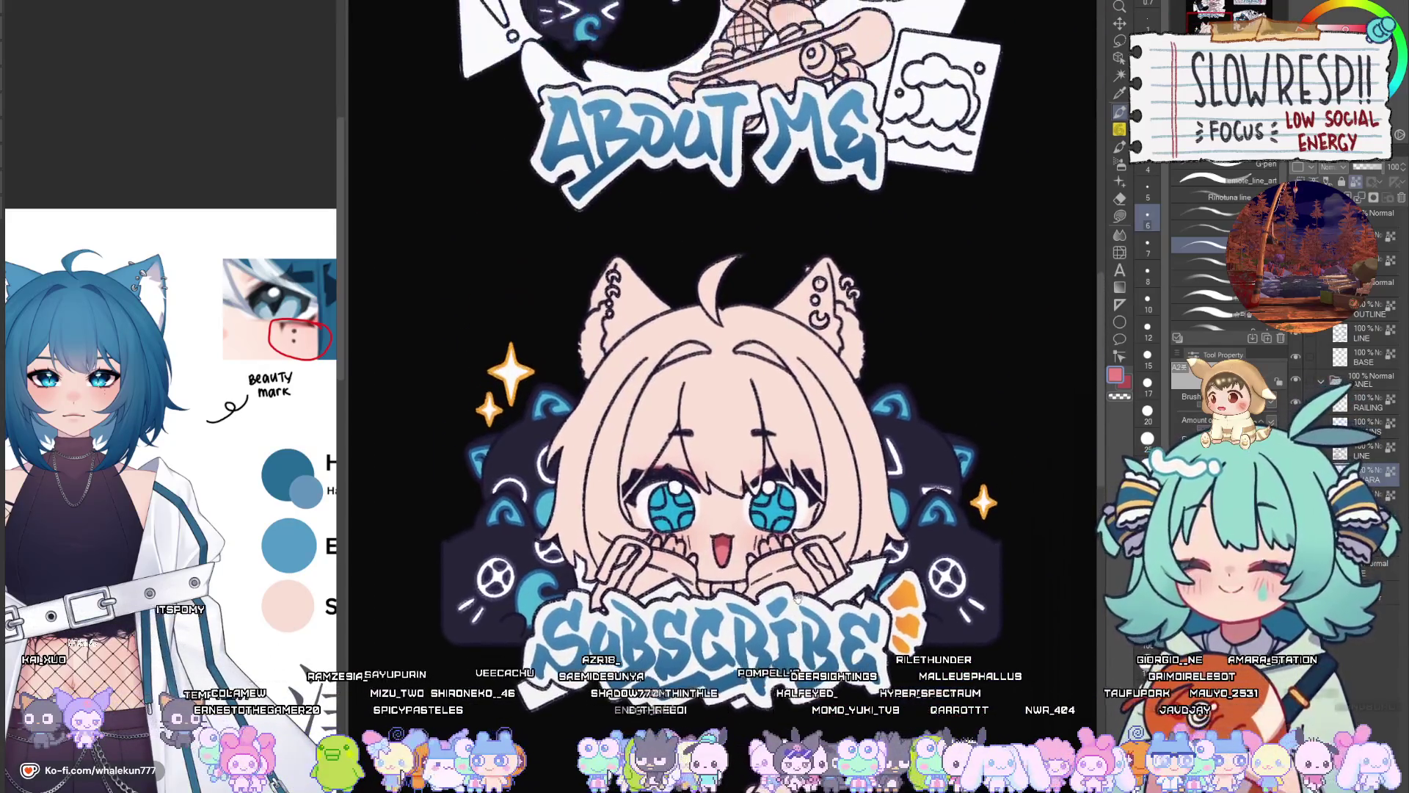
{"action": "scroll", "coordinate": [797, 598], "scroll_direction": "up", "scroll_amount": 5}
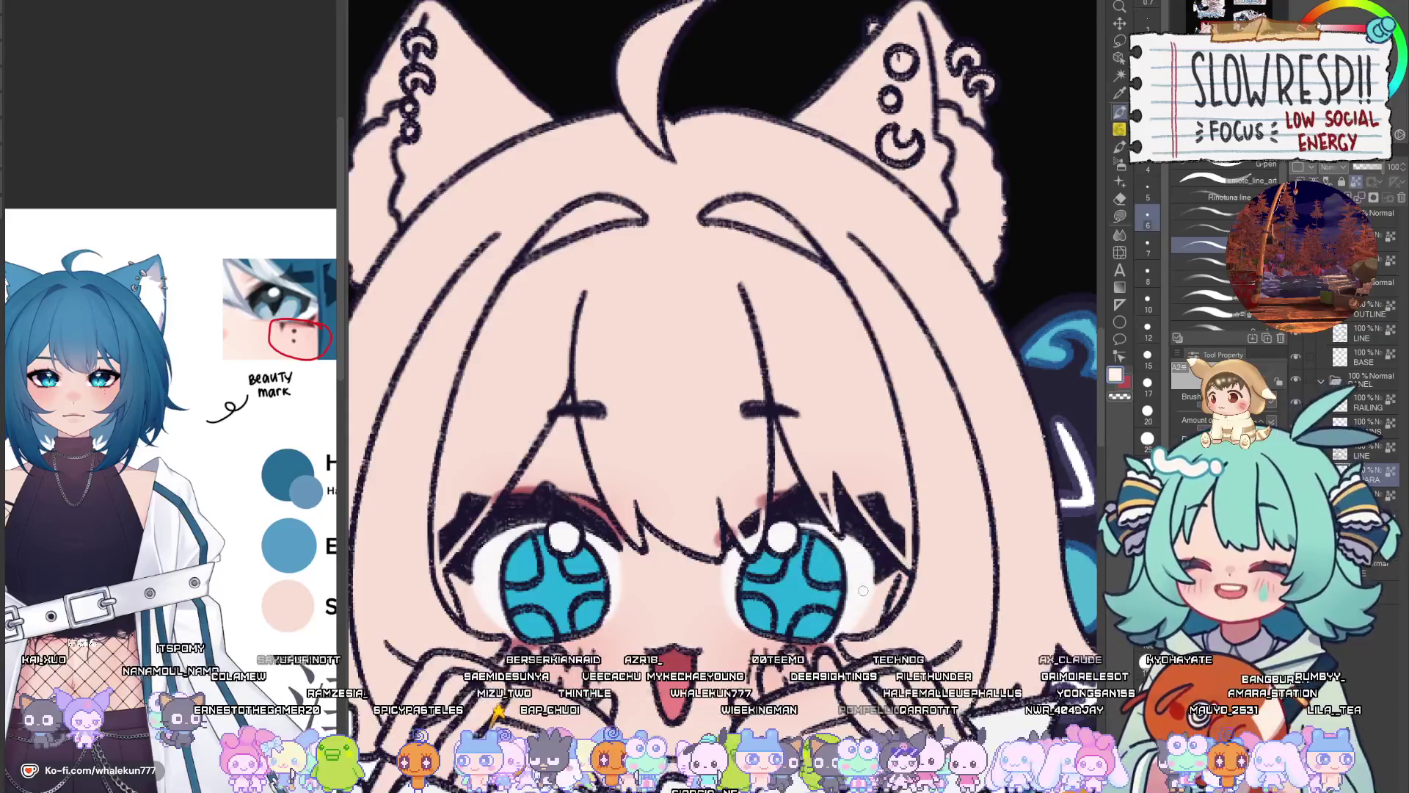
{"action": "scroll", "coordinate": [863, 590], "scroll_direction": "down", "scroll_amount": 5}
{"action": "scroll", "coordinate": [852, 519], "scroll_direction": "up", "scroll_amount": 4}
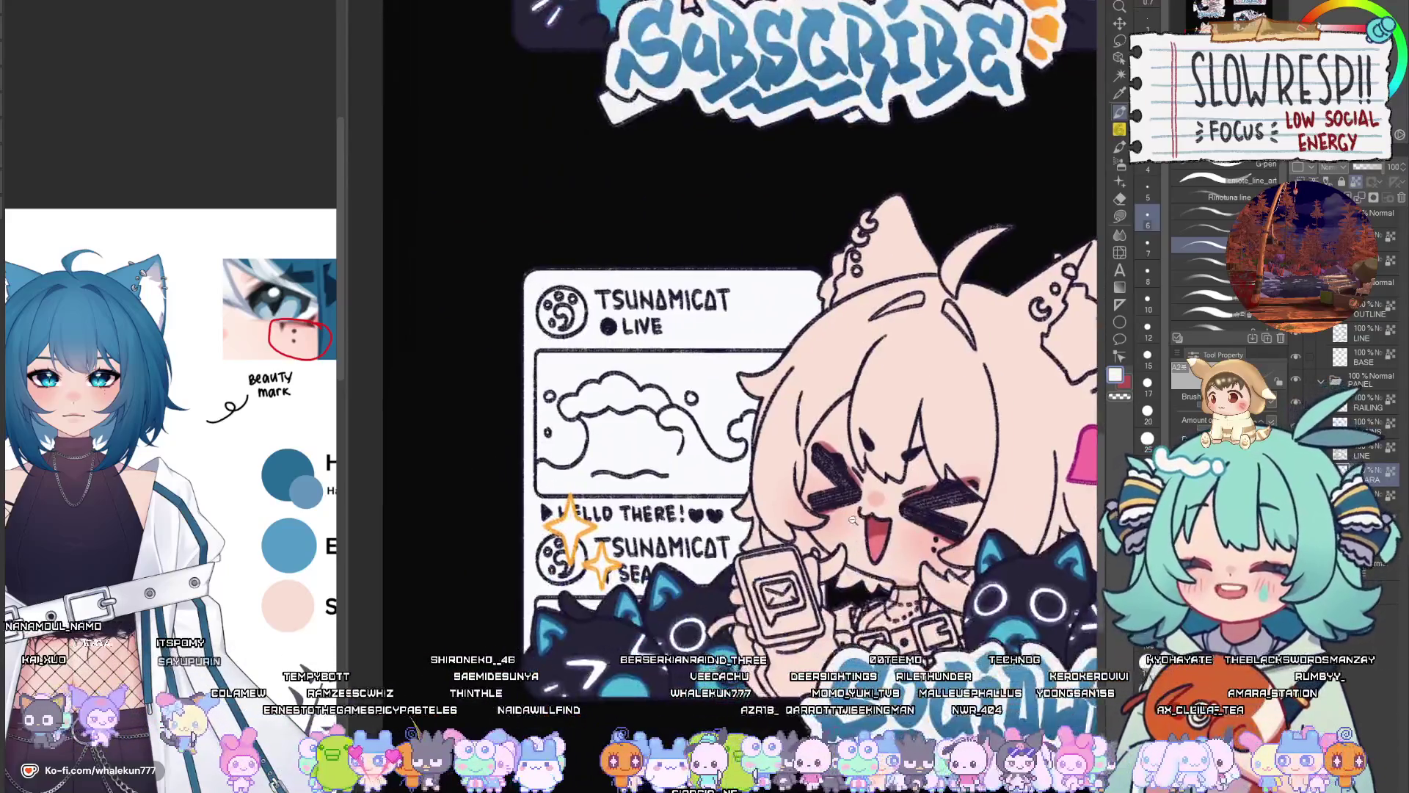
{"action": "scroll", "coordinate": [853, 521], "scroll_direction": "up", "scroll_amount": 5}
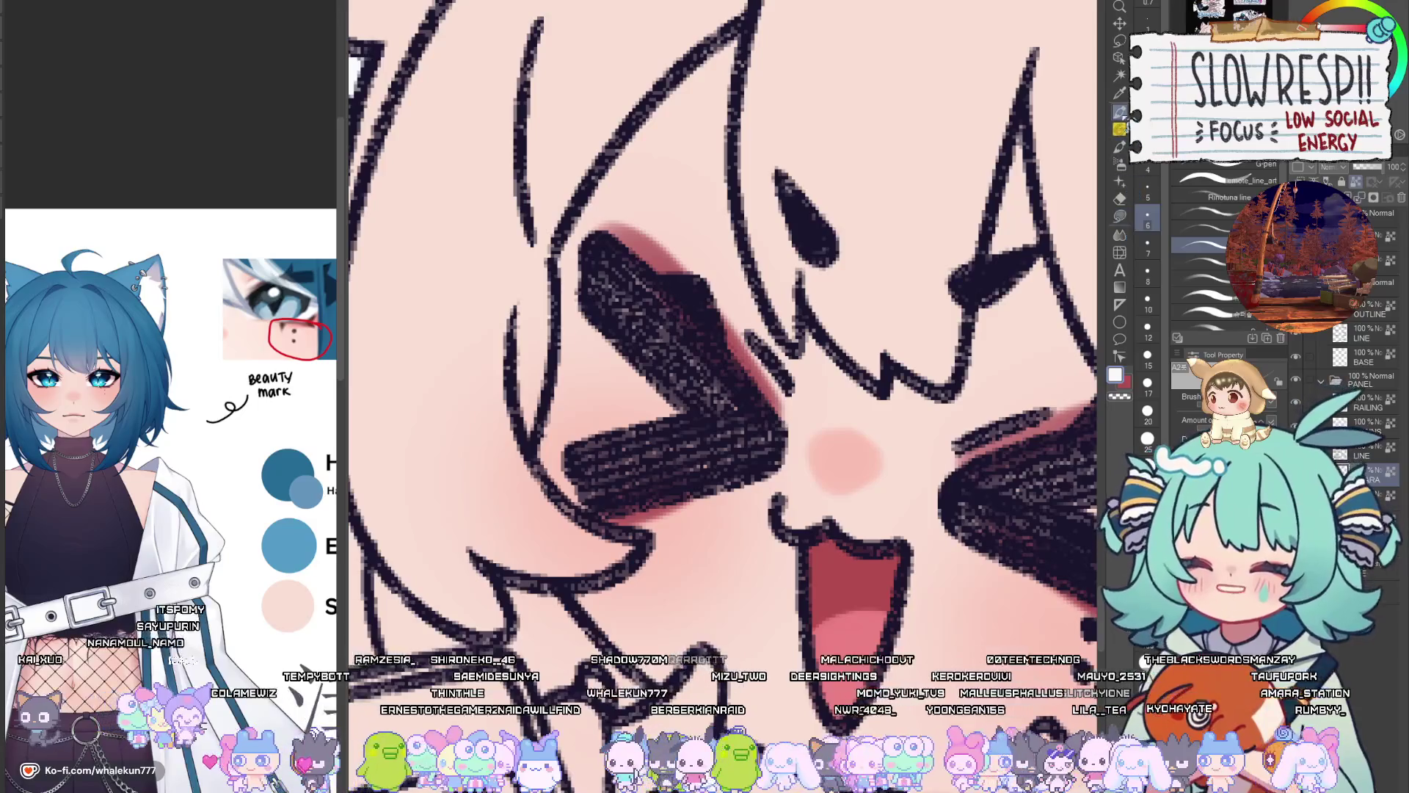
{"action": "scroll", "coordinate": [852, 469], "scroll_direction": "right", "scroll_amount": 2}
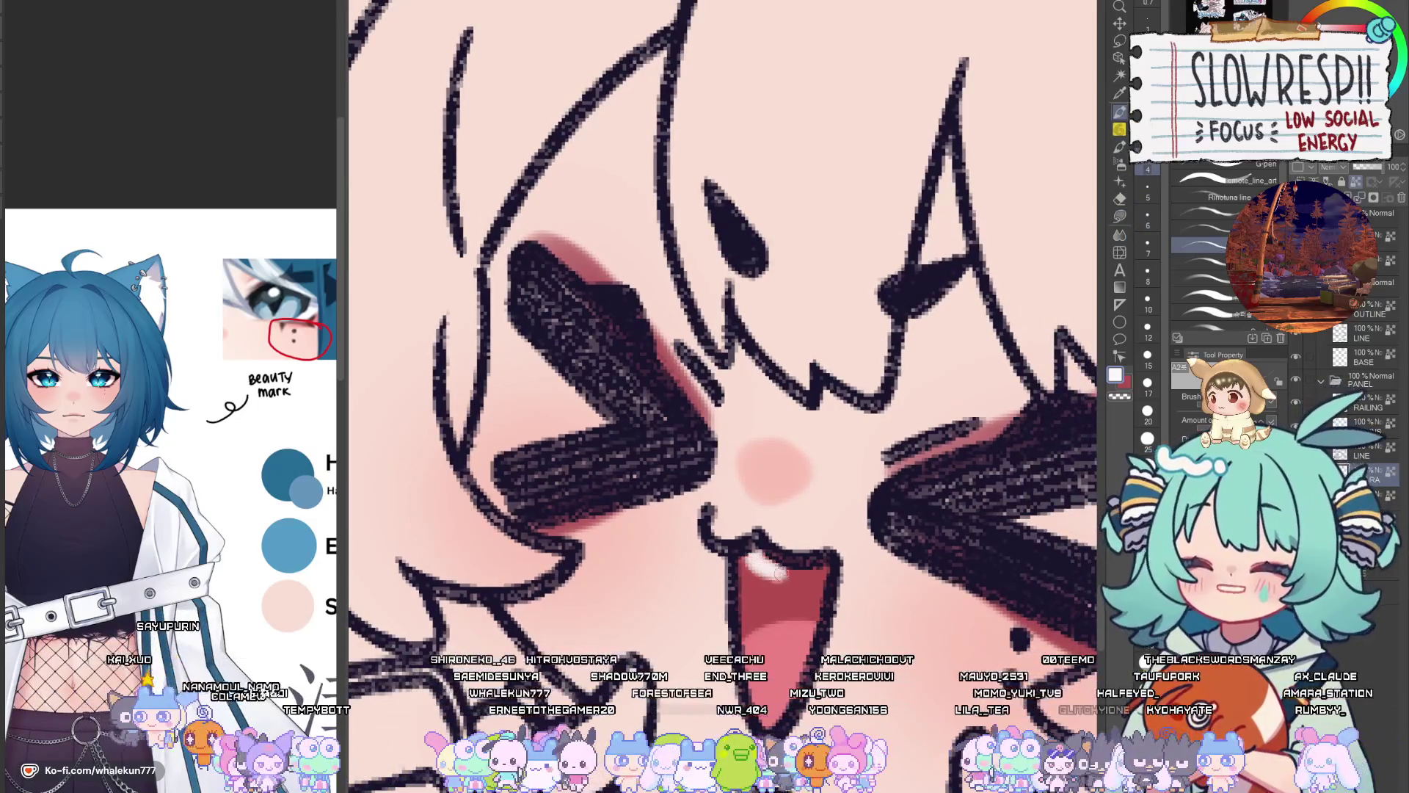
{"action": "mouse_move", "coordinate": [779, 574]}
{"action": "left_mouse_down"}
{"action": "mouse_move", "coordinate": [800, 571]}
{"action": "mouse_move", "coordinate": [759, 565]}
{"action": "mouse_move", "coordinate": [804, 573]}
{"action": "mouse_move", "coordinate": [756, 563]}
{"action": "mouse_move", "coordinate": [801, 572]}
{"action": "left_mouse_up"}
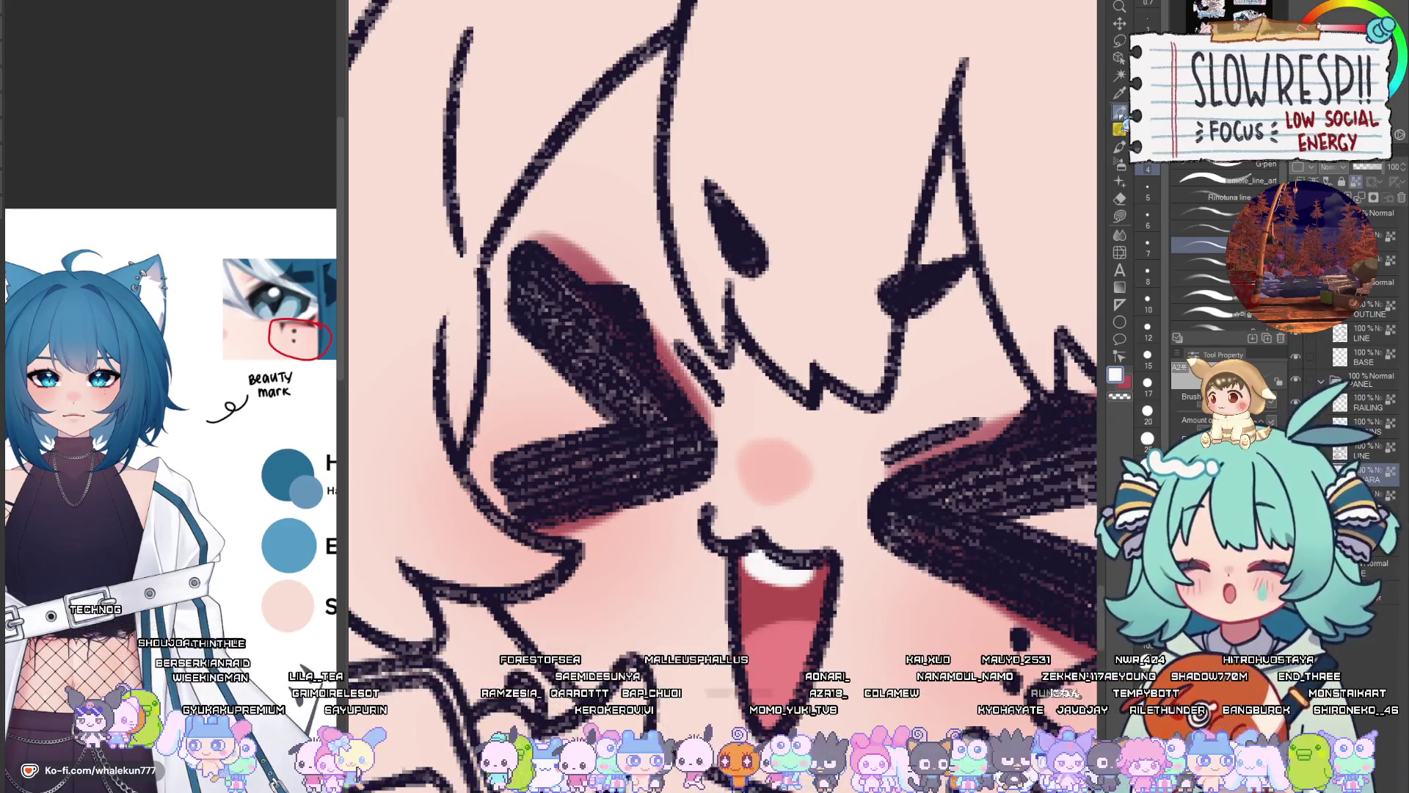
{"action": "scroll", "coordinate": [940, 441], "scroll_direction": "down", "scroll_amount": 5}
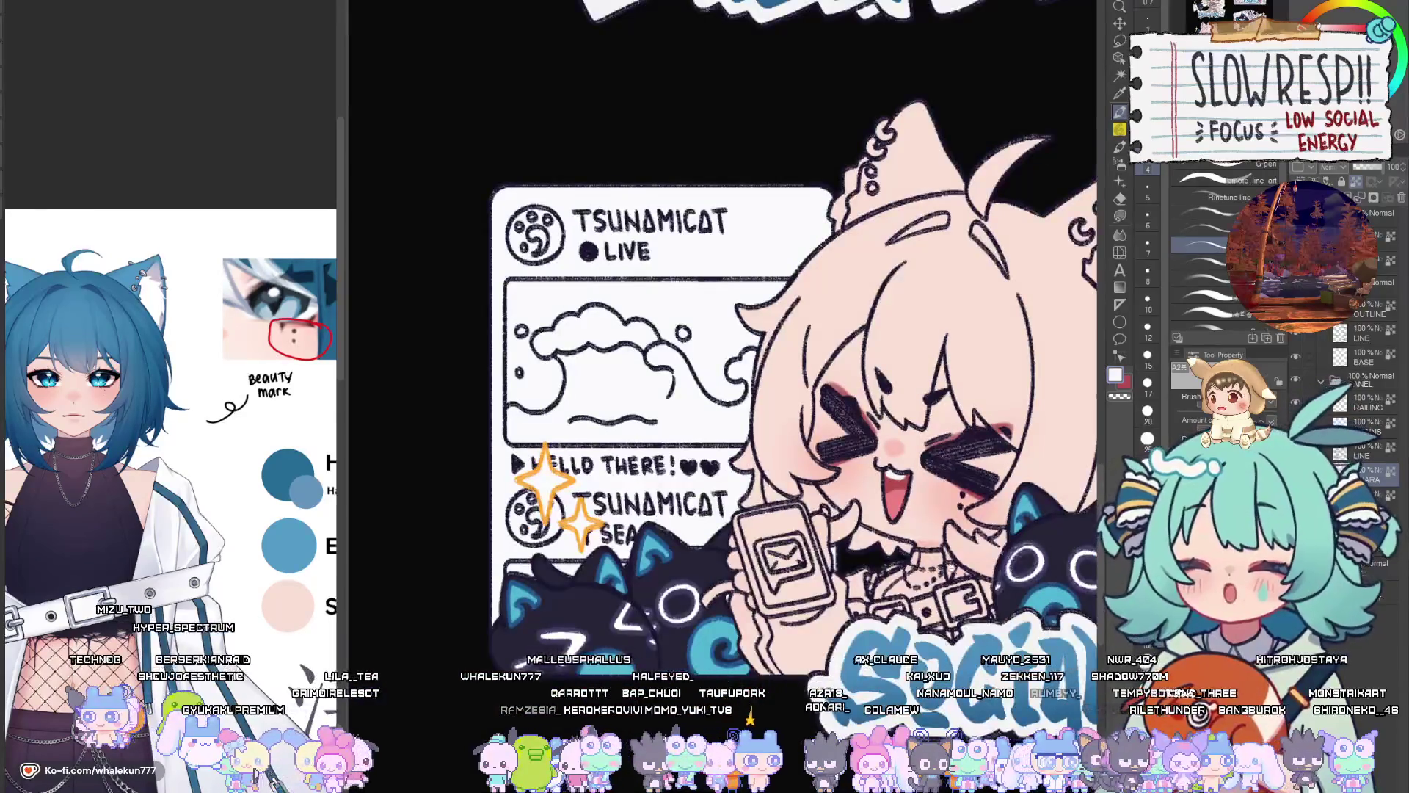
Paint white teeth in the Subscribe and About Me chibis' open mouths
{"action": "scroll", "coordinate": [968, 480], "scroll_direction": "up", "scroll_amount": 3}
{"action": "scroll", "coordinate": [910, 462], "scroll_direction": "up", "scroll_amount": 3}
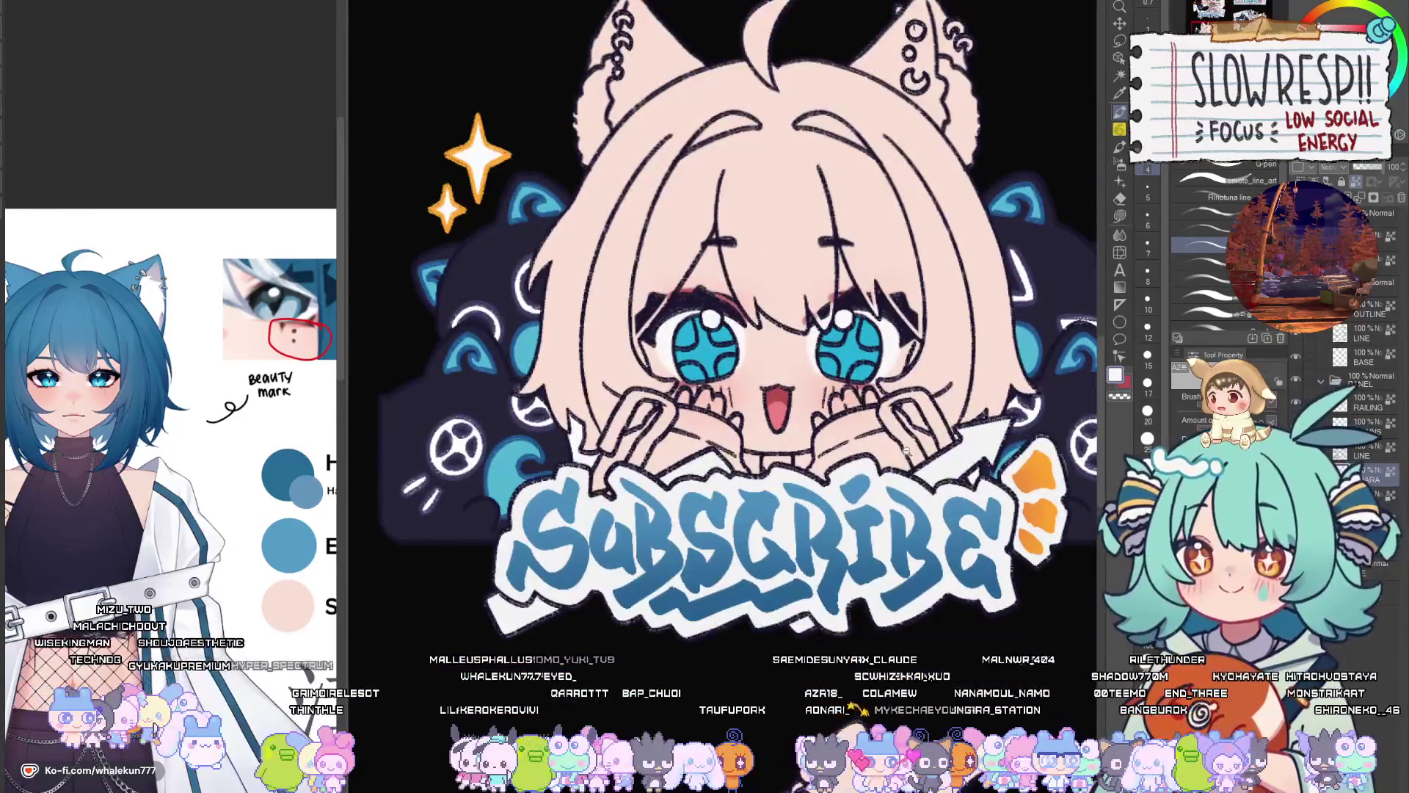
{"action": "scroll", "coordinate": [894, 459], "scroll_direction": "up", "scroll_amount": 2}
{"action": "scroll", "coordinate": [893, 459], "scroll_direction": "down", "scroll_amount": 1}
{"action": "scroll", "coordinate": [807, 499], "scroll_direction": "up", "scroll_amount": 2}
{"action": "scroll", "coordinate": [757, 516], "scroll_direction": "up", "scroll_amount": 1}
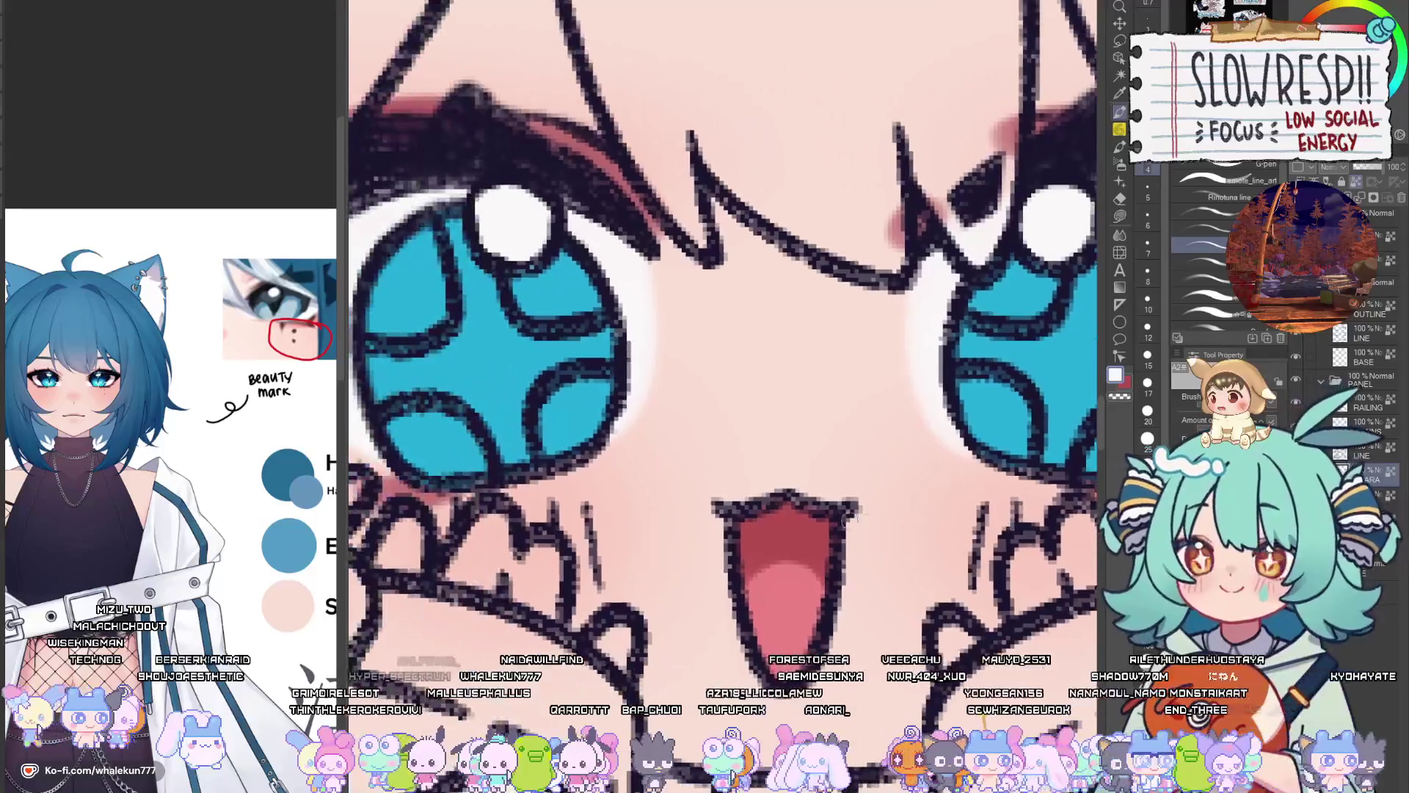
{"action": "mouse_move", "coordinate": [757, 516]}
{"action": "left_mouse_down"}
{"action": "mouse_move", "coordinate": [807, 514]}
{"action": "mouse_move", "coordinate": [774, 525]}
{"action": "left_mouse_up"}
{"action": "scroll", "coordinate": [824, 495], "scroll_direction": "down", "scroll_amount": 3}
{"action": "scroll", "coordinate": [819, 474], "scroll_direction": "up", "scroll_amount": 4}
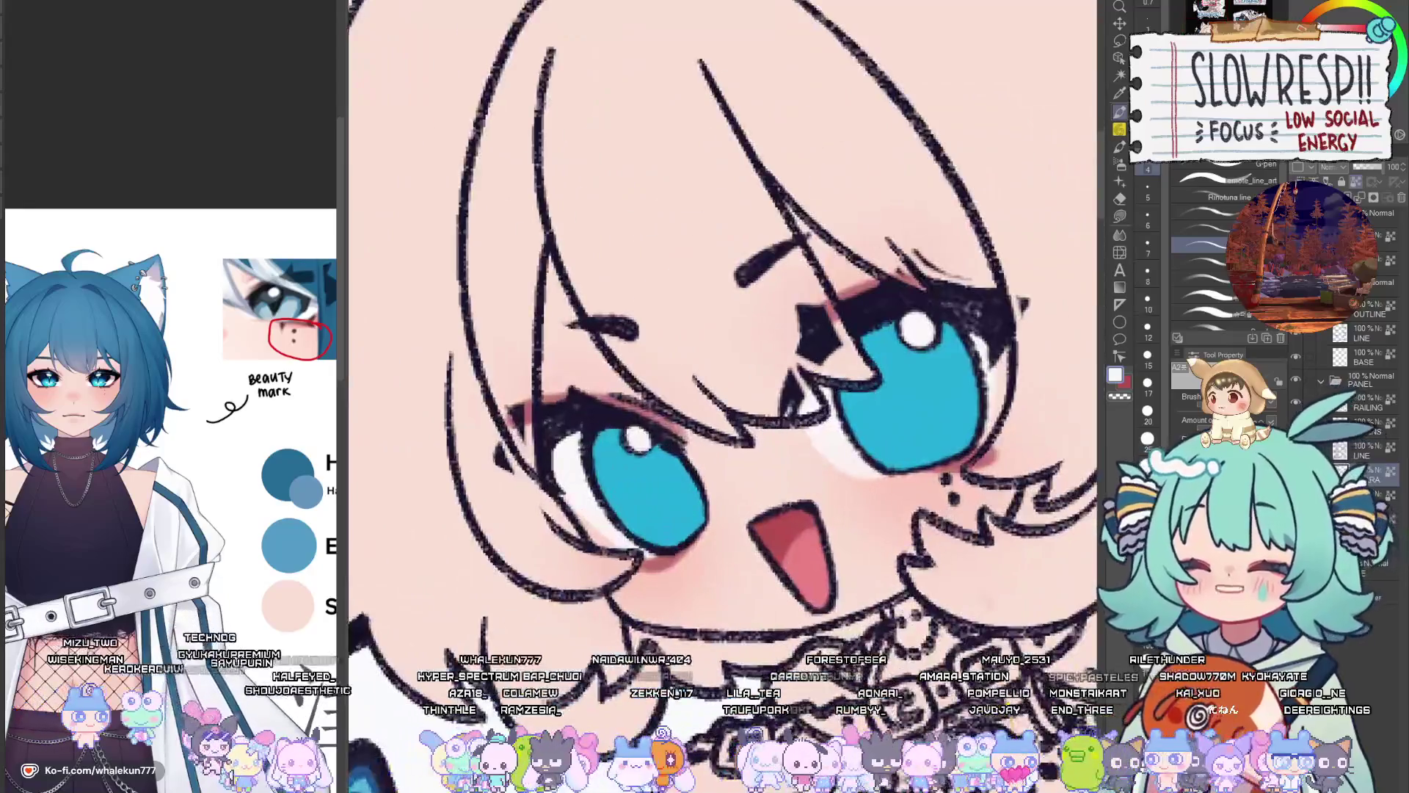
{"action": "scroll", "coordinate": [775, 516], "scroll_direction": "up", "scroll_amount": 1}
{"action": "mouse_move", "coordinate": [763, 520]}
{"action": "left_mouse_down"}
{"action": "mouse_move", "coordinate": [807, 524]}
{"action": "mouse_move", "coordinate": [770, 522]}
{"action": "left_mouse_up"}
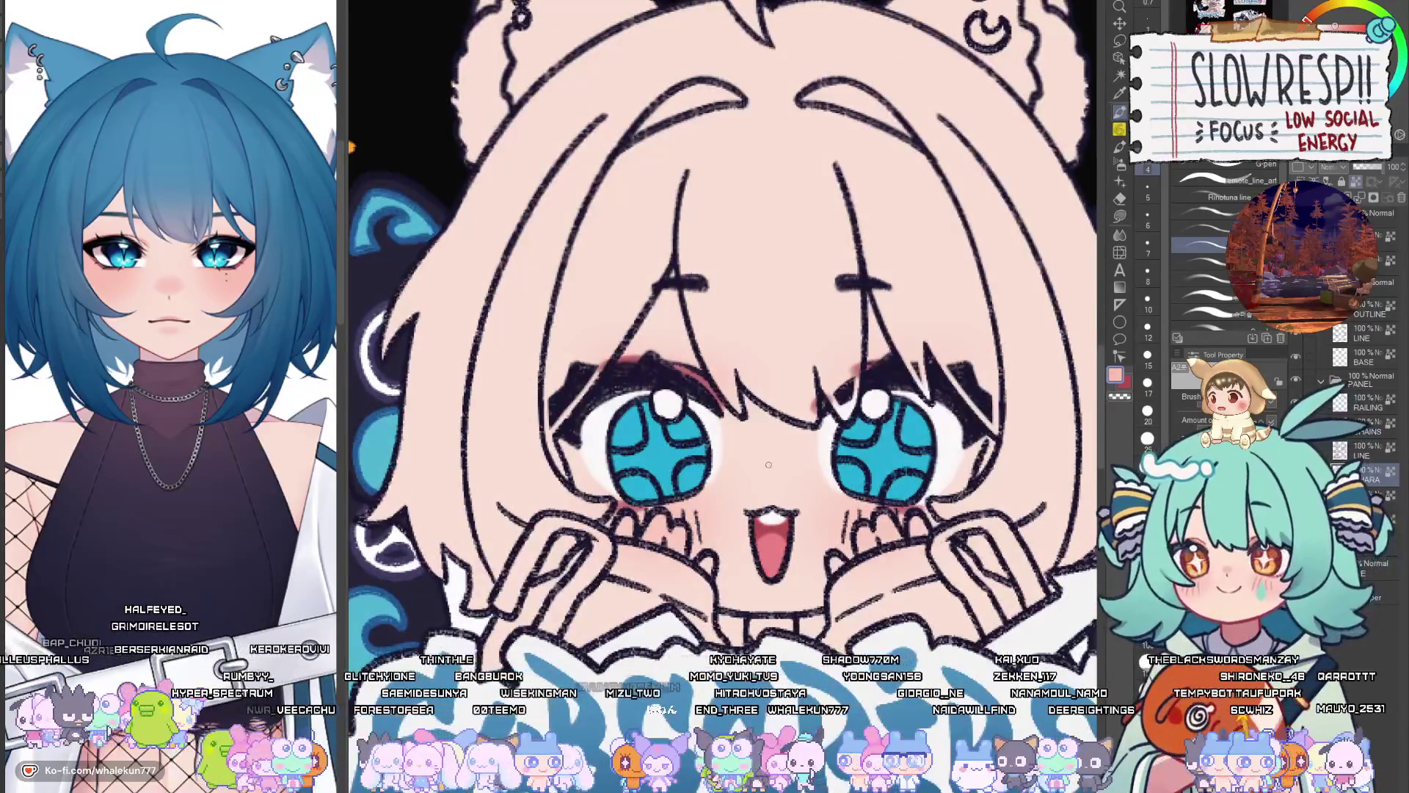
Enlarge the brush and dab a small pink nose on the About Me chibi
{"action": "key", "text": "bracketright"}
{"action": "key", "text": "bracketright"}
{"action": "key", "text": "bracketright"}
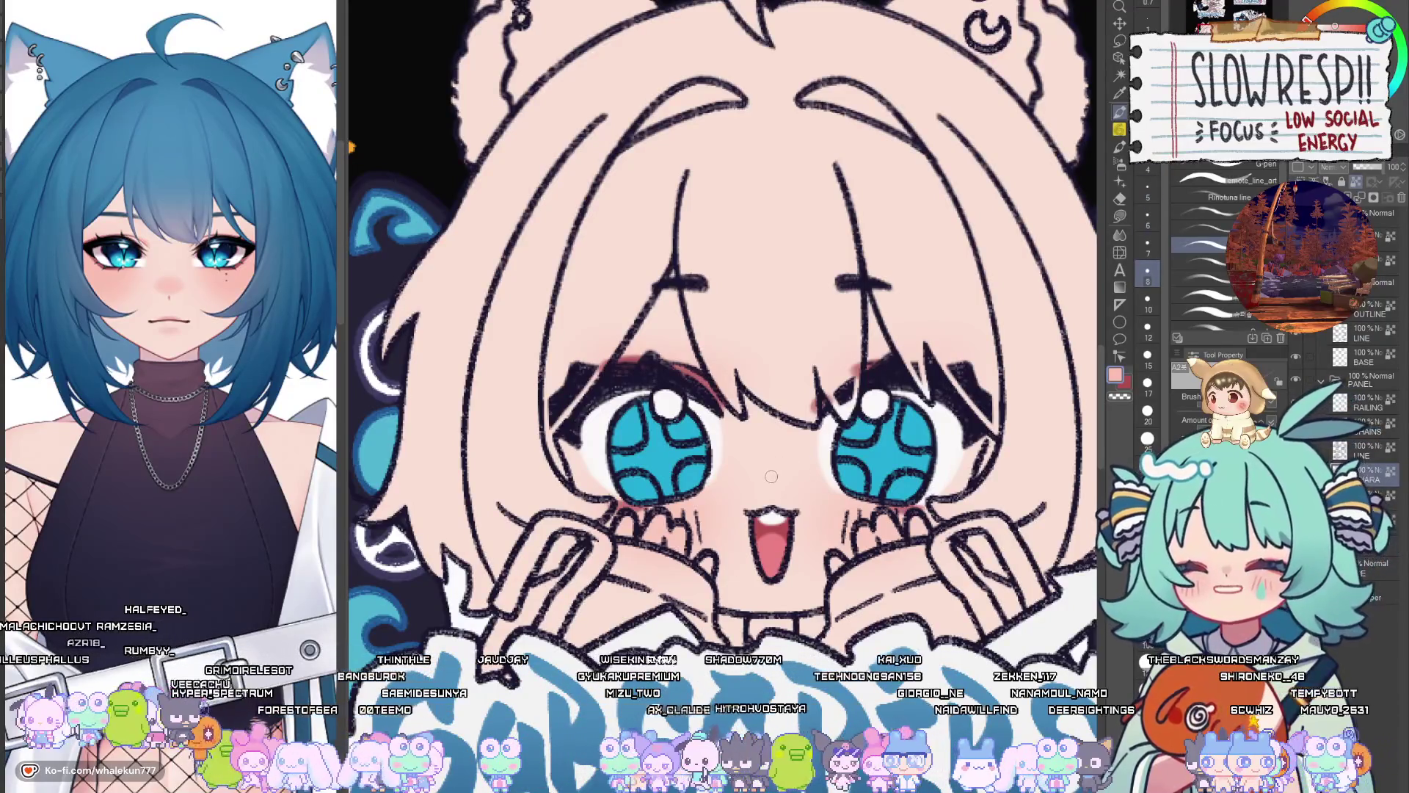
{"action": "left_click_drag", "start_coordinate": [763, 480], "coordinate": [771, 473]}
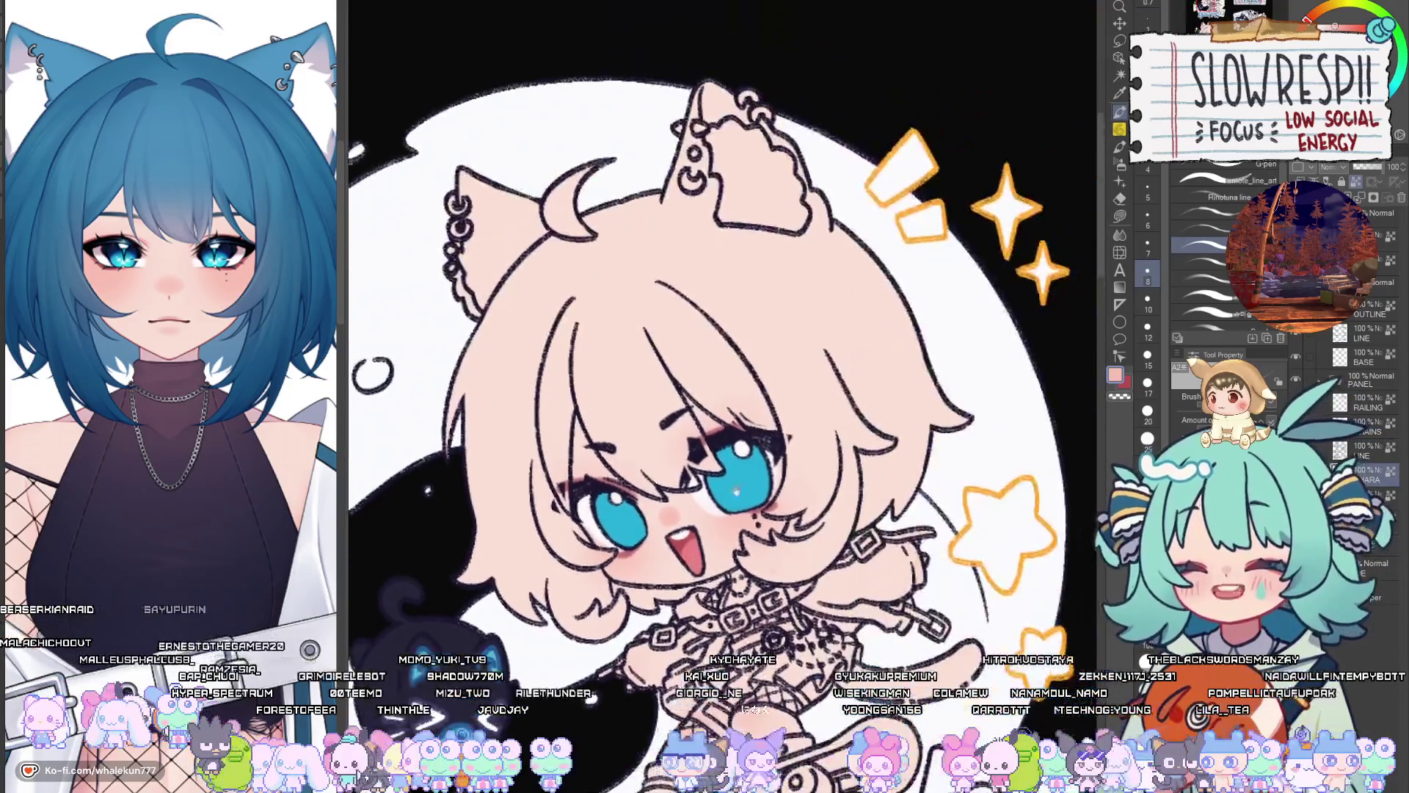
{"action": "scroll", "coordinate": [736, 490], "scroll_direction": "up", "scroll_amount": 2}
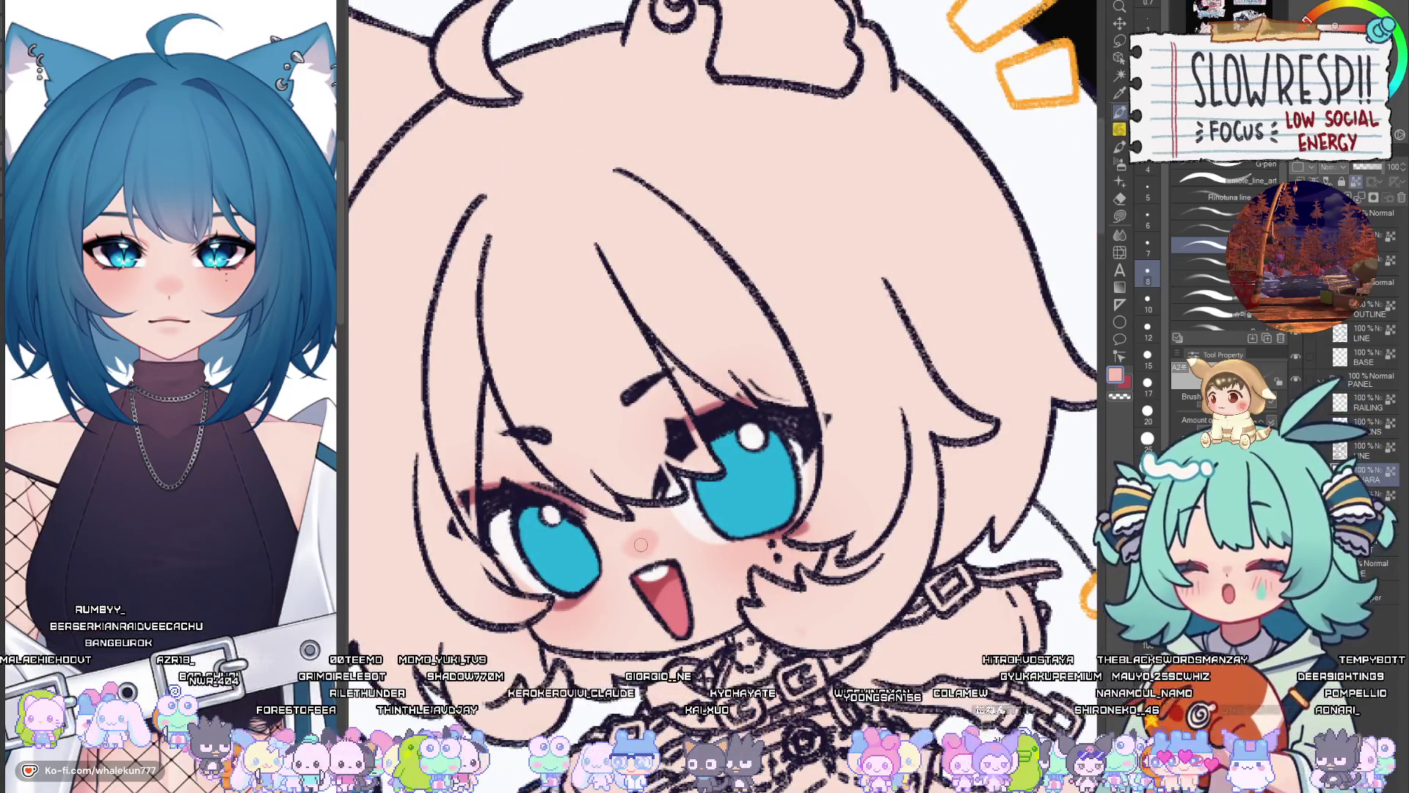
{"action": "left_click_drag", "start_coordinate": [641, 544], "coordinate": [644, 572]}
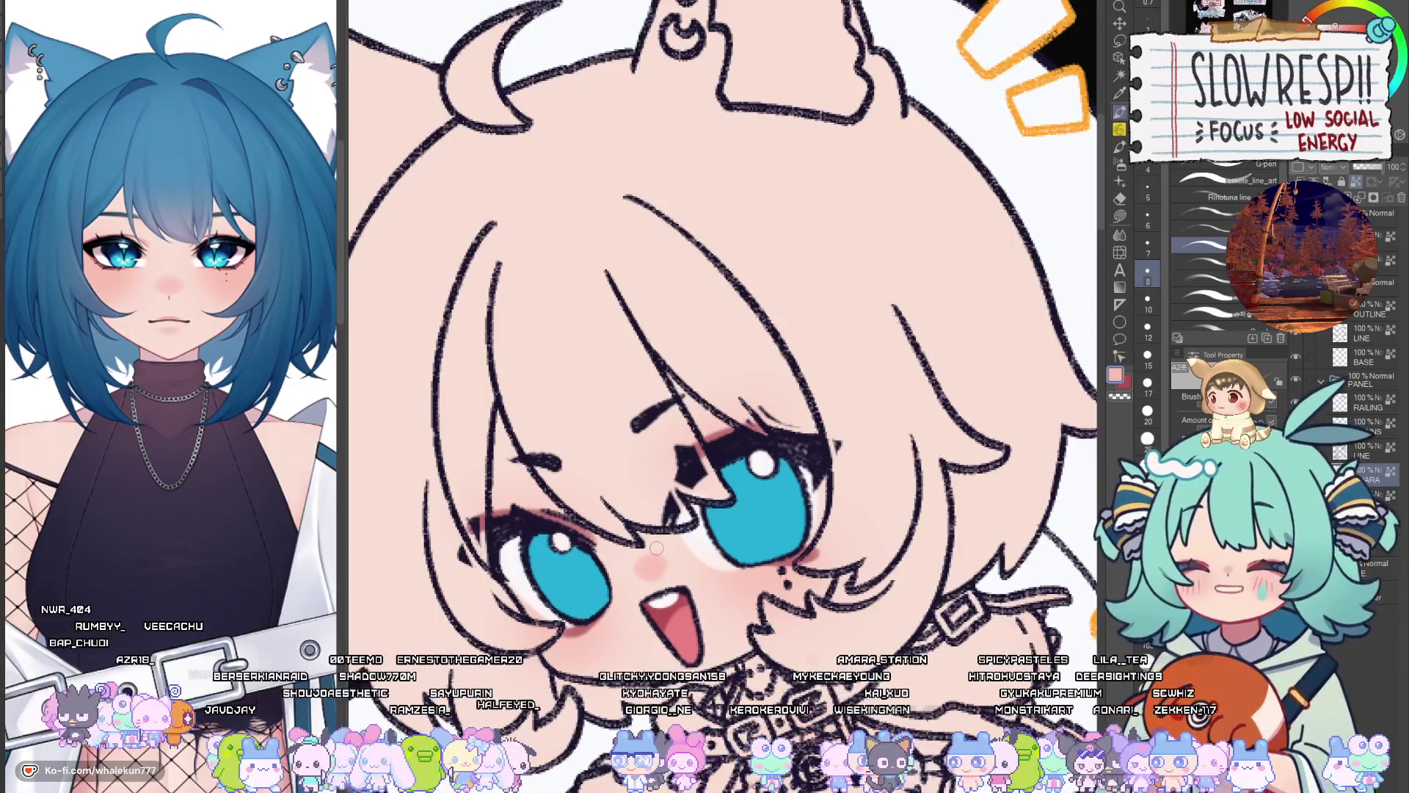
{"action": "scroll", "coordinate": [655, 548], "scroll_direction": "down", "scroll_amount": 3}
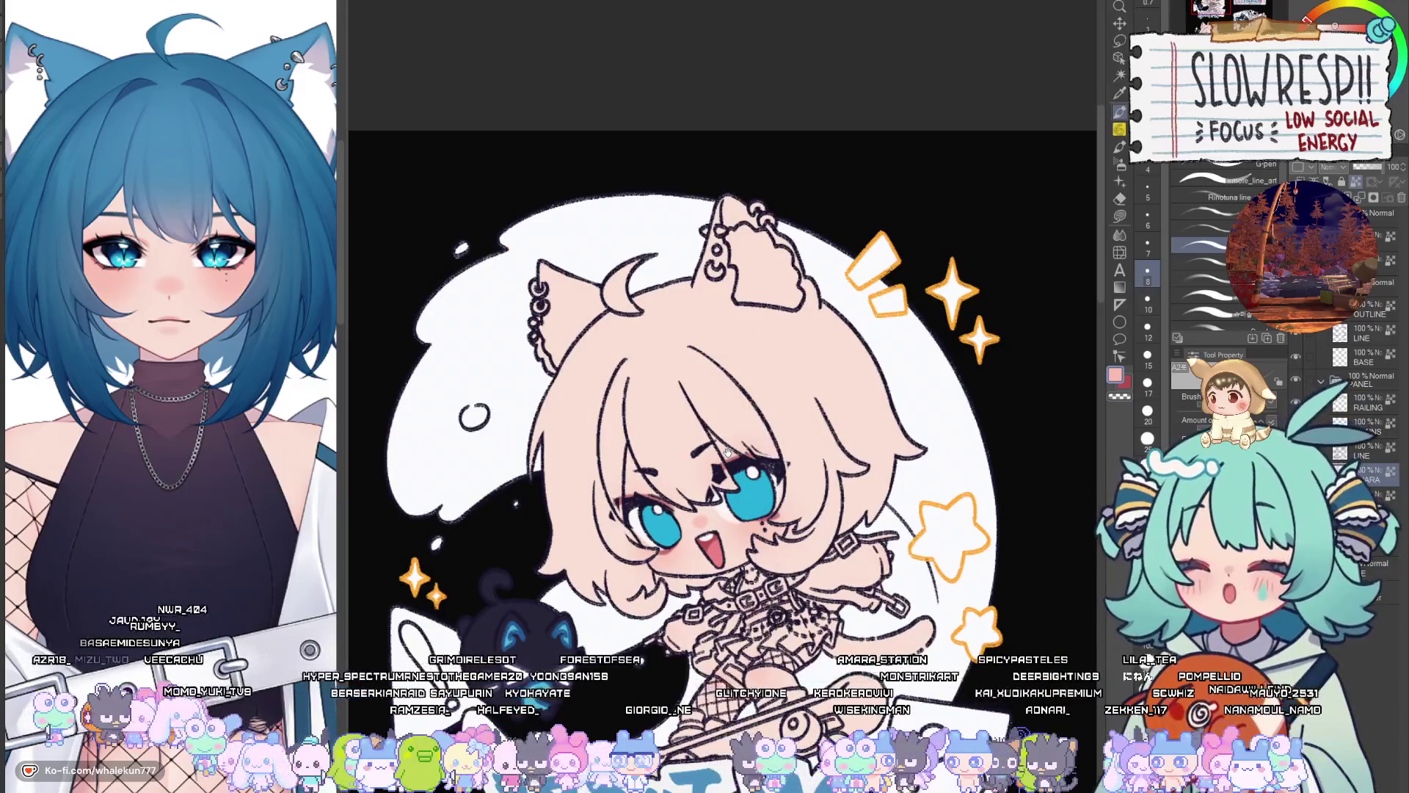
{"action": "scroll", "coordinate": [659, 562], "scroll_direction": "up", "scroll_amount": 1}
Auto Select the irises, return to the pen and pick a dark navy from the reference character
{"action": "key", "text": "w"}
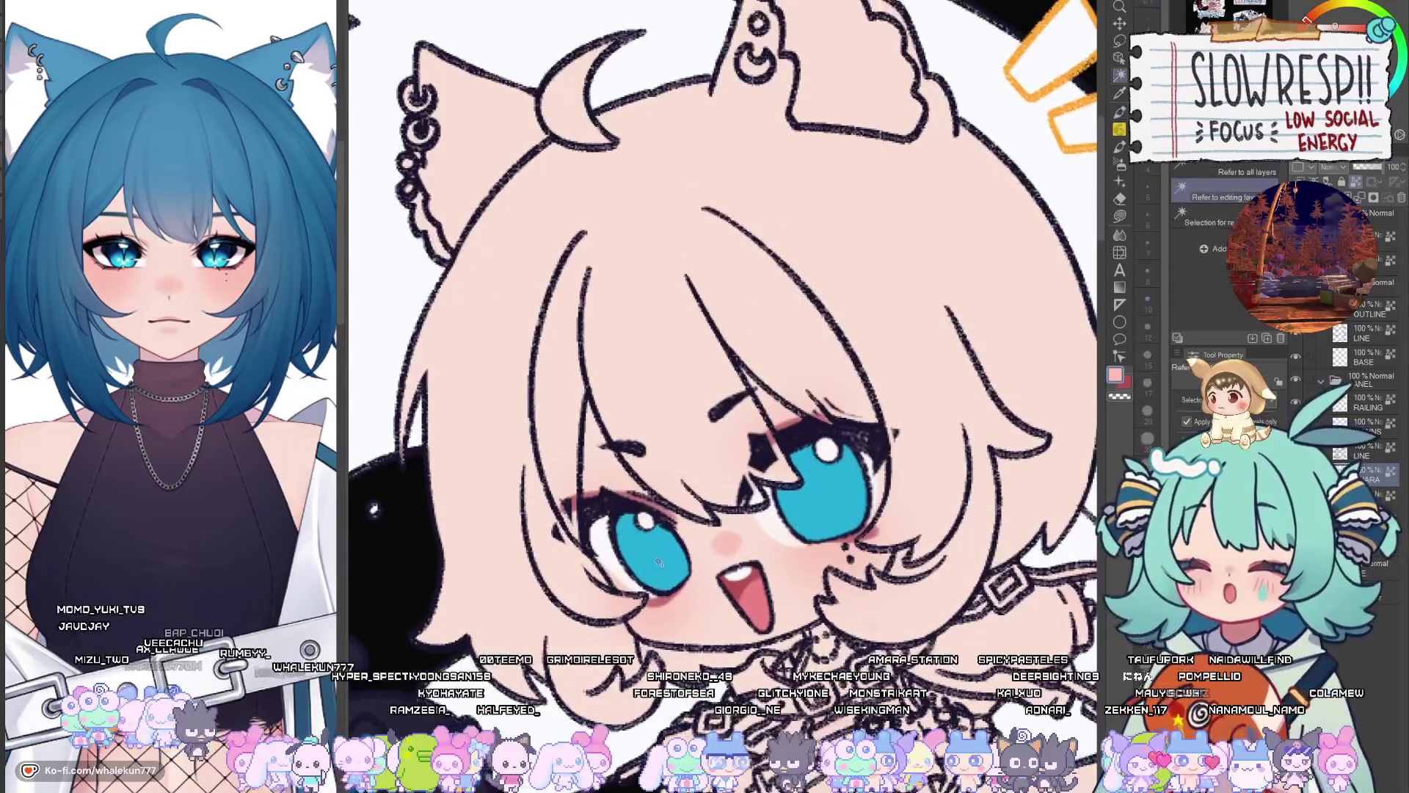
{"action": "scroll", "coordinate": [823, 362], "scroll_direction": "down", "scroll_amount": 5}
{"action": "scroll", "coordinate": [823, 363], "scroll_direction": "up", "scroll_amount": 3}
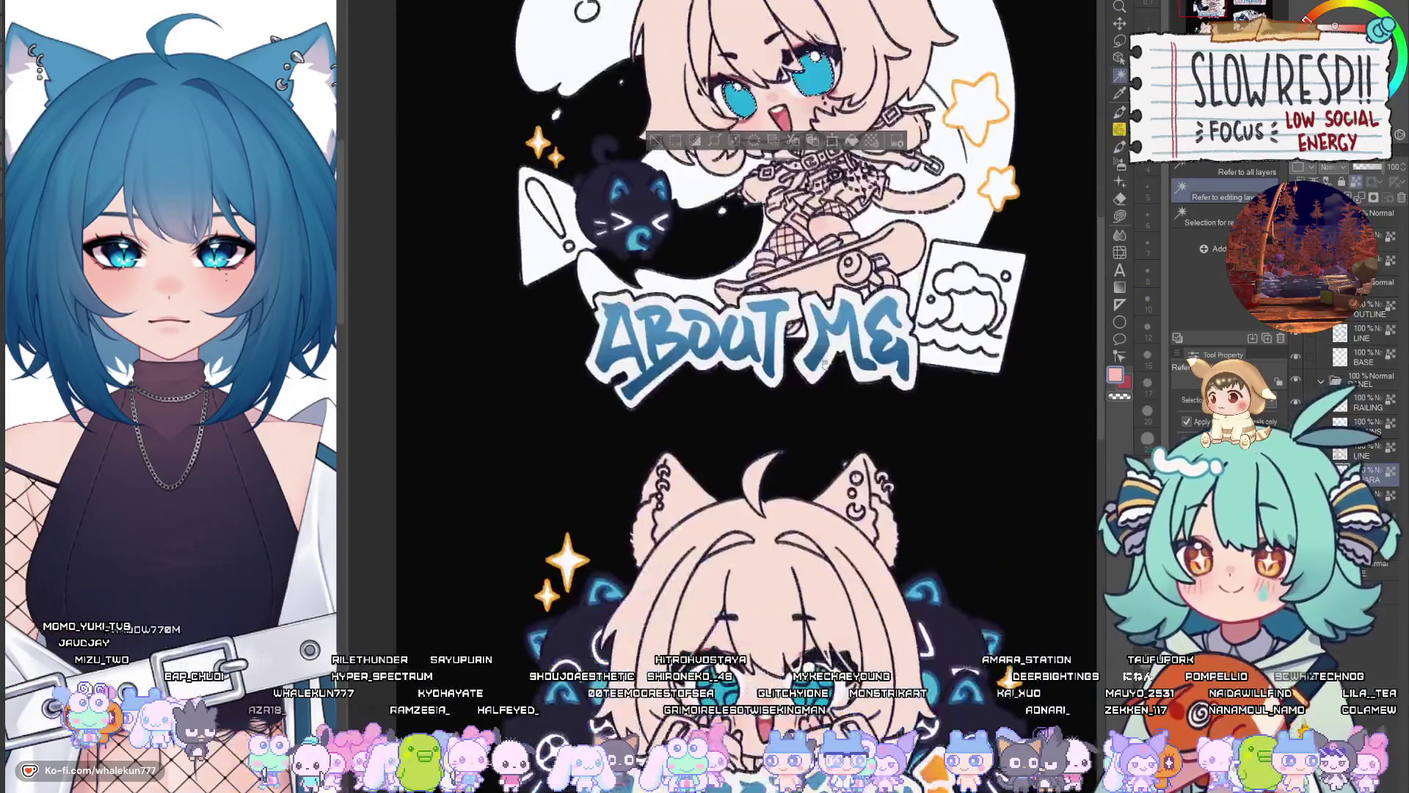
{"action": "key", "text": "p"}
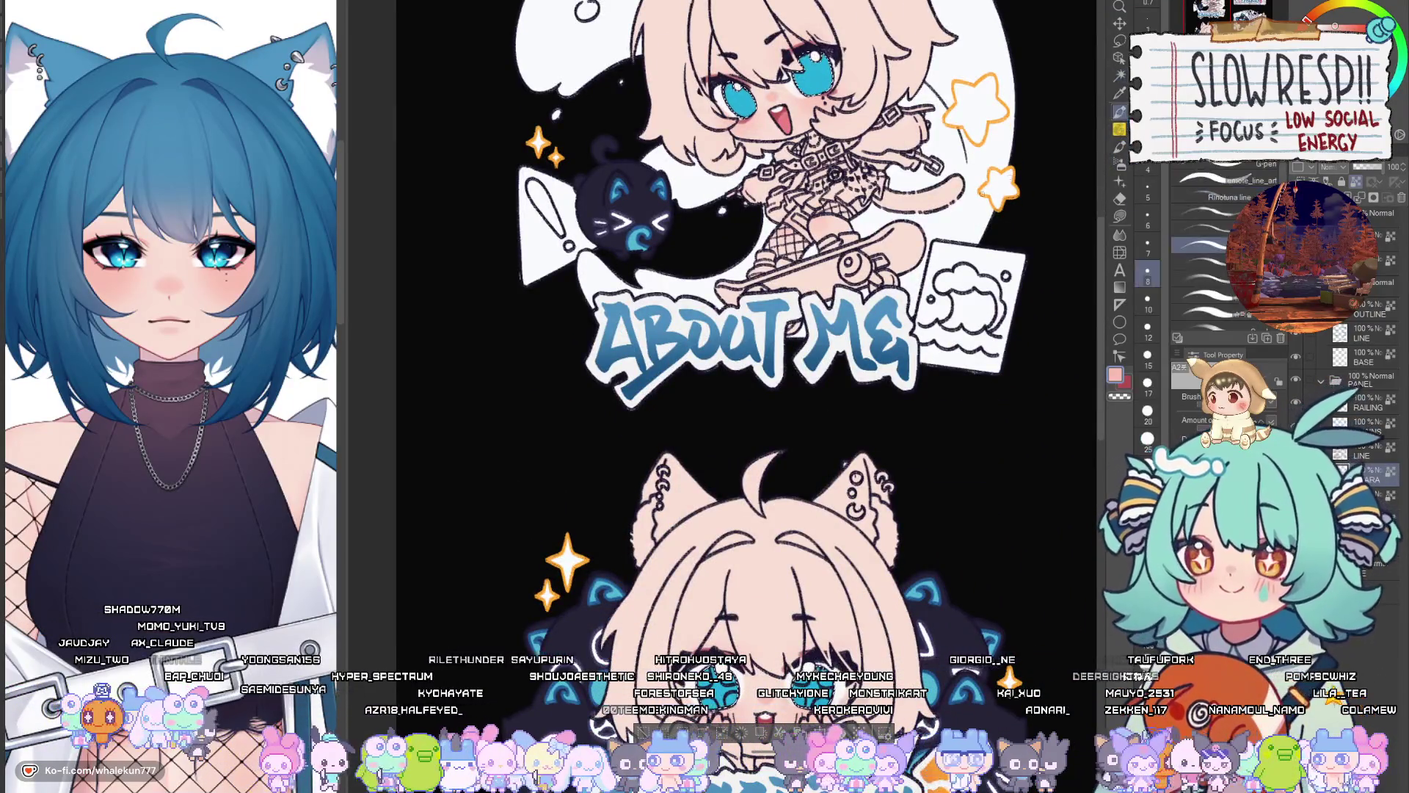
{"action": "mouse_move", "coordinate": [323, 565]}
{"action": "left_mouse_down"}
{"action": "mouse_move", "coordinate": [191, 565]}
{"action": "mouse_move", "coordinate": [309, 623]}
{"action": "left_mouse_up"}
{"action": "left_click", "coordinate": [204, 560], "text": "alt"}
{"action": "scroll", "coordinate": [220, 477], "scroll_direction": "up", "scroll_amount": 5}
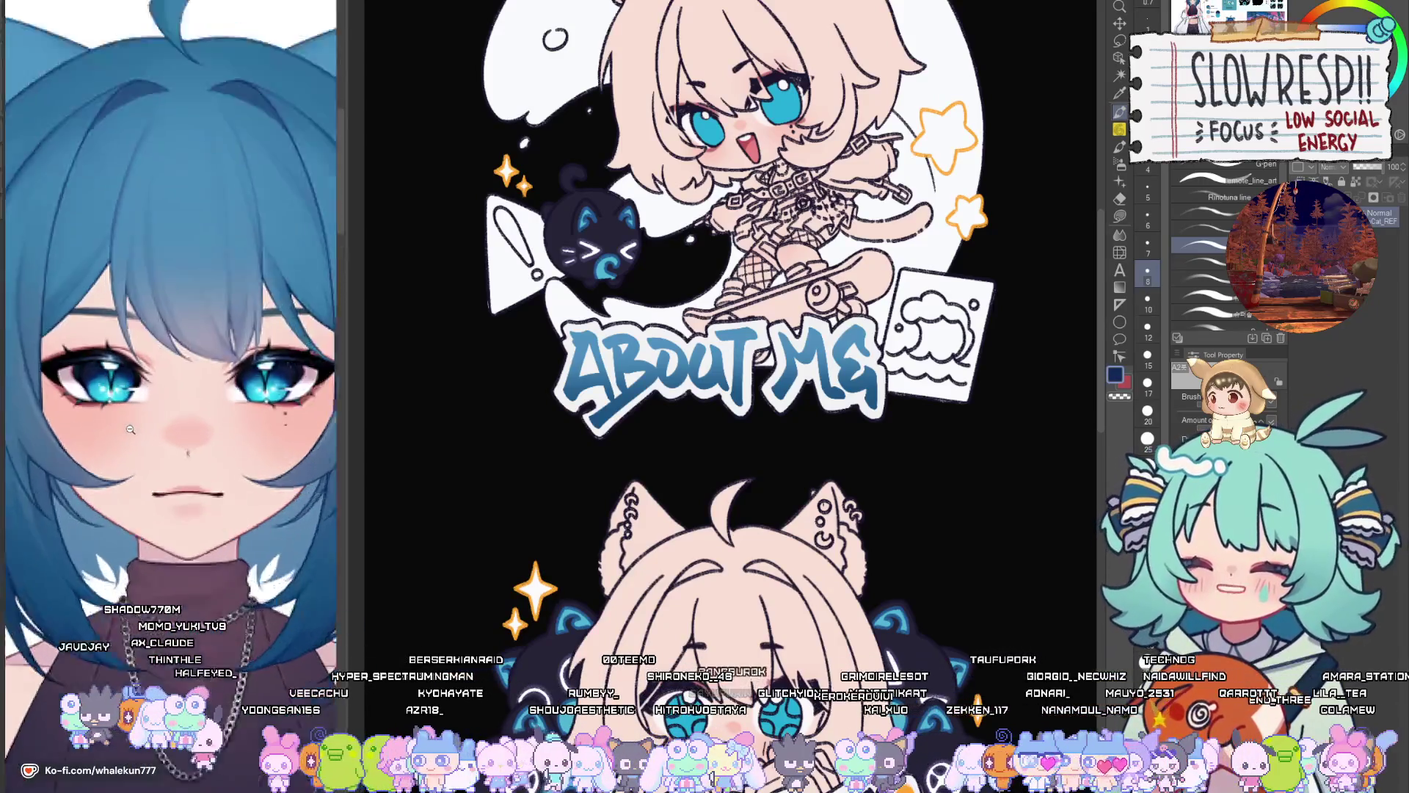
Zoom in on the selected eyes and the About Me chibi's face, then reduce the brush size
{"action": "left_click_drag", "start_coordinate": [788, 606], "coordinate": [734, 411]}
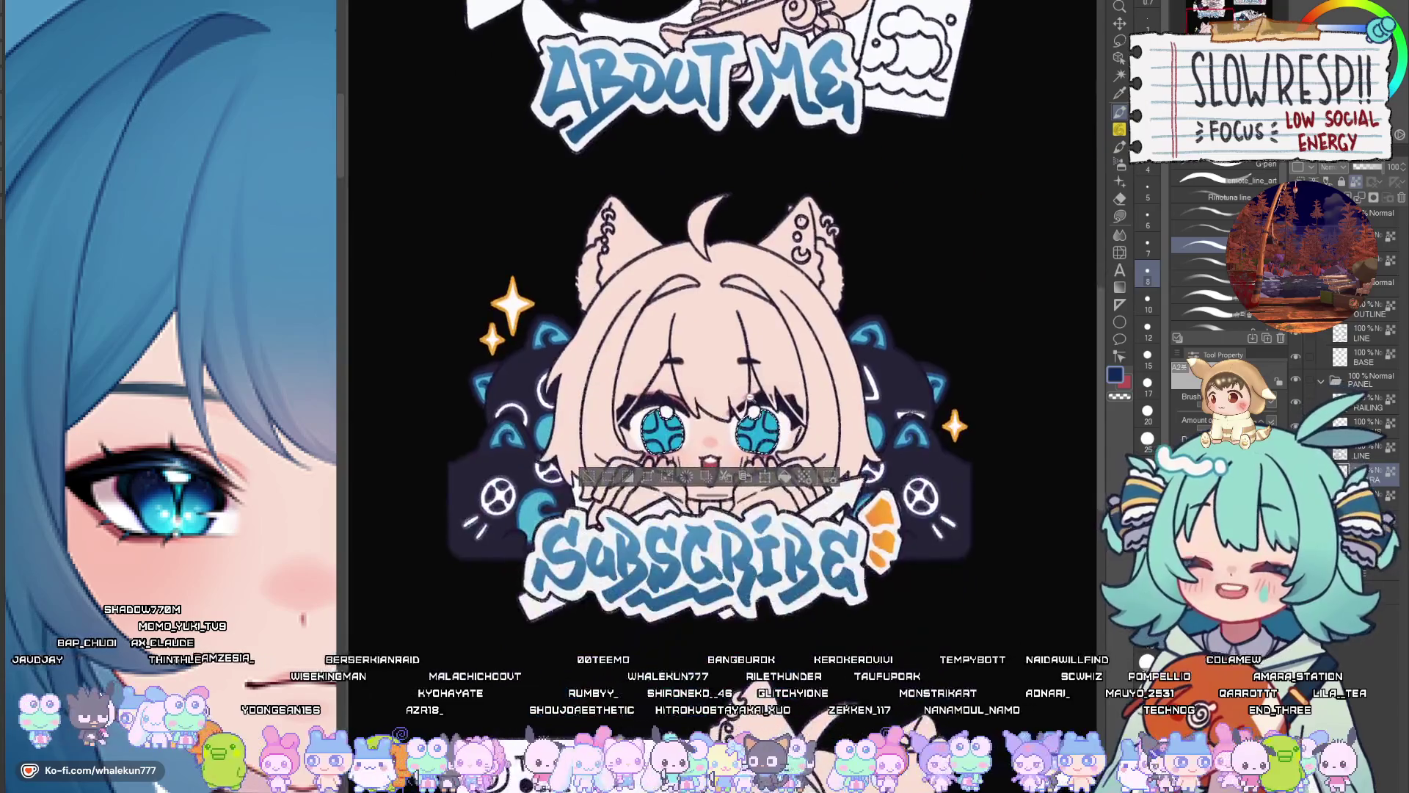
{"action": "scroll", "coordinate": [682, 499], "scroll_direction": "up", "scroll_amount": 5}
{"action": "mouse_move", "coordinate": [548, 515]}
{"action": "left_mouse_down"}
{"action": "mouse_move", "coordinate": [608, 501]}
{"action": "mouse_move", "coordinate": [646, 221]}
{"action": "left_mouse_up"}
{"action": "scroll", "coordinate": [608, 502], "scroll_direction": "down", "scroll_amount": 3}
{"action": "scroll", "coordinate": [645, 220], "scroll_direction": "up", "scroll_amount": 2}
{"action": "scroll", "coordinate": [723, 315], "scroll_direction": "down", "scroll_amount": 3}
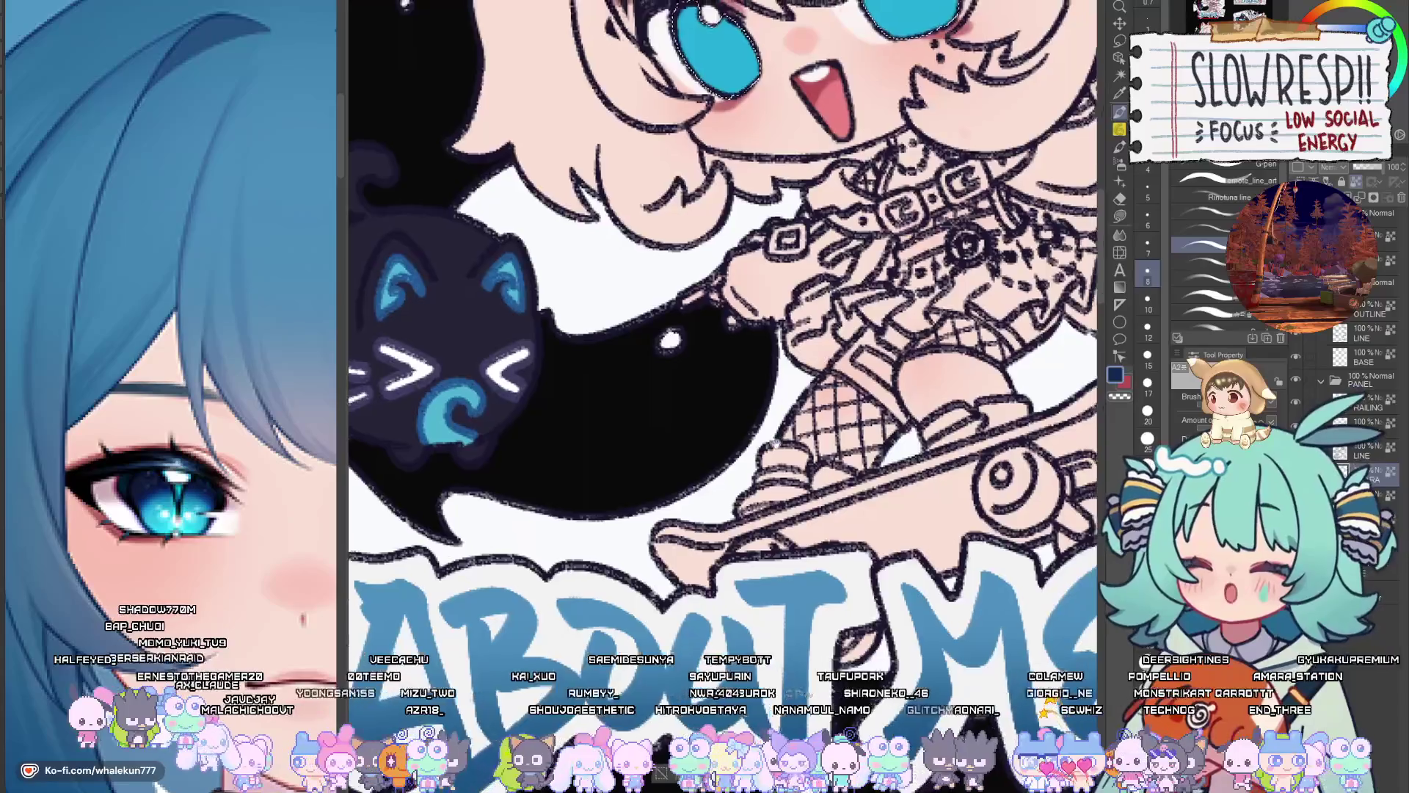
{"action": "scroll", "coordinate": [692, 146], "scroll_direction": "up", "scroll_amount": 4}
{"action": "left_click_drag", "start_coordinate": [692, 345], "coordinate": [723, 472]}
{"action": "scroll", "coordinate": [849, 551], "scroll_direction": "up", "scroll_amount": 1}
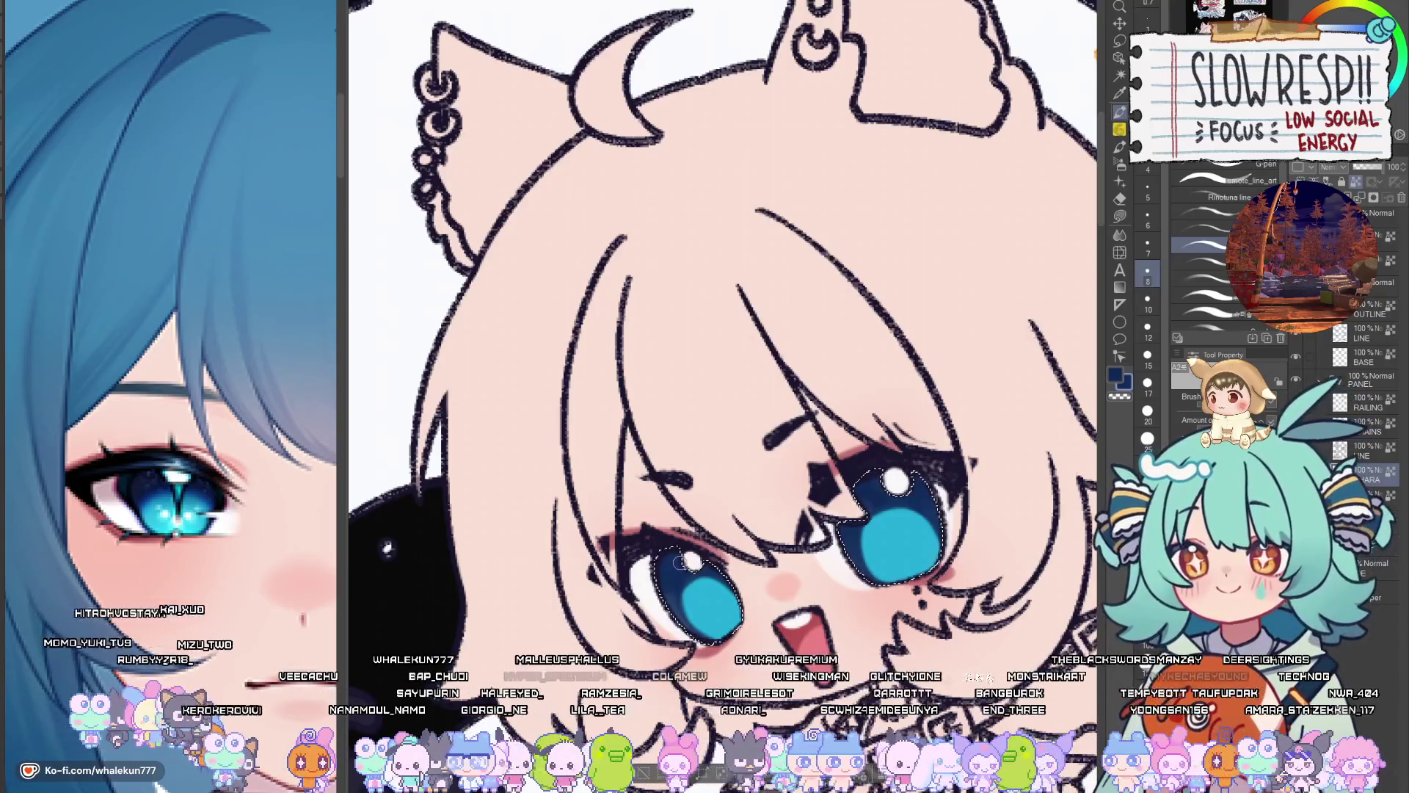
{"action": "key", "text": "bracketleft"}
{"action": "key", "text": "bracketleft"}
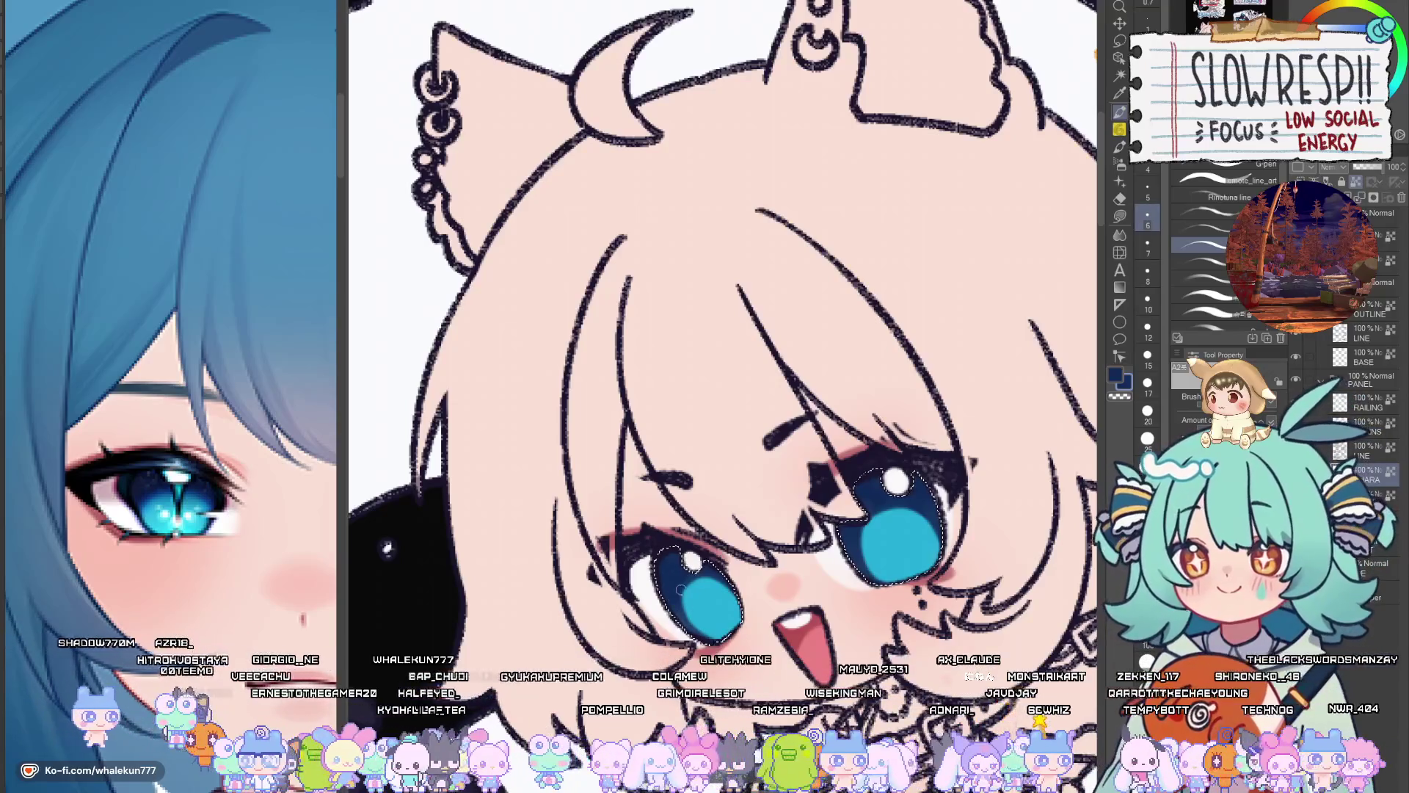
Paint and rework dark-blue shading across the lower part of the left iris
{"action": "scroll", "coordinate": [693, 607], "scroll_direction": "up", "scroll_amount": 5}
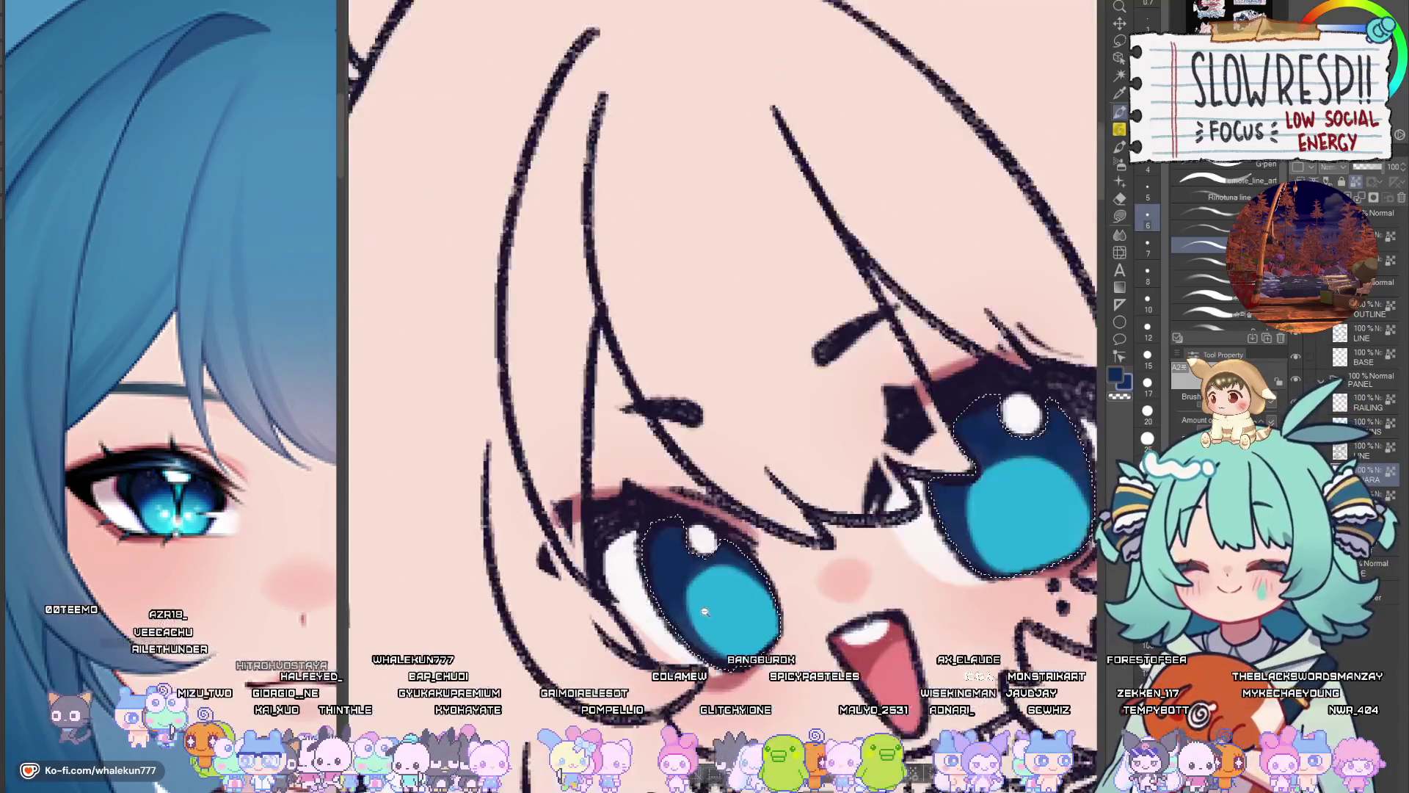
{"action": "key", "text": "p"}
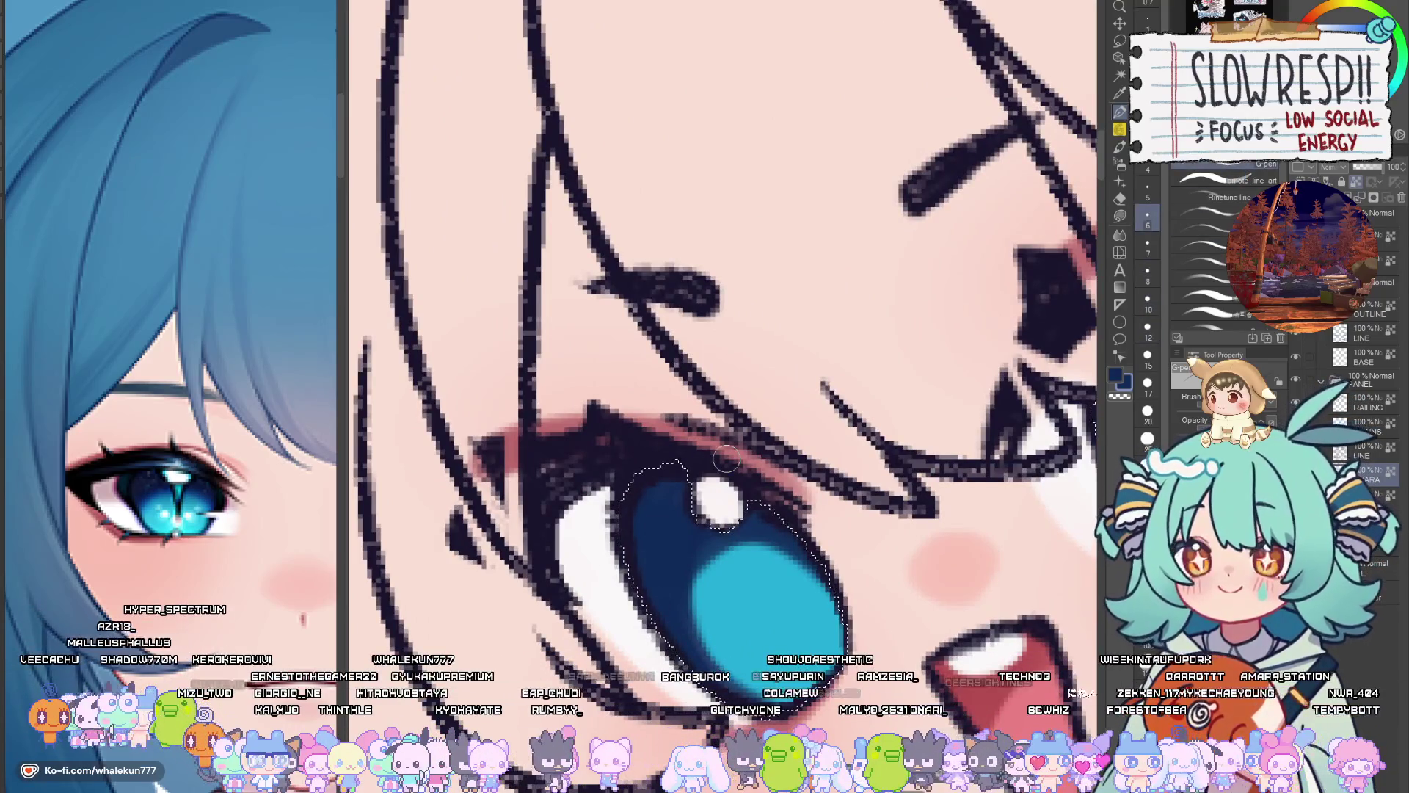
{"action": "key", "text": "period"}
{"action": "key", "text": "period"}
{"action": "key", "text": "period"}
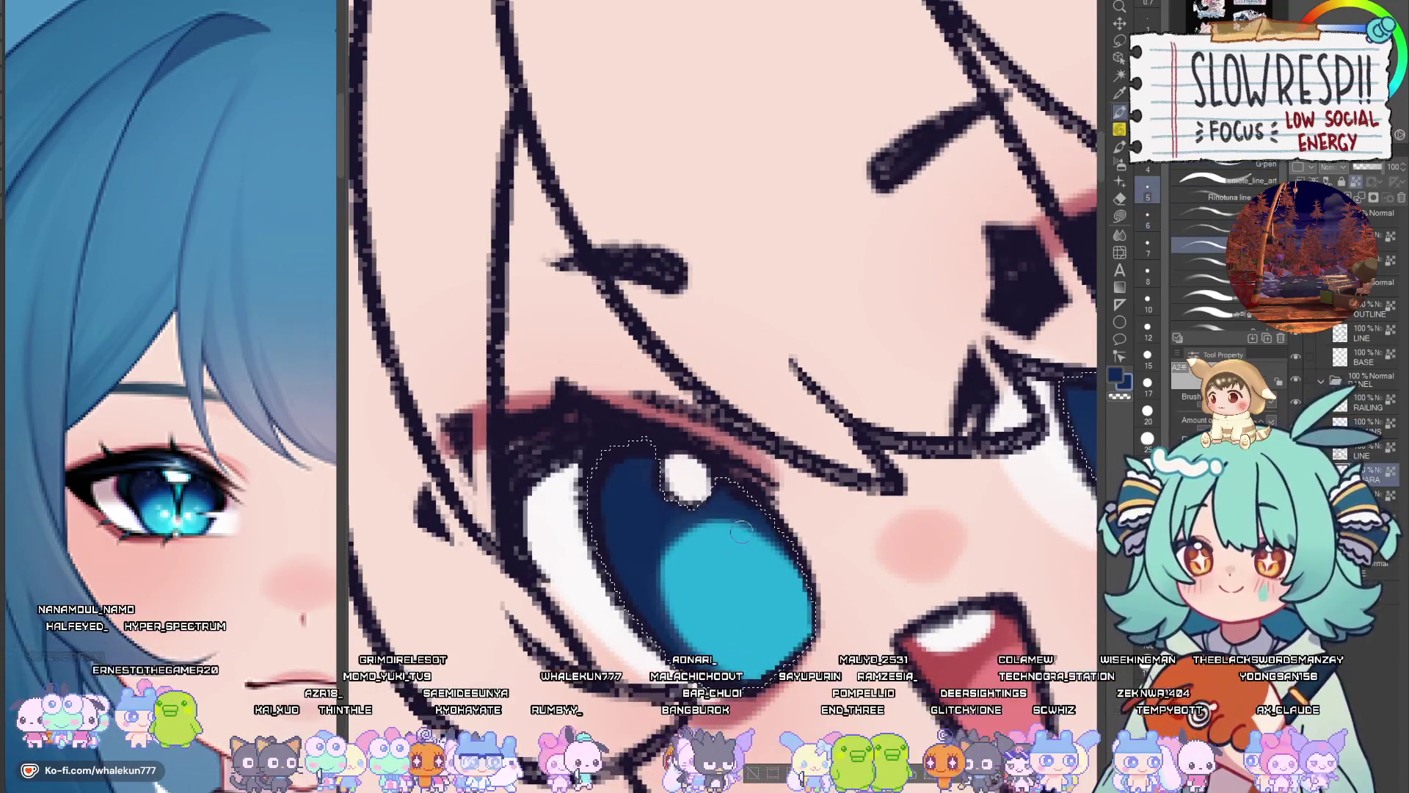
{"action": "mouse_move", "coordinate": [717, 516]}
{"action": "left_mouse_down"}
{"action": "mouse_move", "coordinate": [782, 610]}
{"action": "mouse_move", "coordinate": [705, 510]}
{"action": "mouse_move", "coordinate": [763, 576]}
{"action": "mouse_move", "coordinate": [708, 517]}
{"action": "mouse_move", "coordinate": [751, 575]}
{"action": "mouse_move", "coordinate": [789, 536]}
{"action": "left_mouse_up"}
{"action": "key", "text": "ctrl+z"}
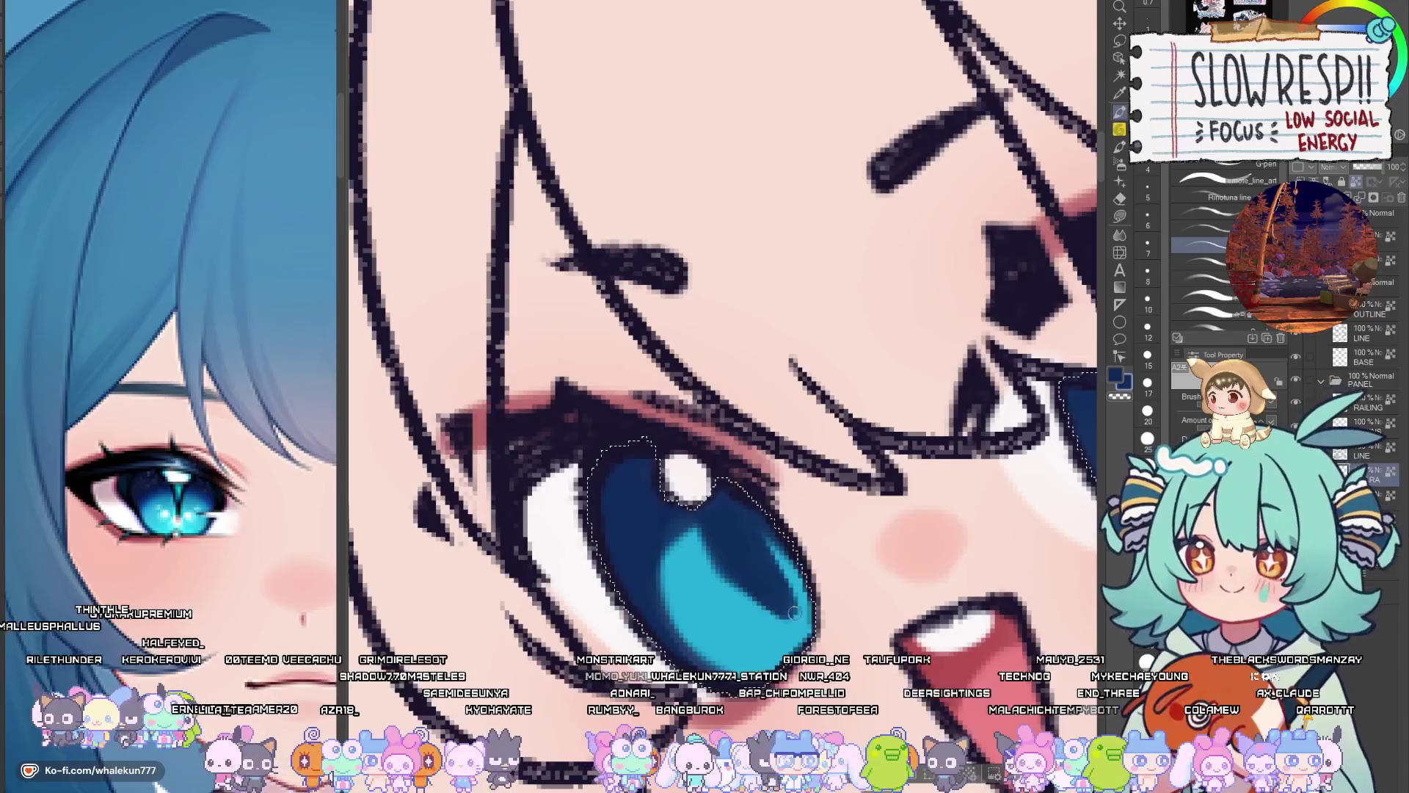
{"action": "left_click_drag", "start_coordinate": [701, 565], "coordinate": [763, 605]}
{"action": "key", "text": "ctrl+z"}
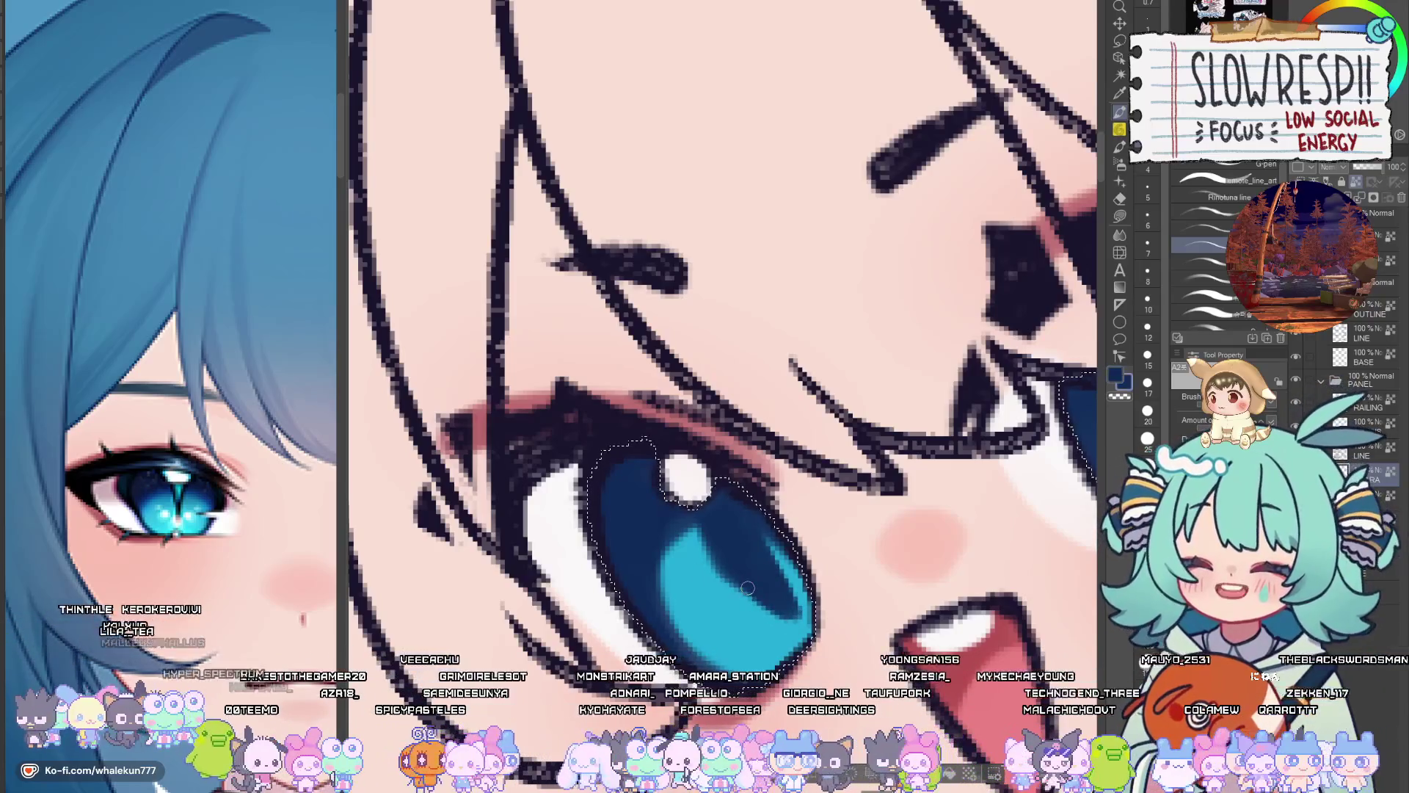
{"action": "left_click_drag", "start_coordinate": [708, 565], "coordinate": [774, 613]}
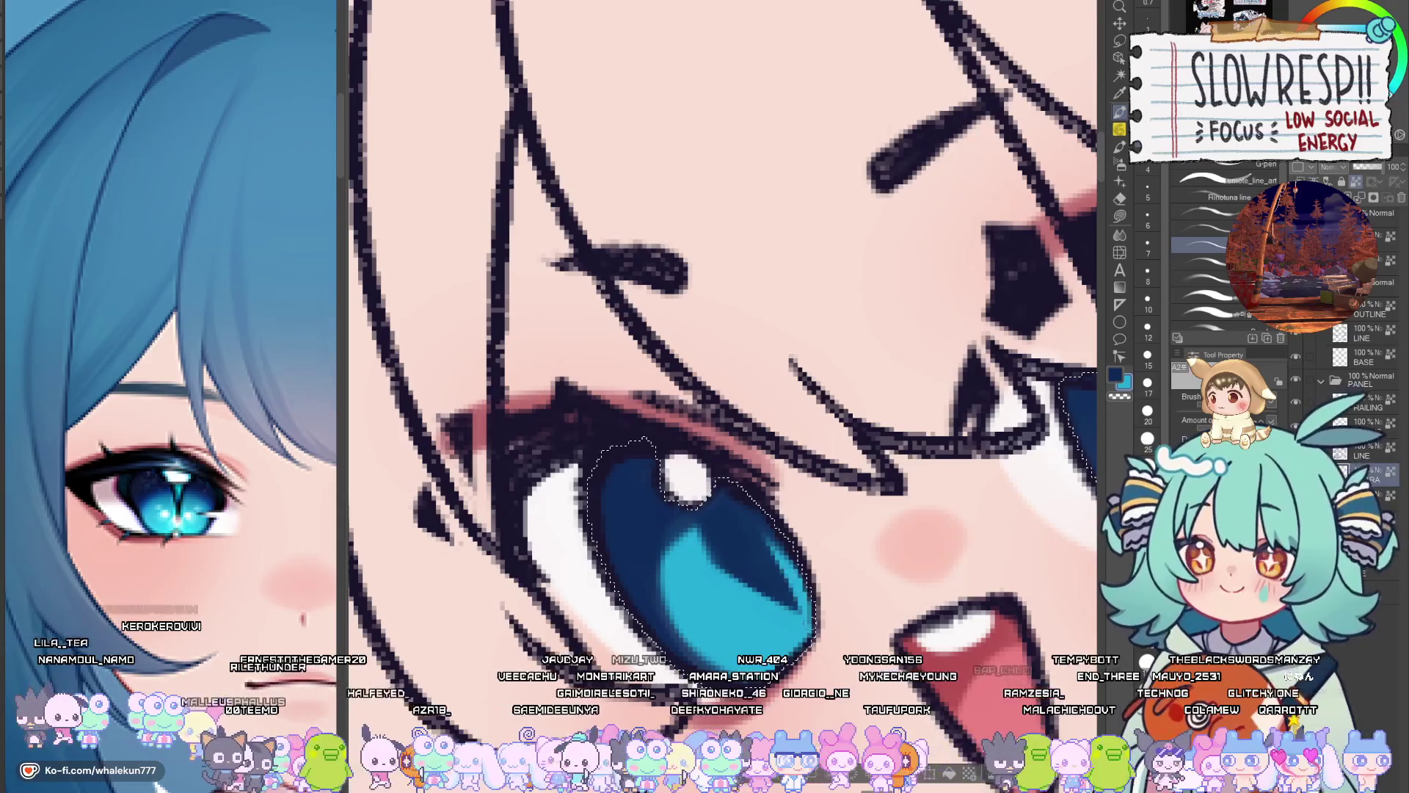
{"action": "scroll", "coordinate": [854, 566], "scroll_direction": "down", "scroll_amount": 10}
{"action": "scroll", "coordinate": [586, 605], "scroll_direction": "up", "scroll_amount": 10}
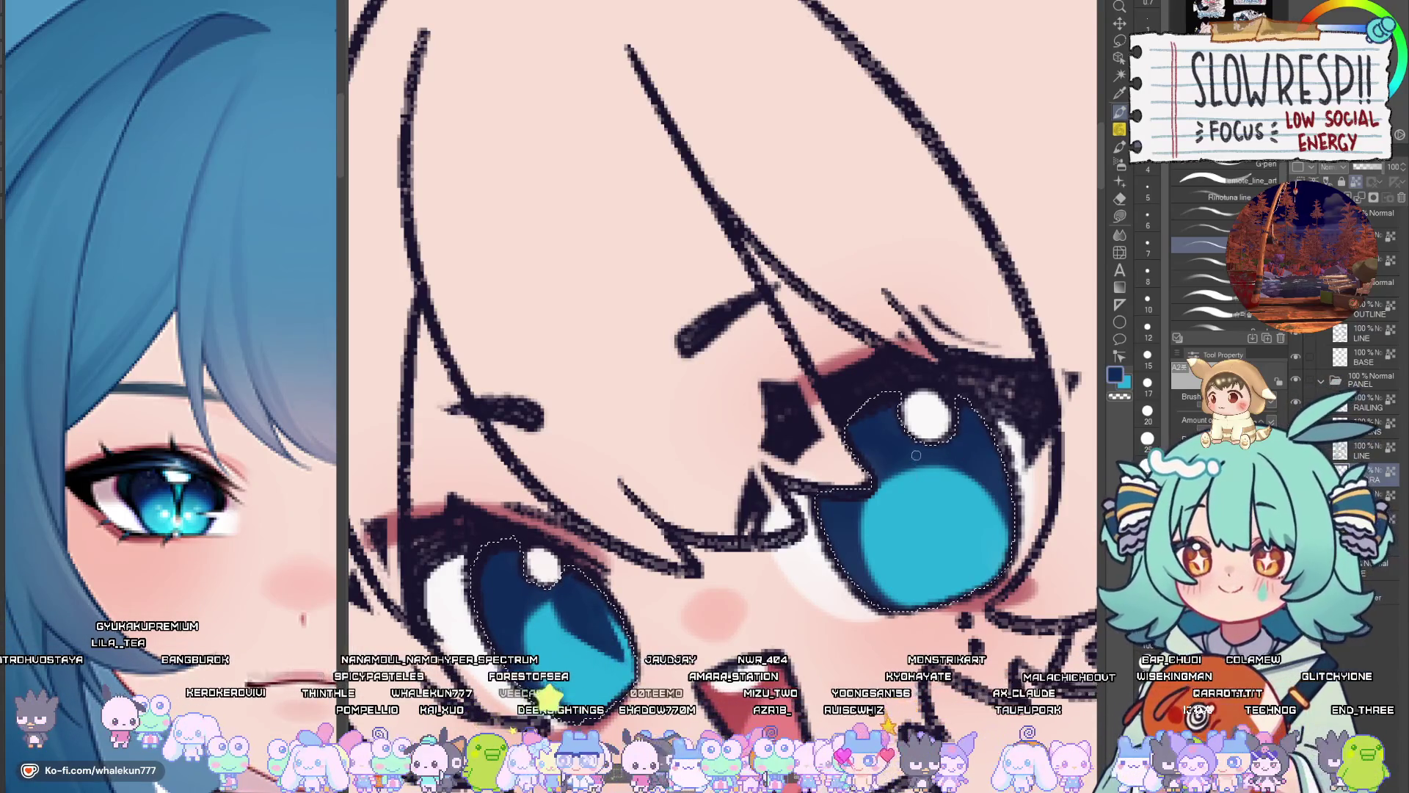
Paint a thinner dark blue diagonal streak inside the right iris
{"action": "mouse_move", "coordinate": [917, 451]}
{"action": "left_mouse_down"}
{"action": "mouse_move", "coordinate": [923, 528]}
{"action": "mouse_move", "coordinate": [967, 496]}
{"action": "mouse_move", "coordinate": [946, 529]}
{"action": "mouse_move", "coordinate": [969, 540]}
{"action": "mouse_move", "coordinate": [963, 480]}
{"action": "mouse_move", "coordinate": [926, 503]}
{"action": "mouse_move", "coordinate": [956, 530]}
{"action": "left_mouse_up"}
{"action": "key", "text": "ctrl+z"}
{"action": "key", "text": "ctrl+z"}
{"action": "key", "text": "ctrl+z"}
{"action": "key", "text": "ctrl+z"}
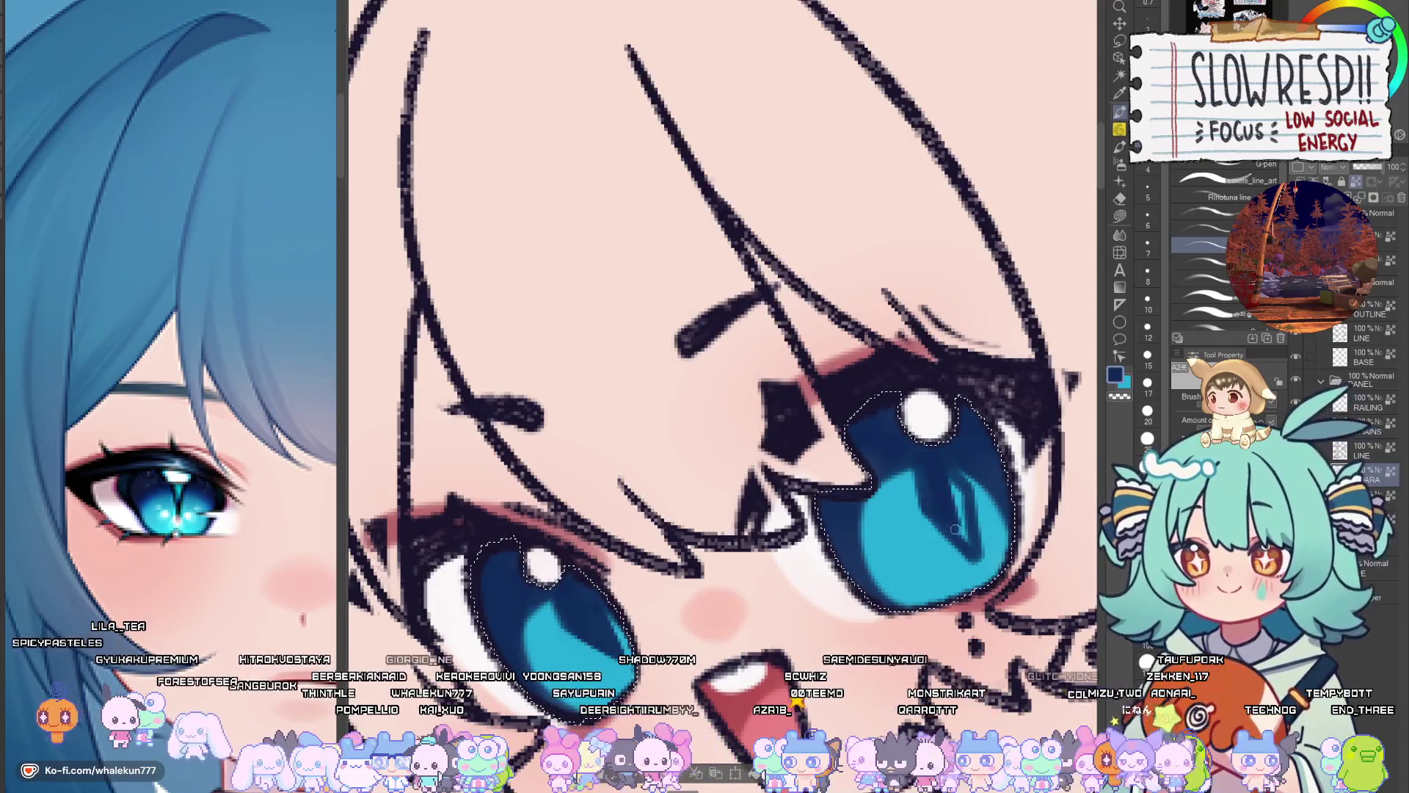
{"action": "left_click_drag", "start_coordinate": [954, 471], "coordinate": [971, 544]}
{"action": "scroll", "coordinate": [930, 498], "scroll_direction": "down", "scroll_amount": 5}
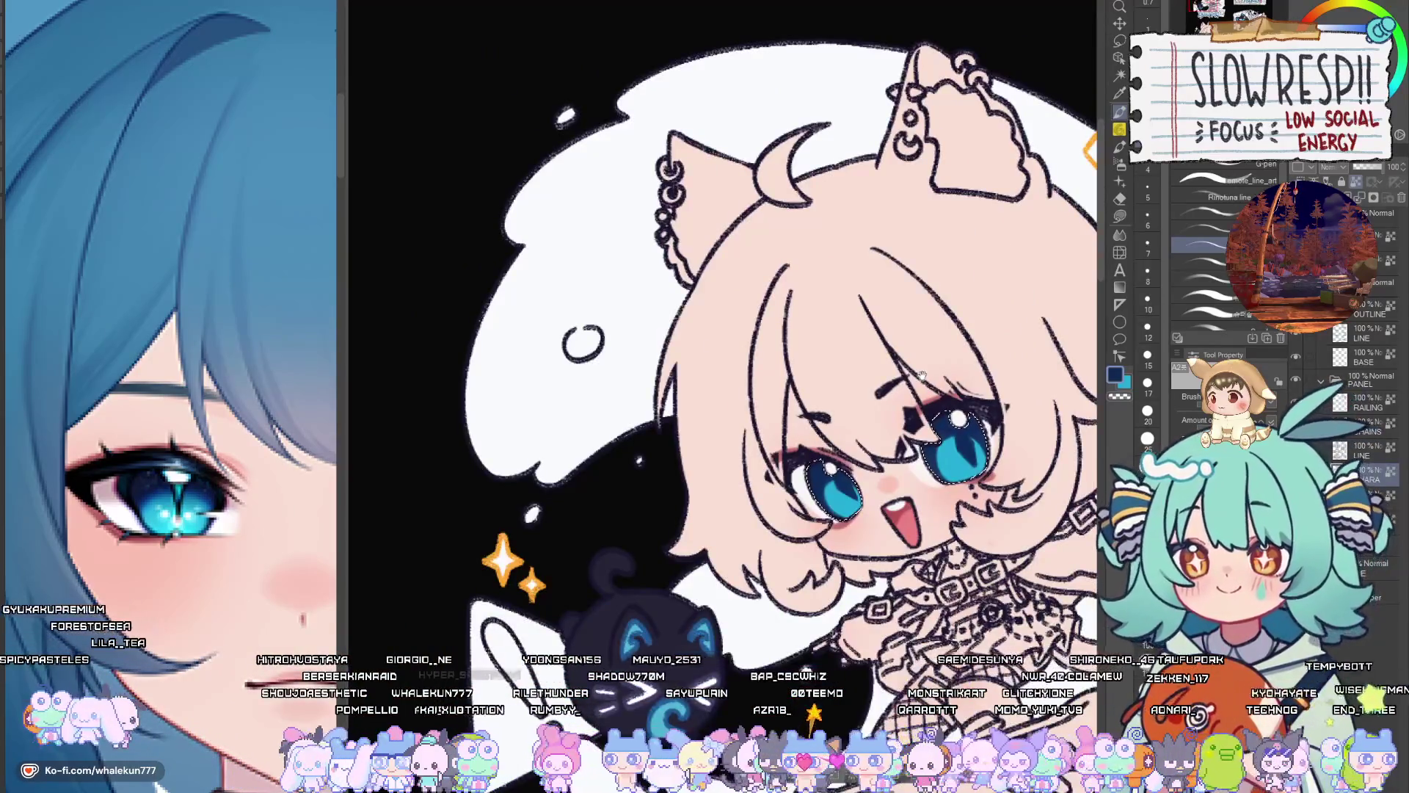
{"action": "scroll", "coordinate": [921, 376], "scroll_direction": "down", "scroll_amount": 1}
{"action": "scroll", "coordinate": [847, 491], "scroll_direction": "up", "scroll_amount": 6}
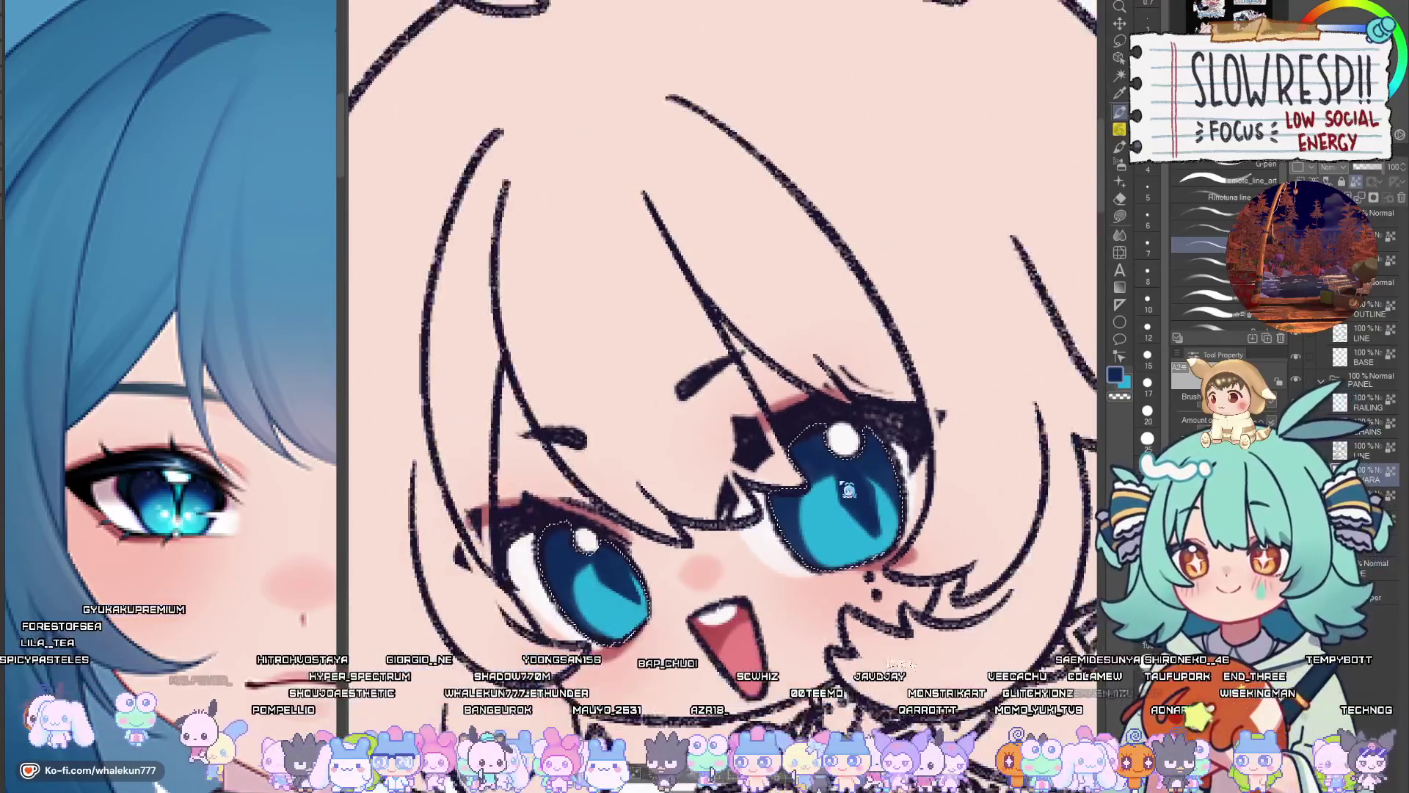
{"action": "scroll", "coordinate": [627, 593], "scroll_direction": "up", "scroll_amount": 2}
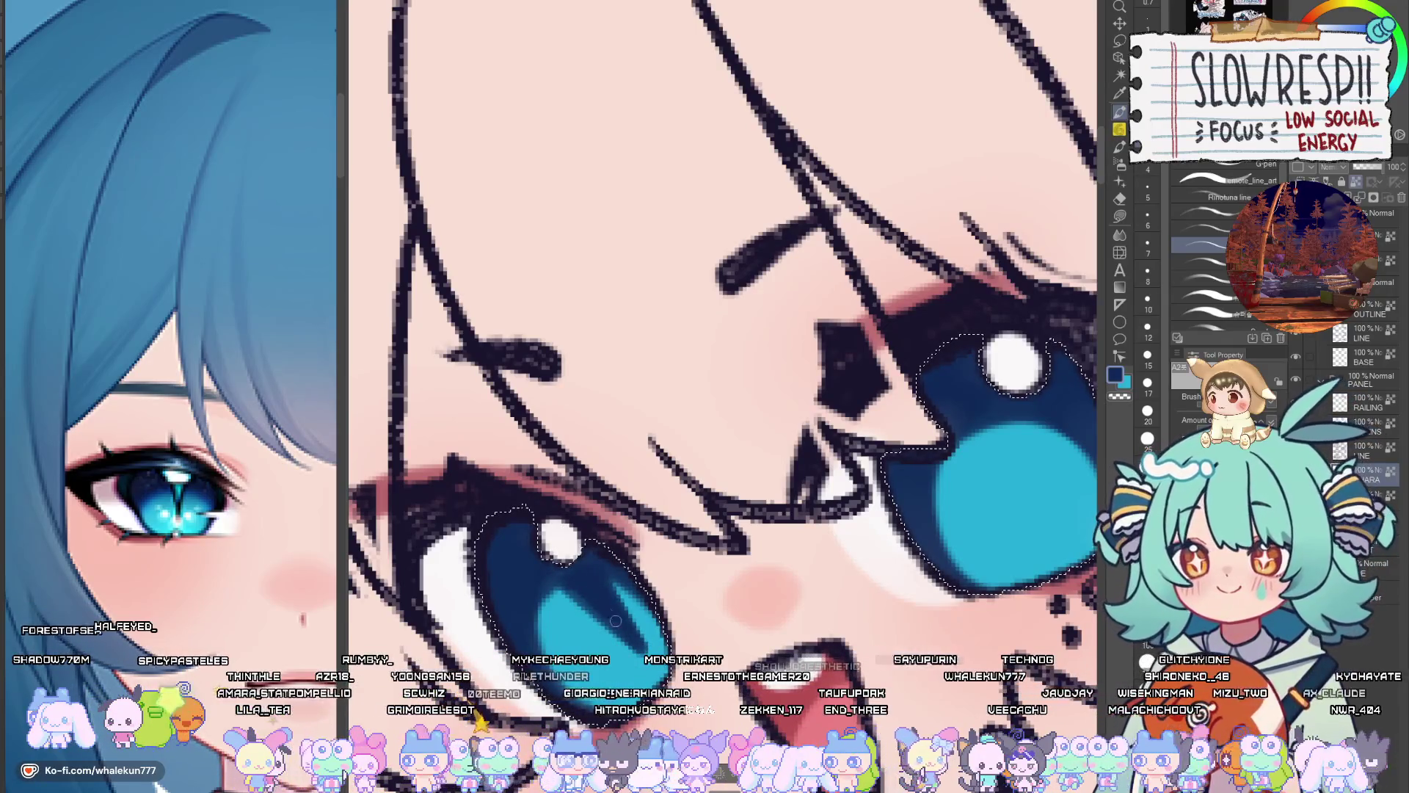
{"action": "scroll", "coordinate": [940, 445], "scroll_direction": "right", "scroll_amount": 3}
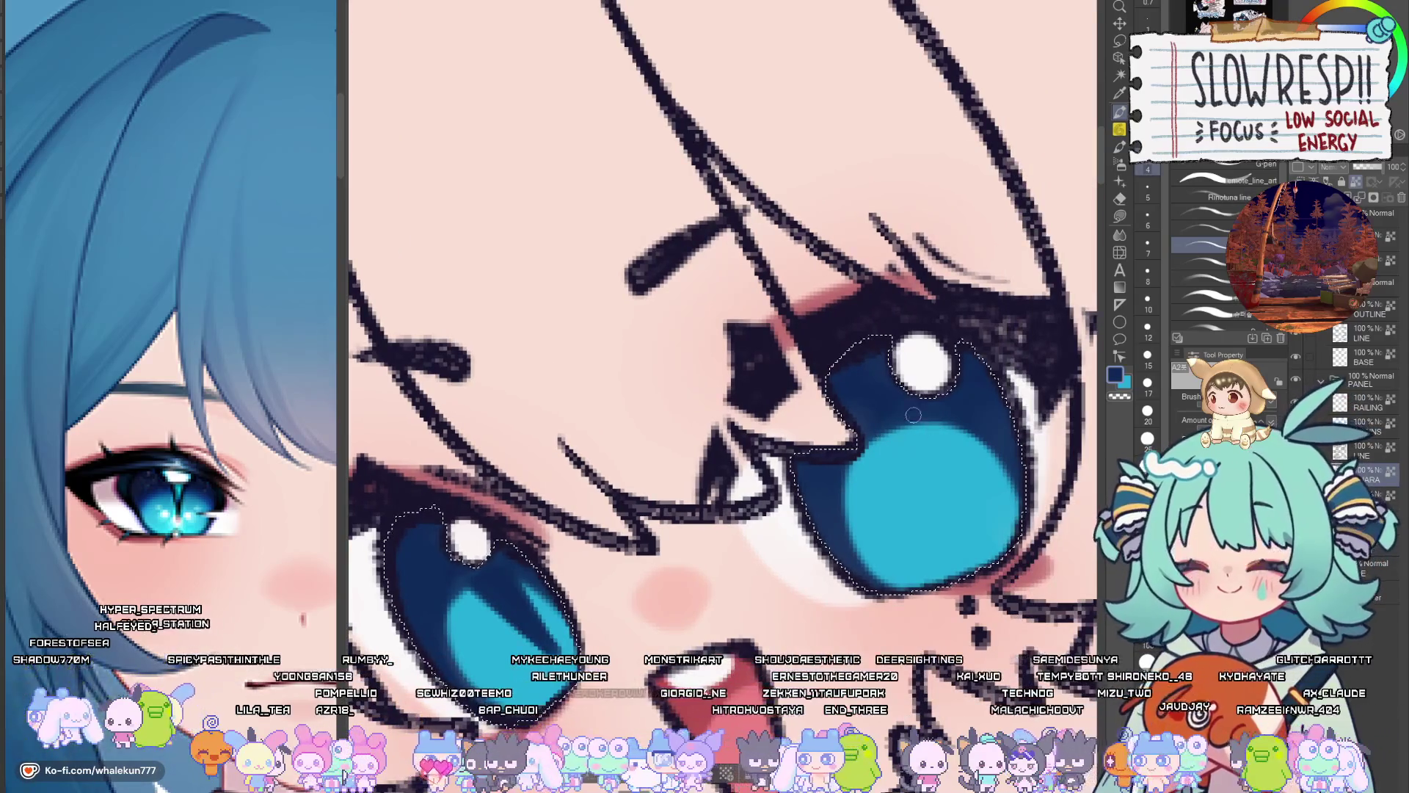
{"action": "left_click_drag", "start_coordinate": [923, 429], "coordinate": [976, 528]}
{"action": "scroll", "coordinate": [926, 444], "scroll_direction": "right", "scroll_amount": 1}
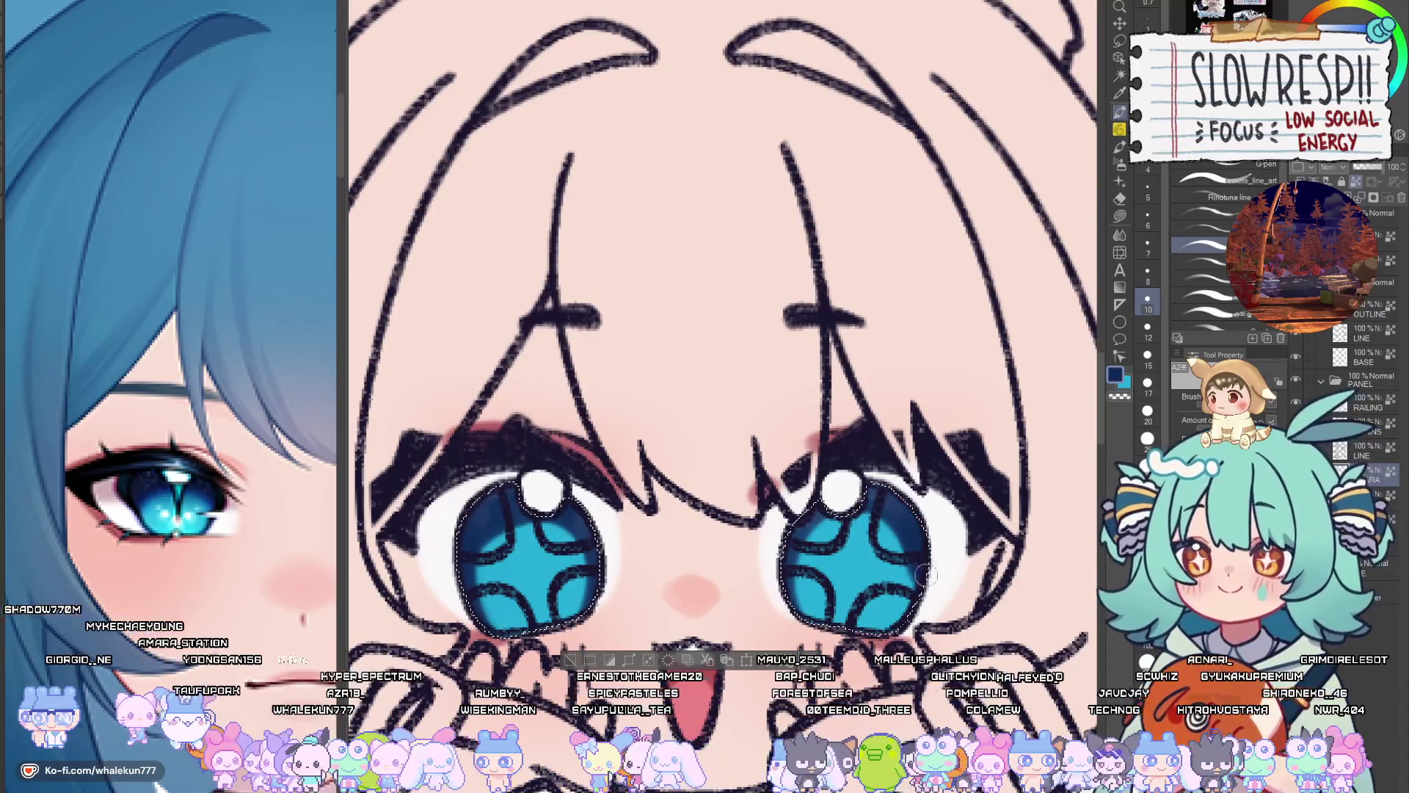
{"action": "key", "text": "ctrl+0"}
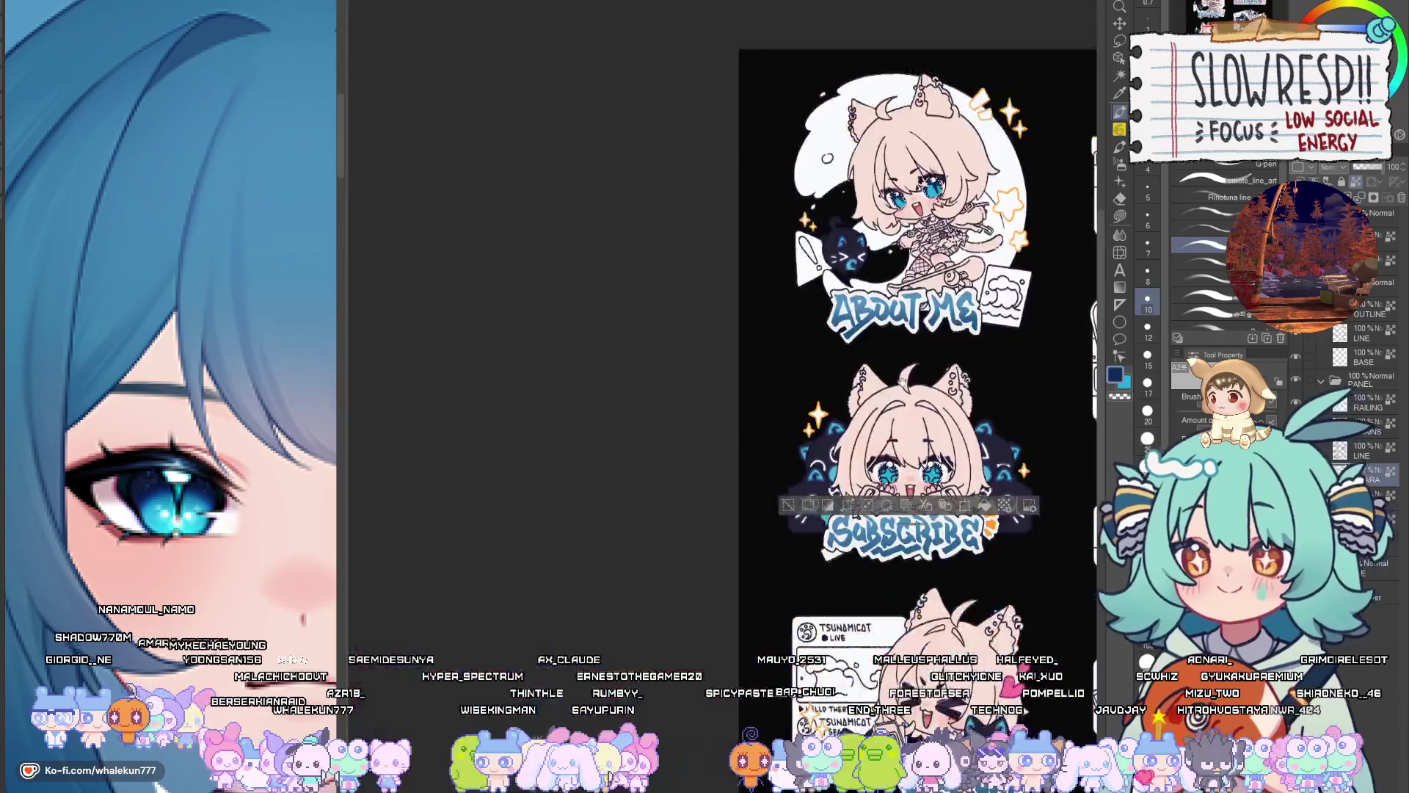
{"action": "scroll", "coordinate": [791, 497], "scroll_direction": "up", "scroll_amount": 5}
{"action": "scroll", "coordinate": [791, 497], "scroll_direction": "up", "scroll_amount": 3}
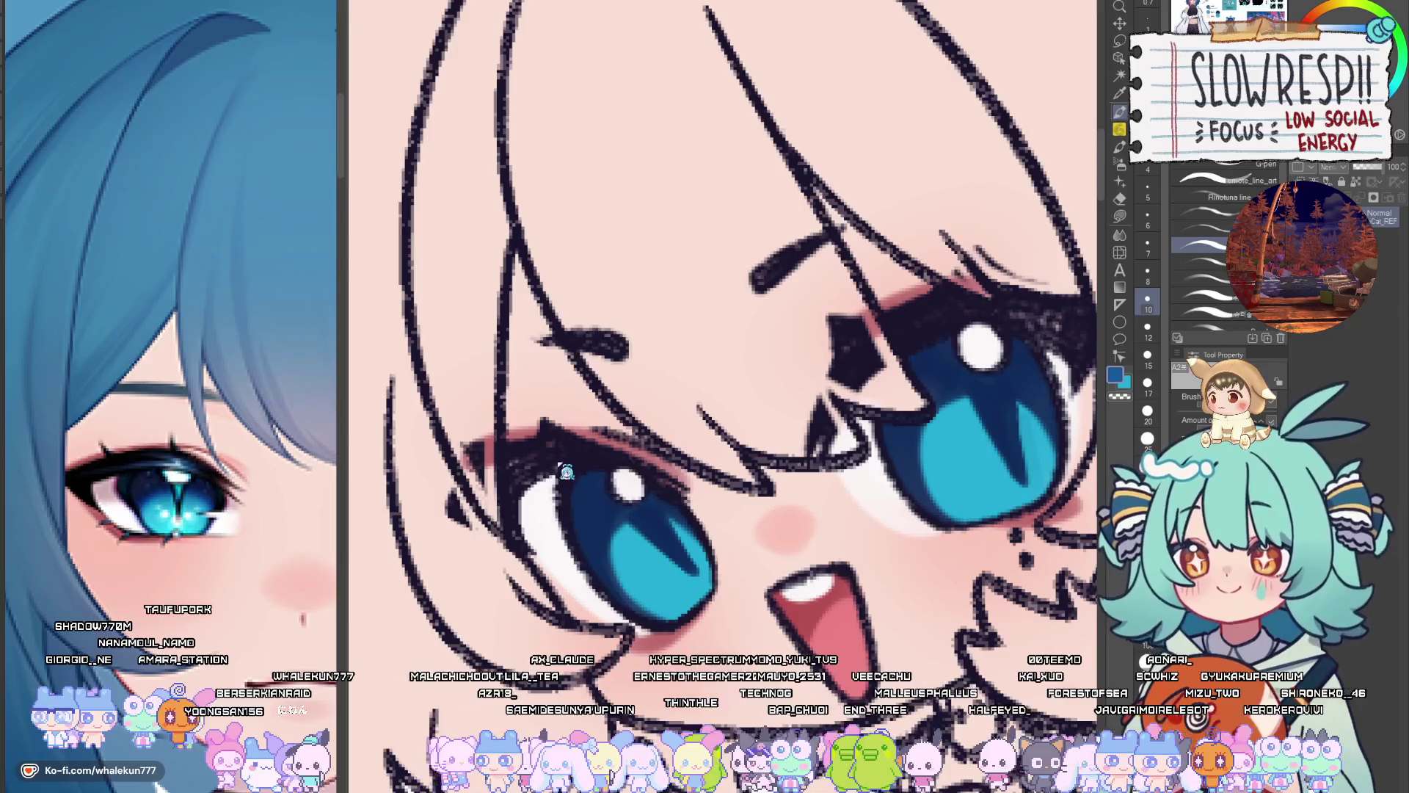
Select both irises, take teal from the reference eye and paint a size-4 teal streak in the left iris
{"action": "left_click", "coordinate": [623, 532]}
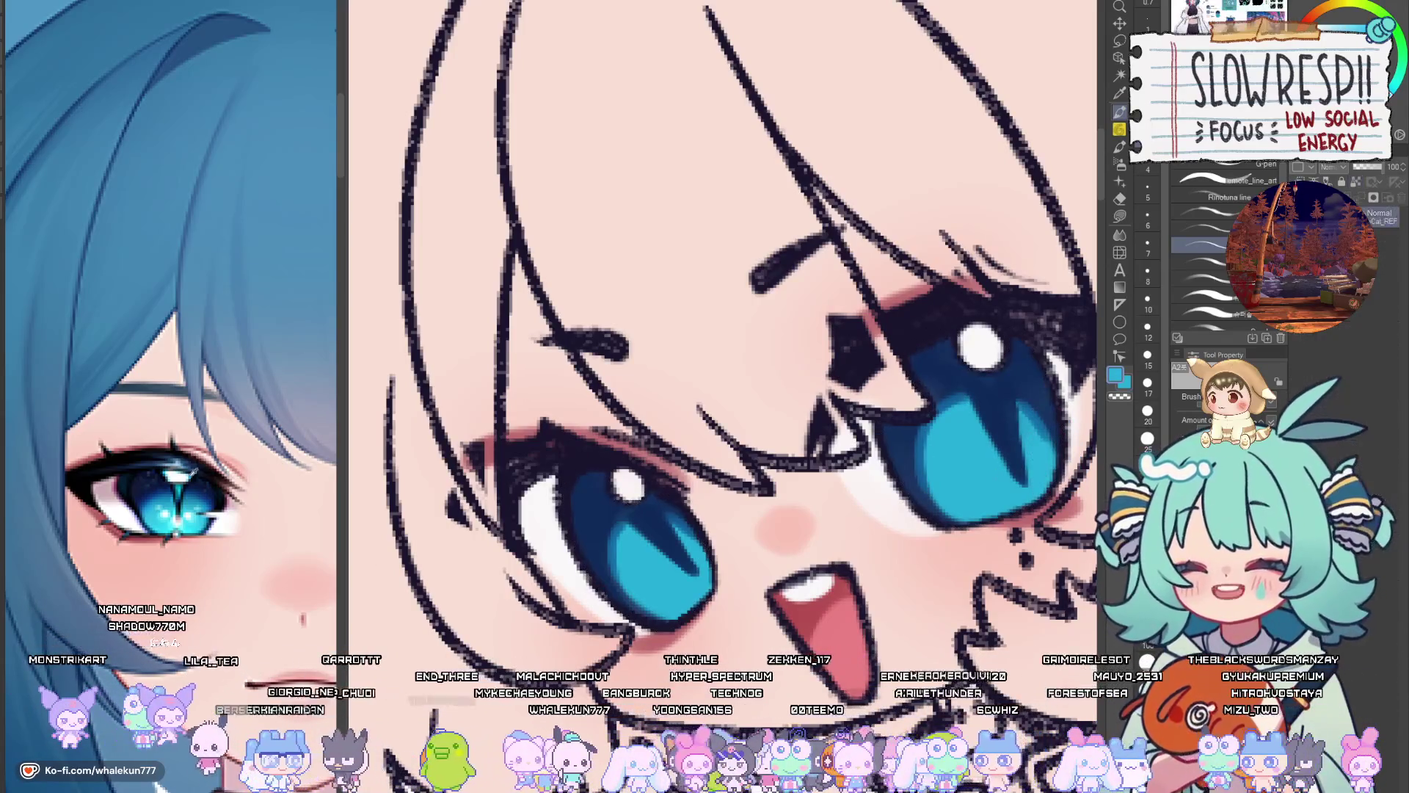
{"action": "left_click", "coordinate": [188, 488]}
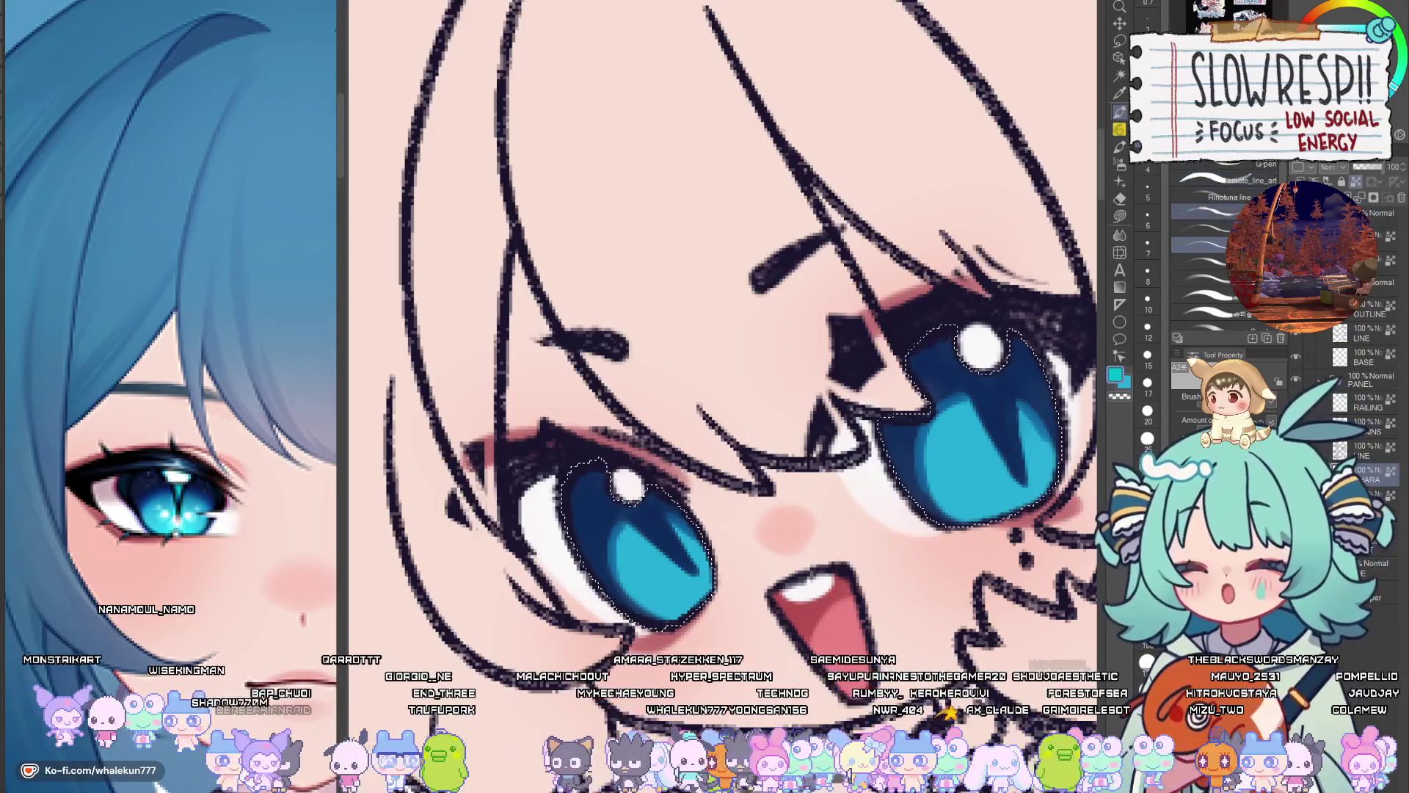
{"action": "left_click", "coordinate": [1203, 212]}
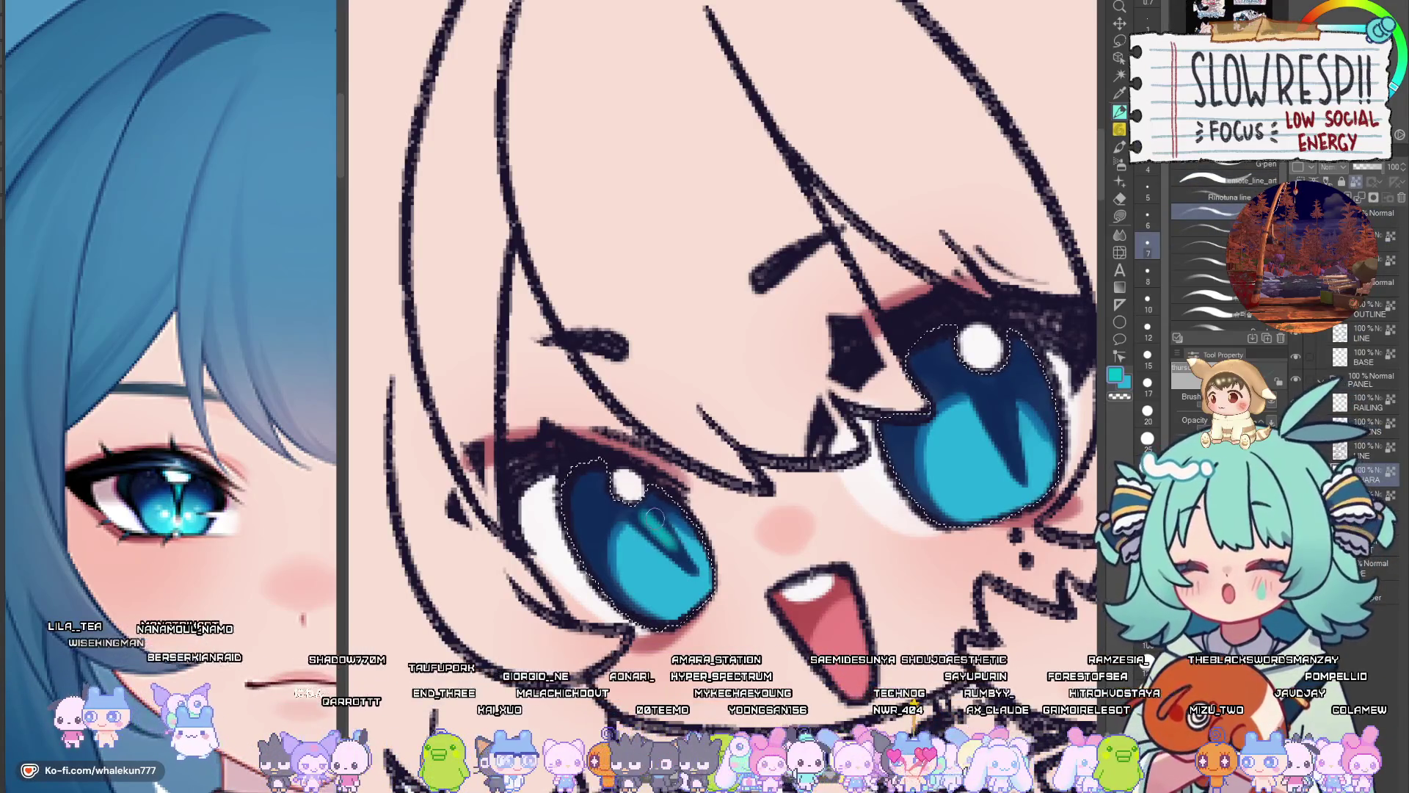
{"action": "key", "text": "bracketleft"}
{"action": "key", "text": "bracketleft"}
{"action": "key", "text": "bracketleft"}
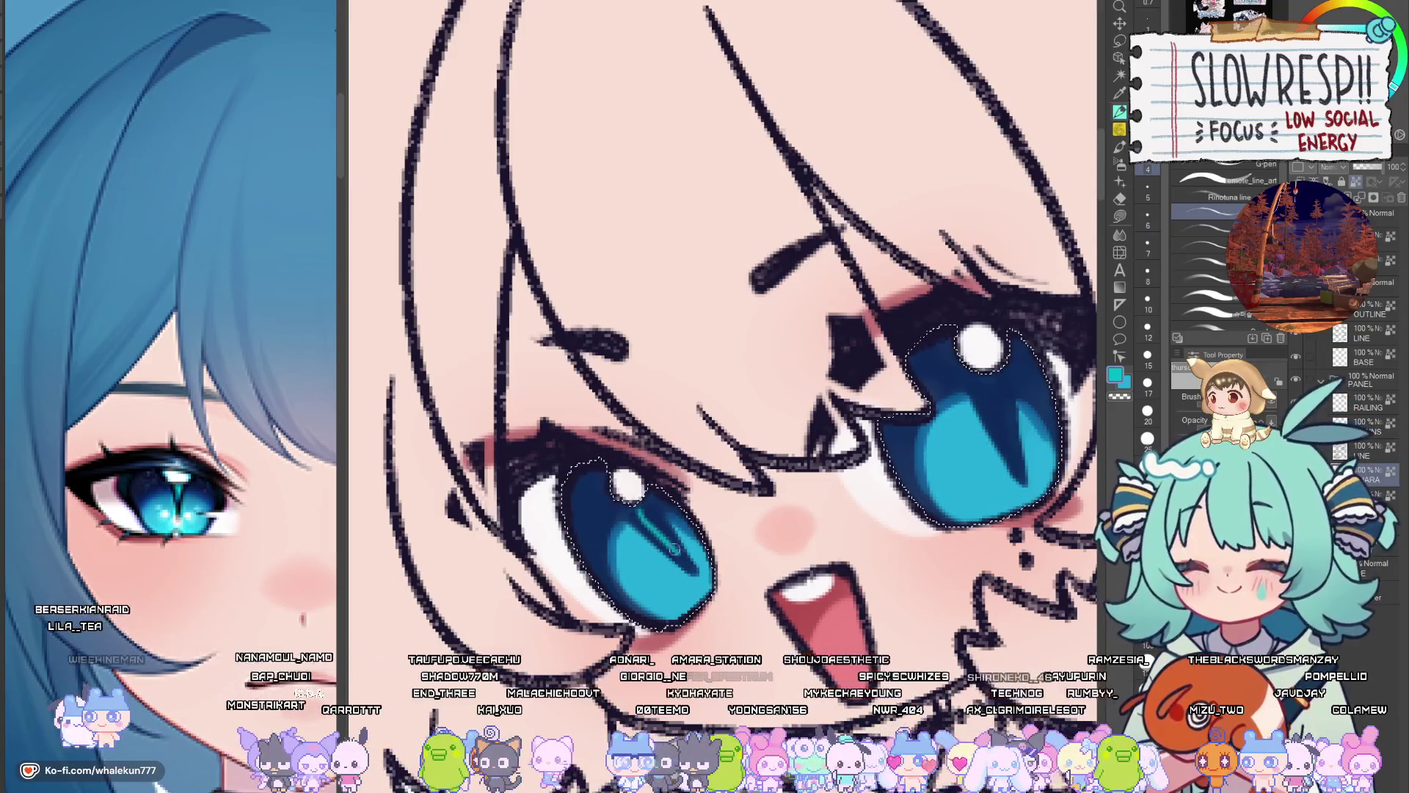
{"action": "left_click_drag", "start_coordinate": [647, 513], "coordinate": [680, 556]}
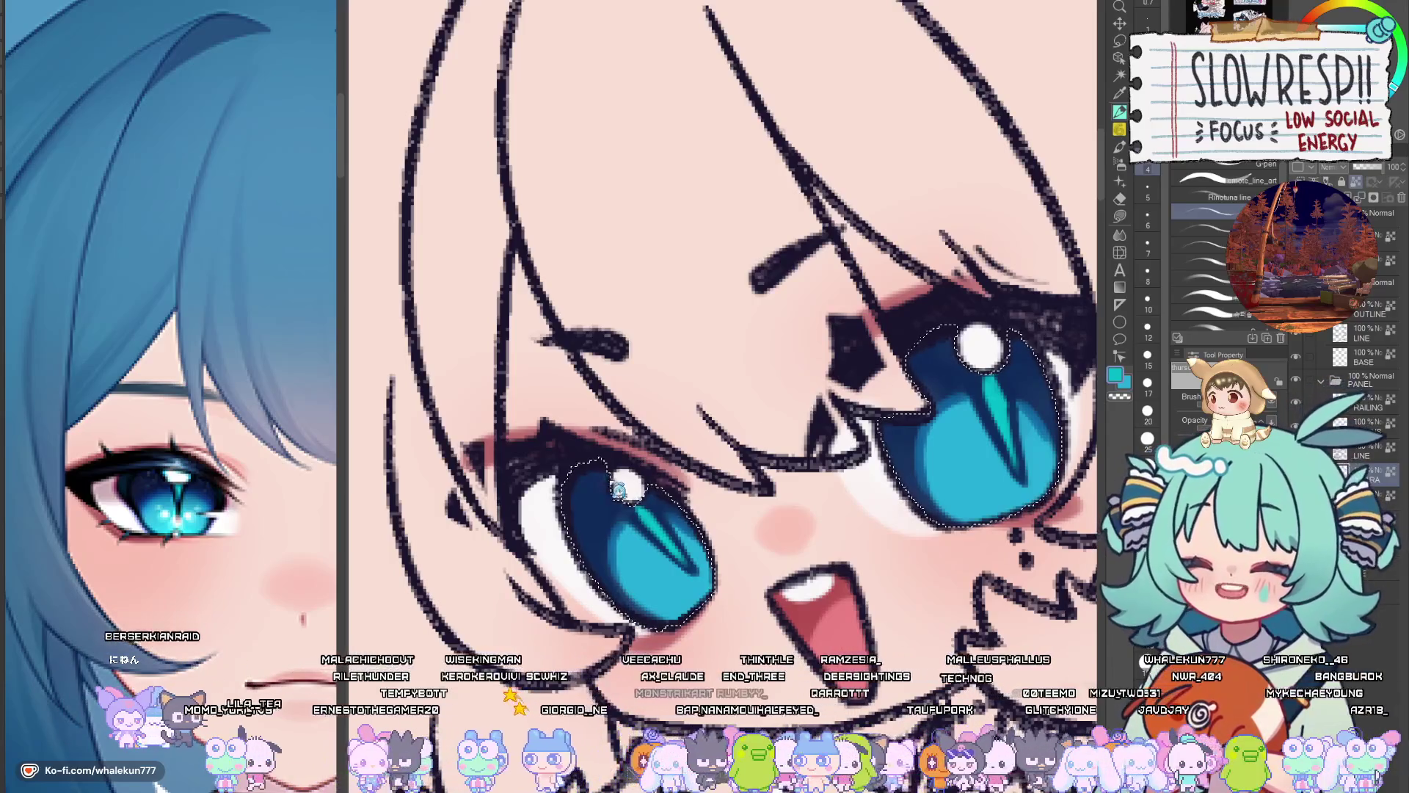
{"action": "scroll", "coordinate": [663, 473], "scroll_direction": "down", "scroll_amount": 2}
{"action": "scroll", "coordinate": [901, 431], "scroll_direction": "down", "scroll_amount": 2}
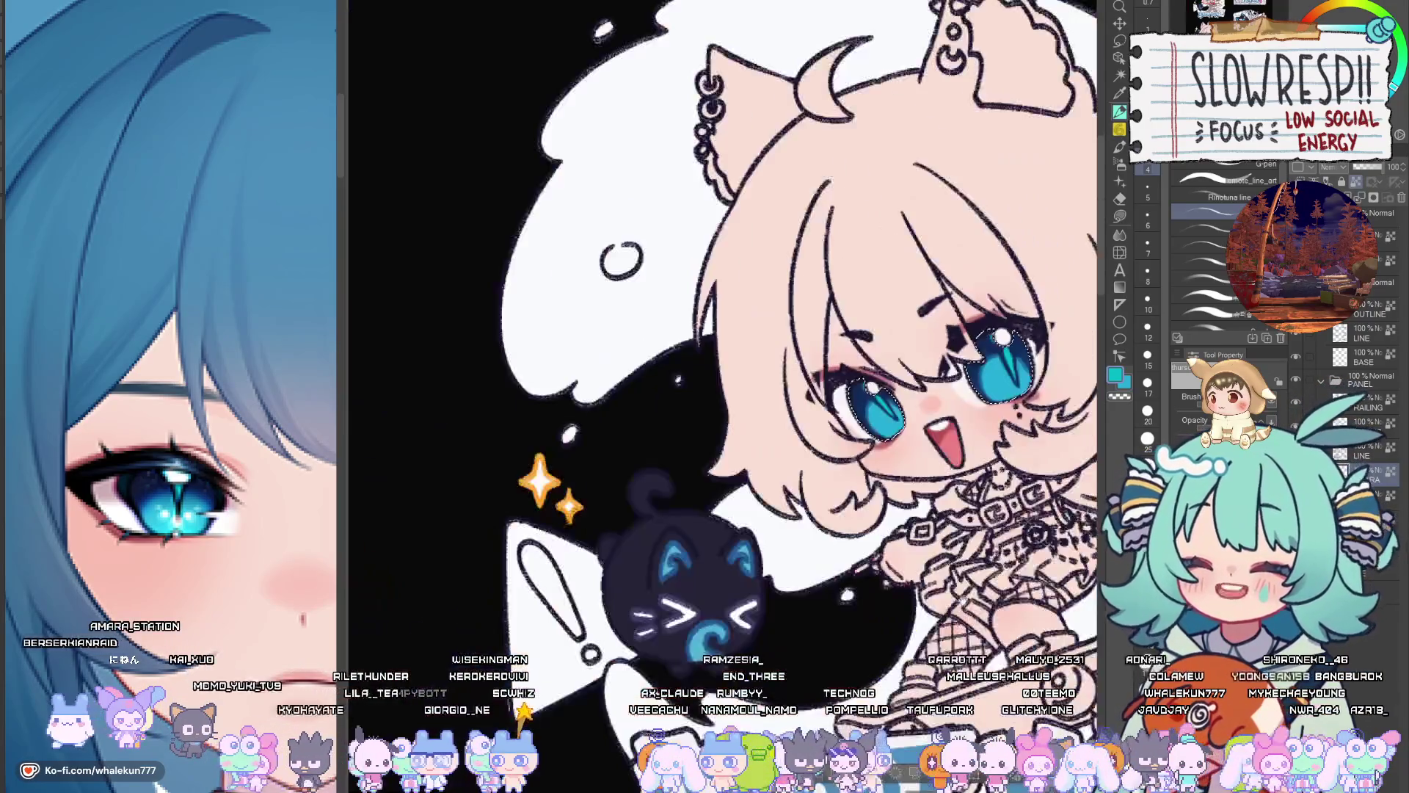
Sample a colour from the reference eye and reselect the left iris
{"action": "scroll", "coordinate": [902, 431], "scroll_direction": "up", "scroll_amount": 3}
{"action": "left_click_drag", "start_coordinate": [902, 431], "coordinate": [866, 44]}
{"action": "scroll", "coordinate": [625, 434], "scroll_direction": "up", "scroll_amount": 3}
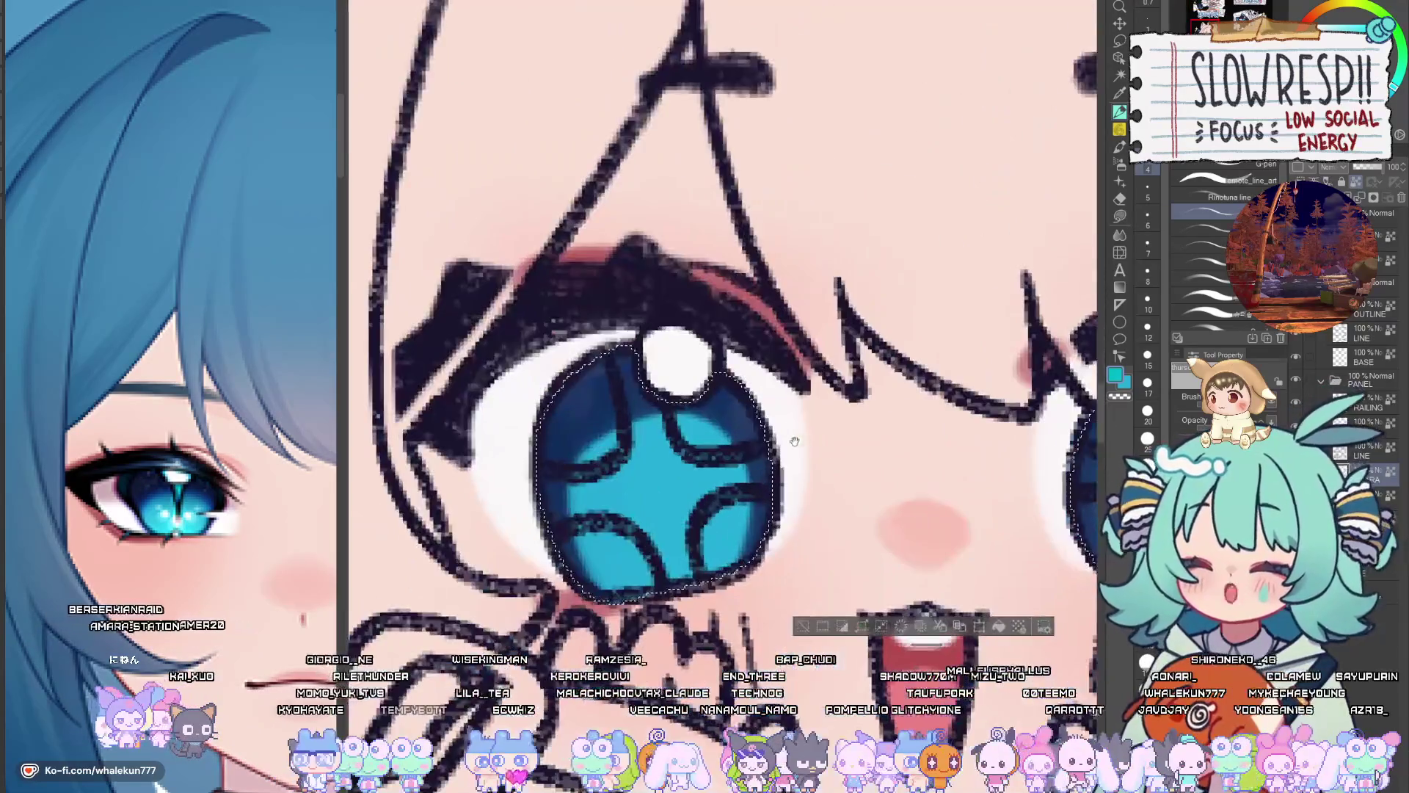
{"action": "key", "text": "ctrl+d"}
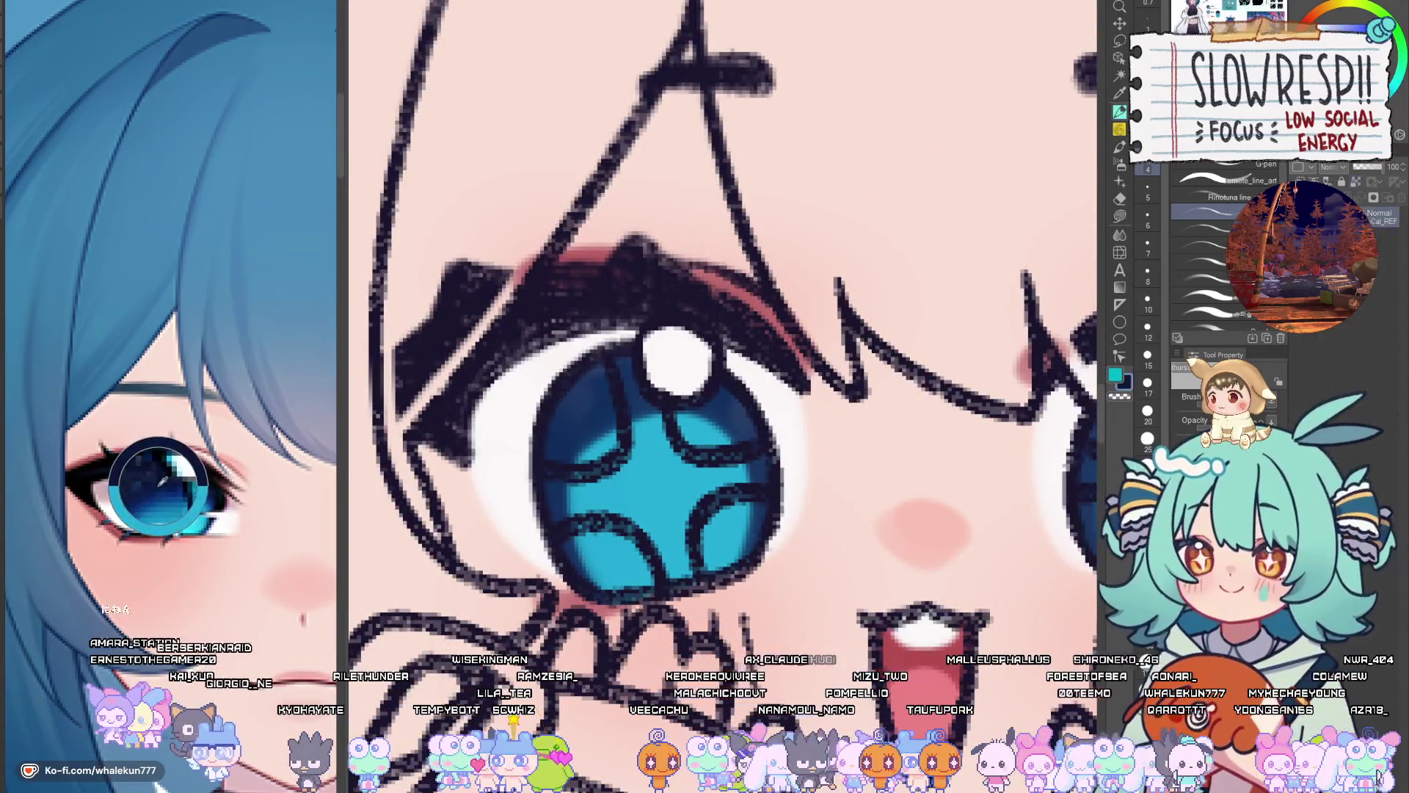
{"action": "scroll", "coordinate": [694, 481], "scroll_direction": "down", "scroll_amount": 1}
{"action": "left_click", "coordinate": [694, 481]}
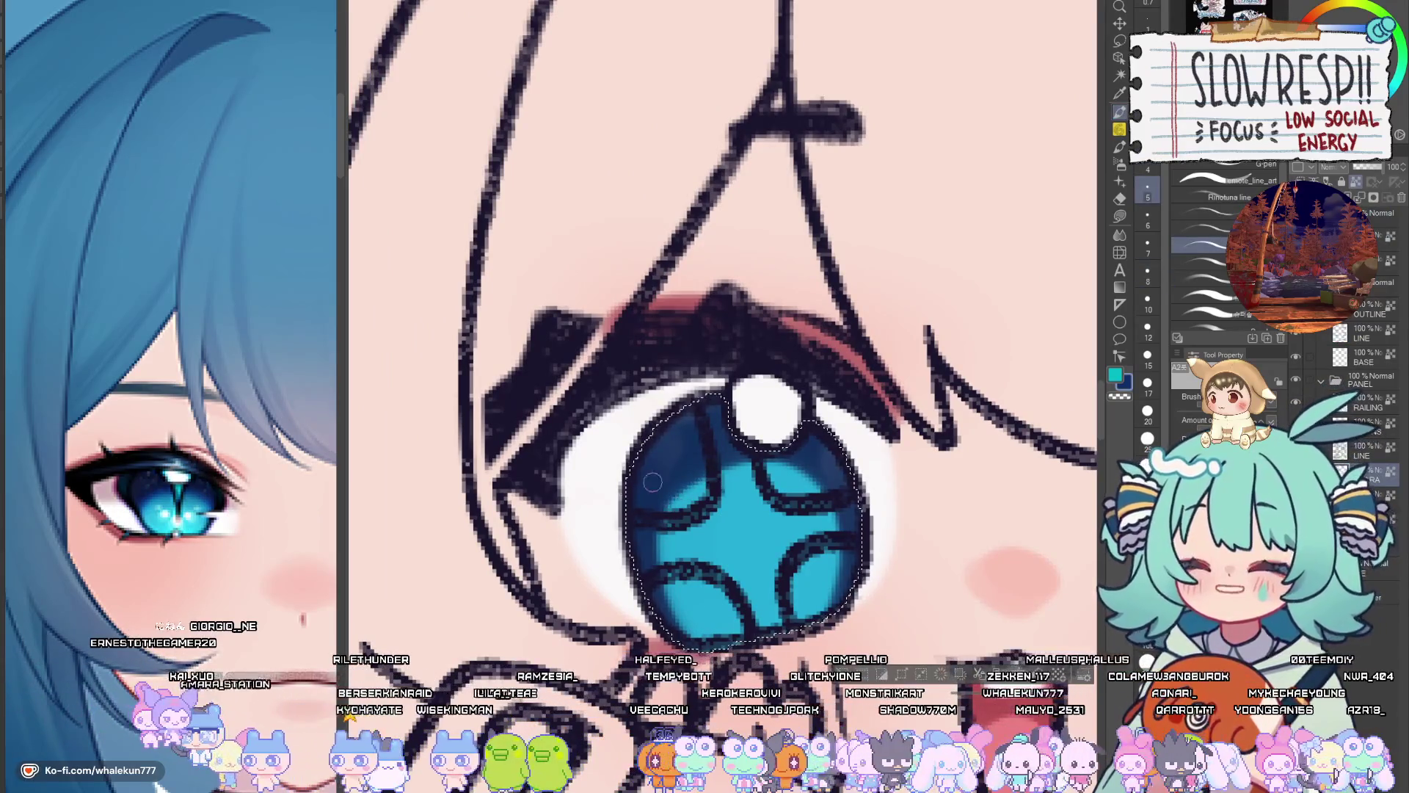
{"action": "key", "text": "ctrl+d"}
{"action": "left_click", "coordinate": [161, 487], "text": "alt"}
{"action": "left_click", "coordinate": [714, 468]}
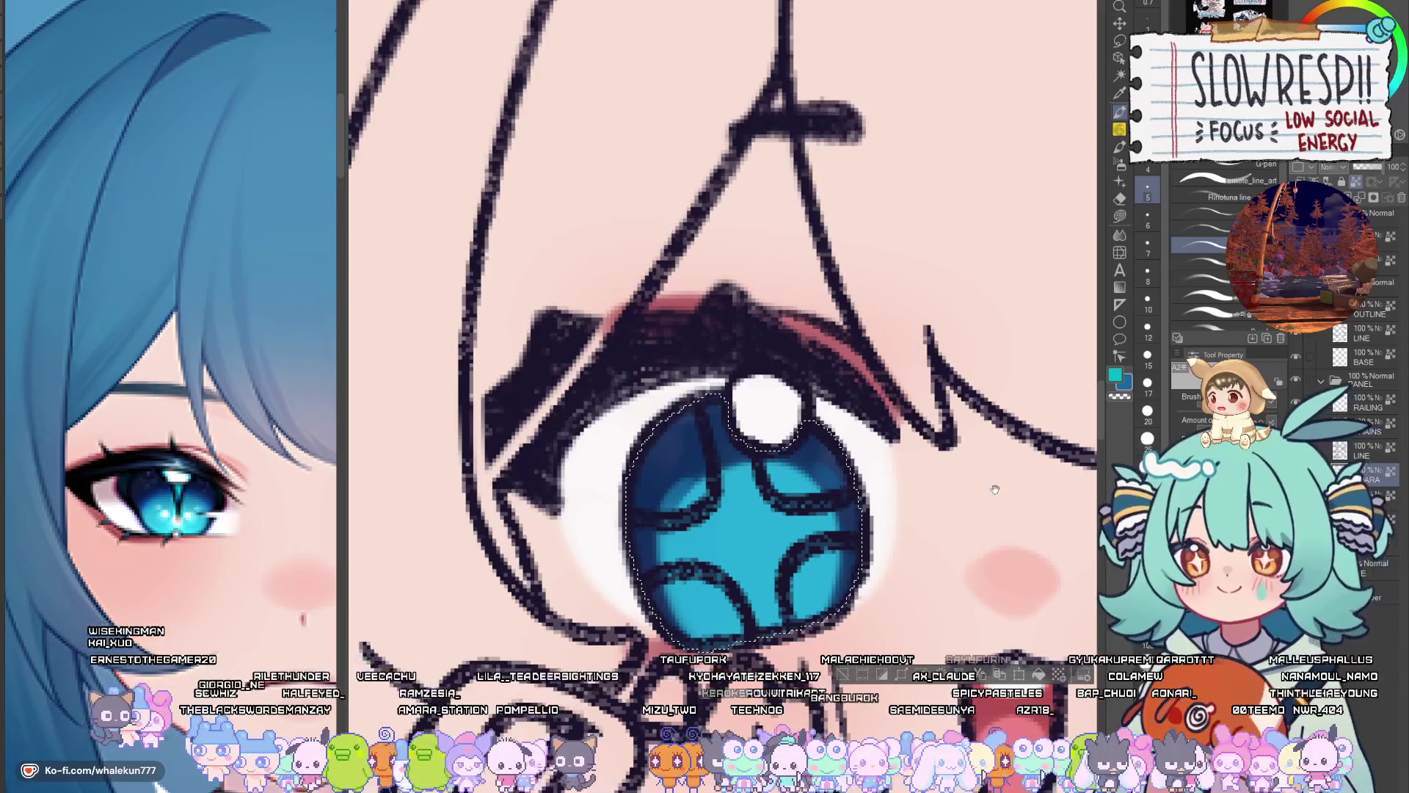
Flip the canvas to check, then shade the upper part of the left iris dark navy
{"action": "key", "text": "h"}
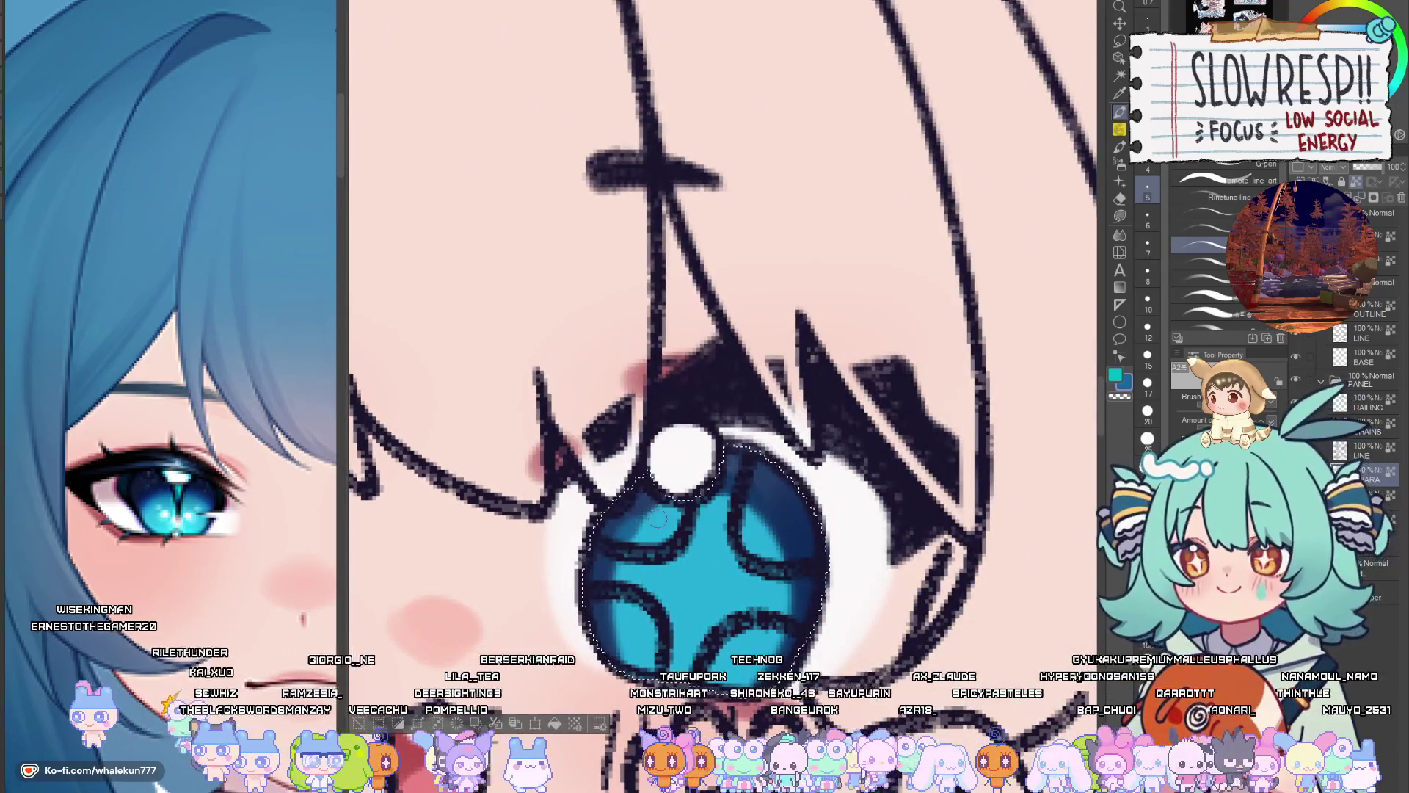
{"action": "scroll", "coordinate": [805, 509], "scroll_direction": "down", "scroll_amount": 1}
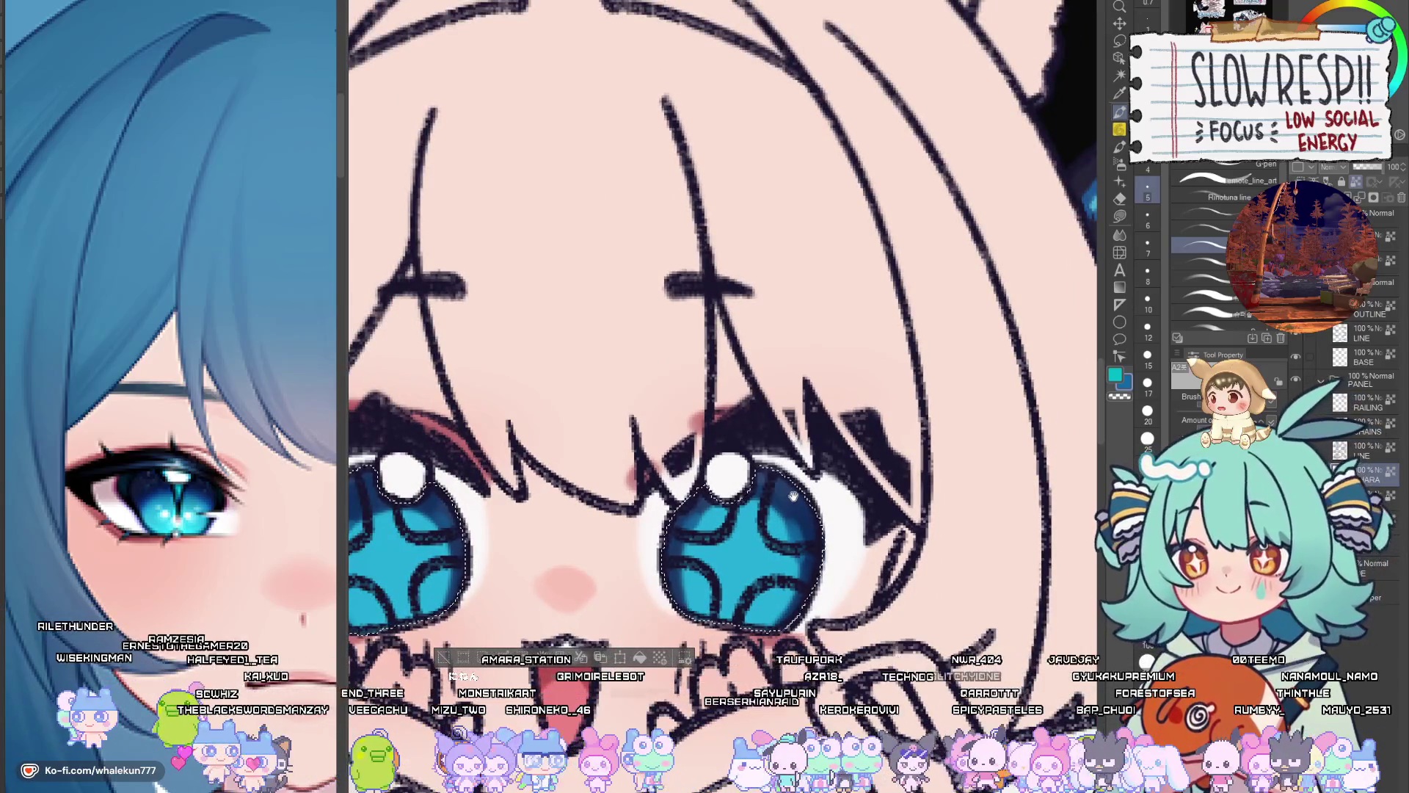
{"action": "scroll", "coordinate": [794, 496], "scroll_direction": "down", "scroll_amount": 3}
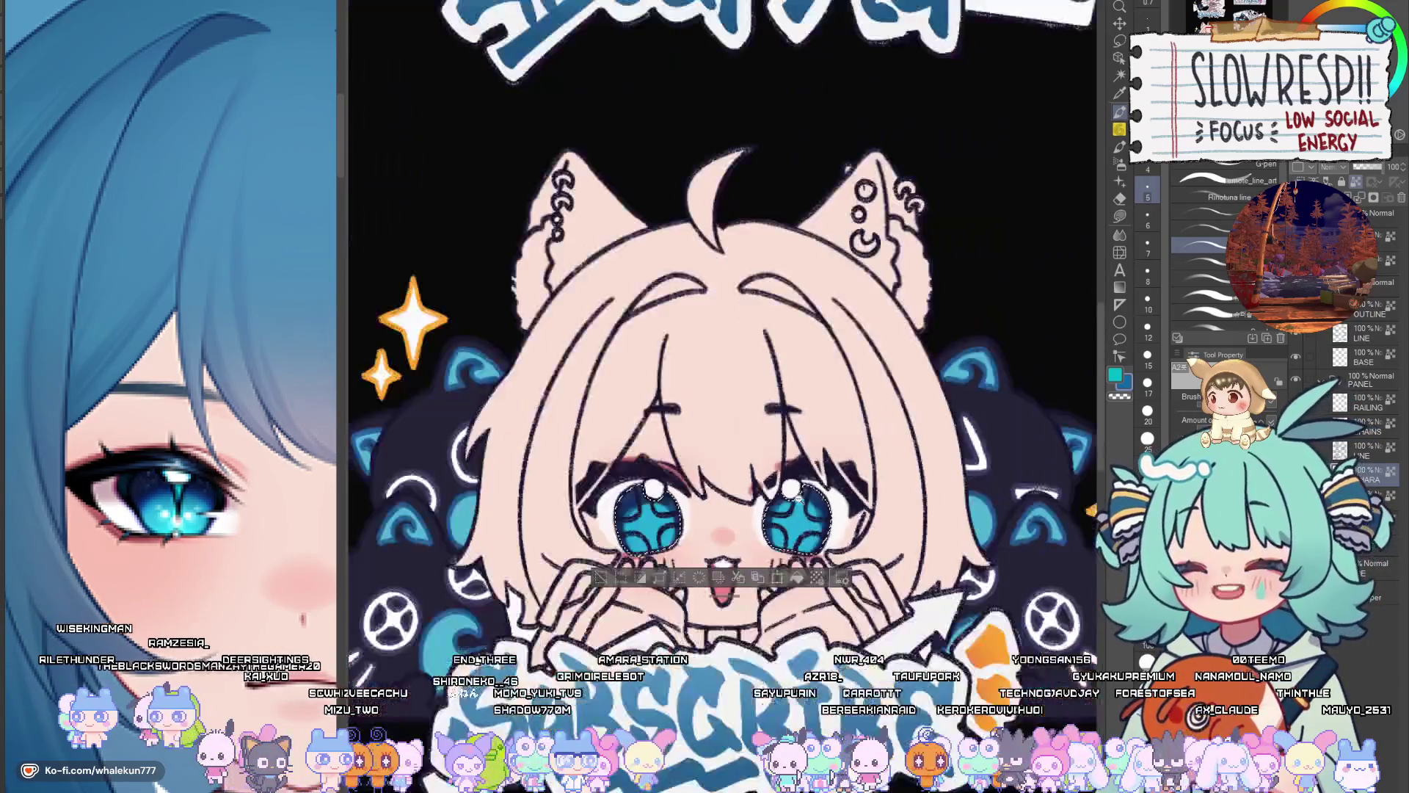
{"action": "scroll", "coordinate": [660, 506], "scroll_direction": "up", "scroll_amount": 3}
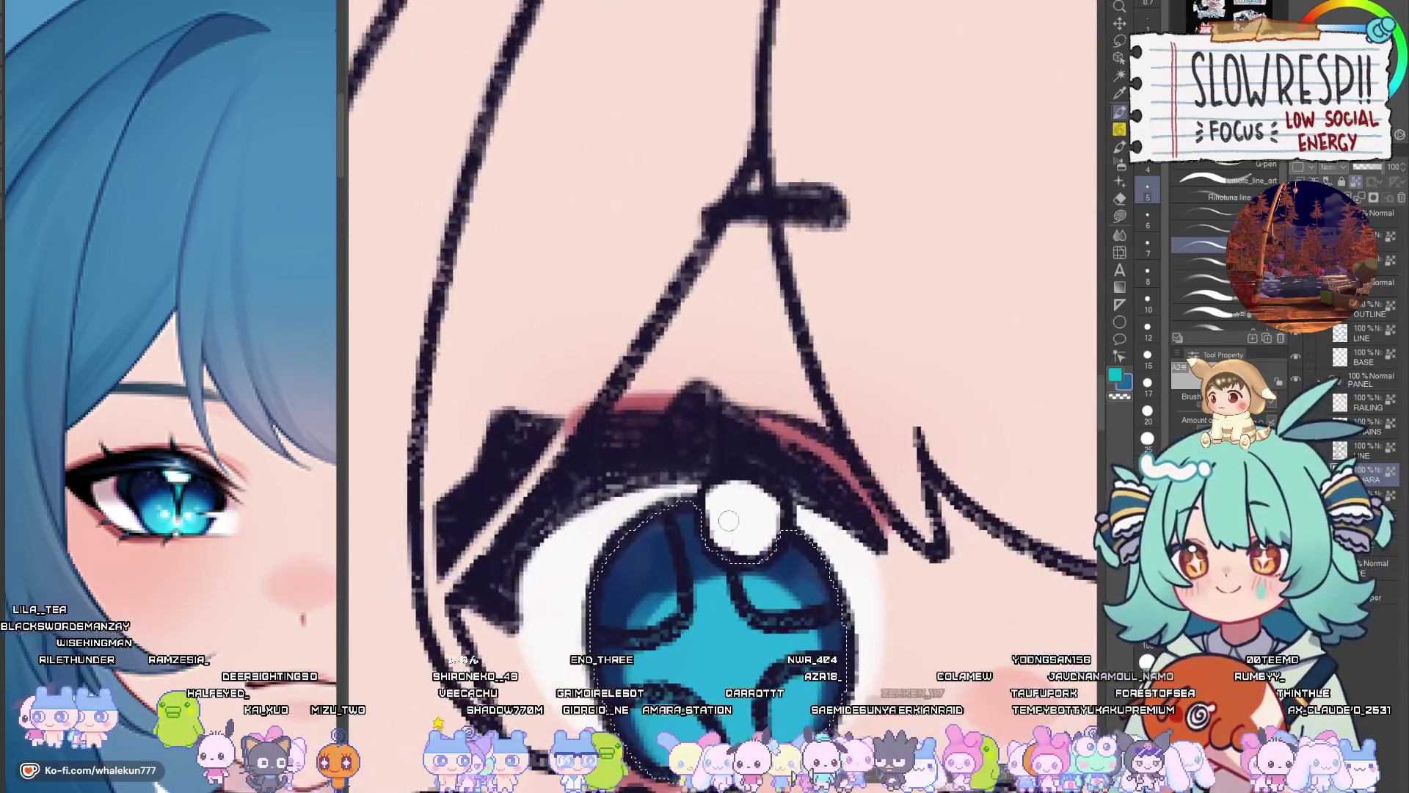
{"action": "scroll", "coordinate": [679, 549], "scroll_direction": "up", "scroll_amount": 2}
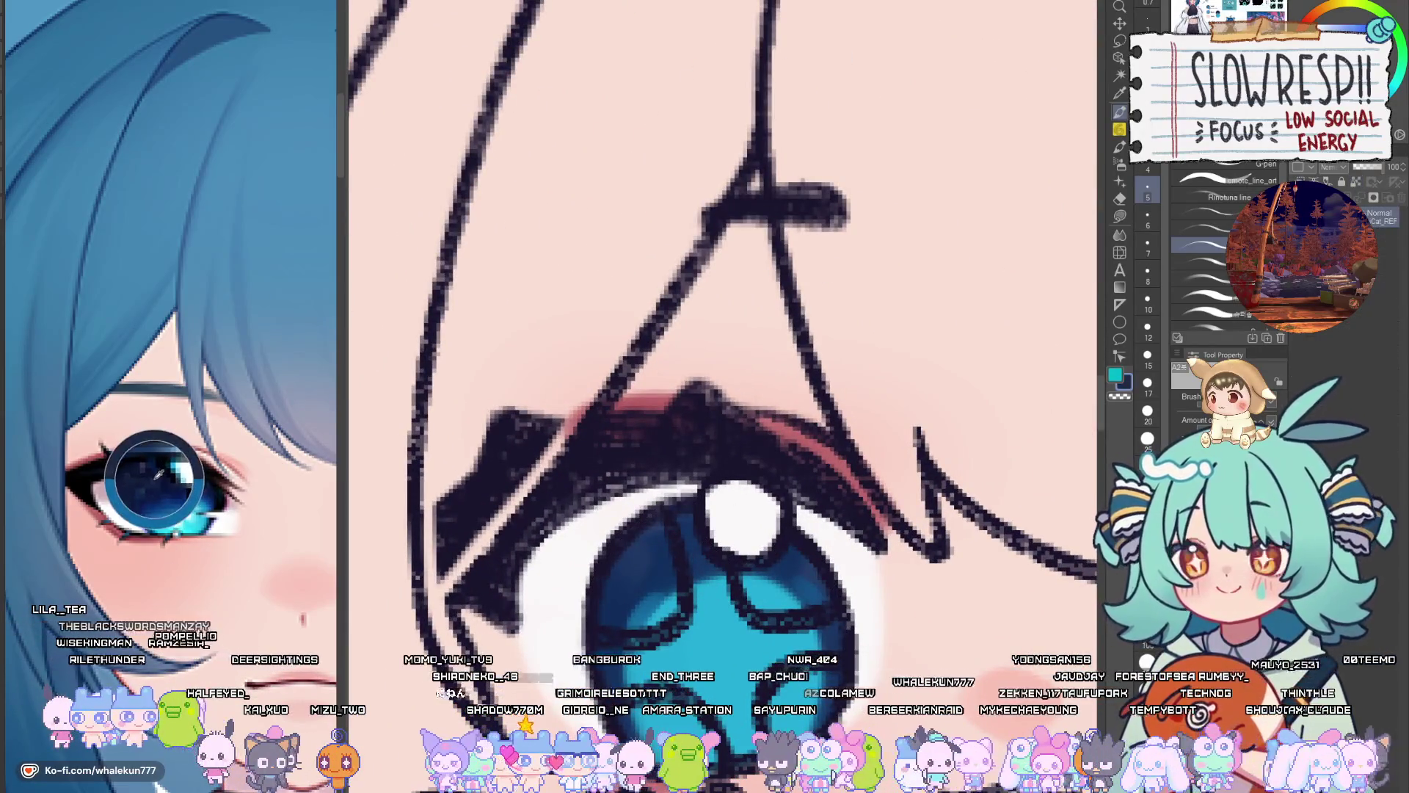
{"action": "left_click", "coordinate": [646, 558], "text": "alt"}
{"action": "mouse_move", "coordinate": [664, 517]}
{"action": "left_mouse_down"}
{"action": "mouse_move", "coordinate": [614, 573]}
{"action": "mouse_move", "coordinate": [649, 565]}
{"action": "mouse_move", "coordinate": [635, 600]}
{"action": "left_mouse_up"}
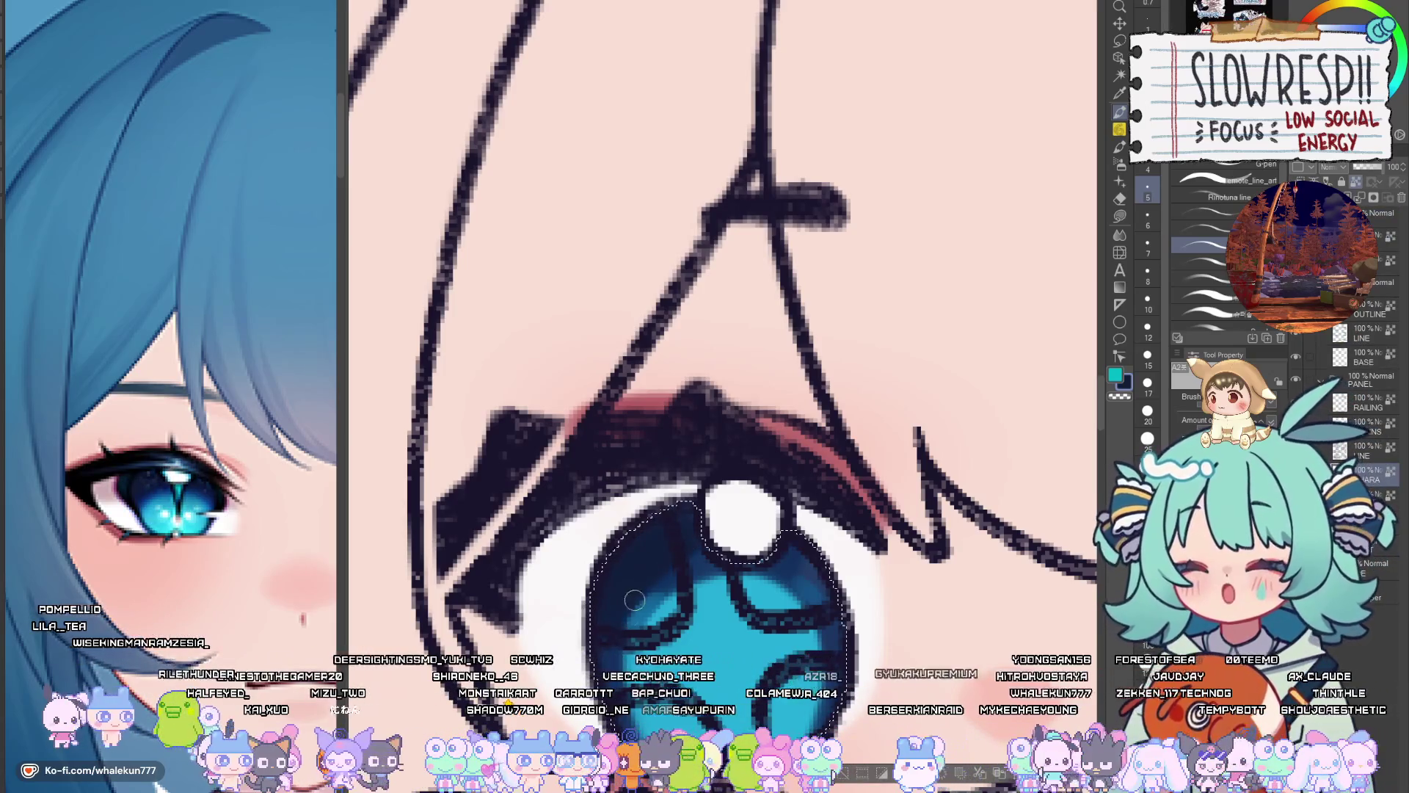
{"action": "left_click_drag", "start_coordinate": [947, 601], "coordinate": [539, 675]}
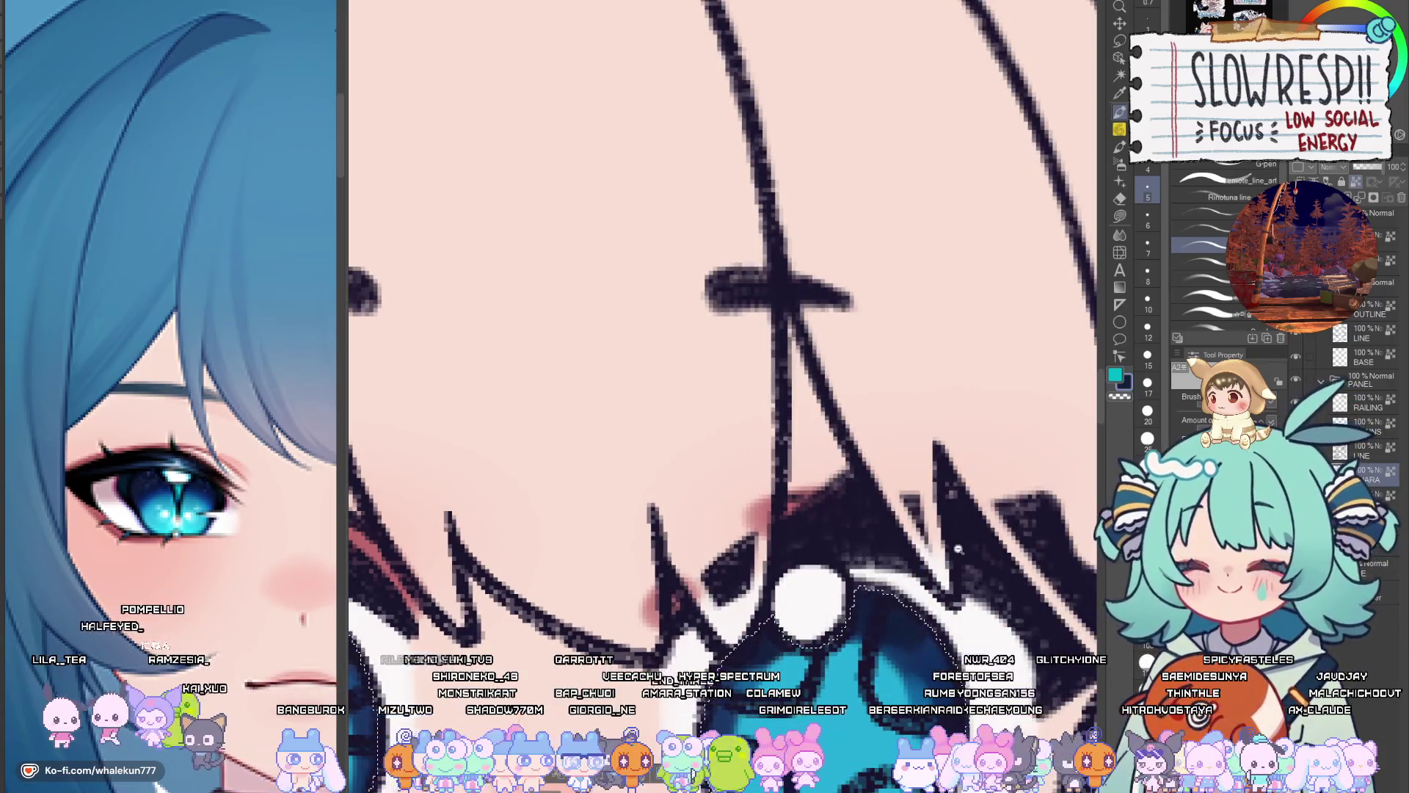
Paint bright cyan across the lower right iris at size 8, then dab lighter cyan with a smaller brush
{"action": "scroll", "coordinate": [957, 548], "scroll_direction": "down", "scroll_amount": 8}
{"action": "scroll", "coordinate": [958, 549], "scroll_direction": "up", "scroll_amount": 3}
{"action": "scroll", "coordinate": [734, 317], "scroll_direction": "up", "scroll_amount": 5}
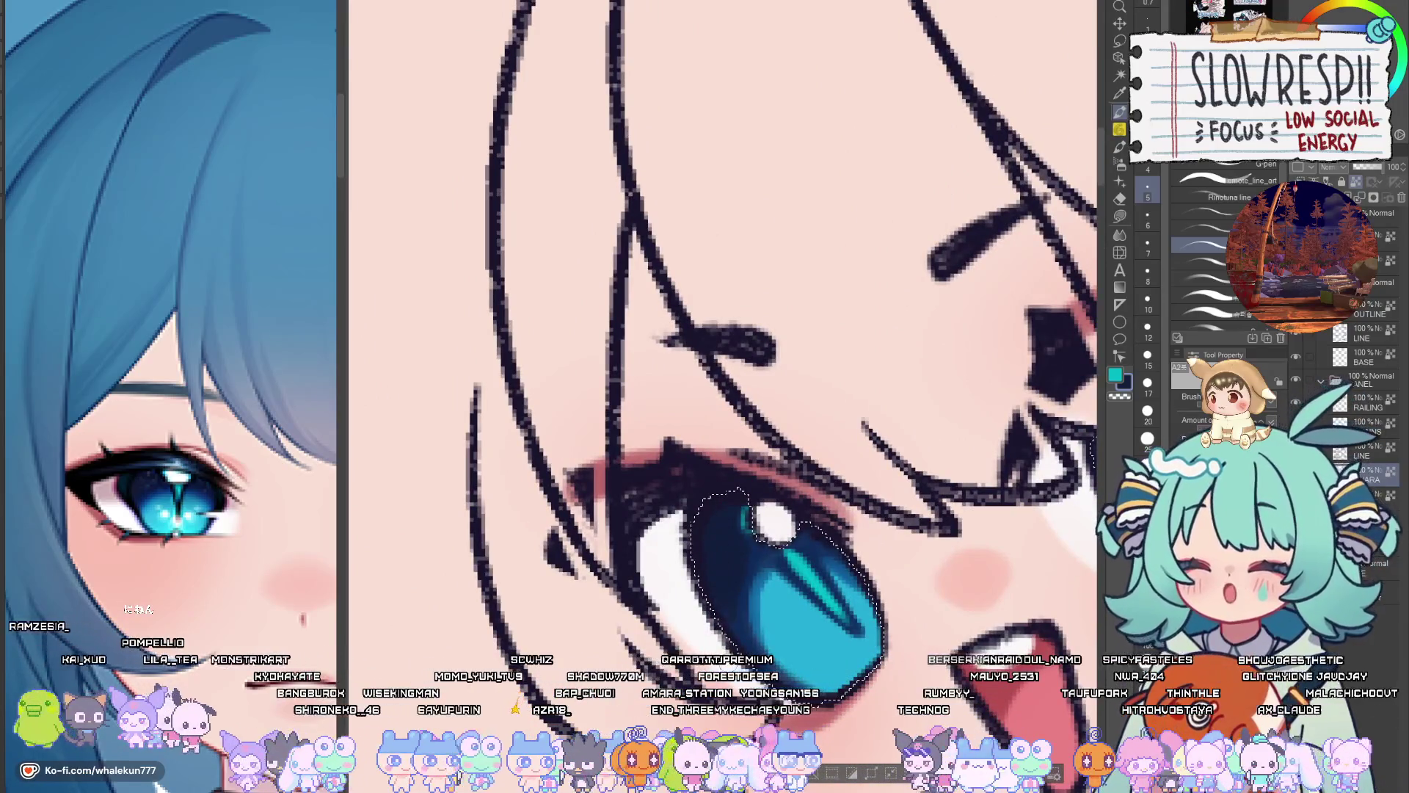
{"action": "left_click_drag", "start_coordinate": [835, 547], "coordinate": [624, 610]}
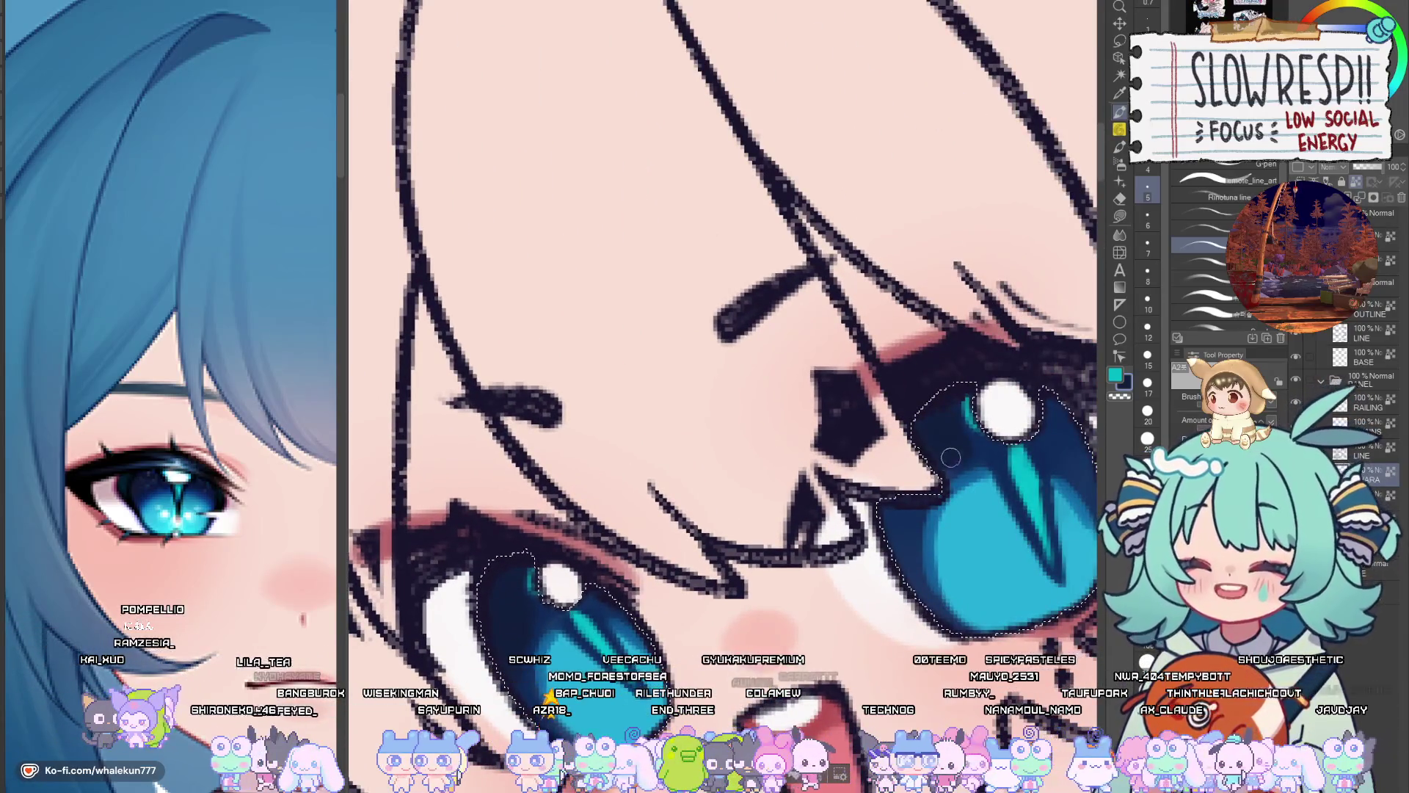
{"action": "left_click_drag", "start_coordinate": [921, 513], "coordinate": [792, 363]}
{"action": "left_click_drag", "start_coordinate": [501, 576], "coordinate": [624, 567]}
{"action": "key", "text": "bracketright"}
{"action": "key", "text": "bracketright"}
{"action": "mouse_move", "coordinate": [965, 477]}
{"action": "left_mouse_down"}
{"action": "mouse_move", "coordinate": [1016, 426]}
{"action": "mouse_move", "coordinate": [1027, 447]}
{"action": "mouse_move", "coordinate": [1056, 454]}
{"action": "left_mouse_up"}
{"action": "key", "text": "bracketleft"}
{"action": "key", "text": "bracketleft"}
{"action": "key", "text": "bracketleft"}
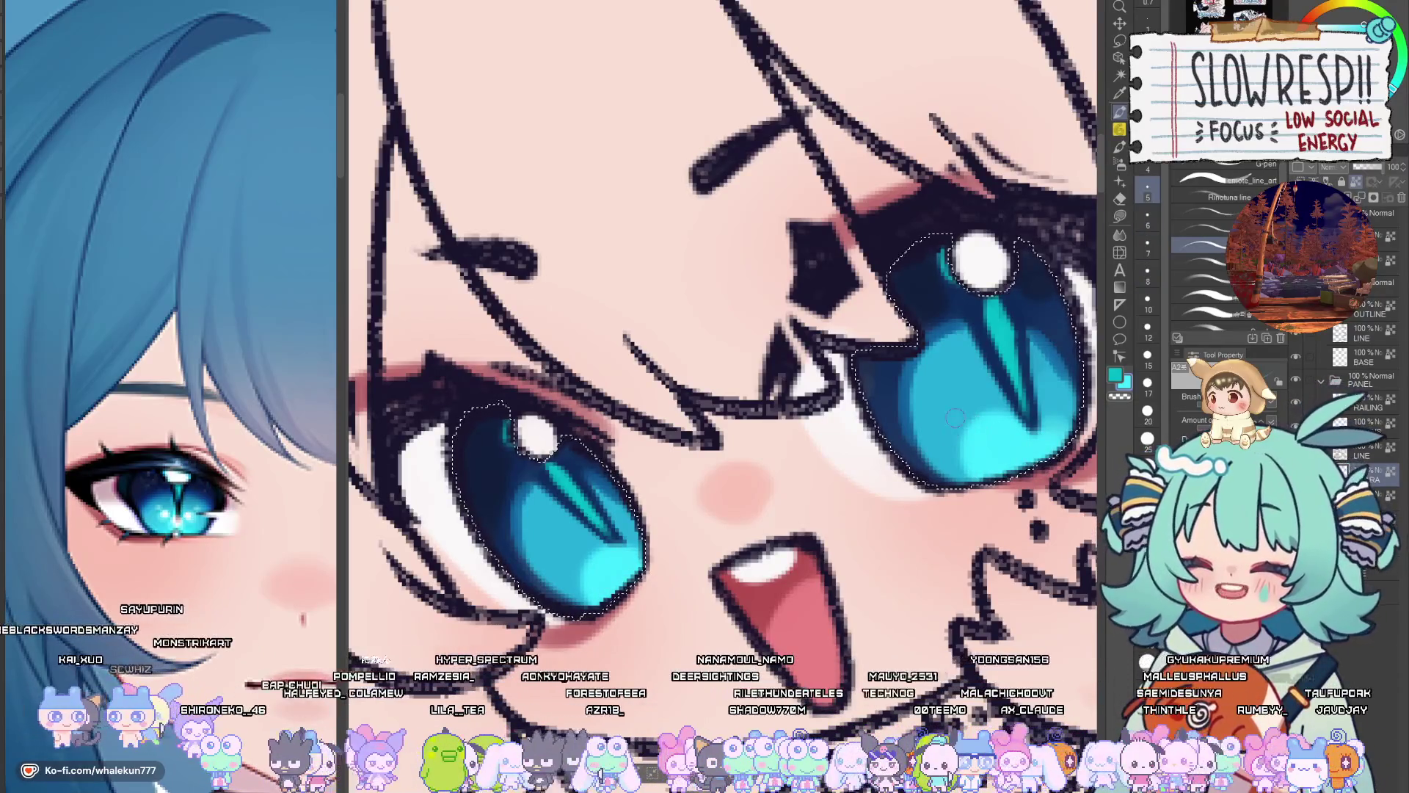
{"action": "left_click_drag", "start_coordinate": [939, 411], "coordinate": [961, 441]}
{"action": "mouse_move", "coordinate": [931, 388]}
{"action": "left_mouse_down"}
{"action": "mouse_move", "coordinate": [839, 458]}
{"action": "mouse_move", "coordinate": [858, 514]}
{"action": "mouse_move", "coordinate": [868, 471]}
{"action": "mouse_move", "coordinate": [844, 506]}
{"action": "mouse_move", "coordinate": [873, 484]}
{"action": "mouse_move", "coordinate": [901, 490]}
{"action": "mouse_move", "coordinate": [873, 543]}
{"action": "mouse_move", "coordinate": [891, 527]}
{"action": "left_mouse_up"}
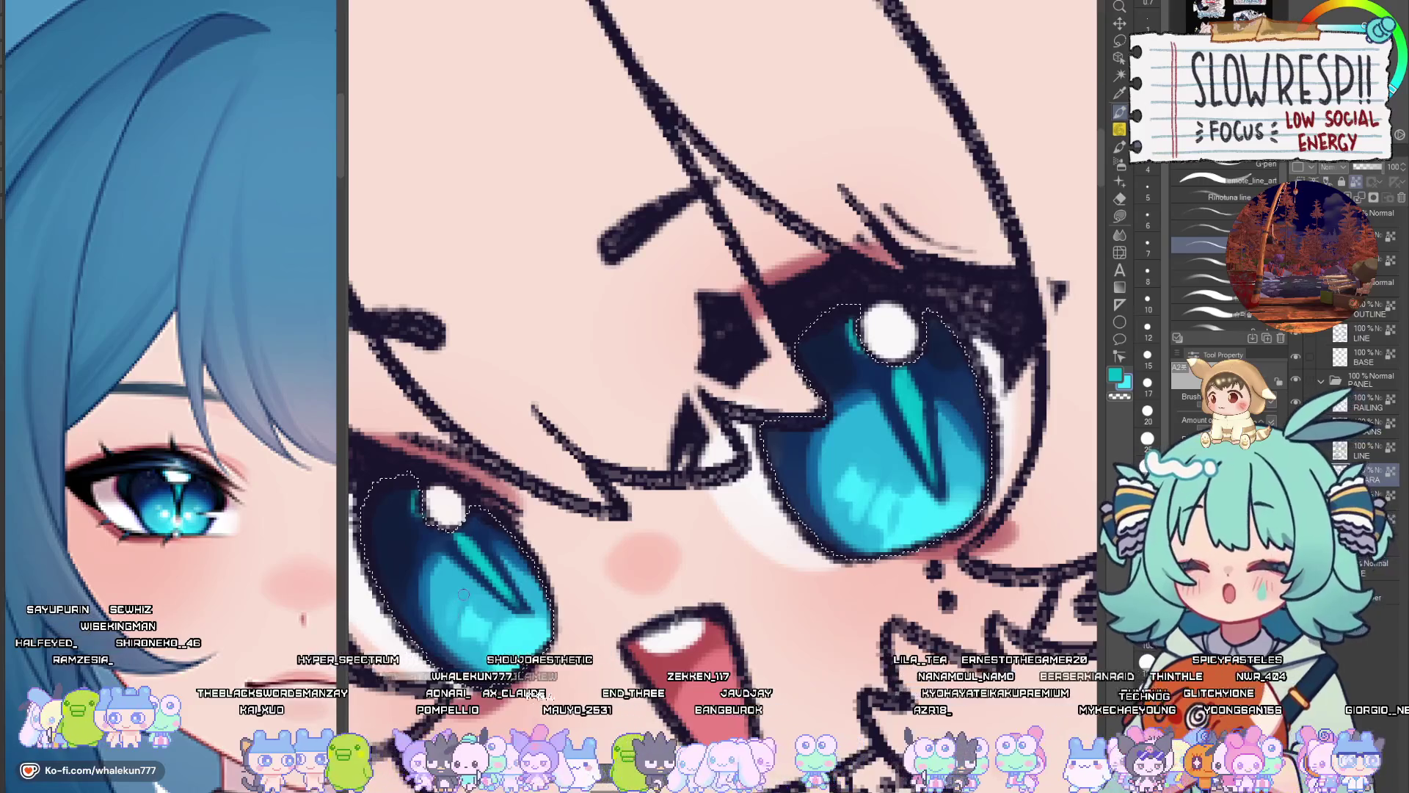
Select a finer G-pen brush preset
{"action": "scroll", "coordinate": [625, 480], "scroll_direction": "down", "scroll_amount": 5}
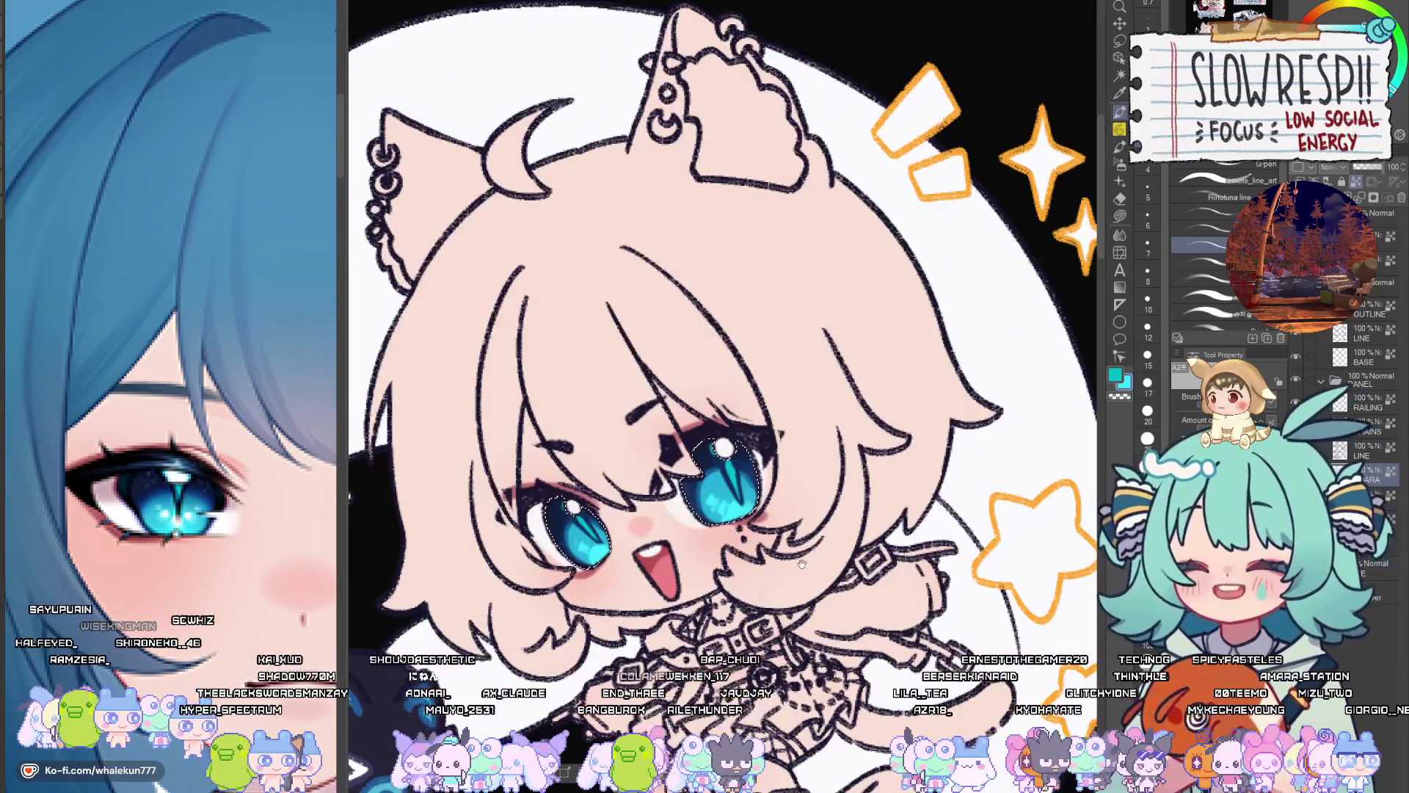
{"action": "scroll", "coordinate": [733, 477], "scroll_direction": "up", "scroll_amount": 4}
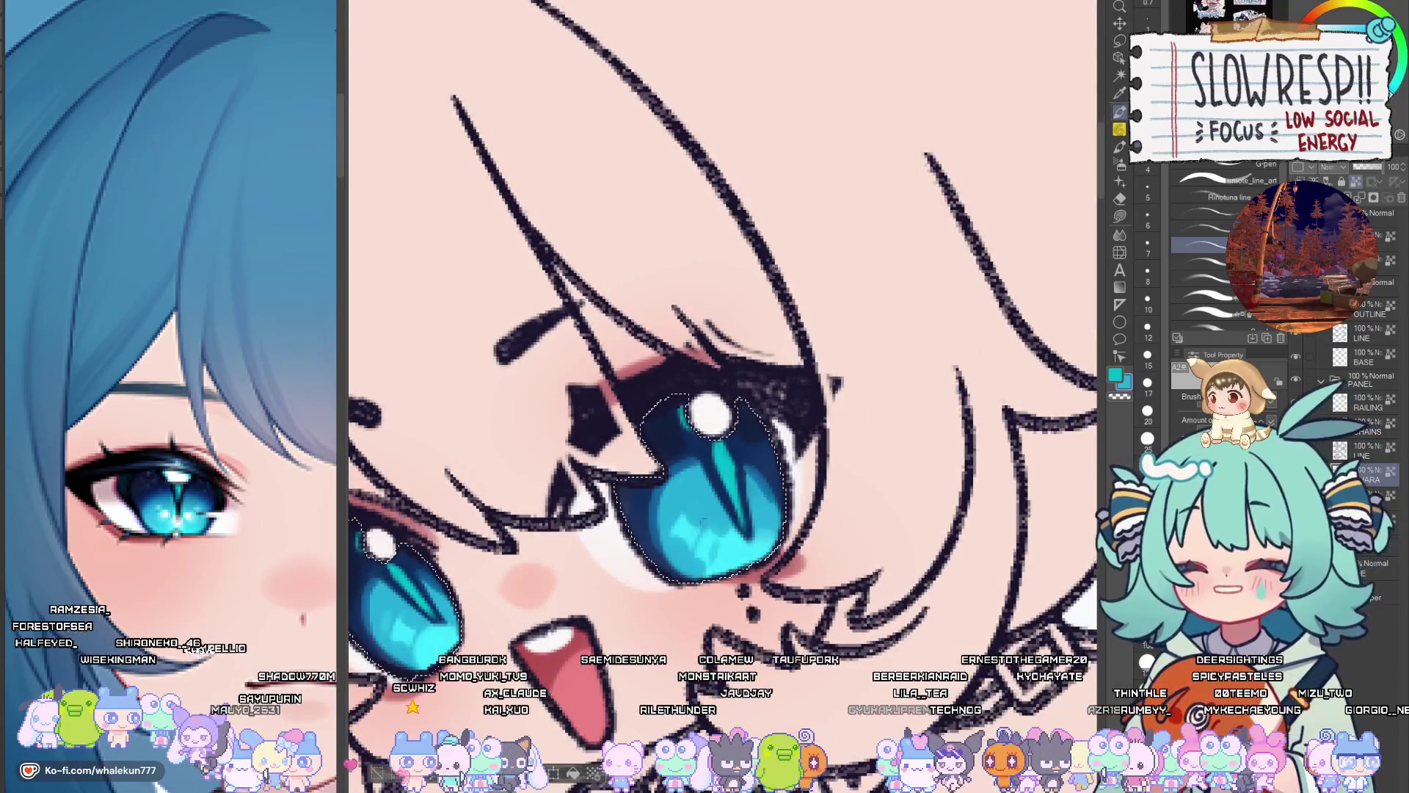
{"action": "scroll", "coordinate": [703, 522], "scroll_direction": "down", "scroll_amount": 5}
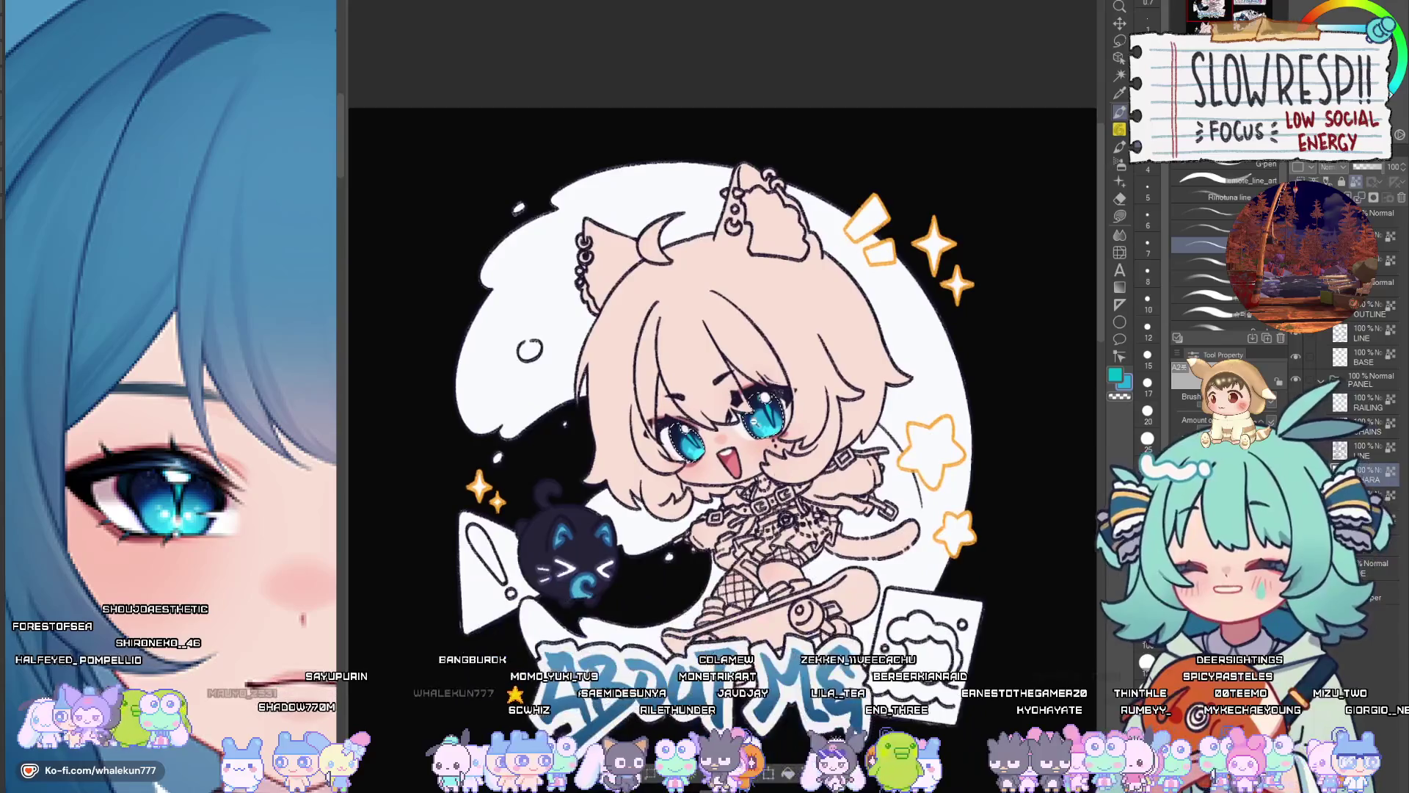
{"action": "scroll", "coordinate": [767, 422], "scroll_direction": "up", "scroll_amount": 5}
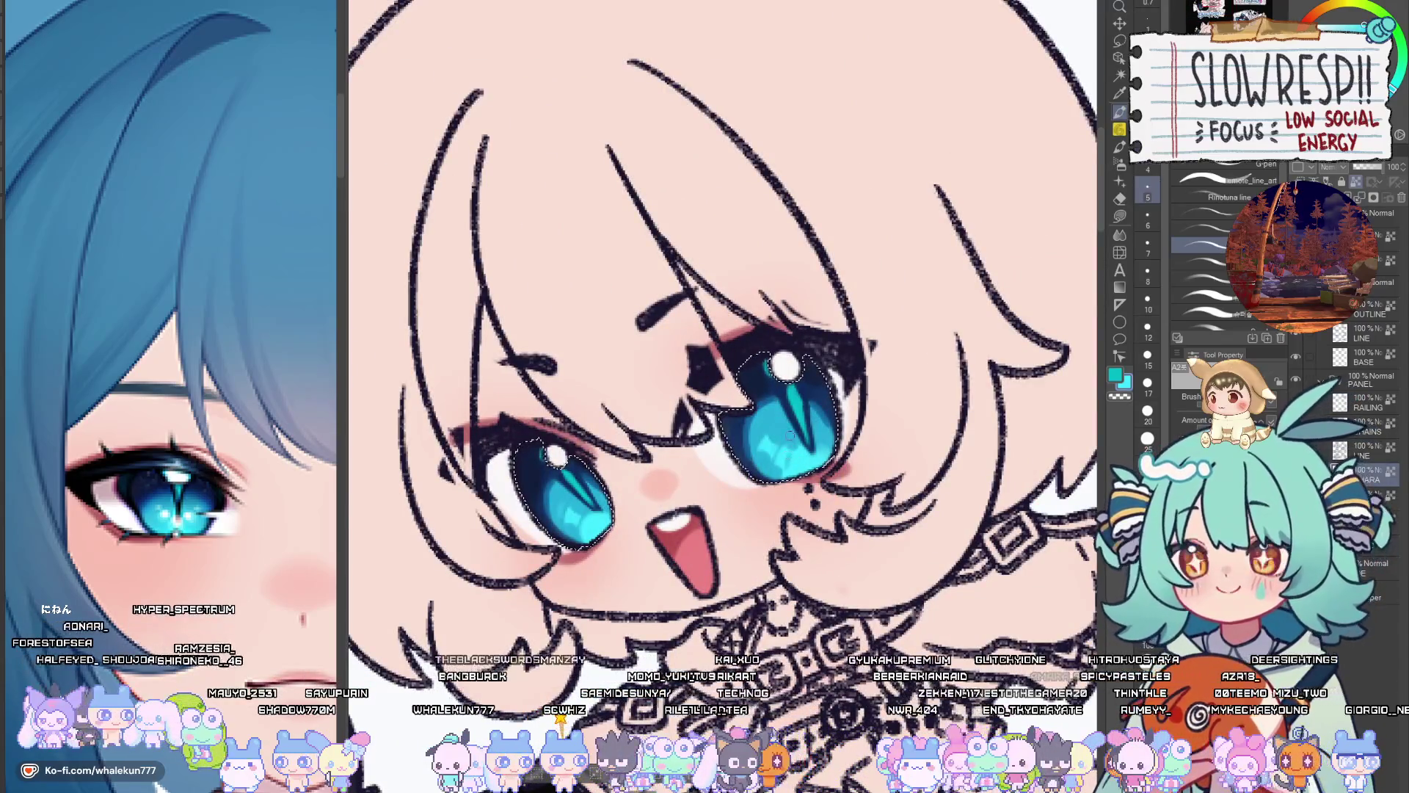
{"action": "scroll", "coordinate": [789, 435], "scroll_direction": "up", "scroll_amount": 1}
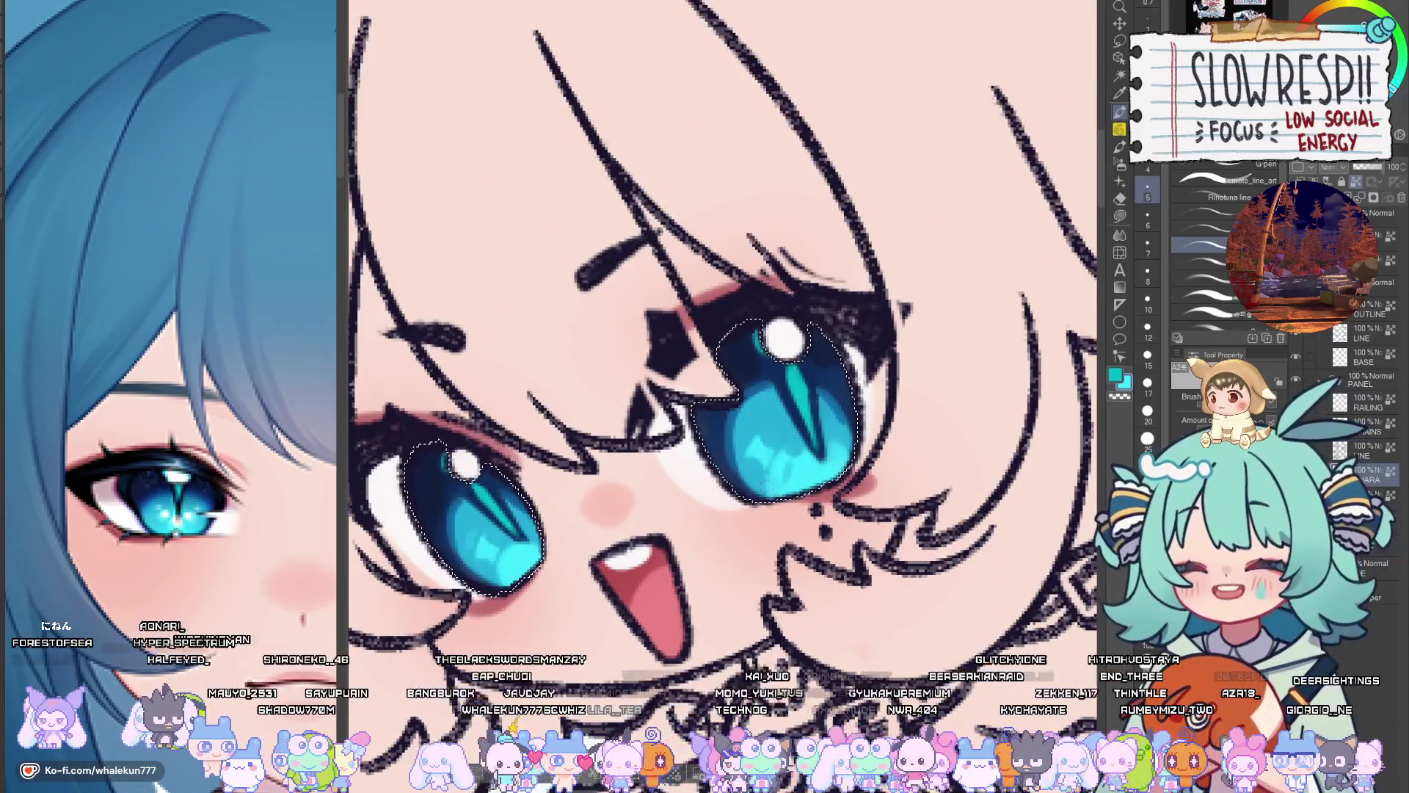
{"action": "scroll", "coordinate": [816, 428], "scroll_direction": "down", "scroll_amount": 5}
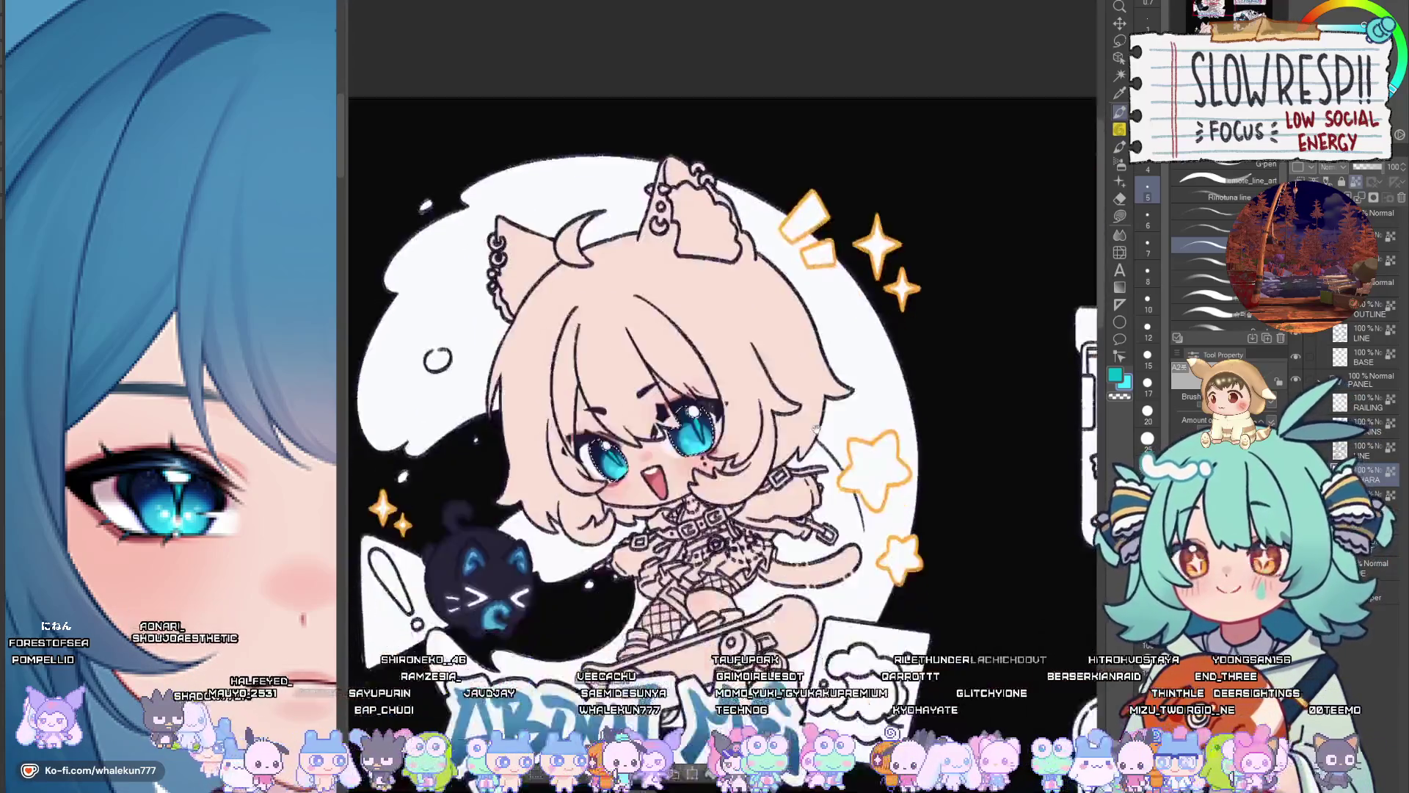
{"action": "scroll", "coordinate": [816, 429], "scroll_direction": "down", "scroll_amount": 5}
{"action": "scroll", "coordinate": [816, 429], "scroll_direction": "up", "scroll_amount": 5}
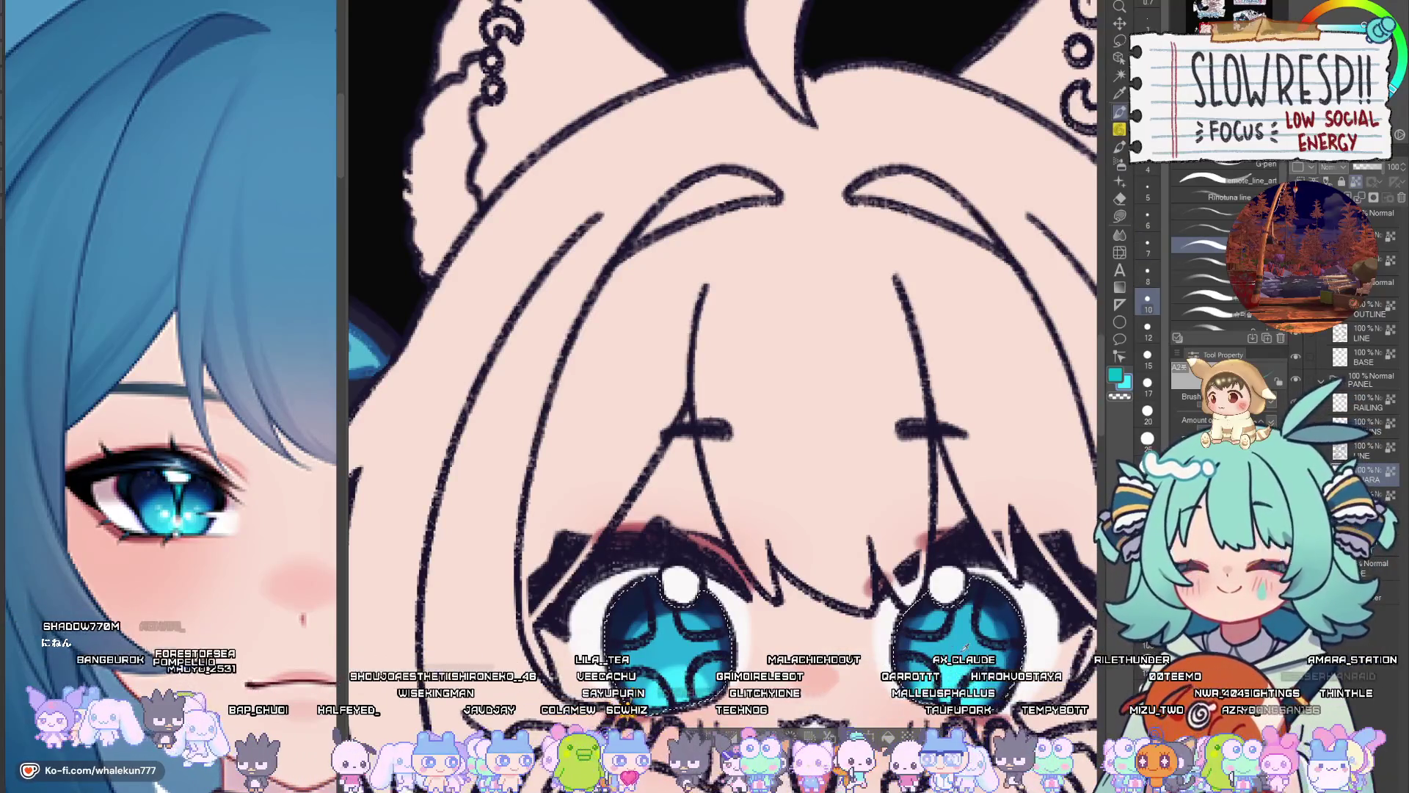
{"action": "left_click", "coordinate": [1201, 212]}
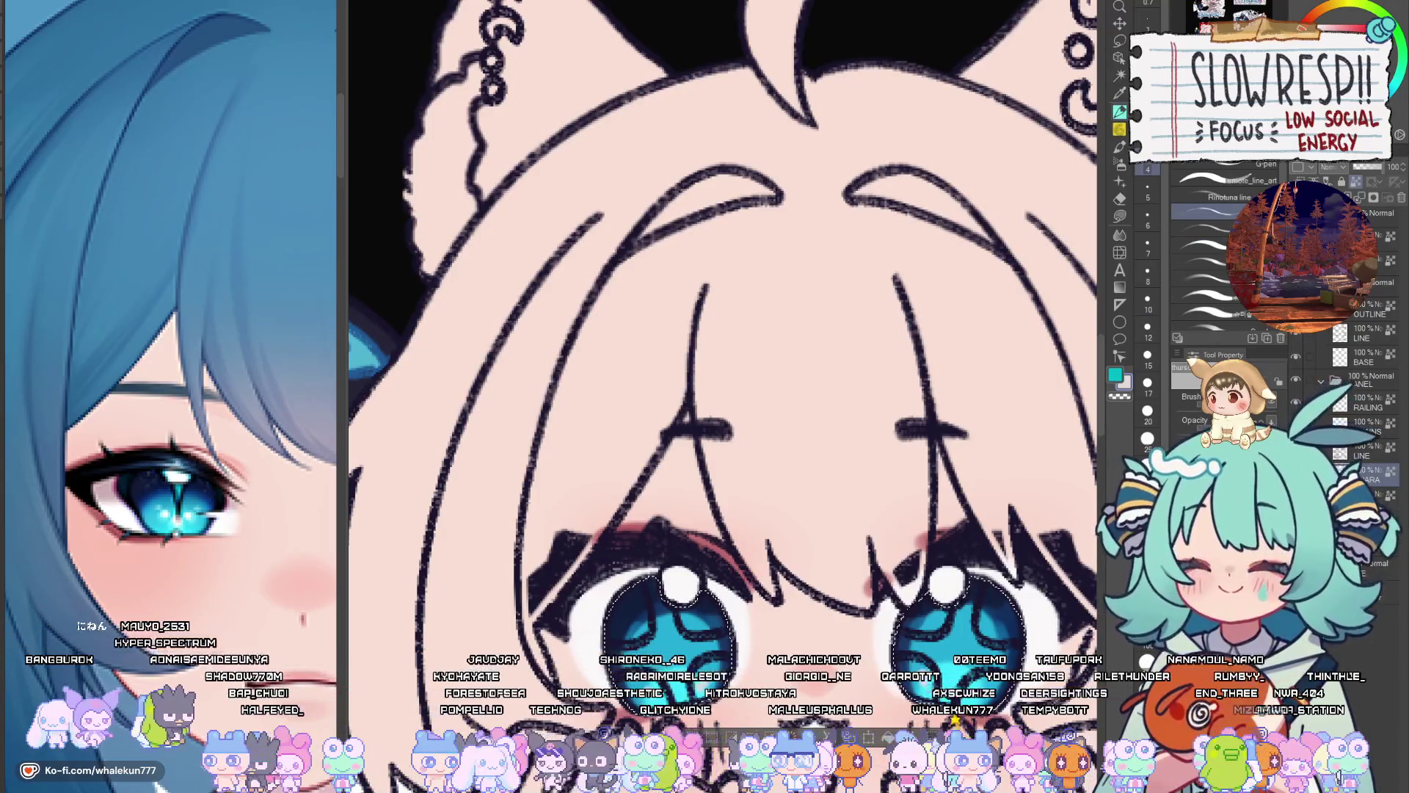
Switch to the stream panels document and zoom in on the Subscribe character's face
{"action": "scroll", "coordinate": [650, 584], "scroll_direction": "down", "scroll_amount": 5}
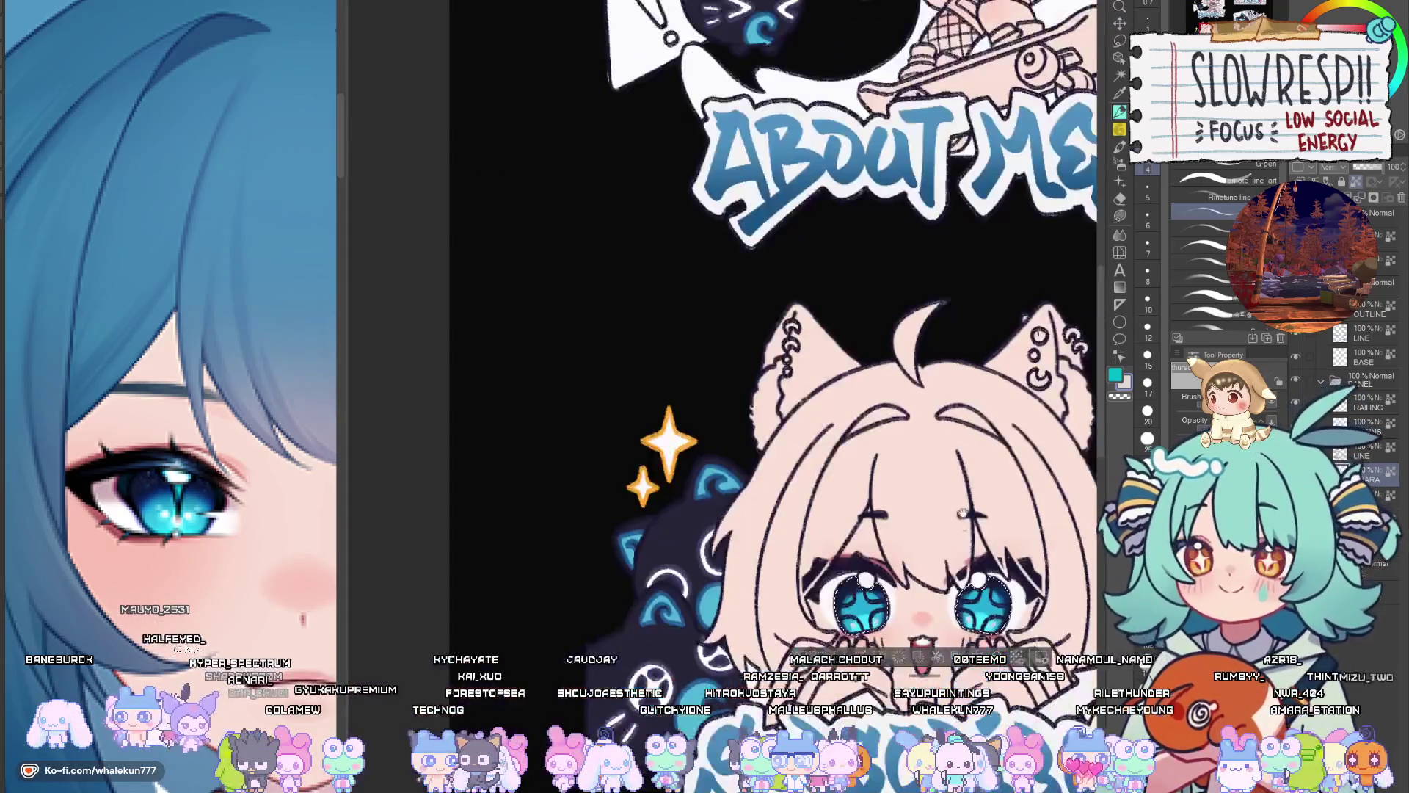
{"action": "scroll", "coordinate": [741, 396], "scroll_direction": "up", "scroll_amount": 5}
{"action": "scroll", "coordinate": [741, 397], "scroll_direction": "up", "scroll_amount": 2}
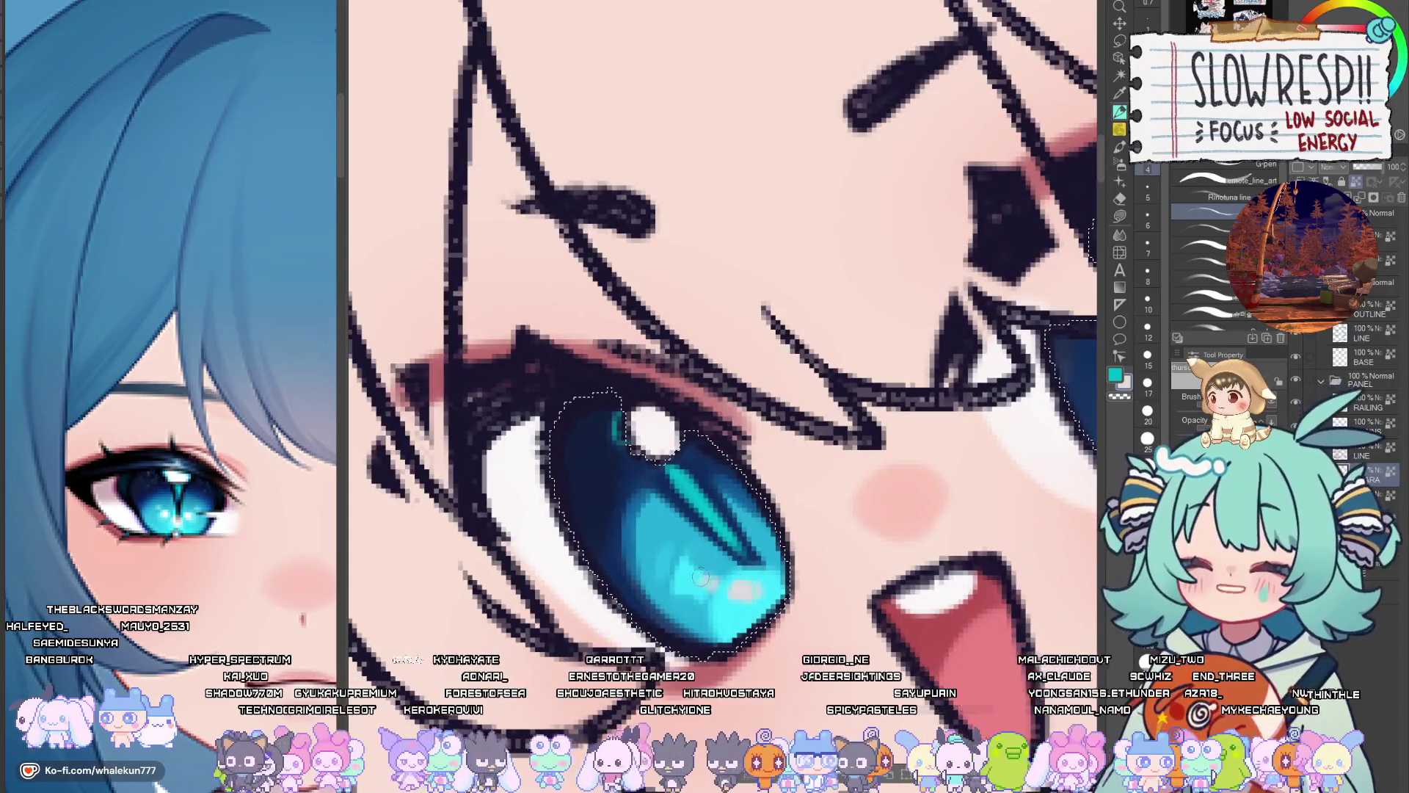
{"action": "scroll", "coordinate": [701, 576], "scroll_direction": "down", "scroll_amount": 3}
{"action": "scroll", "coordinate": [915, 511], "scroll_direction": "up", "scroll_amount": 3}
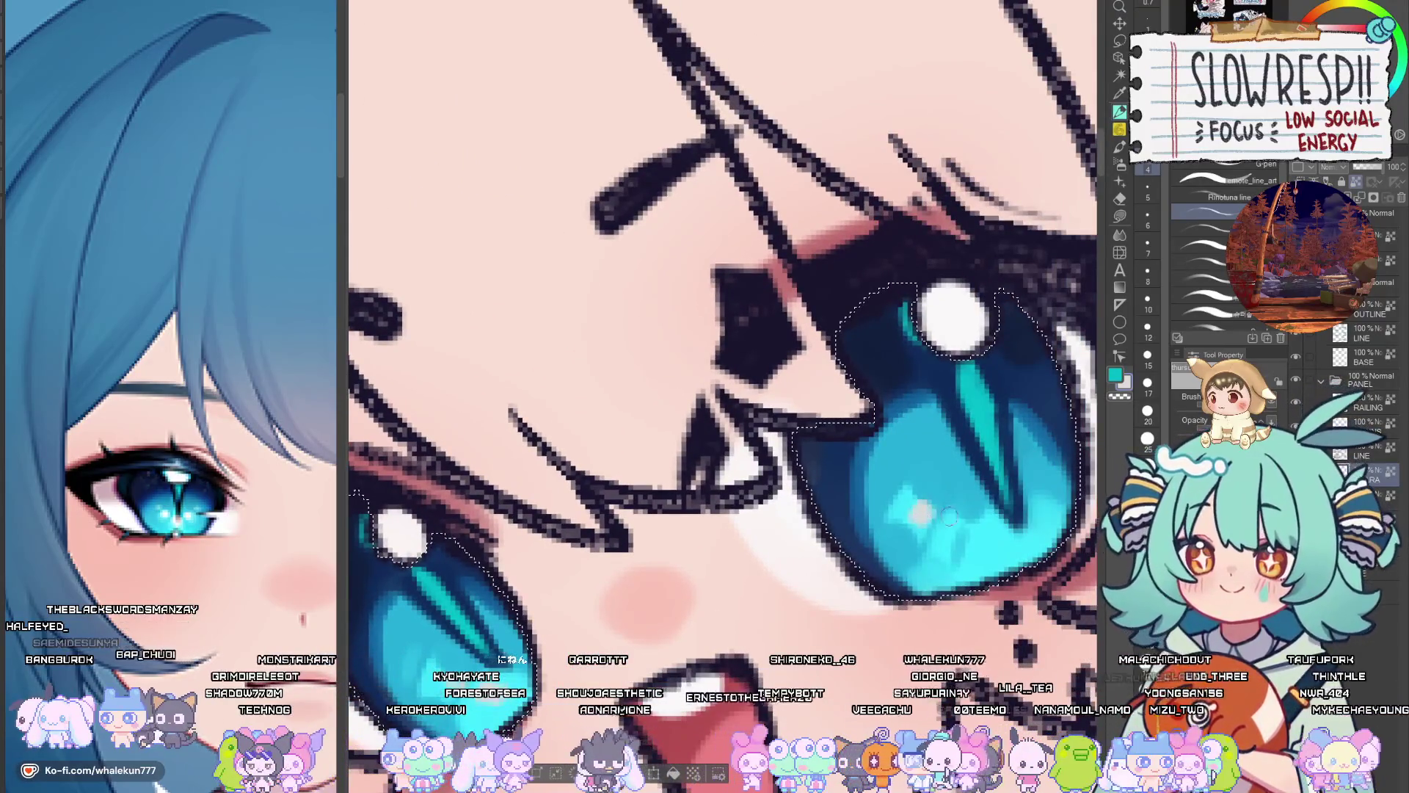
{"action": "key", "text": "ctrl+Tab"}
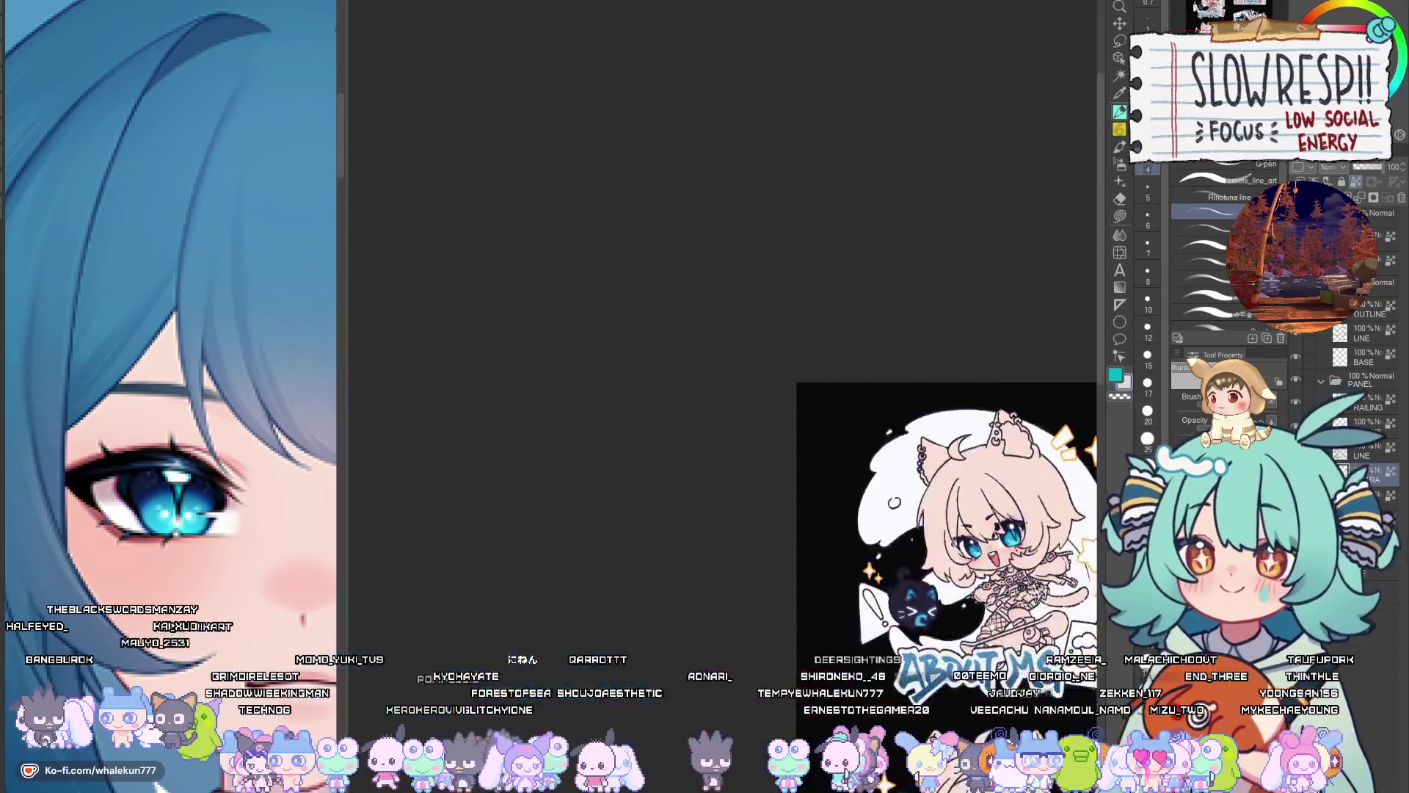
{"action": "scroll", "coordinate": [914, 511], "scroll_direction": "up", "scroll_amount": 3}
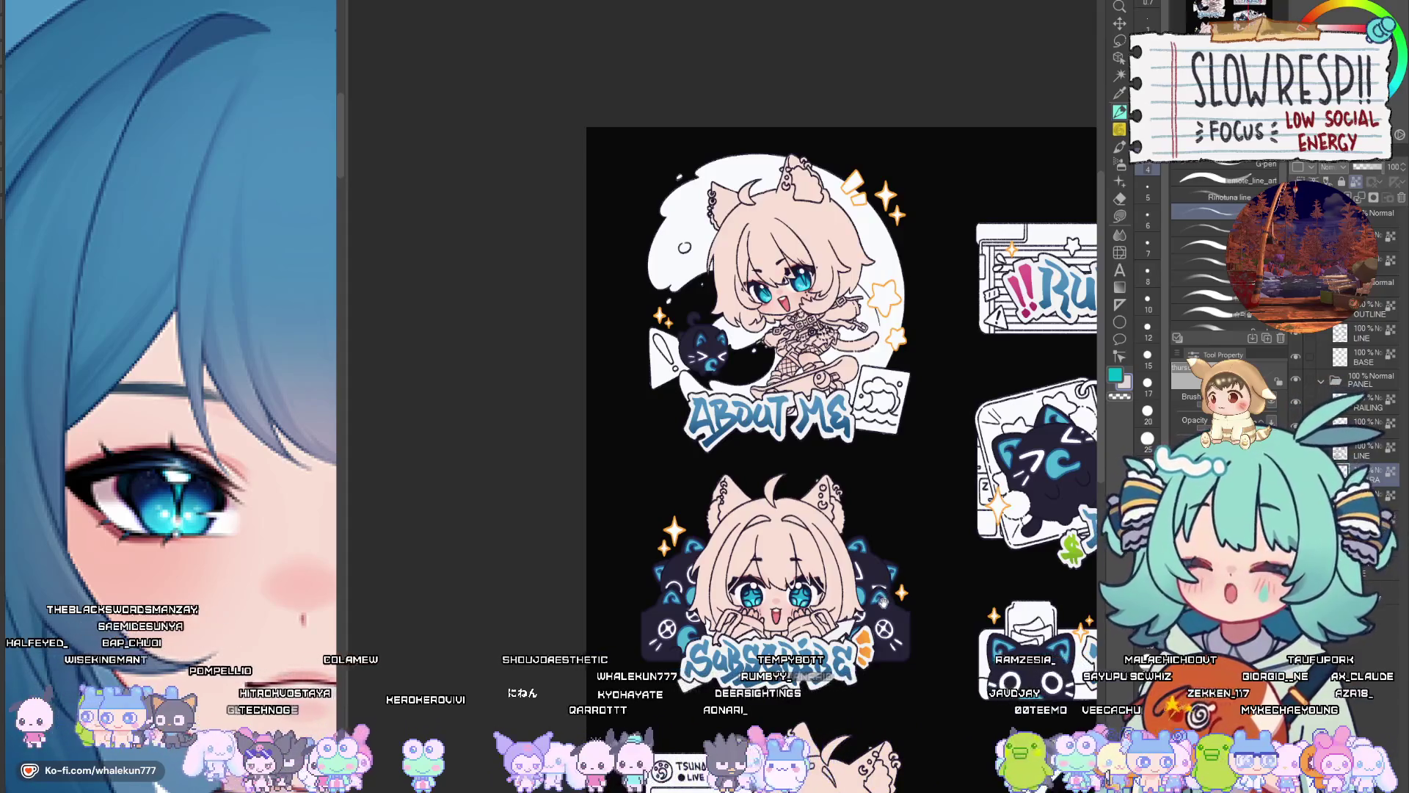
{"action": "scroll", "coordinate": [851, 587], "scroll_direction": "up", "scroll_amount": 5}
Lay light grey strokes down and across the Subscribe catgirl's iris, flipping the canvas horizontally to check
{"action": "key", "text": "g"}
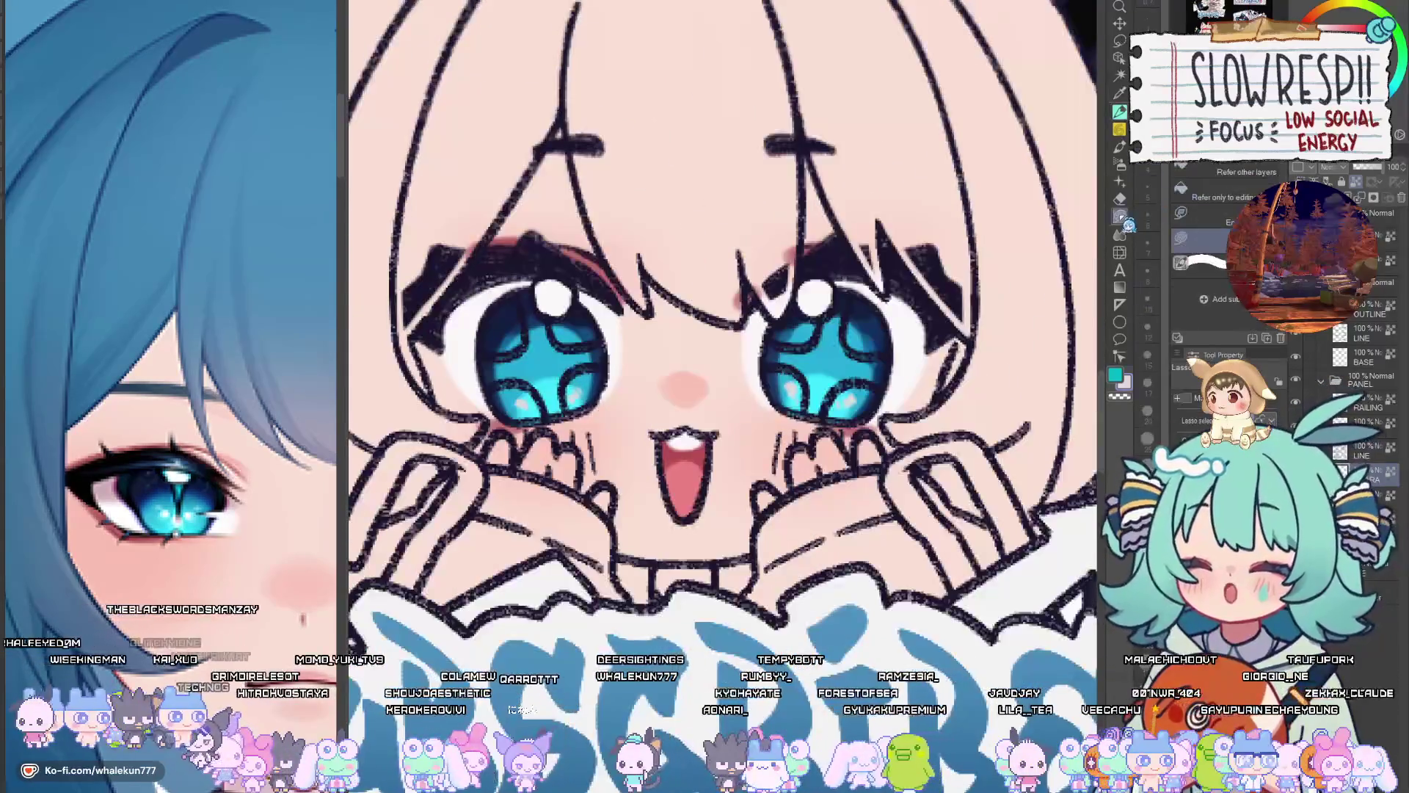
{"action": "scroll", "coordinate": [712, 507], "scroll_direction": "up", "scroll_amount": 3}
{"action": "key", "text": "p"}
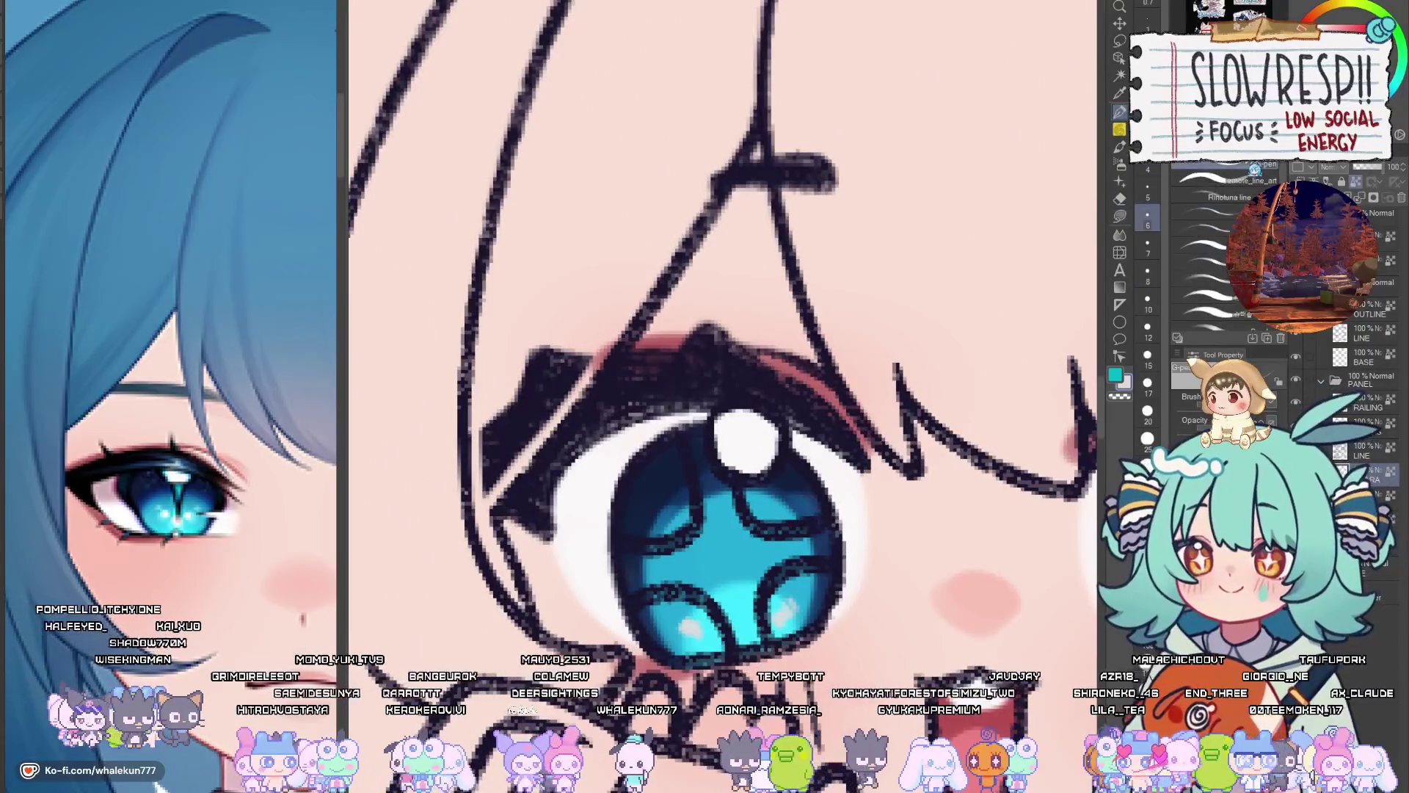
{"action": "mouse_move", "coordinate": [697, 439]}
{"action": "left_mouse_down"}
{"action": "mouse_move", "coordinate": [741, 620]}
{"action": "mouse_move", "coordinate": [714, 540]}
{"action": "mouse_move", "coordinate": [741, 576]}
{"action": "mouse_move", "coordinate": [749, 543]}
{"action": "mouse_move", "coordinate": [764, 572]}
{"action": "mouse_move", "coordinate": [818, 547]}
{"action": "mouse_move", "coordinate": [747, 622]}
{"action": "left_mouse_up"}
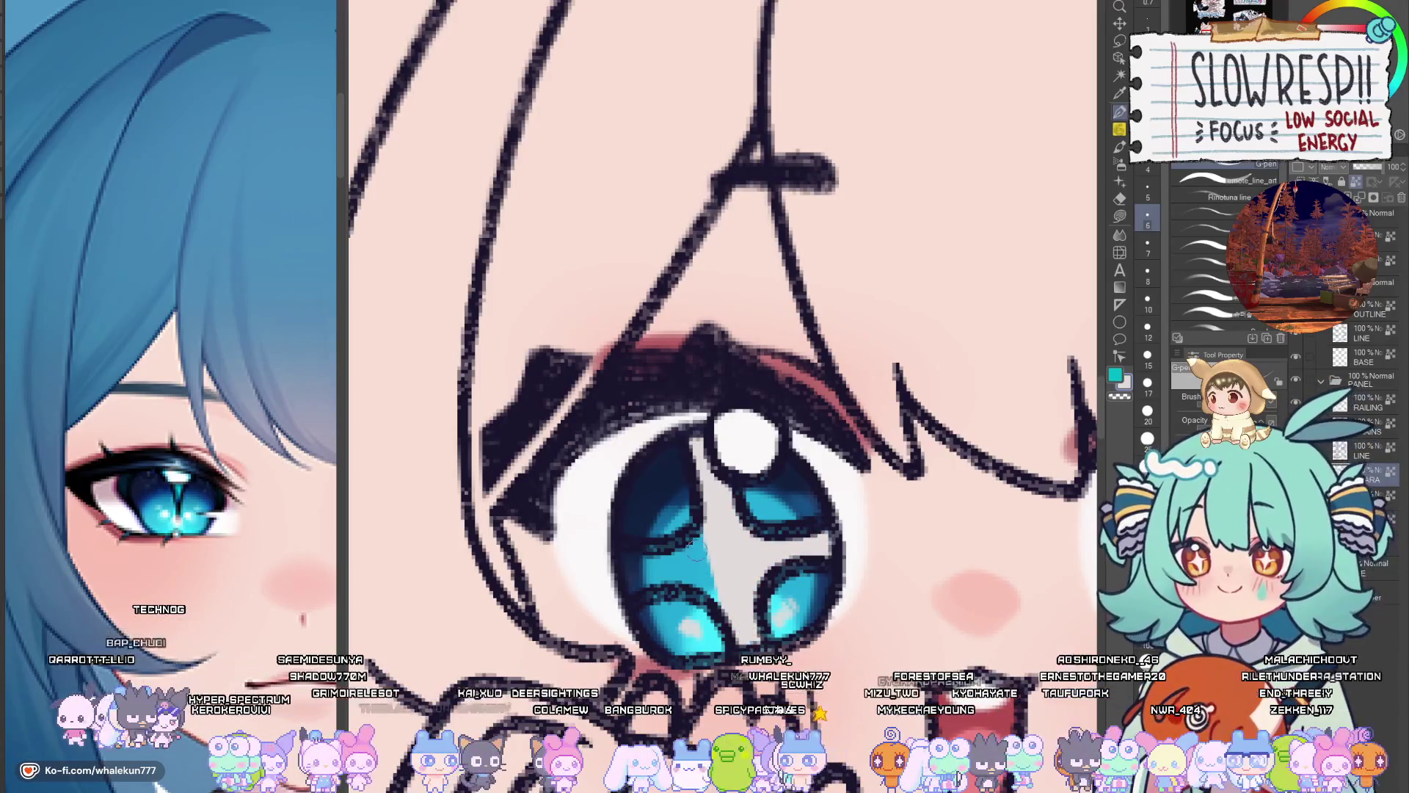
{"action": "mouse_move", "coordinate": [696, 551]}
{"action": "left_mouse_down"}
{"action": "mouse_move", "coordinate": [700, 569]}
{"action": "mouse_move", "coordinate": [631, 560]}
{"action": "left_mouse_up"}
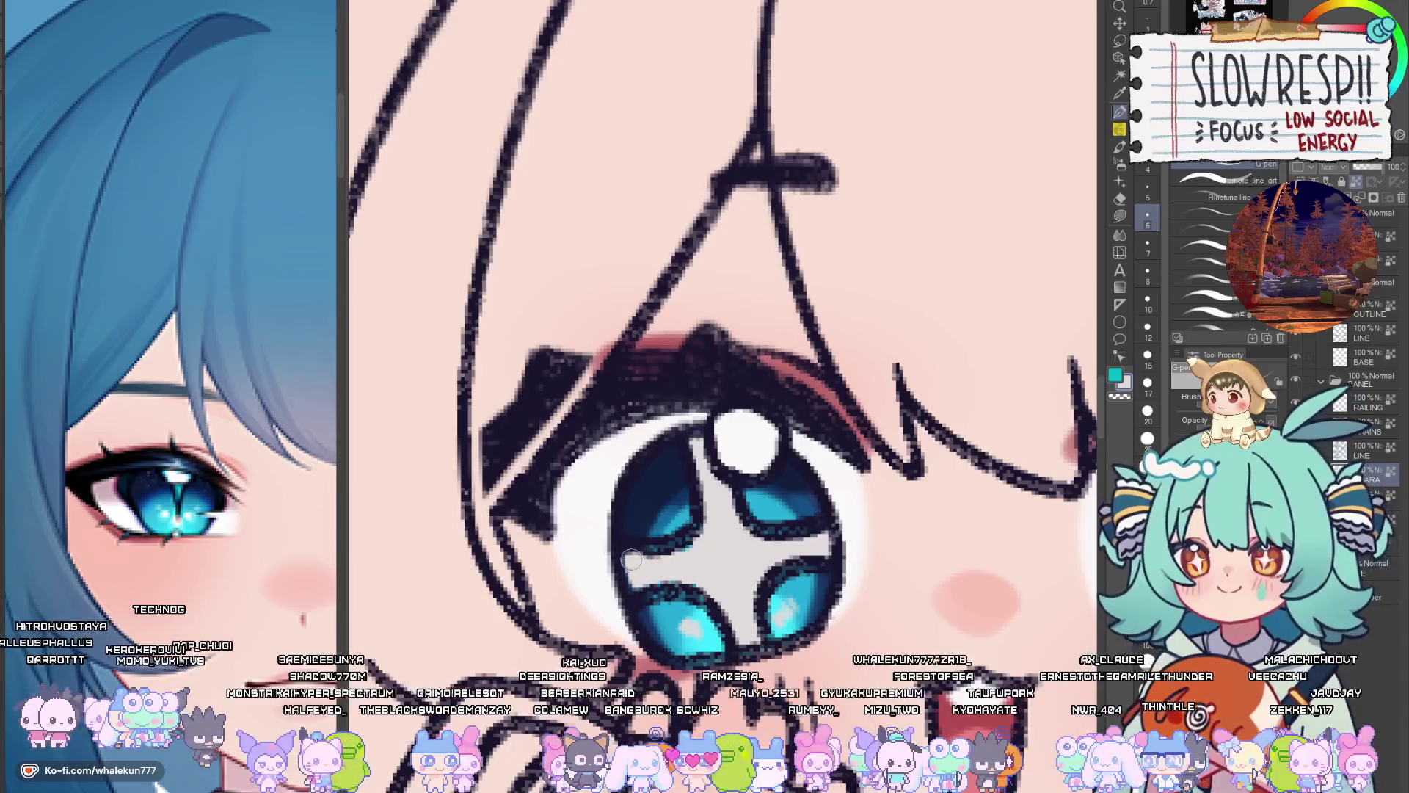
{"action": "key", "text": "h"}
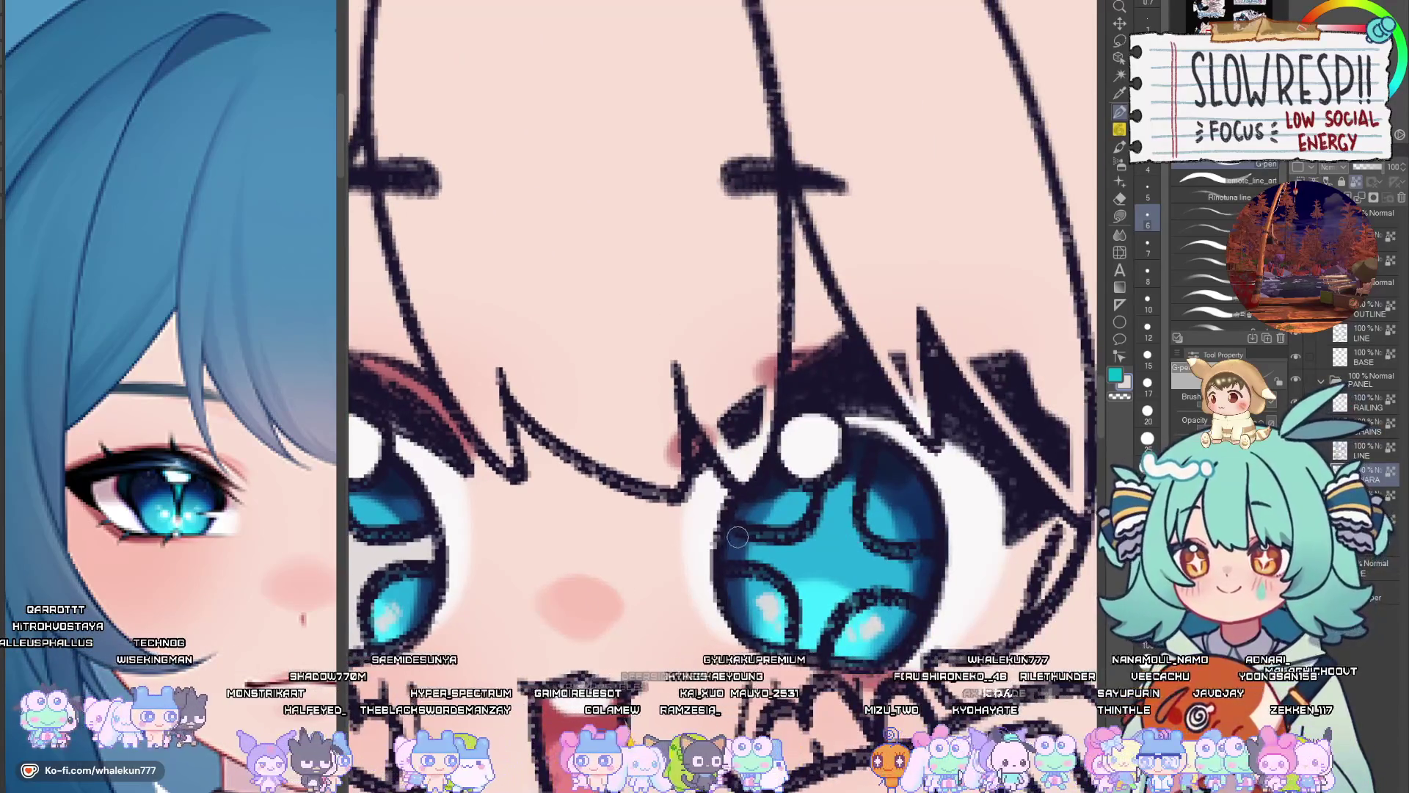
{"action": "left_click_drag", "start_coordinate": [738, 538], "coordinate": [799, 583]}
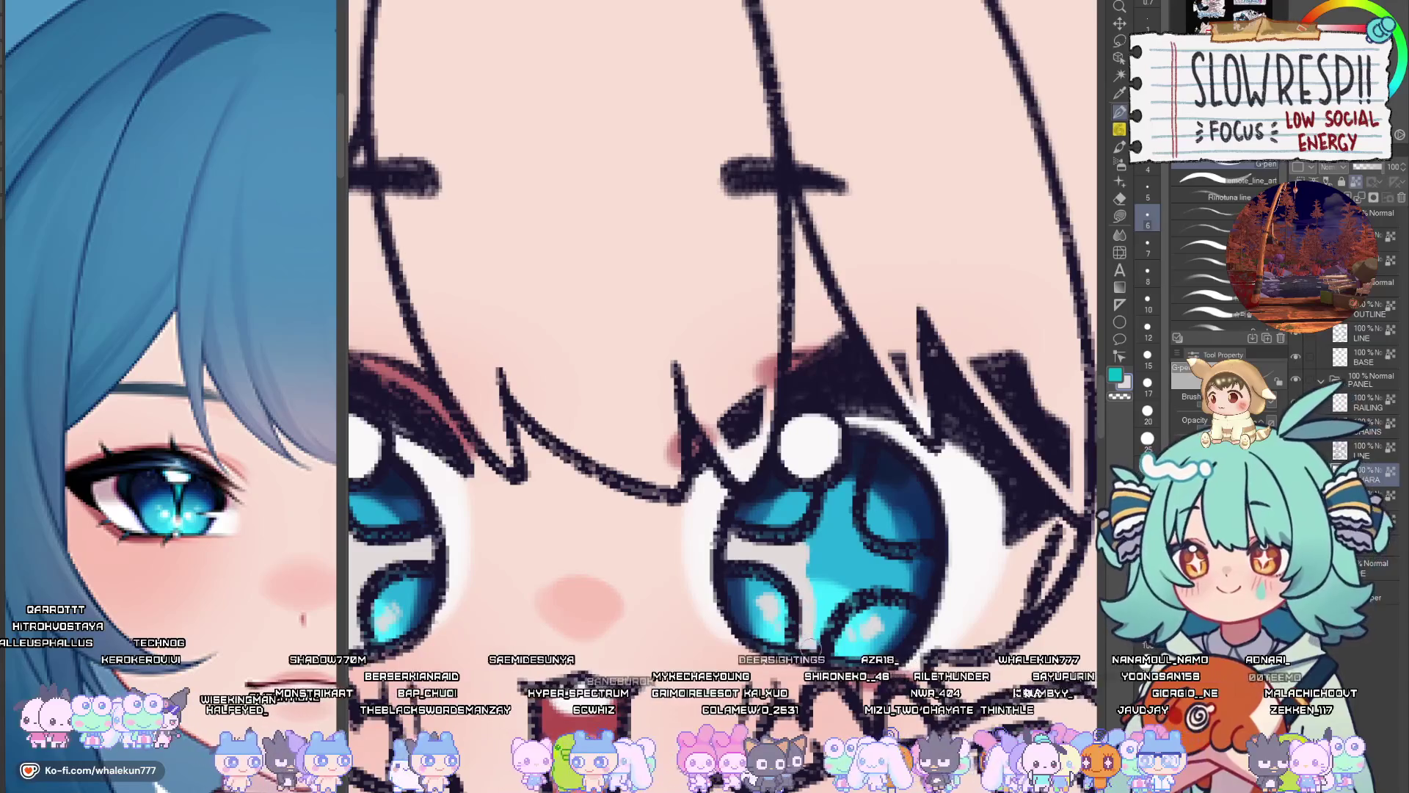
{"action": "mouse_move", "coordinate": [851, 441]}
{"action": "left_mouse_down"}
{"action": "mouse_move", "coordinate": [821, 585]}
{"action": "mouse_move", "coordinate": [839, 501]}
{"action": "mouse_move", "coordinate": [870, 576]}
{"action": "mouse_move", "coordinate": [910, 576]}
{"action": "mouse_move", "coordinate": [923, 596]}
{"action": "left_mouse_up"}
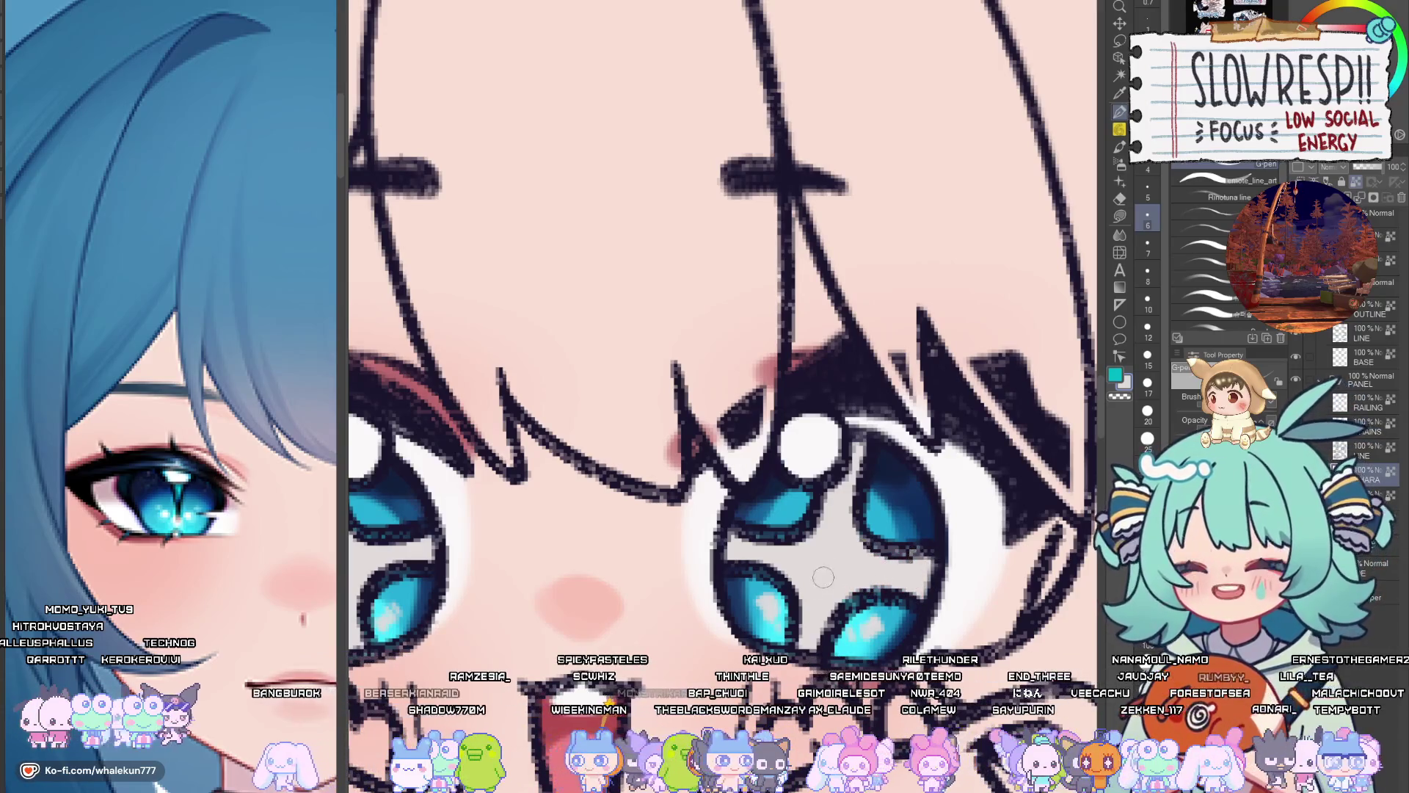
Switch to the stream panels document, centre the Subscribe face and sample red from the eyelid
{"action": "key", "text": "ctrl+Tab"}
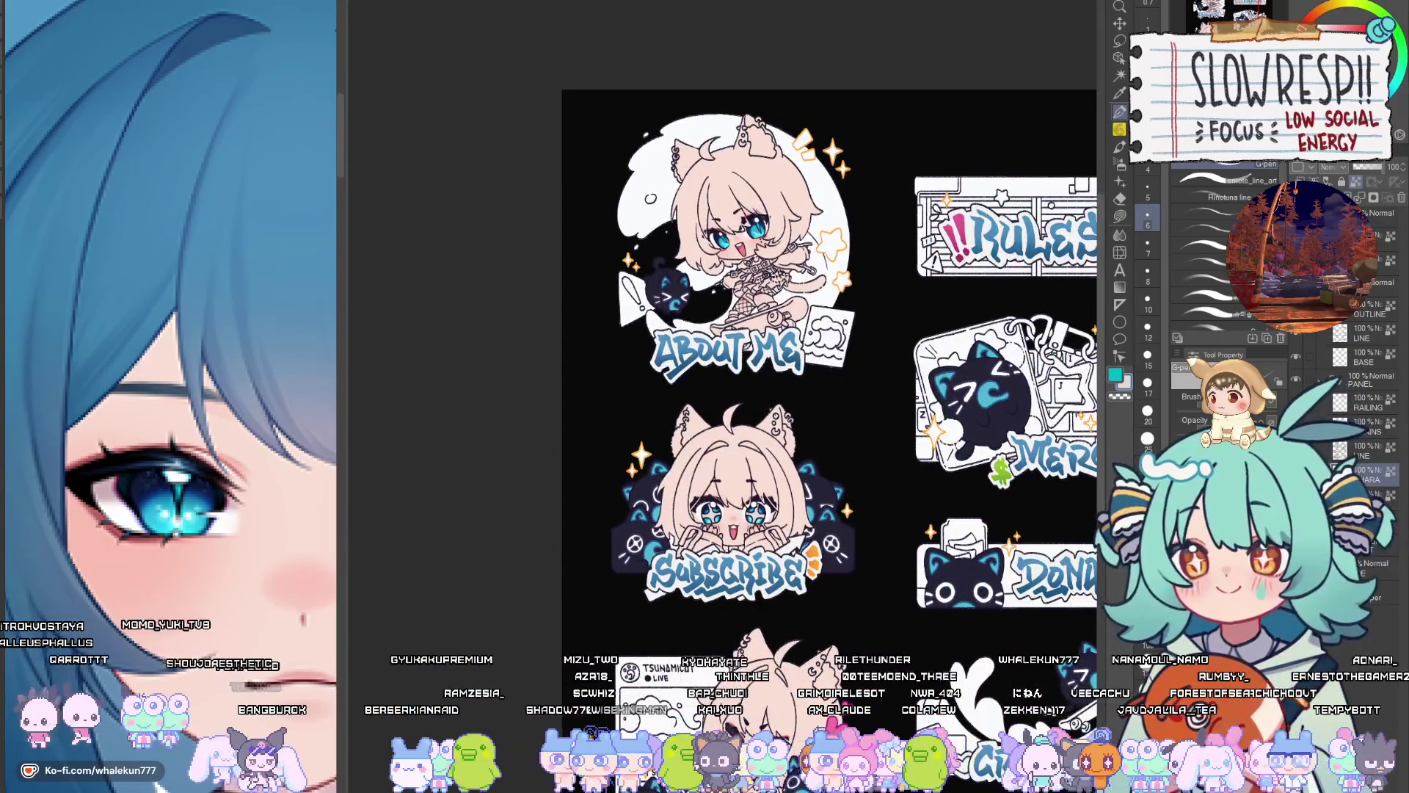
{"action": "left_click_drag", "start_coordinate": [888, 733], "coordinate": [895, 535]}
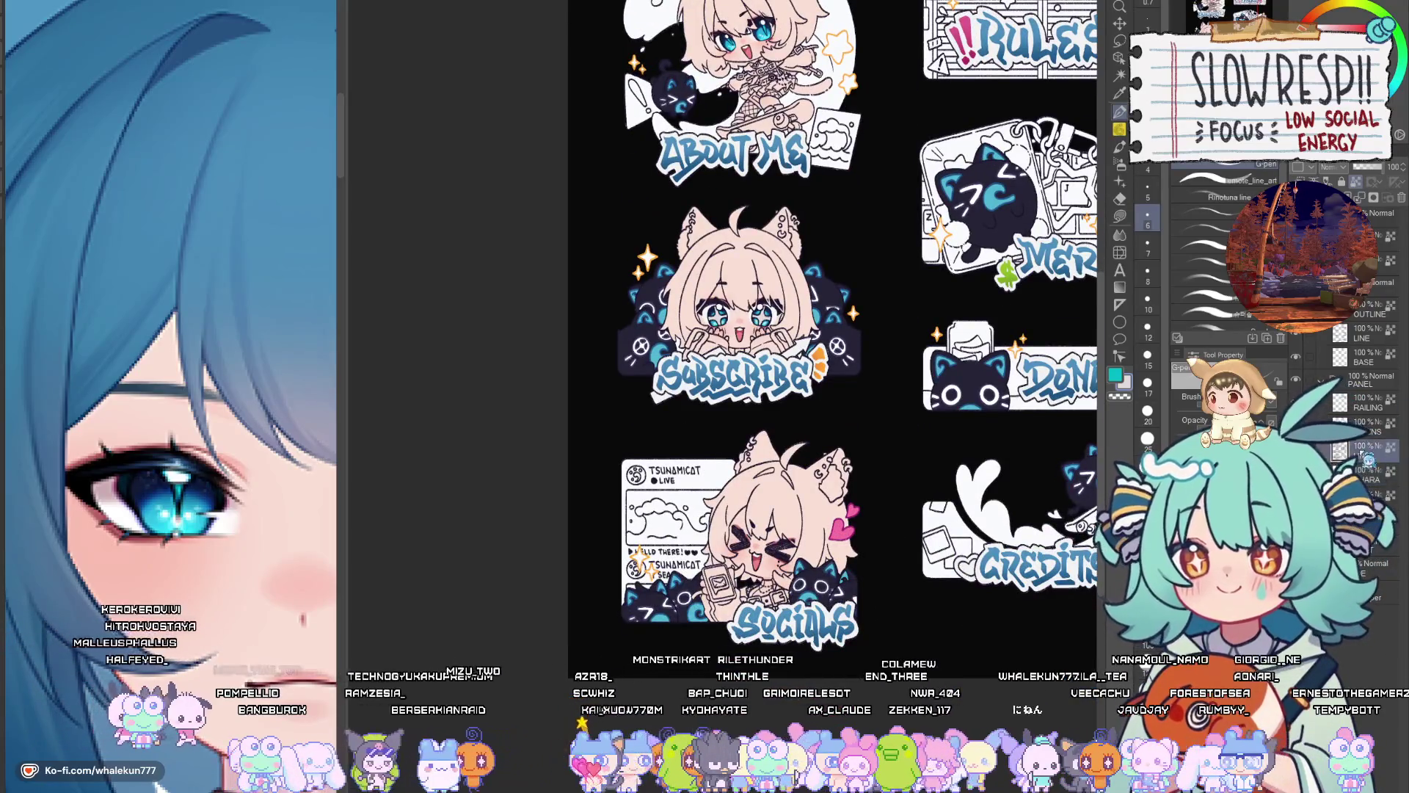
{"action": "scroll", "coordinate": [741, 264], "scroll_direction": "up", "scroll_amount": 5}
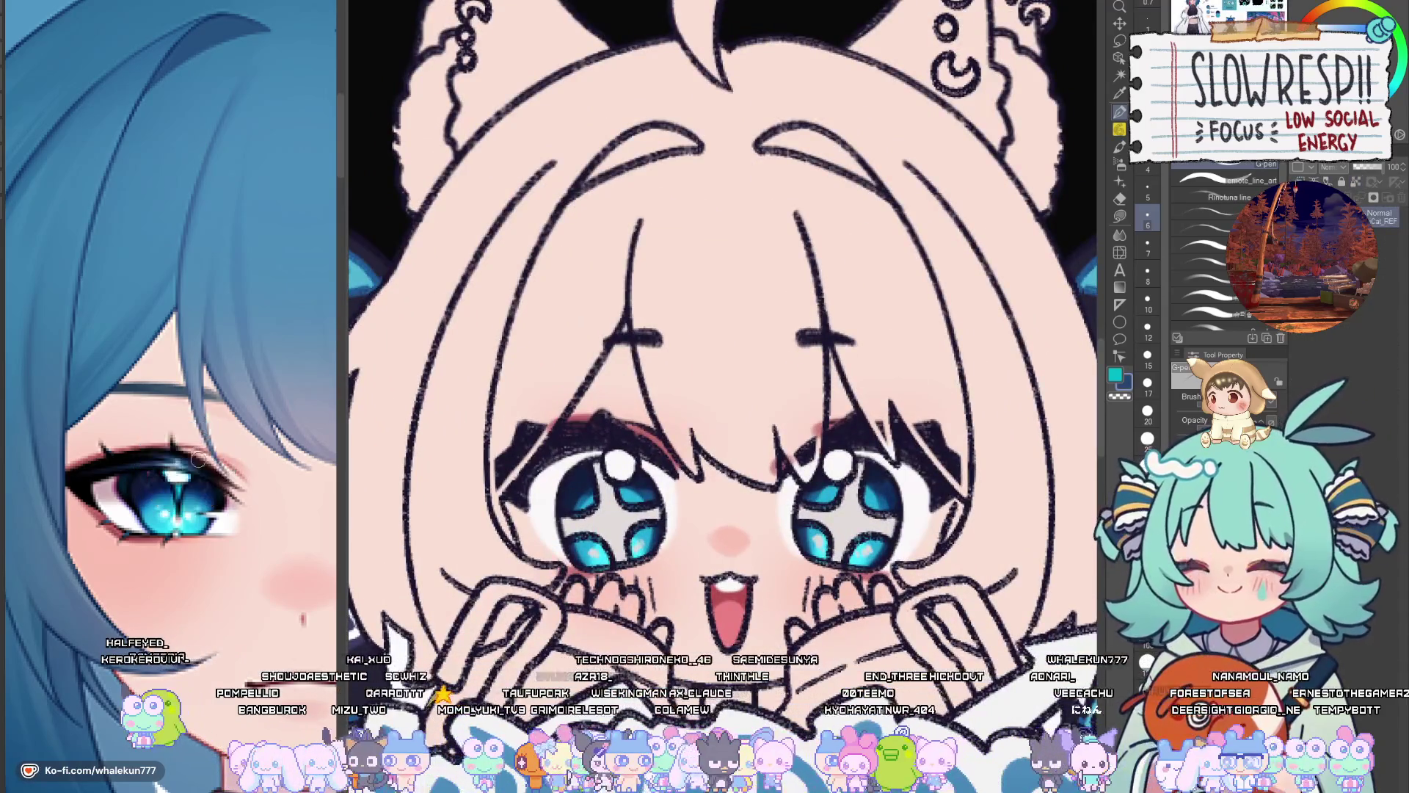
{"action": "left_click_drag", "start_coordinate": [723, 367], "coordinate": [832, 426]}
{"action": "scroll", "coordinate": [824, 621], "scroll_direction": "up", "scroll_amount": 2}
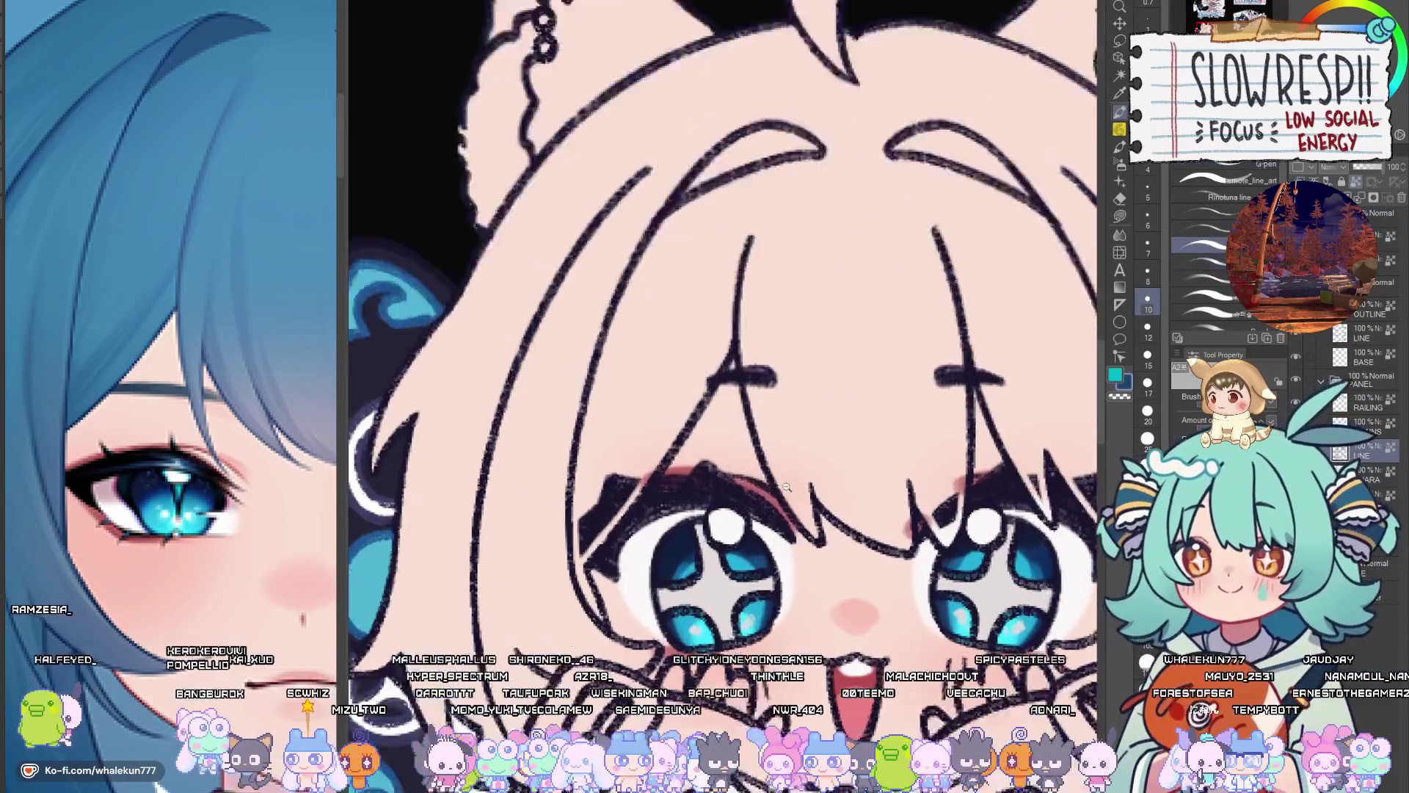
{"action": "left_click", "coordinate": [771, 503], "text": "alt"}
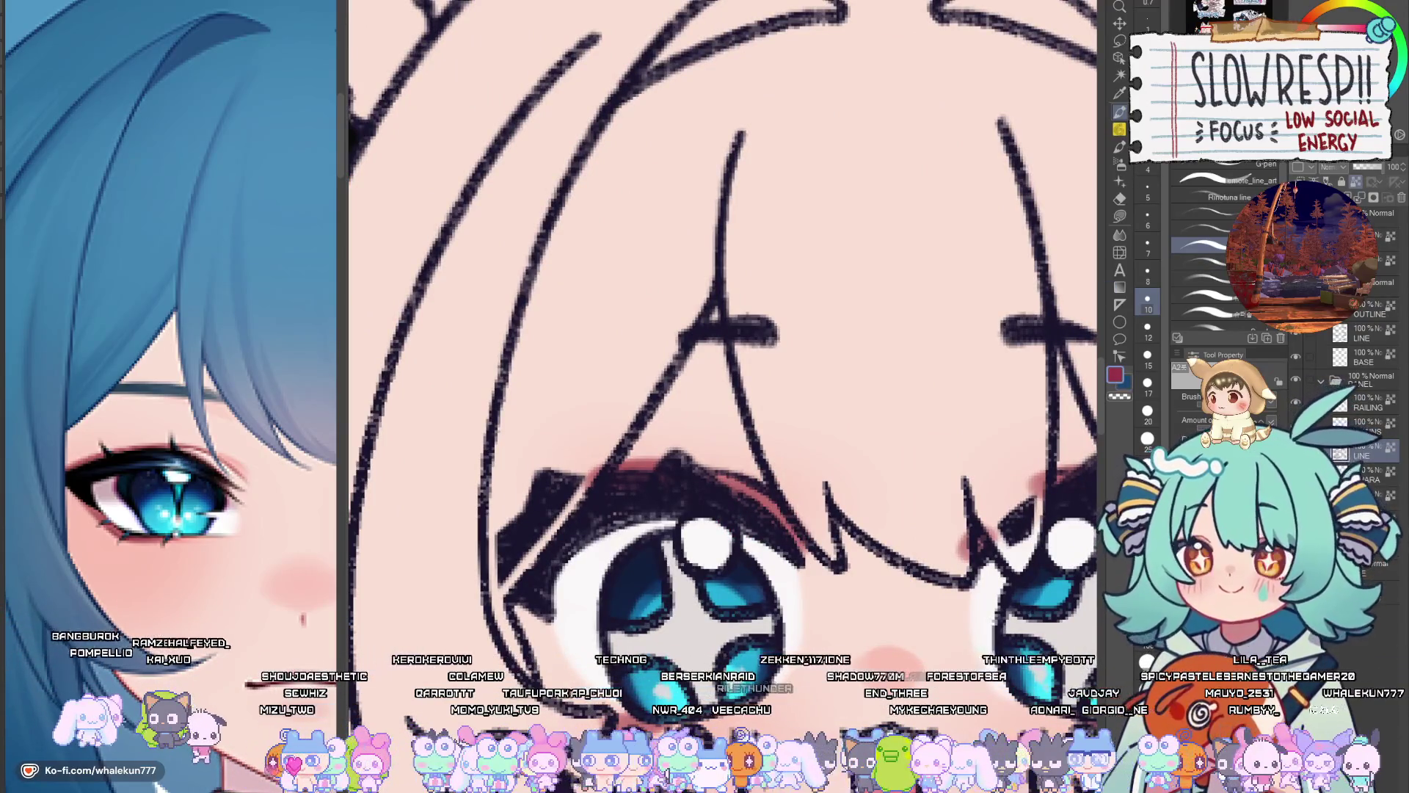
Repaint the mouth outline and all cheek marks in red
{"action": "mouse_move", "coordinate": [858, 739]}
{"action": "left_mouse_down"}
{"action": "mouse_move", "coordinate": [810, 511]}
{"action": "mouse_move", "coordinate": [822, 595]}
{"action": "mouse_move", "coordinate": [884, 507]}
{"action": "left_mouse_up"}
{"action": "mouse_move", "coordinate": [972, 496]}
{"action": "left_mouse_down"}
{"action": "mouse_move", "coordinate": [961, 554]}
{"action": "mouse_move", "coordinate": [994, 528]}
{"action": "left_mouse_up"}
{"action": "left_click_drag", "start_coordinate": [710, 506], "coordinate": [716, 558]}
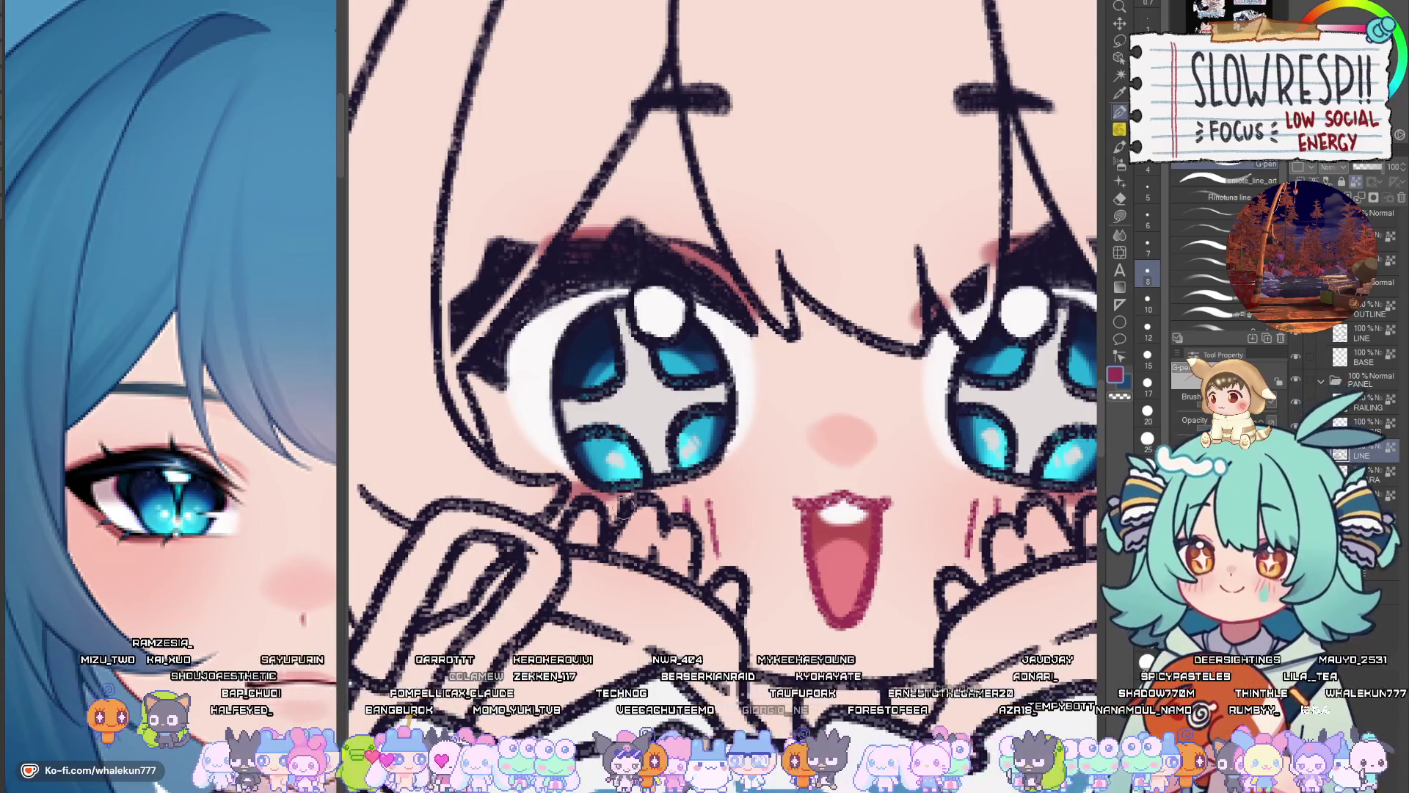
{"action": "left_click_drag", "start_coordinate": [1092, 495], "coordinate": [828, 510]}
{"action": "mouse_move", "coordinate": [745, 287]}
{"action": "left_mouse_down"}
{"action": "mouse_move", "coordinate": [884, 427]}
{"action": "mouse_move", "coordinate": [946, 445]}
{"action": "left_mouse_up"}
Set the brush size back to 6 and sample near-black from the artwork
{"action": "key", "text": "bracketleft"}
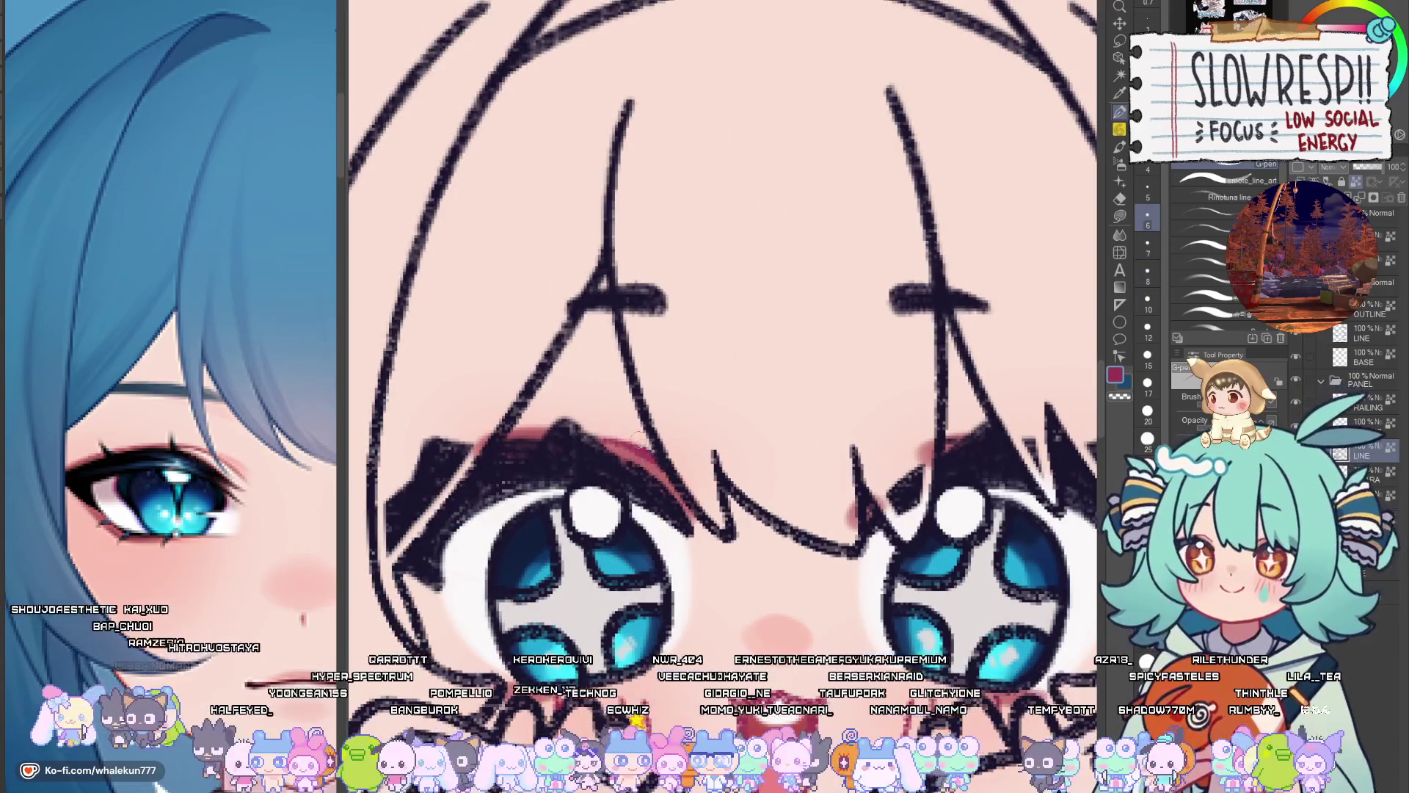
{"action": "key", "text": "period"}
{"action": "key", "text": "period"}
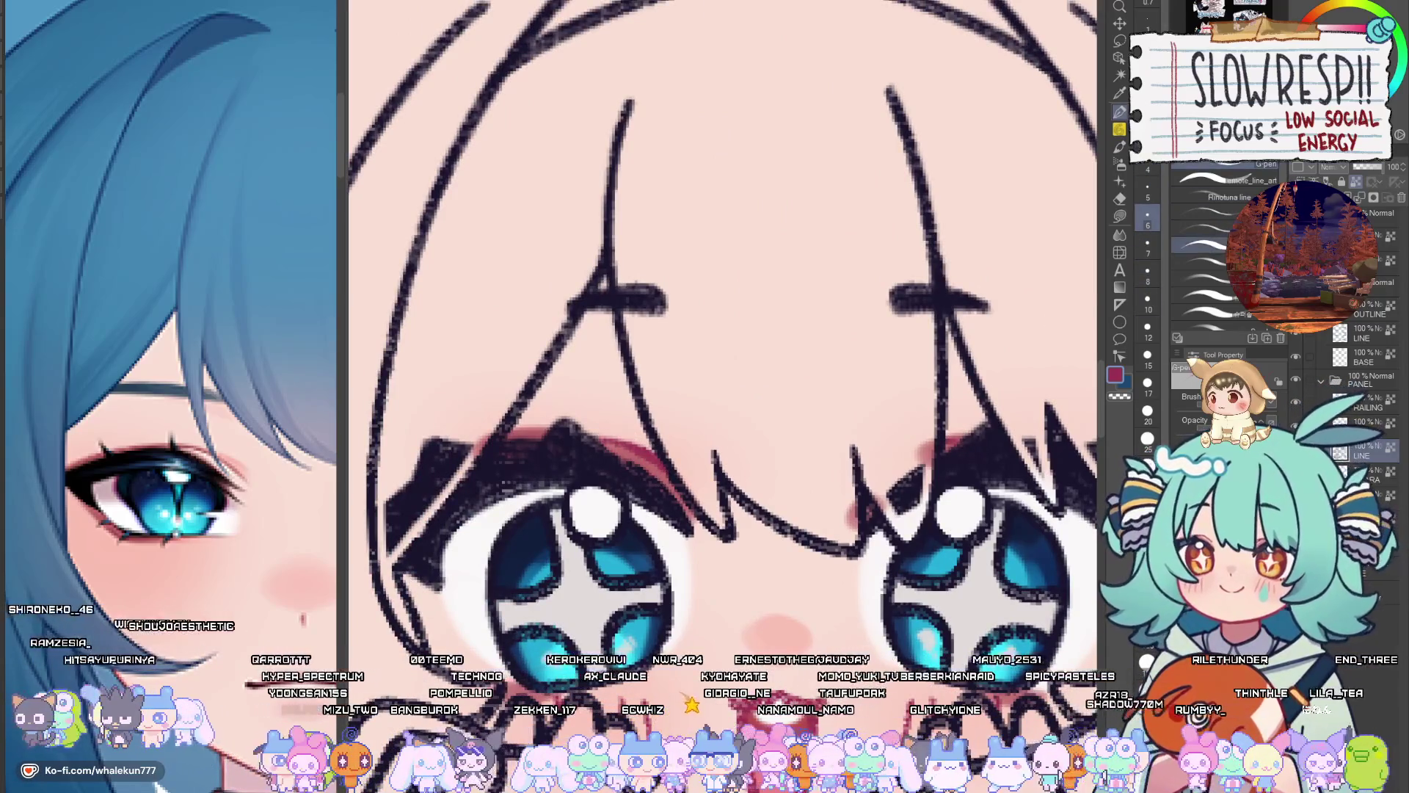
{"action": "key", "text": "bracketleft"}
{"action": "key", "text": "bracketleft"}
{"action": "key", "text": "bracketleft"}
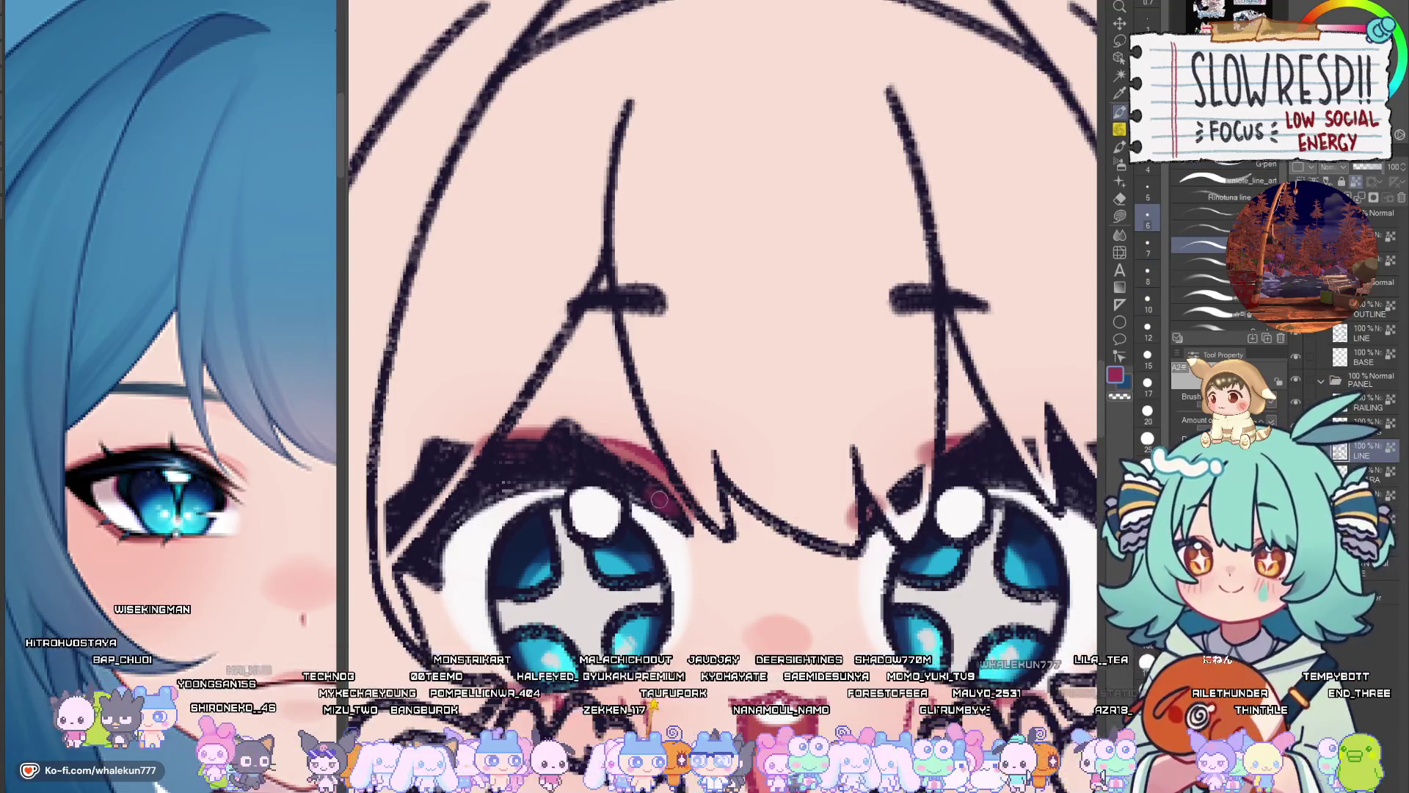
{"action": "left_click", "coordinate": [616, 467], "text": "alt"}
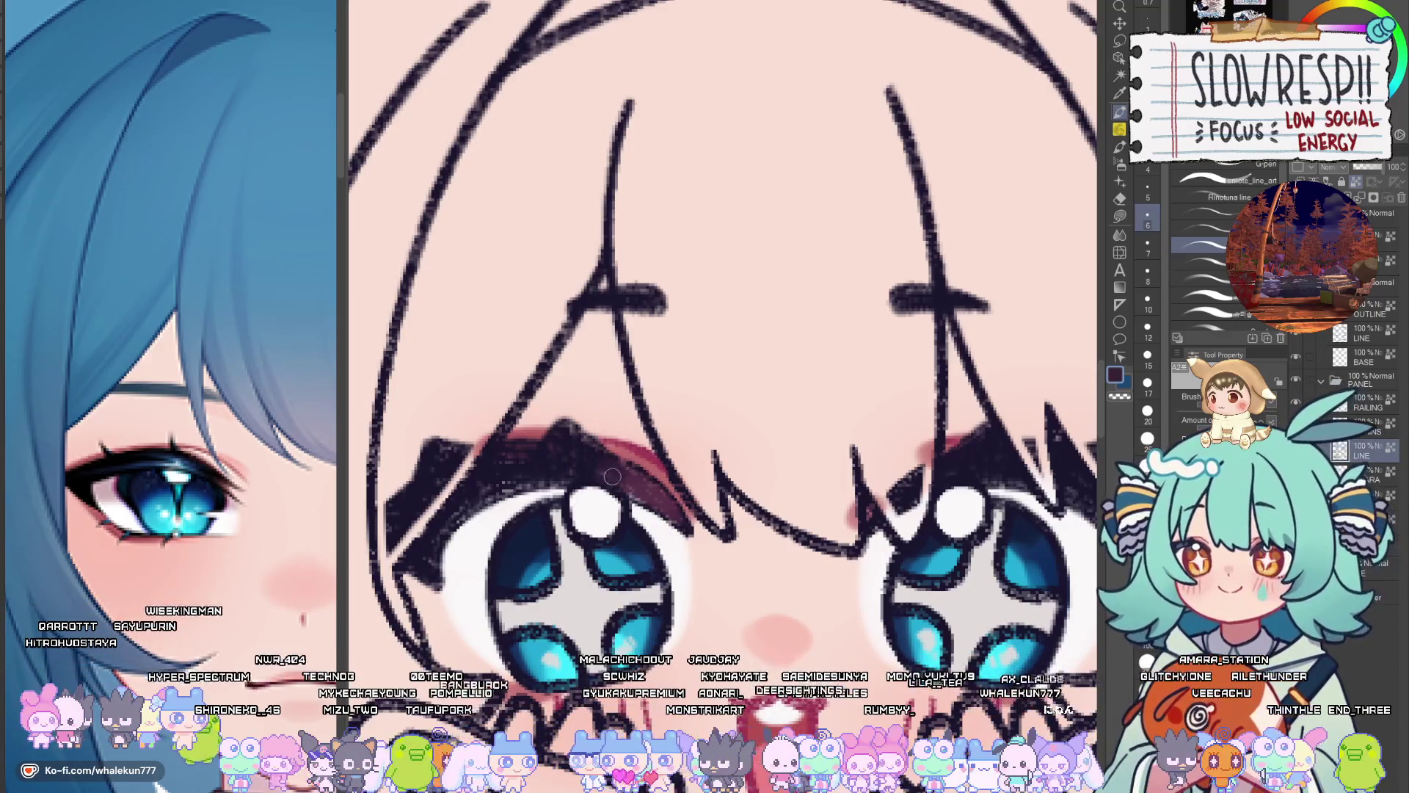
Compare the catgirl's eyes against the reference artwork's eye close-up
{"action": "left_click_drag", "start_coordinate": [576, 429], "coordinate": [462, 458]}
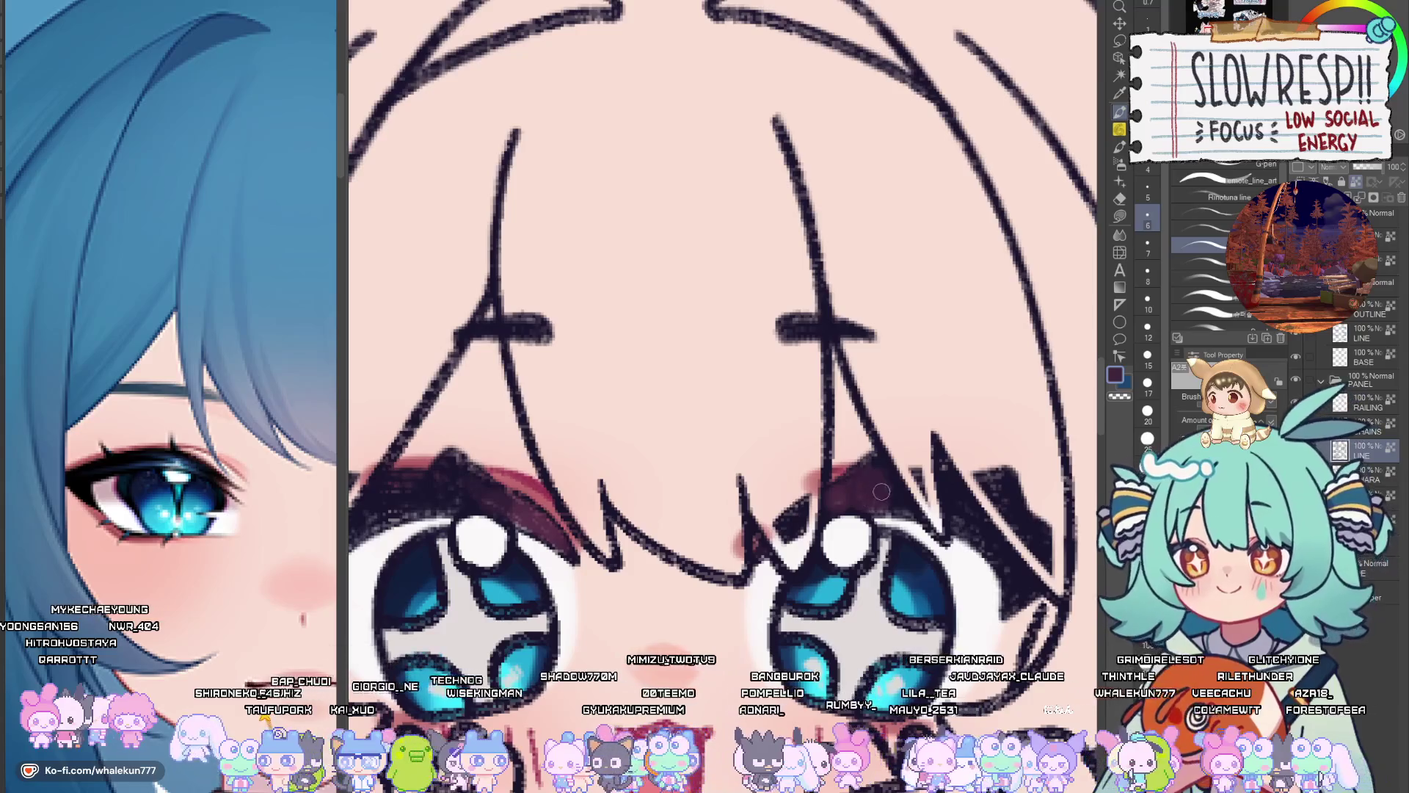
{"action": "scroll", "coordinate": [912, 497], "scroll_direction": "down", "scroll_amount": 3}
{"action": "scroll", "coordinate": [997, 235], "scroll_direction": "up", "scroll_amount": 3}
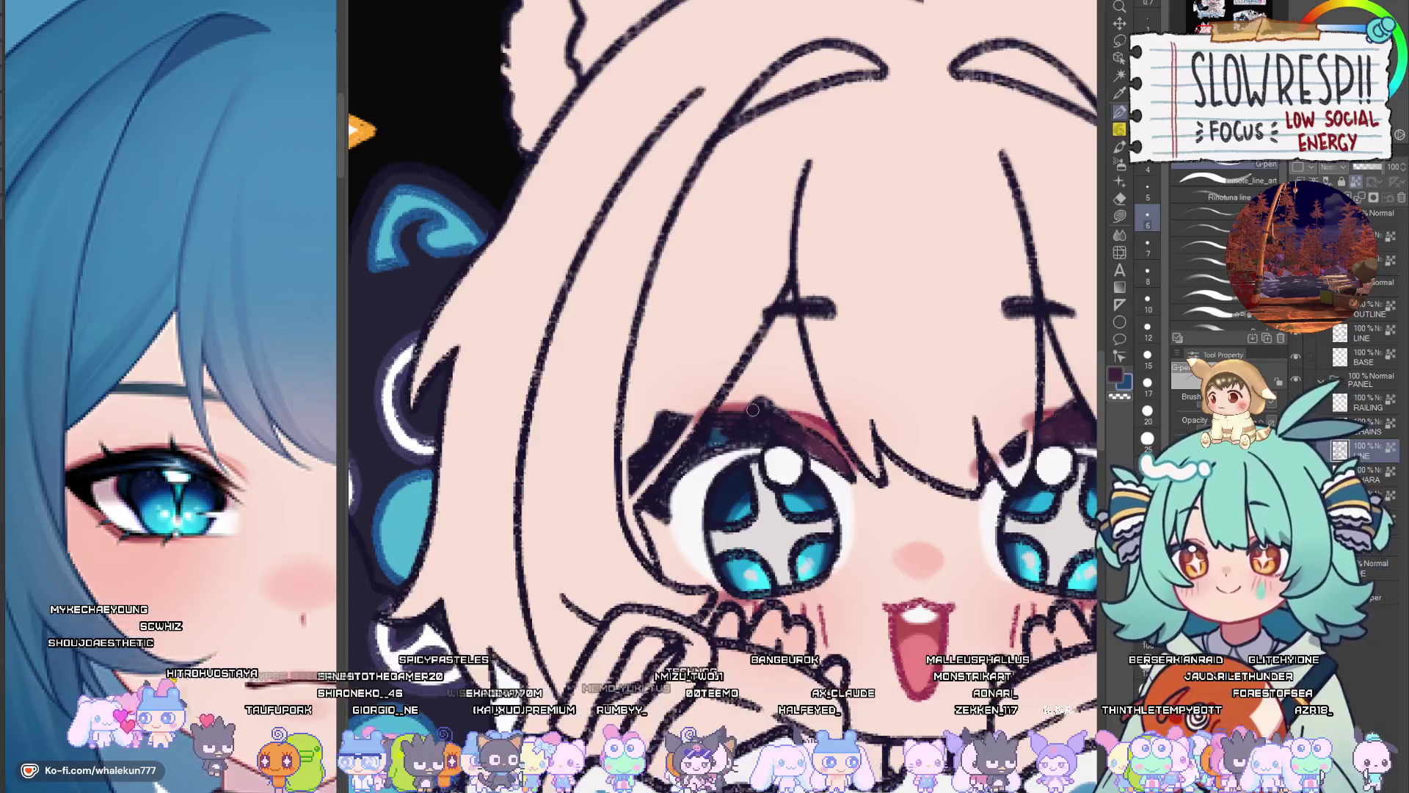
{"action": "left_click_drag", "start_coordinate": [752, 410], "coordinate": [601, 435]}
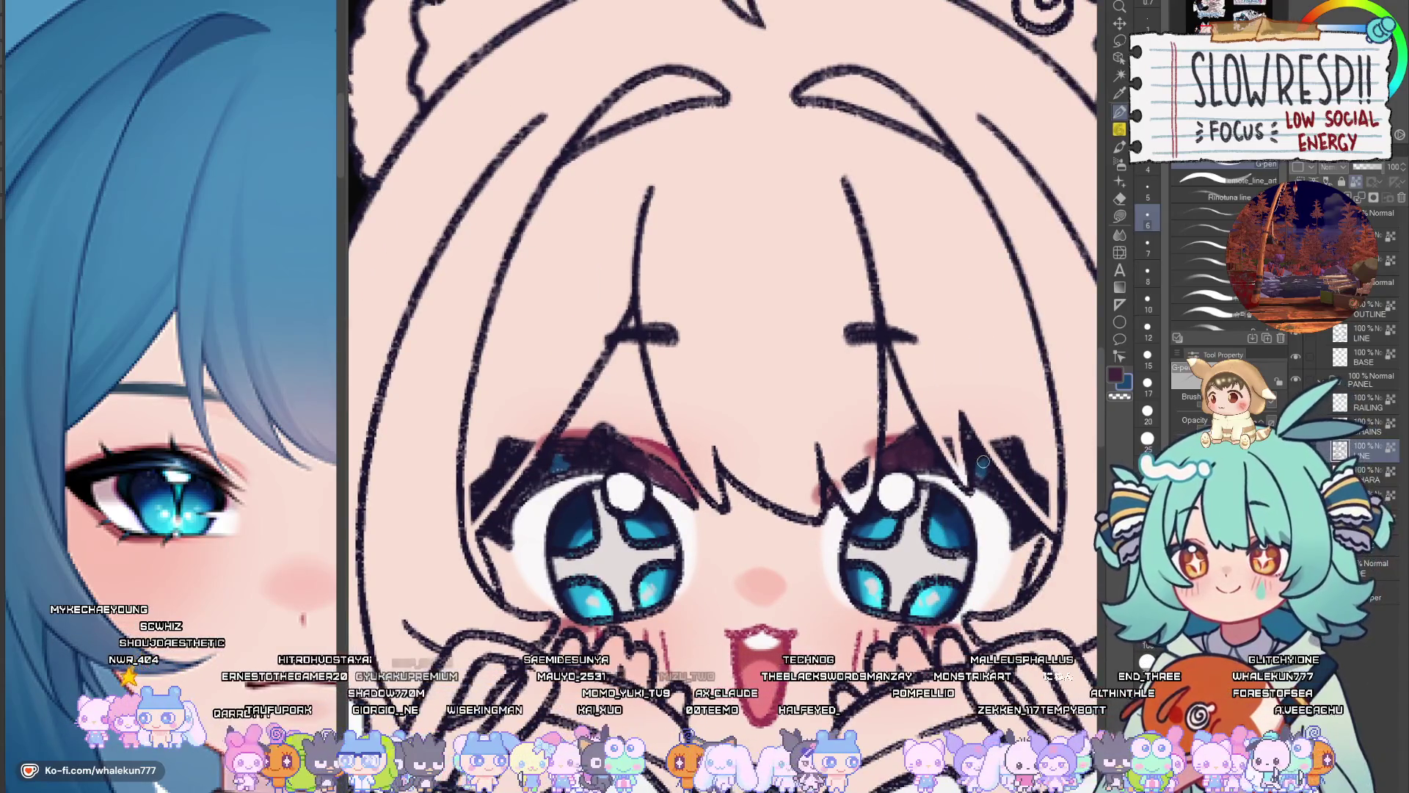
{"action": "left_click", "coordinate": [44, 542]}
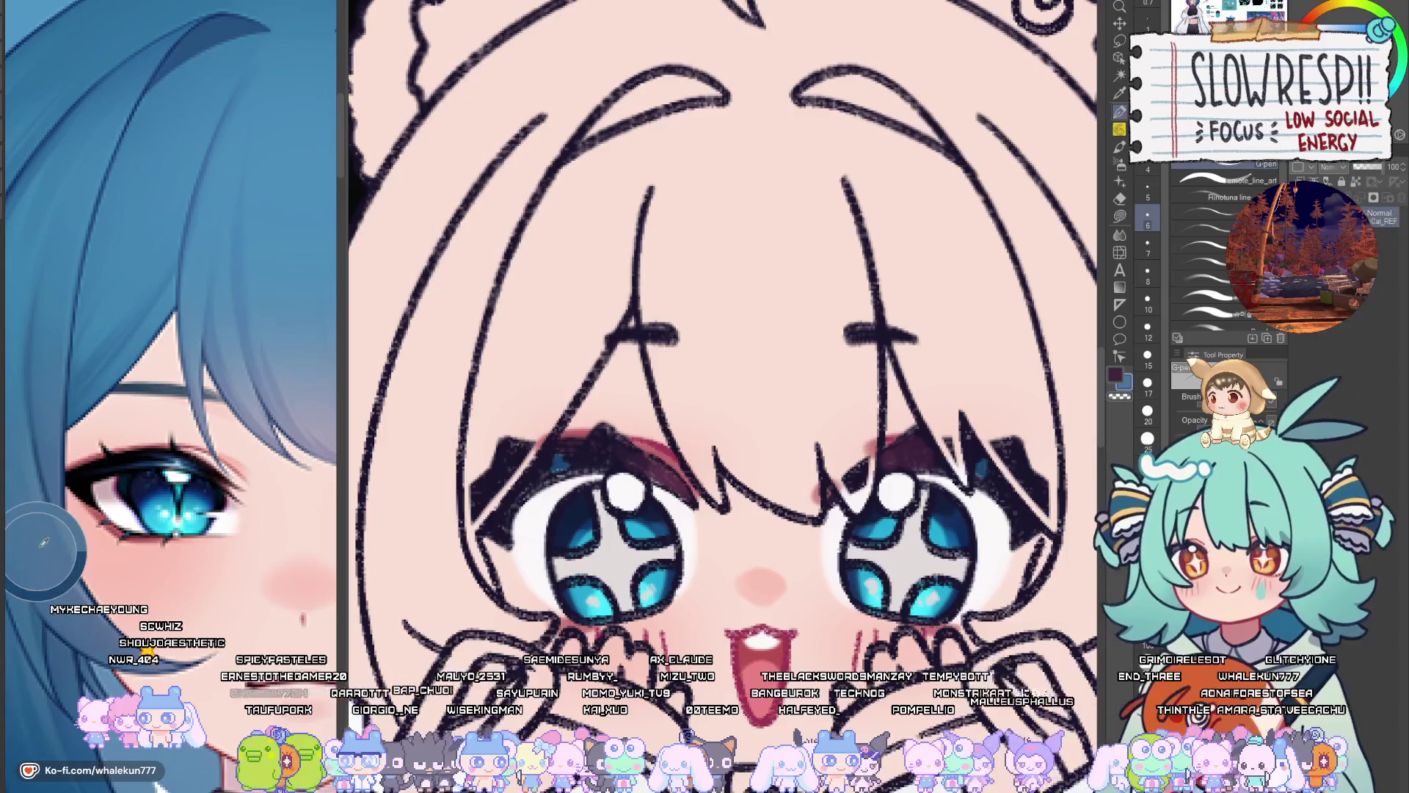
{"action": "scroll", "coordinate": [44, 541], "scroll_direction": "down", "scroll_amount": 5}
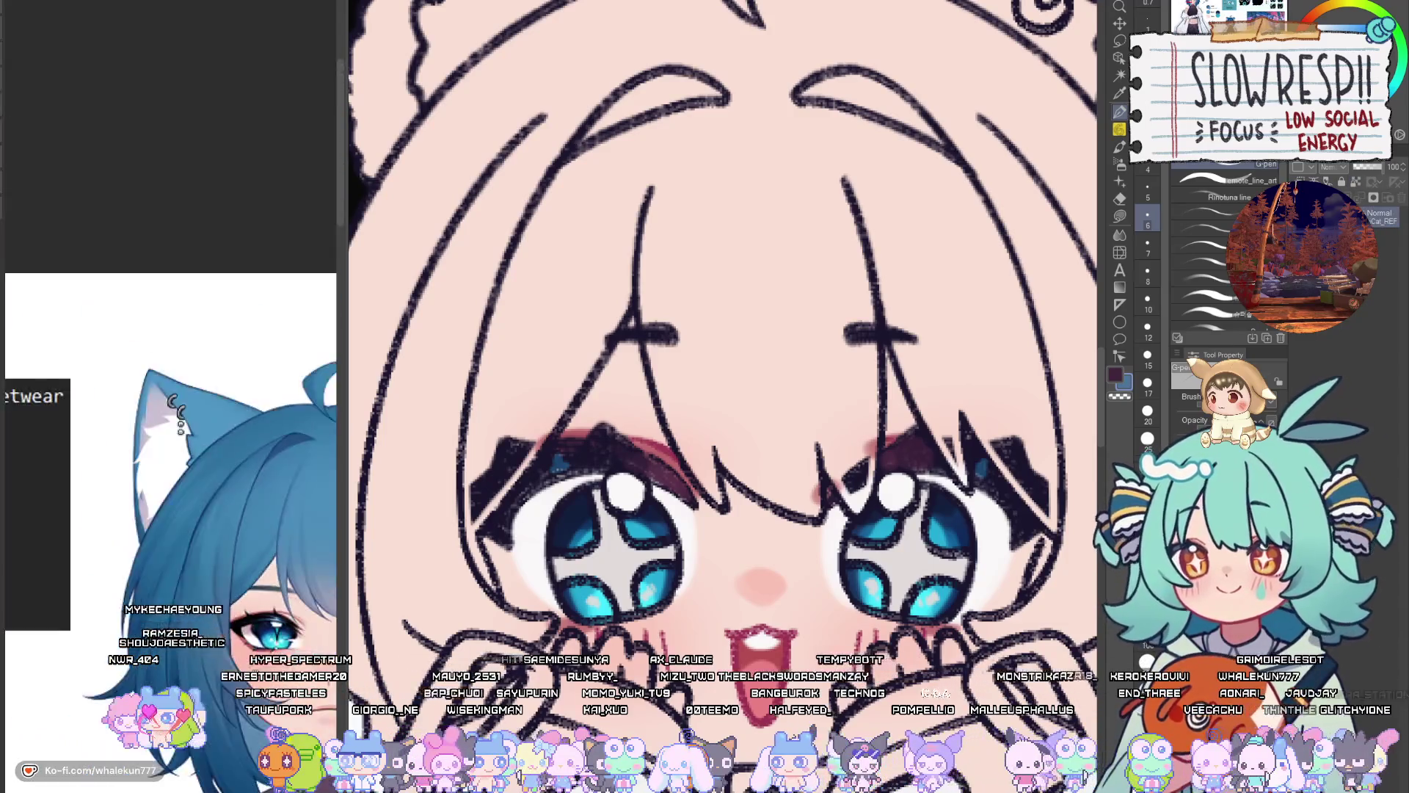
{"action": "mouse_move", "coordinate": [279, 513]}
{"action": "left_mouse_down"}
{"action": "mouse_move", "coordinate": [169, 388]}
{"action": "mouse_move", "coordinate": [23, 371]}
{"action": "left_mouse_up"}
{"action": "scroll", "coordinate": [169, 441], "scroll_direction": "down", "scroll_amount": 3}
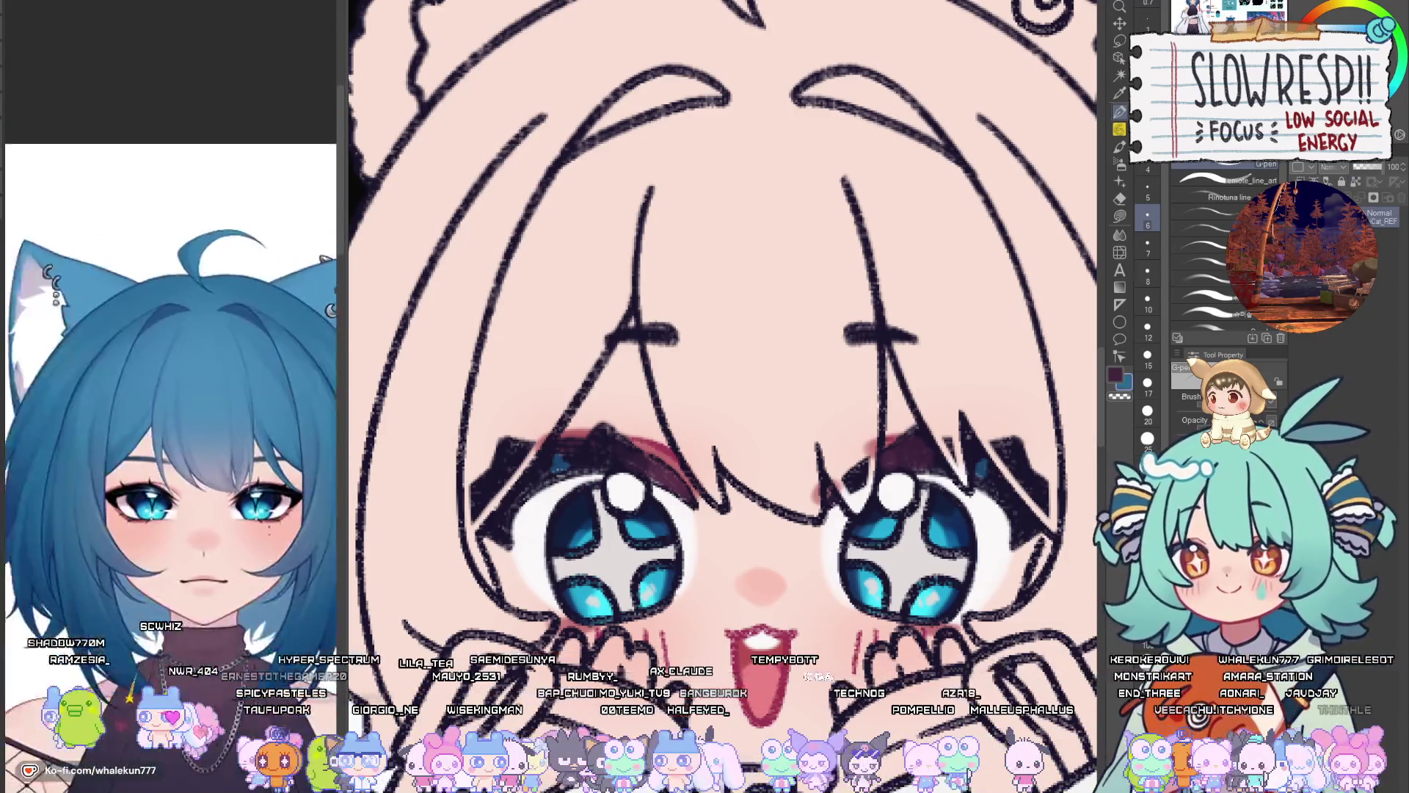
{"action": "left_click", "coordinate": [782, 531]}
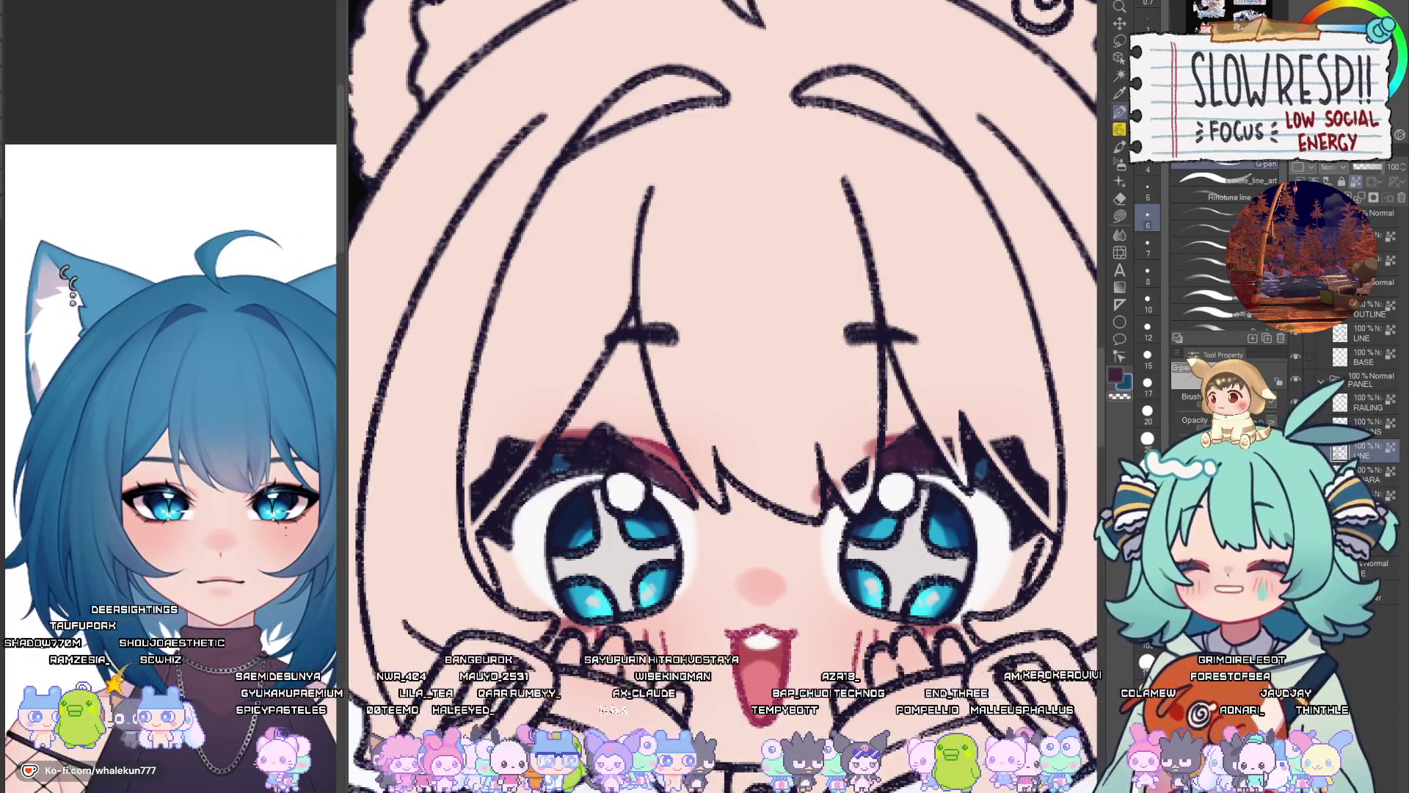
Paint teal over the patch above the left eye's upper lashes, then cover it with dark colour
{"action": "scroll", "coordinate": [575, 478], "scroll_direction": "up", "scroll_amount": 5}
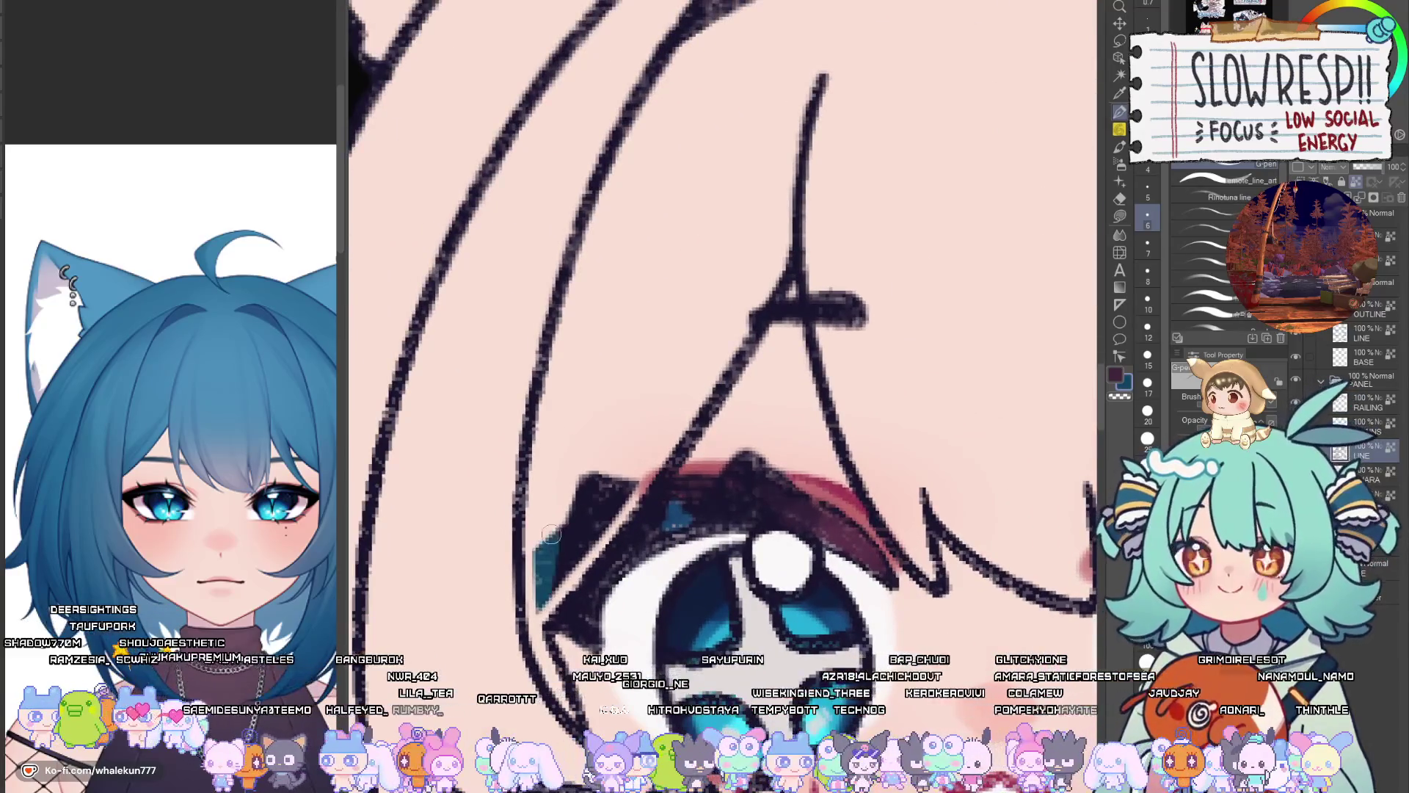
{"action": "left_click_drag", "start_coordinate": [595, 468], "coordinate": [593, 535]}
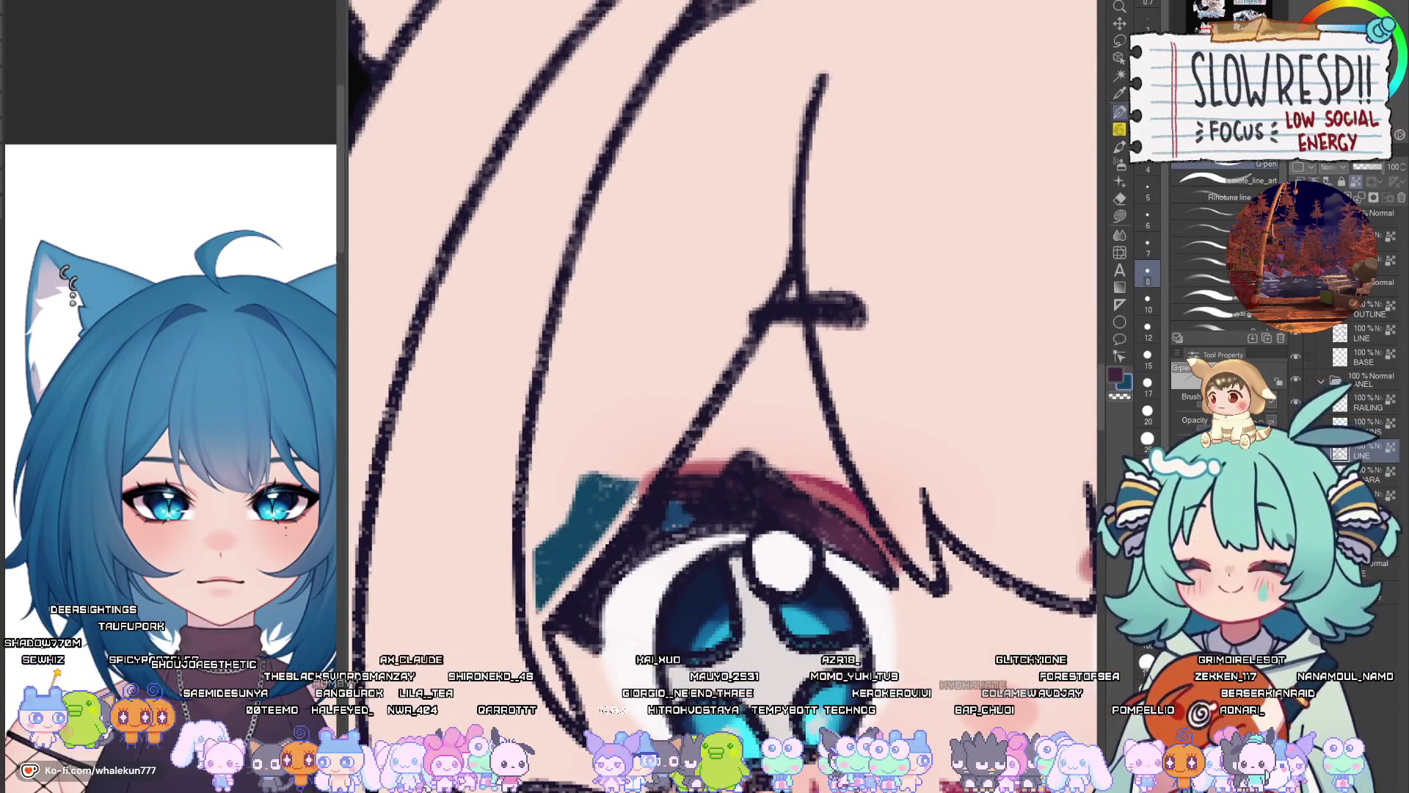
{"action": "scroll", "coordinate": [634, 499], "scroll_direction": "right", "scroll_amount": 3}
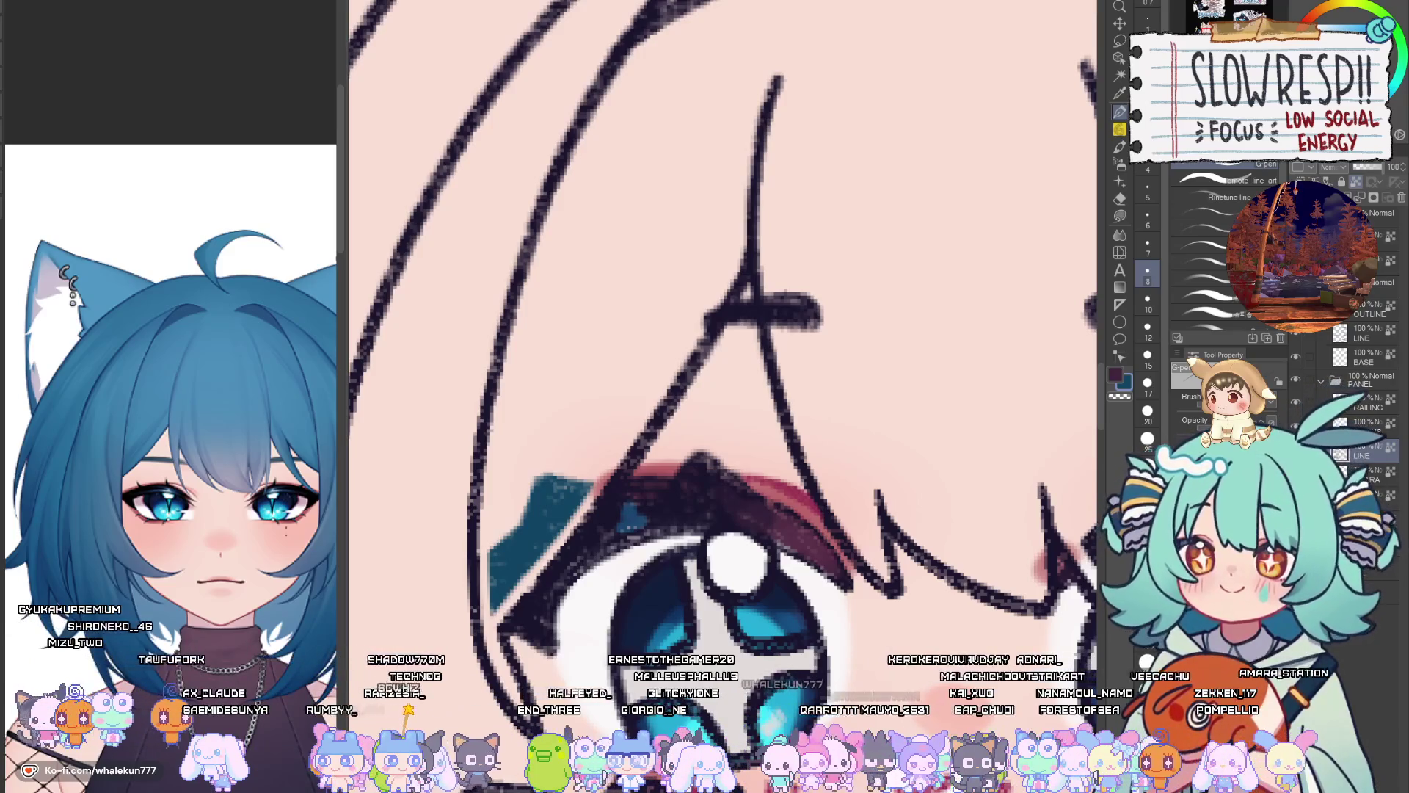
{"action": "left_click_drag", "start_coordinate": [826, 565], "coordinate": [782, 499]}
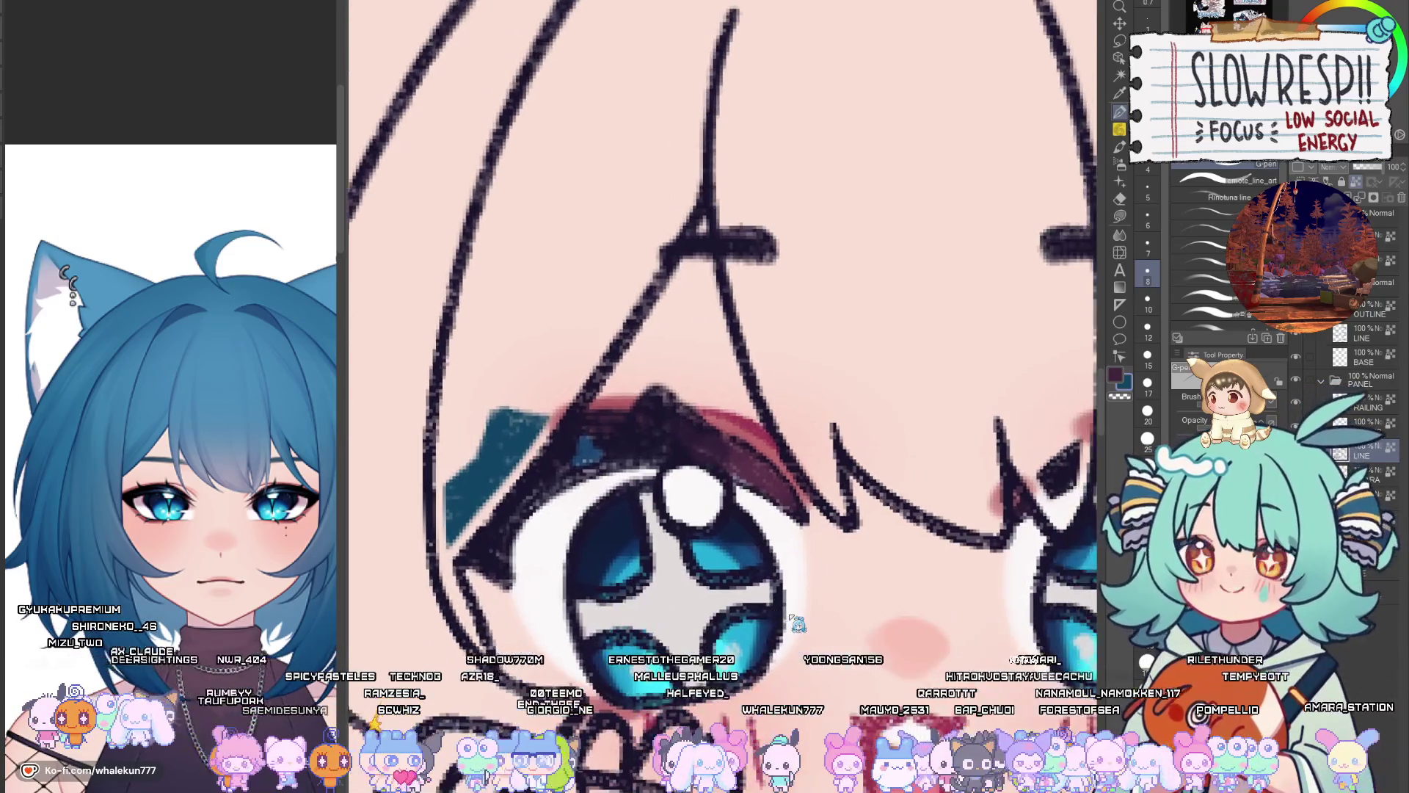
{"action": "left_click_drag", "start_coordinate": [543, 411], "coordinate": [469, 529]}
{"action": "left_click_drag", "start_coordinate": [466, 466], "coordinate": [448, 543]}
{"action": "scroll", "coordinate": [589, 440], "scroll_direction": "down", "scroll_amount": 5}
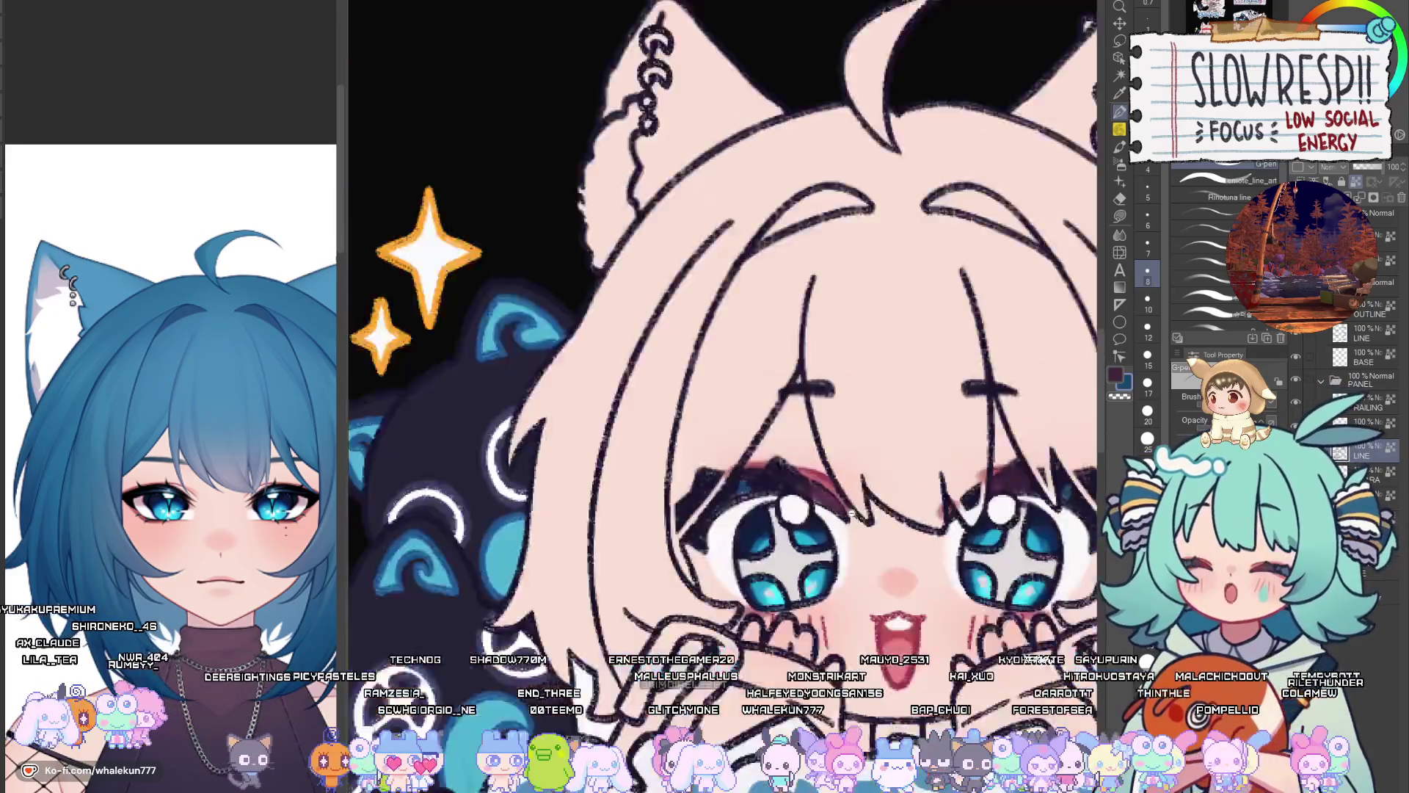
Switch to the sheet holding the About Me and Subscribe panels
{"action": "scroll", "coordinate": [719, 480], "scroll_direction": "up", "scroll_amount": 5}
{"action": "scroll", "coordinate": [719, 480], "scroll_direction": "down", "scroll_amount": 2}
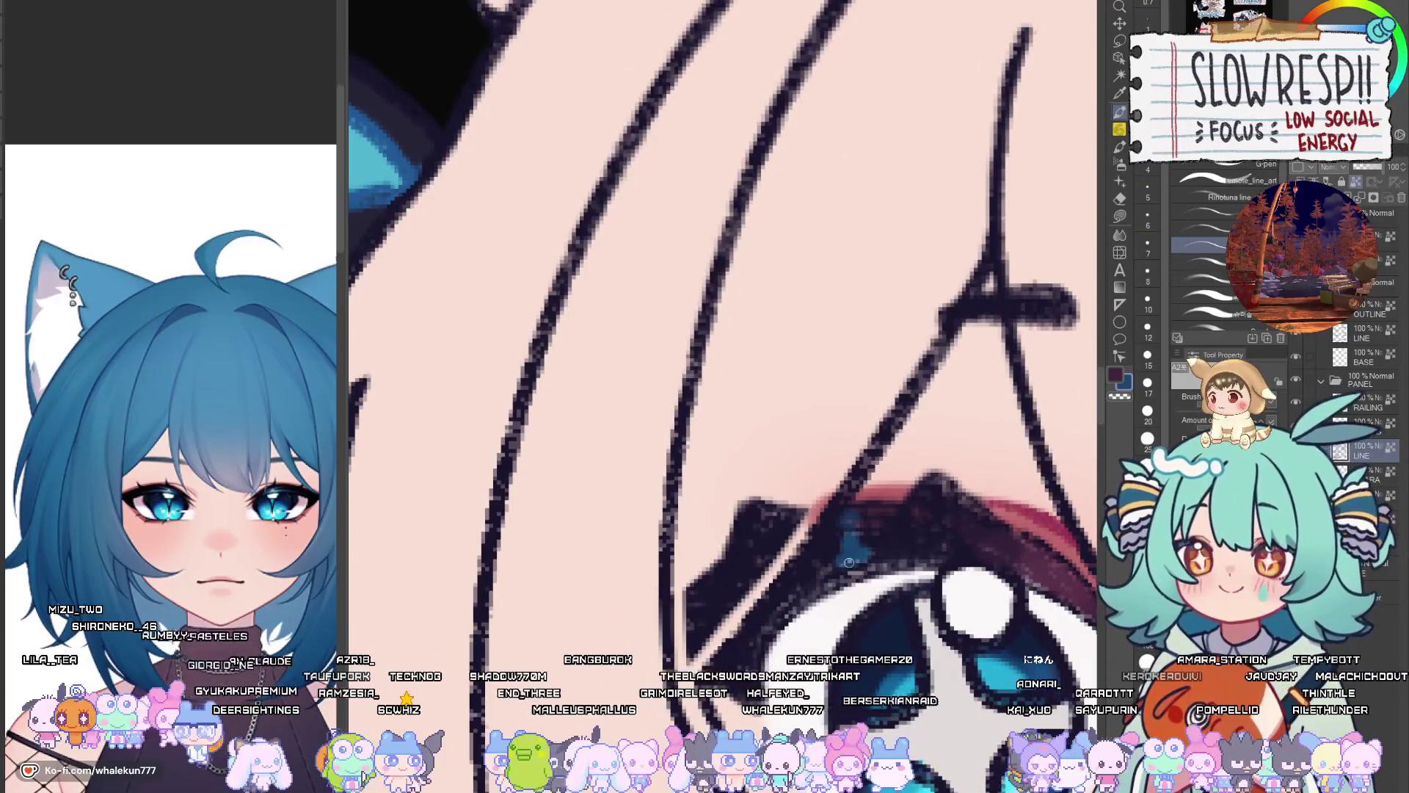
{"action": "key", "text": "ctrl+Tab"}
{"action": "scroll", "coordinate": [816, 486], "scroll_direction": "up", "scroll_amount": 5}
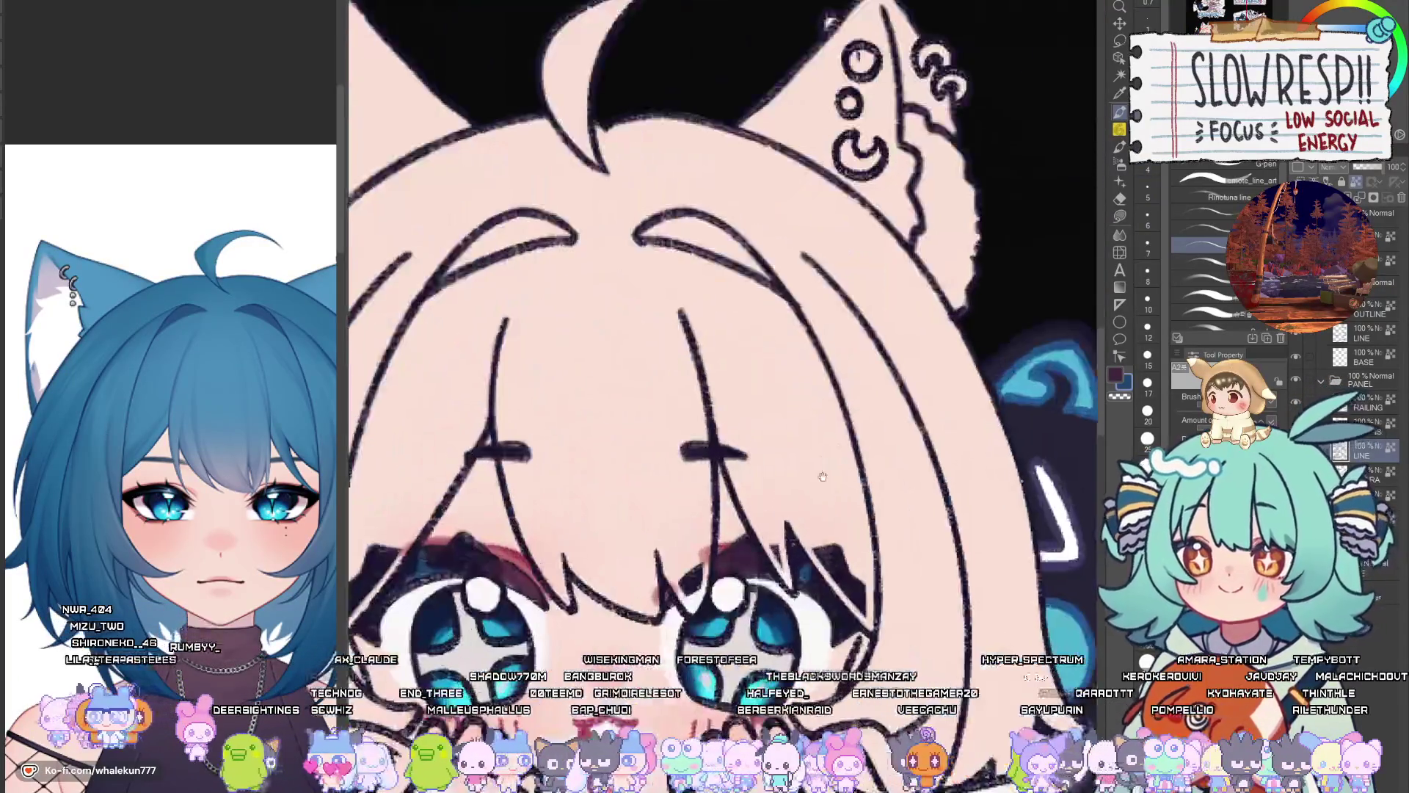
{"action": "scroll", "coordinate": [799, 584], "scroll_direction": "down", "scroll_amount": 5}
{"action": "scroll", "coordinate": [800, 583], "scroll_direction": "down", "scroll_amount": 3}
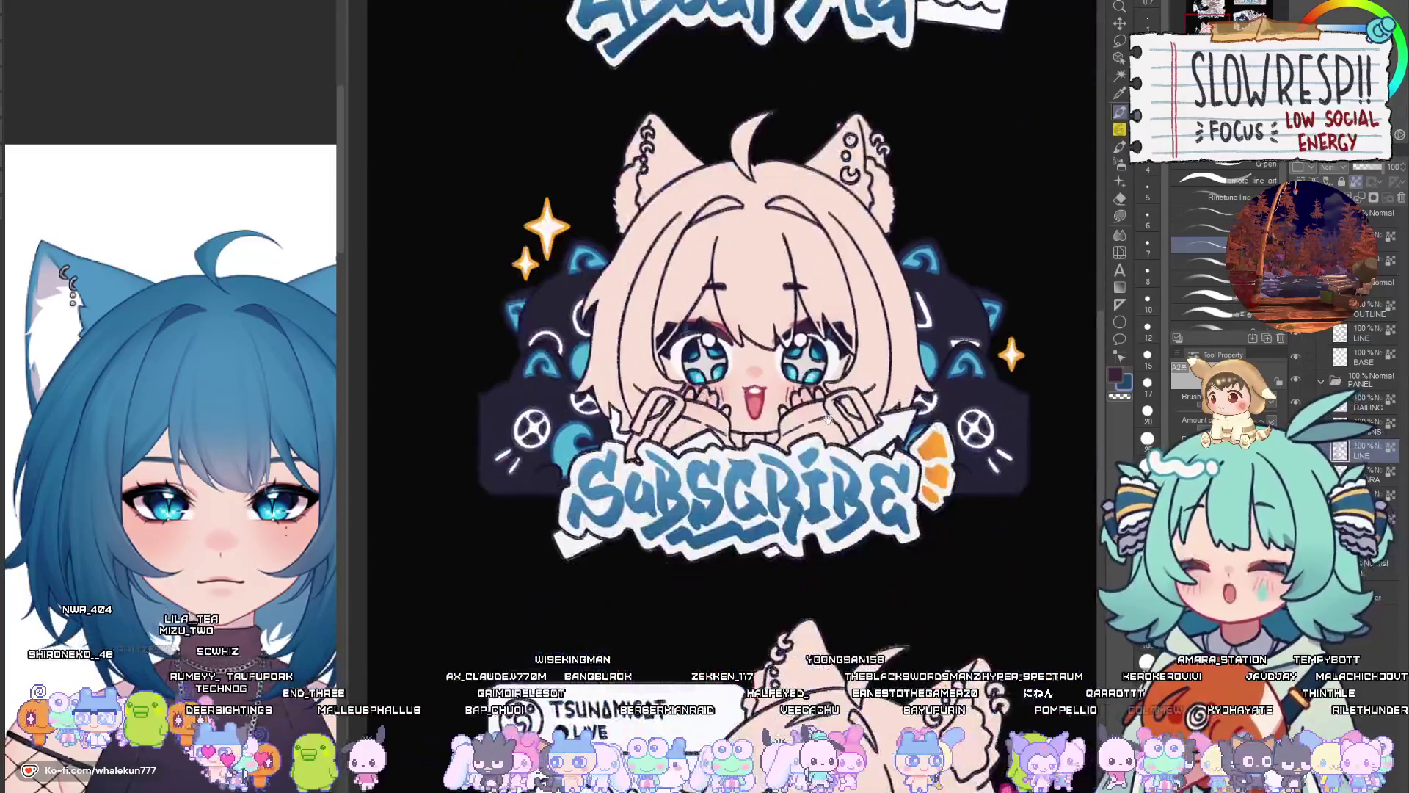
{"action": "scroll", "coordinate": [867, 449], "scroll_direction": "up", "scroll_amount": 3}
Look over the About Me header and characters, sampling dark maroon from the artwork
{"action": "left_click_drag", "start_coordinate": [866, 450], "coordinate": [814, 742]}
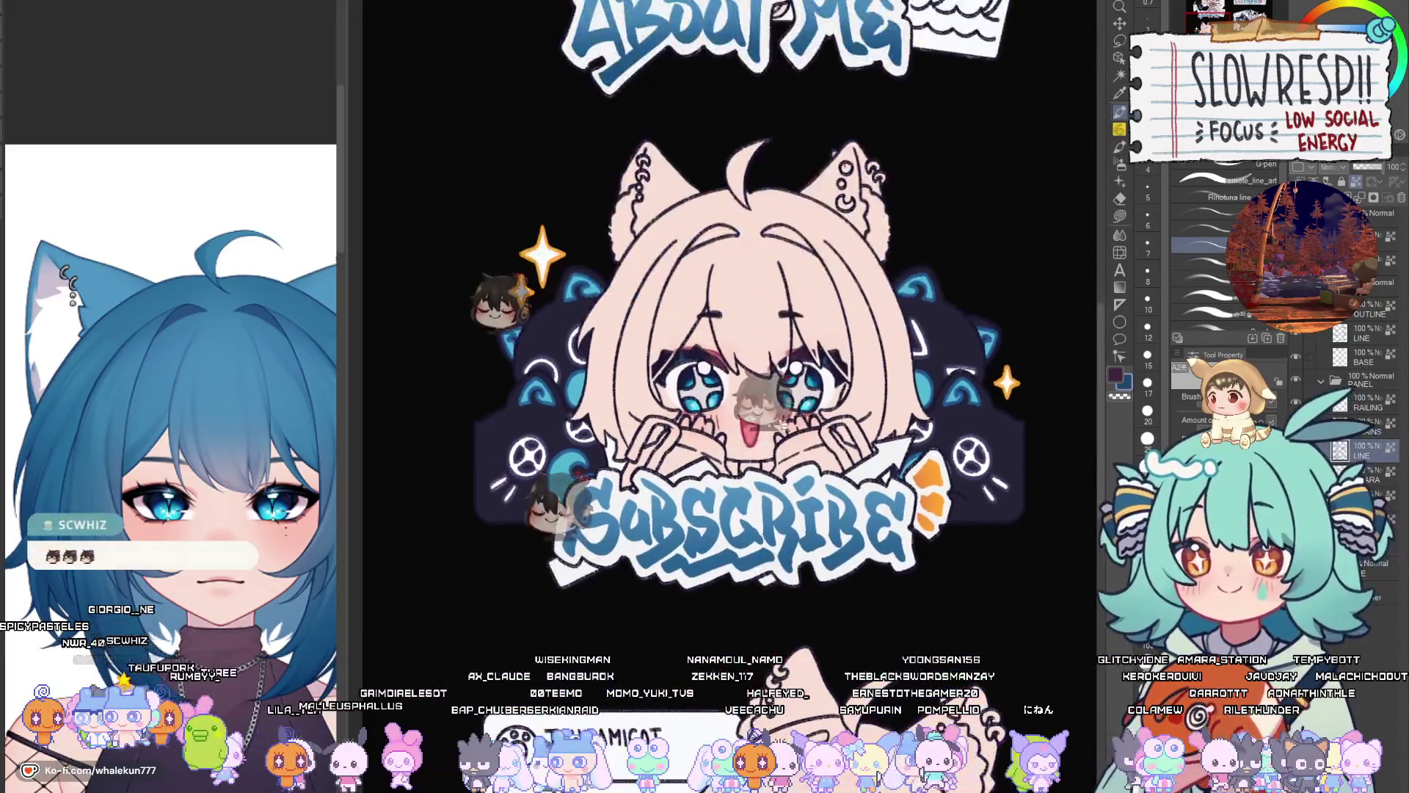
{"action": "scroll", "coordinate": [813, 610], "scroll_direction": "up", "scroll_amount": 2}
{"action": "scroll", "coordinate": [813, 610], "scroll_direction": "down", "scroll_amount": 3}
{"action": "left_click_drag", "start_coordinate": [813, 610], "coordinate": [815, 352]}
{"action": "scroll", "coordinate": [923, 488], "scroll_direction": "up", "scroll_amount": 6}
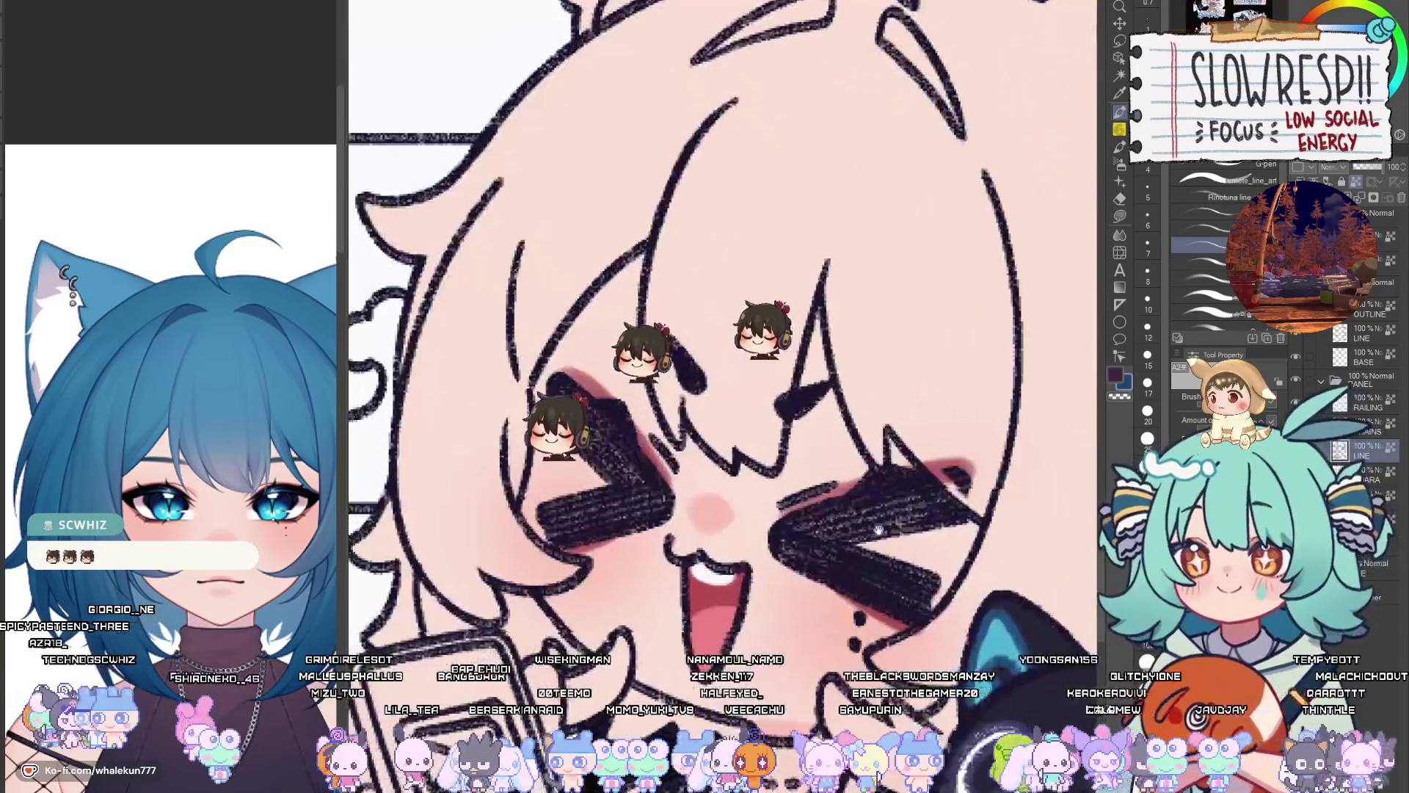
{"action": "scroll", "coordinate": [923, 488], "scroll_direction": "down", "scroll_amount": 5}
{"action": "left_click_drag", "start_coordinate": [923, 488], "coordinate": [772, 646]}
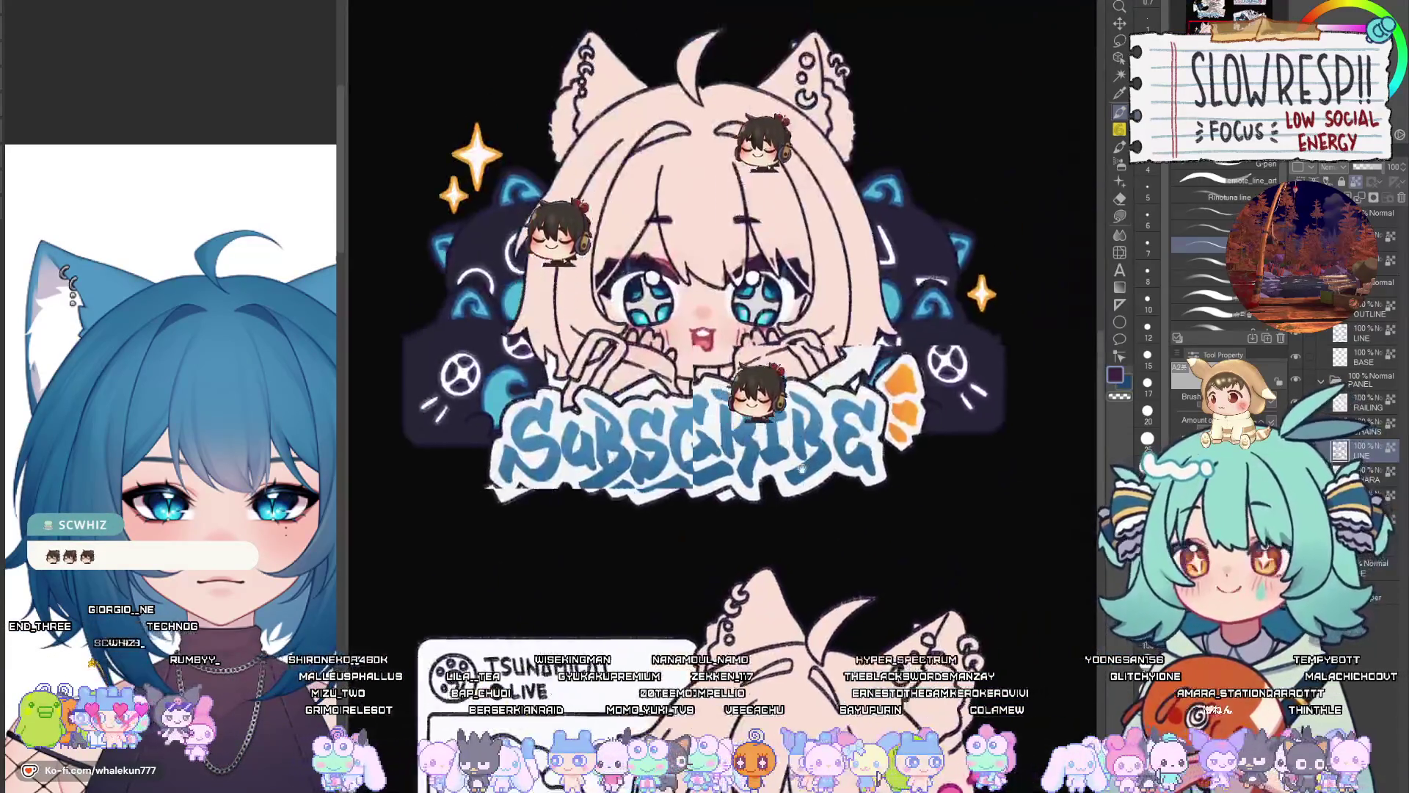
{"action": "scroll", "coordinate": [773, 645], "scroll_direction": "up", "scroll_amount": 6}
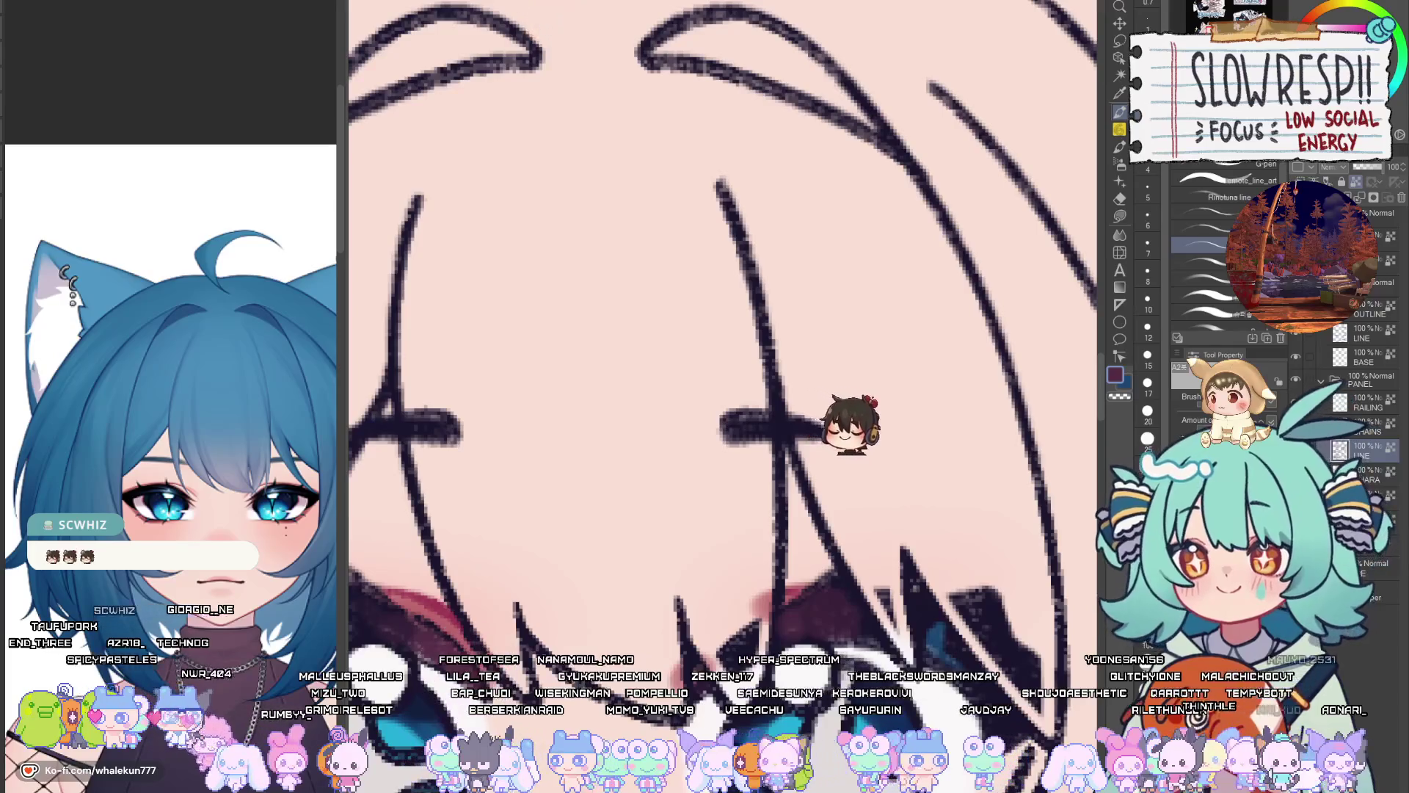
{"action": "left_click", "coordinate": [620, 644], "text": "alt"}
{"action": "scroll", "coordinate": [620, 644], "scroll_direction": "down", "scroll_amount": 4}
{"action": "left_click_drag", "start_coordinate": [621, 644], "coordinate": [631, 251]}
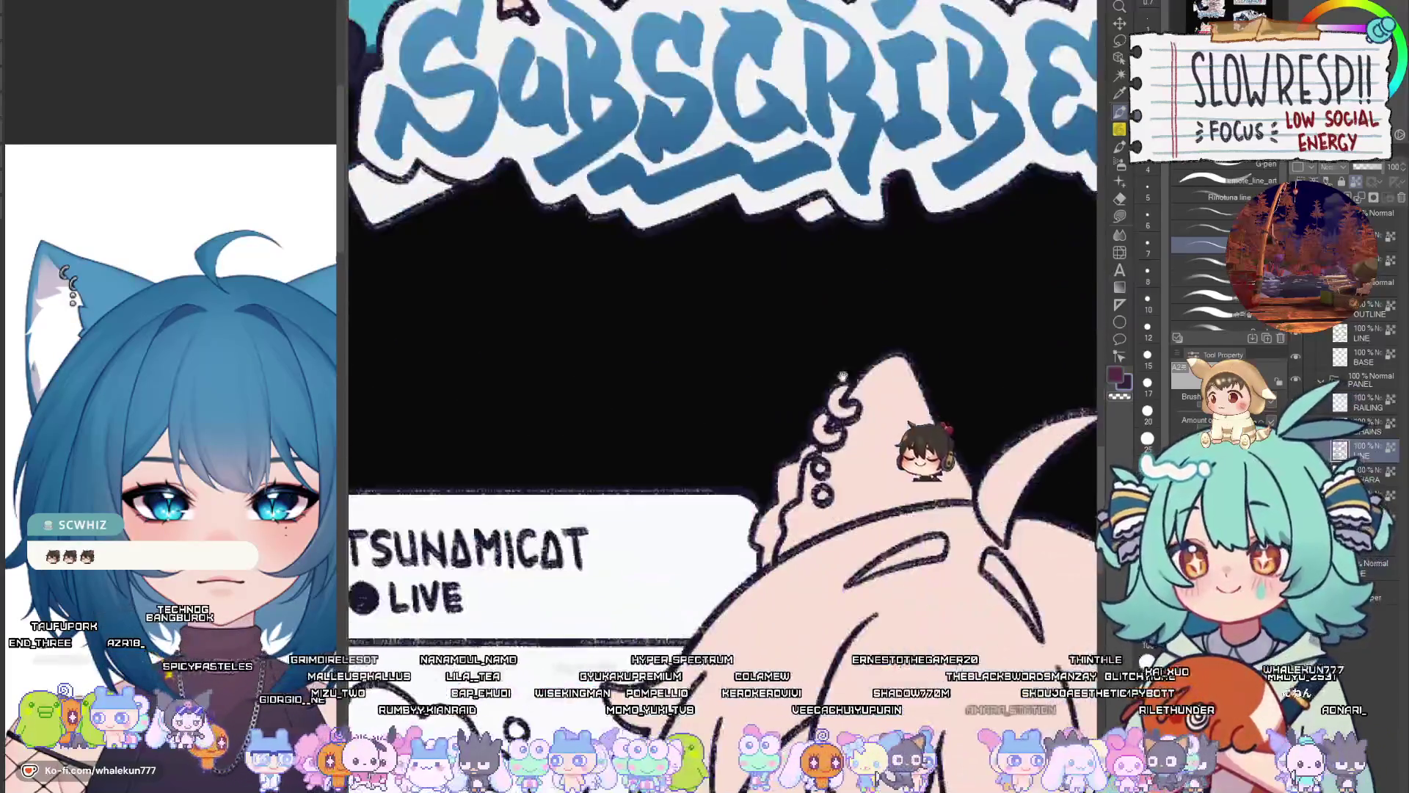
{"action": "scroll", "coordinate": [783, 517], "scroll_direction": "up", "scroll_amount": 5}
{"action": "scroll", "coordinate": [783, 517], "scroll_direction": "up", "scroll_amount": 2}
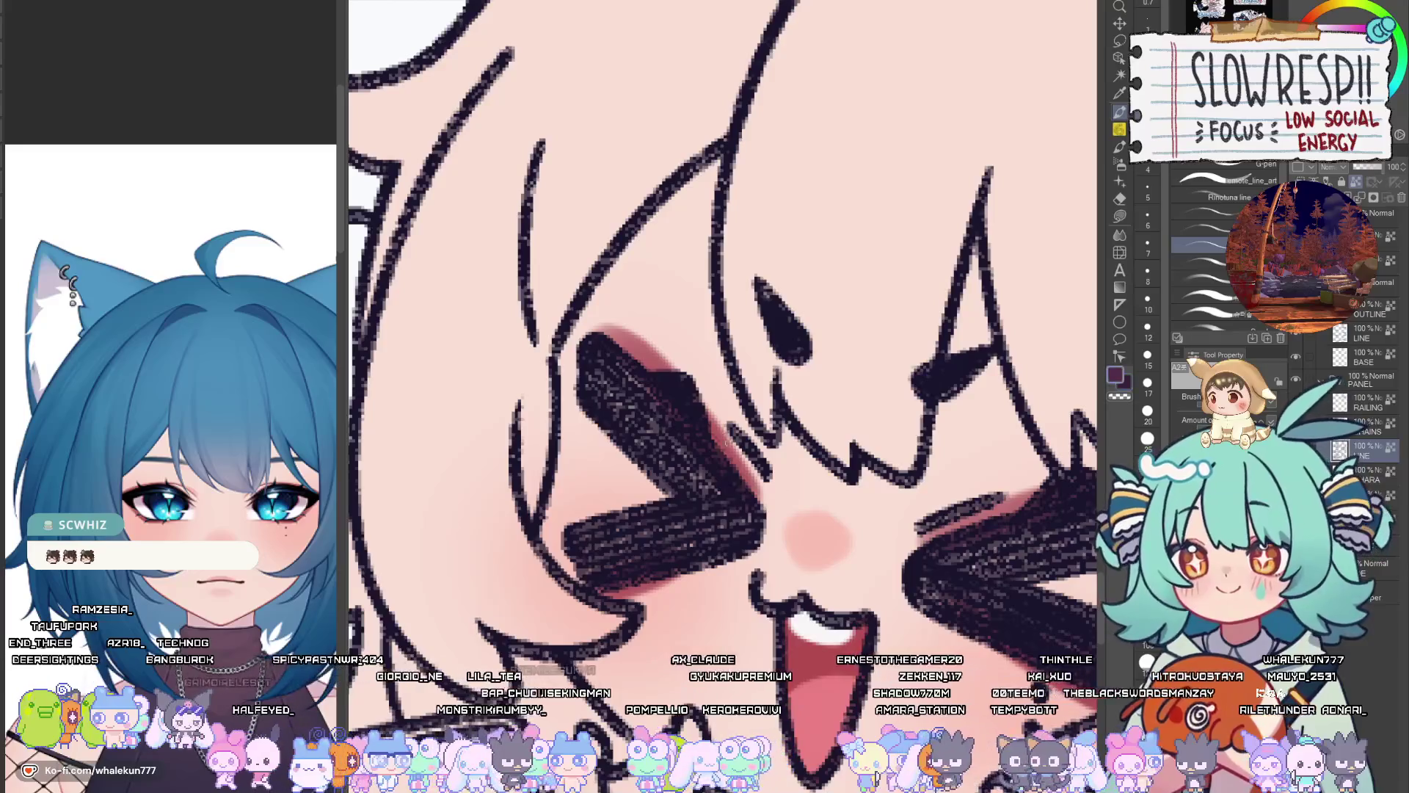
Soften both >< eye marks with lighter maroon, shade dark maroon above the blue eye, brush down to 5
{"action": "mouse_move", "coordinate": [705, 480]}
{"action": "left_mouse_down"}
{"action": "mouse_move", "coordinate": [682, 440]}
{"action": "mouse_move", "coordinate": [734, 521]}
{"action": "mouse_move", "coordinate": [679, 540]}
{"action": "mouse_move", "coordinate": [691, 455]}
{"action": "left_mouse_up"}
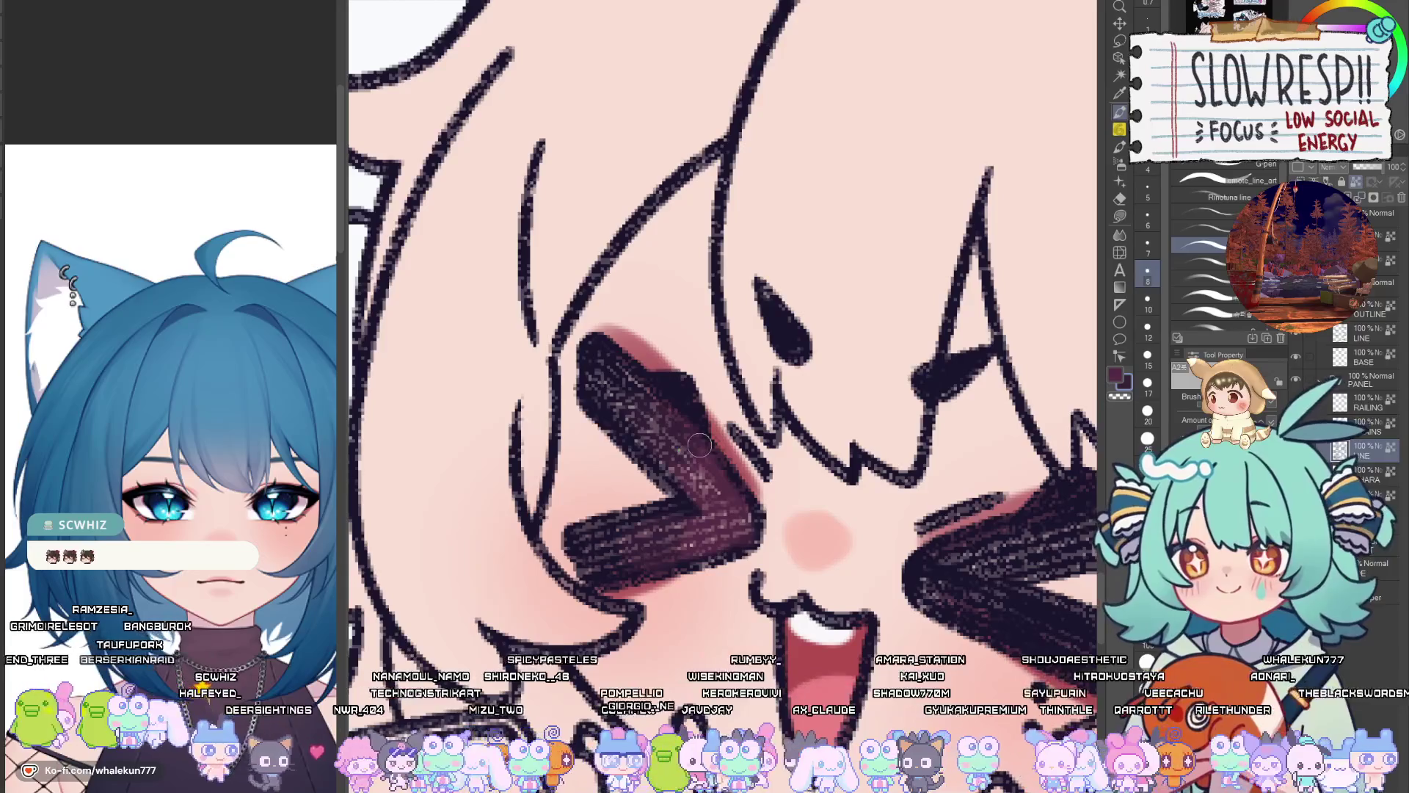
{"action": "mouse_move", "coordinate": [976, 564]}
{"action": "left_mouse_down"}
{"action": "mouse_move", "coordinate": [1027, 543]}
{"action": "mouse_move", "coordinate": [907, 516]}
{"action": "mouse_move", "coordinate": [924, 549]}
{"action": "mouse_move", "coordinate": [913, 532]}
{"action": "mouse_move", "coordinate": [884, 562]}
{"action": "mouse_move", "coordinate": [909, 576]}
{"action": "mouse_move", "coordinate": [857, 626]}
{"action": "left_mouse_up"}
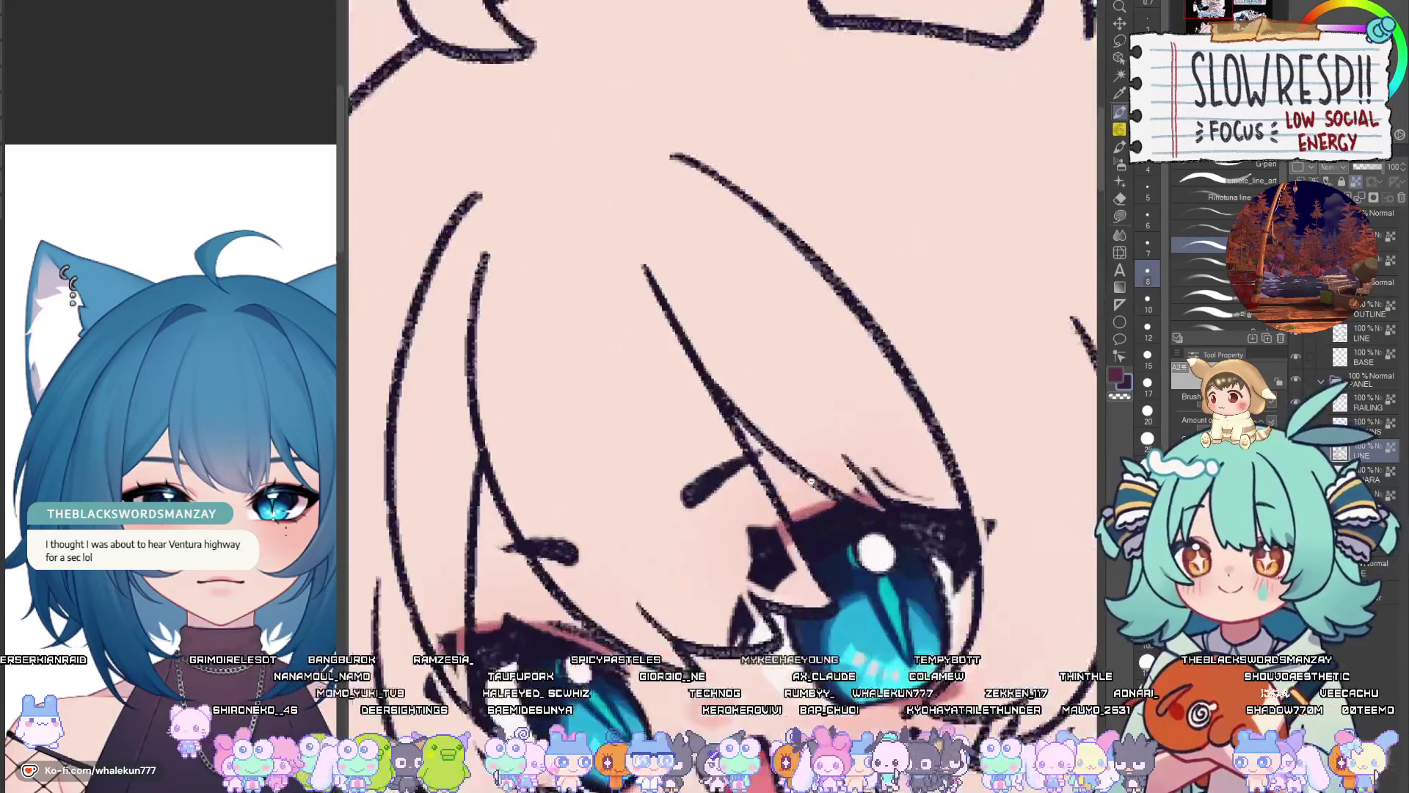
{"action": "left_click_drag", "start_coordinate": [824, 529], "coordinate": [853, 523]}
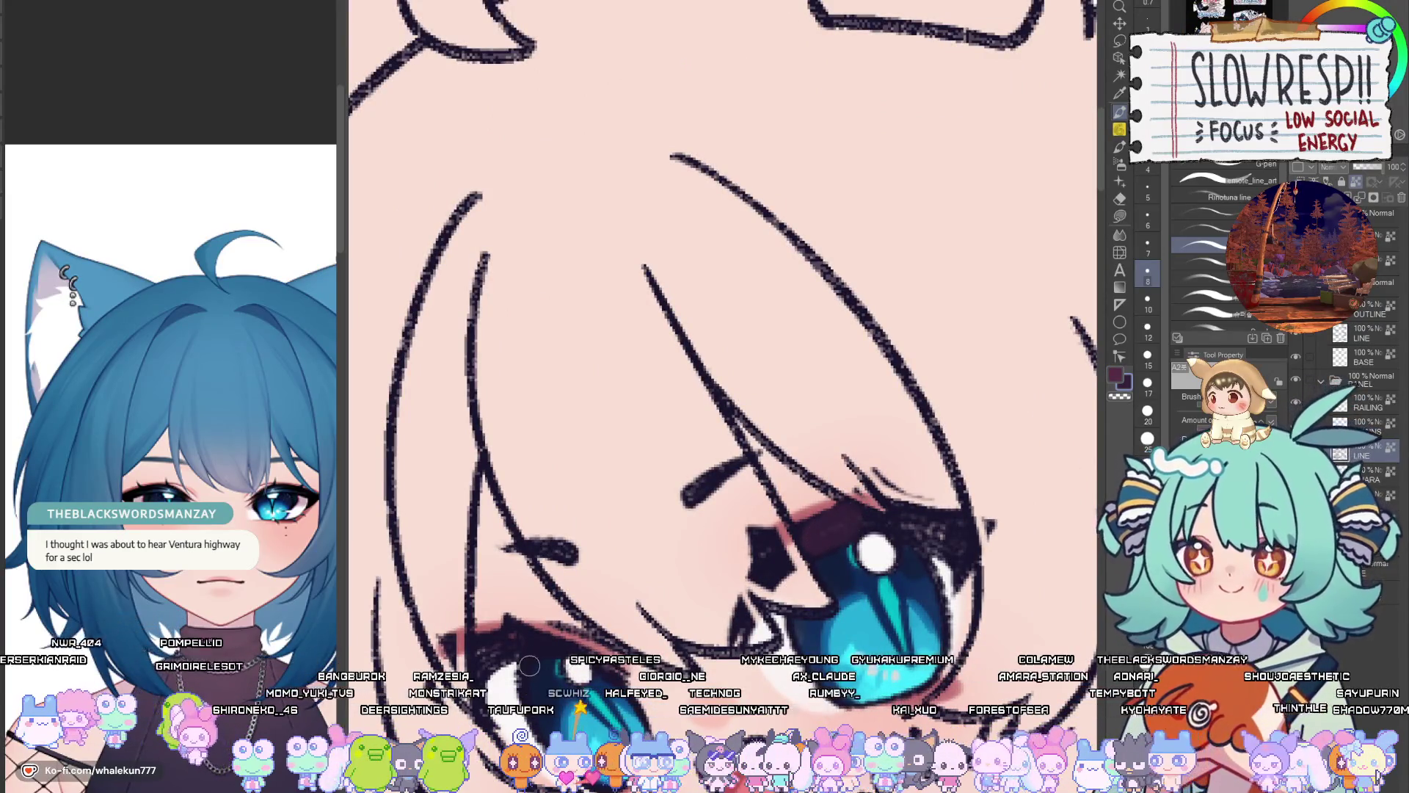
{"action": "key", "text": "bracketleft"}
{"action": "key", "text": "bracketleft"}
{"action": "key", "text": "bracketleft"}
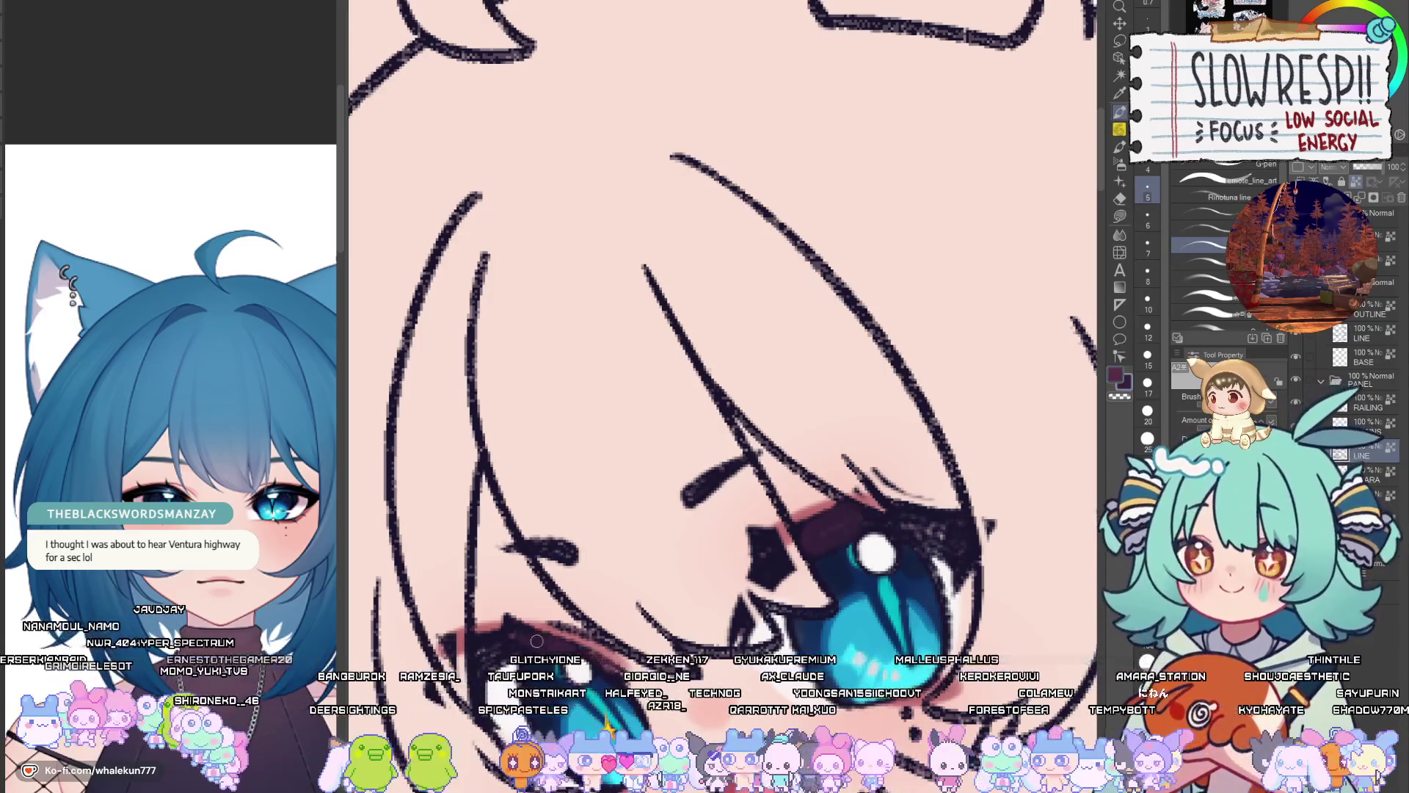
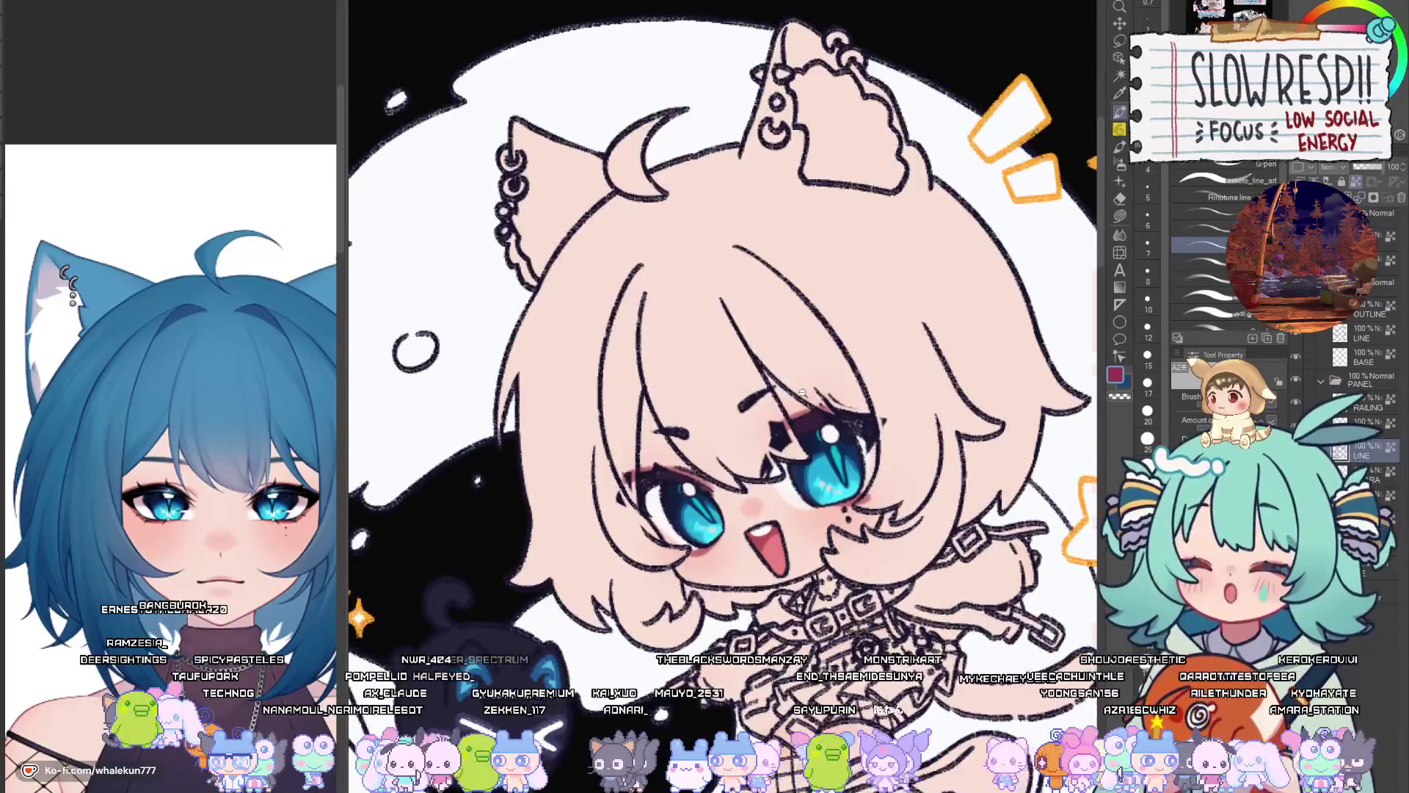
Zoom in and darken the eyelash next to the eye highlight, panning across the eyes
{"action": "scroll", "coordinate": [803, 392], "scroll_direction": "up", "scroll_amount": 3}
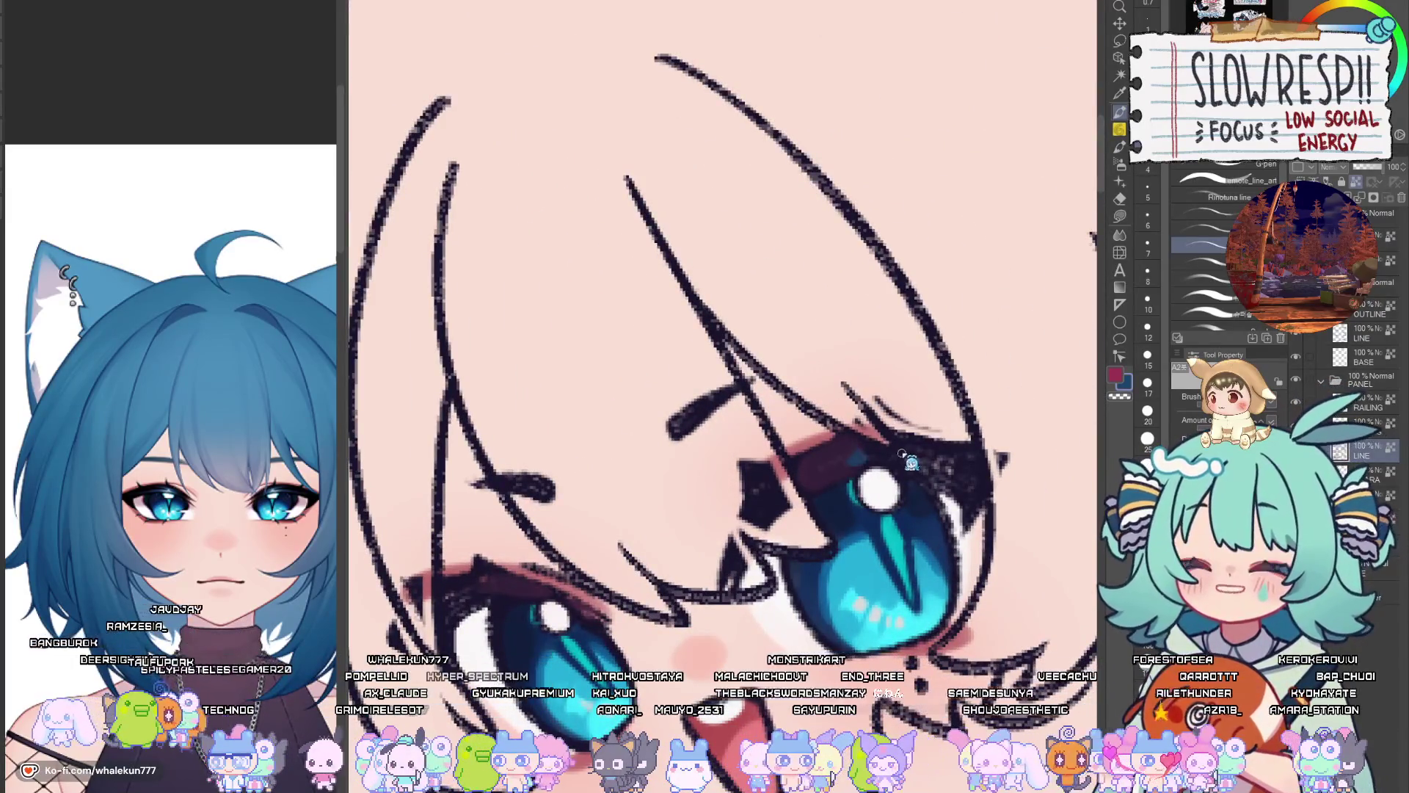
{"action": "left_click_drag", "start_coordinate": [910, 463], "coordinate": [886, 455]}
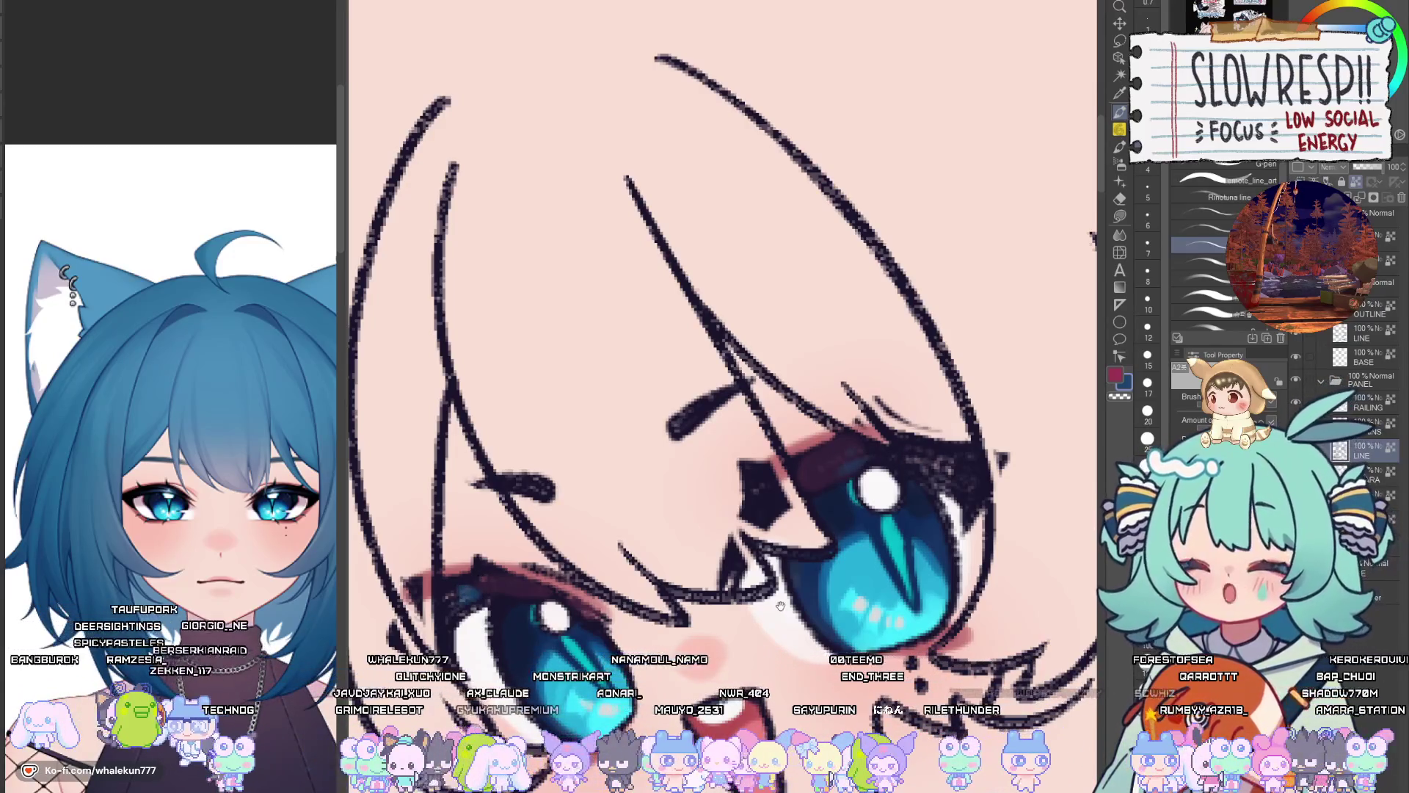
{"action": "left_click_drag", "start_coordinate": [780, 605], "coordinate": [776, 587]}
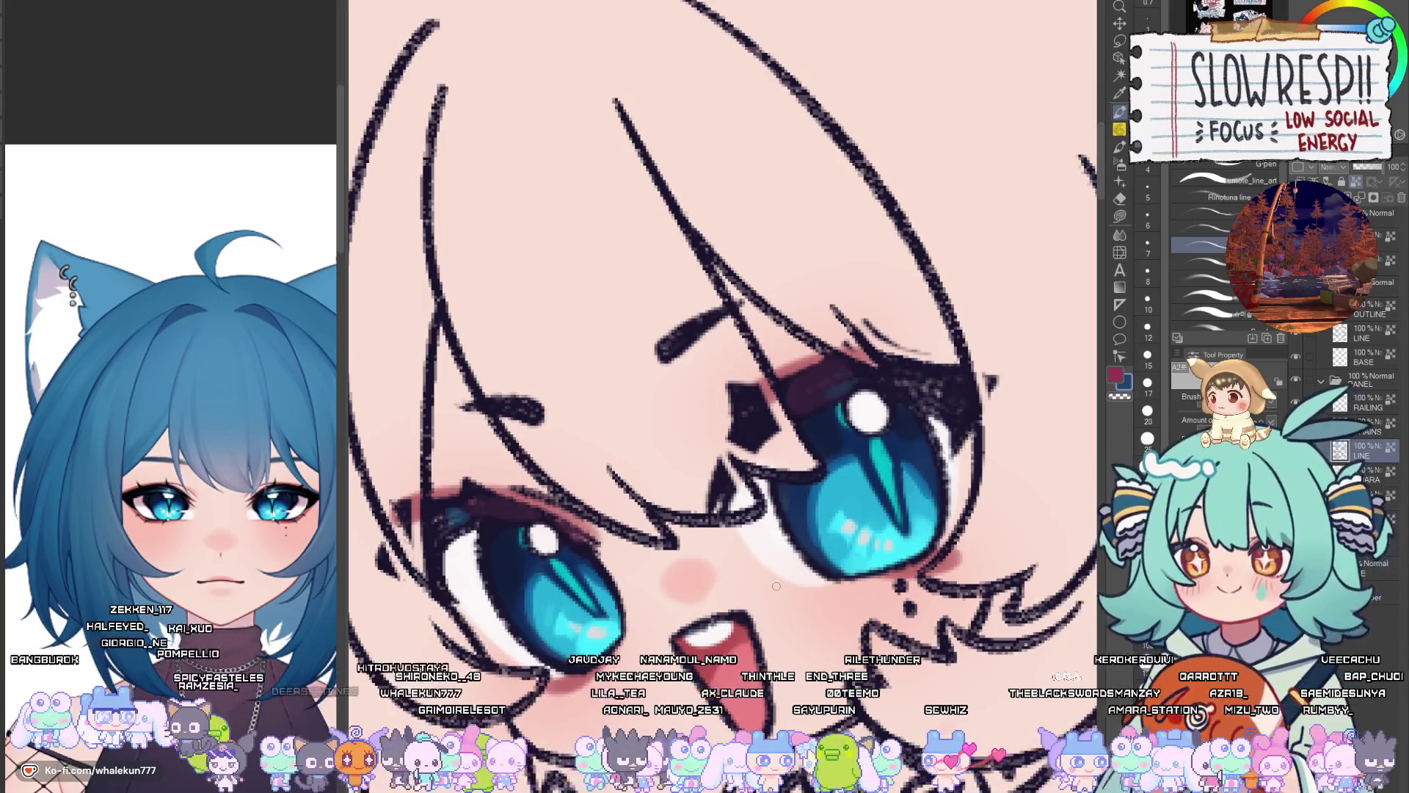
{"action": "left_click_drag", "start_coordinate": [776, 586], "coordinate": [846, 600]}
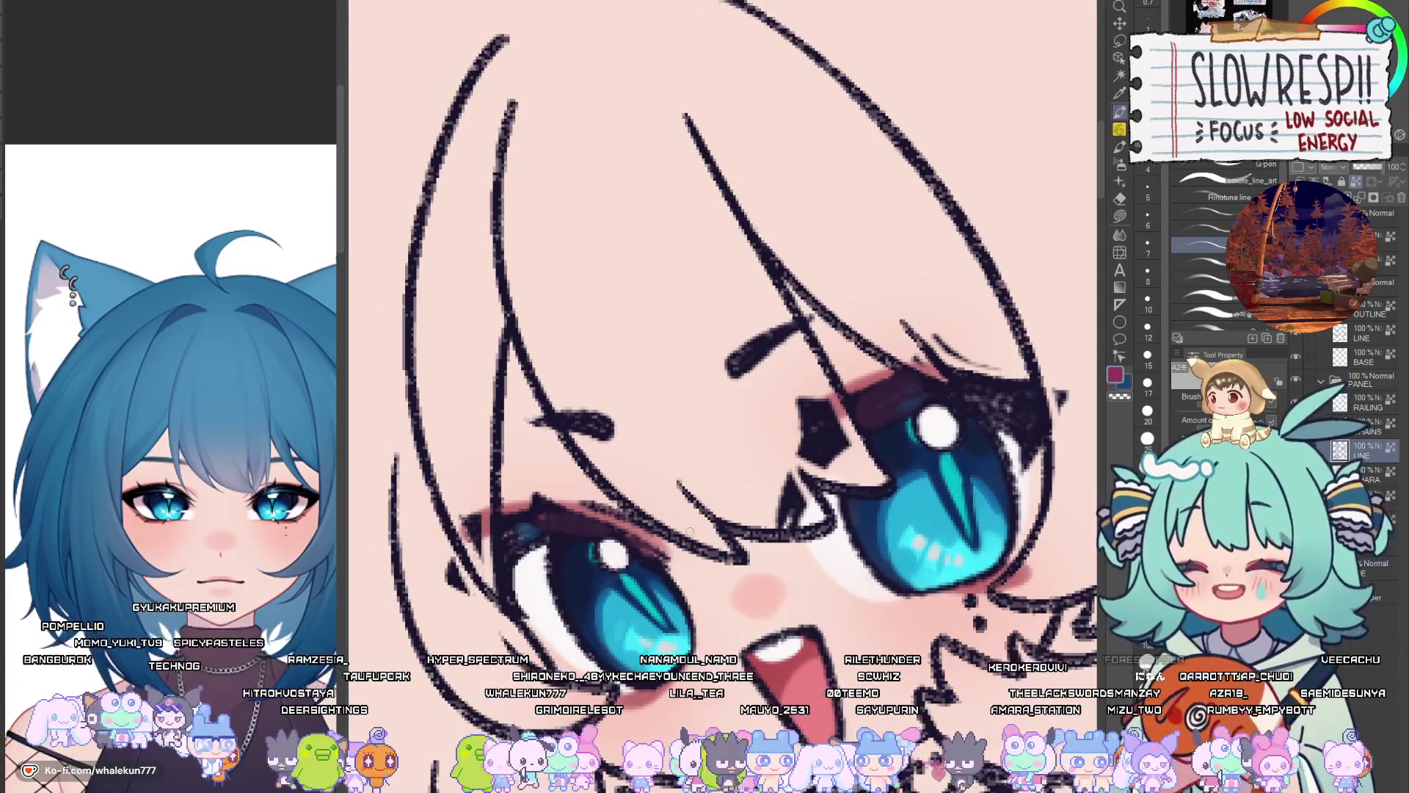
{"action": "left_click_drag", "start_coordinate": [607, 552], "coordinate": [559, 549]}
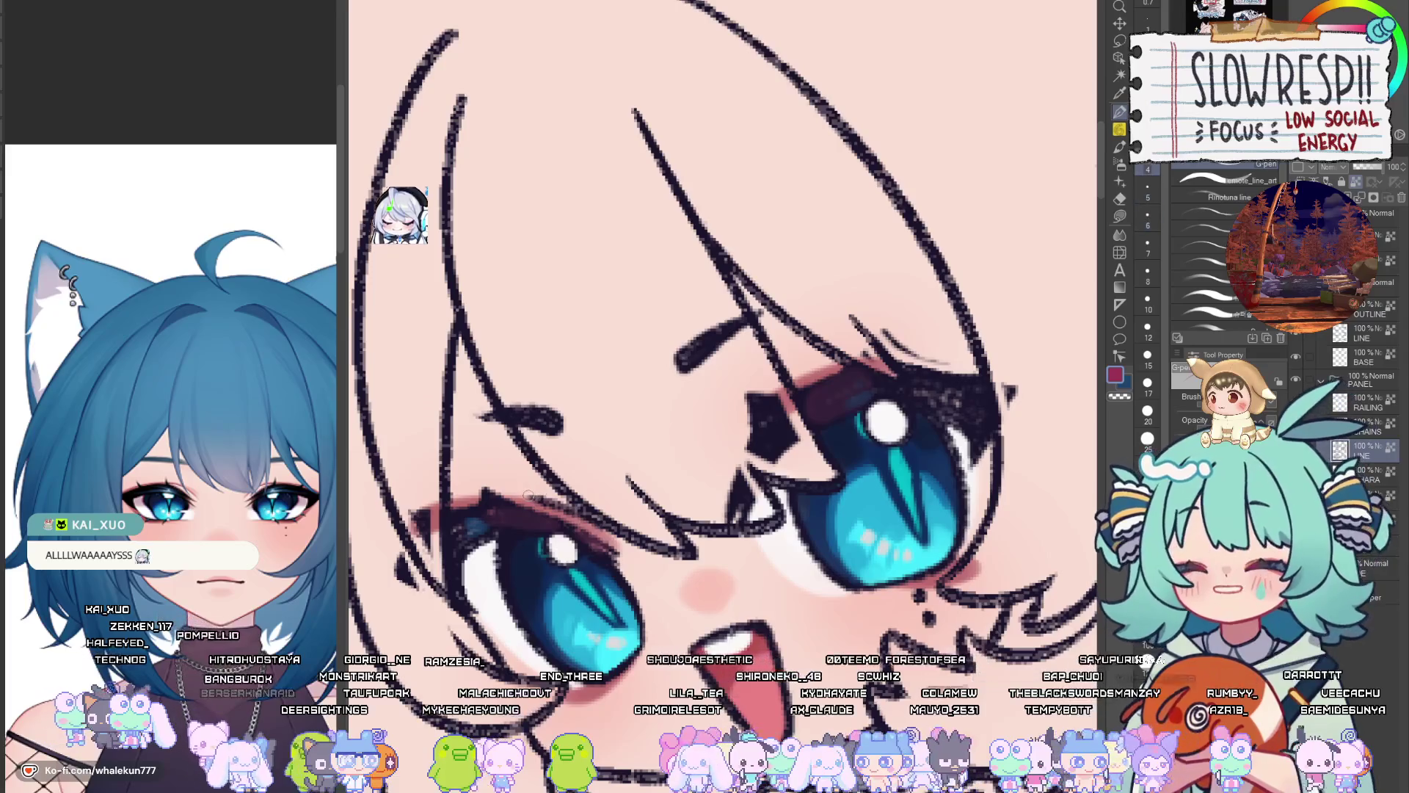
{"action": "left_click_drag", "start_coordinate": [609, 531], "coordinate": [616, 630]}
{"action": "left_click_drag", "start_coordinate": [744, 674], "coordinate": [727, 497]}
Set the brush size to 12 and fit the whole illustration to the window
{"action": "key", "text": "bracketright"}
{"action": "key", "text": "bracketright"}
{"action": "key", "text": "bracketright"}
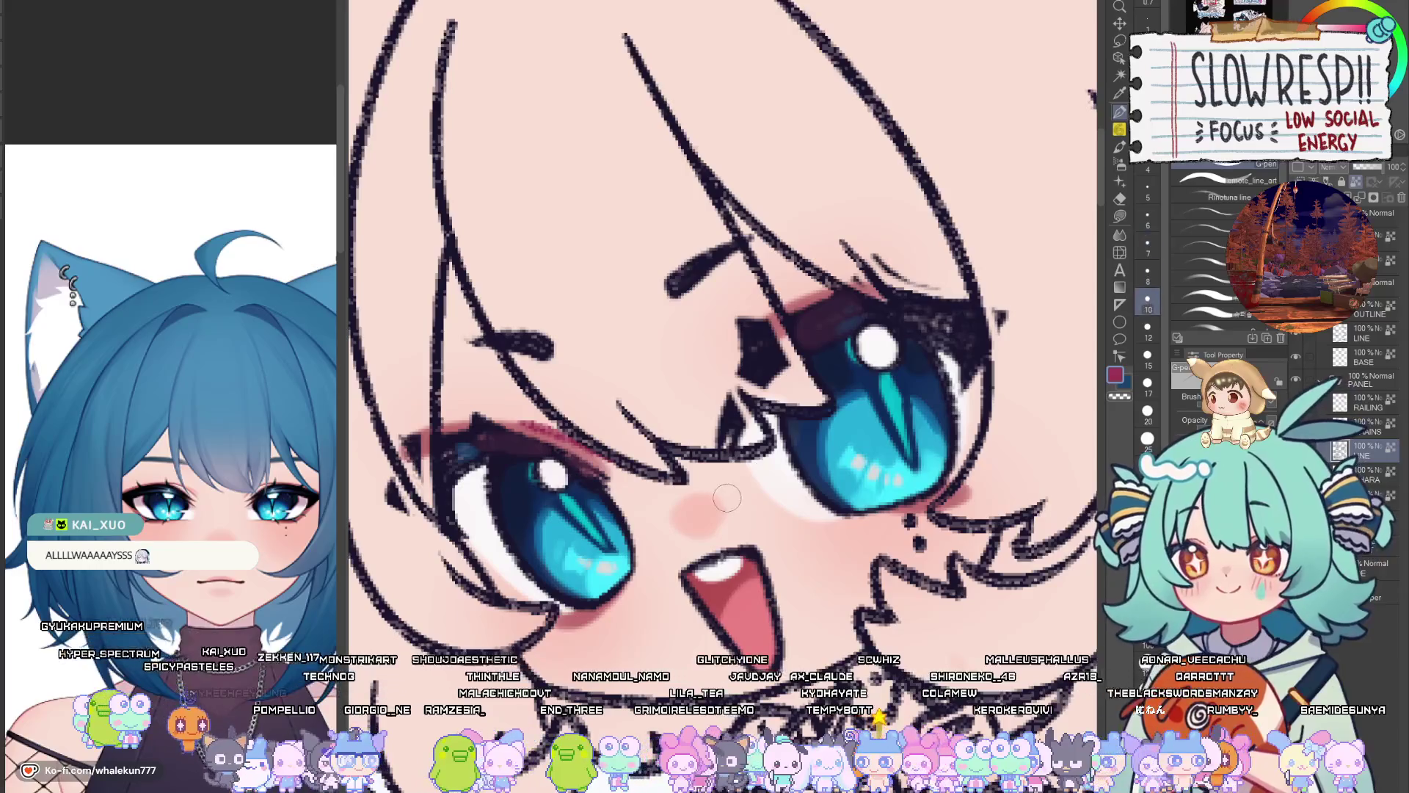
{"action": "key", "text": "bracketright"}
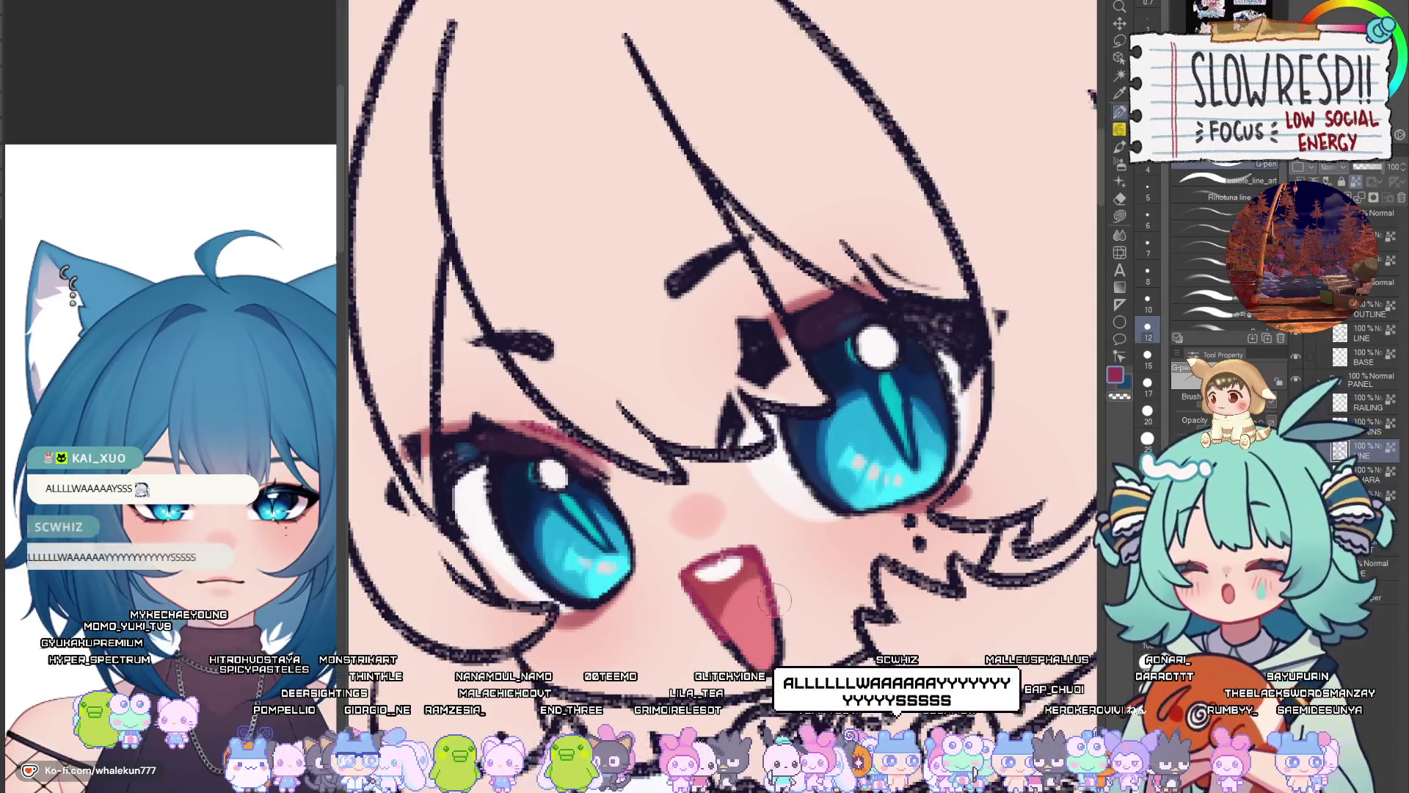
{"action": "left_click_drag", "start_coordinate": [854, 629], "coordinate": [821, 591]}
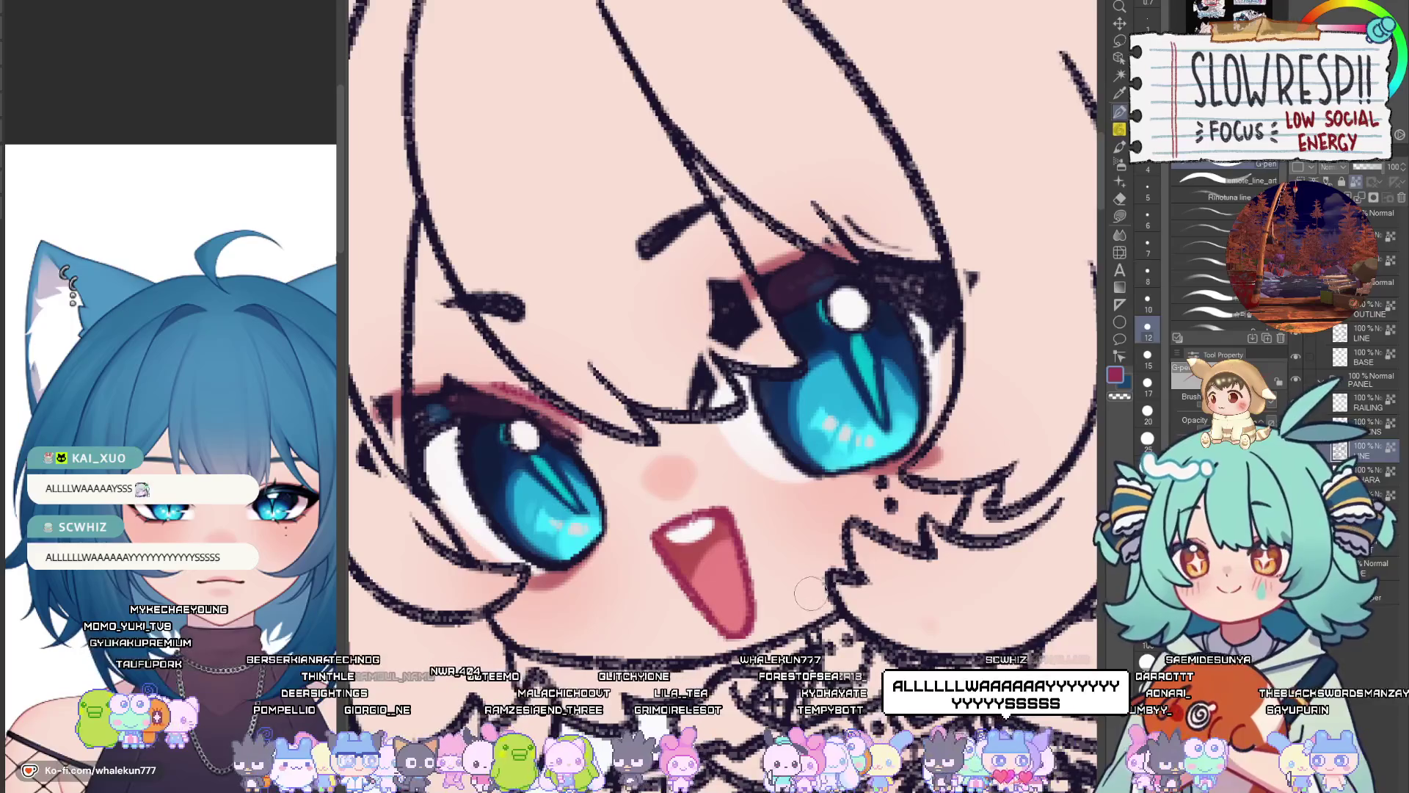
{"action": "key", "text": "ctrl+0"}
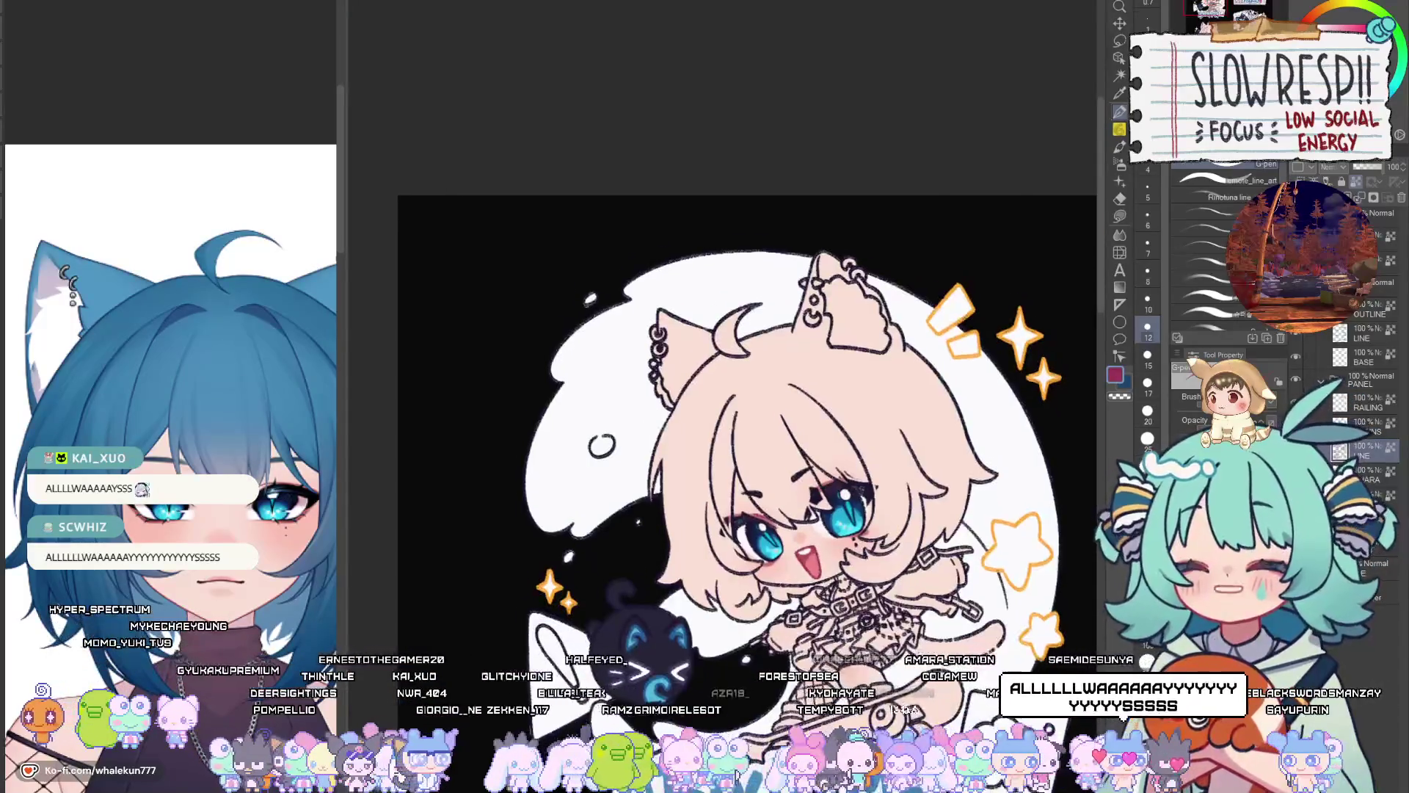
Shrink the brush to 8 and paint lighter blue streaks down and across the star pupil
{"action": "scroll", "coordinate": [790, 502], "scroll_direction": "down", "scroll_amount": 10}
{"action": "scroll", "coordinate": [790, 502], "scroll_direction": "up", "scroll_amount": 5}
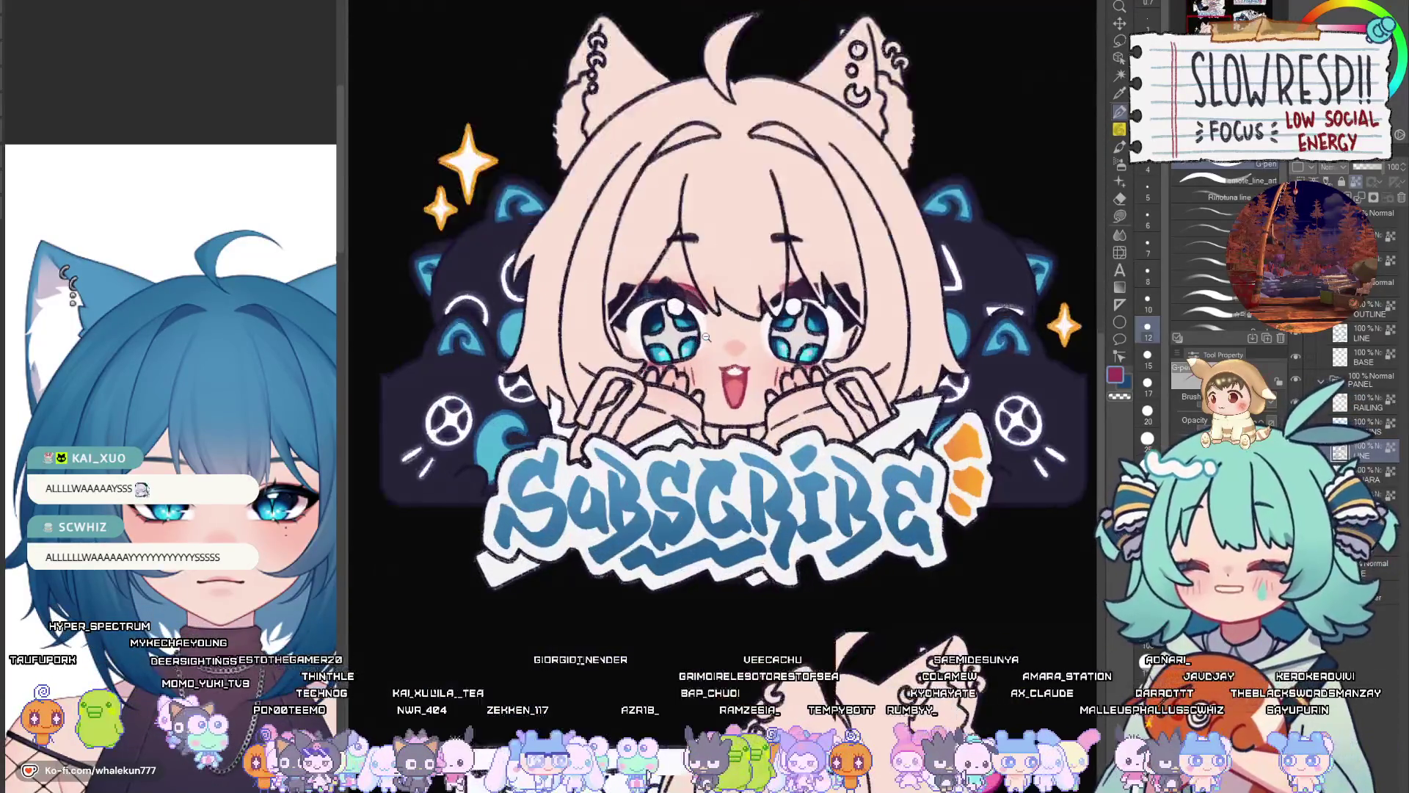
{"action": "key", "text": "bracketleft"}
{"action": "key", "text": "bracketleft"}
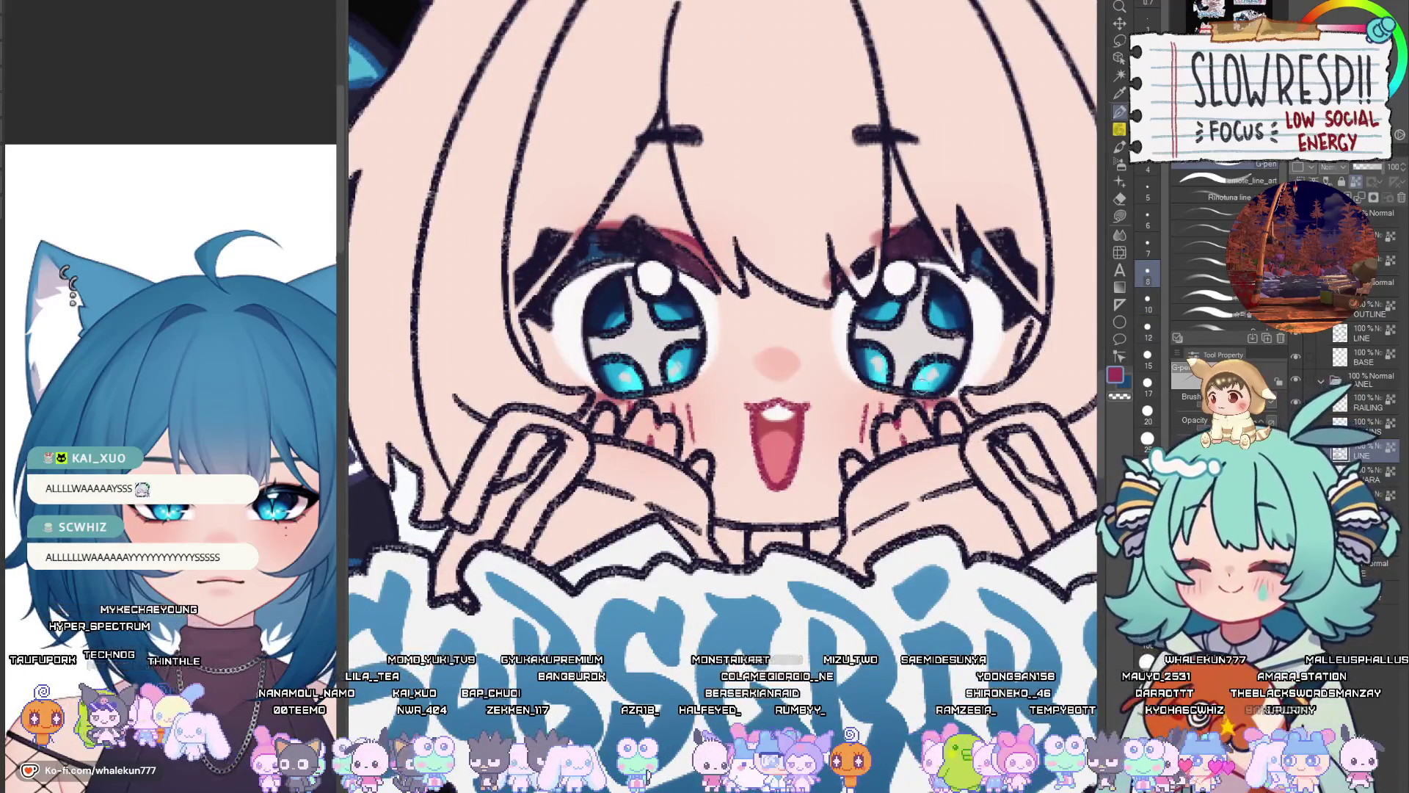
{"action": "scroll", "coordinate": [889, 477], "scroll_direction": "down", "scroll_amount": 4}
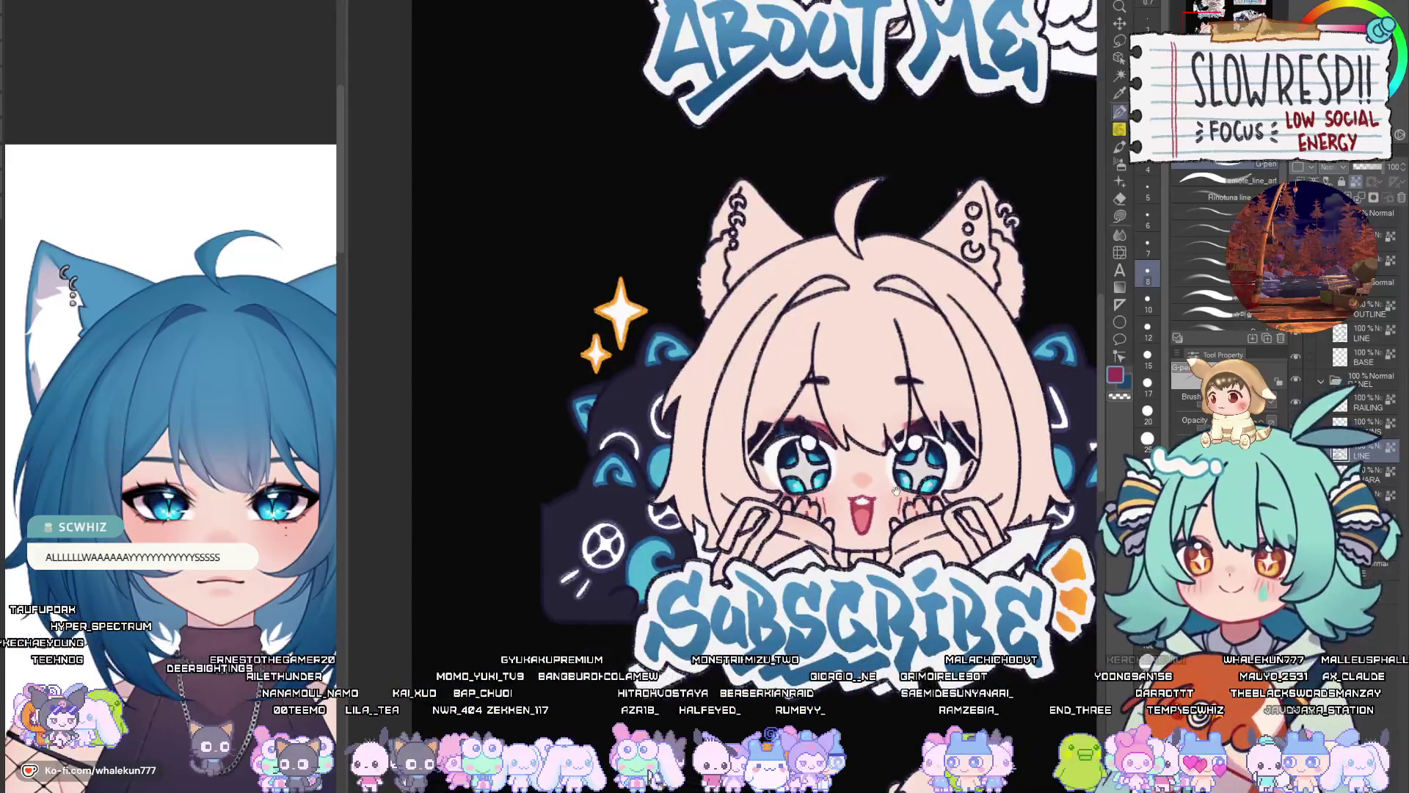
{"action": "scroll", "coordinate": [896, 490], "scroll_direction": "up", "scroll_amount": 2}
{"action": "scroll", "coordinate": [671, 424], "scroll_direction": "up", "scroll_amount": 2}
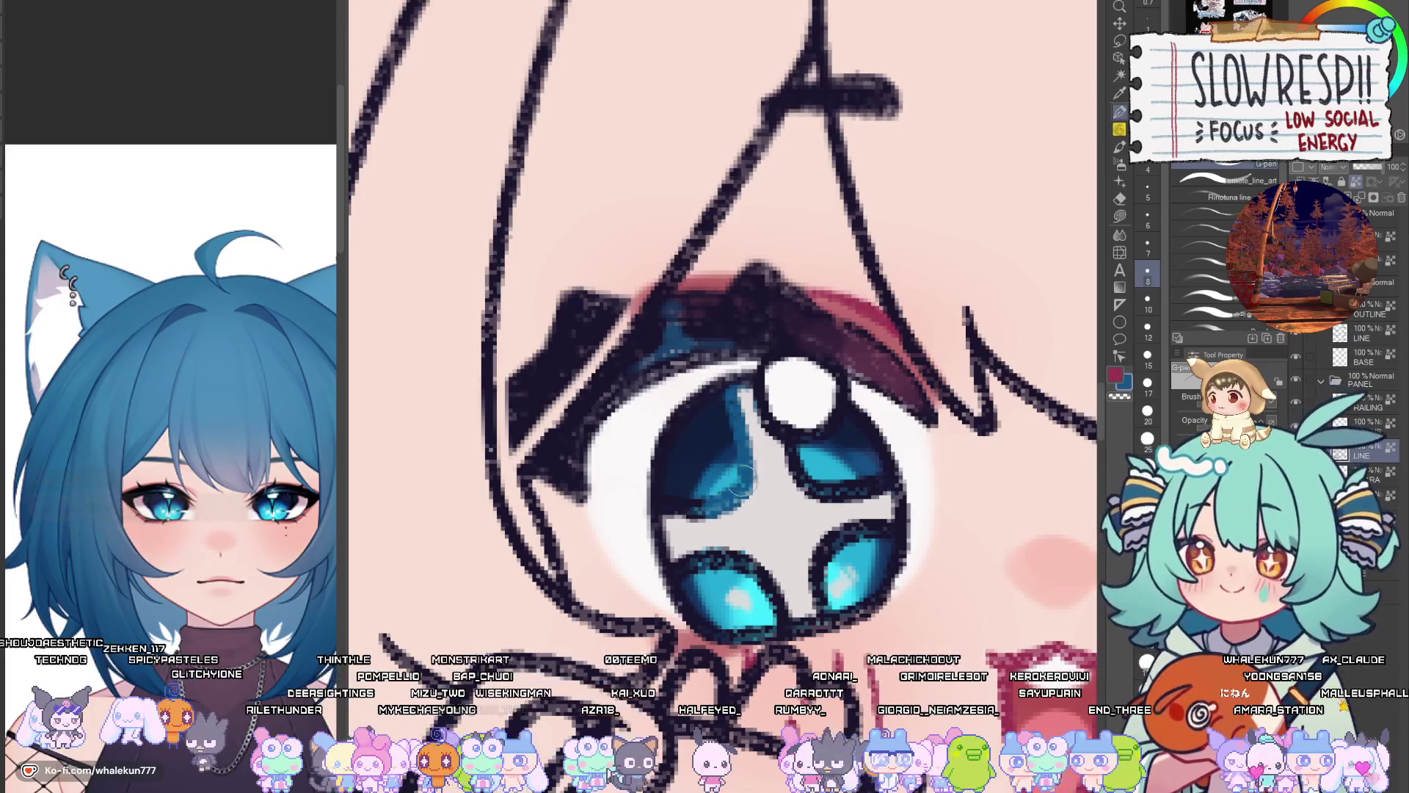
{"action": "mouse_move", "coordinate": [730, 389]}
{"action": "left_mouse_down"}
{"action": "mouse_move", "coordinate": [745, 463]}
{"action": "mouse_move", "coordinate": [675, 514]}
{"action": "mouse_move", "coordinate": [686, 566]}
{"action": "mouse_move", "coordinate": [764, 577]}
{"action": "left_mouse_up"}
{"action": "mouse_move", "coordinate": [807, 470]}
{"action": "left_mouse_down"}
{"action": "mouse_move", "coordinate": [788, 462]}
{"action": "mouse_move", "coordinate": [833, 495]}
{"action": "mouse_move", "coordinate": [868, 485]}
{"action": "left_mouse_up"}
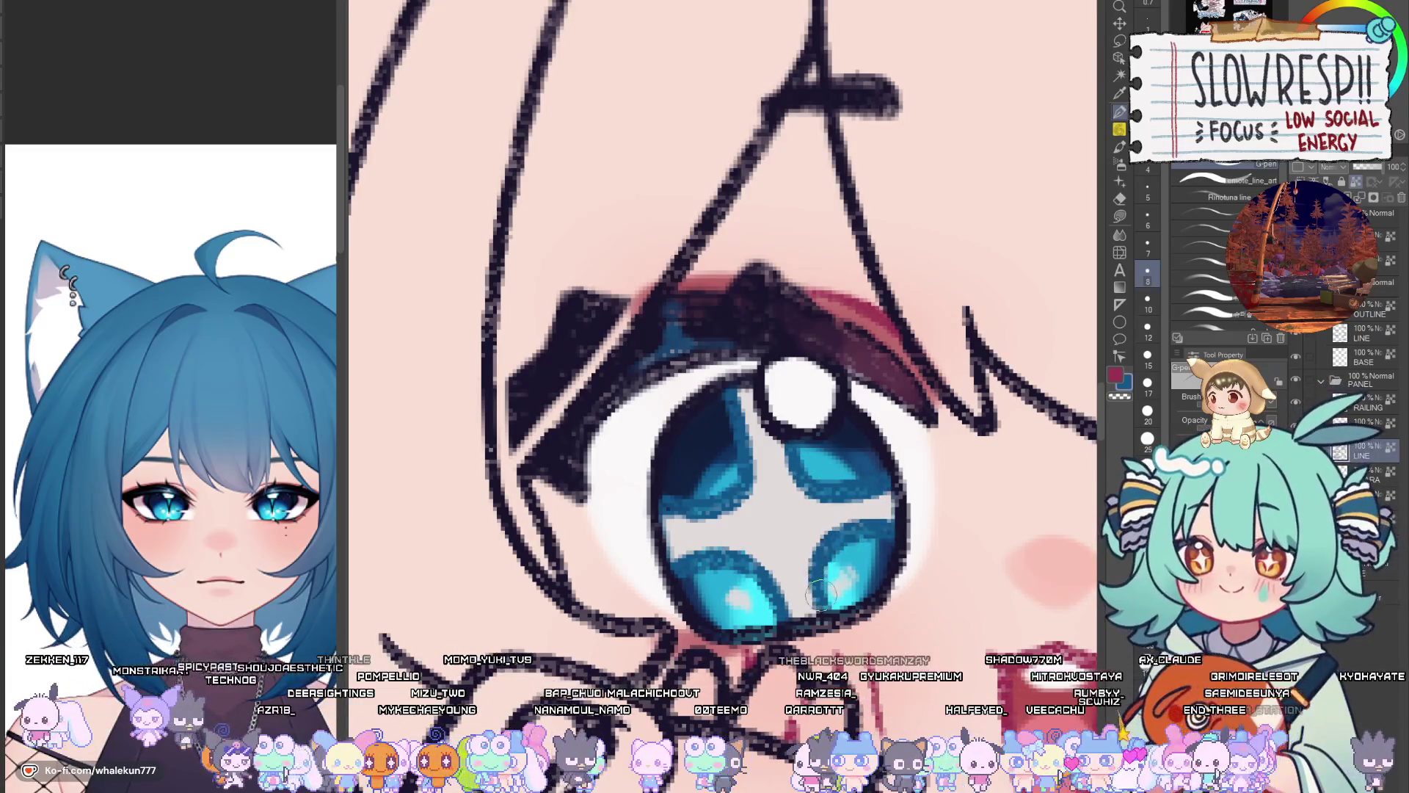
Bring both eyes into view and eyedrop the bright cyan from the eye highlight
{"action": "mouse_move", "coordinate": [965, 519]}
{"action": "left_mouse_down"}
{"action": "mouse_move", "coordinate": [689, 556]}
{"action": "mouse_move", "coordinate": [542, 552]}
{"action": "left_mouse_up"}
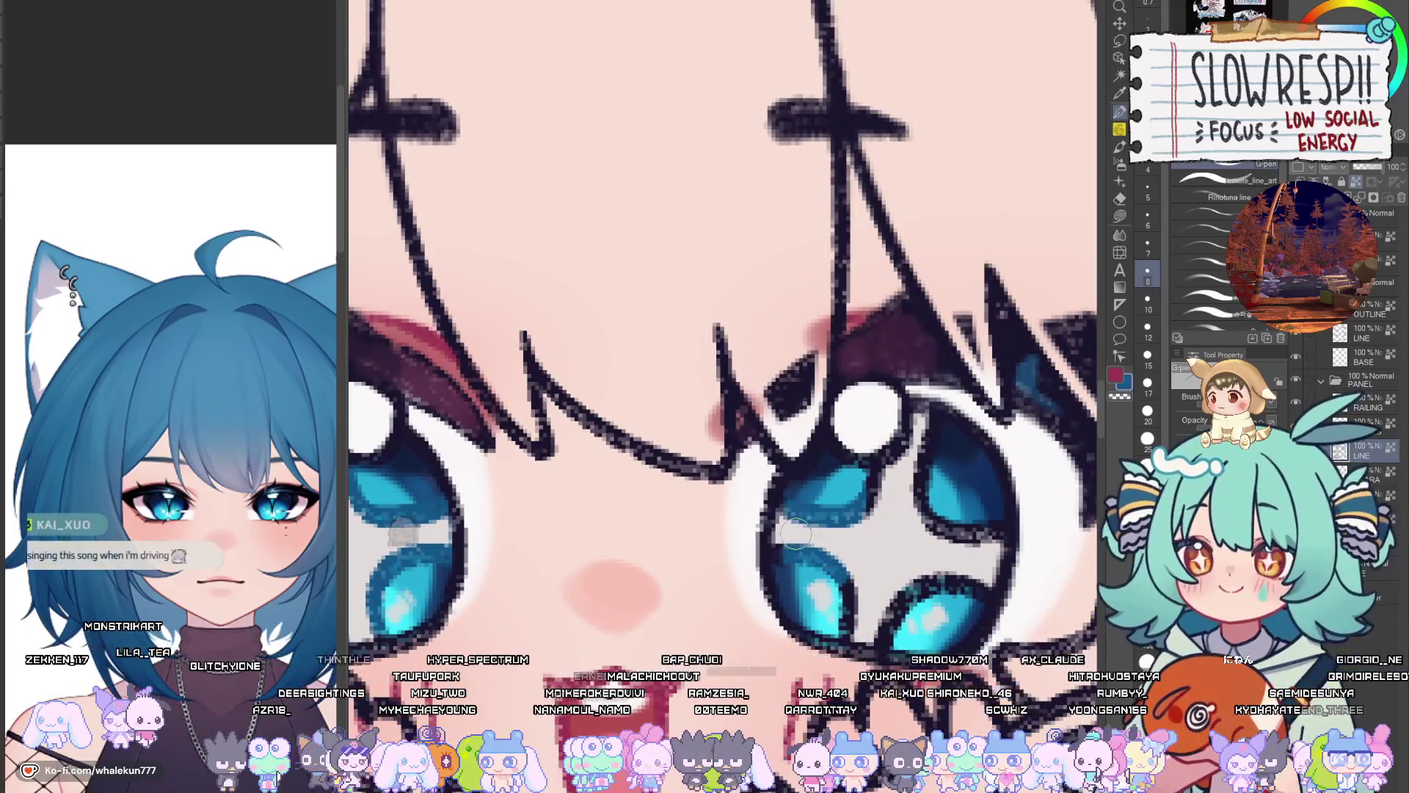
{"action": "left_click_drag", "start_coordinate": [793, 536], "coordinate": [760, 566]}
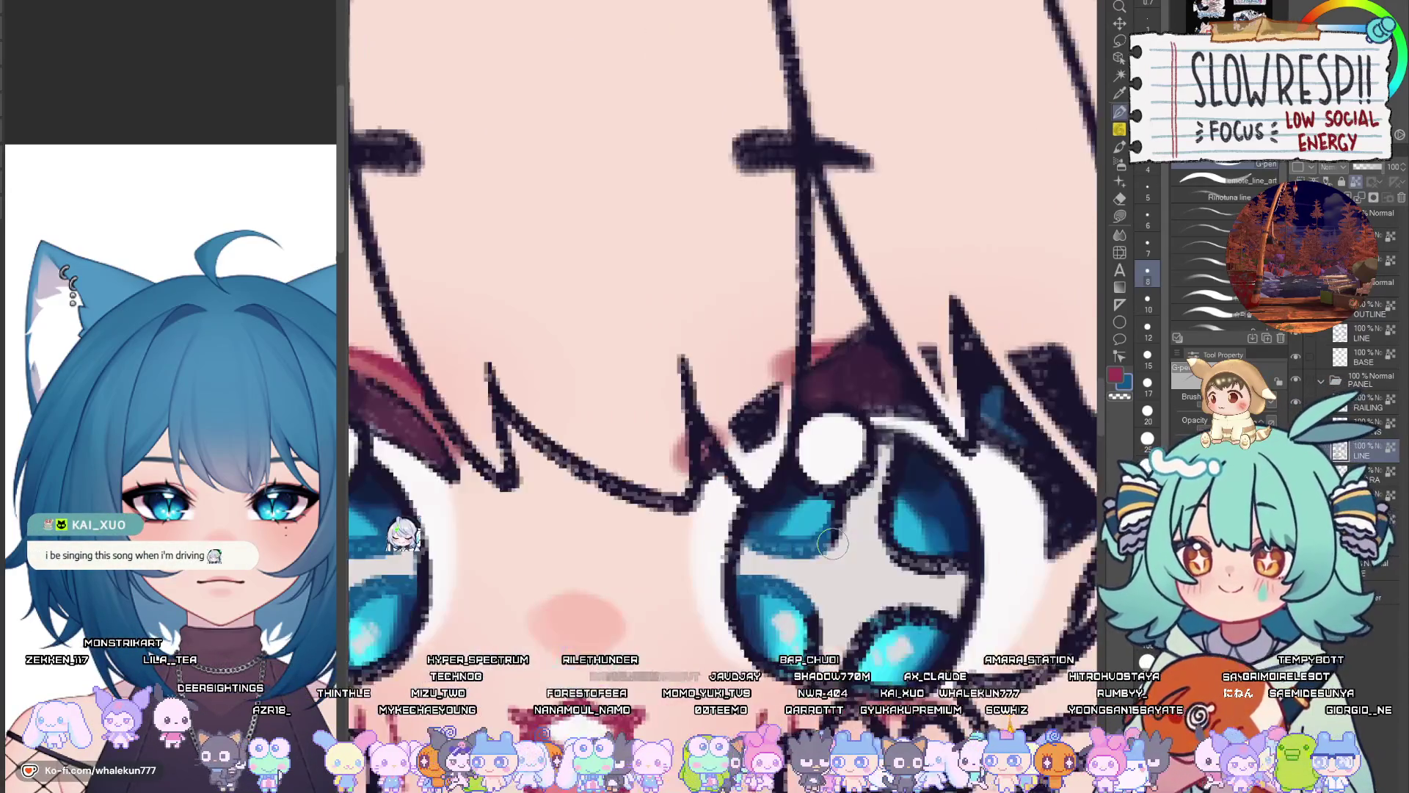
{"action": "left_click_drag", "start_coordinate": [877, 552], "coordinate": [855, 568]}
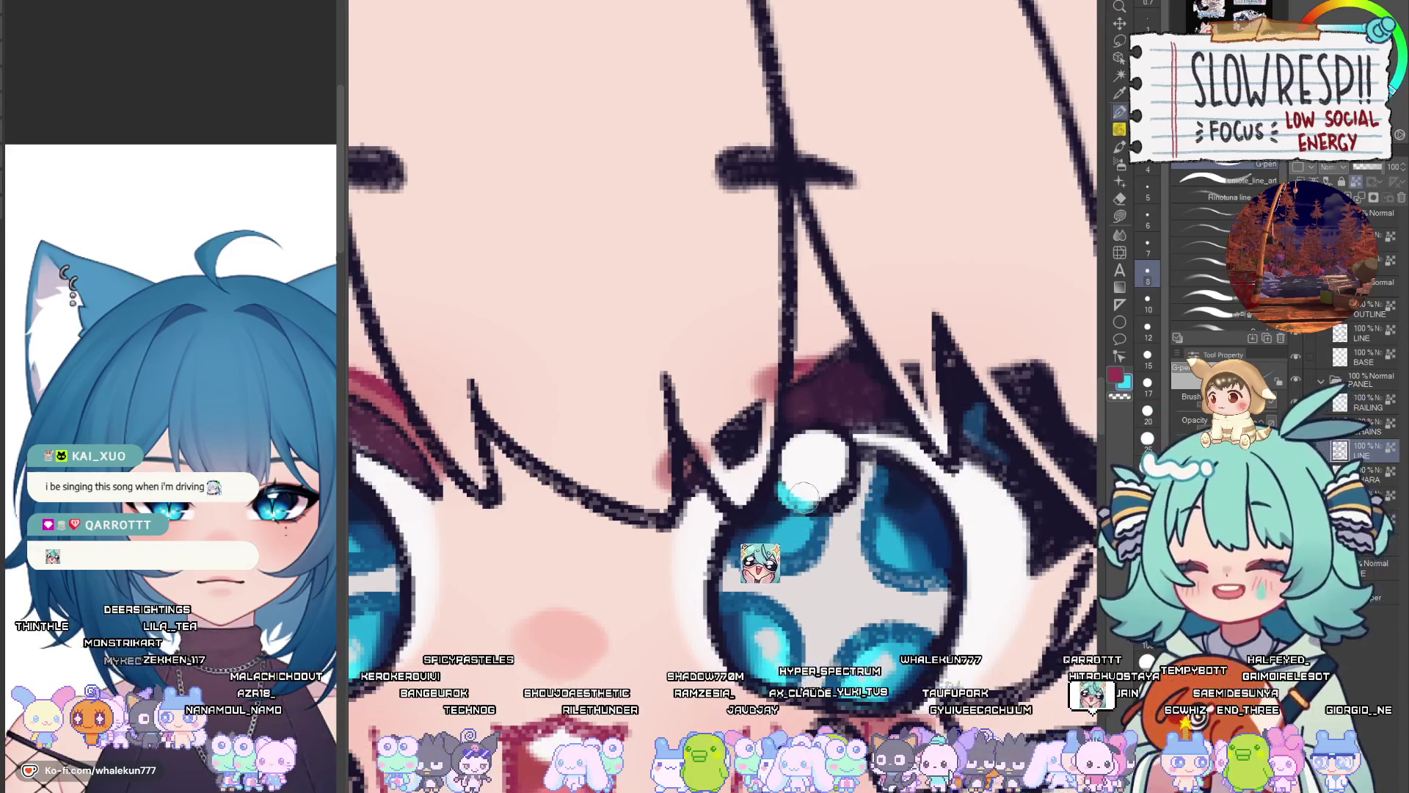
{"action": "left_click", "coordinate": [840, 470], "text": "alt"}
{"action": "scroll", "coordinate": [840, 471], "scroll_direction": "down", "scroll_amount": 3}
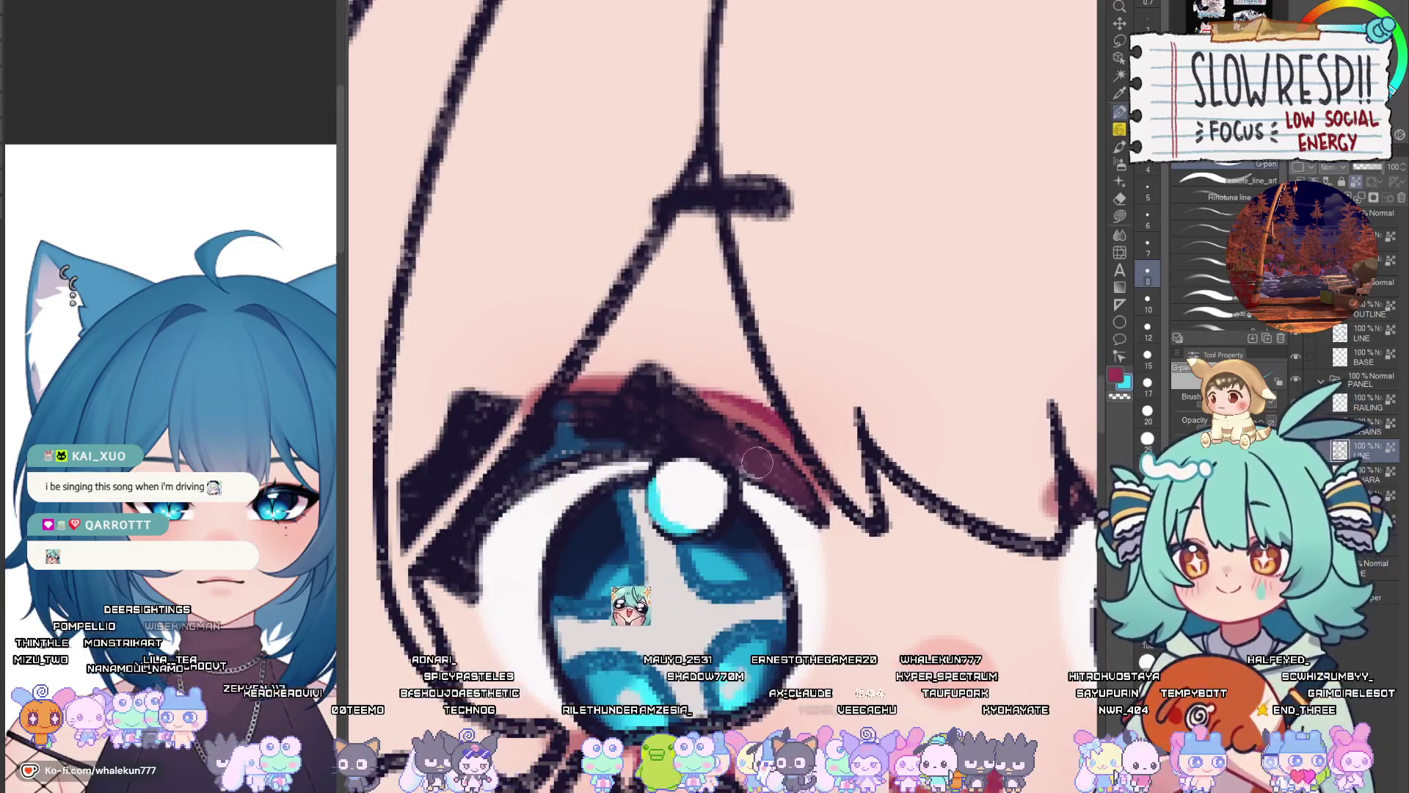
{"action": "scroll", "coordinate": [725, 442], "scroll_direction": "down", "scroll_amount": 3}
{"action": "scroll", "coordinate": [725, 443], "scroll_direction": "up", "scroll_amount": 10}
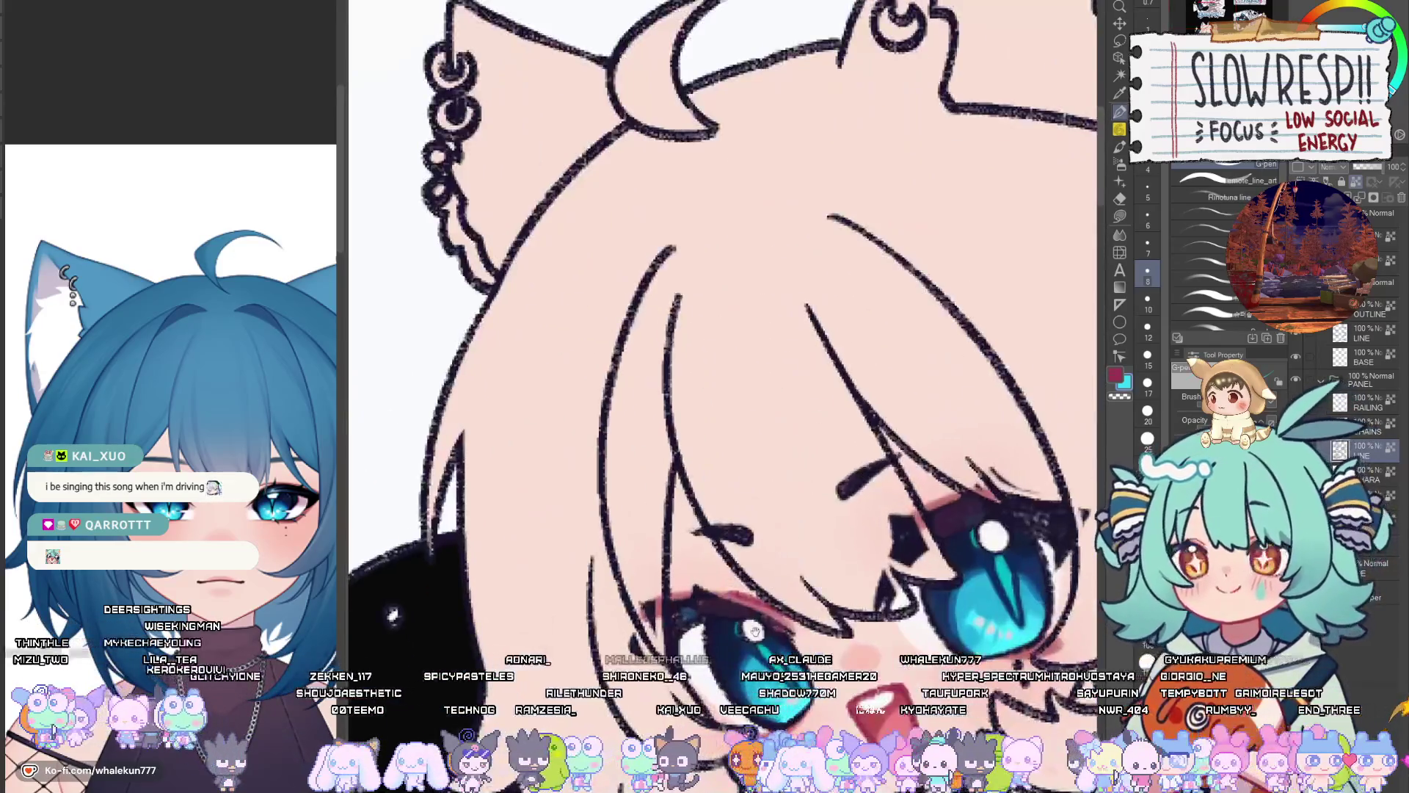
Eyedrop the dark navy from the pupil, then paint a pink blush stroke on the cheek
{"action": "scroll", "coordinate": [759, 628], "scroll_direction": "down", "scroll_amount": 2}
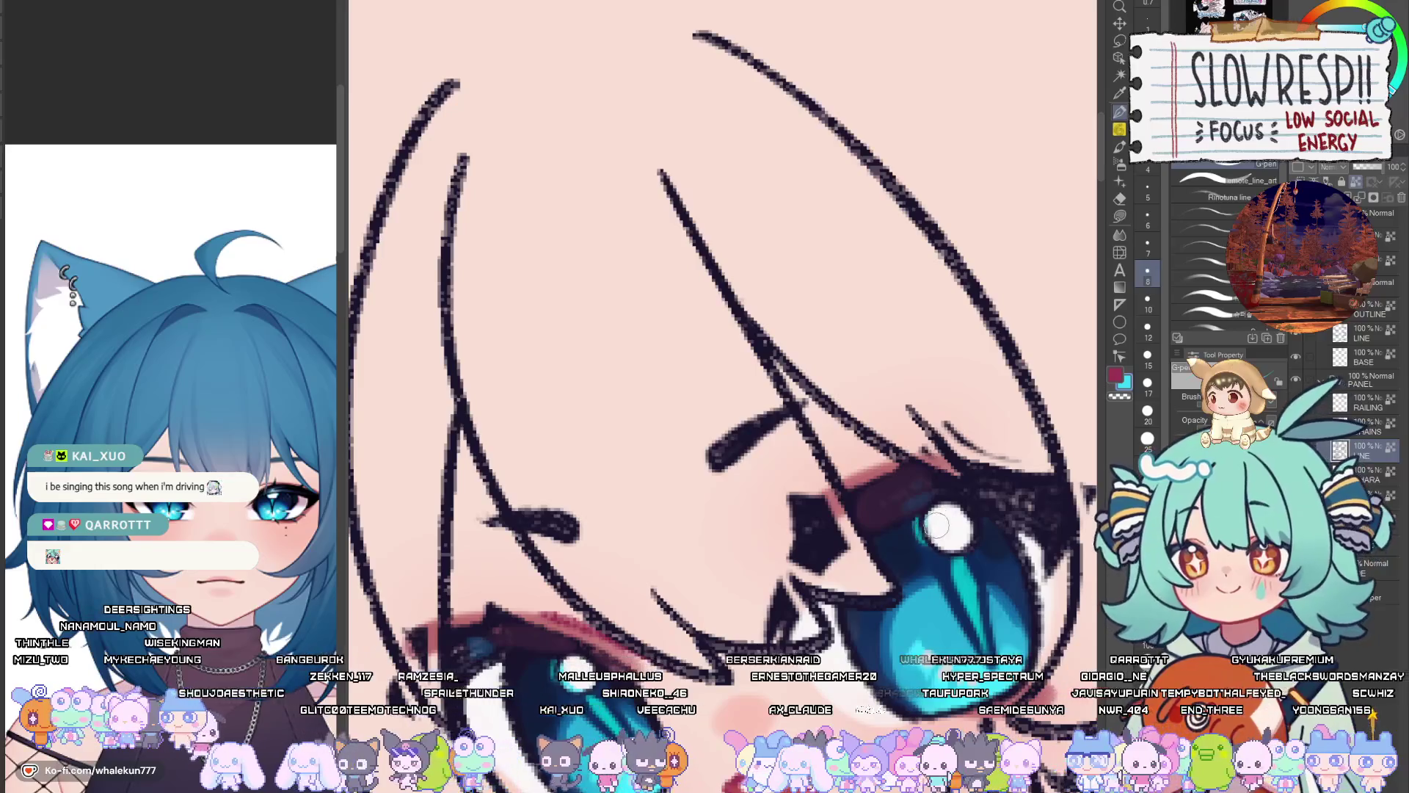
{"action": "scroll", "coordinate": [925, 506], "scroll_direction": "down", "scroll_amount": 1}
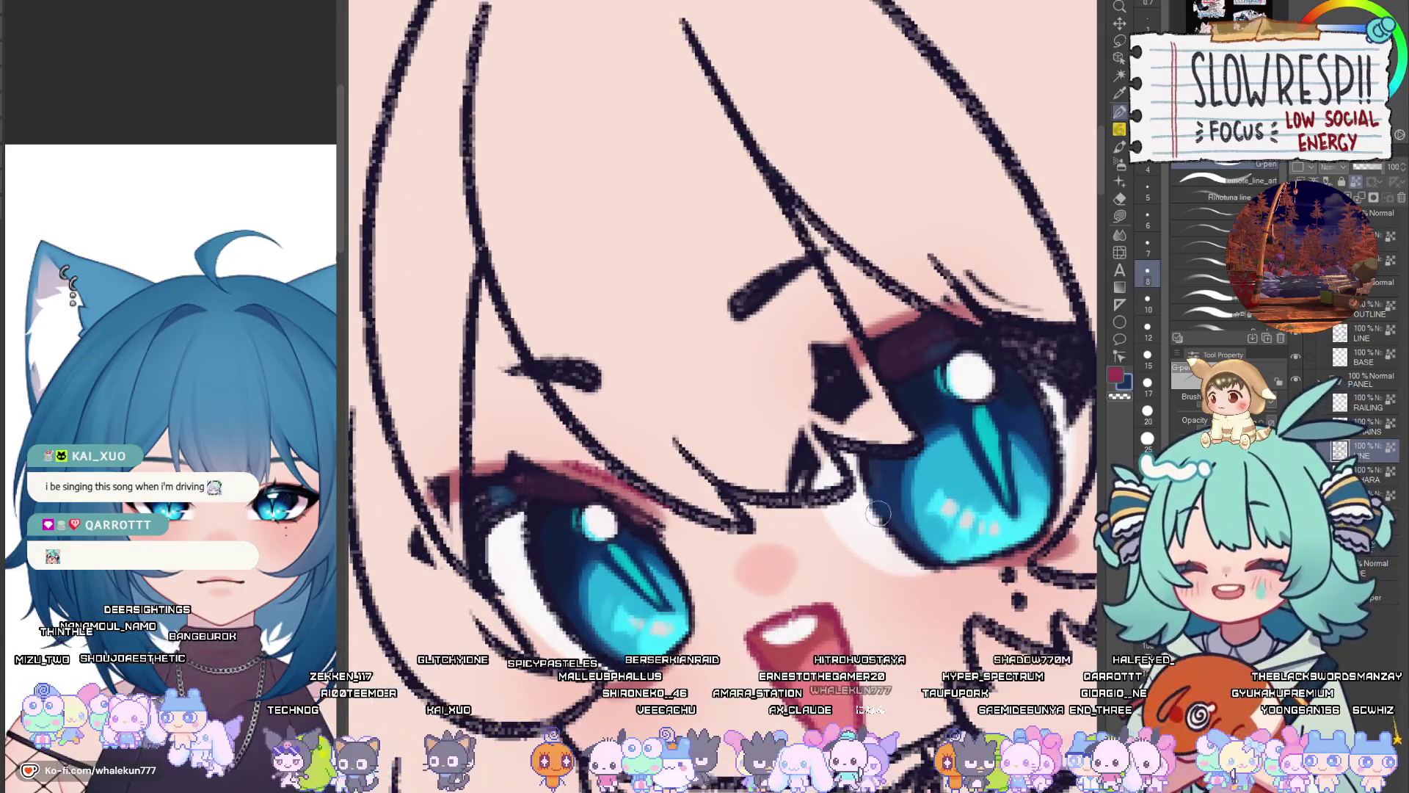
{"action": "left_click", "coordinate": [917, 385], "text": "alt"}
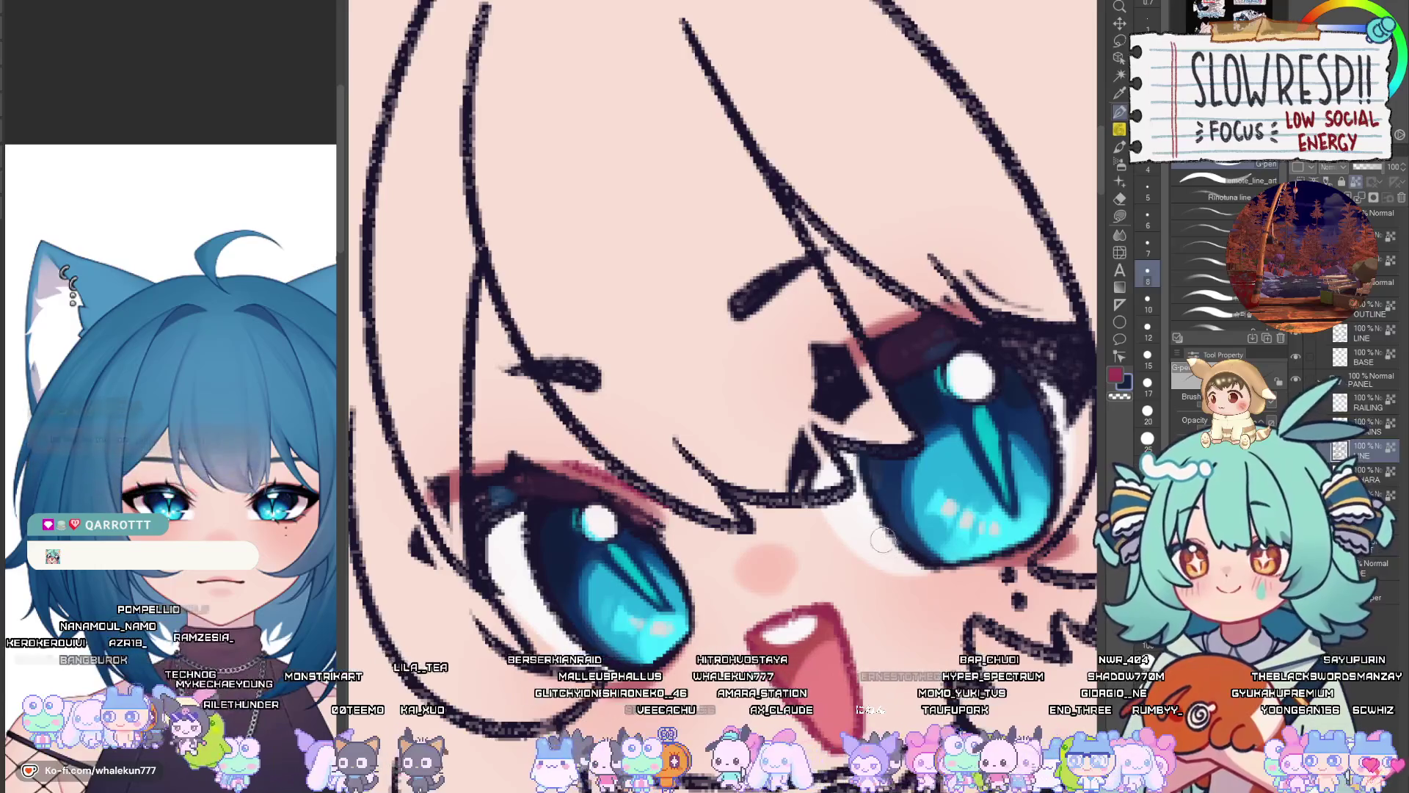
{"action": "left_click_drag", "start_coordinate": [857, 529], "coordinate": [722, 554]}
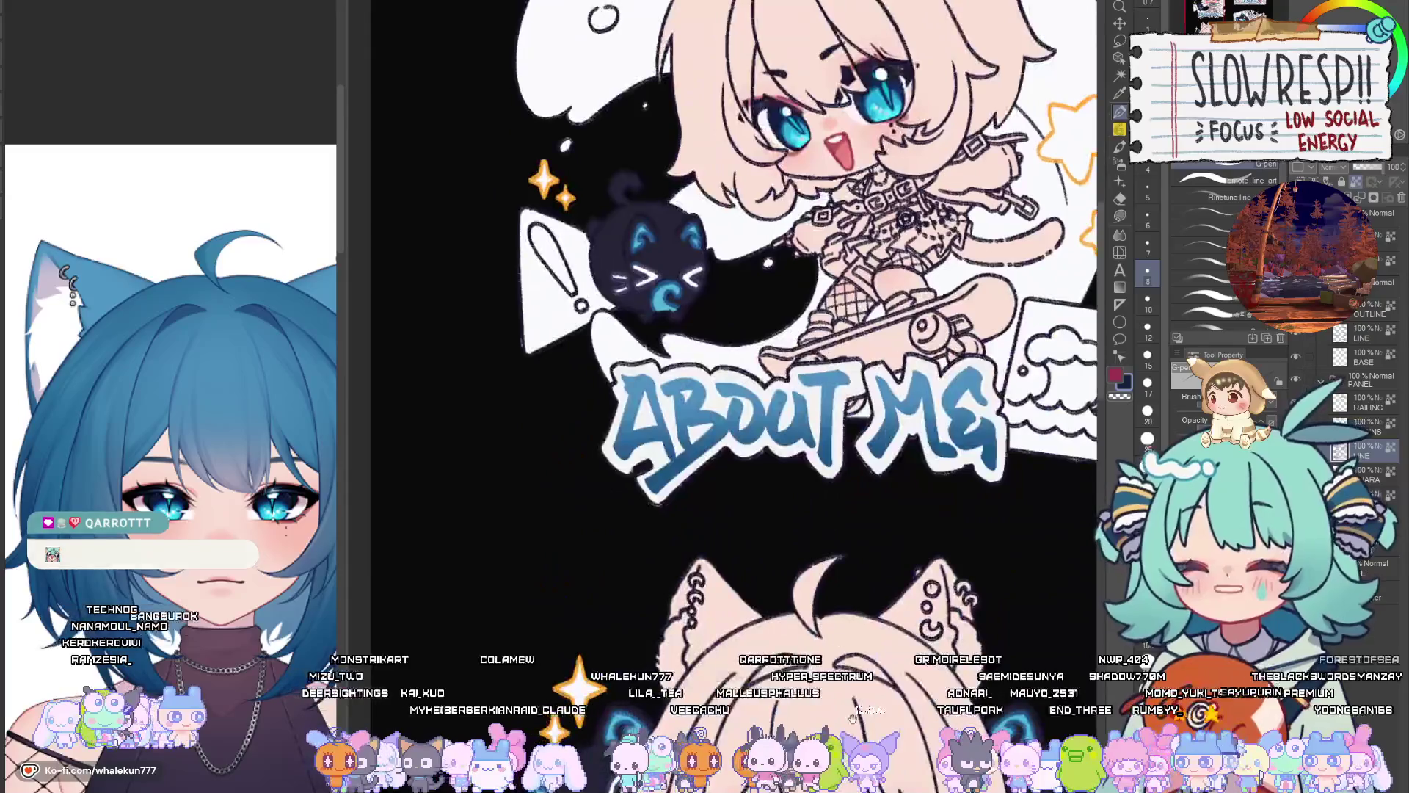
{"action": "scroll", "coordinate": [849, 559], "scroll_direction": "up", "scroll_amount": 4}
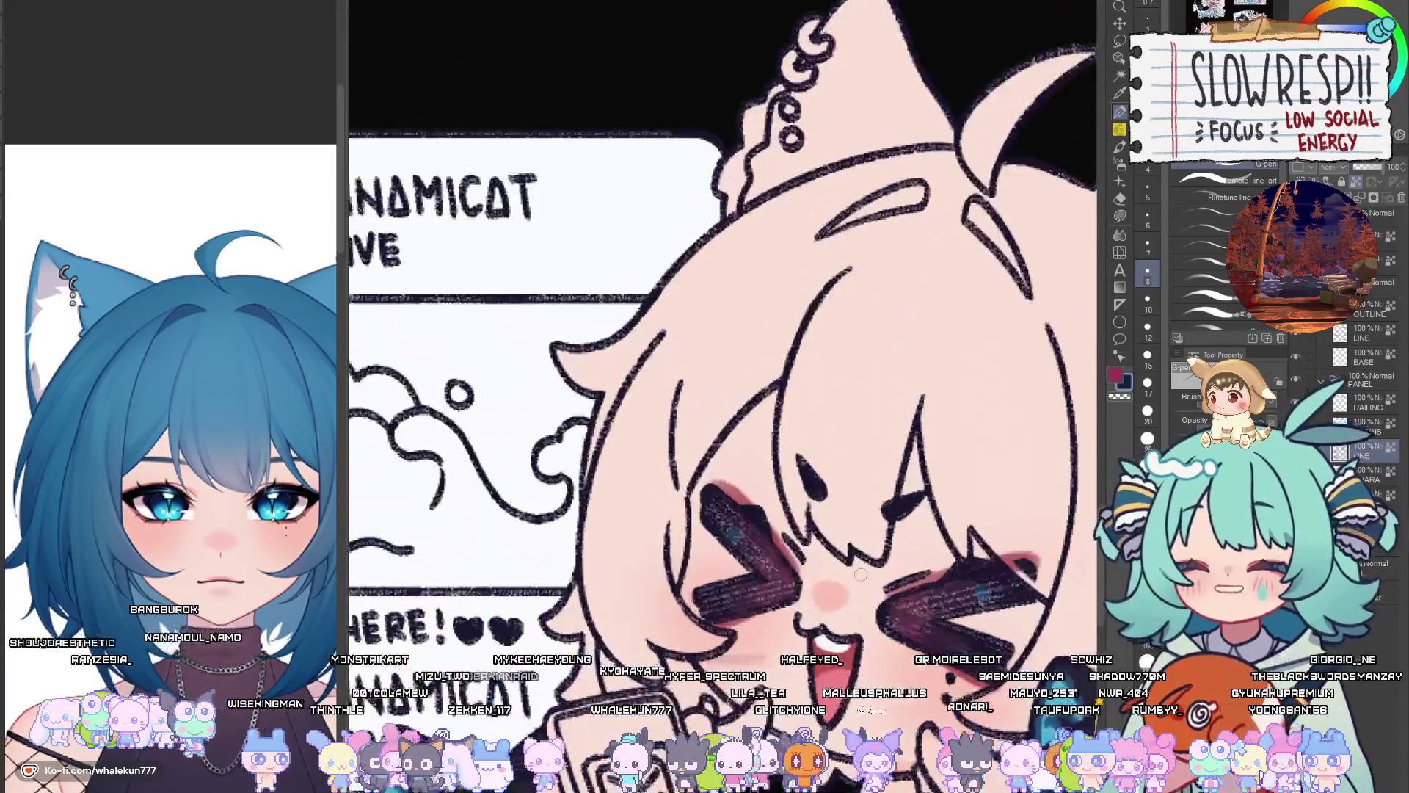
{"action": "left_click_drag", "start_coordinate": [885, 590], "coordinate": [917, 580]}
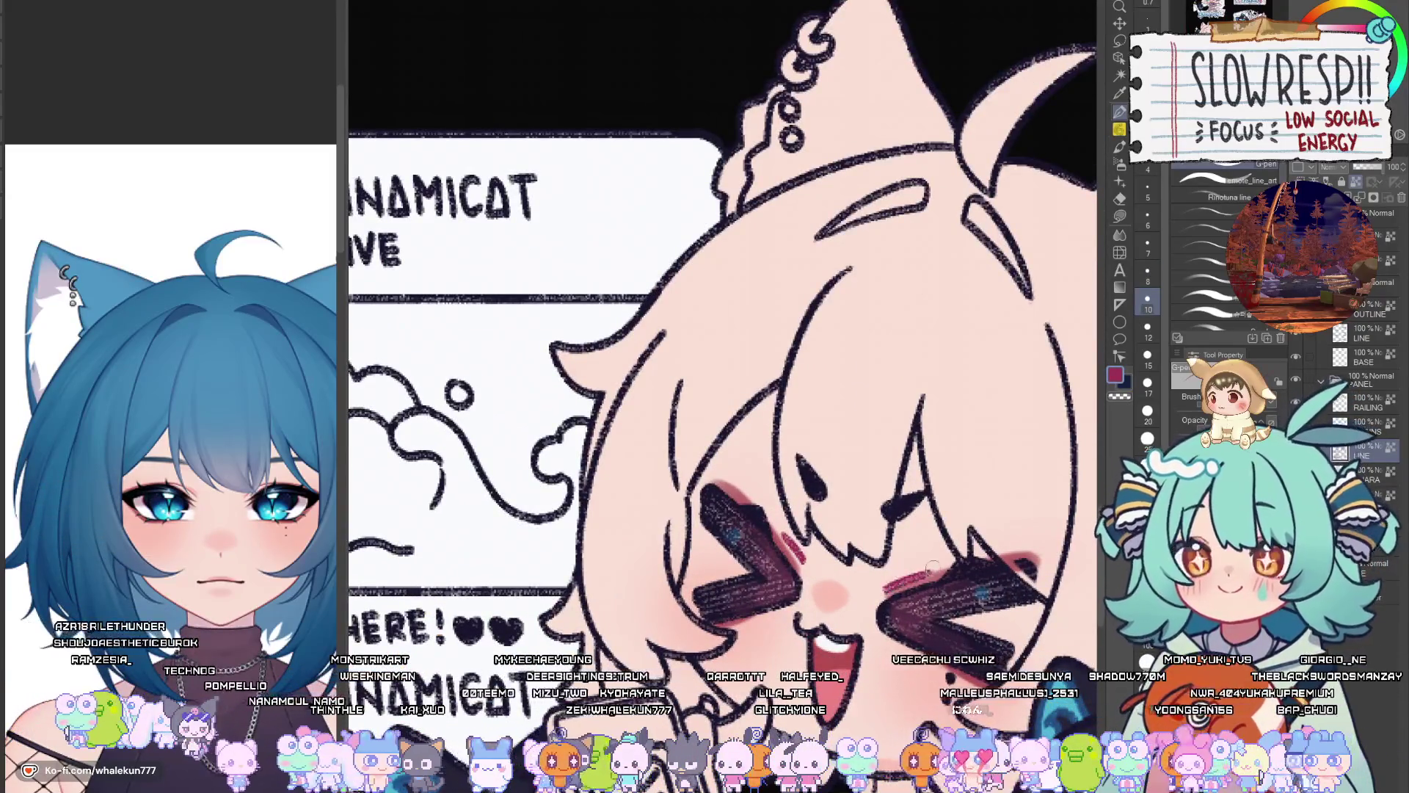
Set the brush from 15 back to 10 and paint a thin red line down the left hair edge
{"action": "key", "text": "bracketright"}
{"action": "key", "text": "bracketright"}
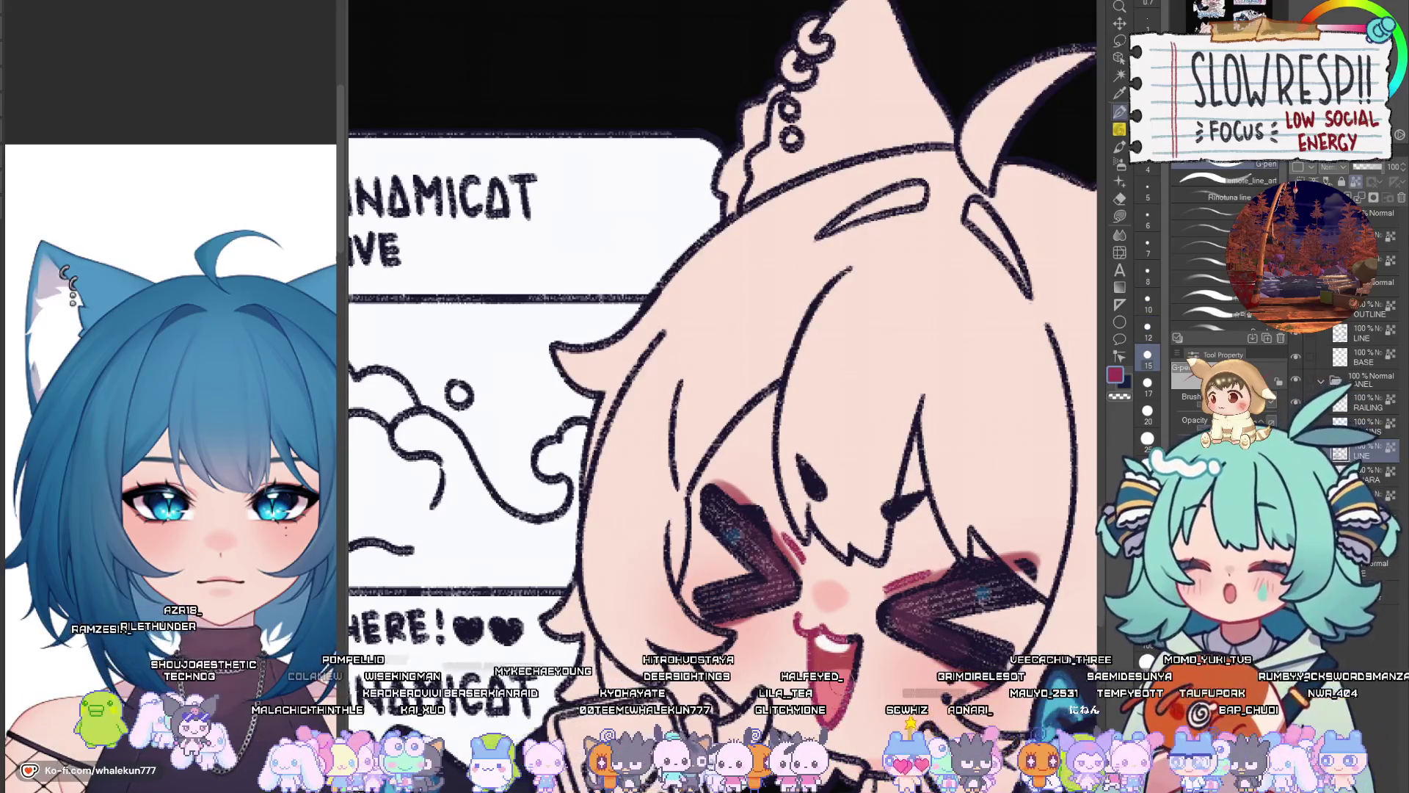
{"action": "left_click_drag", "start_coordinate": [859, 696], "coordinate": [826, 575]}
{"action": "key", "text": "bracketleft"}
{"action": "key", "text": "bracketleft"}
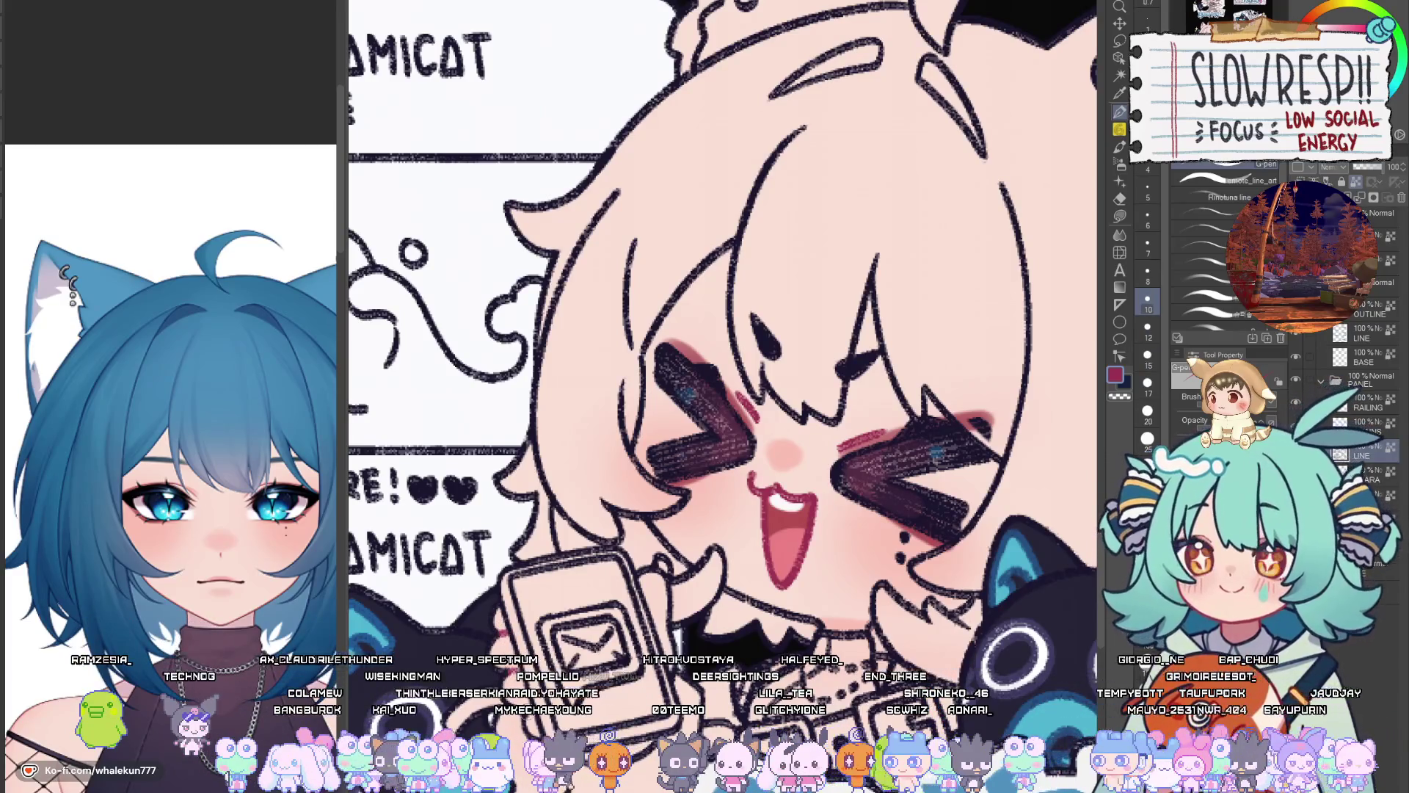
{"action": "left_click_drag", "start_coordinate": [943, 594], "coordinate": [892, 535]}
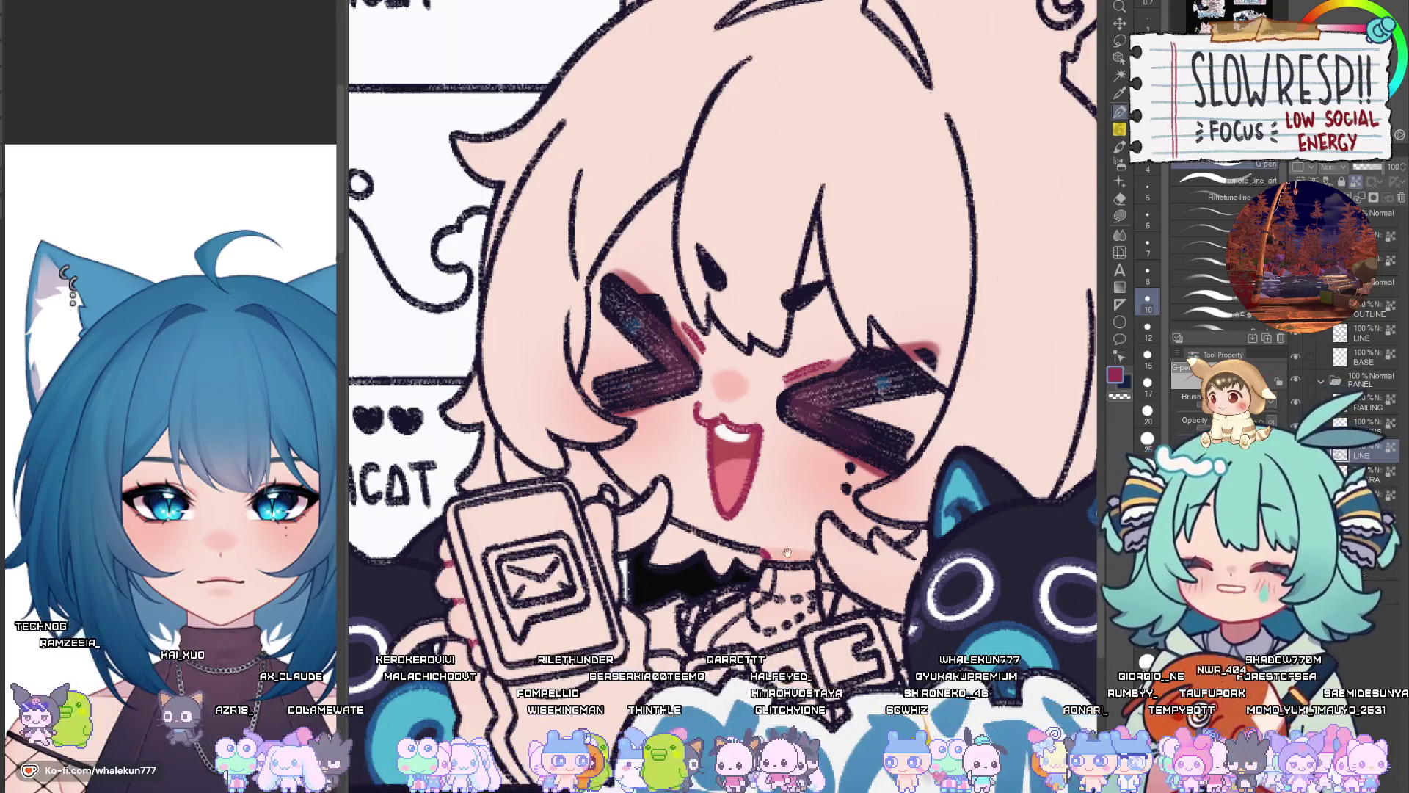
{"action": "left_click_drag", "start_coordinate": [610, 364], "coordinate": [633, 496]}
{"action": "left_click_drag", "start_coordinate": [609, 424], "coordinate": [618, 461]}
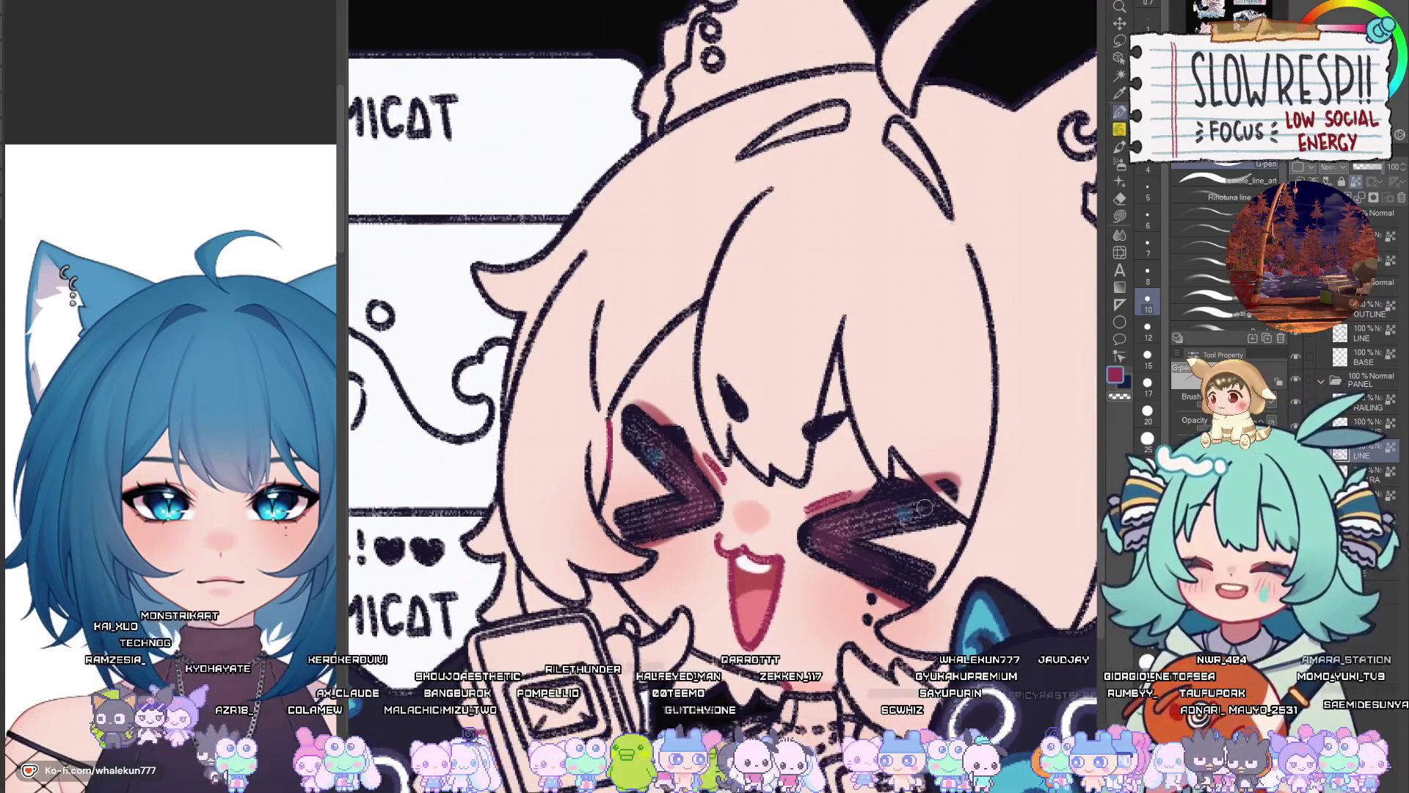
{"action": "mouse_move", "coordinate": [939, 556]}
{"action": "left_mouse_down"}
{"action": "mouse_move", "coordinate": [952, 536]}
{"action": "mouse_move", "coordinate": [881, 529]}
{"action": "mouse_move", "coordinate": [796, 468]}
{"action": "left_mouse_up"}
{"action": "scroll", "coordinate": [919, 544], "scroll_direction": "down", "scroll_amount": 5}
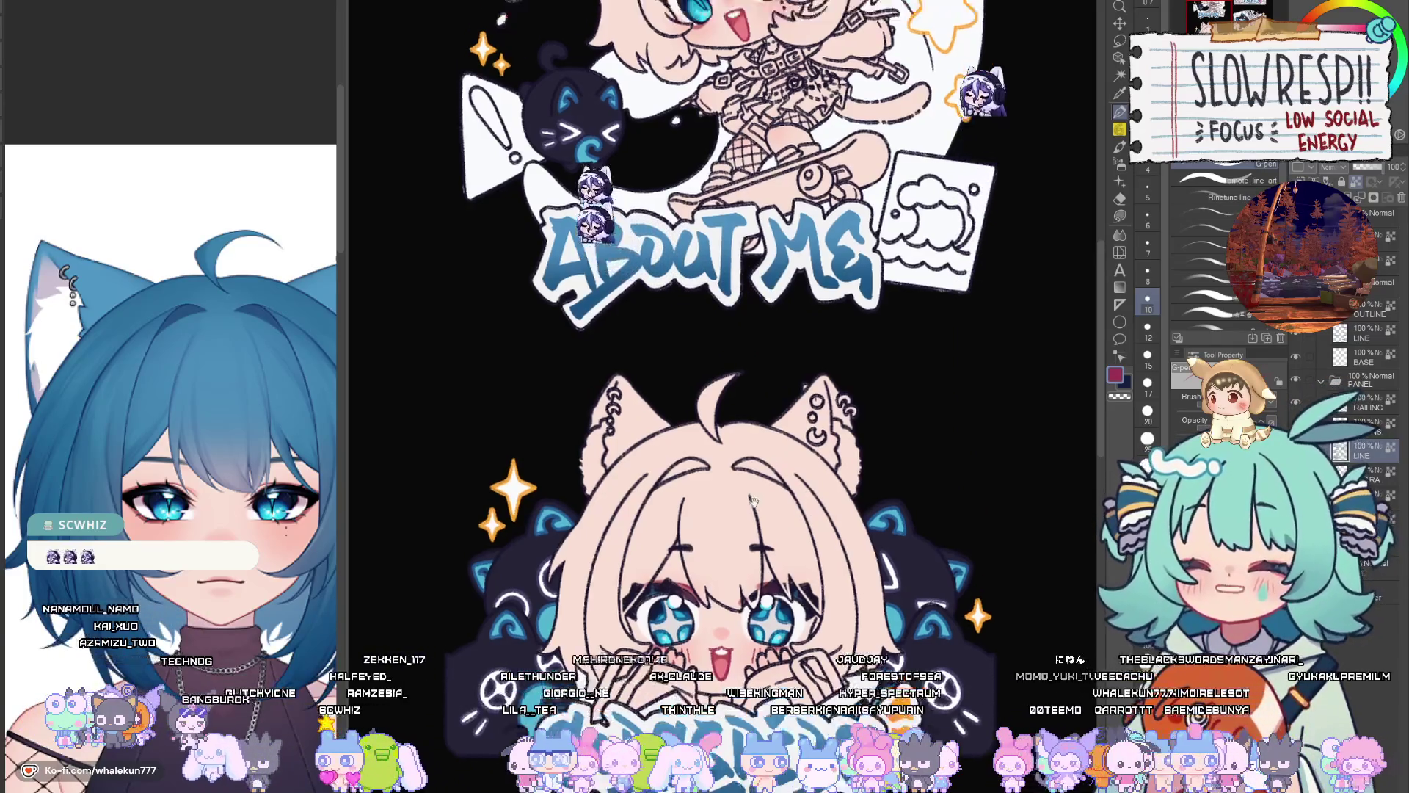
Zoom into the About Me chibi's face, drop the brush size from 10 to 7, then zoom out
{"action": "left_click_drag", "start_coordinate": [788, 433], "coordinate": [807, 778]}
{"action": "scroll", "coordinate": [927, 499], "scroll_direction": "up", "scroll_amount": 5}
{"action": "scroll", "coordinate": [927, 499], "scroll_direction": "down", "scroll_amount": 3}
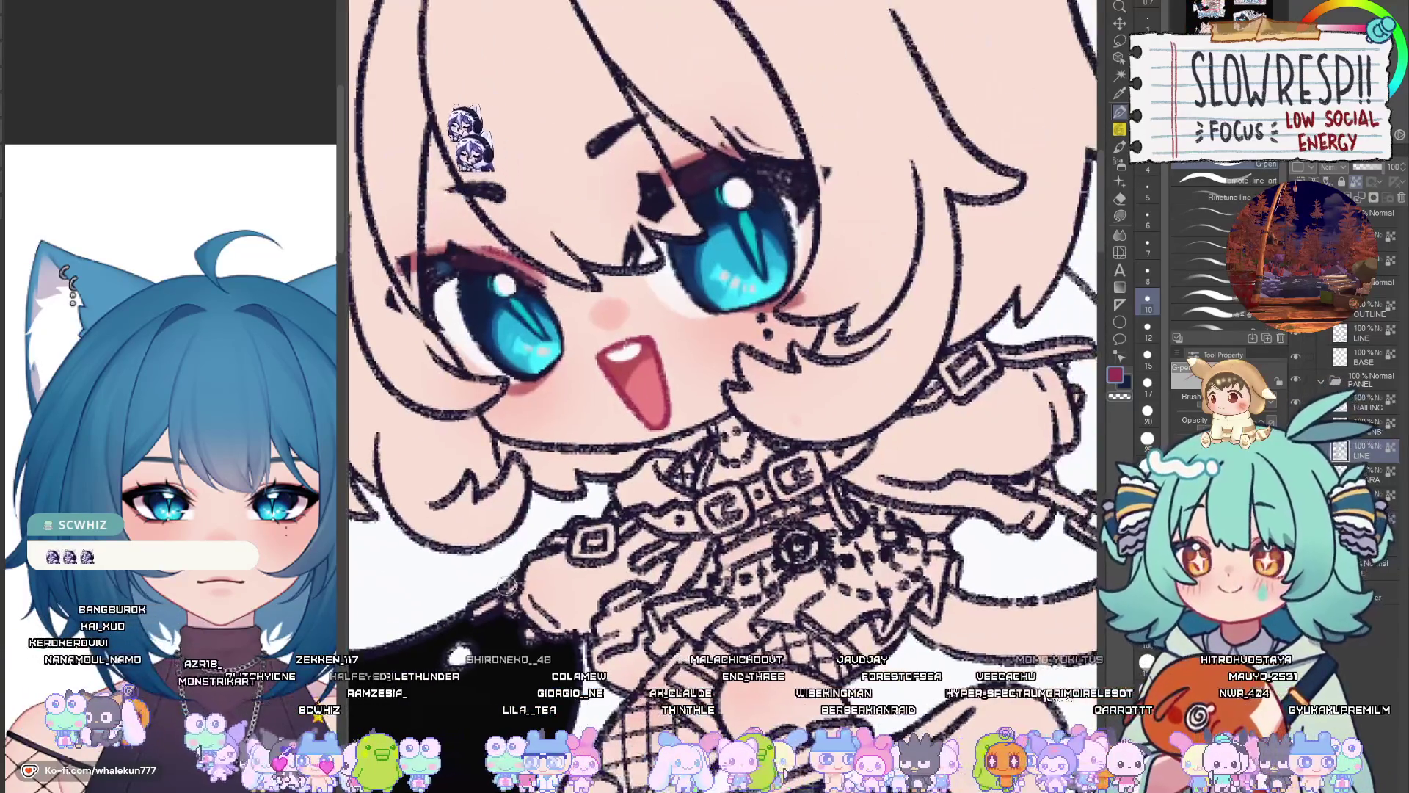
{"action": "scroll", "coordinate": [945, 474], "scroll_direction": "up", "scroll_amount": 4}
{"action": "key", "text": "bracketleft"}
{"action": "key", "text": "bracketleft"}
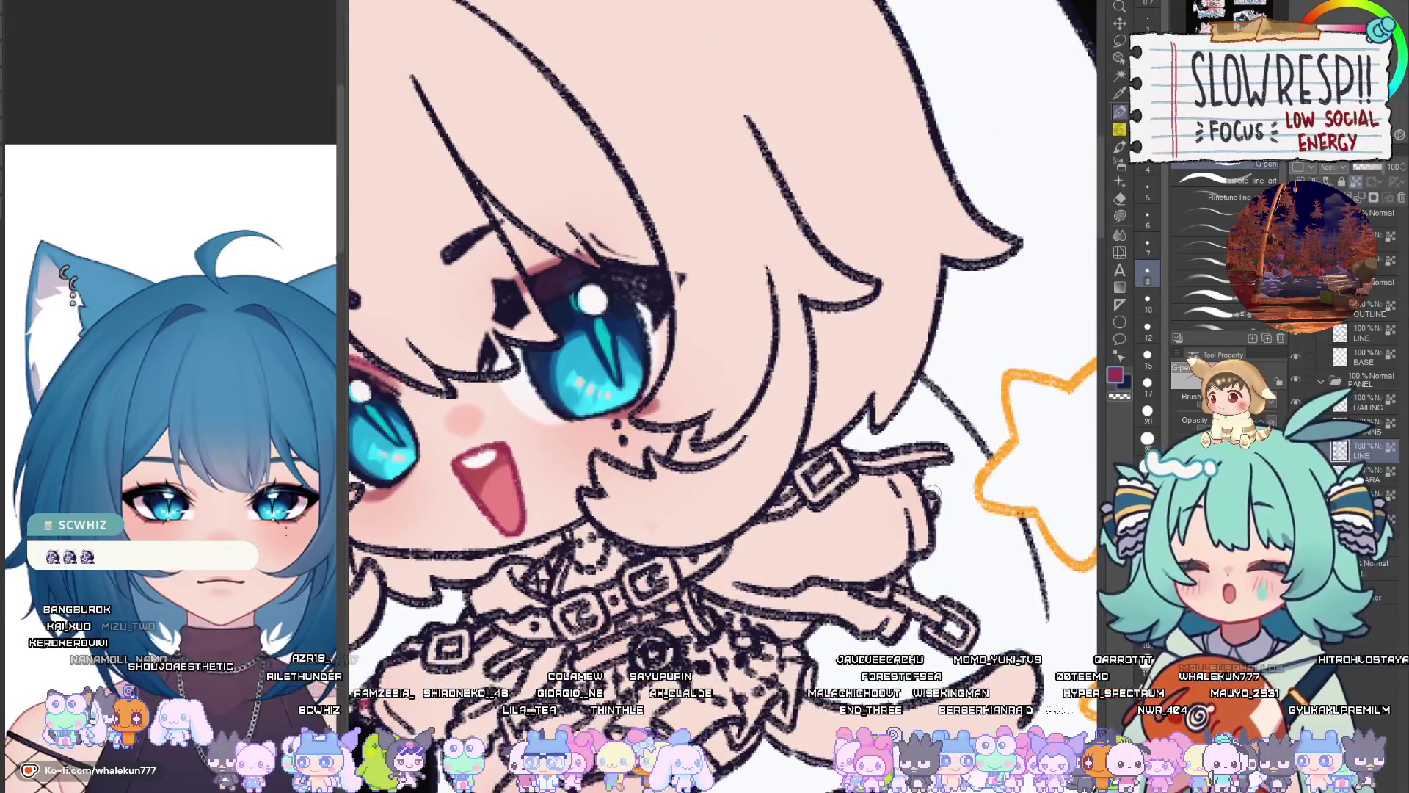
{"action": "left_click_drag", "start_coordinate": [772, 703], "coordinate": [915, 569]}
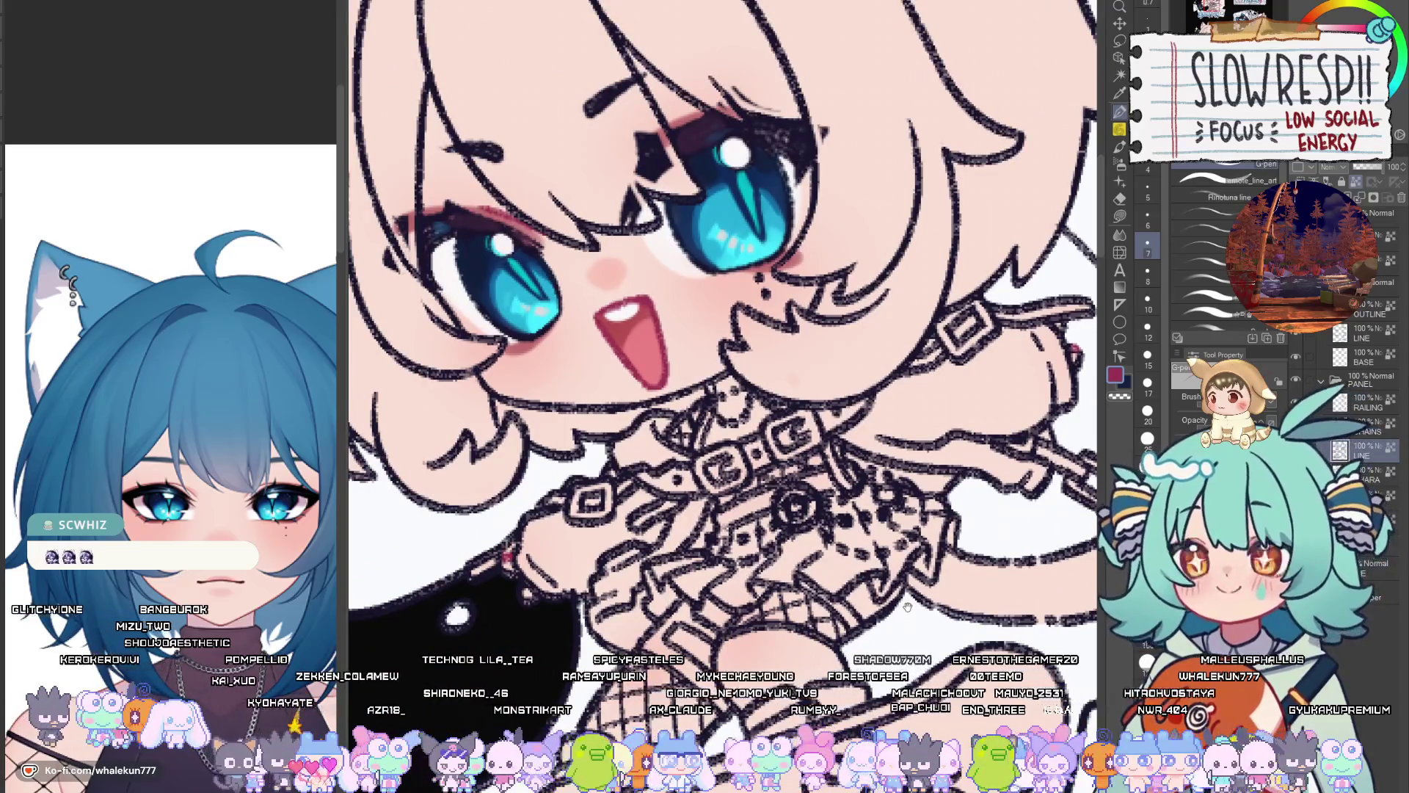
{"action": "scroll", "coordinate": [909, 632], "scroll_direction": "down", "scroll_amount": 5}
{"action": "left_click_drag", "start_coordinate": [904, 580], "coordinate": [814, 629]}
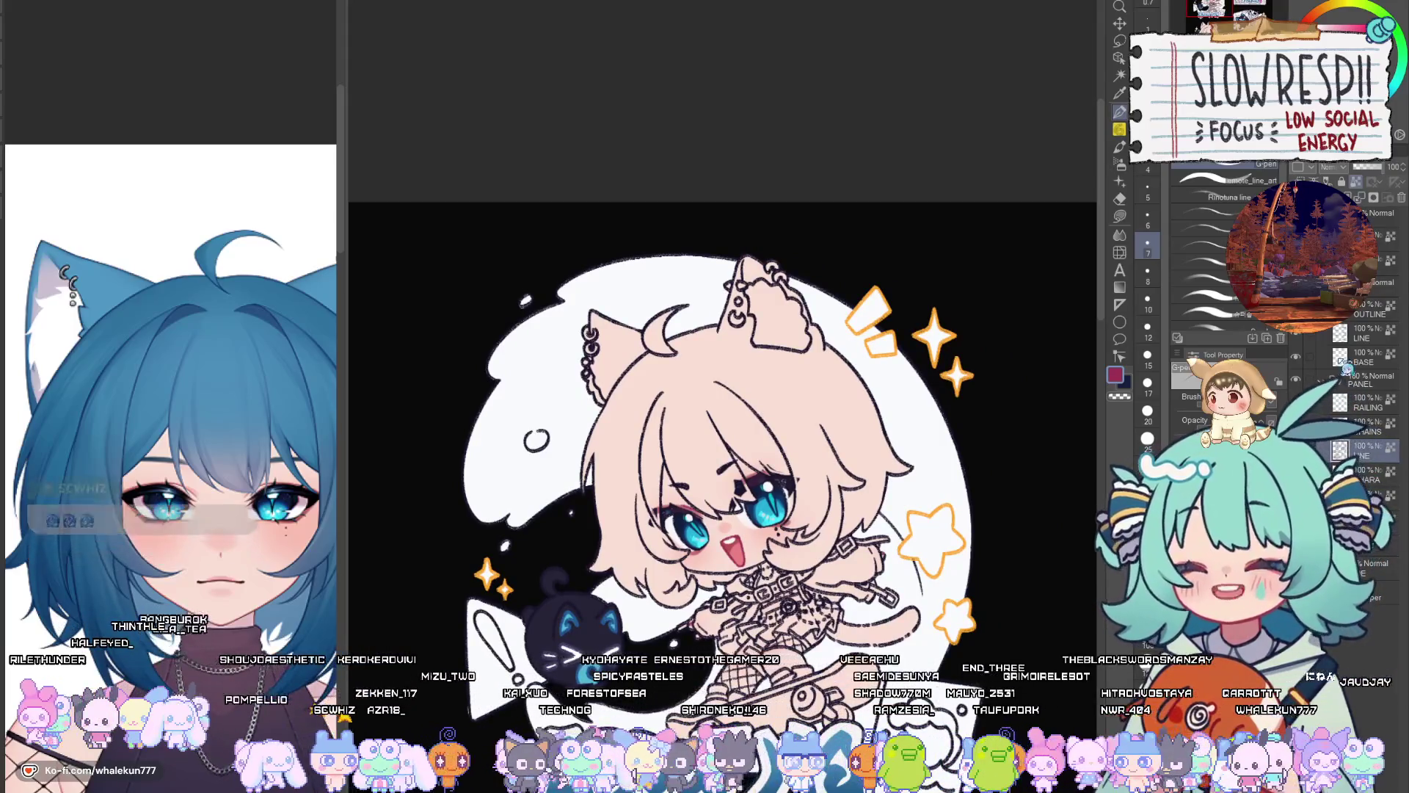
{"action": "scroll", "coordinate": [887, 537], "scroll_direction": "down", "scroll_amount": 5}
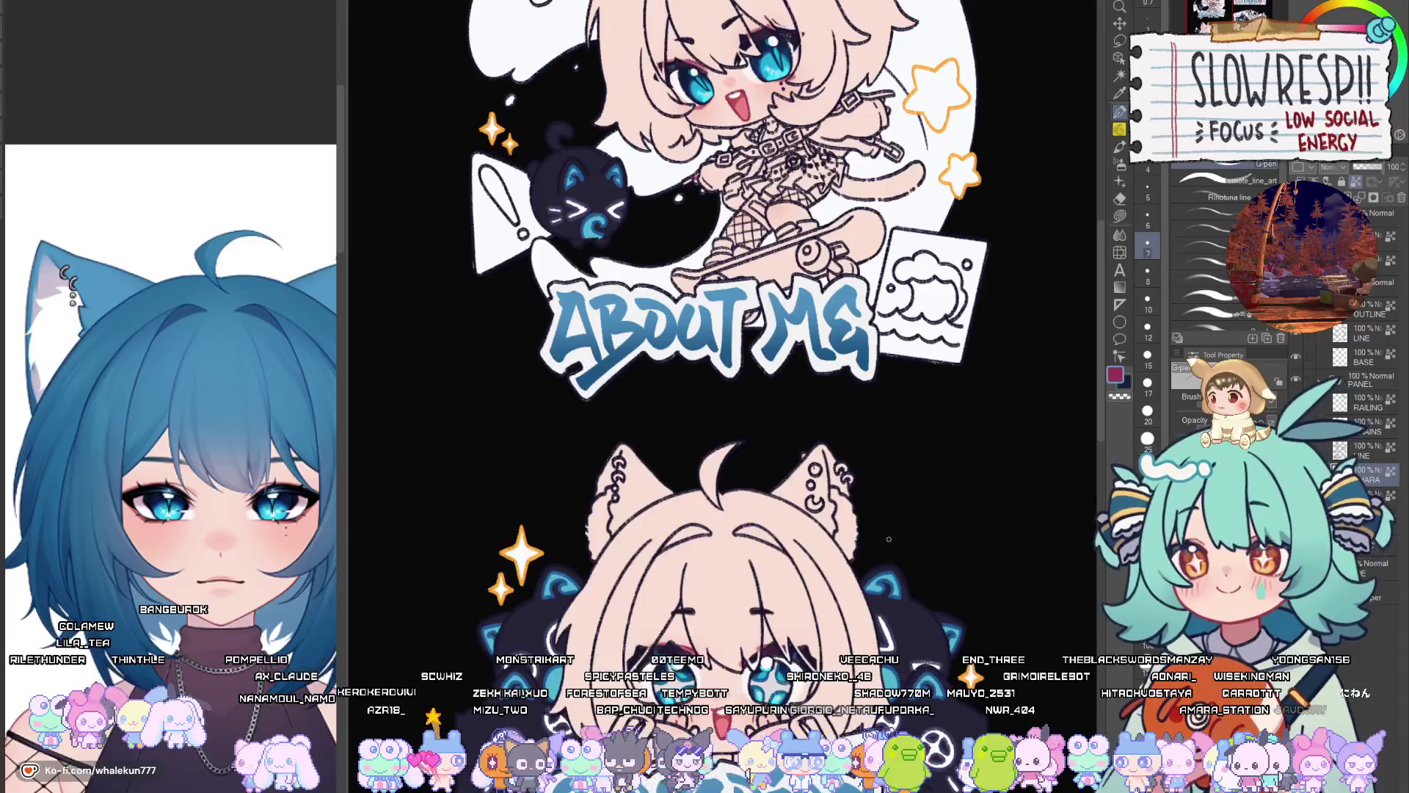
{"action": "scroll", "coordinate": [888, 539], "scroll_direction": "down", "scroll_amount": 5}
{"action": "scroll", "coordinate": [884, 587], "scroll_direction": "up", "scroll_amount": 3}
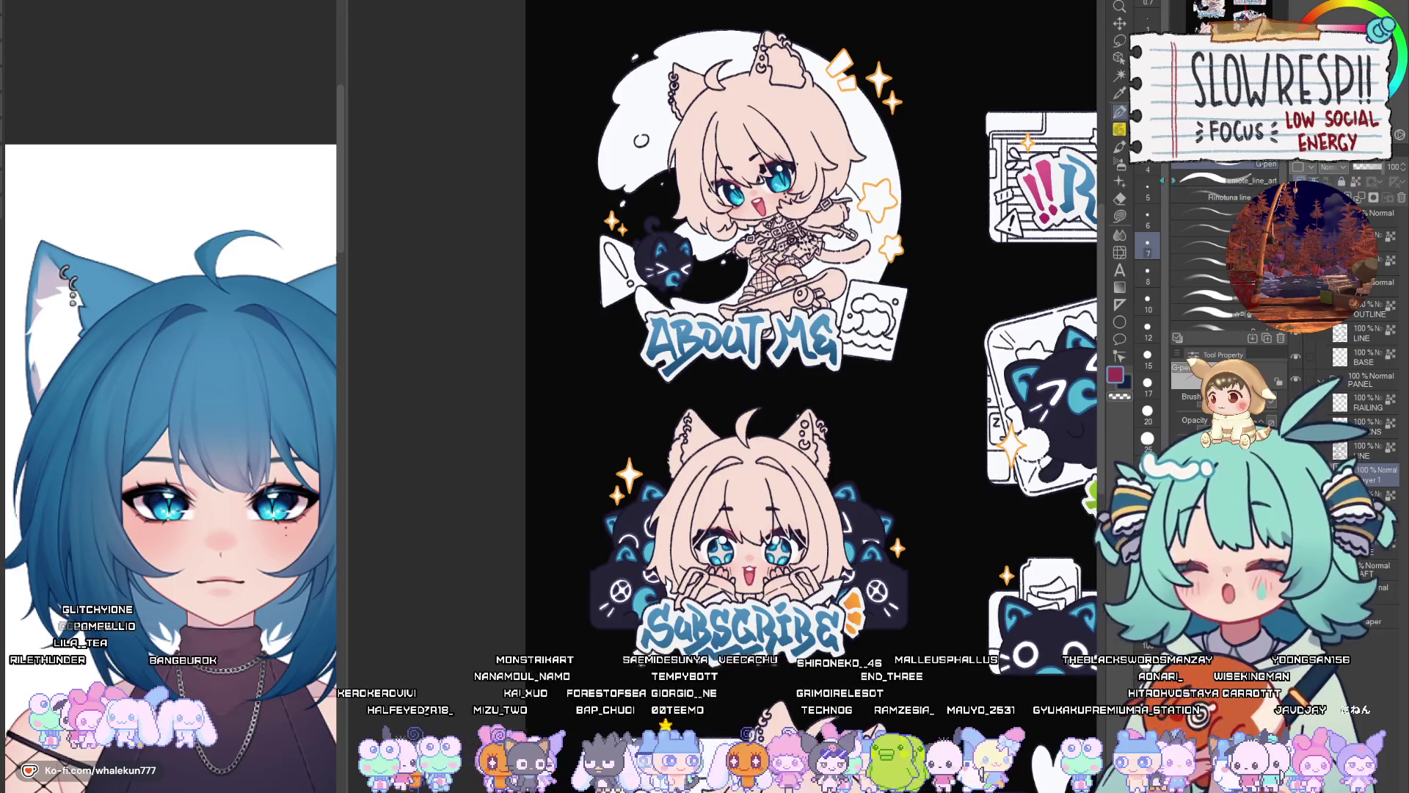
With Lasso Fill and the hair blue from the colour reference, fill the strands near the eye
{"action": "key", "text": "g"}
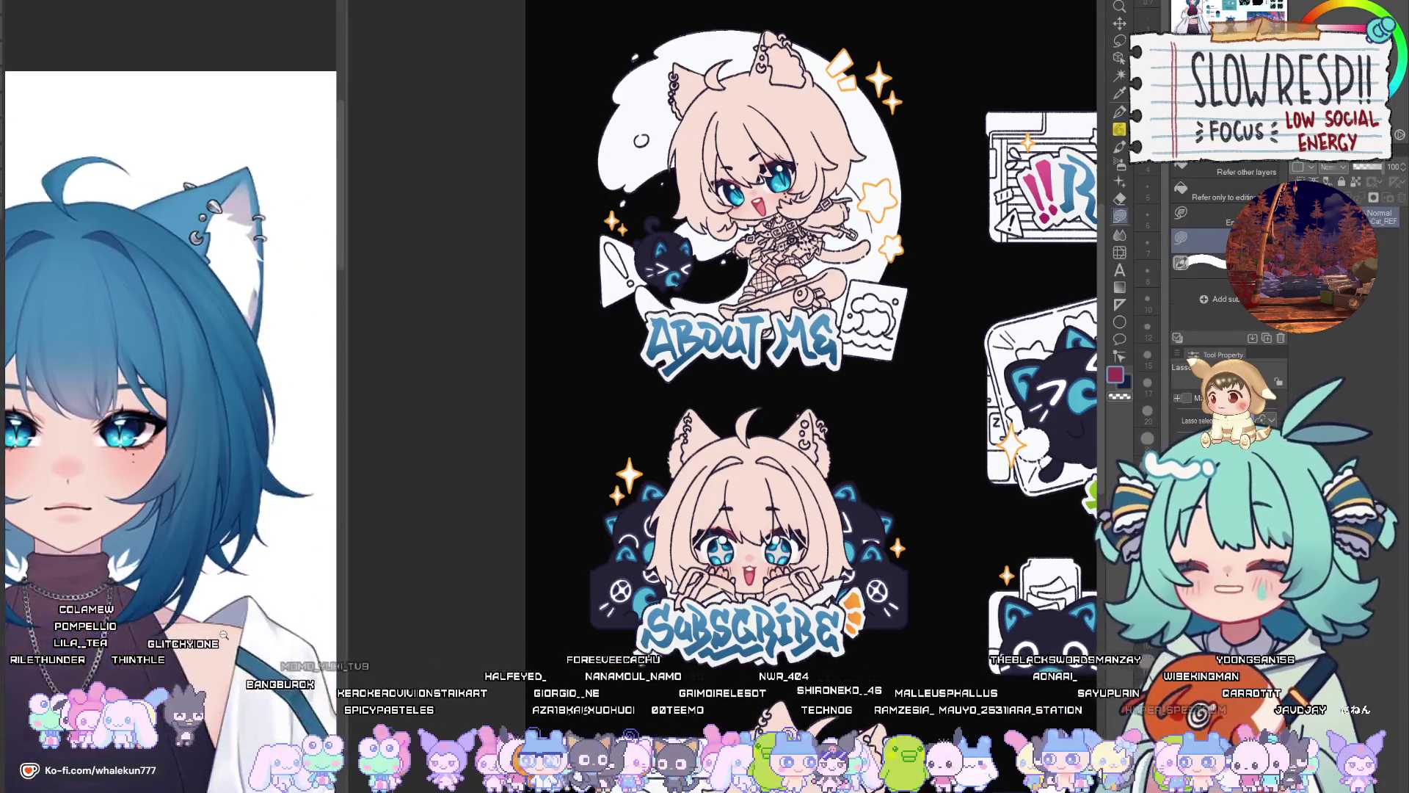
{"action": "scroll", "coordinate": [177, 441], "scroll_direction": "down", "scroll_amount": 3}
{"action": "scroll", "coordinate": [220, 514], "scroll_direction": "up", "scroll_amount": 2}
{"action": "left_click", "coordinate": [223, 569], "text": "alt"}
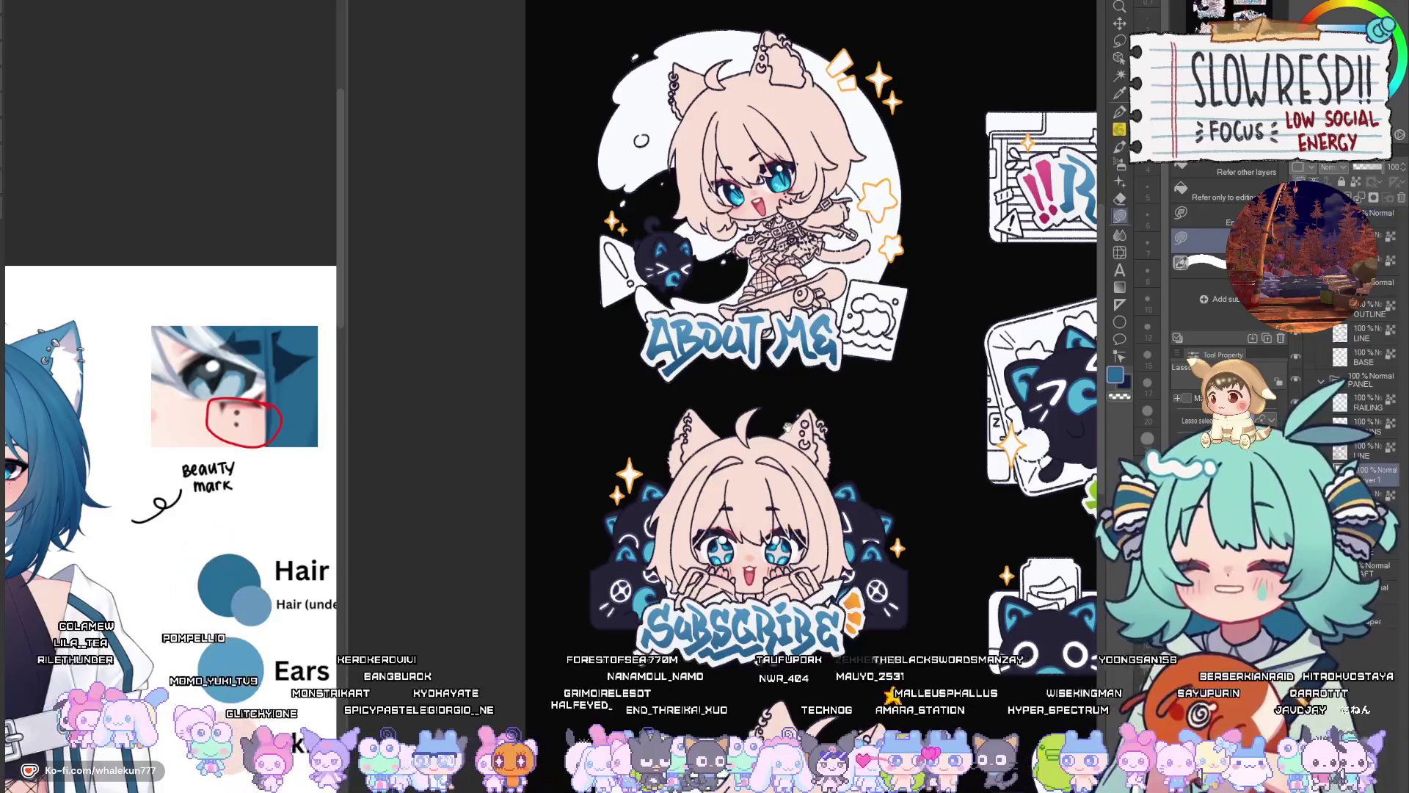
{"action": "scroll", "coordinate": [716, 472], "scroll_direction": "up", "scroll_amount": 6}
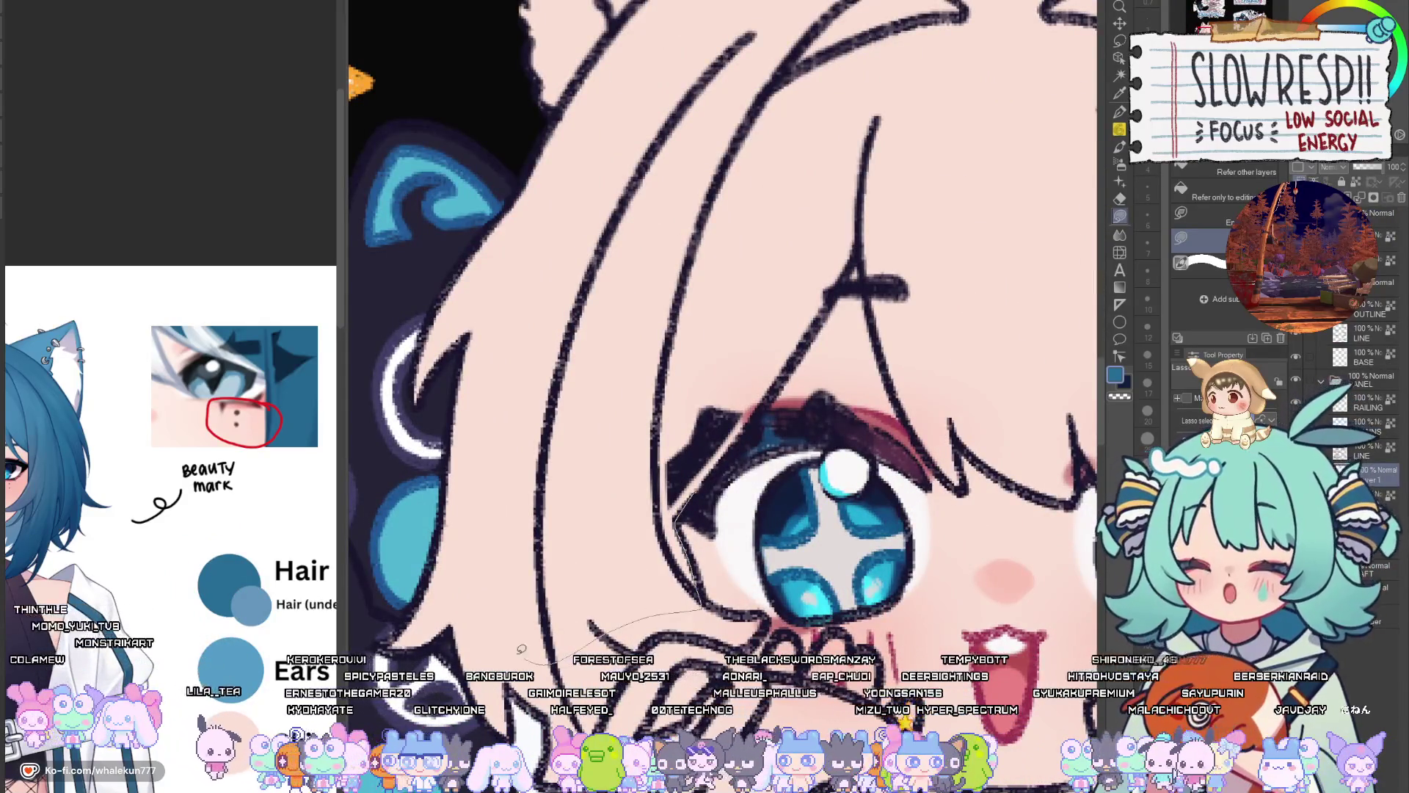
{"action": "mouse_move", "coordinate": [521, 649]}
{"action": "left_mouse_down"}
{"action": "mouse_move", "coordinate": [423, 246]}
{"action": "mouse_move", "coordinate": [824, 270]}
{"action": "mouse_move", "coordinate": [807, 342]}
{"action": "mouse_move", "coordinate": [716, 479]}
{"action": "mouse_move", "coordinate": [841, 88]}
{"action": "mouse_move", "coordinate": [939, 242]}
{"action": "left_mouse_up"}
Fill the cat ear hair blue, the inner ear pale pink, and the top of the head blue
{"action": "scroll", "coordinate": [939, 242], "scroll_direction": "down", "scroll_amount": 5}
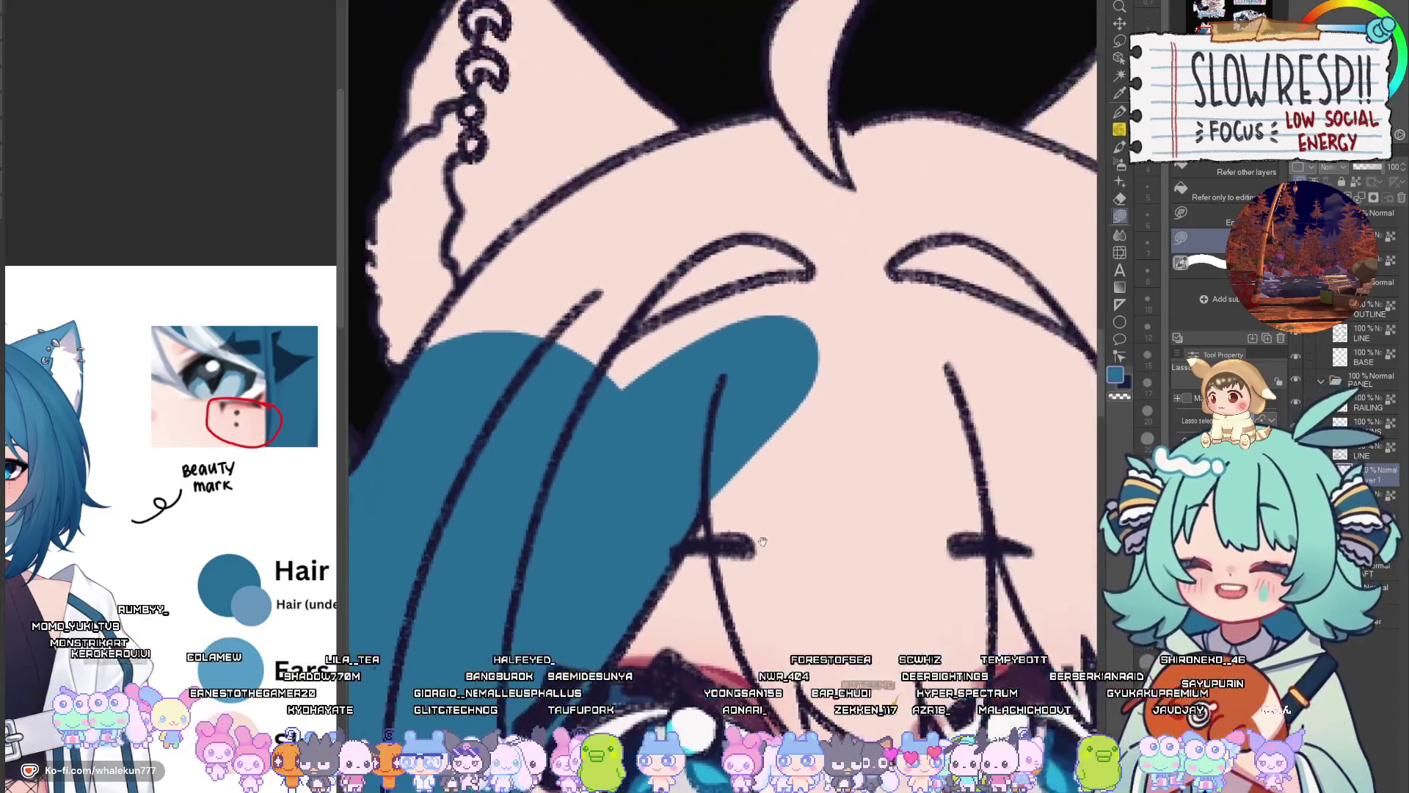
{"action": "mouse_move", "coordinate": [844, 588]}
{"action": "left_mouse_down"}
{"action": "mouse_move", "coordinate": [866, 517]}
{"action": "mouse_move", "coordinate": [582, 111]}
{"action": "mouse_move", "coordinate": [587, 645]}
{"action": "mouse_move", "coordinate": [731, 686]}
{"action": "left_mouse_up"}
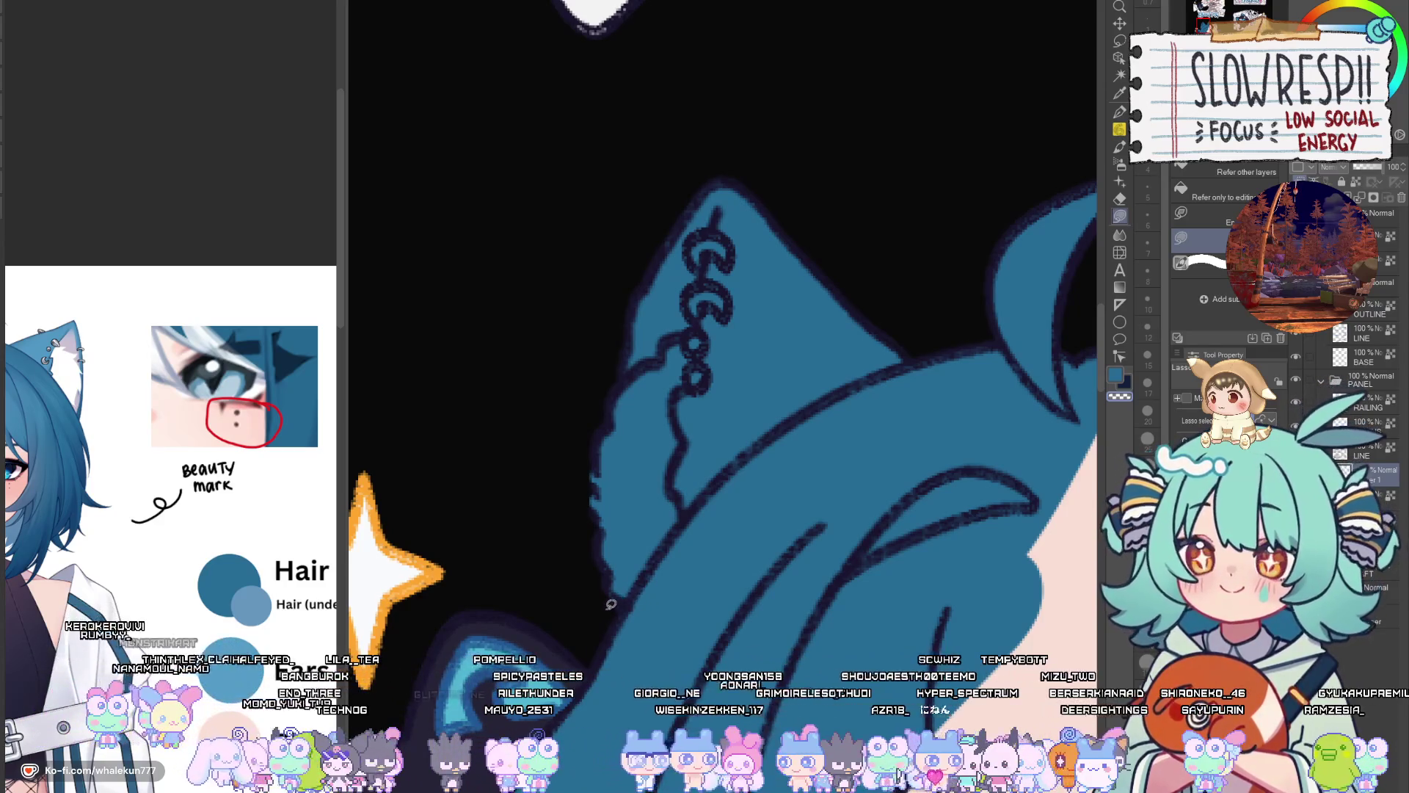
{"action": "mouse_move", "coordinate": [611, 603]}
{"action": "left_mouse_down"}
{"action": "mouse_move", "coordinate": [780, 425]}
{"action": "mouse_move", "coordinate": [915, 213]}
{"action": "mouse_move", "coordinate": [537, 639]}
{"action": "left_mouse_up"}
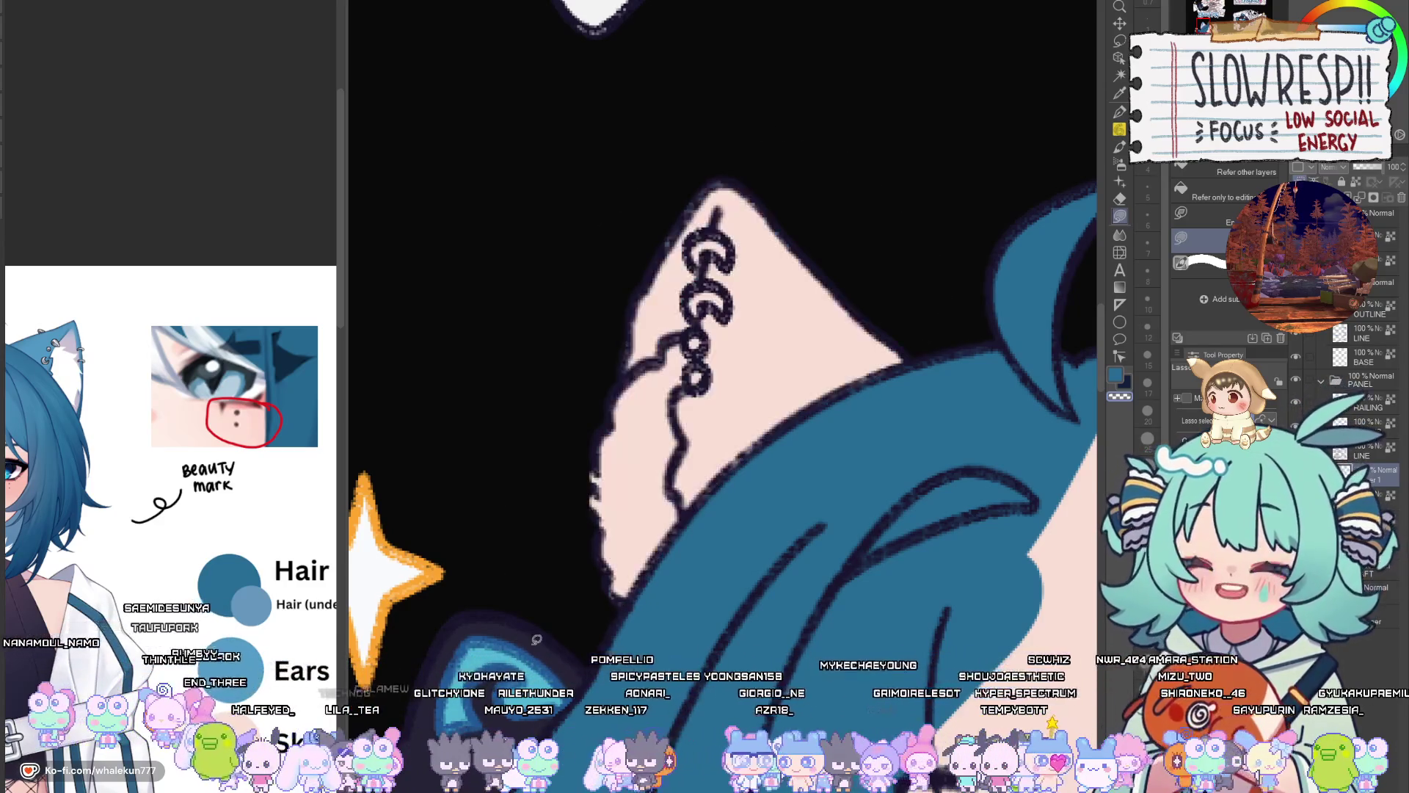
{"action": "scroll", "coordinate": [536, 639], "scroll_direction": "down", "scroll_amount": 5}
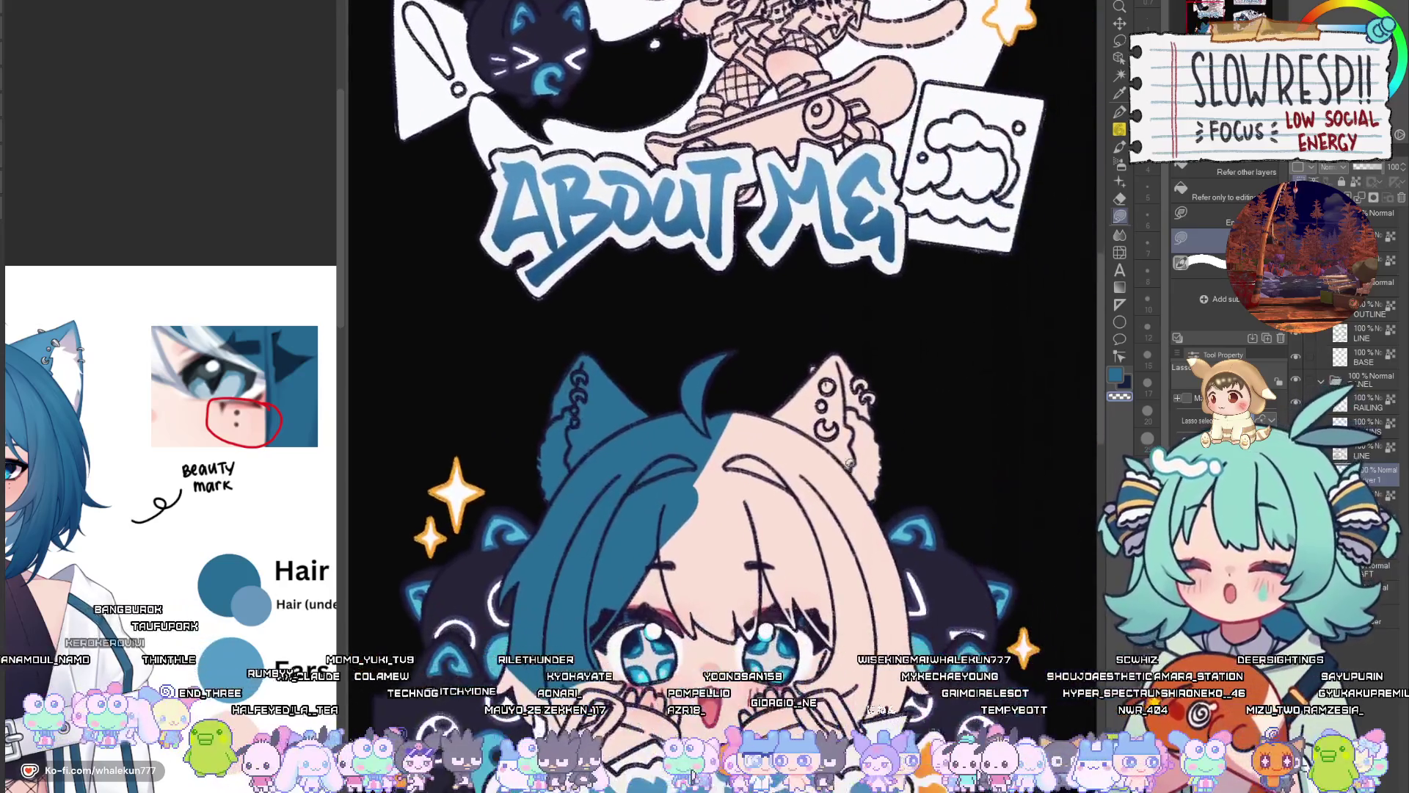
{"action": "mouse_move", "coordinate": [835, 312]}
{"action": "left_mouse_down"}
{"action": "mouse_move", "coordinate": [671, 396]}
{"action": "mouse_move", "coordinate": [917, 323]}
{"action": "mouse_move", "coordinate": [836, 312]}
{"action": "left_mouse_up"}
{"action": "left_click_drag", "start_coordinate": [863, 532], "coordinate": [866, 324]}
Fill the gap between the fingers dark blue, plus the hair edge and area around the hand
{"action": "scroll", "coordinate": [608, 467], "scroll_direction": "up", "scroll_amount": 5}
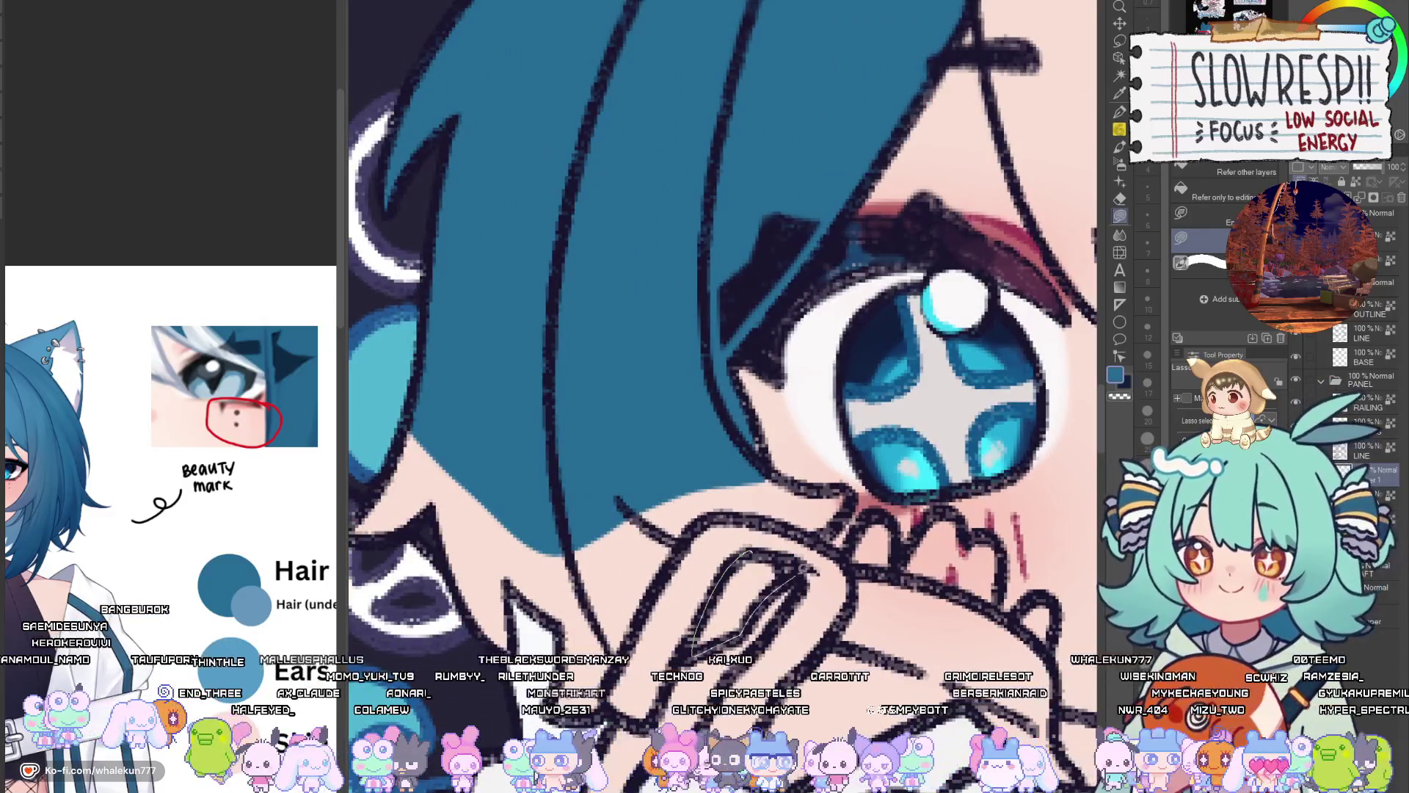
{"action": "left_click_drag", "start_coordinate": [779, 551], "coordinate": [801, 556]}
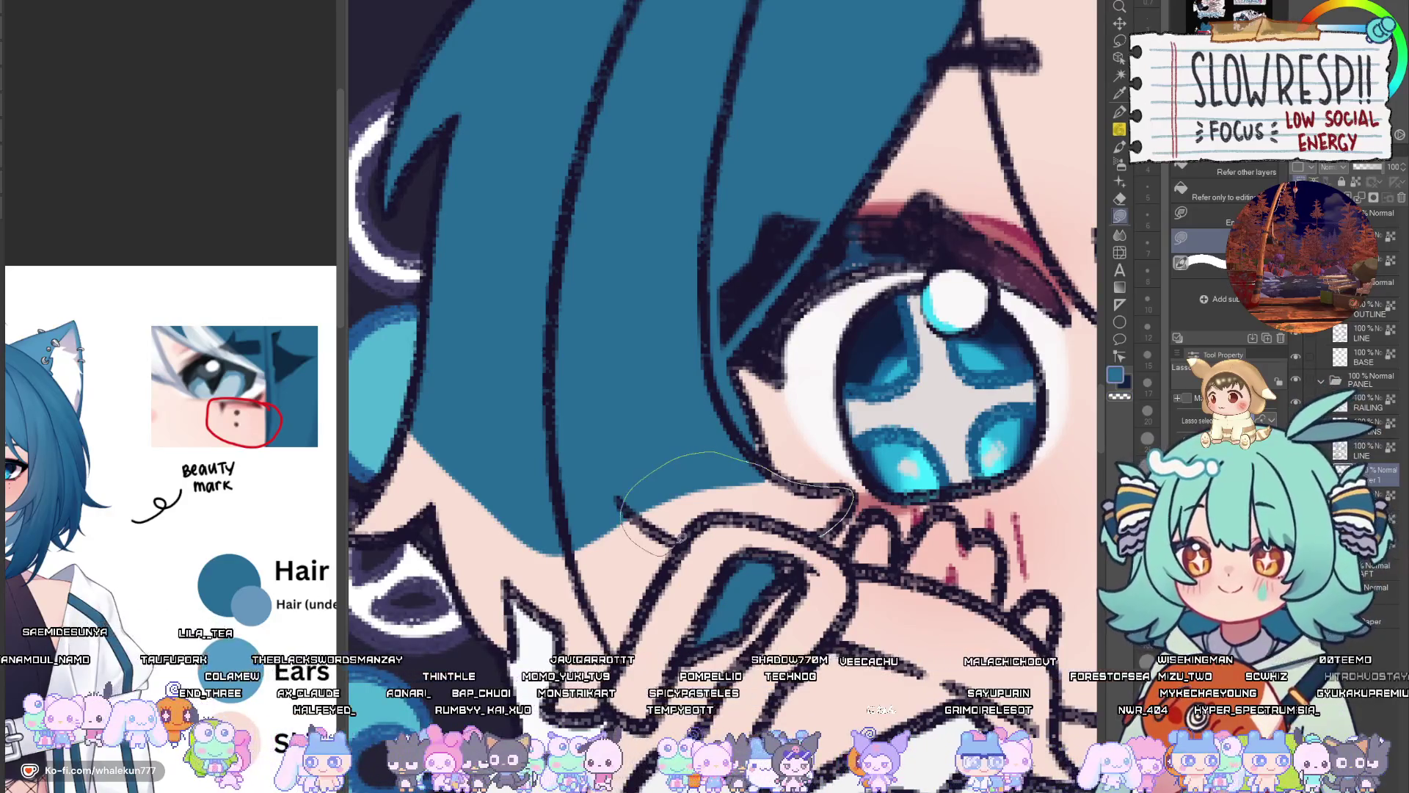
{"action": "left_click_drag", "start_coordinate": [681, 537], "coordinate": [737, 513]}
{"action": "left_click_drag", "start_coordinate": [748, 462], "coordinate": [808, 502]}
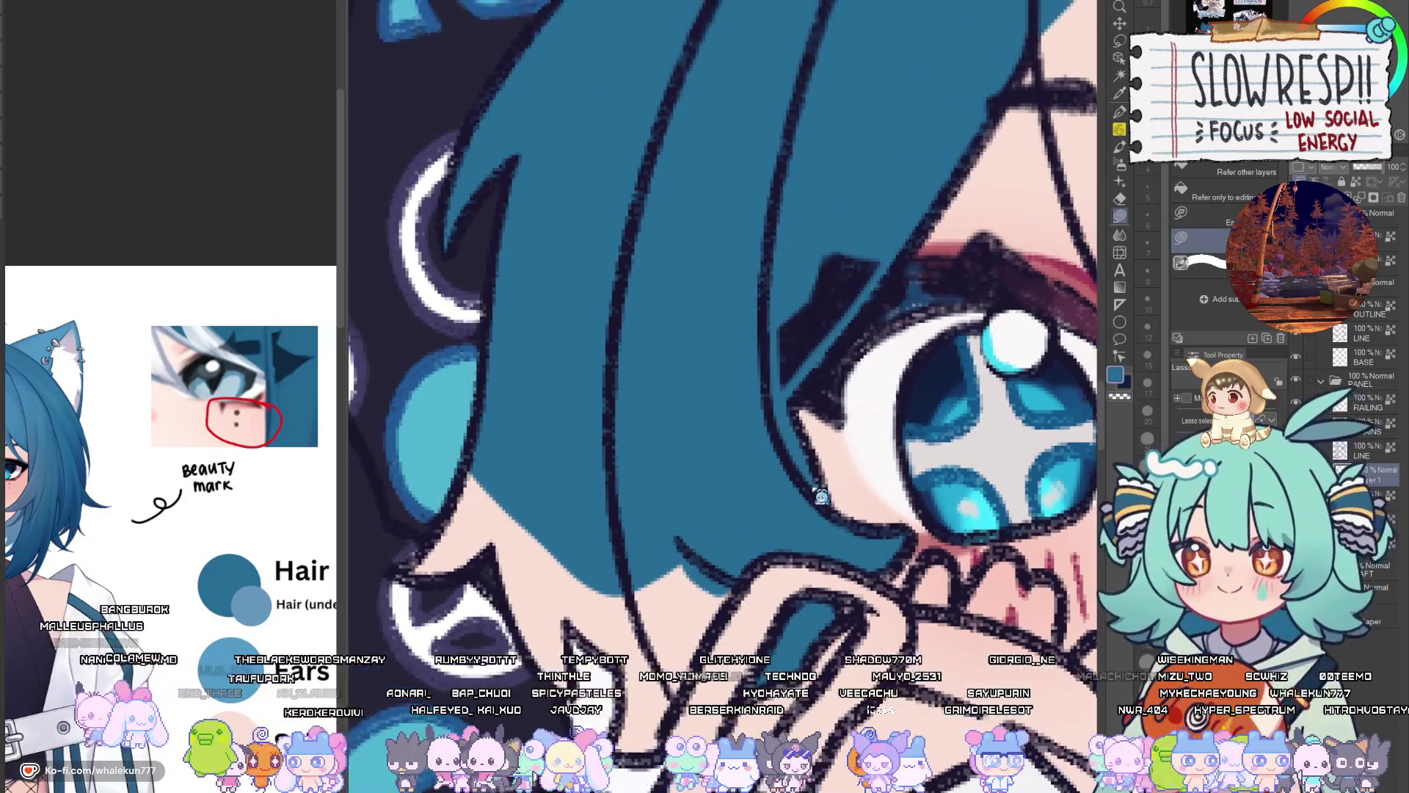
{"action": "left_click_drag", "start_coordinate": [748, 600], "coordinate": [812, 607]}
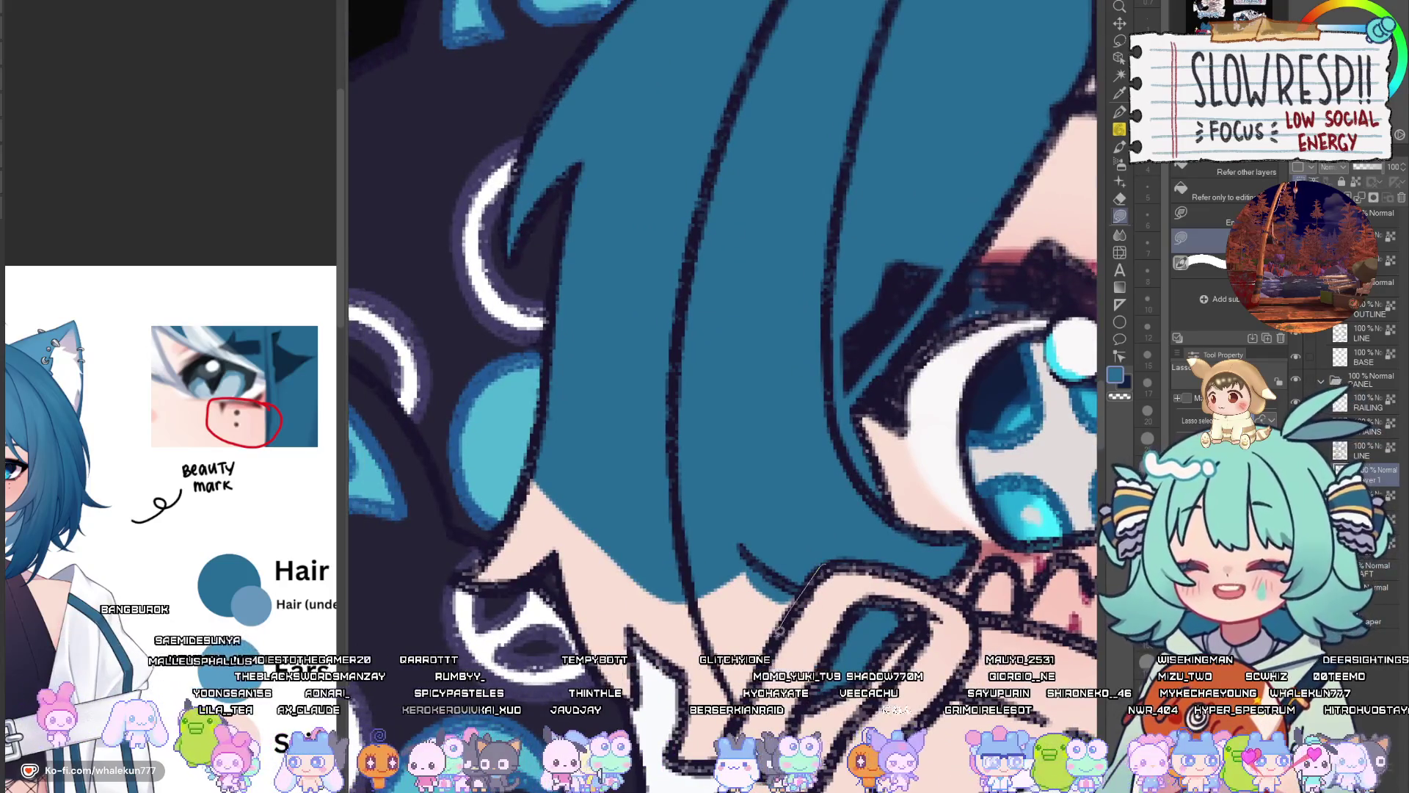
{"action": "left_click_drag", "start_coordinate": [469, 634], "coordinate": [733, 514]}
{"action": "left_click_drag", "start_coordinate": [859, 547], "coordinate": [815, 485]}
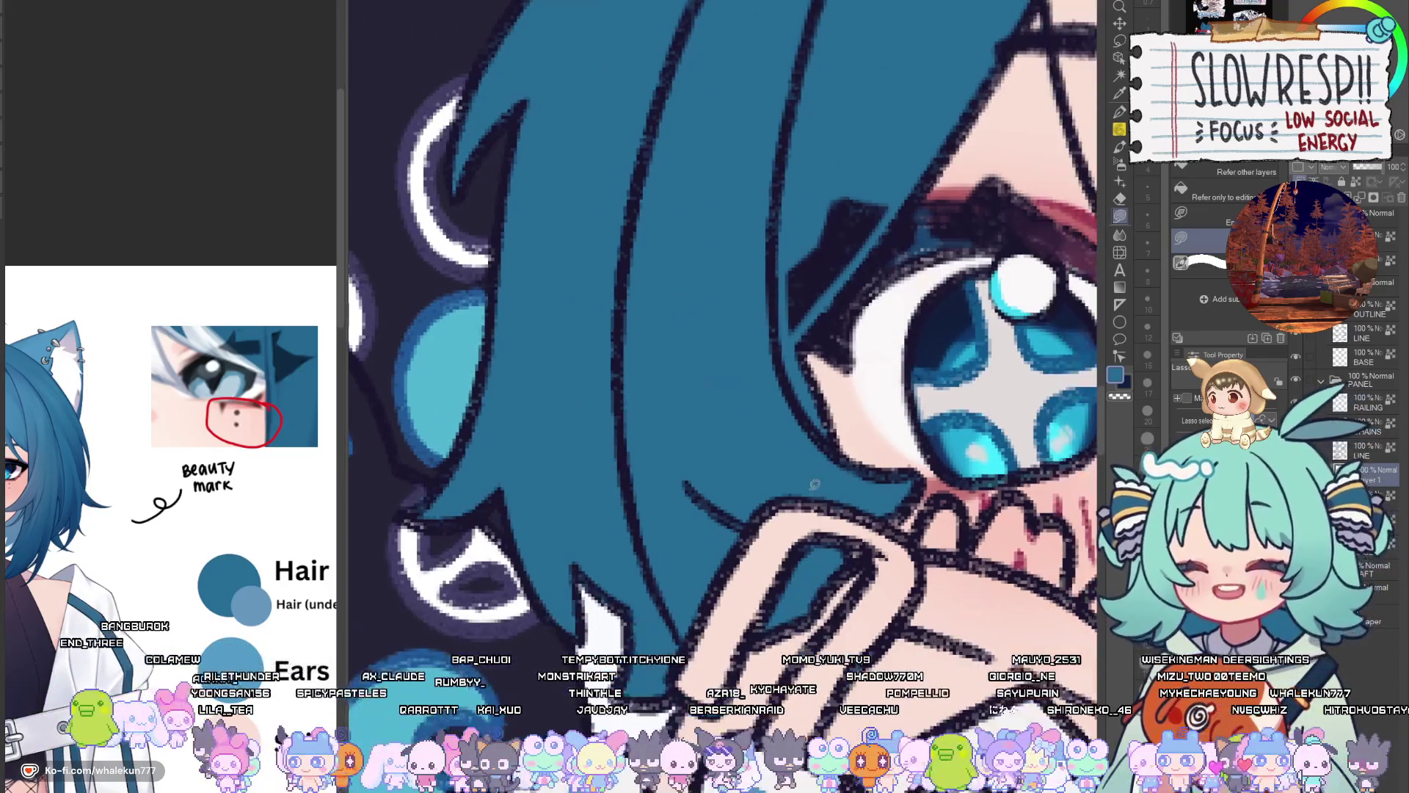
Fill the gap below the mouth blue and fit the whole artwork in the window
{"action": "left_click_drag", "start_coordinate": [990, 587], "coordinate": [814, 596]}
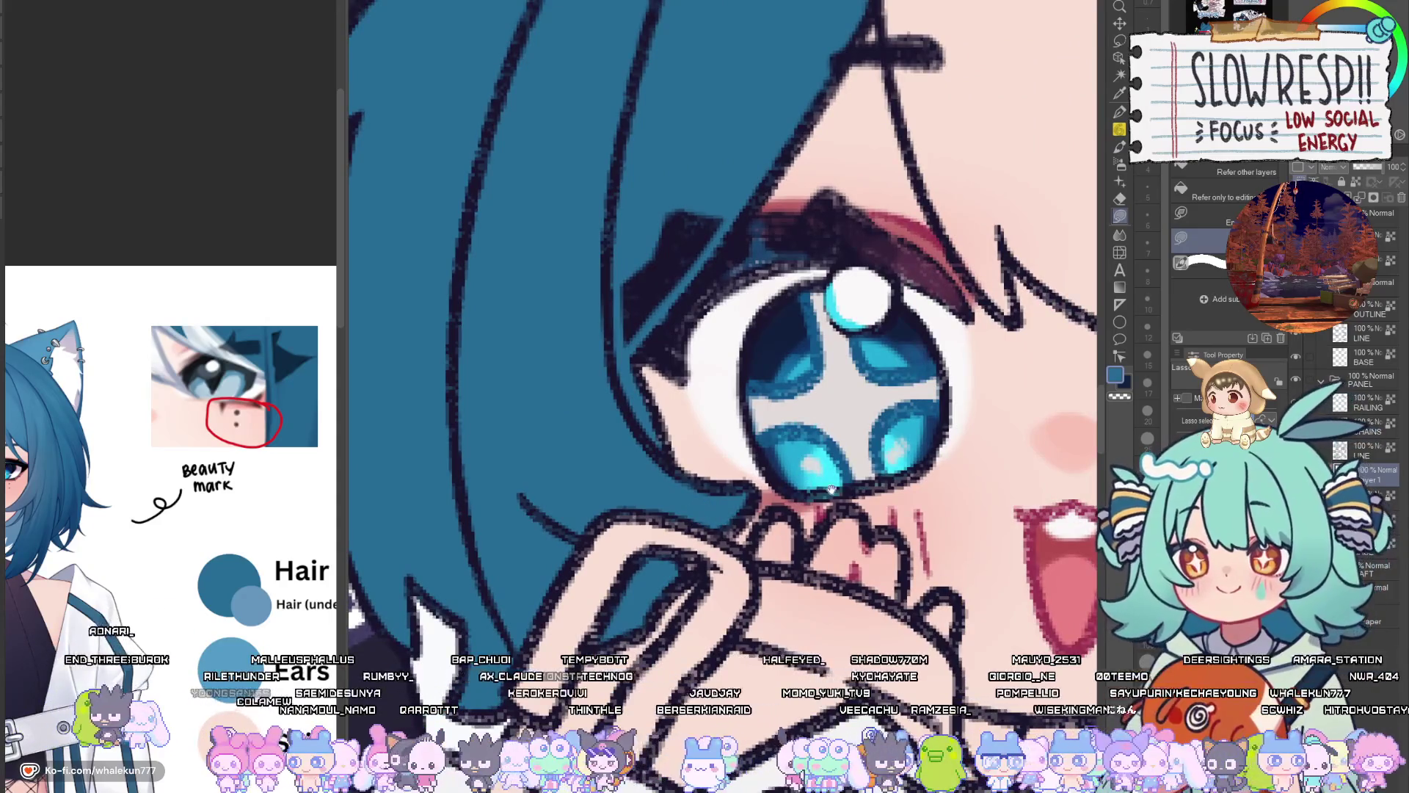
{"action": "left_click_drag", "start_coordinate": [831, 488], "coordinate": [656, 680]}
{"action": "left_click_drag", "start_coordinate": [729, 647], "coordinate": [985, 530]}
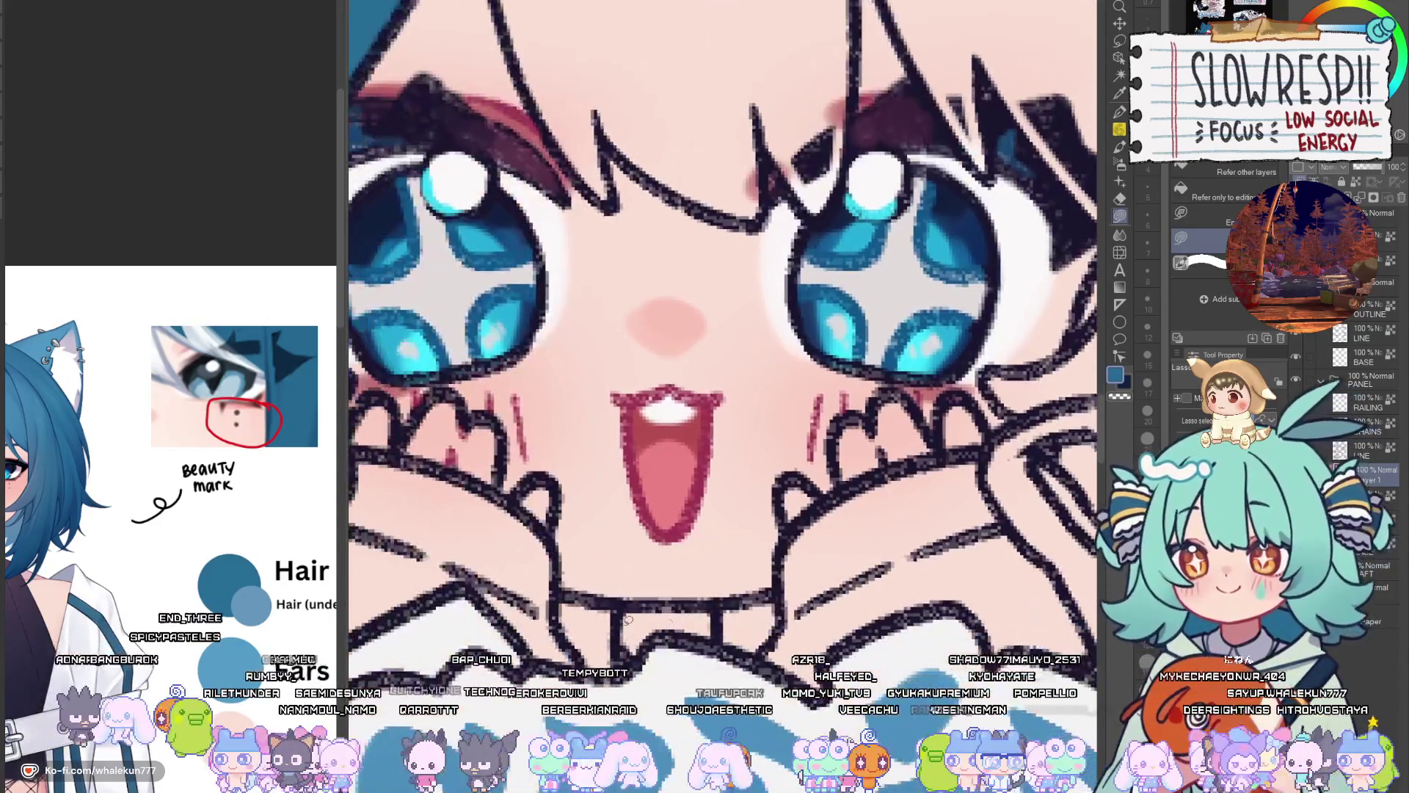
{"action": "left_click_drag", "start_coordinate": [580, 651], "coordinate": [591, 587]}
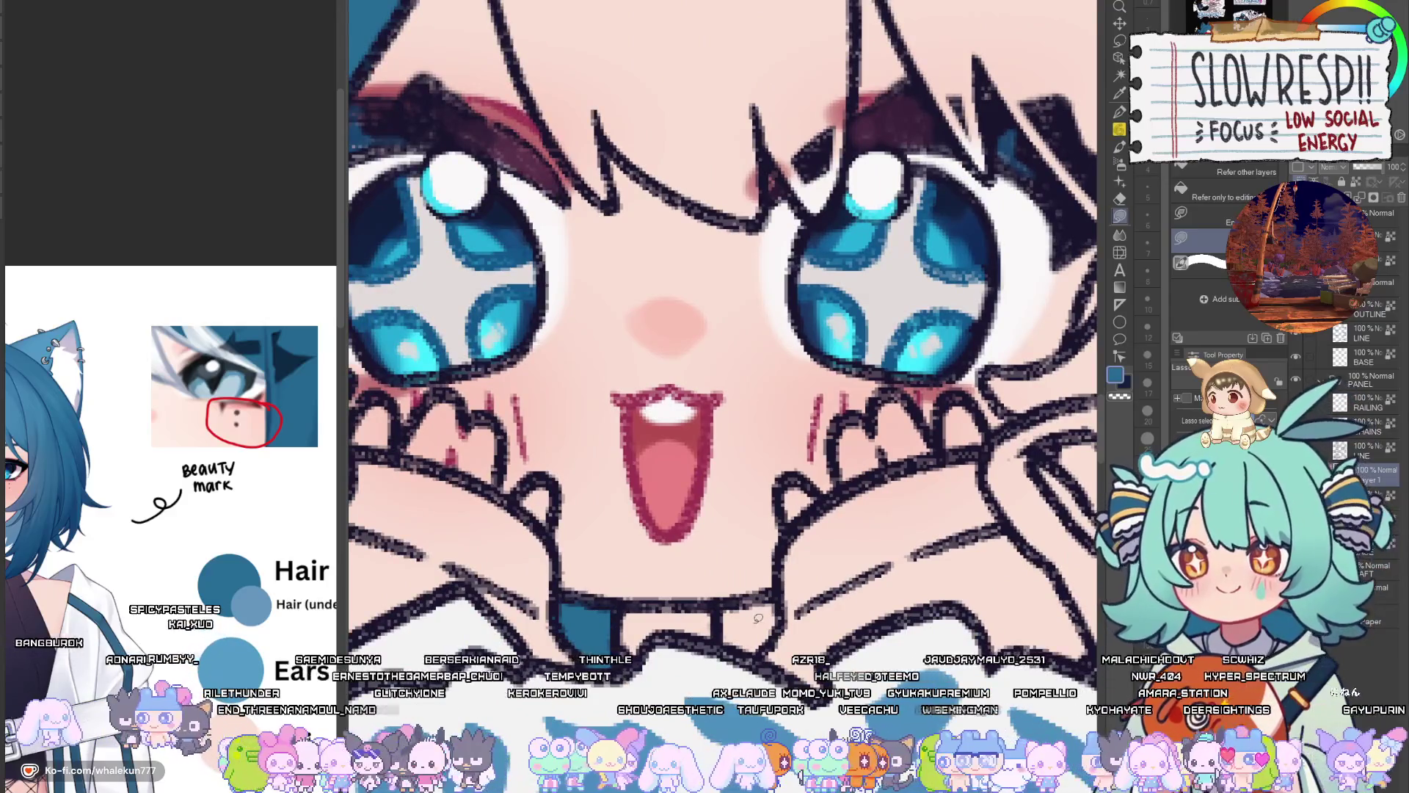
{"action": "key", "text": "ctrl+0"}
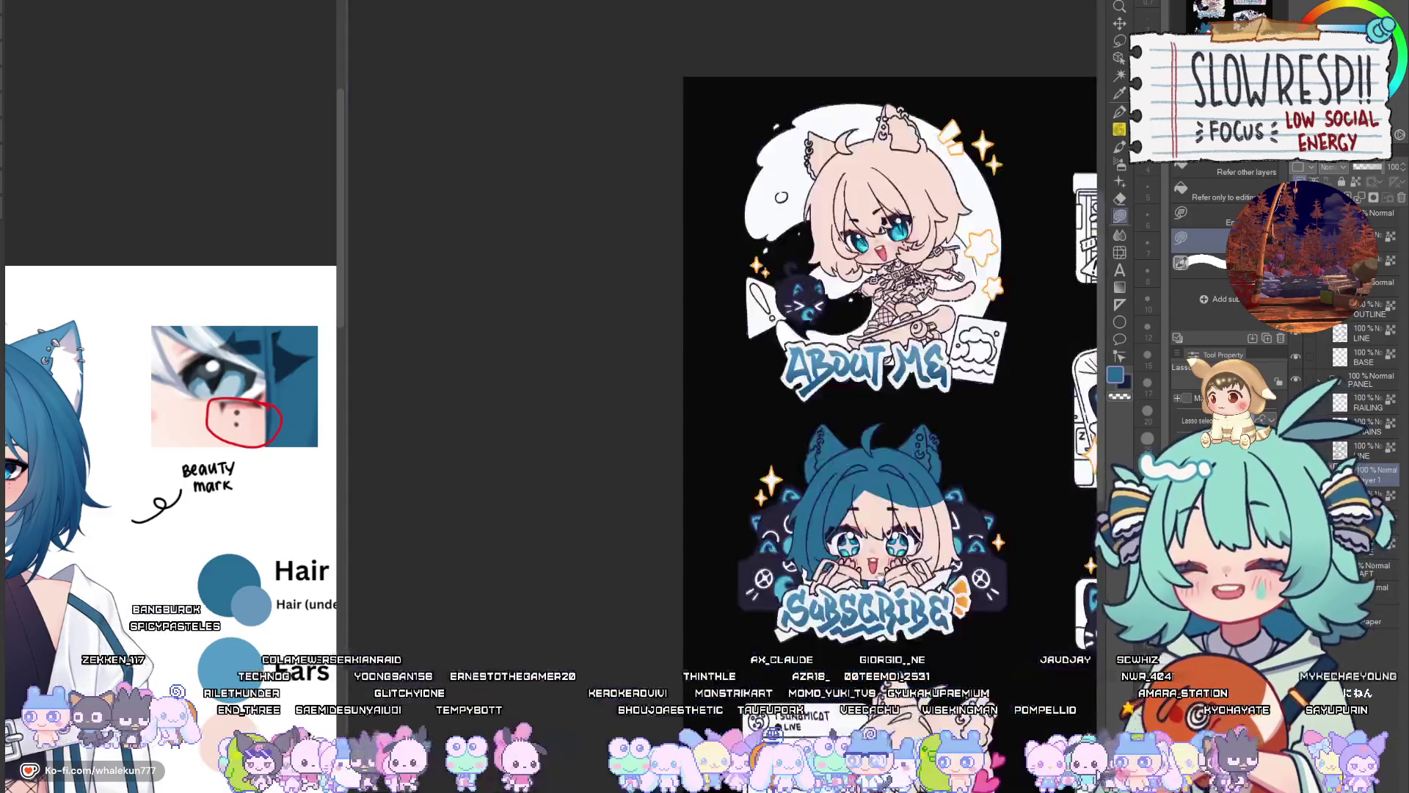
{"action": "scroll", "coordinate": [883, 621], "scroll_direction": "up", "scroll_amount": 5}
{"action": "scroll", "coordinate": [580, 407], "scroll_direction": "up", "scroll_amount": 3}
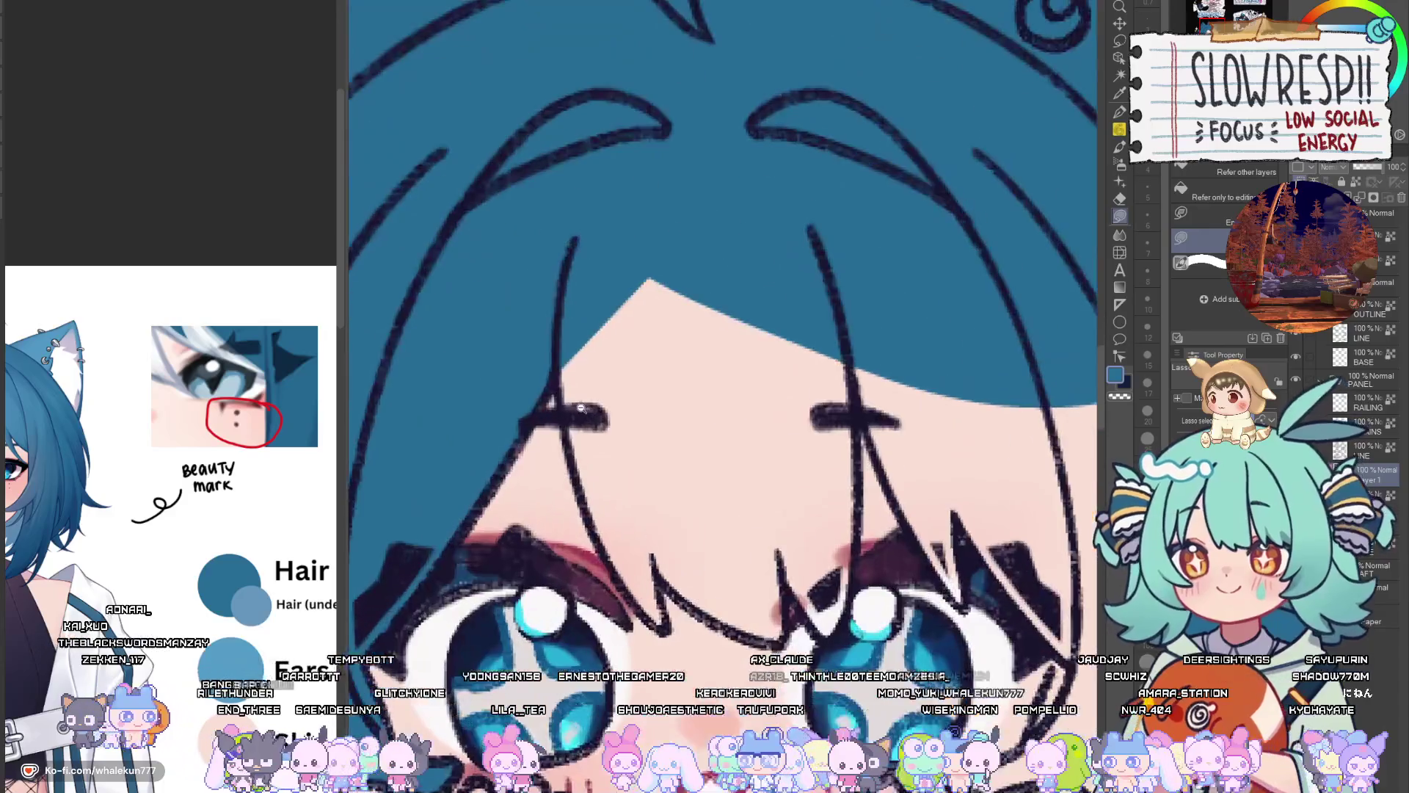
Fill the strand toward the eyebrow and the skin gaps between hair strands with hair blue
{"action": "mouse_move", "coordinate": [563, 377]}
{"action": "left_mouse_down"}
{"action": "mouse_move", "coordinate": [600, 536]}
{"action": "mouse_move", "coordinate": [645, 481]}
{"action": "left_mouse_up"}
{"action": "left_click_drag", "start_coordinate": [648, 600], "coordinate": [646, 535]}
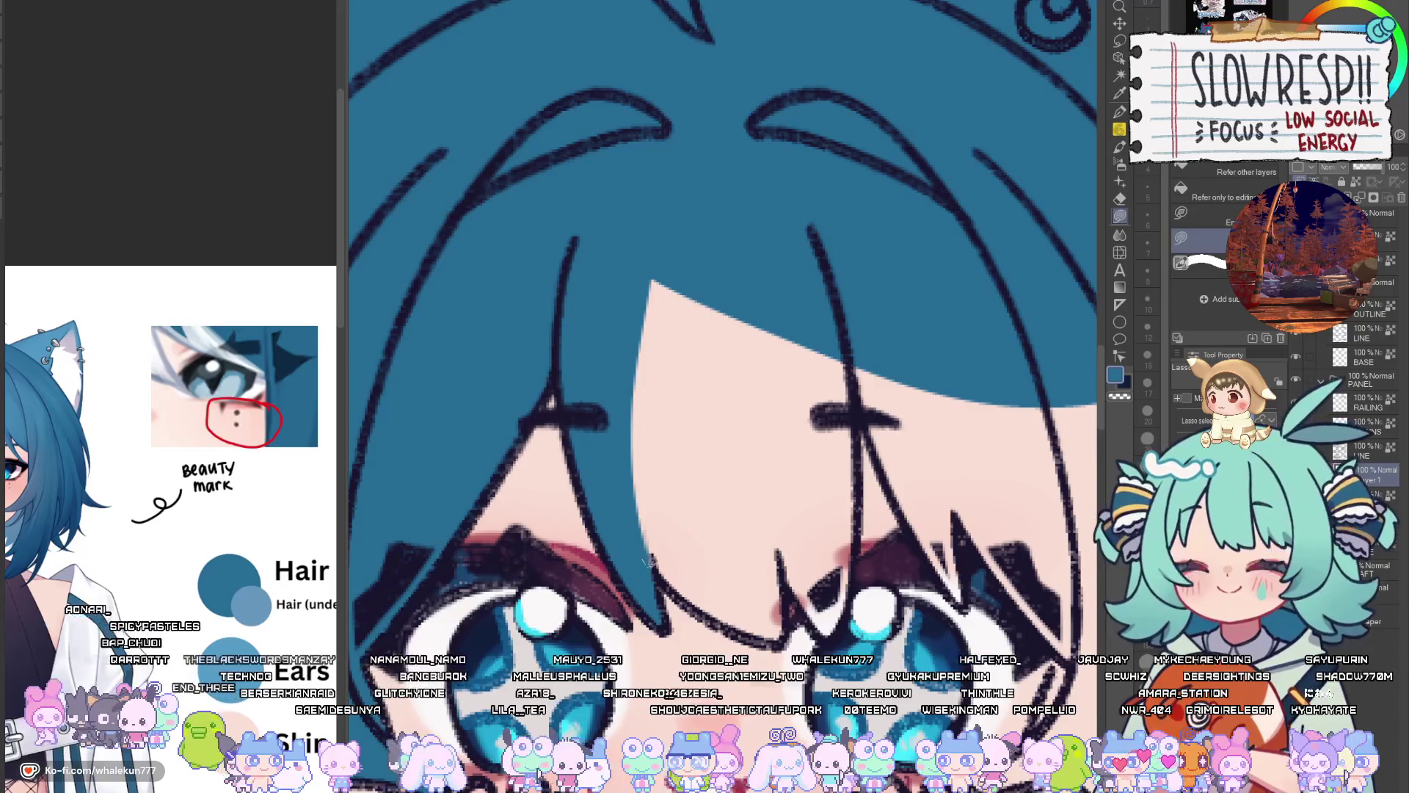
{"action": "mouse_move", "coordinate": [789, 569]}
{"action": "left_mouse_down"}
{"action": "mouse_move", "coordinate": [686, 193]}
{"action": "mouse_move", "coordinate": [650, 282]}
{"action": "left_mouse_up"}
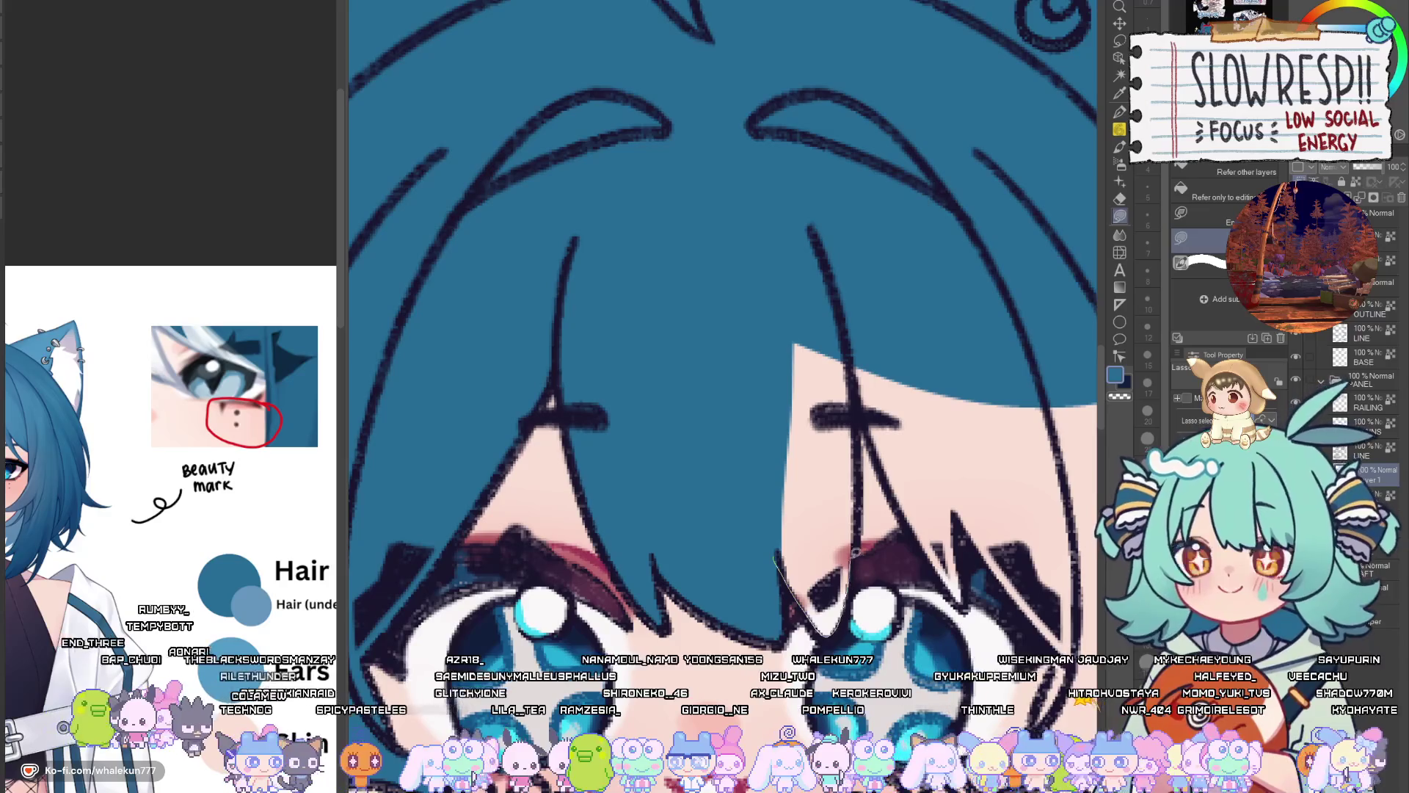
{"action": "left_click_drag", "start_coordinate": [855, 552], "coordinate": [854, 313]}
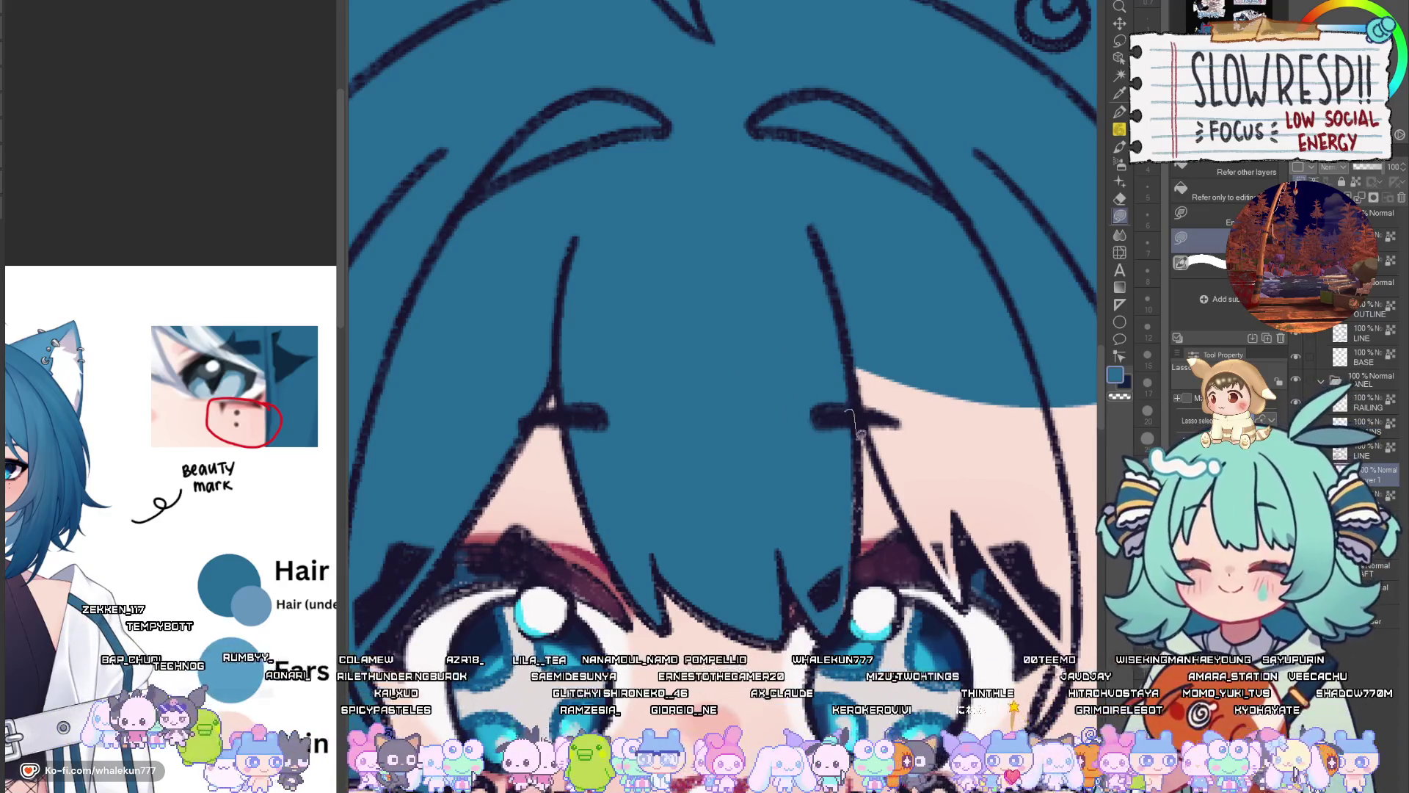
{"action": "mouse_move", "coordinate": [860, 433]}
{"action": "left_mouse_down"}
{"action": "mouse_move", "coordinate": [857, 591]}
{"action": "mouse_move", "coordinate": [850, 411]}
{"action": "left_mouse_up"}
{"action": "left_click_drag", "start_coordinate": [950, 471], "coordinate": [881, 504]}
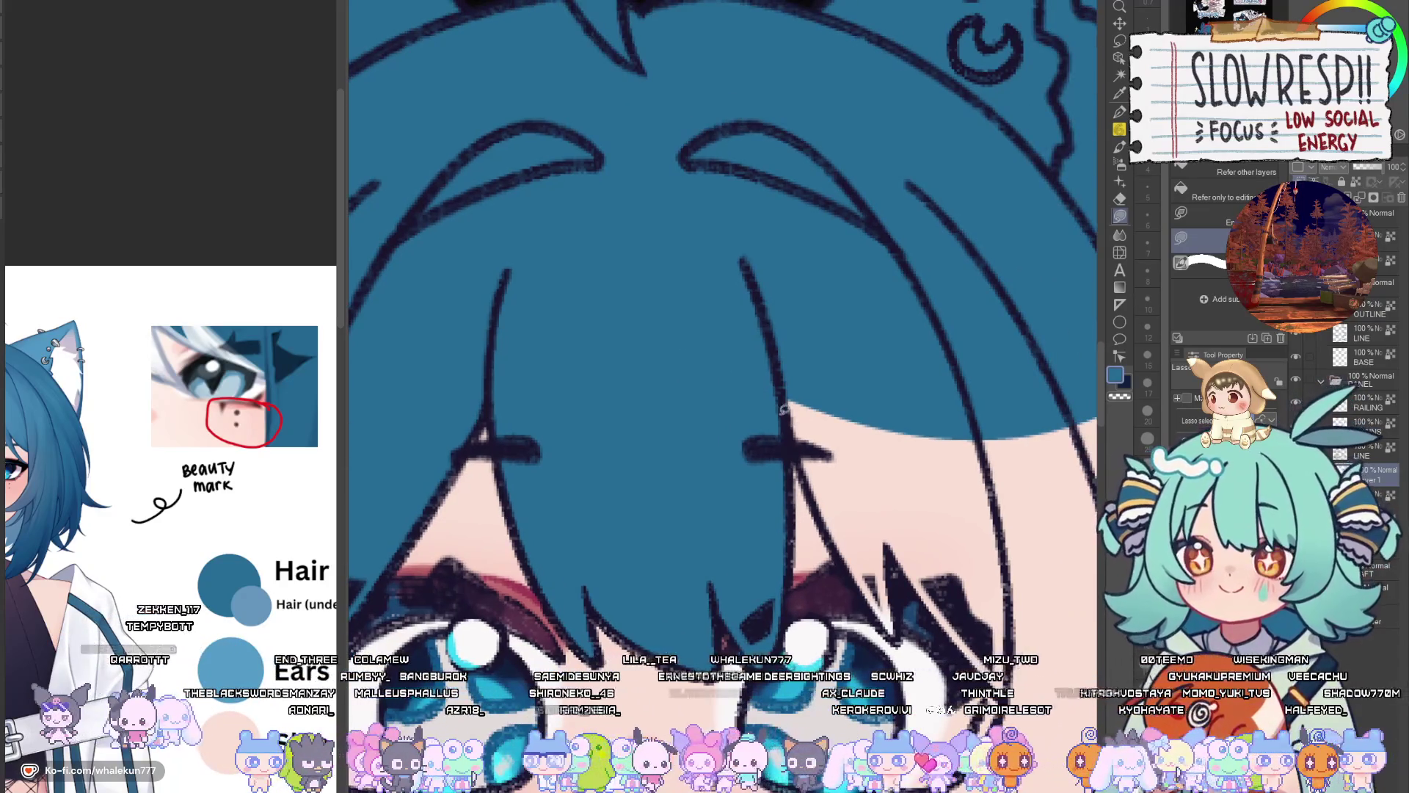
Fill along the right edges of the hair strands with hair blue
{"action": "left_click_drag", "start_coordinate": [783, 408], "coordinate": [855, 571]}
{"action": "left_click_drag", "start_coordinate": [897, 635], "coordinate": [827, 316]}
{"action": "left_click_drag", "start_coordinate": [827, 316], "coordinate": [717, 286]}
{"action": "mouse_move", "coordinate": [760, 488]}
{"action": "left_mouse_down"}
{"action": "mouse_move", "coordinate": [829, 603]}
{"action": "mouse_move", "coordinate": [873, 367]}
{"action": "left_mouse_up"}
{"action": "left_click_drag", "start_coordinate": [882, 639], "coordinate": [905, 467]}
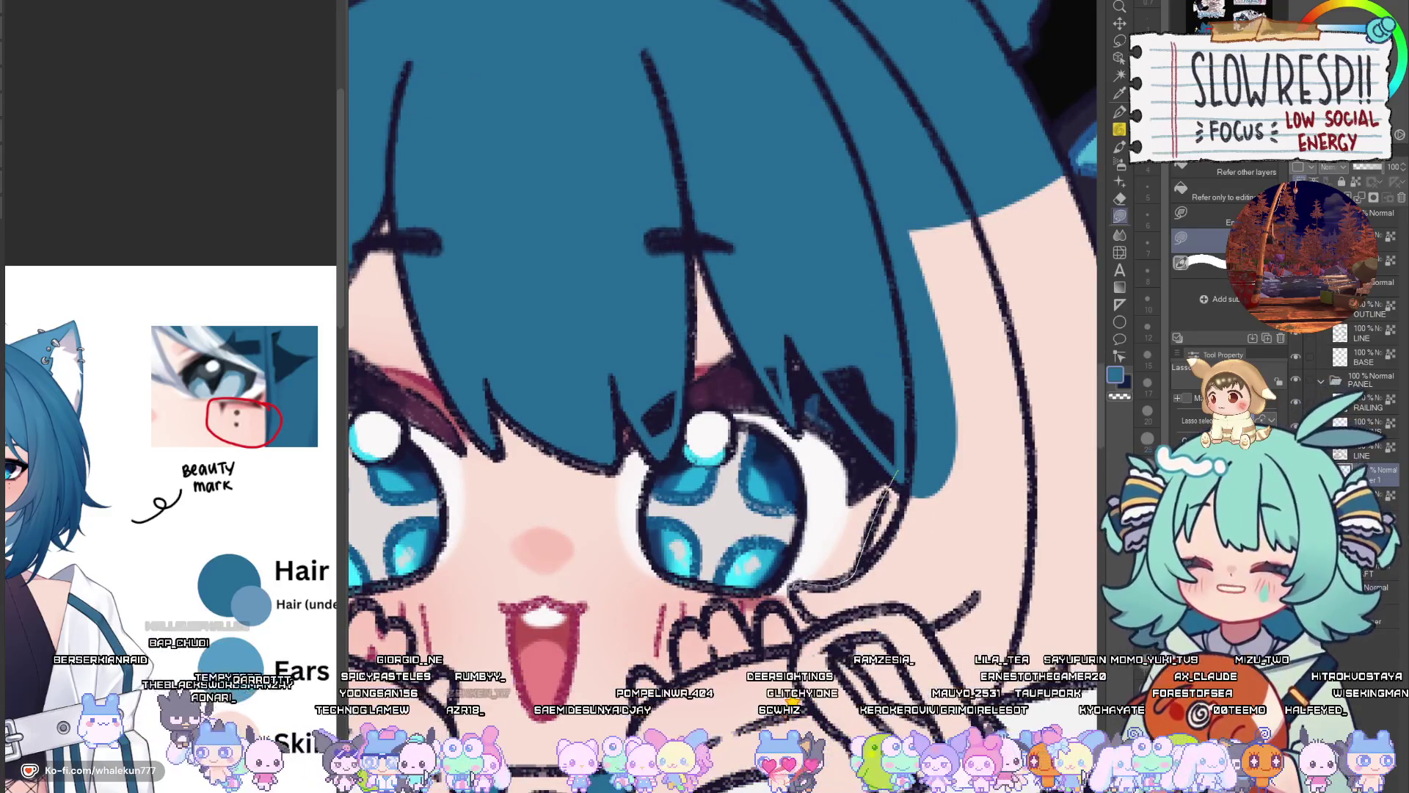
{"action": "mouse_move", "coordinate": [897, 602]}
{"action": "left_mouse_down"}
{"action": "mouse_move", "coordinate": [1031, 482]}
{"action": "mouse_move", "coordinate": [1006, 193]}
{"action": "left_mouse_up"}
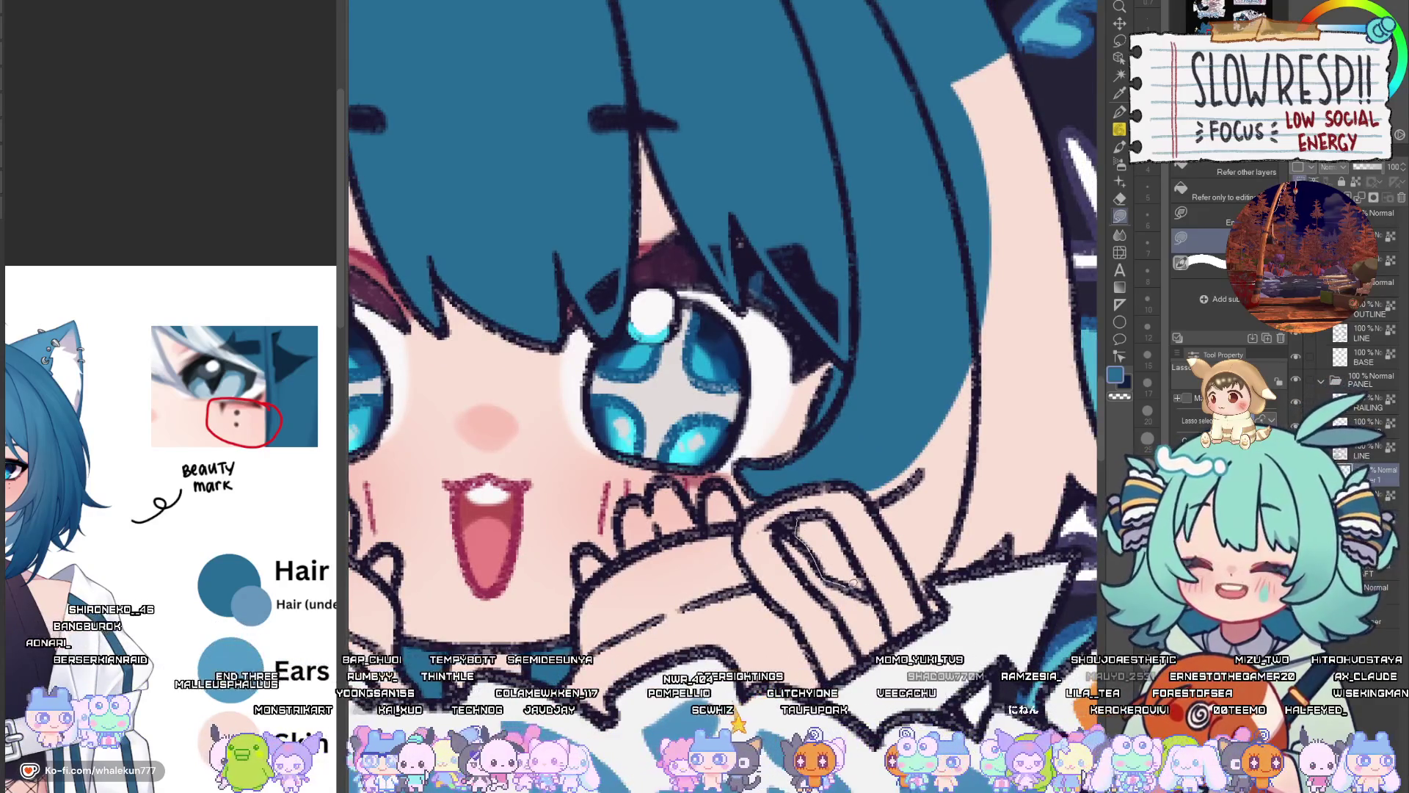
Fill the remaining gaps between and beside the fingers blue, then zoom out
{"action": "left_click_drag", "start_coordinate": [818, 512], "coordinate": [807, 517]}
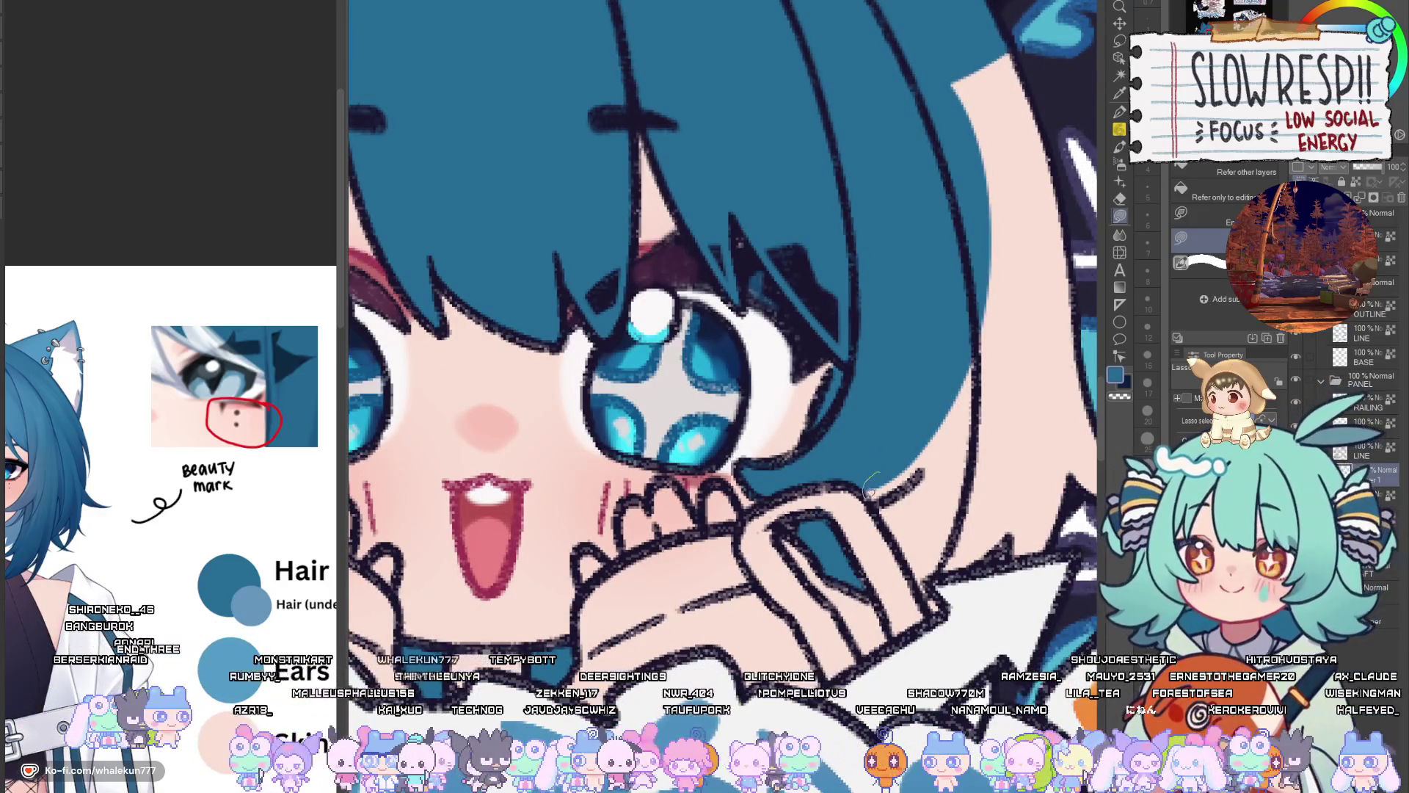
{"action": "left_click_drag", "start_coordinate": [939, 615], "coordinate": [1017, 485]}
{"action": "scroll", "coordinate": [1017, 485], "scroll_direction": "up", "scroll_amount": 3}
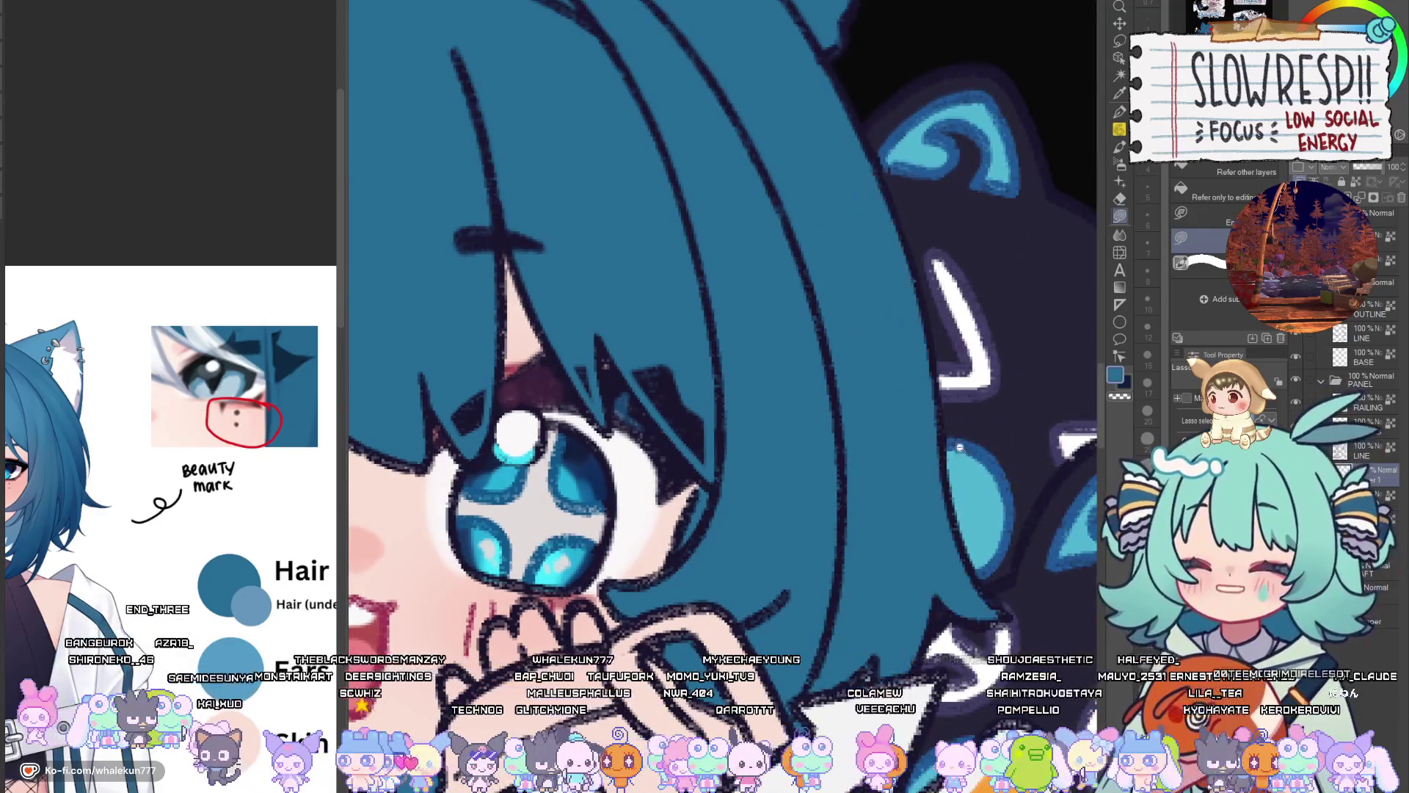
{"action": "scroll", "coordinate": [916, 582], "scroll_direction": "down", "scroll_amount": 5}
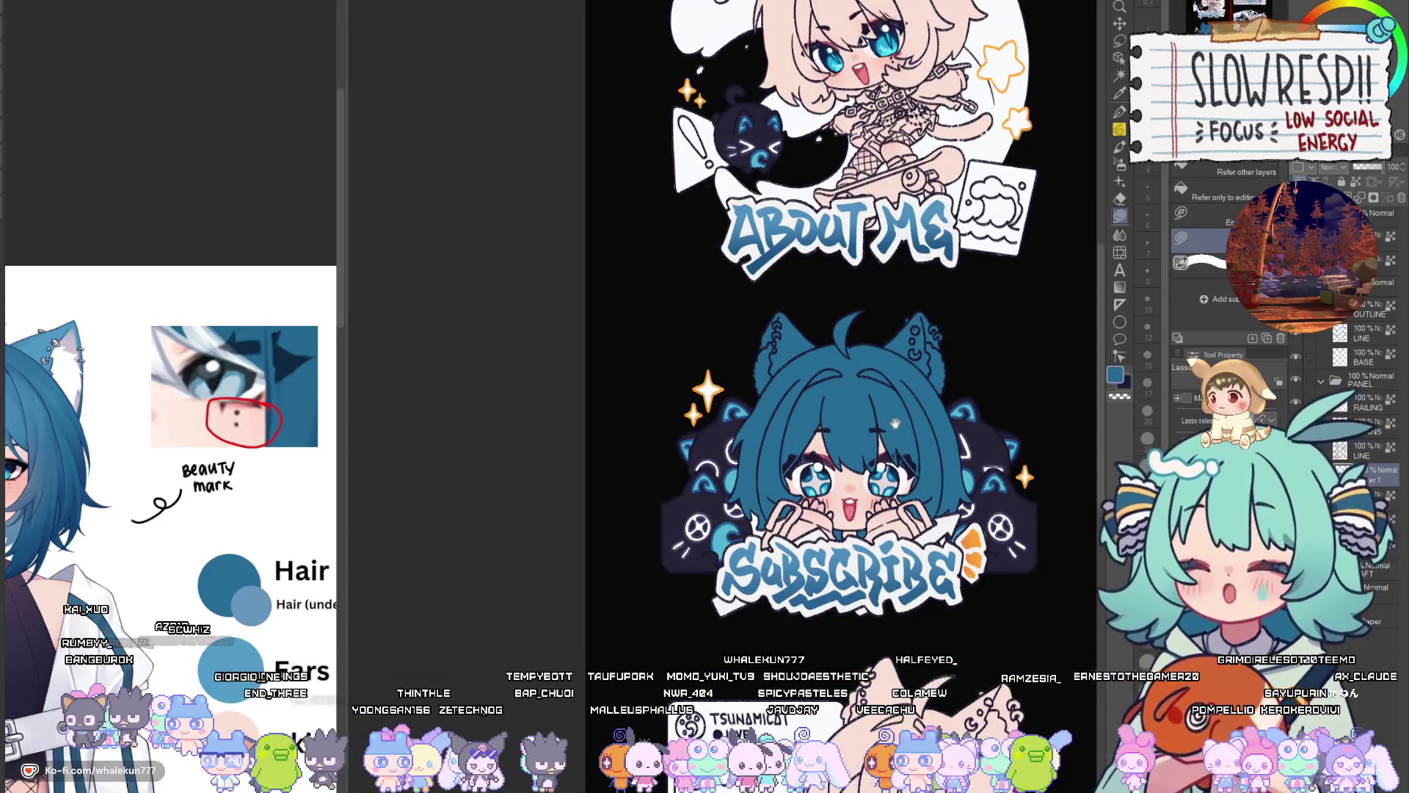
Zoom into the About Me chibi and fill her tail with teal blue
{"action": "left_click_drag", "start_coordinate": [895, 424], "coordinate": [870, 645]}
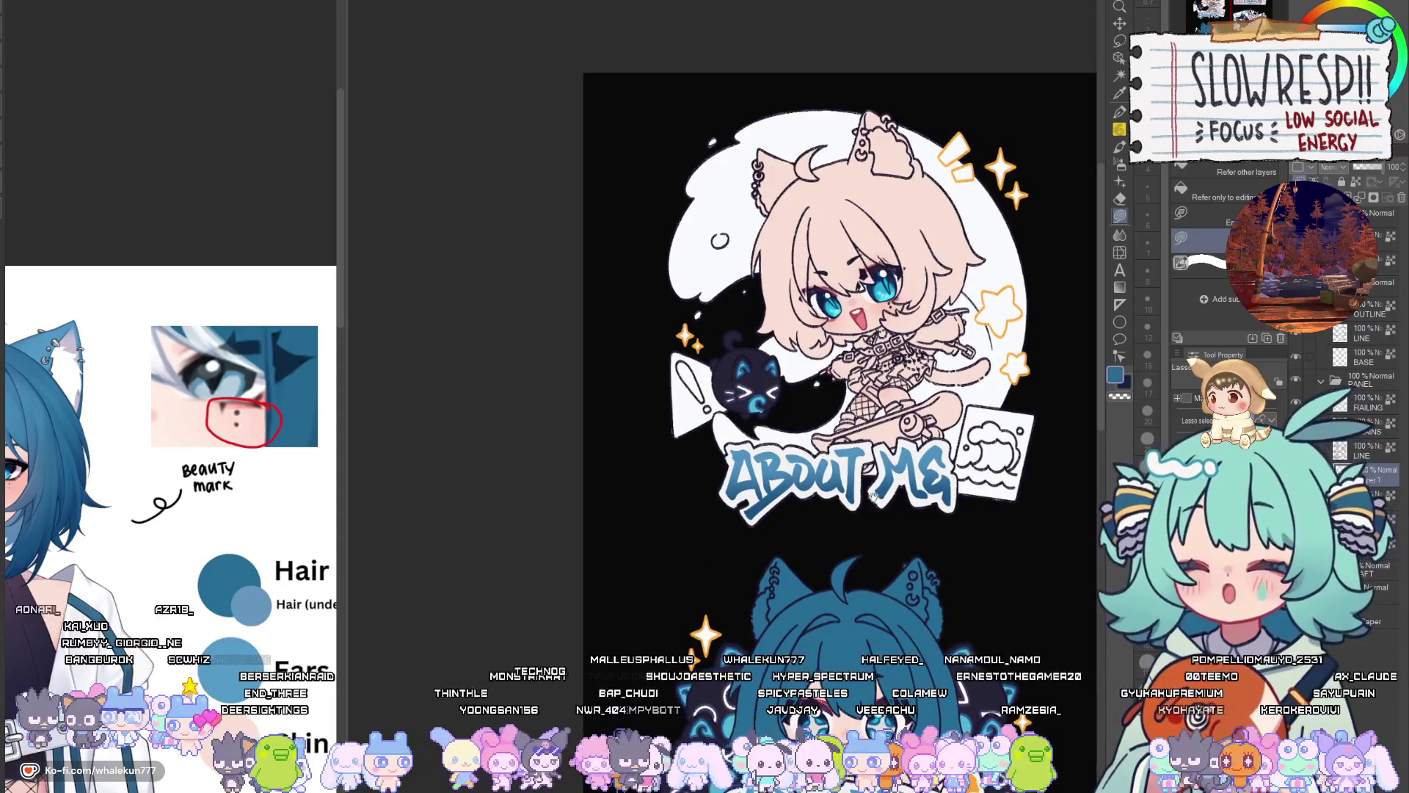
{"action": "scroll", "coordinate": [870, 494], "scroll_direction": "up", "scroll_amount": 3}
{"action": "scroll", "coordinate": [217, 557], "scroll_direction": "down", "scroll_amount": 3}
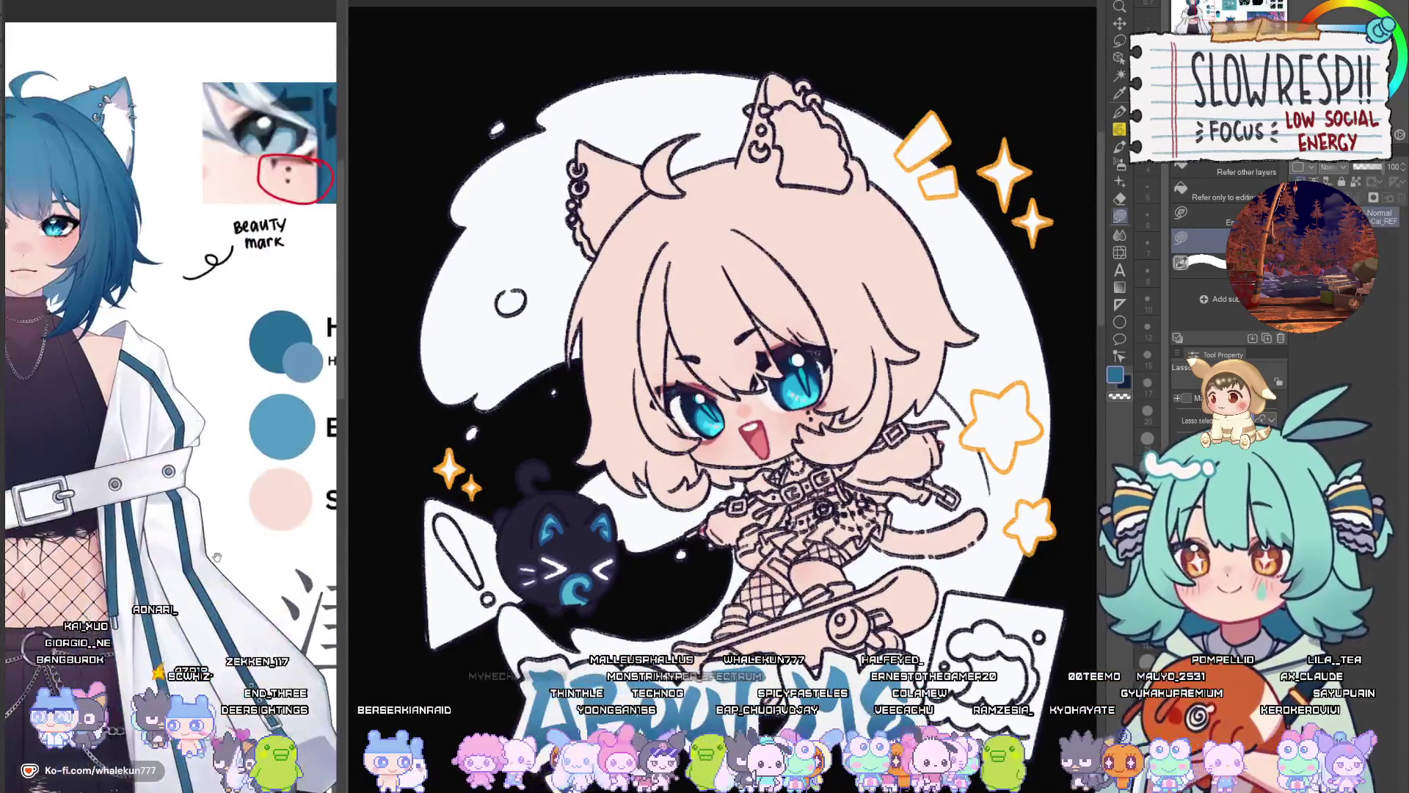
{"action": "scroll", "coordinate": [217, 557], "scroll_direction": "down", "scroll_amount": 4}
{"action": "scroll", "coordinate": [221, 569], "scroll_direction": "up", "scroll_amount": 2}
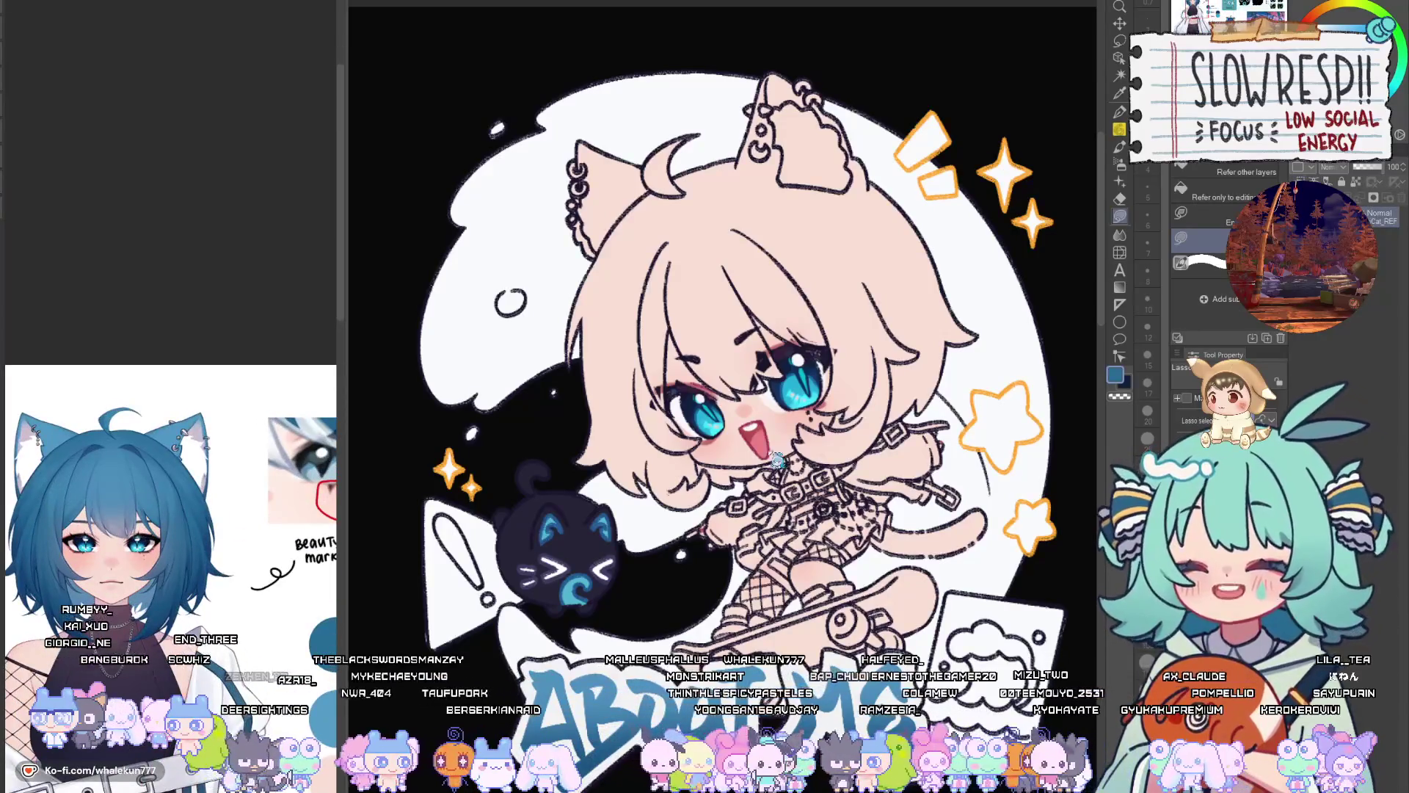
{"action": "scroll", "coordinate": [778, 461], "scroll_direction": "up", "scroll_amount": 8}
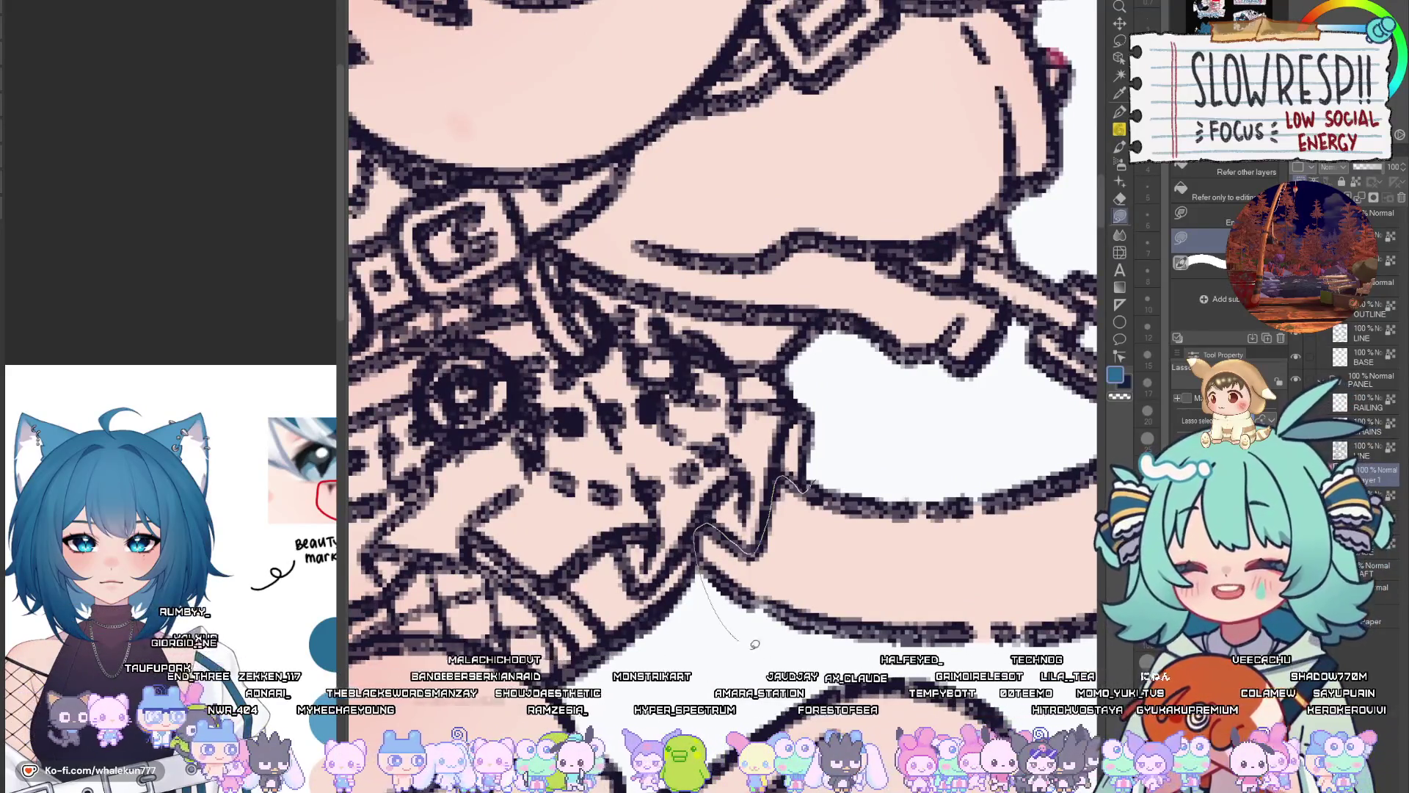
{"action": "left_click_drag", "start_coordinate": [755, 643], "coordinate": [763, 646]}
{"action": "left_click_drag", "start_coordinate": [822, 462], "coordinate": [712, 544]}
{"action": "scroll", "coordinate": [1068, 592], "scroll_direction": "down", "scroll_amount": 3}
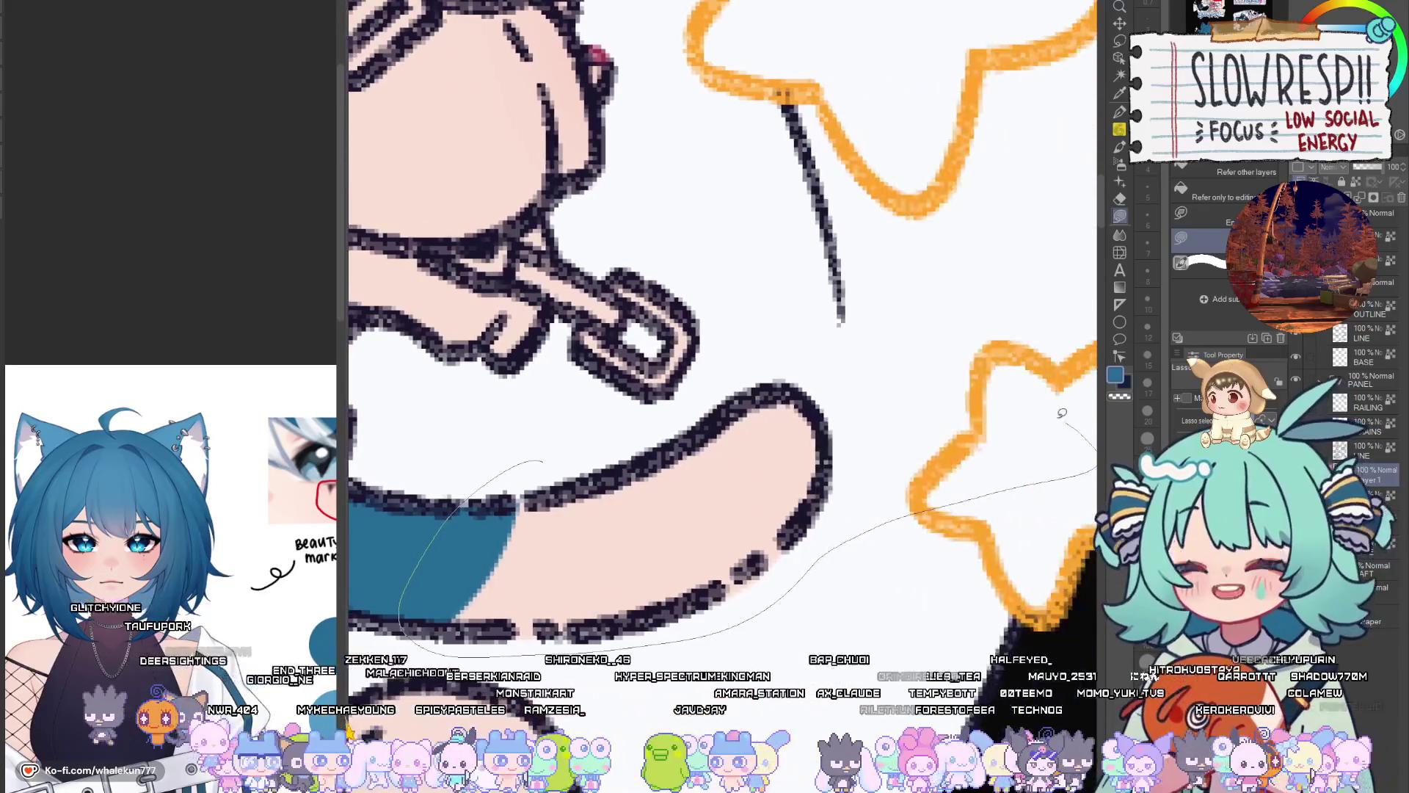
{"action": "mouse_move", "coordinate": [1068, 591]}
{"action": "left_mouse_down"}
{"action": "mouse_move", "coordinate": [895, 352]}
{"action": "mouse_move", "coordinate": [733, 455]}
{"action": "left_mouse_up"}
Fill the hair along the neck and under the cheek with blue
{"action": "scroll", "coordinate": [662, 535], "scroll_direction": "down", "scroll_amount": 2}
{"action": "scroll", "coordinate": [662, 535], "scroll_direction": "down", "scroll_amount": 1}
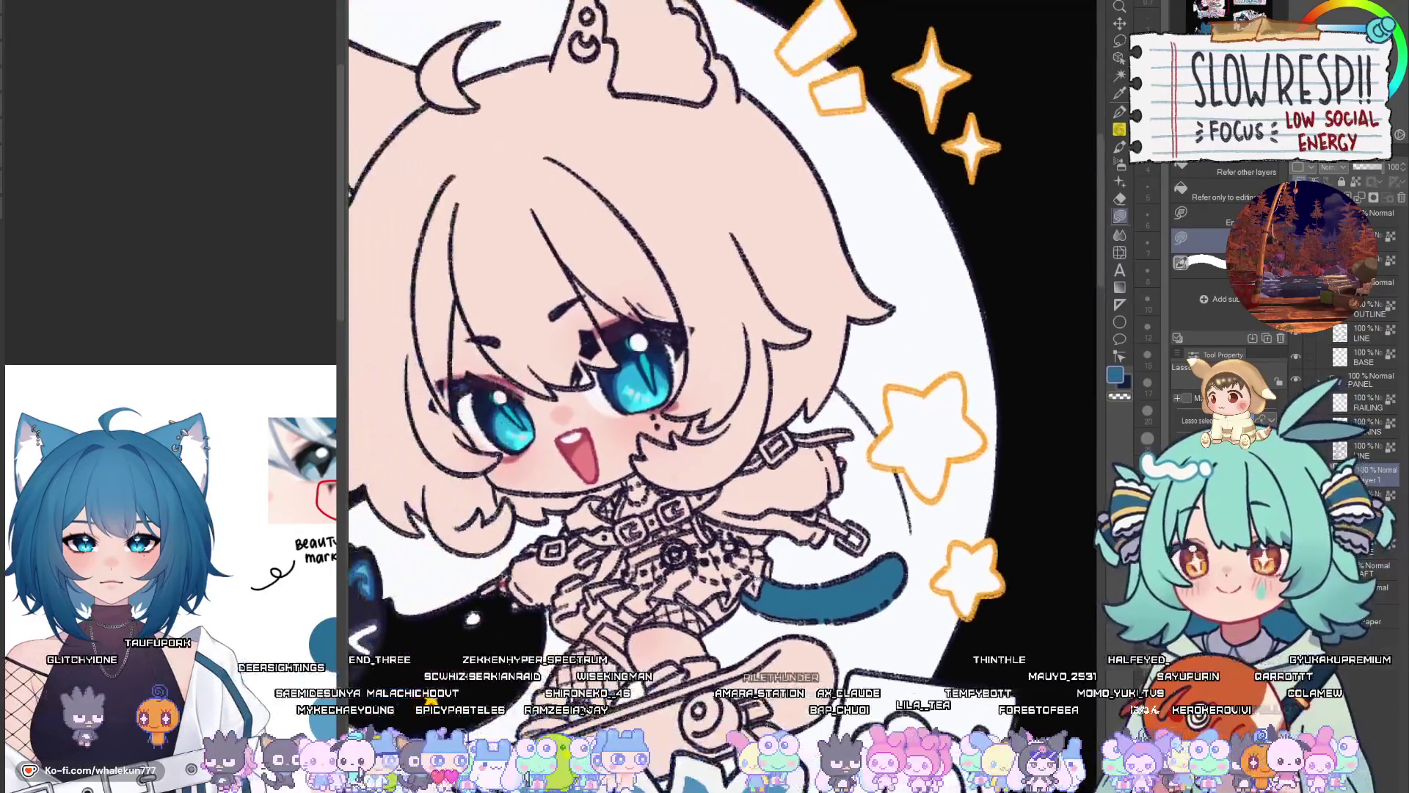
{"action": "scroll", "coordinate": [452, 436], "scroll_direction": "up", "scroll_amount": 7}
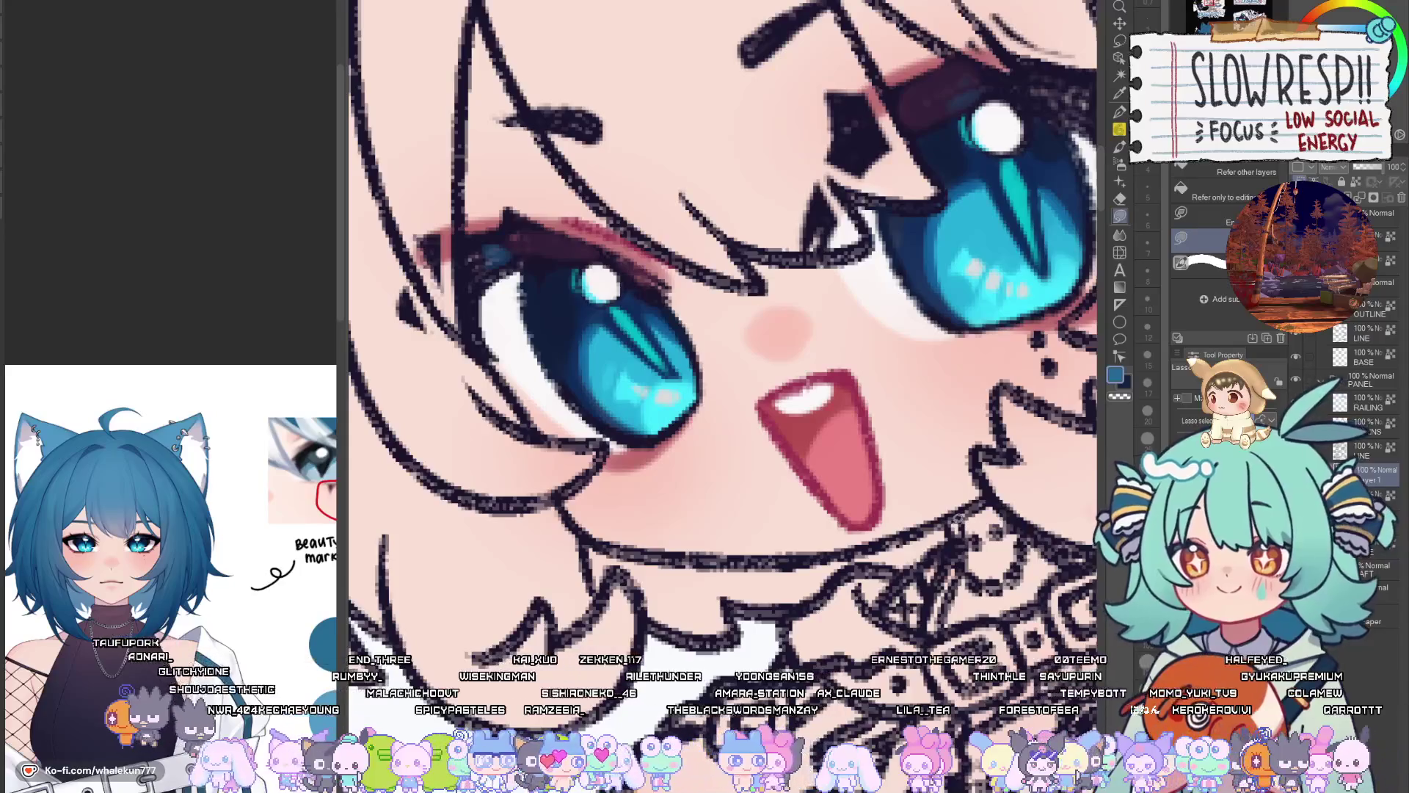
{"action": "left_click_drag", "start_coordinate": [957, 518], "coordinate": [842, 547]}
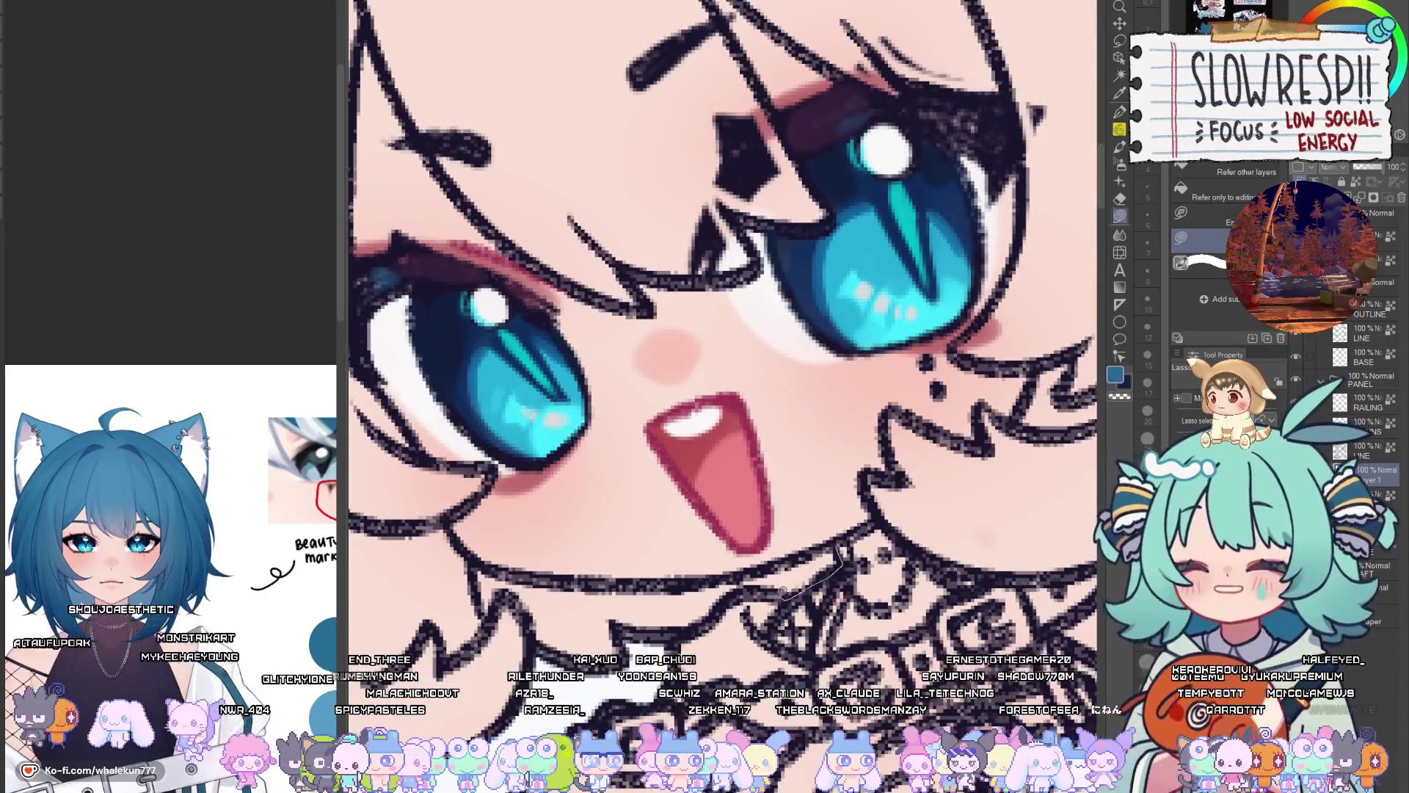
{"action": "mouse_move", "coordinate": [484, 581]}
{"action": "left_mouse_down"}
{"action": "mouse_move", "coordinate": [664, 581]}
{"action": "mouse_move", "coordinate": [851, 530]}
{"action": "left_mouse_up"}
{"action": "mouse_move", "coordinate": [812, 500]}
{"action": "left_mouse_down"}
{"action": "mouse_move", "coordinate": [591, 451]}
{"action": "mouse_move", "coordinate": [470, 632]}
{"action": "mouse_move", "coordinate": [747, 462]}
{"action": "left_mouse_up"}
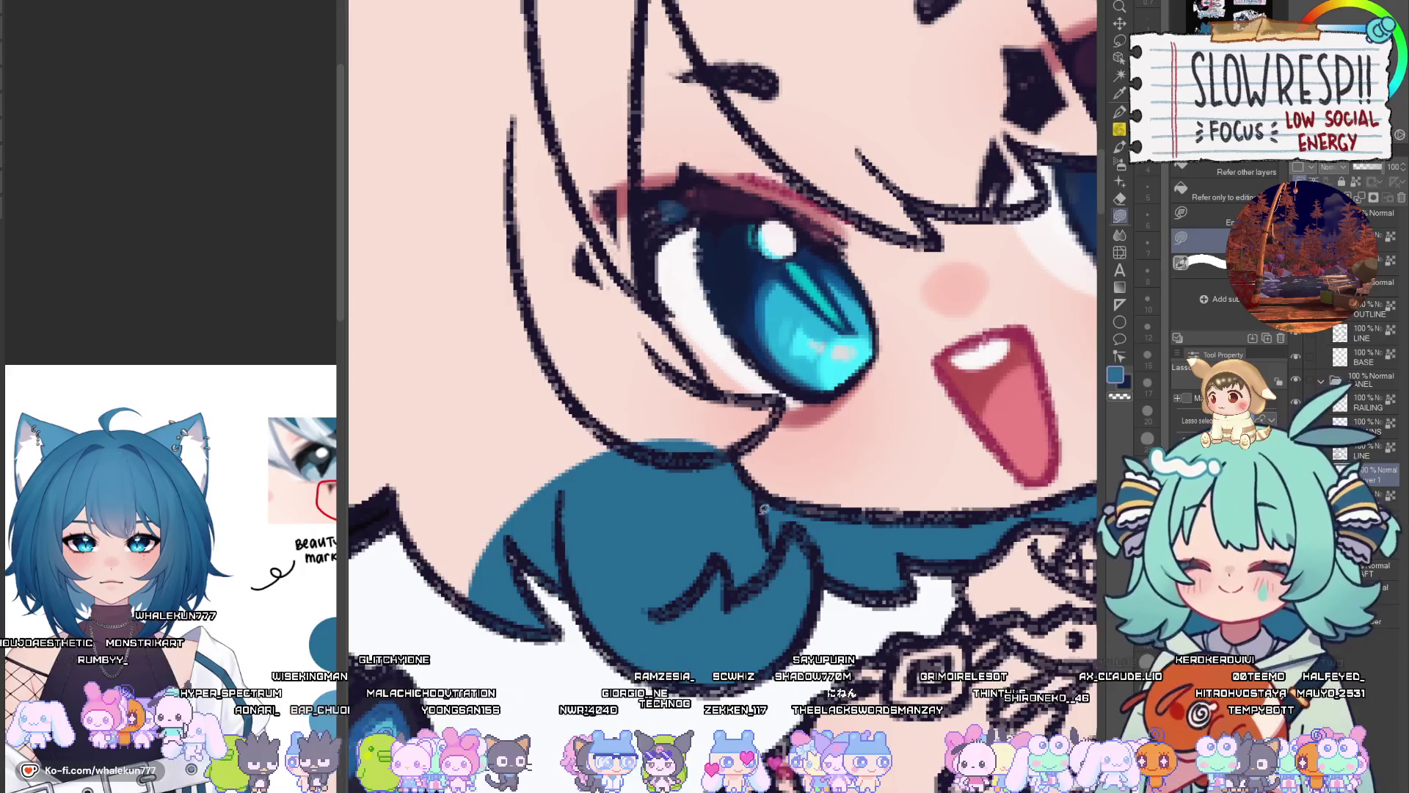
Fill the hair left of the eye blue and outline the side strand from the brow
{"action": "scroll", "coordinate": [763, 506], "scroll_direction": "up", "scroll_amount": 2}
{"action": "mouse_move", "coordinate": [736, 530]}
{"action": "left_mouse_down"}
{"action": "mouse_move", "coordinate": [767, 569]}
{"action": "mouse_move", "coordinate": [838, 580]}
{"action": "left_mouse_up"}
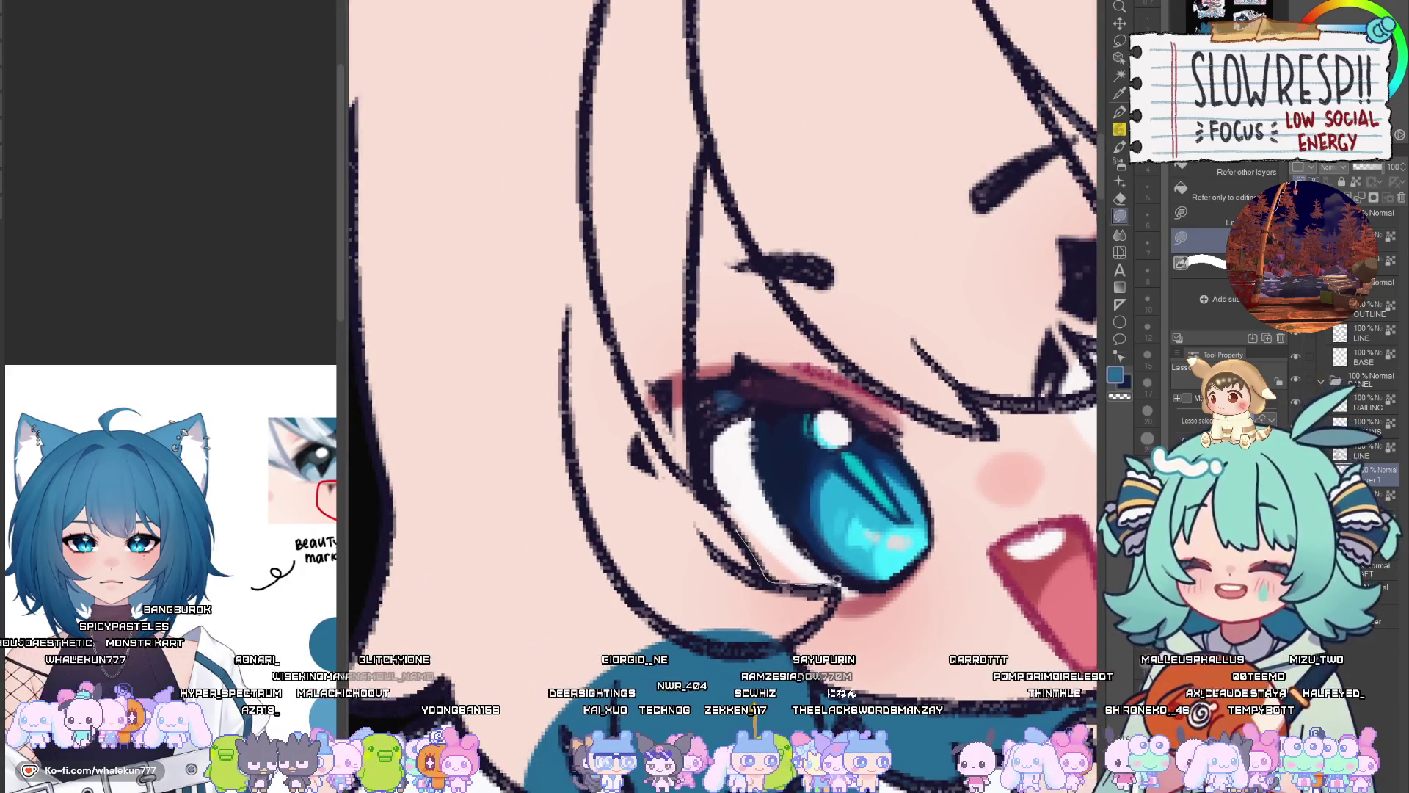
{"action": "left_click_drag", "start_coordinate": [693, 679], "coordinate": [650, 374]}
{"action": "left_click_drag", "start_coordinate": [825, 562], "coordinate": [876, 756]}
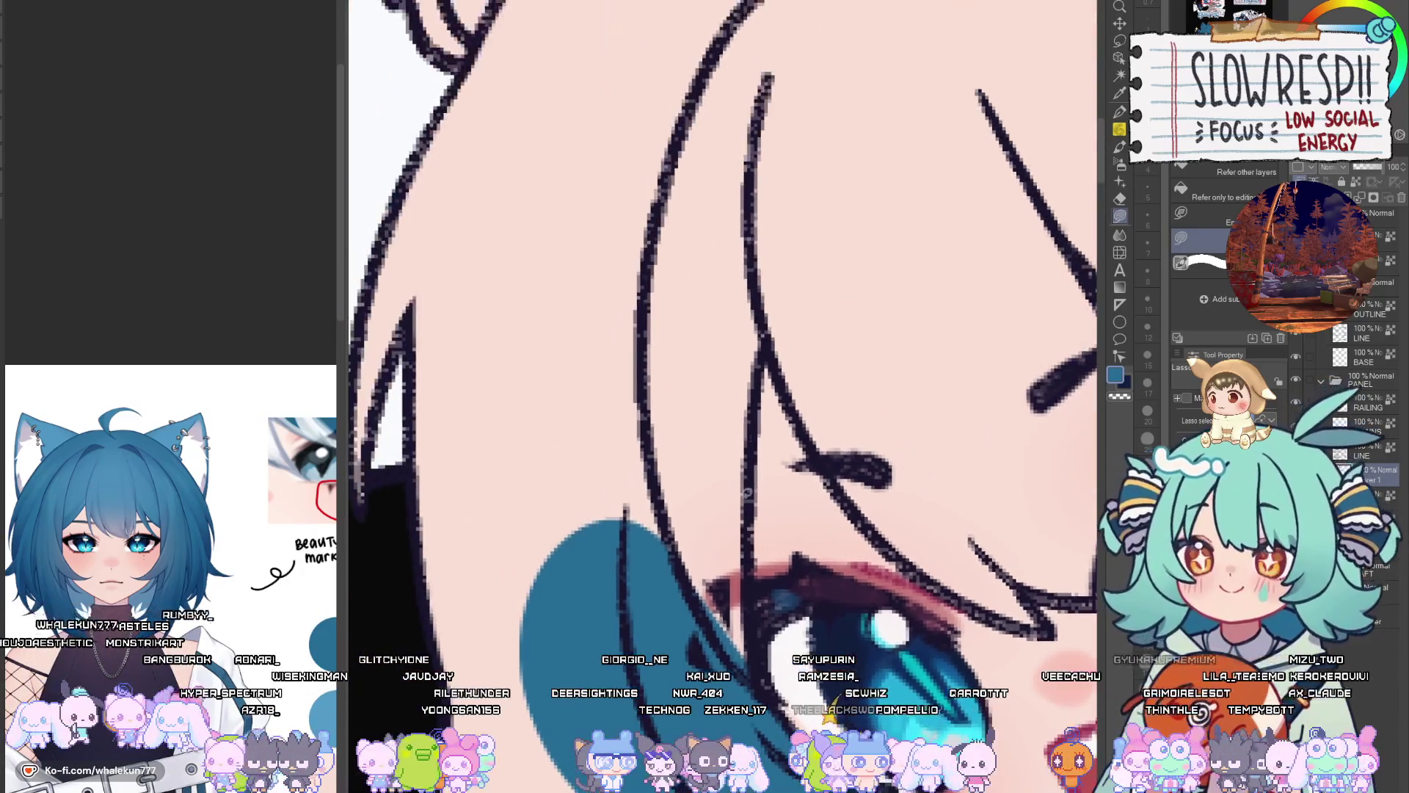
{"action": "mouse_move", "coordinate": [771, 337]}
{"action": "left_mouse_down"}
{"action": "mouse_move", "coordinate": [750, 599]}
{"action": "mouse_move", "coordinate": [478, 316]}
{"action": "mouse_move", "coordinate": [769, 99]}
{"action": "left_mouse_up"}
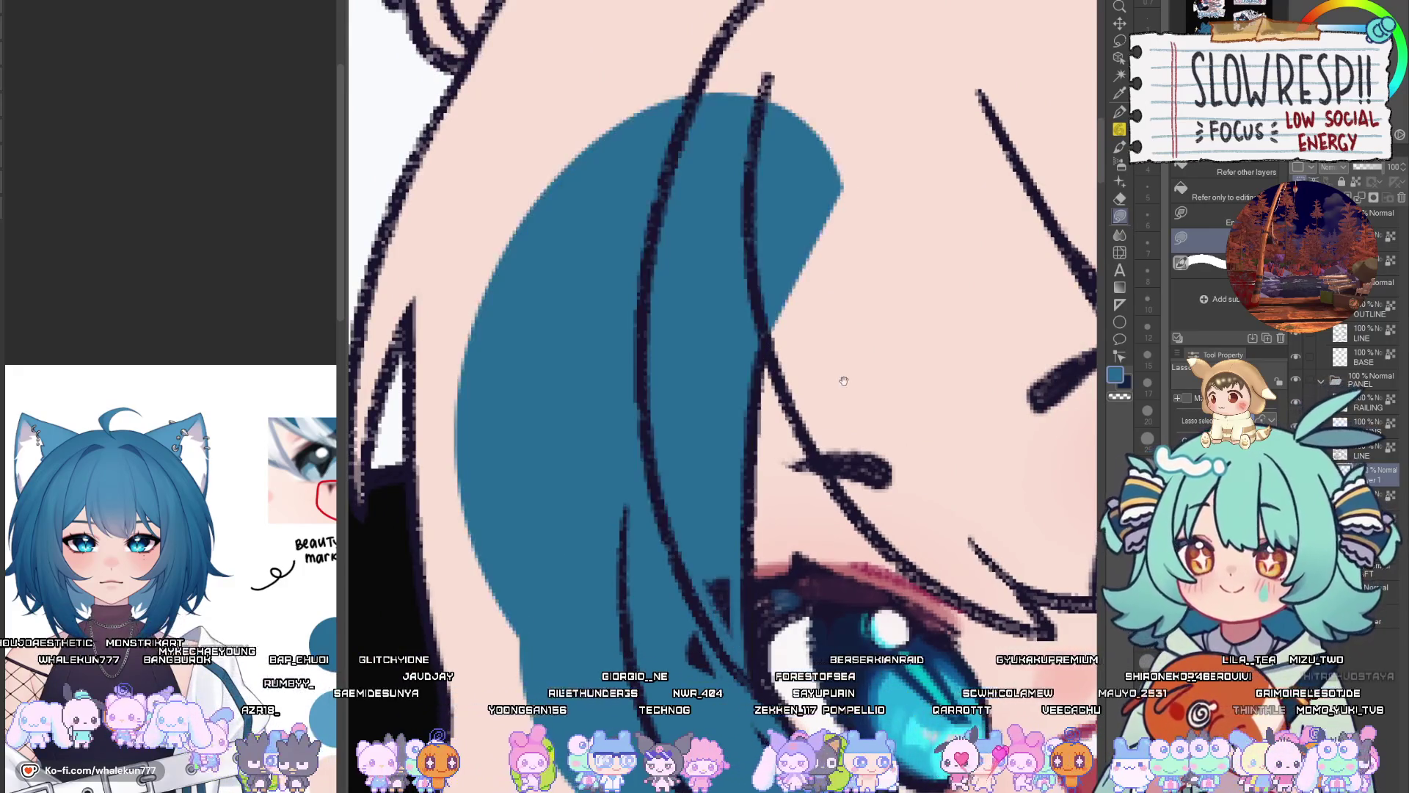
Fill another hair section and both cat ears with teal-blue
{"action": "key", "text": "ctrl+minus"}
{"action": "key", "text": "ctrl+minus"}
{"action": "mouse_move", "coordinate": [734, 486]}
{"action": "left_mouse_down"}
{"action": "mouse_move", "coordinate": [464, 365]}
{"action": "mouse_move", "coordinate": [727, 136]}
{"action": "left_mouse_up"}
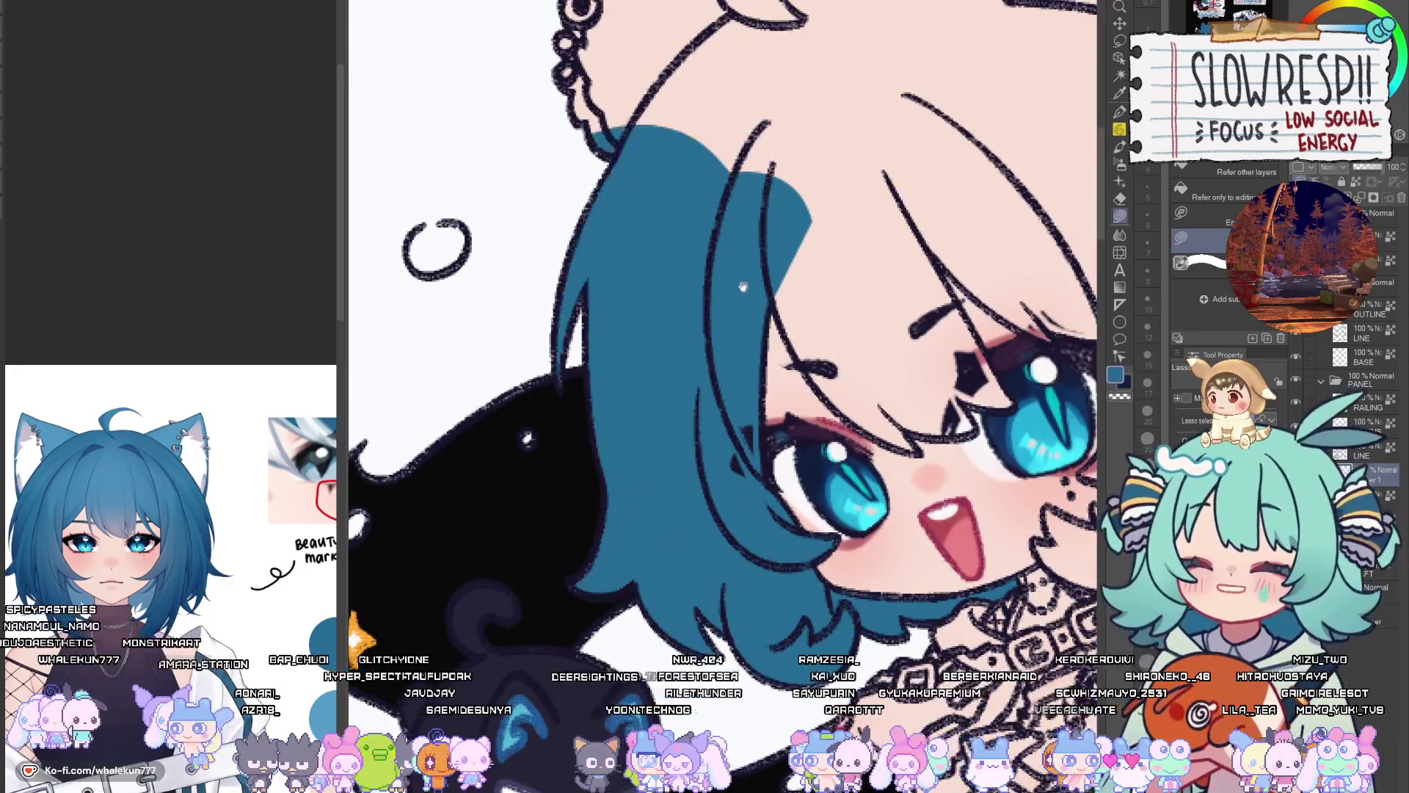
{"action": "left_click_drag", "start_coordinate": [514, 294], "coordinate": [954, 529]}
{"action": "mouse_move", "coordinate": [803, 271]}
{"action": "left_mouse_down"}
{"action": "mouse_move", "coordinate": [470, 411]}
{"action": "mouse_move", "coordinate": [815, 587]}
{"action": "left_mouse_up"}
{"action": "left_click_drag", "start_coordinate": [566, 671], "coordinate": [471, 584]}
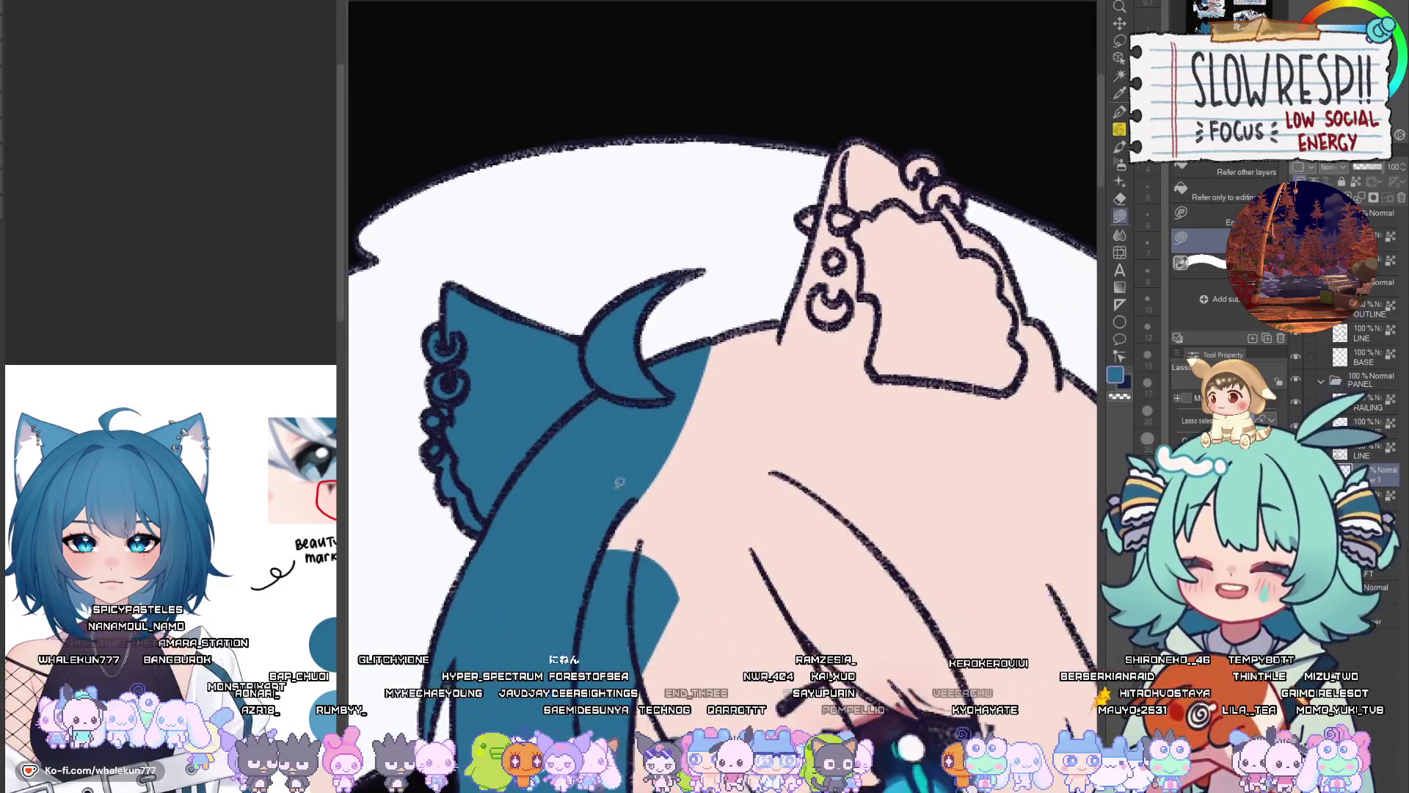
{"action": "mouse_move", "coordinate": [771, 587]}
{"action": "left_mouse_down"}
{"action": "mouse_move", "coordinate": [925, 396]}
{"action": "mouse_move", "coordinate": [573, 322]}
{"action": "mouse_move", "coordinate": [573, 521]}
{"action": "left_mouse_up"}
Mirror the canvas to check the drawing, then fill the hair strand near the chin blue
{"action": "key", "text": "h"}
{"action": "scroll", "coordinate": [573, 521], "scroll_direction": "down", "scroll_amount": 3}
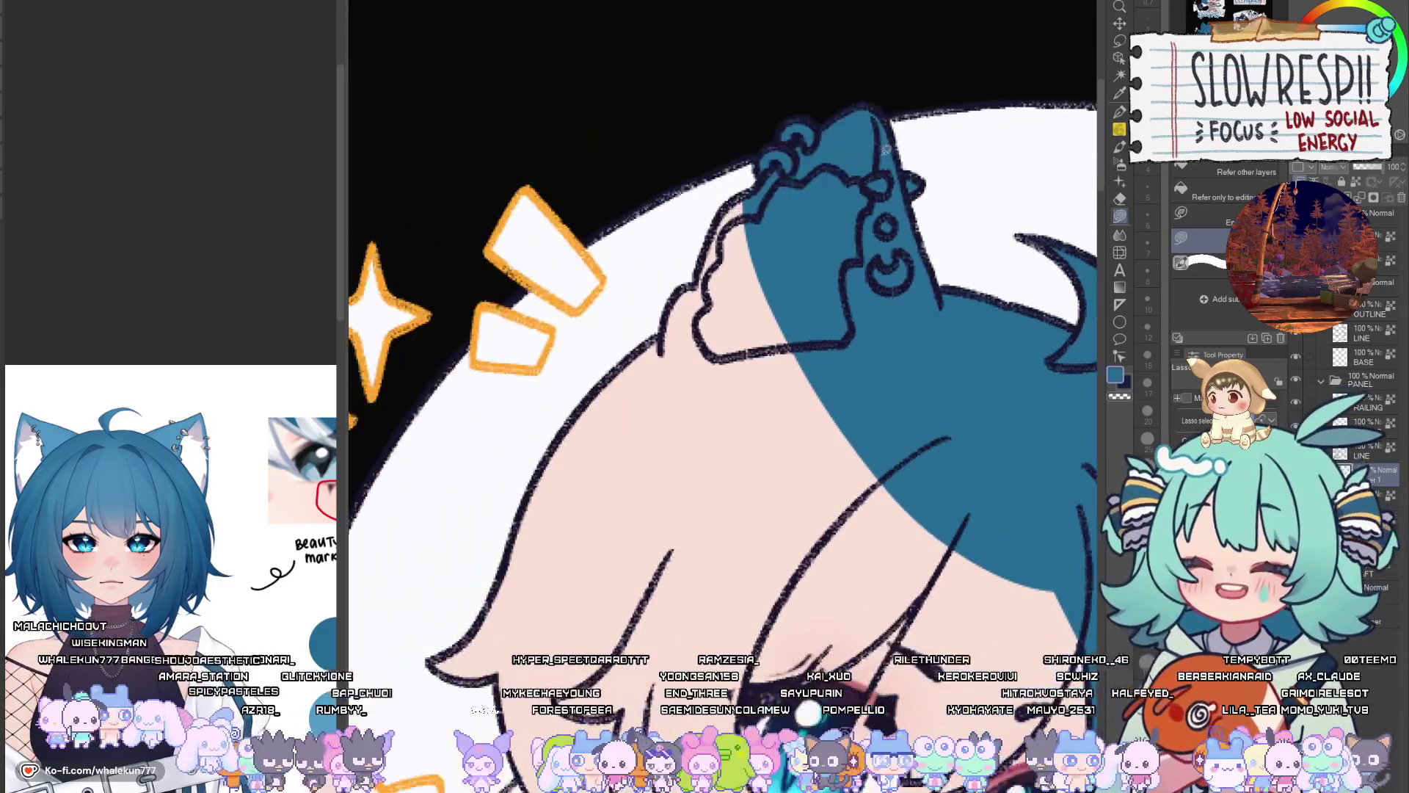
{"action": "scroll", "coordinate": [901, 396], "scroll_direction": "up", "scroll_amount": 4}
{"action": "scroll", "coordinate": [901, 396], "scroll_direction": "down", "scroll_amount": 3}
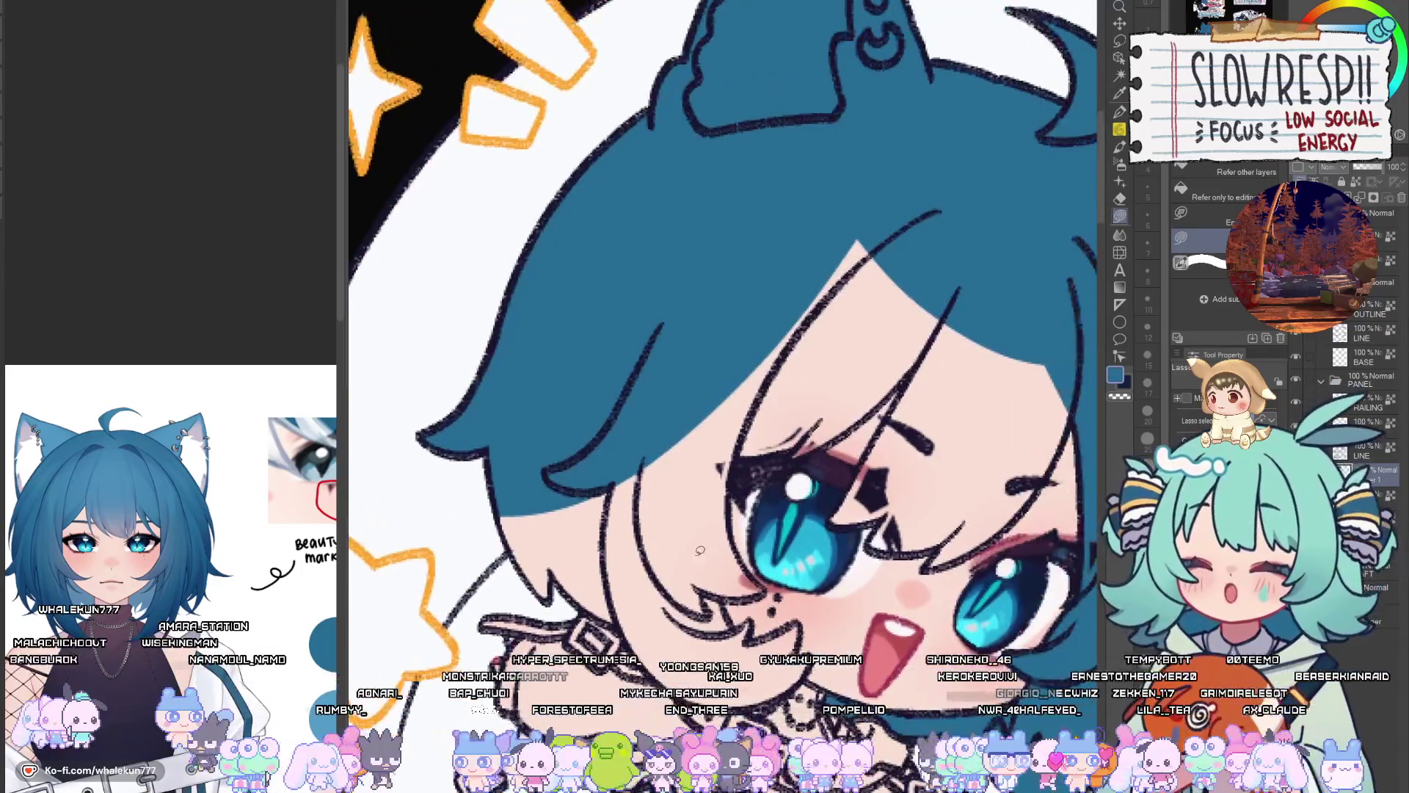
{"action": "key", "text": "h"}
{"action": "scroll", "coordinate": [862, 577], "scroll_direction": "up", "scroll_amount": 4}
{"action": "mouse_move", "coordinate": [859, 637]}
{"action": "left_mouse_down"}
{"action": "mouse_move", "coordinate": [811, 606]}
{"action": "mouse_move", "coordinate": [829, 286]}
{"action": "mouse_move", "coordinate": [671, 529]}
{"action": "mouse_move", "coordinate": [622, 571]}
{"action": "left_mouse_up"}
{"action": "scroll", "coordinate": [672, 528], "scroll_direction": "up", "scroll_amount": 1}
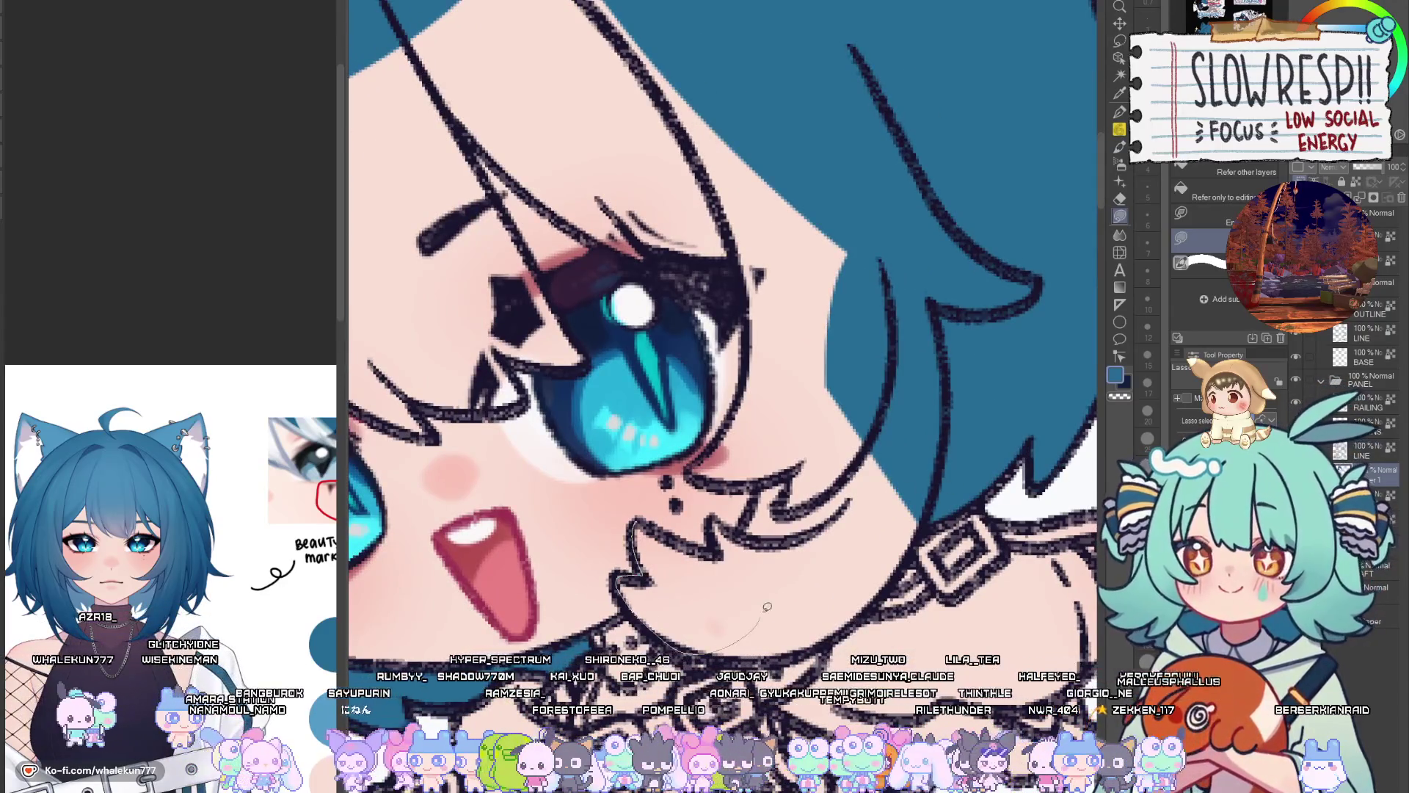
{"action": "left_click_drag", "start_coordinate": [767, 606], "coordinate": [642, 523]}
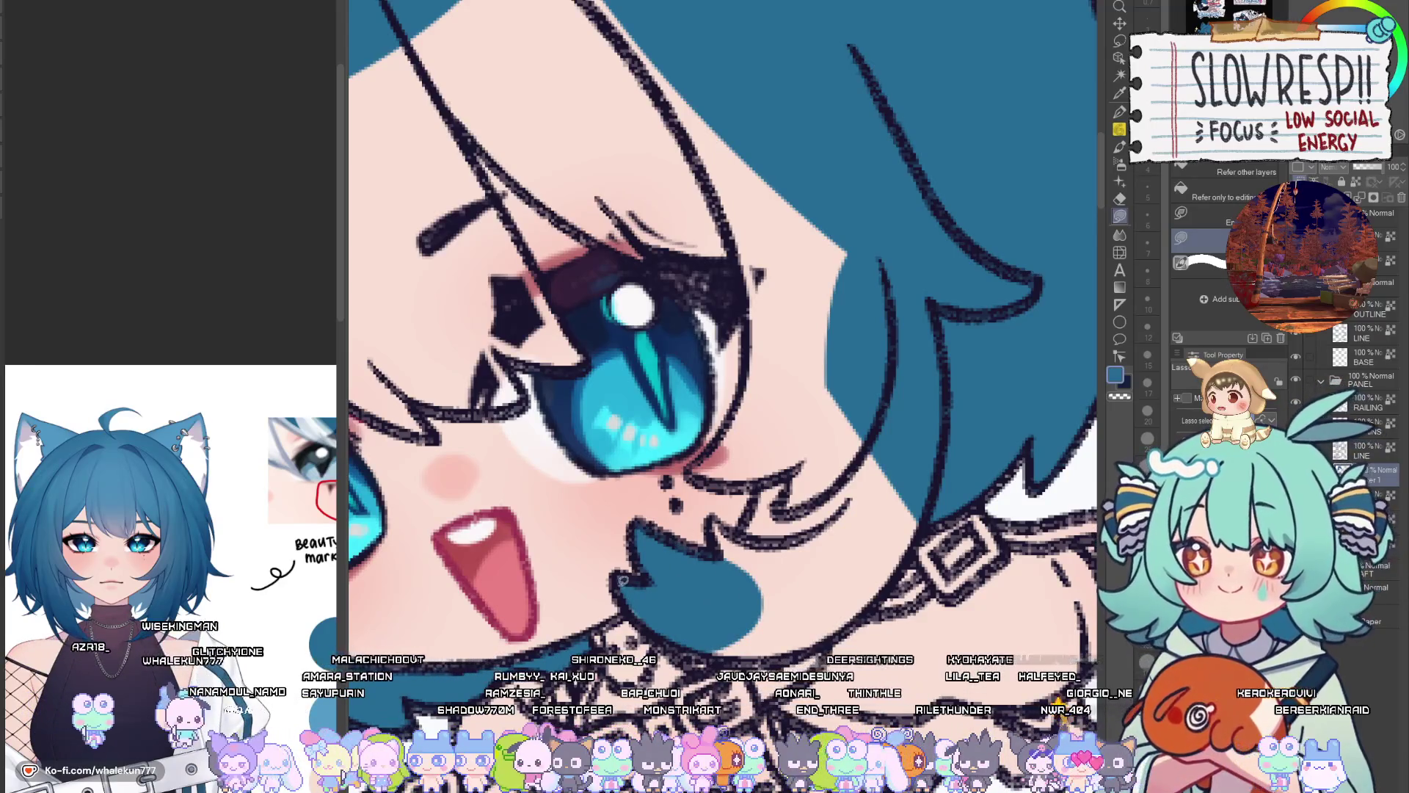
Outline the hair along the jaw and over the cheek, switching to a slightly lighter blue
{"action": "mouse_move", "coordinate": [686, 640]}
{"action": "left_mouse_down"}
{"action": "mouse_move", "coordinate": [910, 390]}
{"action": "mouse_move", "coordinate": [869, 381]}
{"action": "mouse_move", "coordinate": [741, 527]}
{"action": "mouse_move", "coordinate": [711, 518]}
{"action": "left_mouse_up"}
{"action": "scroll", "coordinate": [710, 518], "scroll_direction": "up", "scroll_amount": 5}
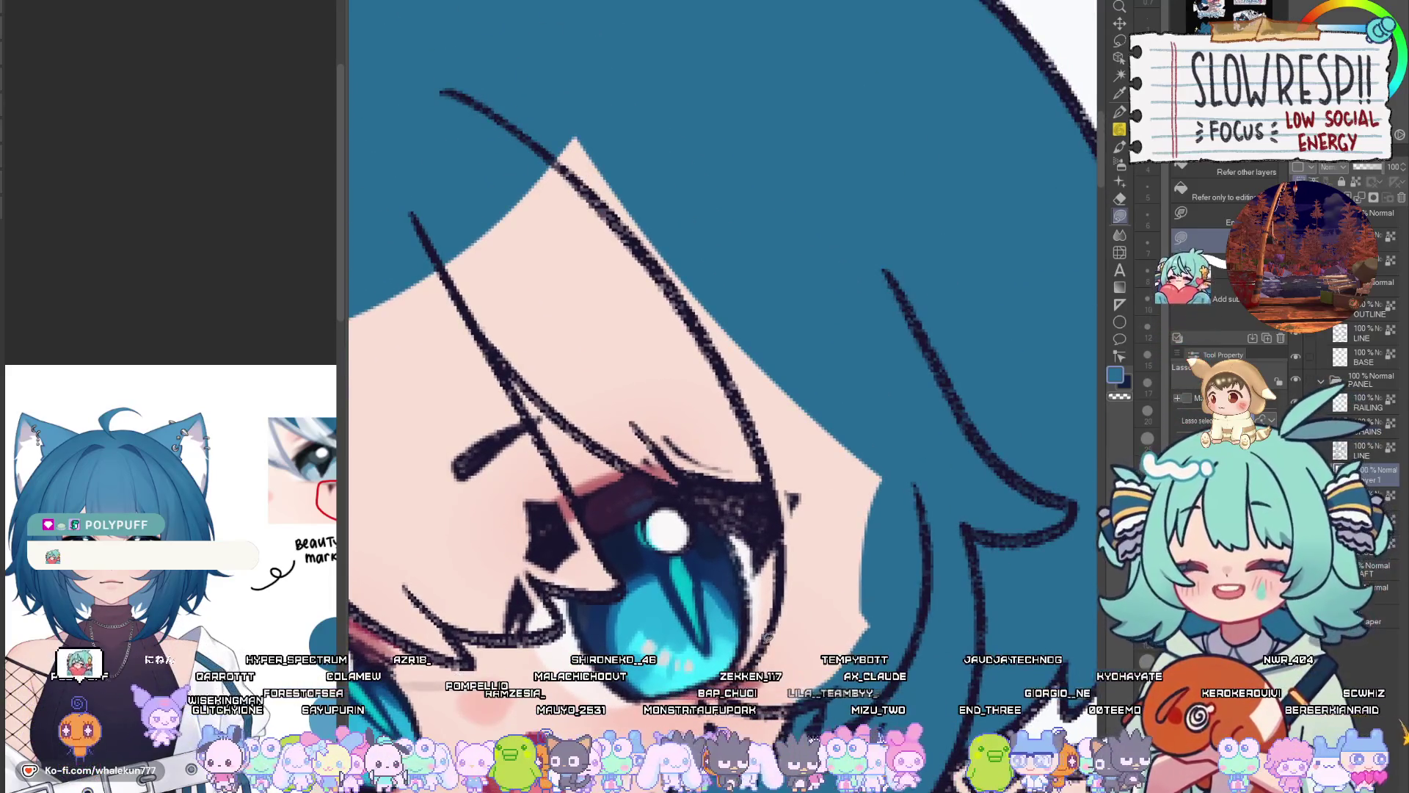
{"action": "mouse_move", "coordinate": [914, 646]}
{"action": "left_mouse_down"}
{"action": "mouse_move", "coordinate": [806, 367]}
{"action": "mouse_move", "coordinate": [770, 472]}
{"action": "left_mouse_up"}
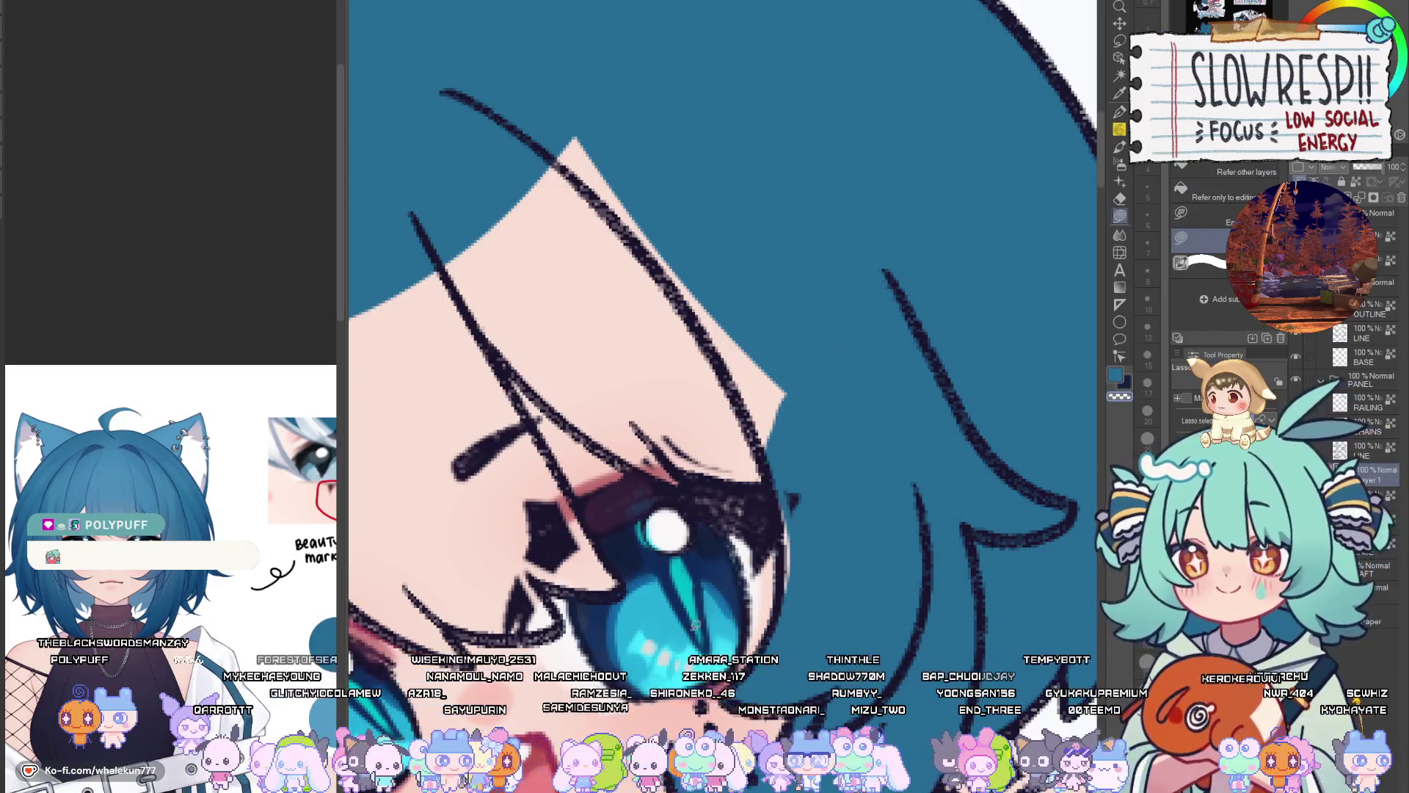
{"action": "left_click", "coordinate": [788, 500], "text": "alt"}
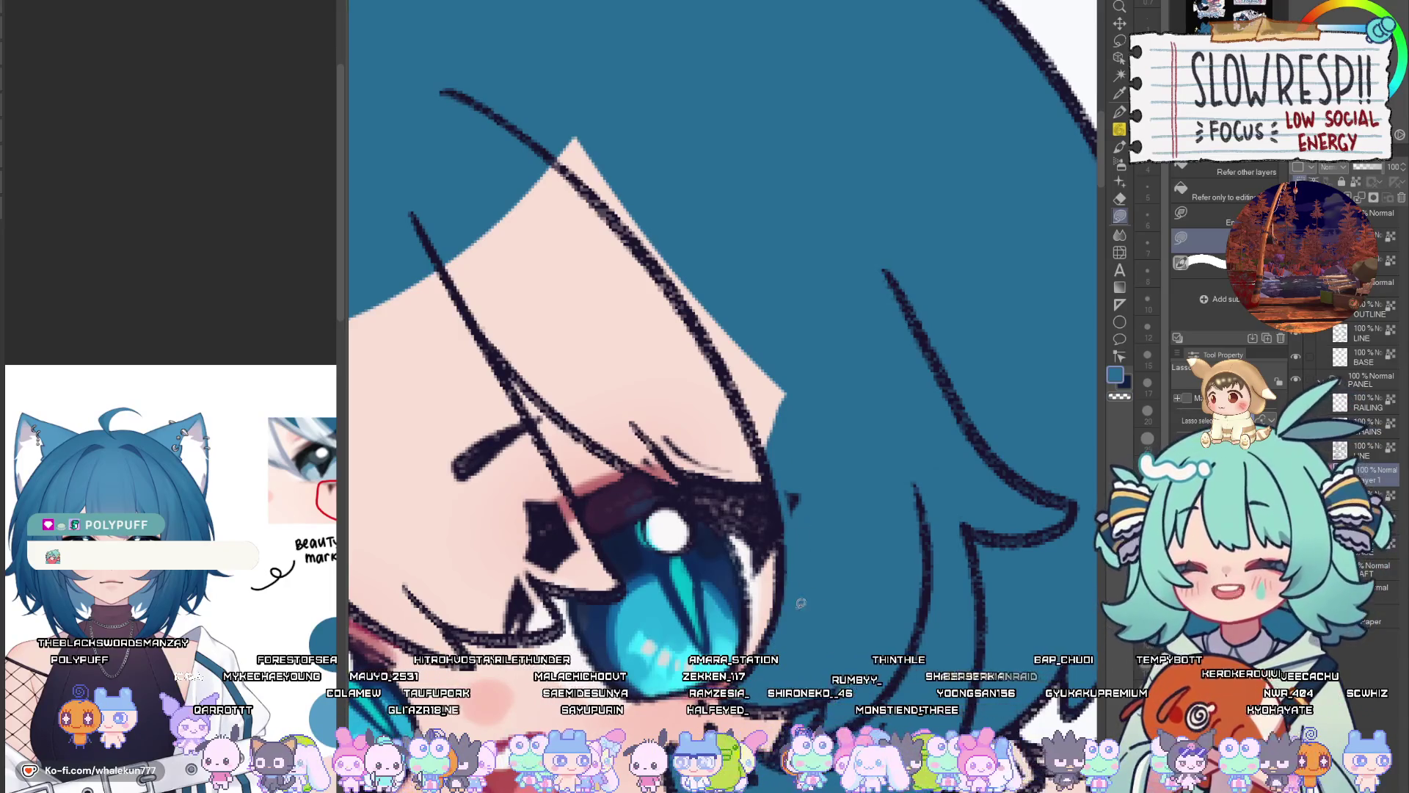
{"action": "mouse_move", "coordinate": [800, 603]}
{"action": "left_mouse_down"}
{"action": "mouse_move", "coordinate": [959, 578]}
{"action": "mouse_move", "coordinate": [984, 711]}
{"action": "mouse_move", "coordinate": [849, 683]}
{"action": "left_mouse_up"}
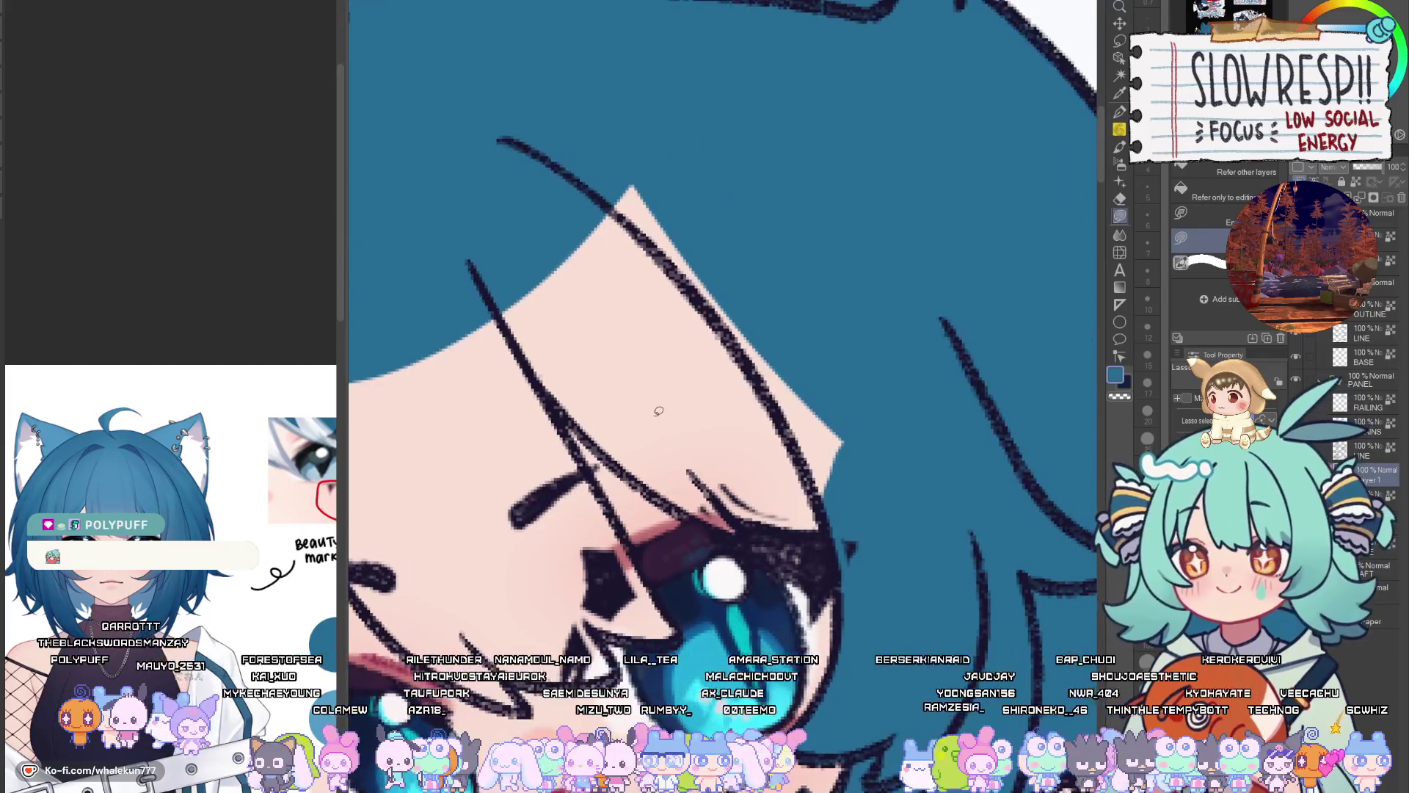
Fill the hair beside the cheek and the strand down to the eye with blue
{"action": "mouse_move", "coordinate": [544, 383]}
{"action": "left_mouse_down"}
{"action": "mouse_move", "coordinate": [640, 480]}
{"action": "mouse_move", "coordinate": [730, 534]}
{"action": "mouse_move", "coordinate": [877, 539]}
{"action": "mouse_move", "coordinate": [572, 144]}
{"action": "mouse_move", "coordinate": [547, 279]}
{"action": "left_mouse_up"}
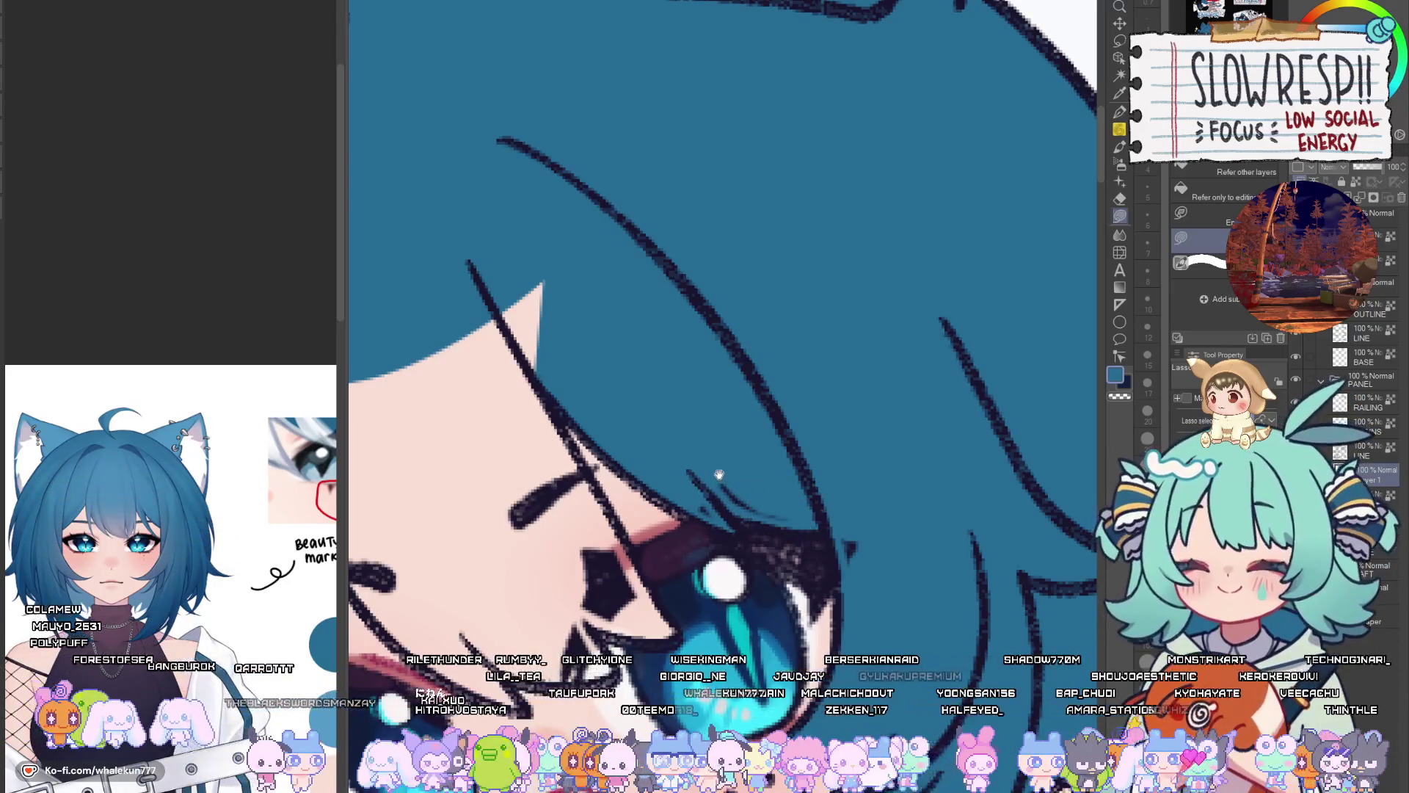
{"action": "left_click_drag", "start_coordinate": [576, 405], "coordinate": [763, 427]}
{"action": "left_click_drag", "start_coordinate": [601, 446], "coordinate": [617, 352]}
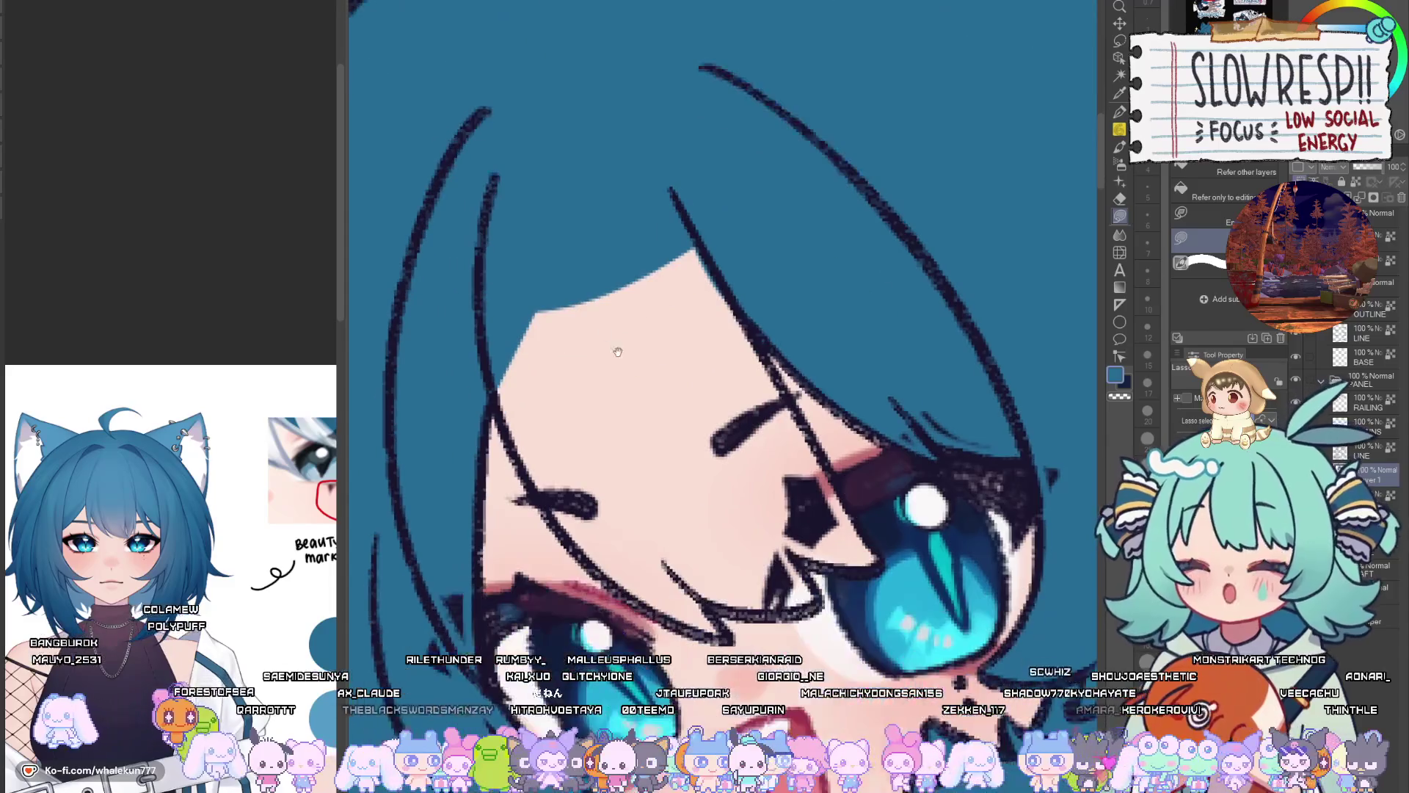
{"action": "mouse_move", "coordinate": [487, 371]}
{"action": "left_mouse_down"}
{"action": "mouse_move", "coordinate": [496, 412]}
{"action": "mouse_move", "coordinate": [618, 582]}
{"action": "mouse_move", "coordinate": [693, 628]}
{"action": "mouse_move", "coordinate": [752, 603]}
{"action": "mouse_move", "coordinate": [701, 425]}
{"action": "mouse_move", "coordinate": [627, 286]}
{"action": "left_mouse_up"}
{"action": "mouse_move", "coordinate": [686, 587]}
{"action": "left_mouse_down"}
{"action": "mouse_move", "coordinate": [759, 610]}
{"action": "mouse_move", "coordinate": [814, 574]}
{"action": "mouse_move", "coordinate": [855, 569]}
{"action": "mouse_move", "coordinate": [880, 539]}
{"action": "mouse_move", "coordinate": [734, 272]}
{"action": "mouse_move", "coordinate": [591, 173]}
{"action": "left_mouse_up"}
{"action": "left_click_drag", "start_coordinate": [779, 367], "coordinate": [884, 572]}
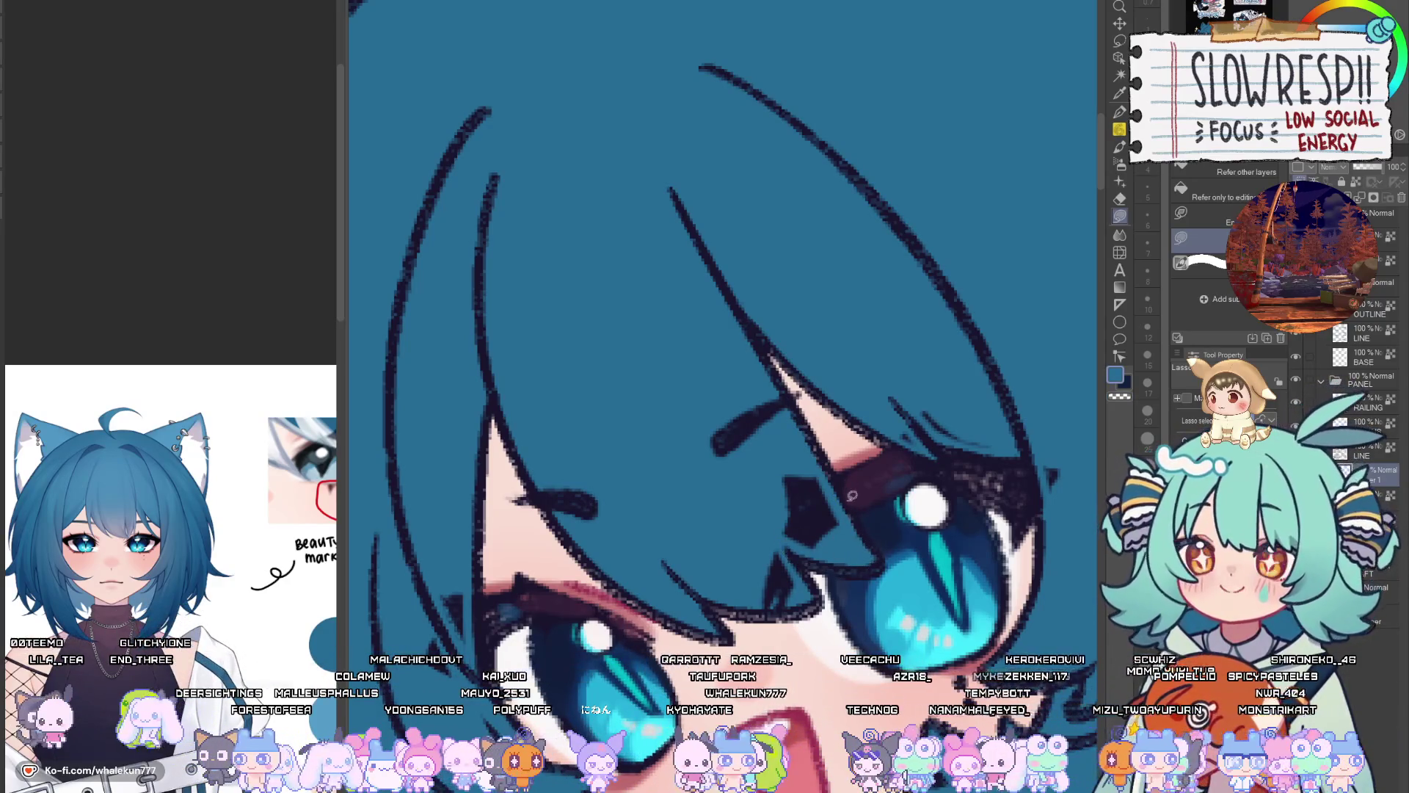
{"action": "scroll", "coordinate": [868, 566], "scroll_direction": "down", "scroll_amount": 5}
{"action": "scroll", "coordinate": [847, 659], "scroll_direction": "down", "scroll_amount": 6}
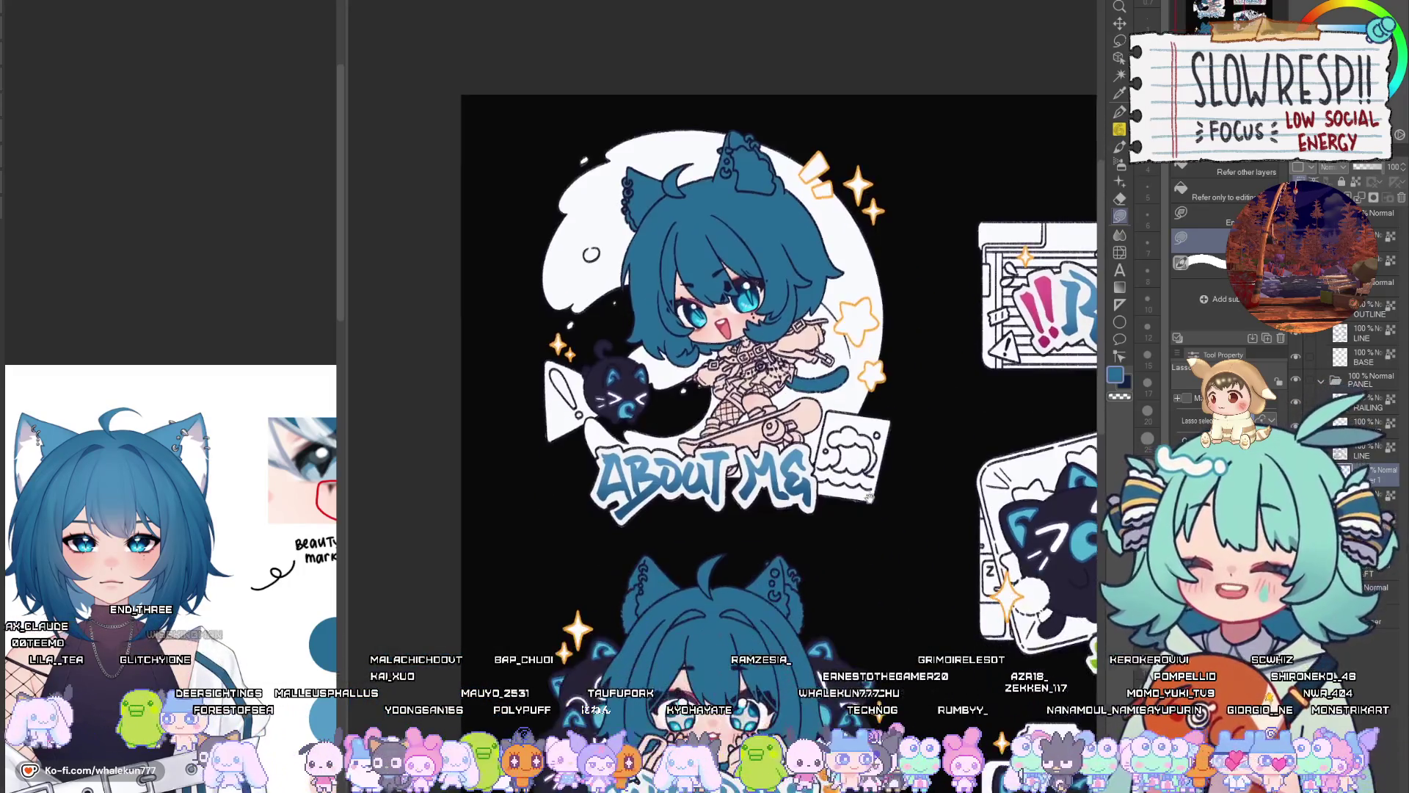
Fill the area left of the pink cat's face blue, extending down its right edge
{"action": "scroll", "coordinate": [848, 659], "scroll_direction": "down", "scroll_amount": 3}
{"action": "scroll", "coordinate": [849, 684], "scroll_direction": "up", "scroll_amount": 4}
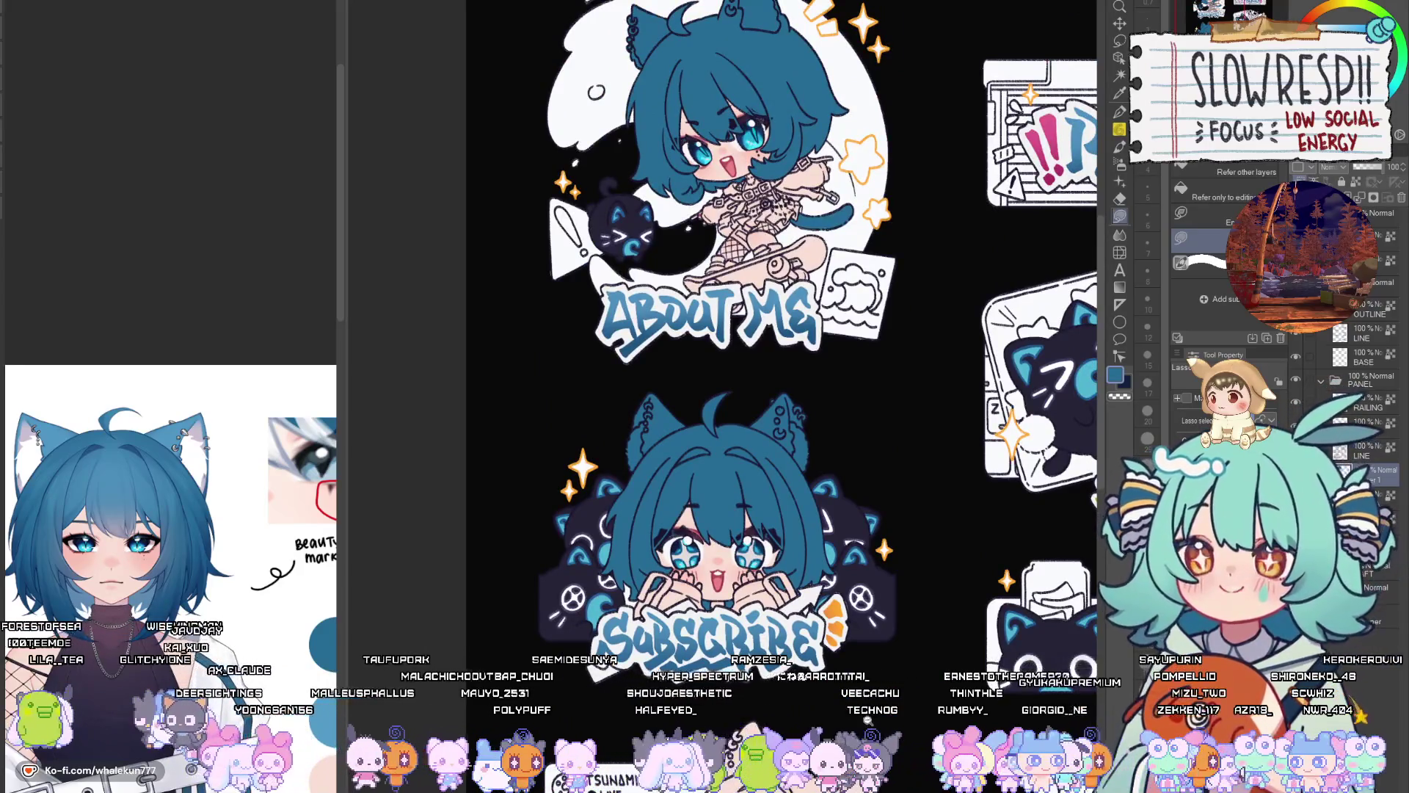
{"action": "scroll", "coordinate": [868, 722], "scroll_direction": "down", "scroll_amount": 4}
{"action": "scroll", "coordinate": [802, 598], "scroll_direction": "up", "scroll_amount": 8}
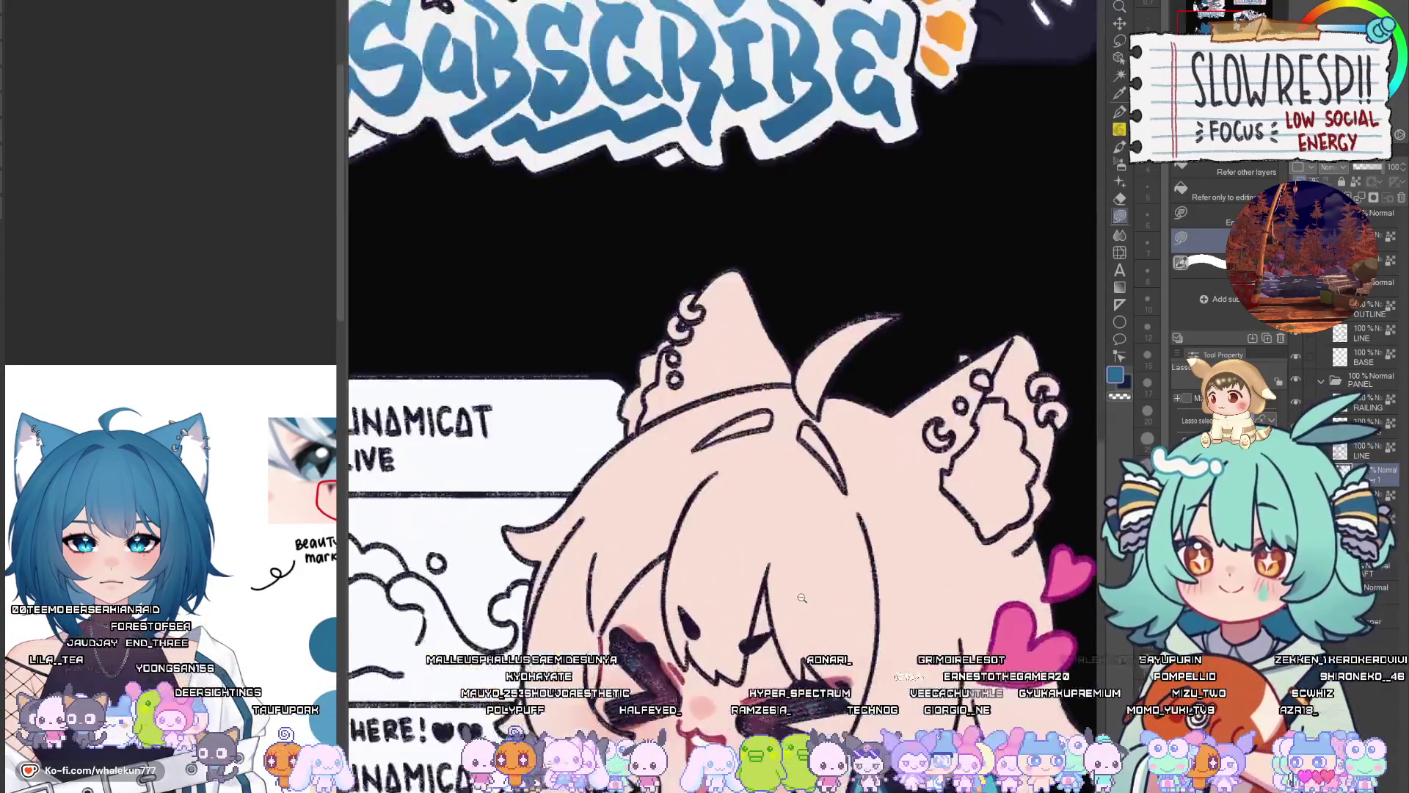
{"action": "scroll", "coordinate": [802, 598], "scroll_direction": "down", "scroll_amount": 3}
{"action": "scroll", "coordinate": [724, 452], "scroll_direction": "up", "scroll_amount": 6}
{"action": "mouse_move", "coordinate": [748, 391]}
{"action": "left_mouse_down"}
{"action": "mouse_move", "coordinate": [737, 510]}
{"action": "mouse_move", "coordinate": [536, 591]}
{"action": "mouse_move", "coordinate": [745, 358]}
{"action": "left_mouse_up"}
{"action": "mouse_move", "coordinate": [742, 445]}
{"action": "left_mouse_down"}
{"action": "mouse_move", "coordinate": [691, 578]}
{"action": "mouse_move", "coordinate": [687, 561]}
{"action": "left_mouse_up"}
Fill a strip along the hair's right edge, then the hair along the collar on Layer 1
{"action": "left_click", "coordinate": [1365, 455]}
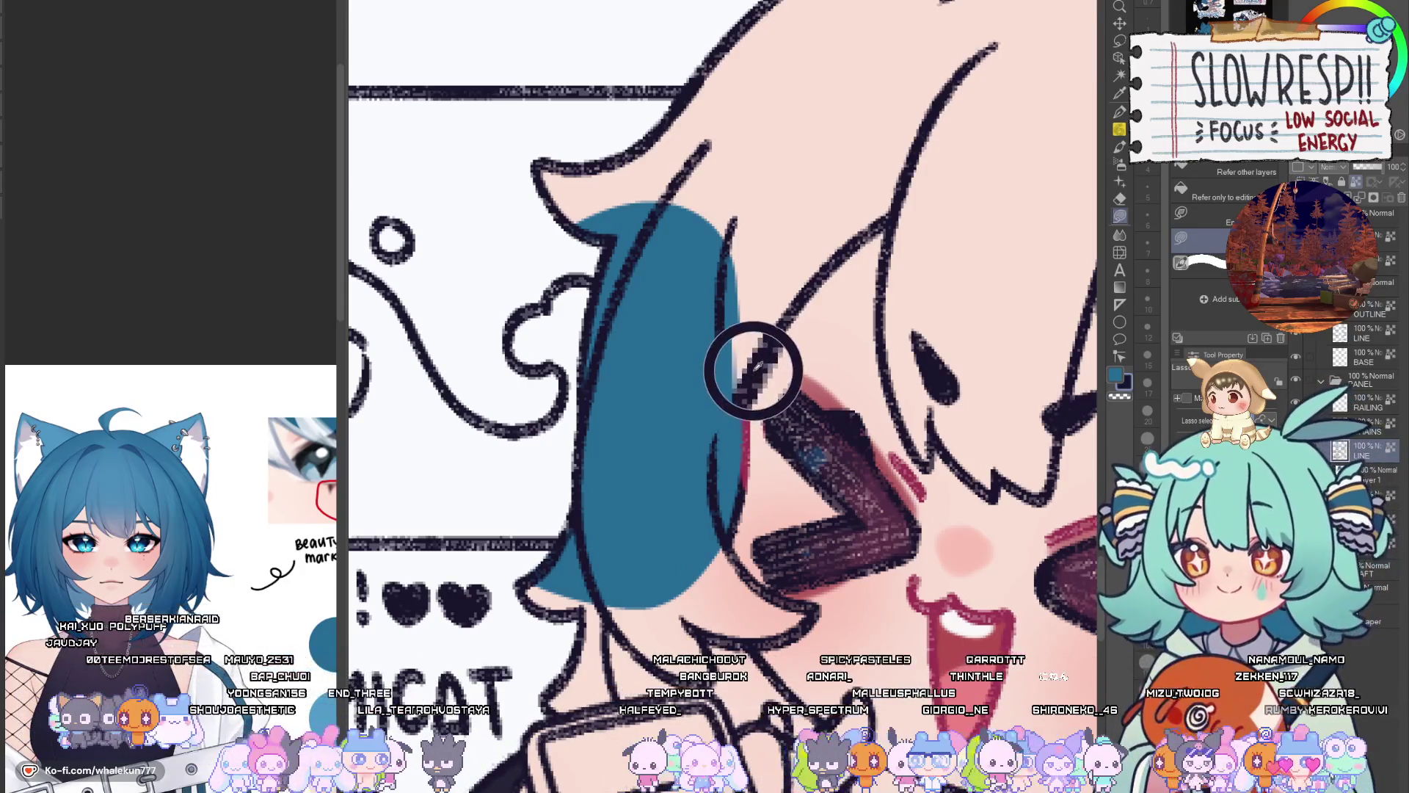
{"action": "mouse_move", "coordinate": [748, 381]}
{"action": "left_mouse_down"}
{"action": "mouse_move", "coordinate": [734, 460]}
{"action": "mouse_move", "coordinate": [778, 419]}
{"action": "left_mouse_up"}
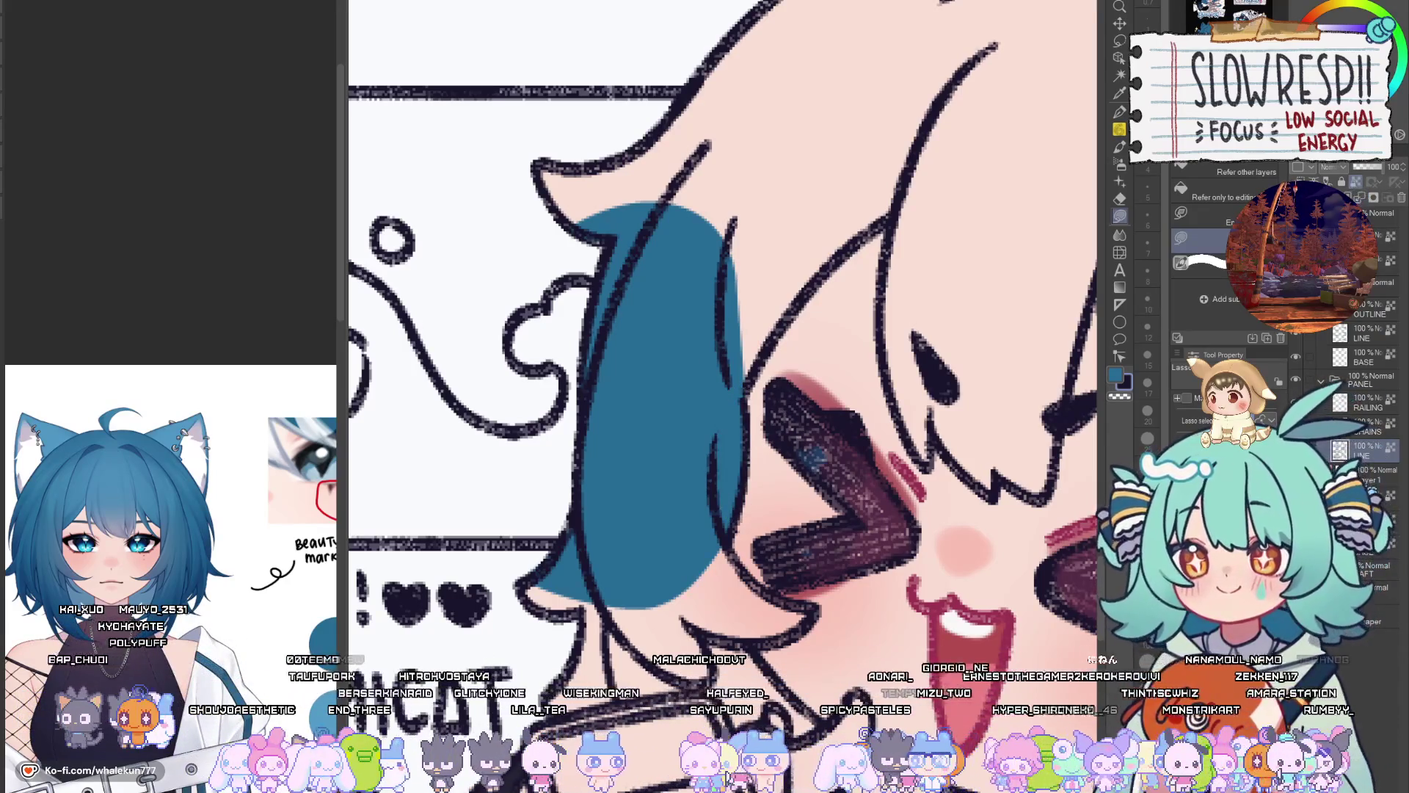
{"action": "left_click", "coordinate": [1375, 476]}
{"action": "mouse_move", "coordinate": [736, 549]}
{"action": "left_mouse_down"}
{"action": "mouse_move", "coordinate": [764, 628]}
{"action": "mouse_move", "coordinate": [624, 580]}
{"action": "mouse_move", "coordinate": [763, 617]}
{"action": "mouse_move", "coordinate": [736, 565]}
{"action": "mouse_move", "coordinate": [826, 565]}
{"action": "mouse_move", "coordinate": [748, 514]}
{"action": "mouse_move", "coordinate": [741, 525]}
{"action": "left_mouse_up"}
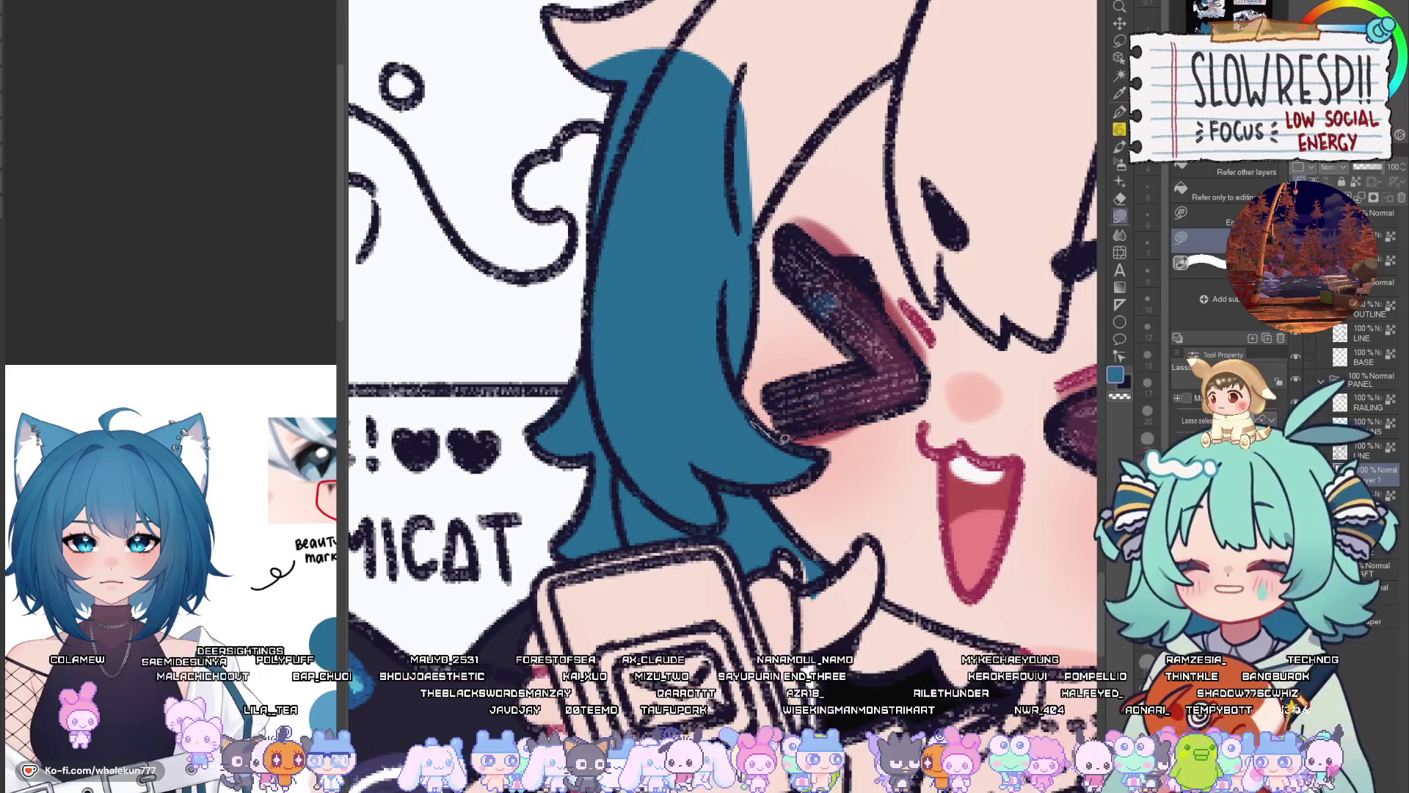
{"action": "left_click_drag", "start_coordinate": [784, 542], "coordinate": [800, 635]}
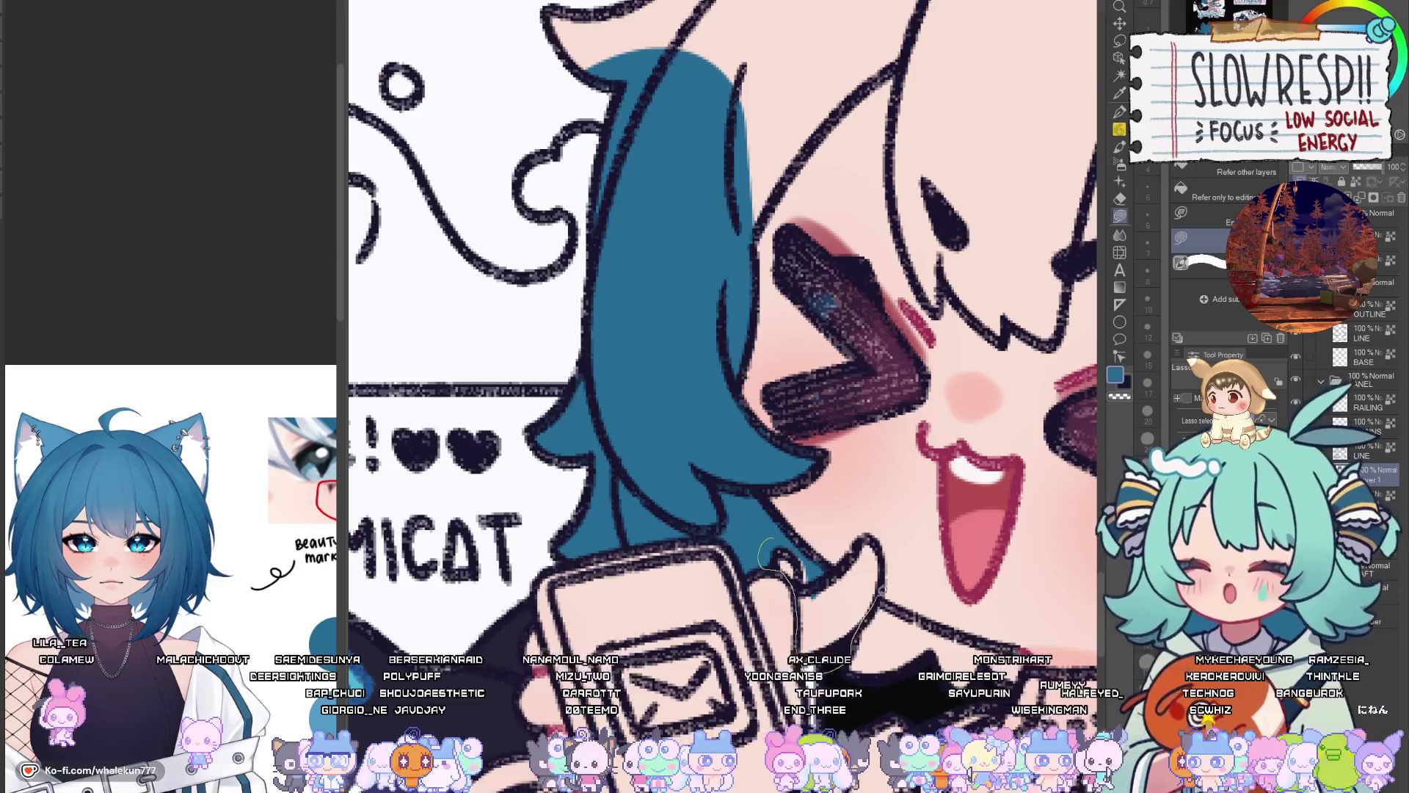
{"action": "mouse_move", "coordinate": [880, 587]}
{"action": "left_mouse_down"}
{"action": "mouse_move", "coordinate": [874, 536]}
{"action": "mouse_move", "coordinate": [835, 554]}
{"action": "left_mouse_up"}
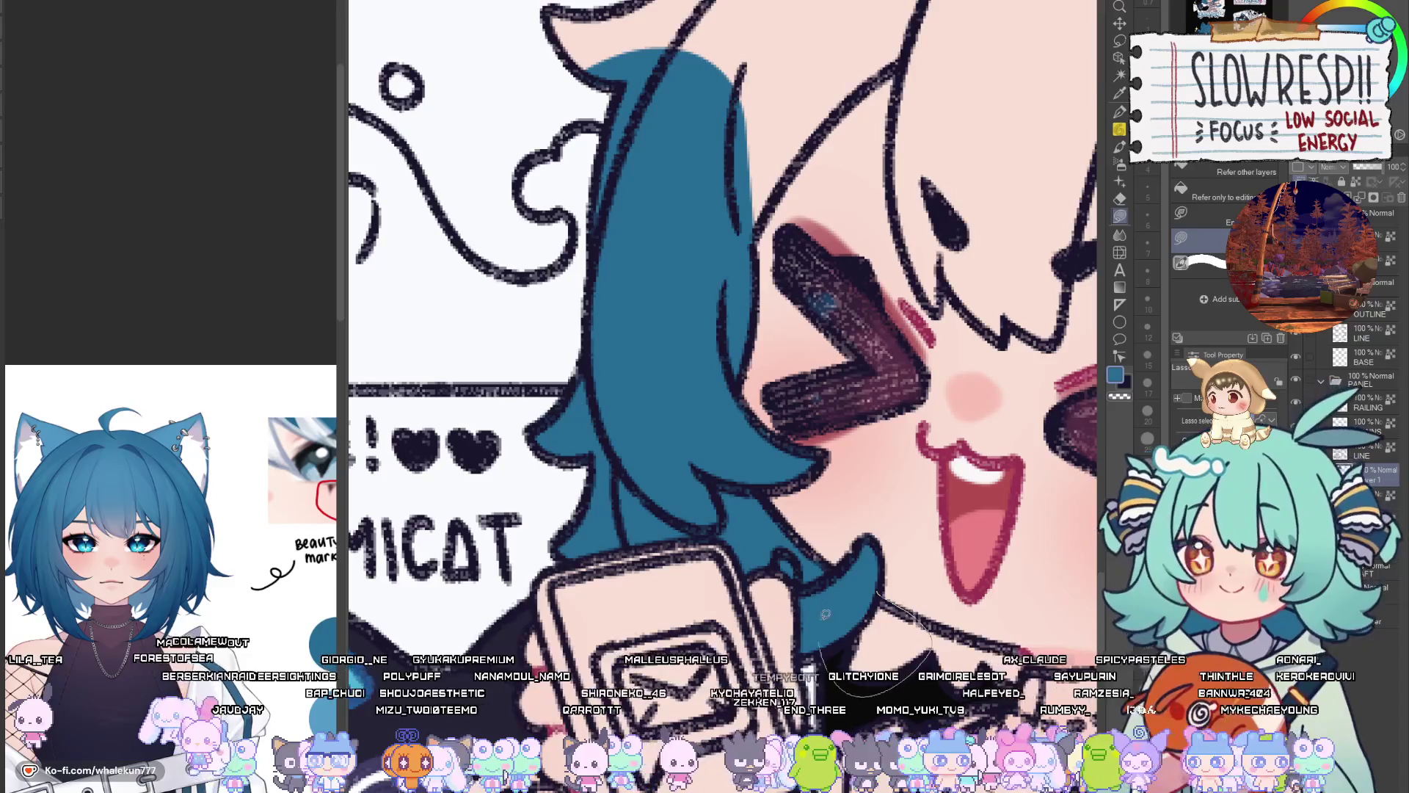
{"action": "left_click_drag", "start_coordinate": [825, 613], "coordinate": [642, 525]}
{"action": "mouse_move", "coordinate": [728, 517]}
{"action": "left_mouse_down"}
{"action": "mouse_move", "coordinate": [853, 552]}
{"action": "mouse_move", "coordinate": [843, 564]}
{"action": "left_mouse_up"}
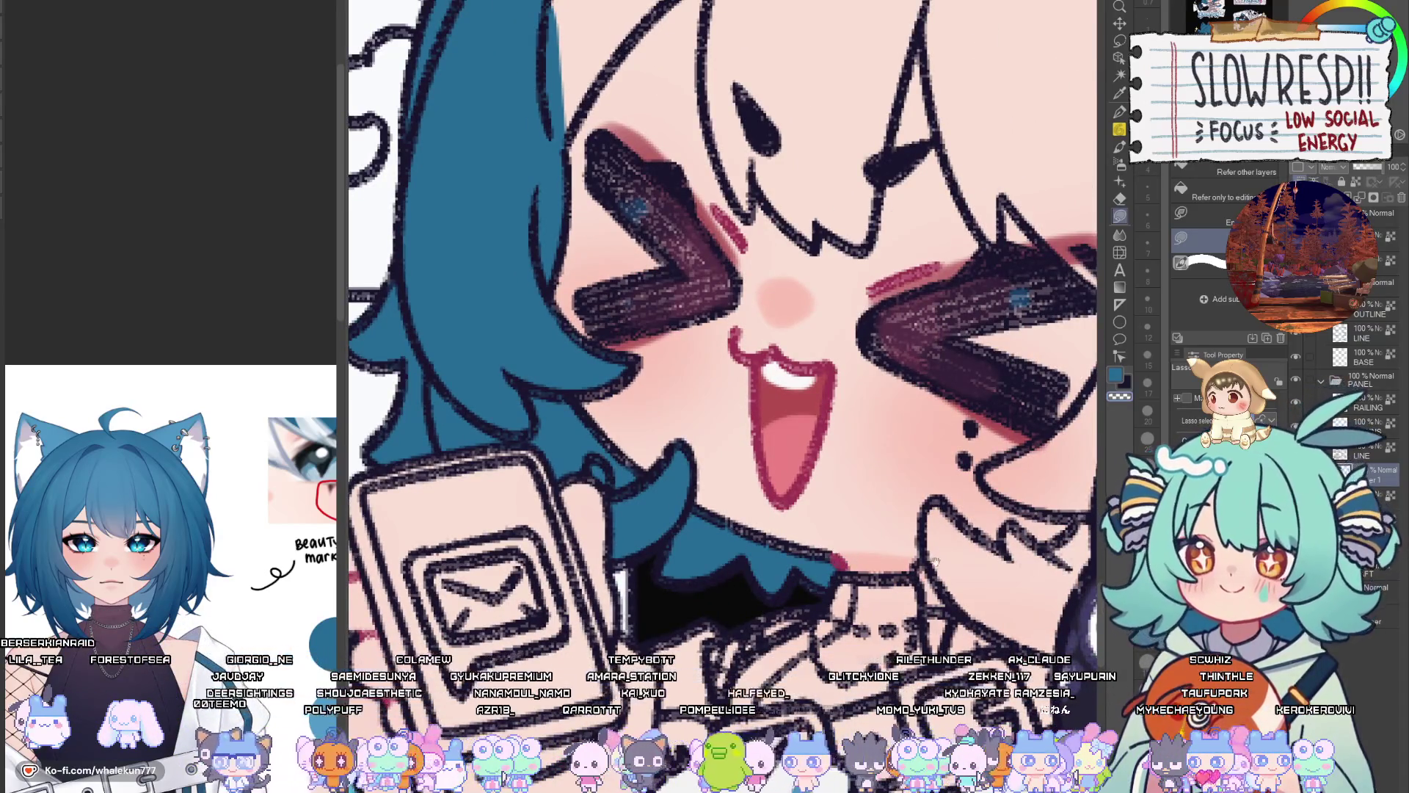
Fill the hair beside the cat's ear, down the side and around the cat's head blue
{"action": "left_click_drag", "start_coordinate": [935, 561], "coordinate": [829, 601]}
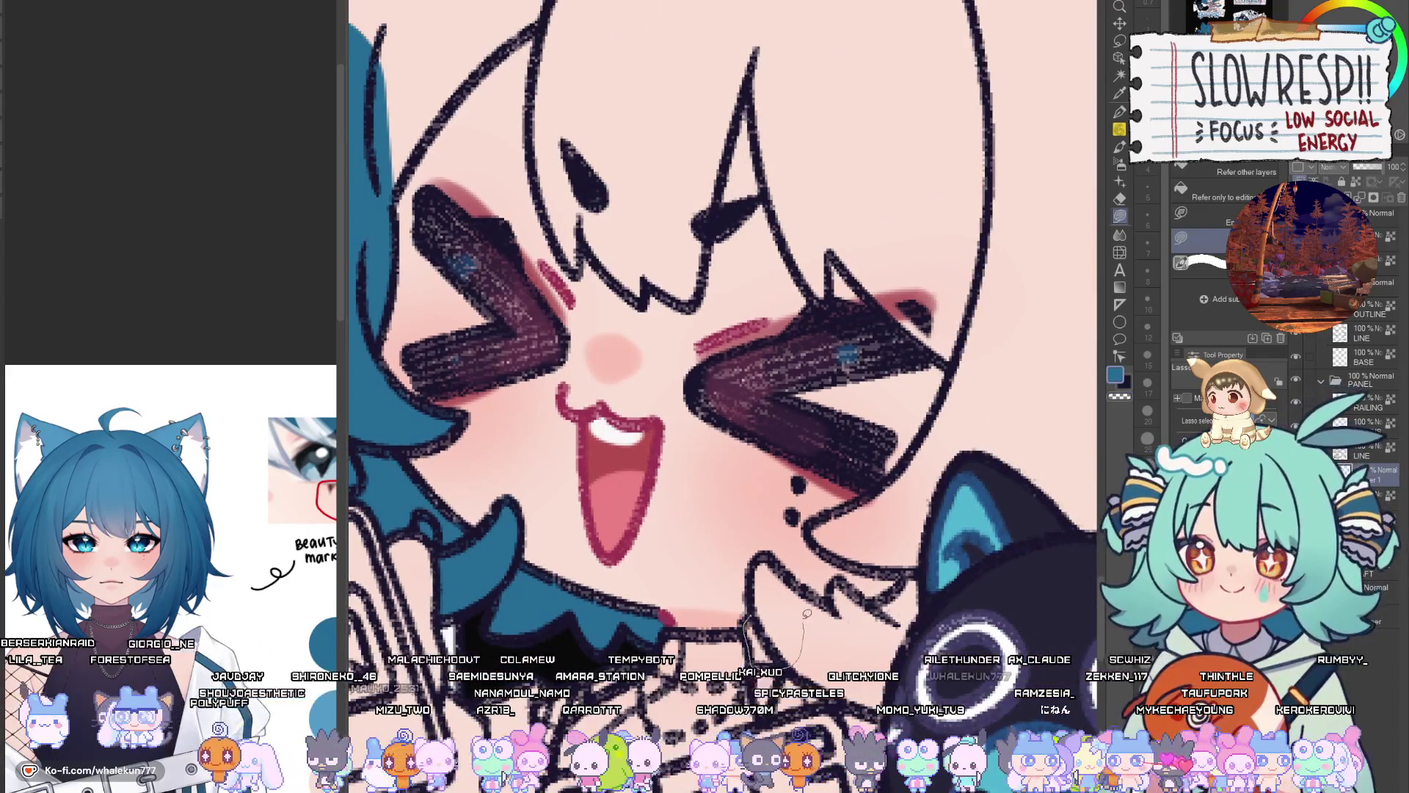
{"action": "key", "text": "h"}
{"action": "mouse_move", "coordinate": [671, 637]}
{"action": "left_mouse_down"}
{"action": "mouse_move", "coordinate": [903, 566]}
{"action": "mouse_move", "coordinate": [855, 596]}
{"action": "mouse_move", "coordinate": [741, 558]}
{"action": "mouse_move", "coordinate": [777, 486]}
{"action": "mouse_move", "coordinate": [827, 503]}
{"action": "mouse_move", "coordinate": [851, 488]}
{"action": "left_mouse_up"}
{"action": "key", "text": "h"}
{"action": "mouse_move", "coordinate": [682, 557]}
{"action": "left_mouse_down"}
{"action": "mouse_move", "coordinate": [746, 549]}
{"action": "mouse_move", "coordinate": [690, 534]}
{"action": "mouse_move", "coordinate": [664, 579]}
{"action": "mouse_move", "coordinate": [859, 556]}
{"action": "mouse_move", "coordinate": [770, 465]}
{"action": "left_mouse_up"}
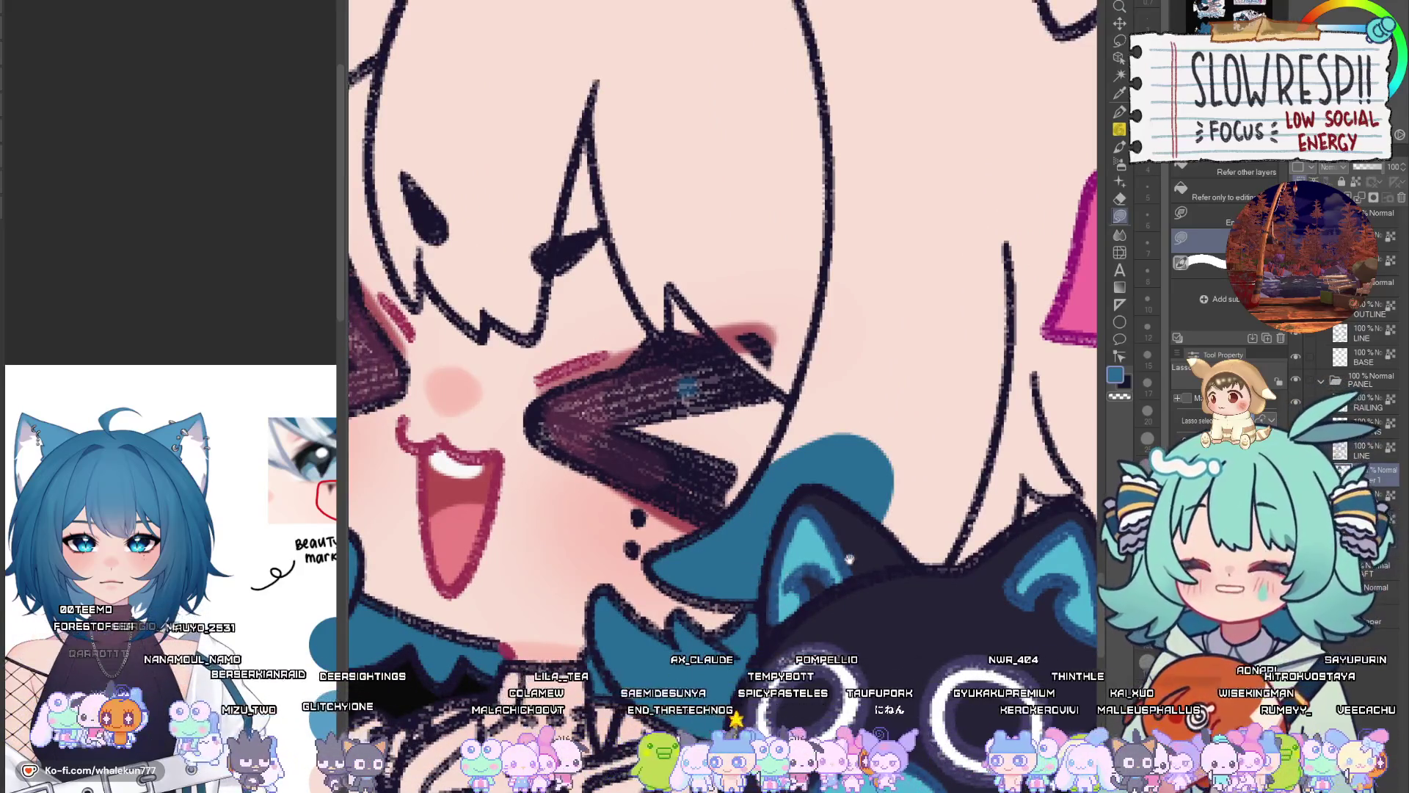
{"action": "left_click_drag", "start_coordinate": [849, 559], "coordinate": [739, 700]}
{"action": "left_click_drag", "start_coordinate": [684, 531], "coordinate": [644, 629]}
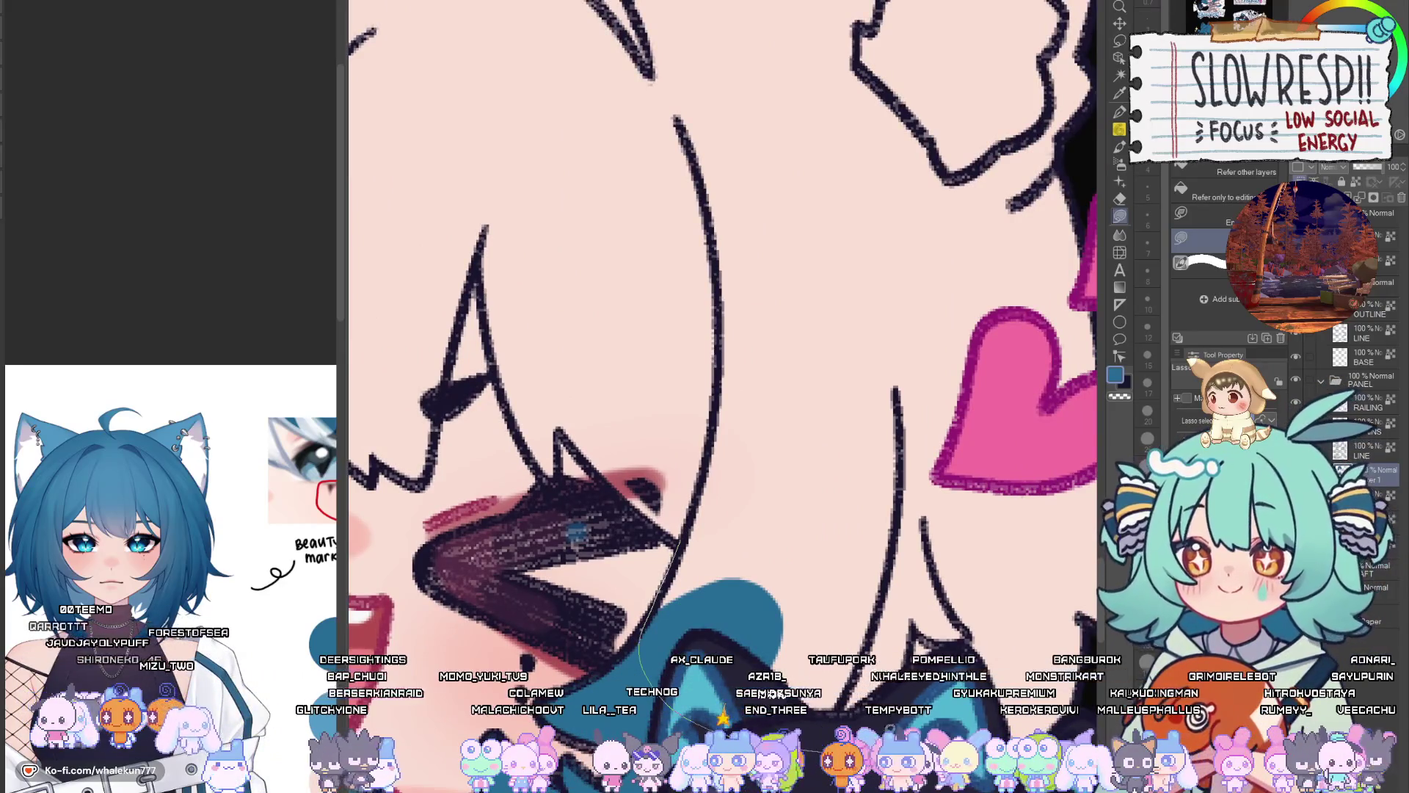
{"action": "mouse_move", "coordinate": [990, 631]}
{"action": "left_mouse_down"}
{"action": "mouse_move", "coordinate": [709, 393]}
{"action": "mouse_move", "coordinate": [763, 312]}
{"action": "mouse_move", "coordinate": [949, 561]}
{"action": "mouse_move", "coordinate": [661, 323]}
{"action": "mouse_move", "coordinate": [734, 748]}
{"action": "mouse_move", "coordinate": [1104, 357]}
{"action": "mouse_move", "coordinate": [1089, 546]}
{"action": "left_mouse_up"}
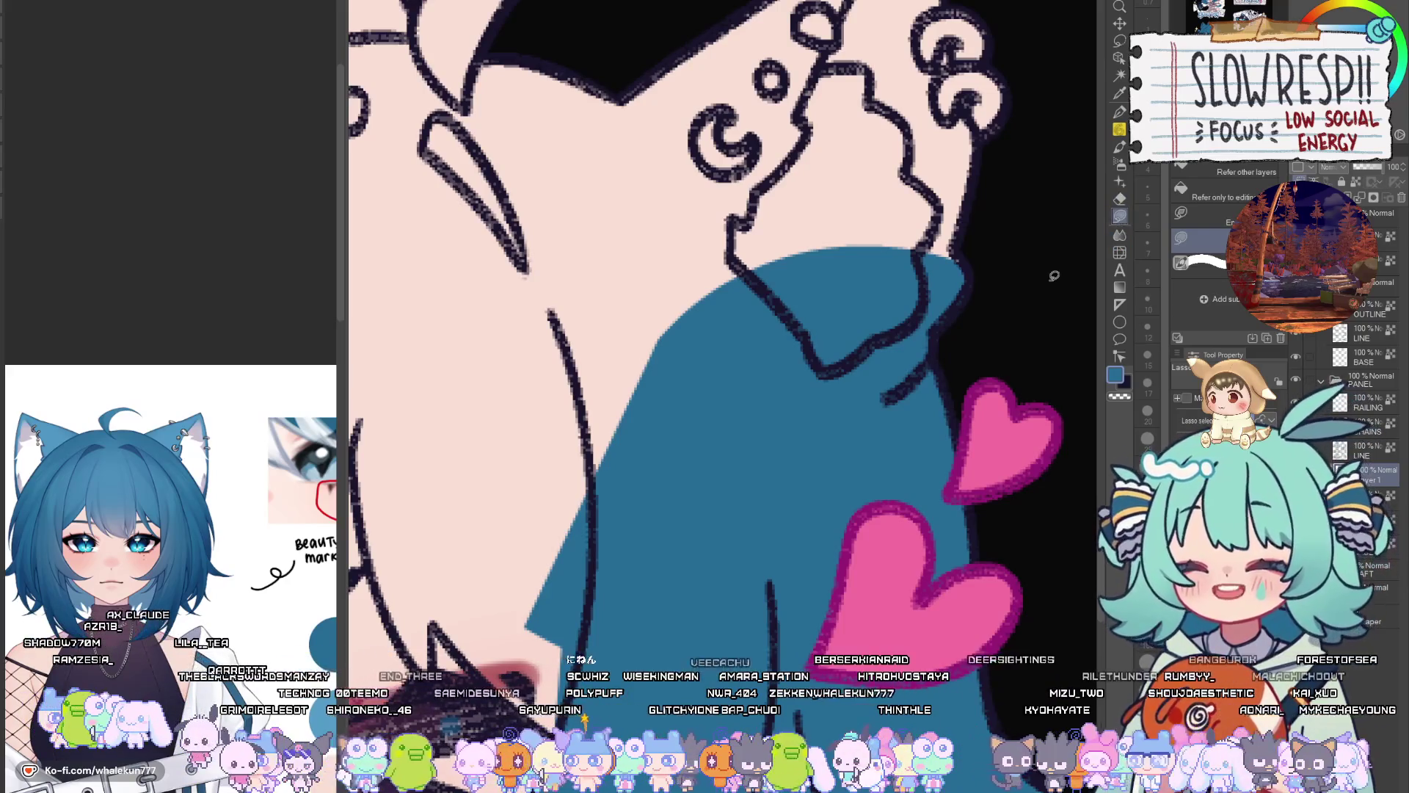
Trace the hair beside the face and fill the bang between the eyes teal-blue
{"action": "mouse_move", "coordinate": [1057, 277]}
{"action": "left_mouse_down"}
{"action": "mouse_move", "coordinate": [896, 403]}
{"action": "mouse_move", "coordinate": [837, 566]}
{"action": "left_mouse_up"}
{"action": "mouse_move", "coordinate": [653, 344]}
{"action": "left_mouse_down"}
{"action": "mouse_move", "coordinate": [731, 570]}
{"action": "mouse_move", "coordinate": [739, 513]}
{"action": "mouse_move", "coordinate": [815, 598]}
{"action": "mouse_move", "coordinate": [767, 147]}
{"action": "mouse_move", "coordinate": [659, 238]}
{"action": "left_mouse_up"}
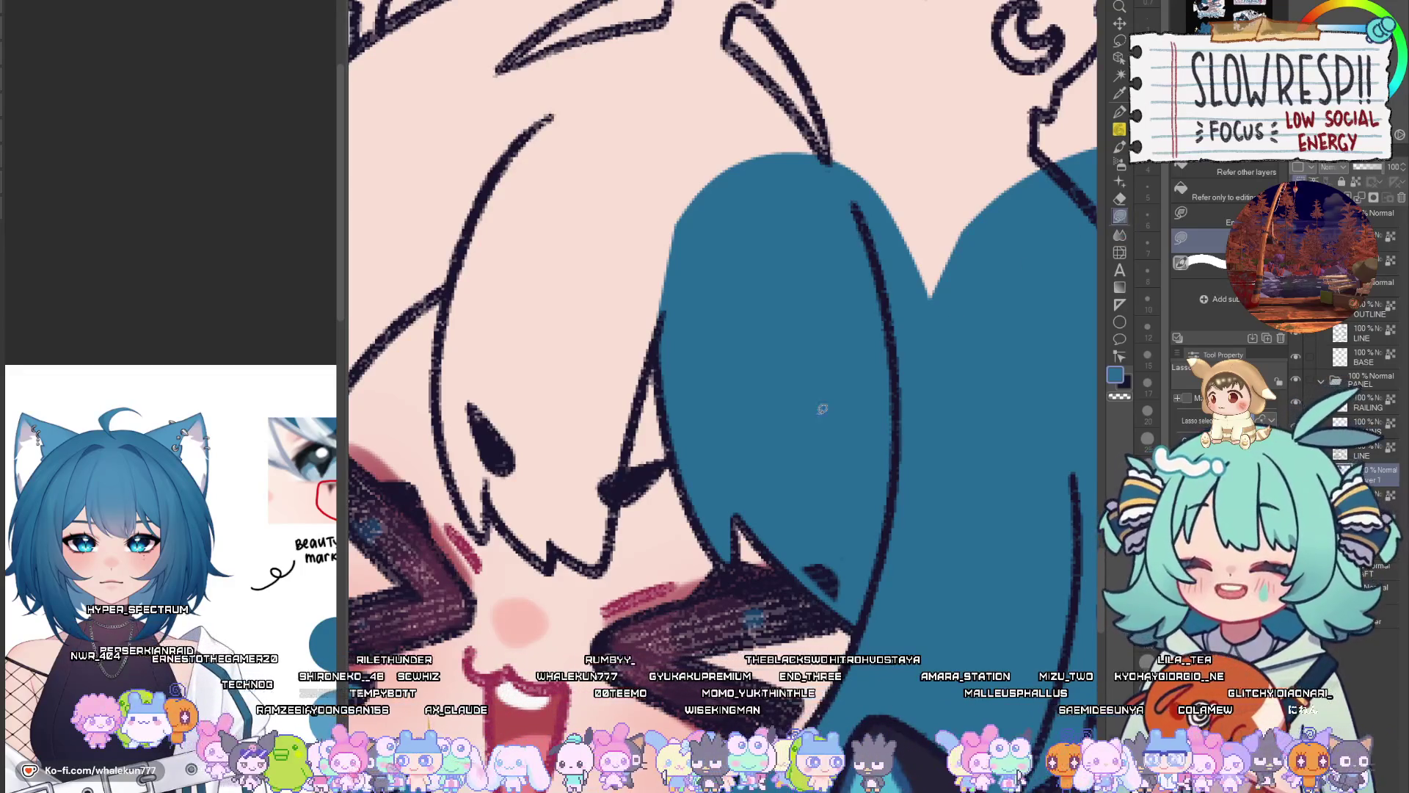
{"action": "left_click_drag", "start_coordinate": [655, 469], "coordinate": [816, 396]}
{"action": "mouse_move", "coordinate": [614, 213]}
{"action": "left_mouse_down"}
{"action": "mouse_move", "coordinate": [602, 295]}
{"action": "mouse_move", "coordinate": [623, 413]}
{"action": "mouse_move", "coordinate": [726, 100]}
{"action": "left_mouse_up"}
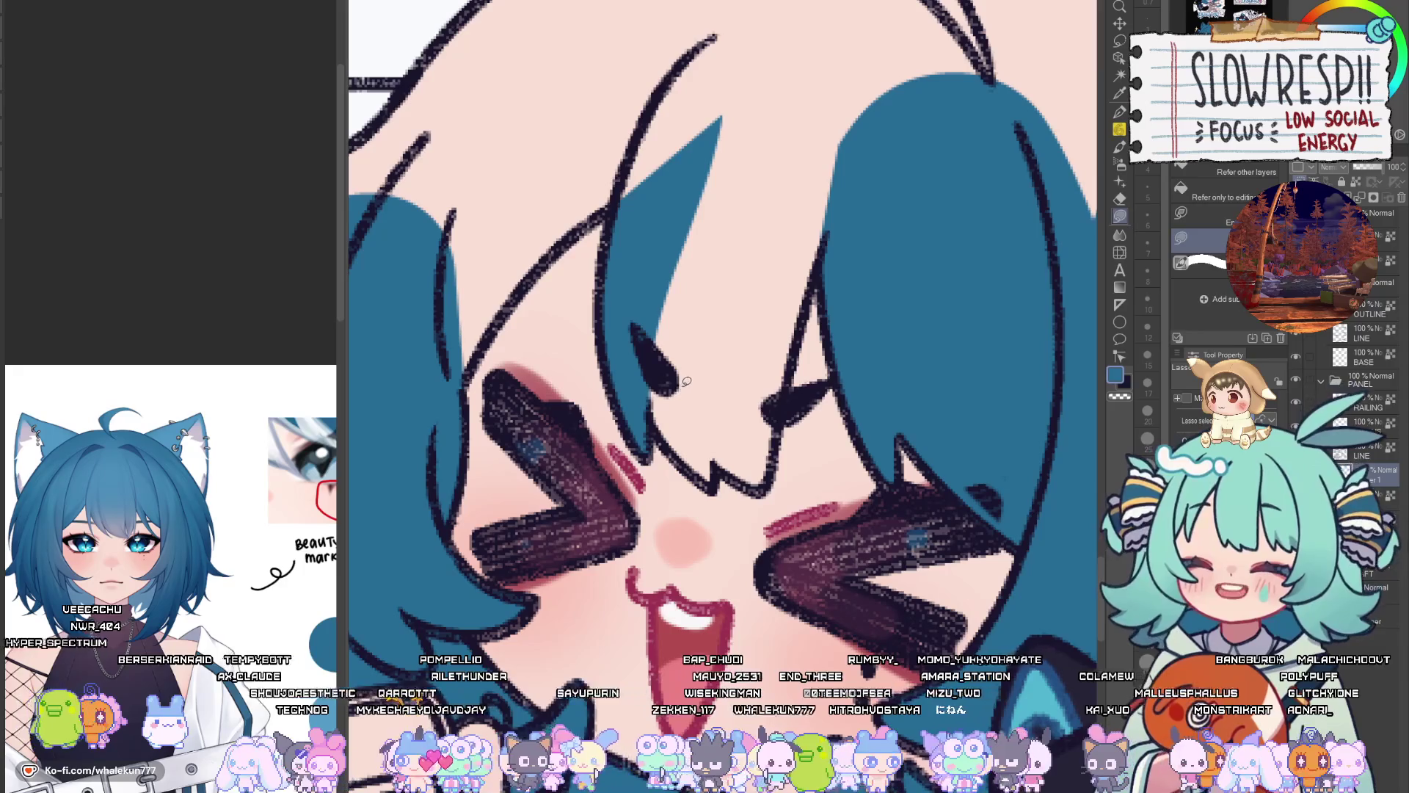
{"action": "left_click_drag", "start_coordinate": [657, 399], "coordinate": [675, 392]}
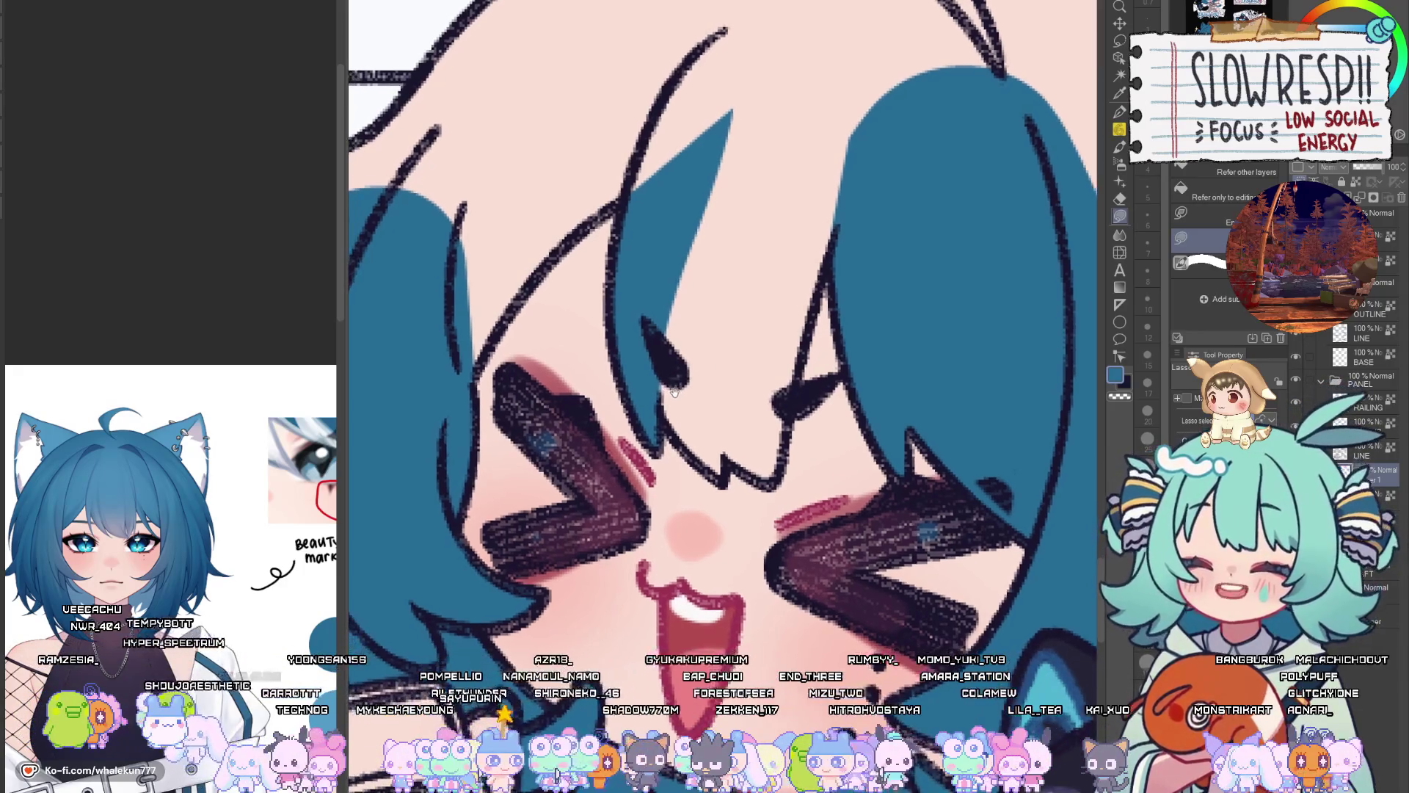
{"action": "left_click_drag", "start_coordinate": [698, 451], "coordinate": [662, 262]}
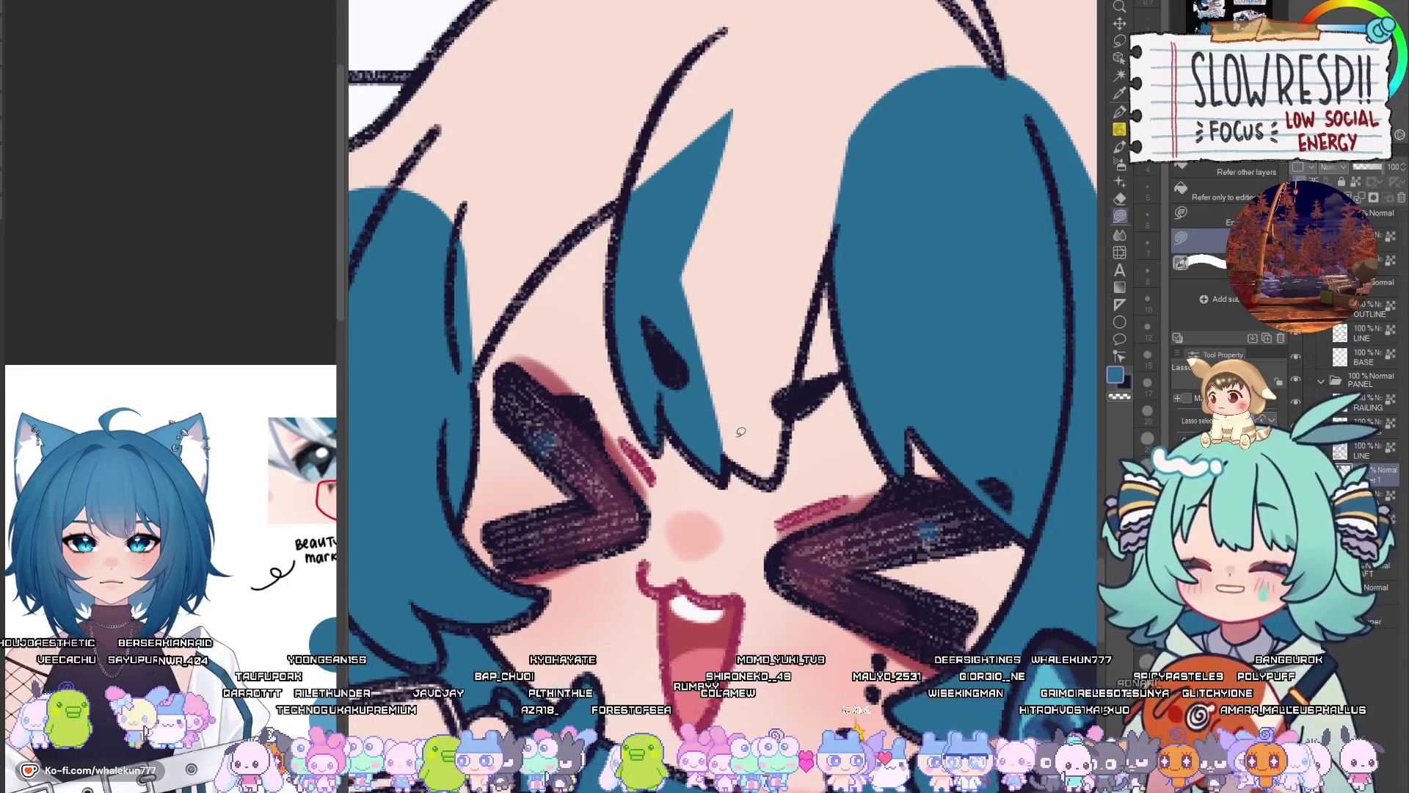
Fill the forehead area and remaining skin gaps with the hair colour
{"action": "mouse_move", "coordinate": [740, 432]}
{"action": "left_mouse_down"}
{"action": "mouse_move", "coordinate": [764, 461]}
{"action": "mouse_move", "coordinate": [877, 235]}
{"action": "mouse_move", "coordinate": [690, 330]}
{"action": "mouse_move", "coordinate": [778, 360]}
{"action": "mouse_move", "coordinate": [1031, 327]}
{"action": "left_mouse_up"}
{"action": "mouse_move", "coordinate": [667, 466]}
{"action": "left_mouse_down"}
{"action": "mouse_move", "coordinate": [723, 375]}
{"action": "mouse_move", "coordinate": [920, 213]}
{"action": "mouse_move", "coordinate": [616, 319]}
{"action": "left_mouse_up"}
{"action": "left_click_drag", "start_coordinate": [705, 258], "coordinate": [838, 382]}
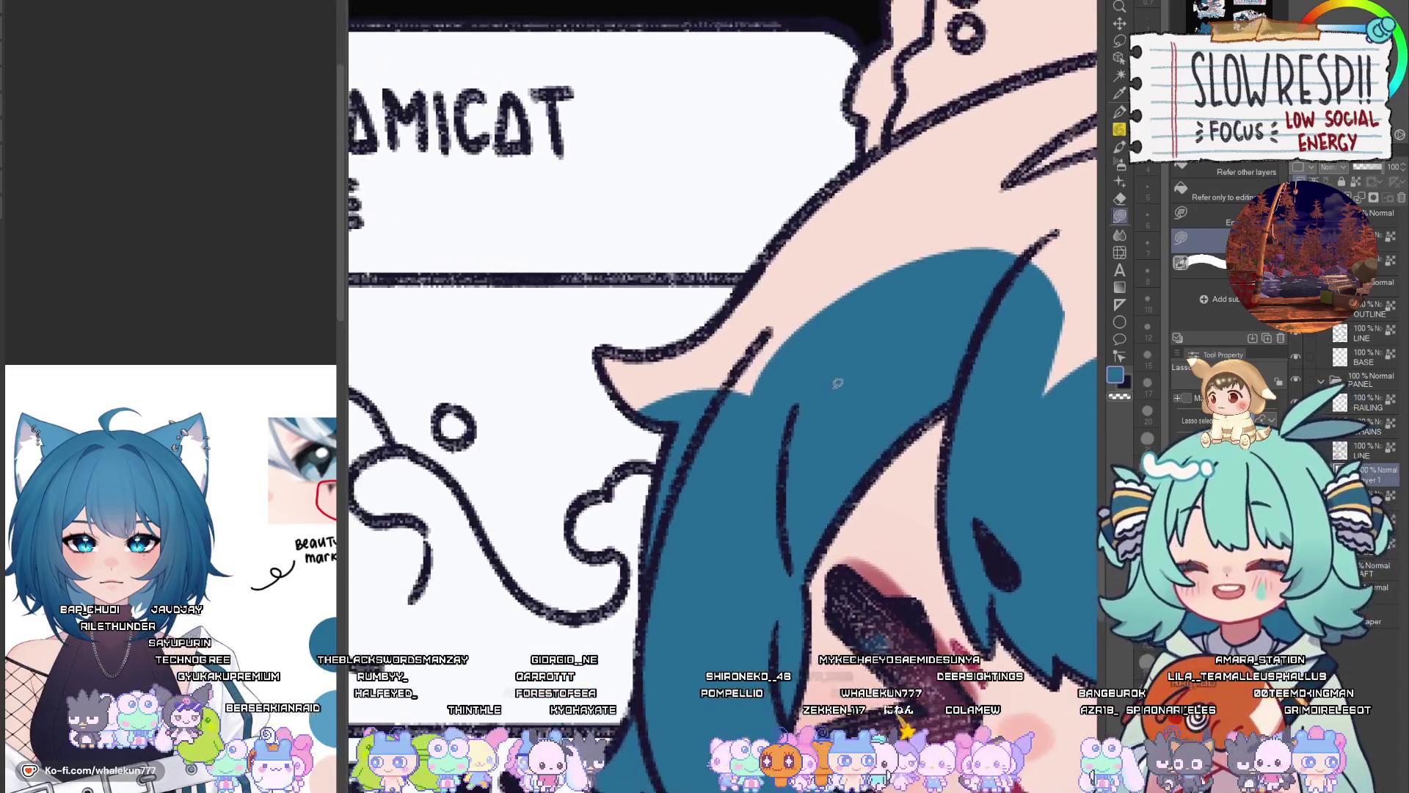
{"action": "left_click_drag", "start_coordinate": [738, 420], "coordinate": [720, 484]}
{"action": "mouse_move", "coordinate": [587, 353]}
{"action": "left_mouse_down"}
{"action": "mouse_move", "coordinate": [705, 529]}
{"action": "mouse_move", "coordinate": [1027, 191]}
{"action": "mouse_move", "coordinate": [924, 273]}
{"action": "left_mouse_up"}
{"action": "scroll", "coordinate": [924, 273], "scroll_direction": "down", "scroll_amount": 5}
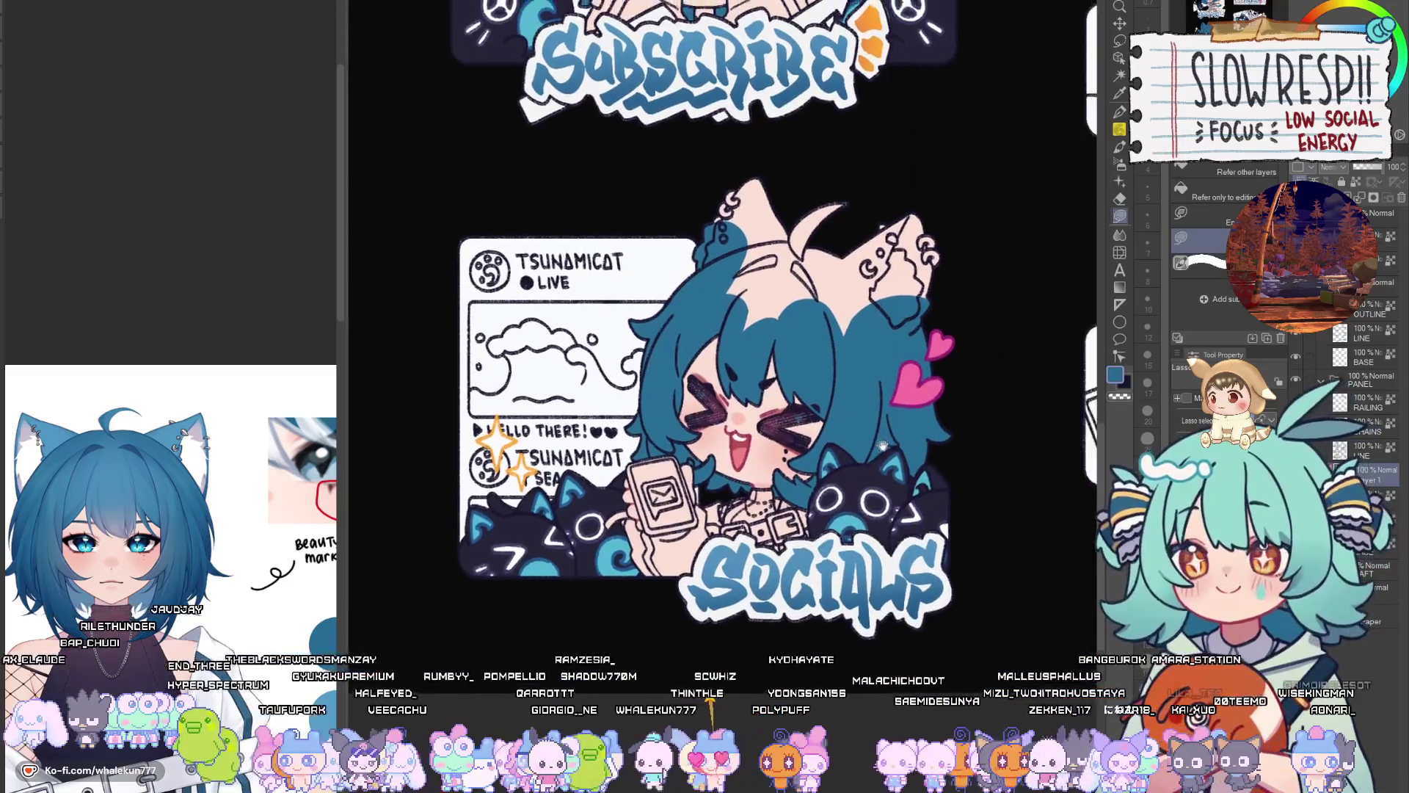
Fill the Socials chibi's remaining ear and forehead gaps with blue
{"action": "scroll", "coordinate": [919, 505], "scroll_direction": "up", "scroll_amount": 2}
{"action": "mouse_move", "coordinate": [798, 420]}
{"action": "left_mouse_down"}
{"action": "mouse_move", "coordinate": [984, 328]}
{"action": "mouse_move", "coordinate": [693, 294]}
{"action": "mouse_move", "coordinate": [730, 388]}
{"action": "left_mouse_up"}
{"action": "mouse_move", "coordinate": [905, 539]}
{"action": "left_mouse_down"}
{"action": "mouse_move", "coordinate": [874, 362]}
{"action": "mouse_move", "coordinate": [960, 543]}
{"action": "left_mouse_up"}
Choose a soft airbrush and sample the lighter blue from the Subscribe character's hair
{"action": "left_click", "coordinate": [1120, 167]}
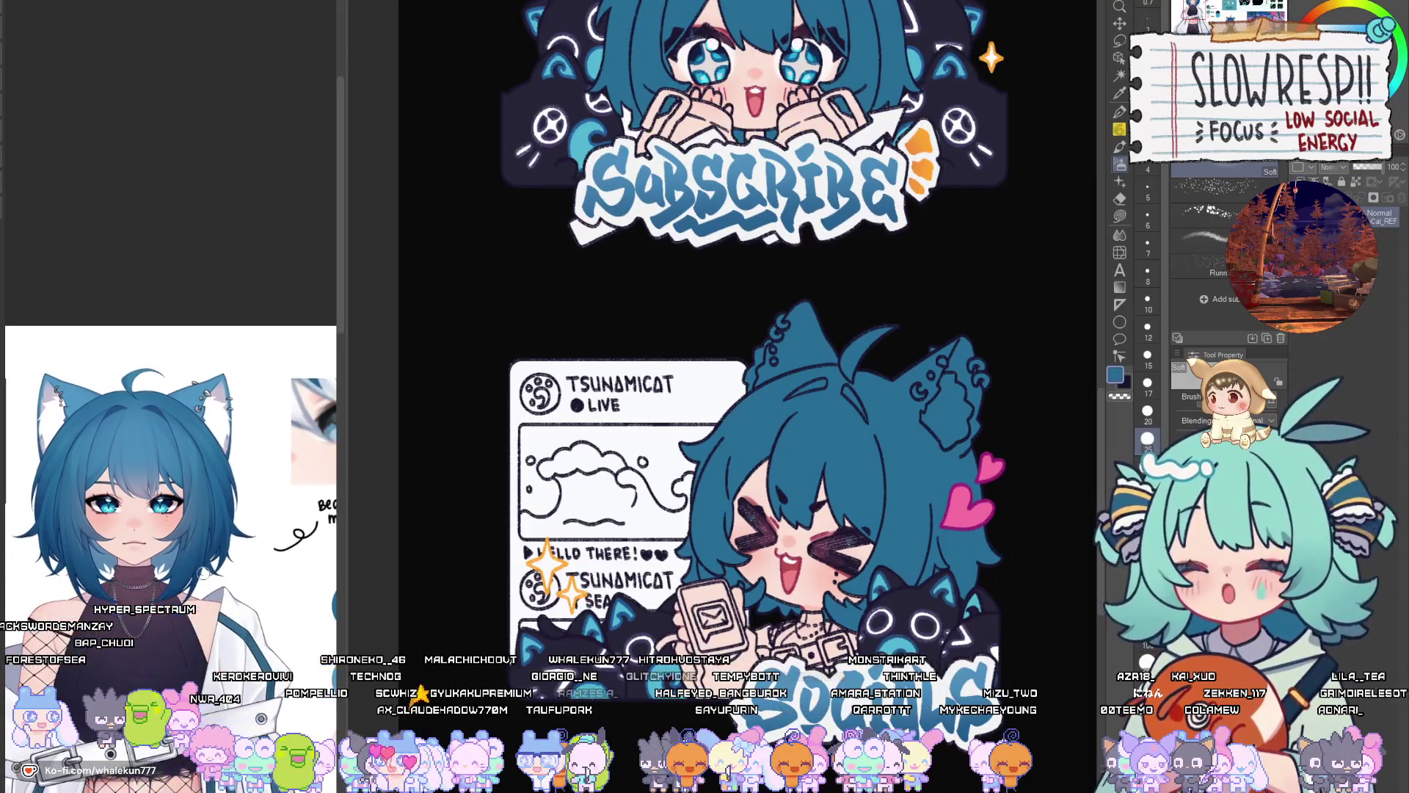
{"action": "left_click_drag", "start_coordinate": [678, 118], "coordinate": [605, 393]}
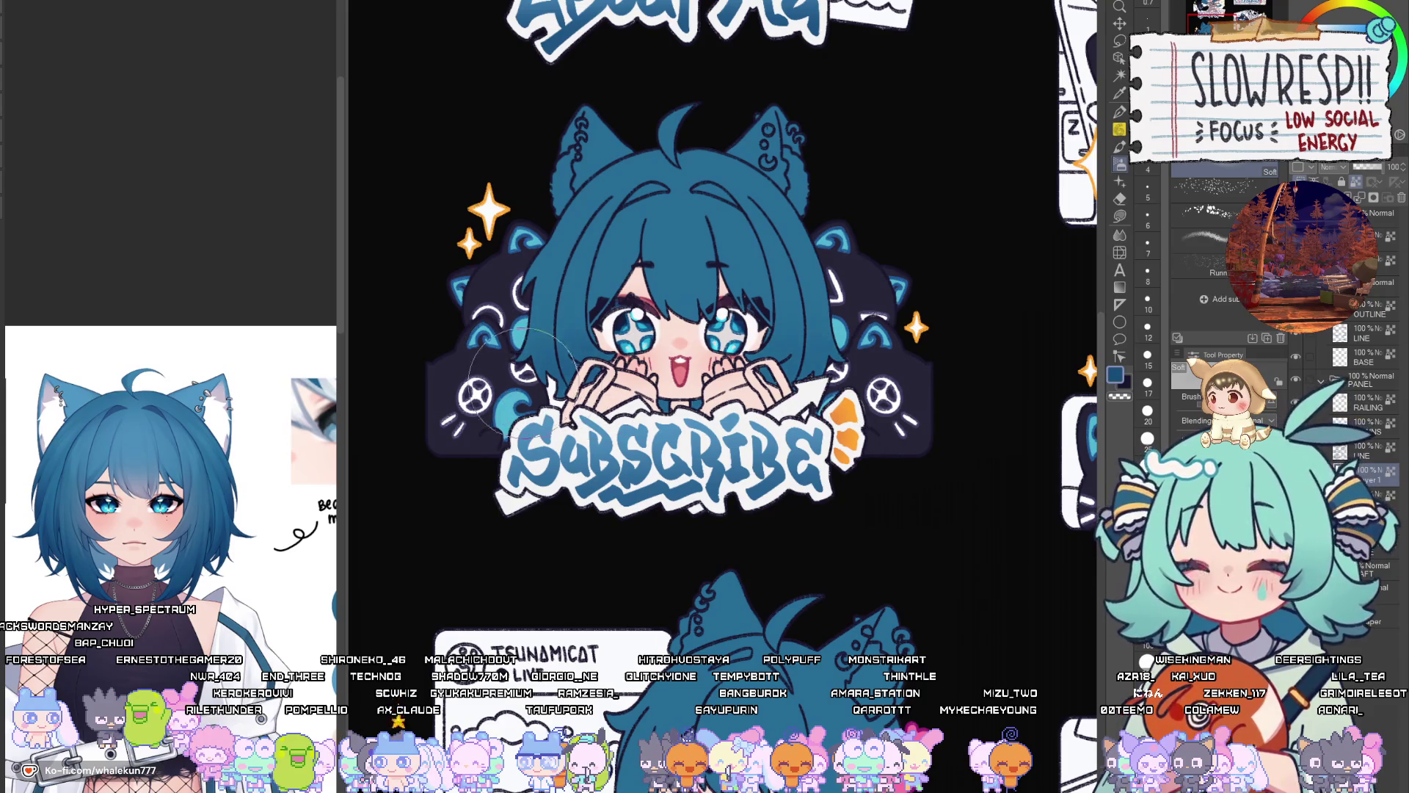
{"action": "left_click", "coordinate": [744, 266], "text": "alt"}
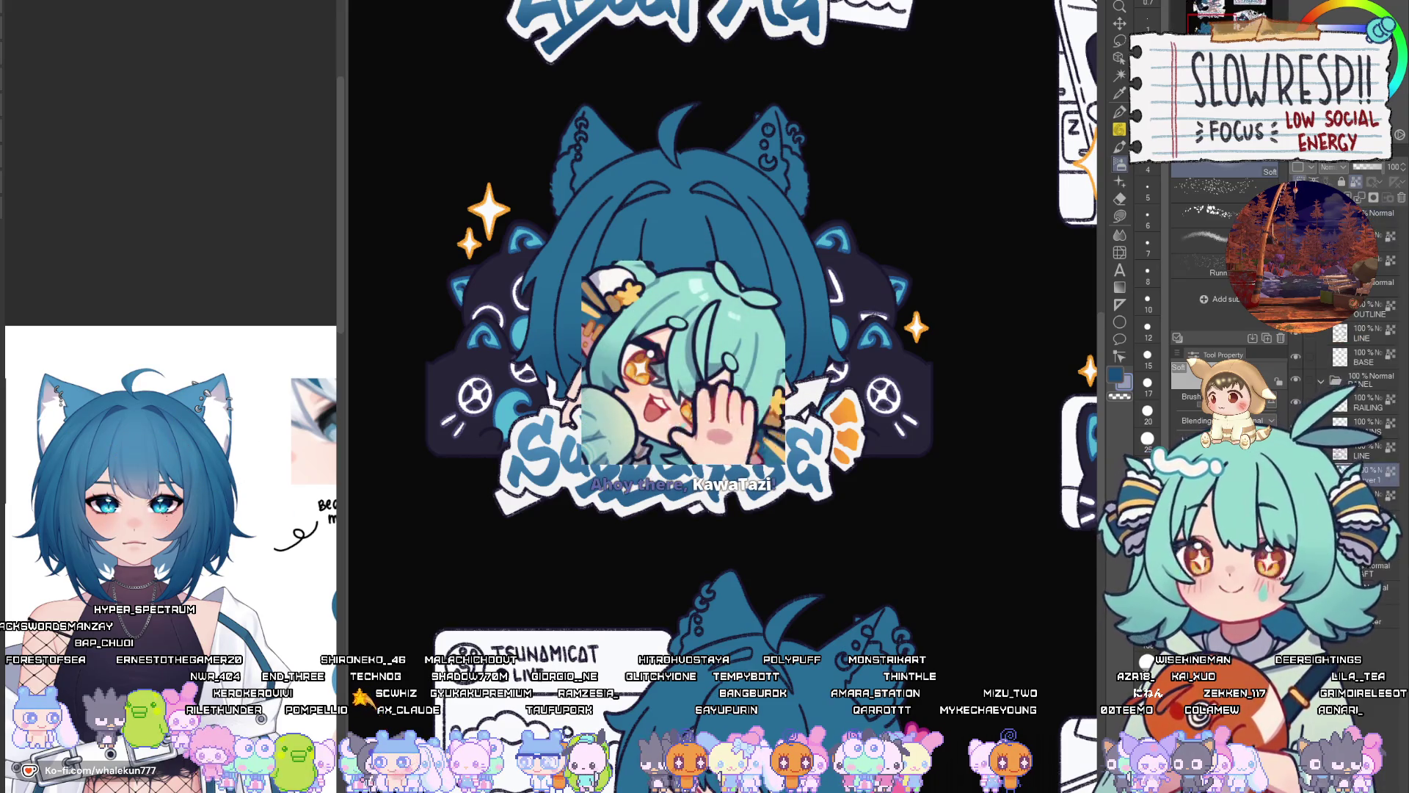
{"action": "scroll", "coordinate": [682, 330], "scroll_direction": "up", "scroll_amount": 2}
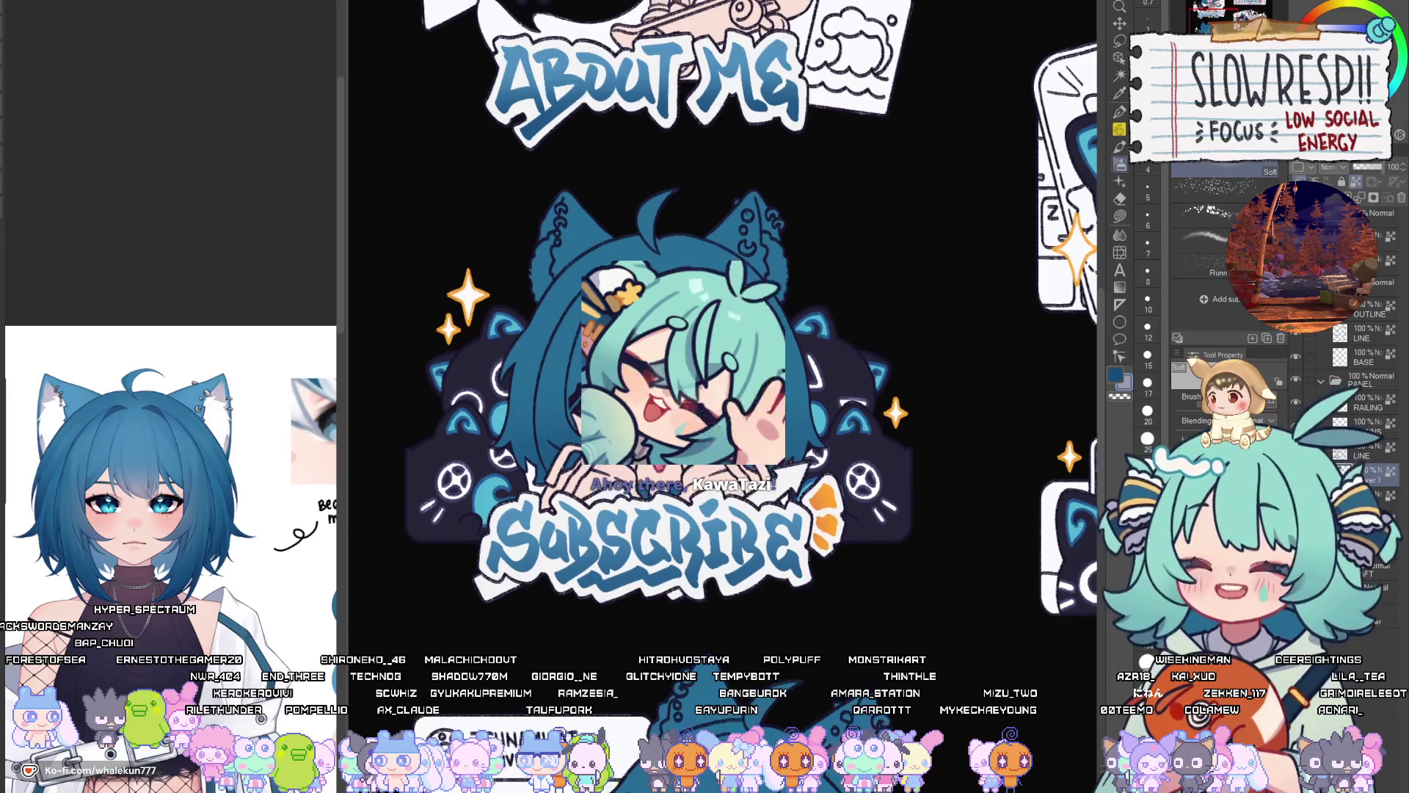
{"action": "scroll", "coordinate": [668, 414], "scroll_direction": "up", "scroll_amount": 1}
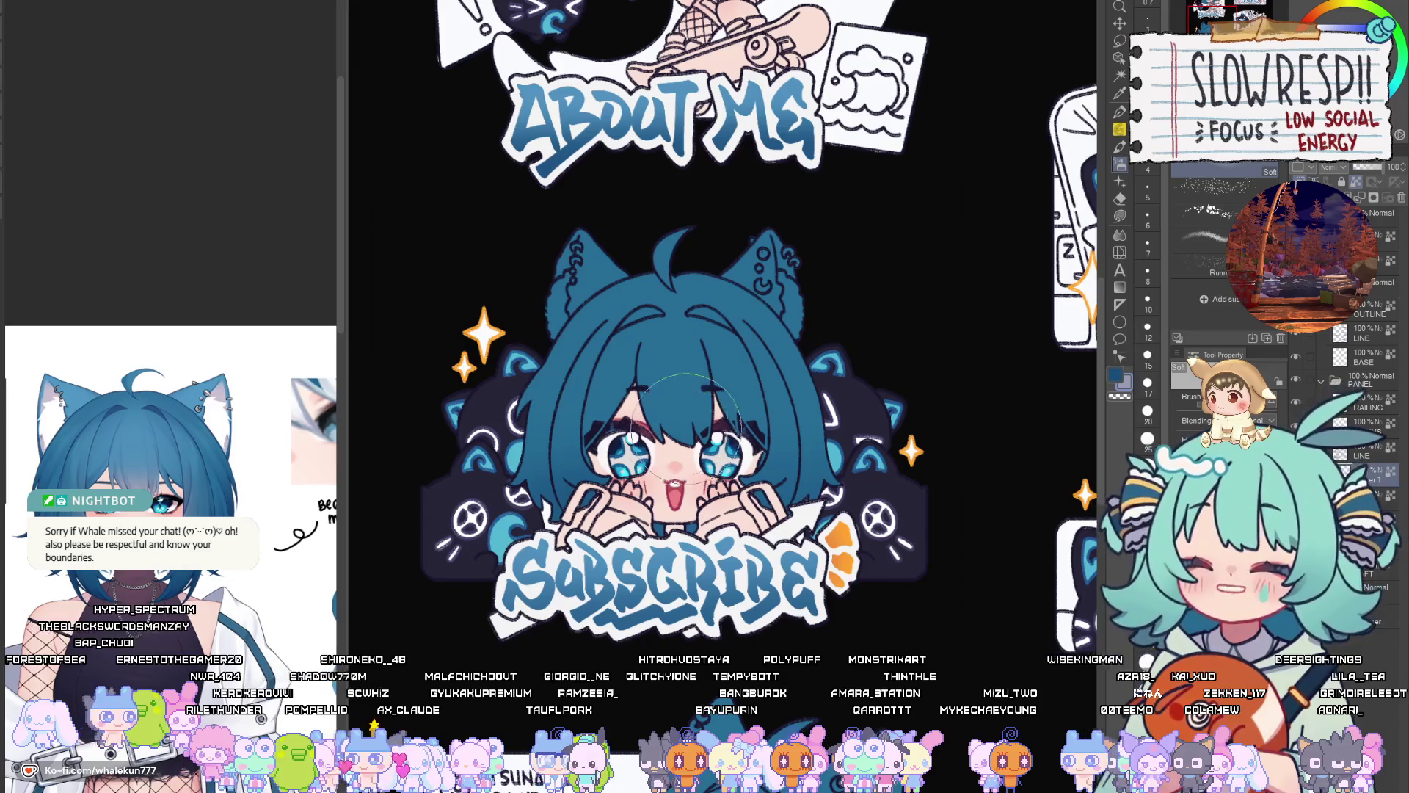
{"action": "scroll", "coordinate": [725, 344], "scroll_direction": "up", "scroll_amount": 3}
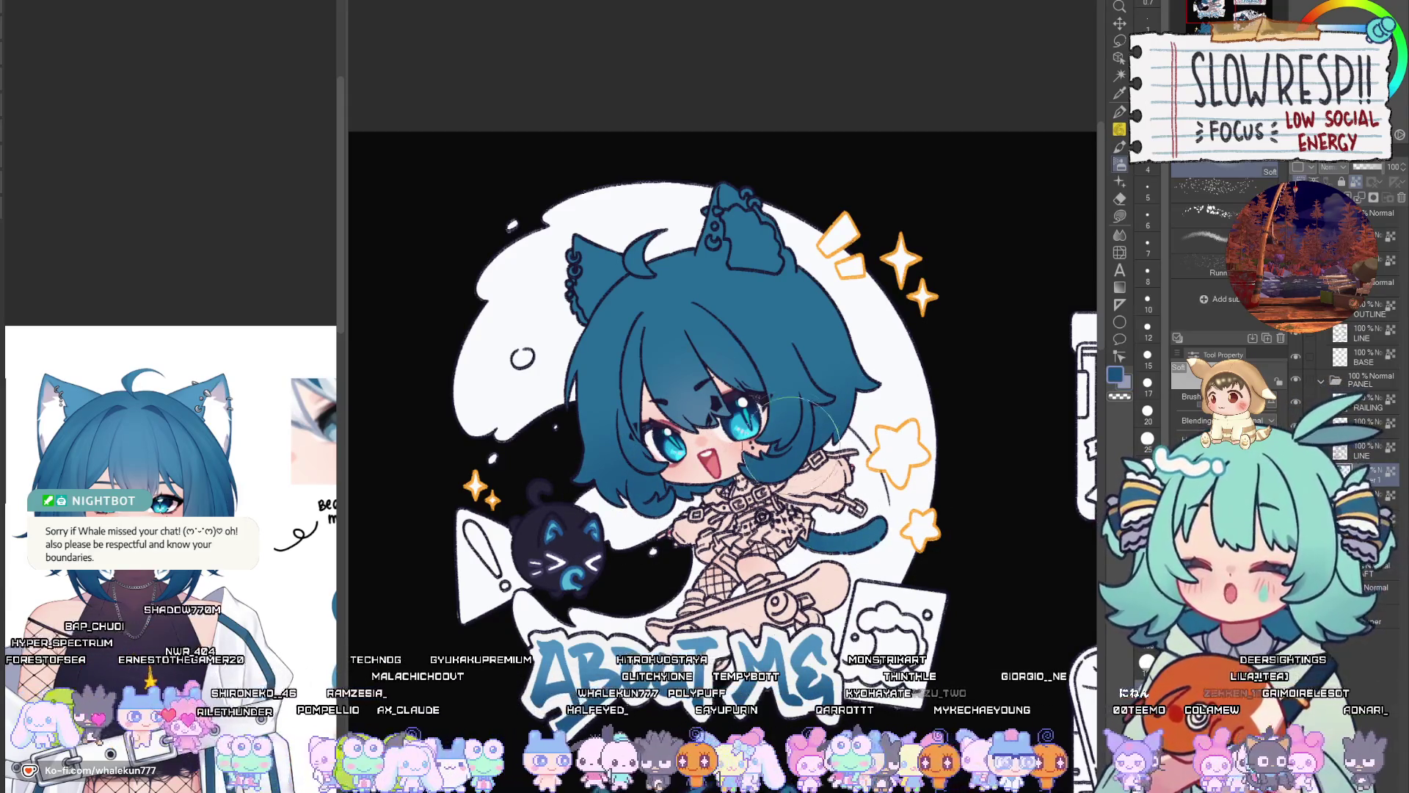
{"action": "scroll", "coordinate": [782, 440], "scroll_direction": "up", "scroll_amount": 1}
{"action": "scroll", "coordinate": [782, 440], "scroll_direction": "down", "scroll_amount": 10}
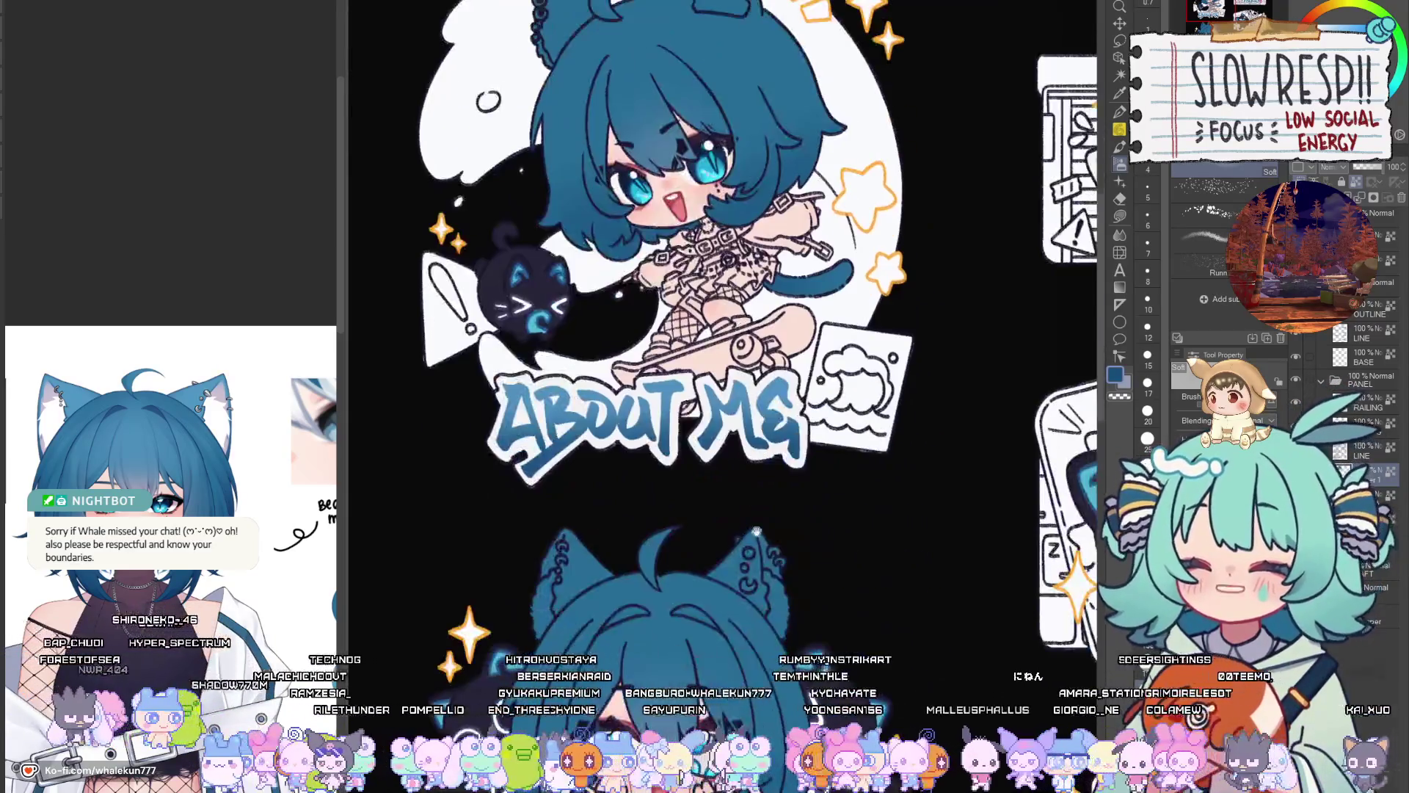
{"action": "scroll", "coordinate": [842, 501], "scroll_direction": "down", "scroll_amount": 4}
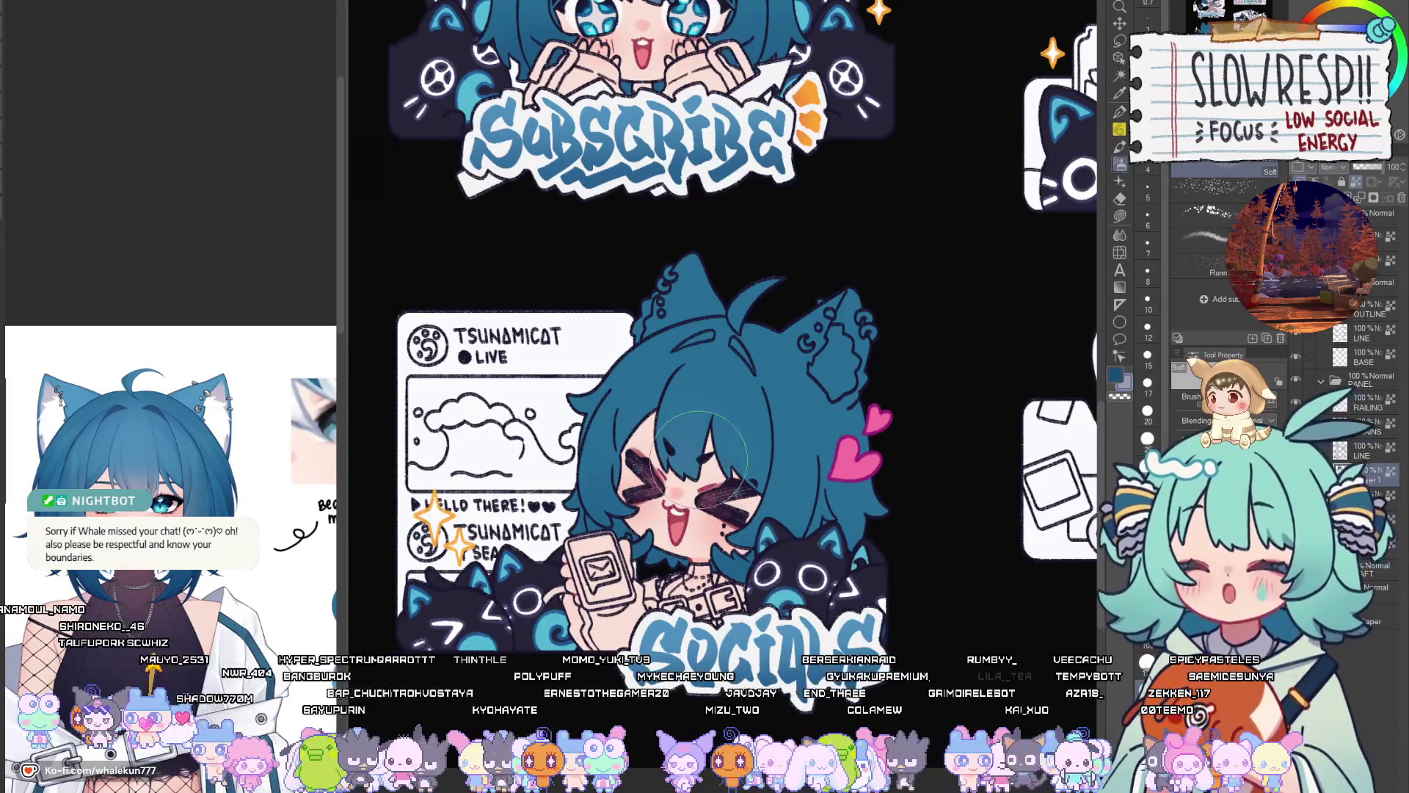
{"action": "scroll", "coordinate": [694, 444], "scroll_direction": "up", "scroll_amount": 2}
{"action": "scroll", "coordinate": [267, 620], "scroll_direction": "down", "scroll_amount": 3}
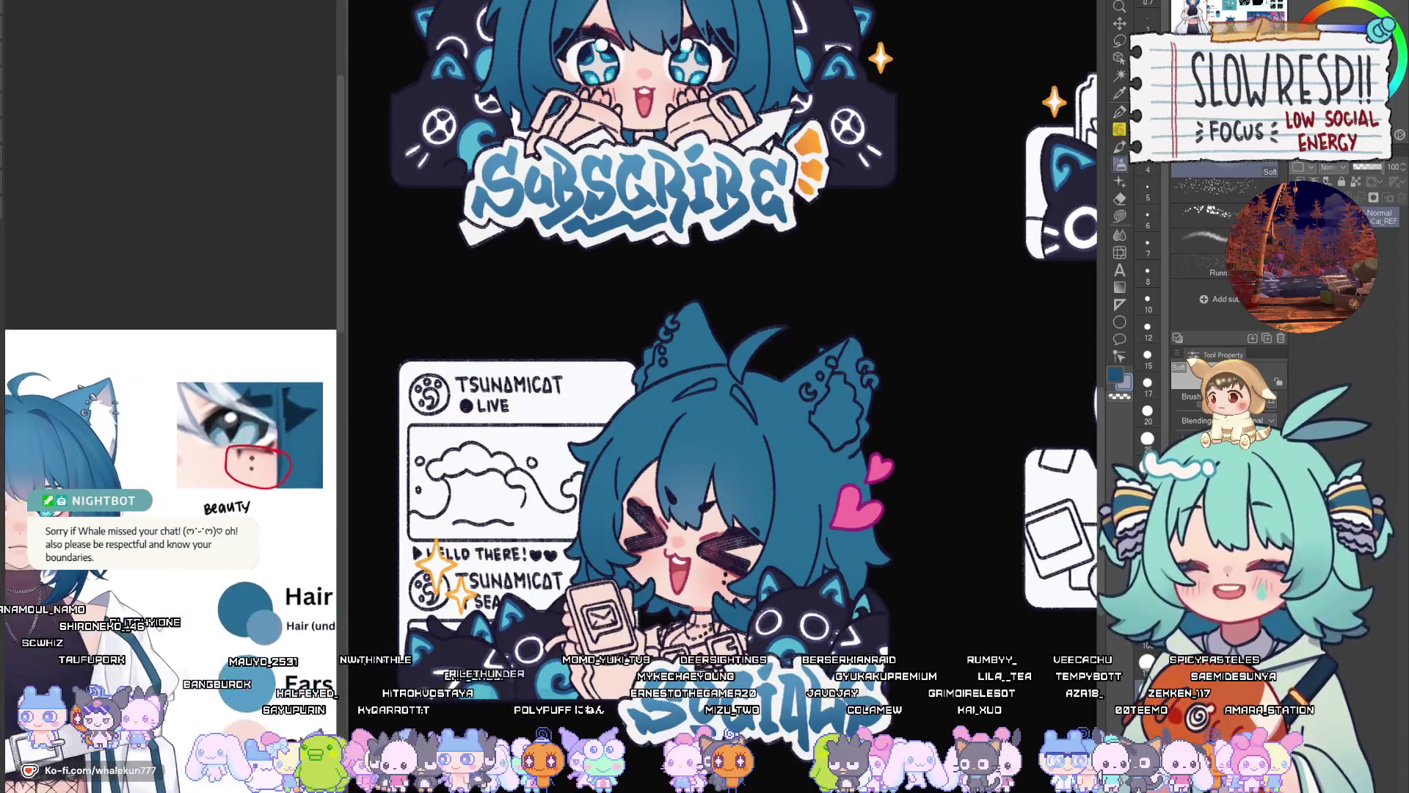
{"action": "left_click_drag", "start_coordinate": [714, 473], "coordinate": [747, 453]}
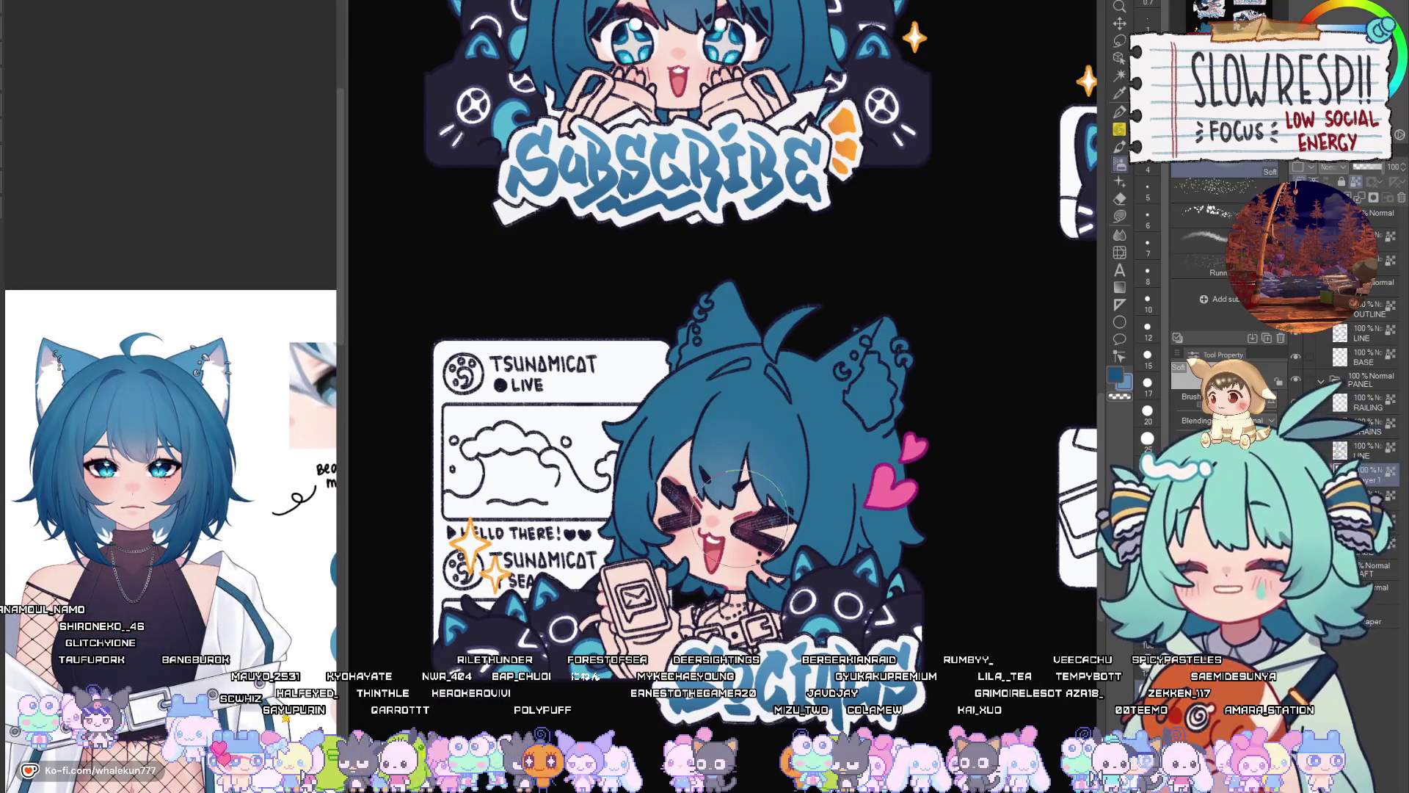
Return to Lasso Fill and zoom in on the Subscribe character's hair
{"action": "left_click", "coordinate": [1120, 216]}
{"action": "scroll", "coordinate": [807, 367], "scroll_direction": "up", "scroll_amount": 5}
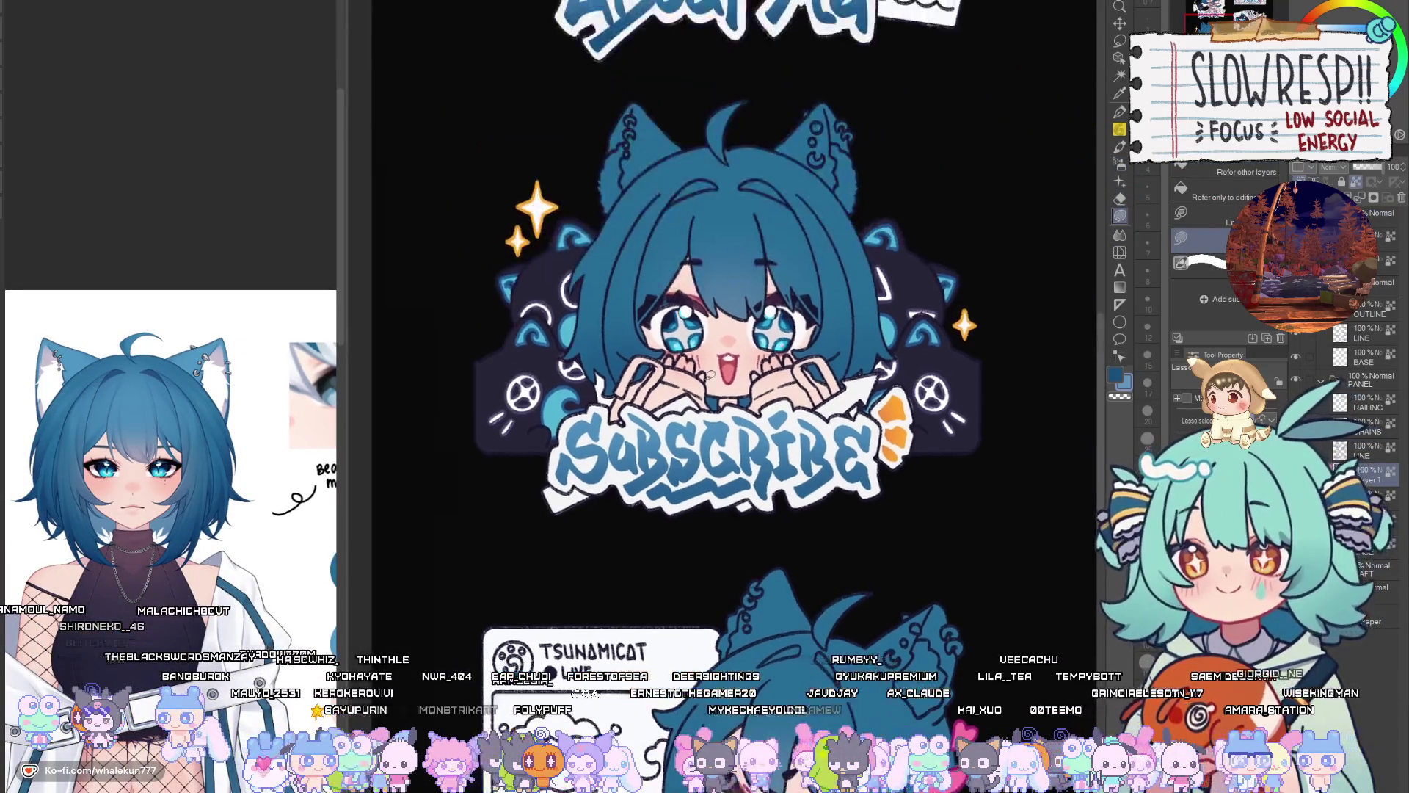
{"action": "scroll", "coordinate": [807, 367], "scroll_direction": "up", "scroll_amount": 2}
{"action": "scroll", "coordinate": [841, 398], "scroll_direction": "down", "scroll_amount": 3}
{"action": "left_click_drag", "start_coordinate": [841, 399], "coordinate": [640, 293]}
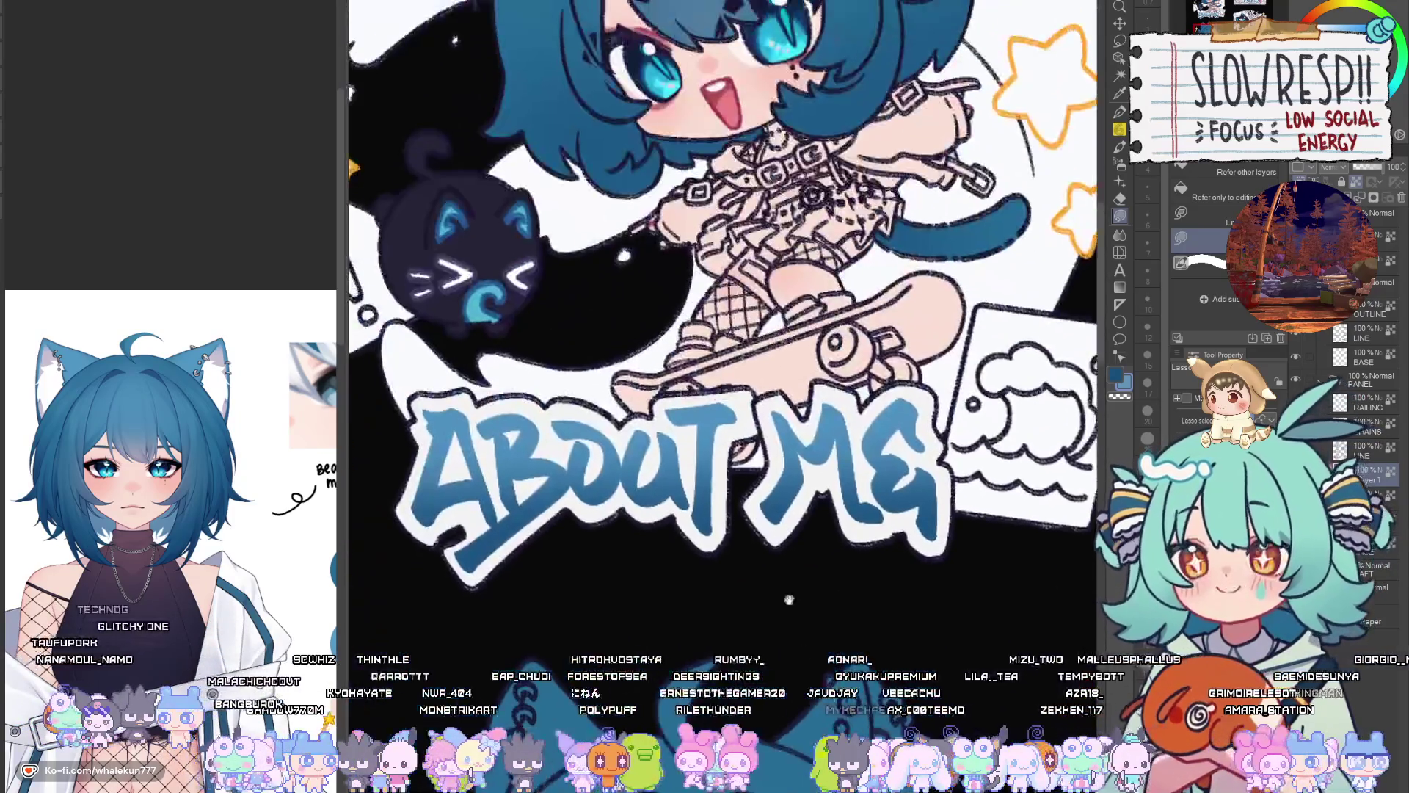
{"action": "scroll", "coordinate": [640, 413], "scroll_direction": "up", "scroll_amount": 3}
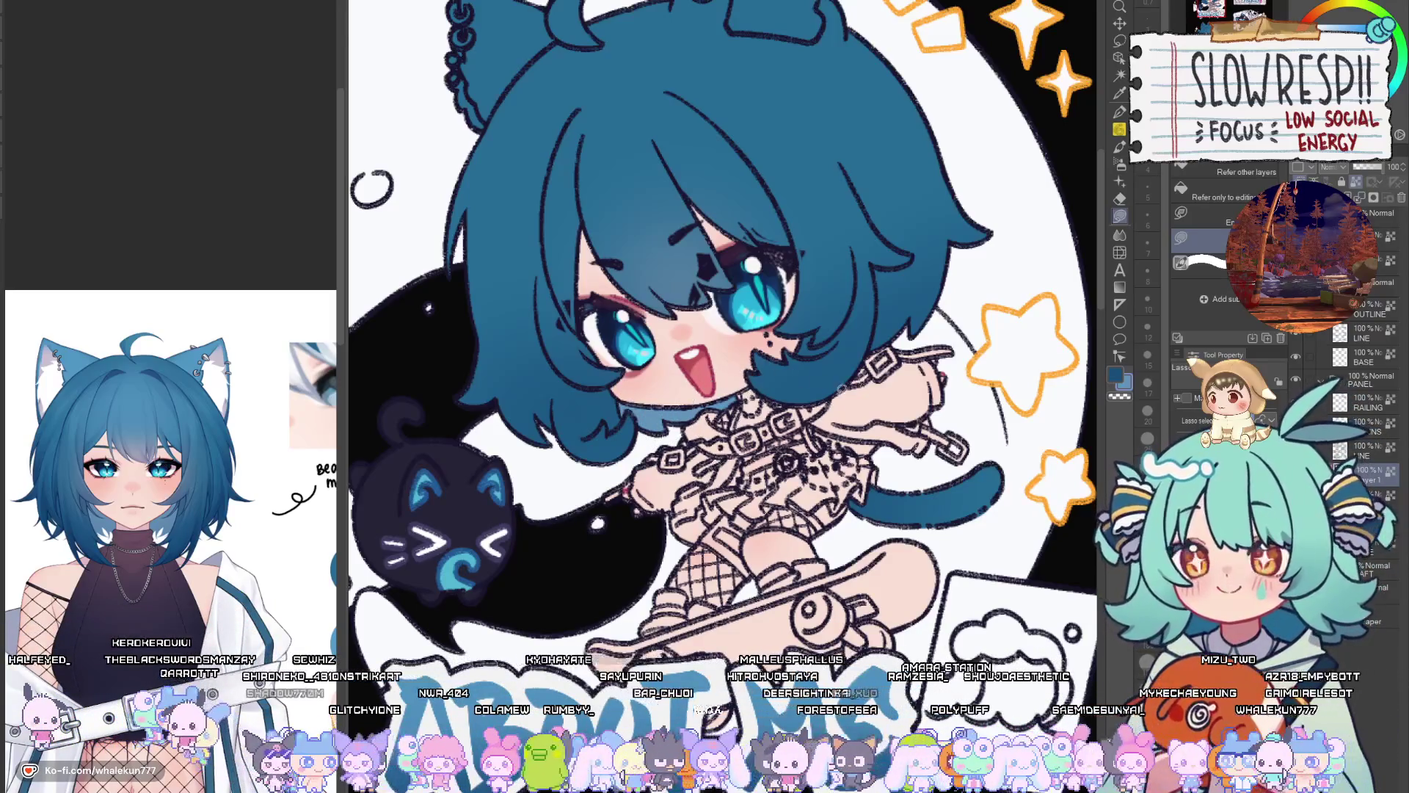
{"action": "scroll", "coordinate": [841, 387], "scroll_direction": "up", "scroll_amount": 1}
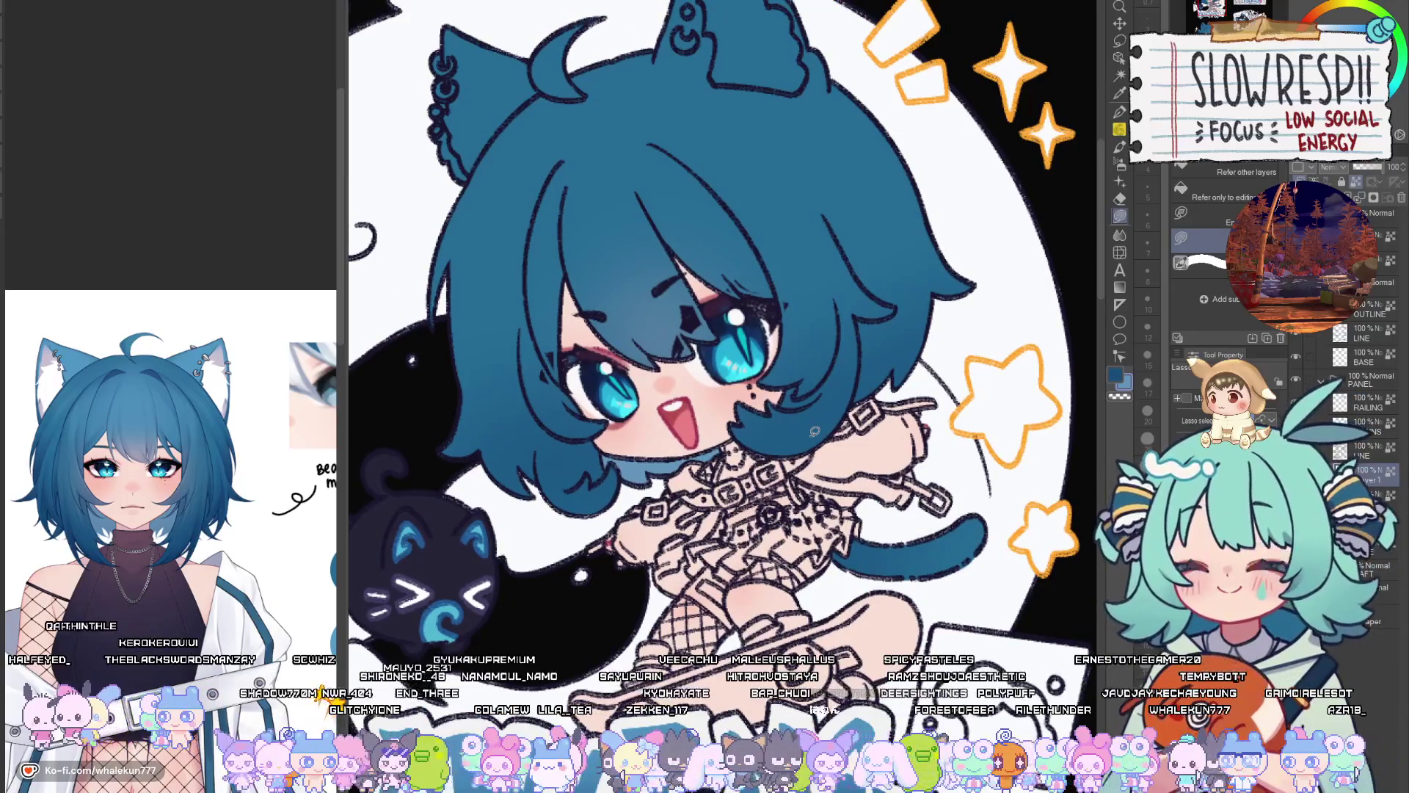
{"action": "scroll", "coordinate": [815, 431], "scroll_direction": "down", "scroll_amount": 4}
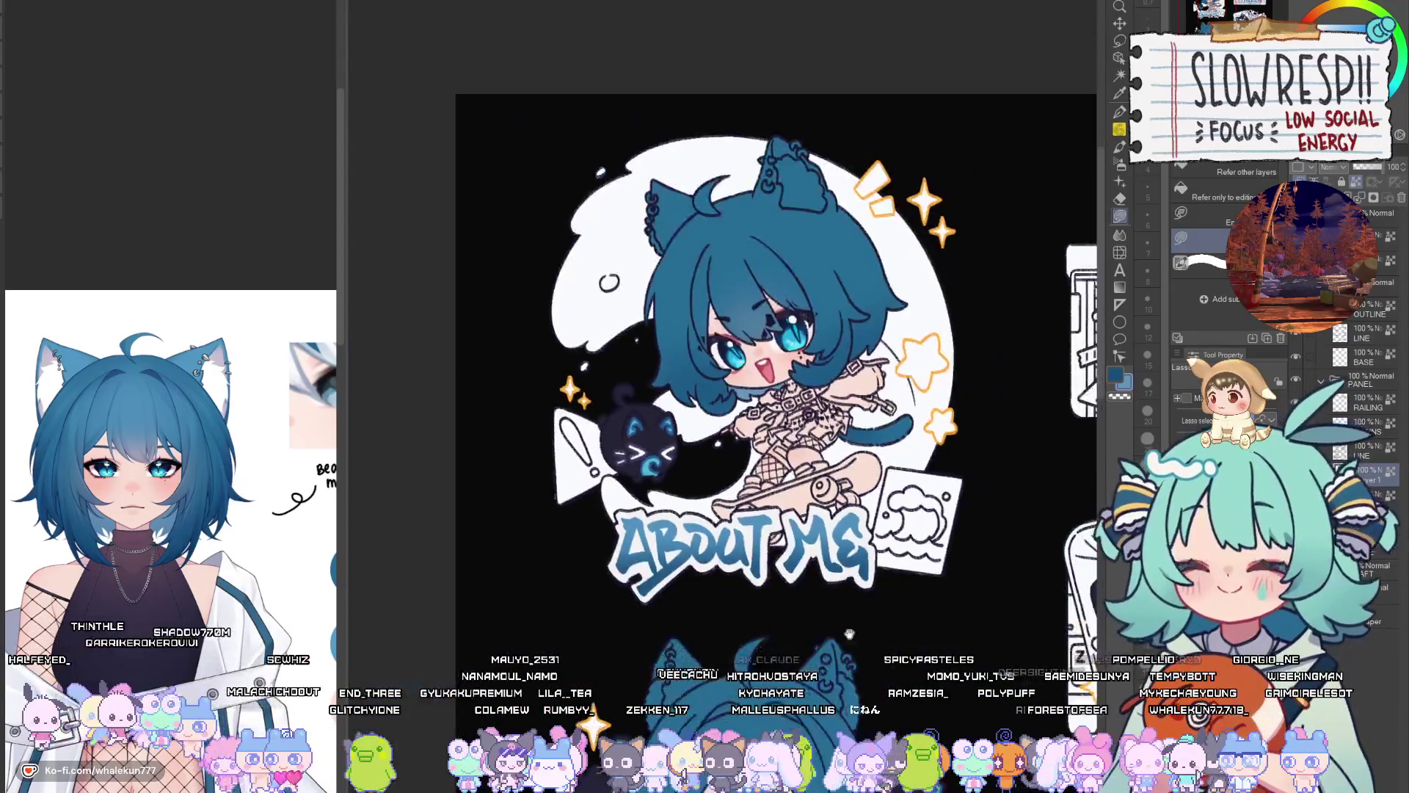
{"action": "scroll", "coordinate": [785, 310], "scroll_direction": "up", "scroll_amount": 4}
{"action": "scroll", "coordinate": [785, 310], "scroll_direction": "up", "scroll_amount": 3}
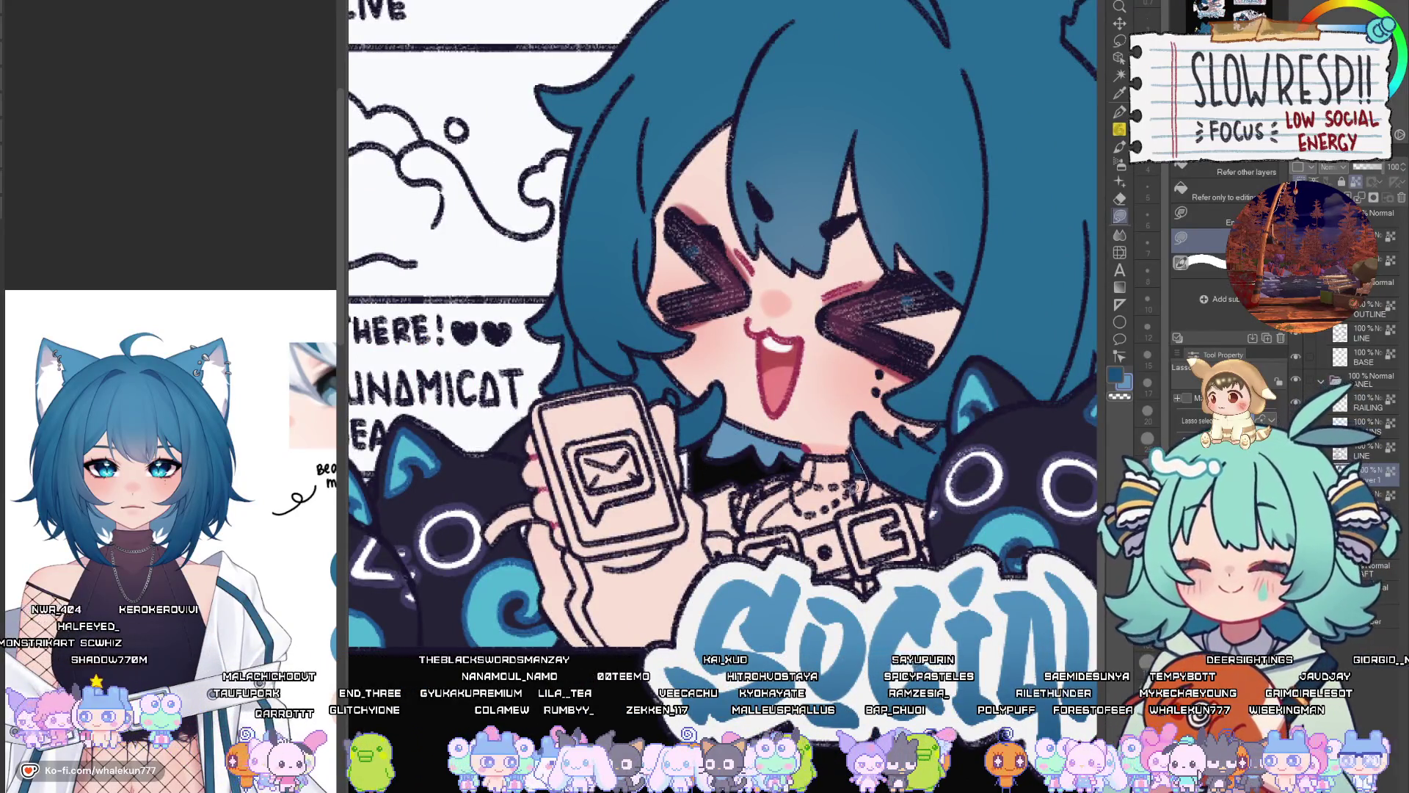
{"action": "scroll", "coordinate": [1001, 490], "scroll_direction": "down", "scroll_amount": 2}
{"action": "scroll", "coordinate": [896, 567], "scroll_direction": "up", "scroll_amount": 2}
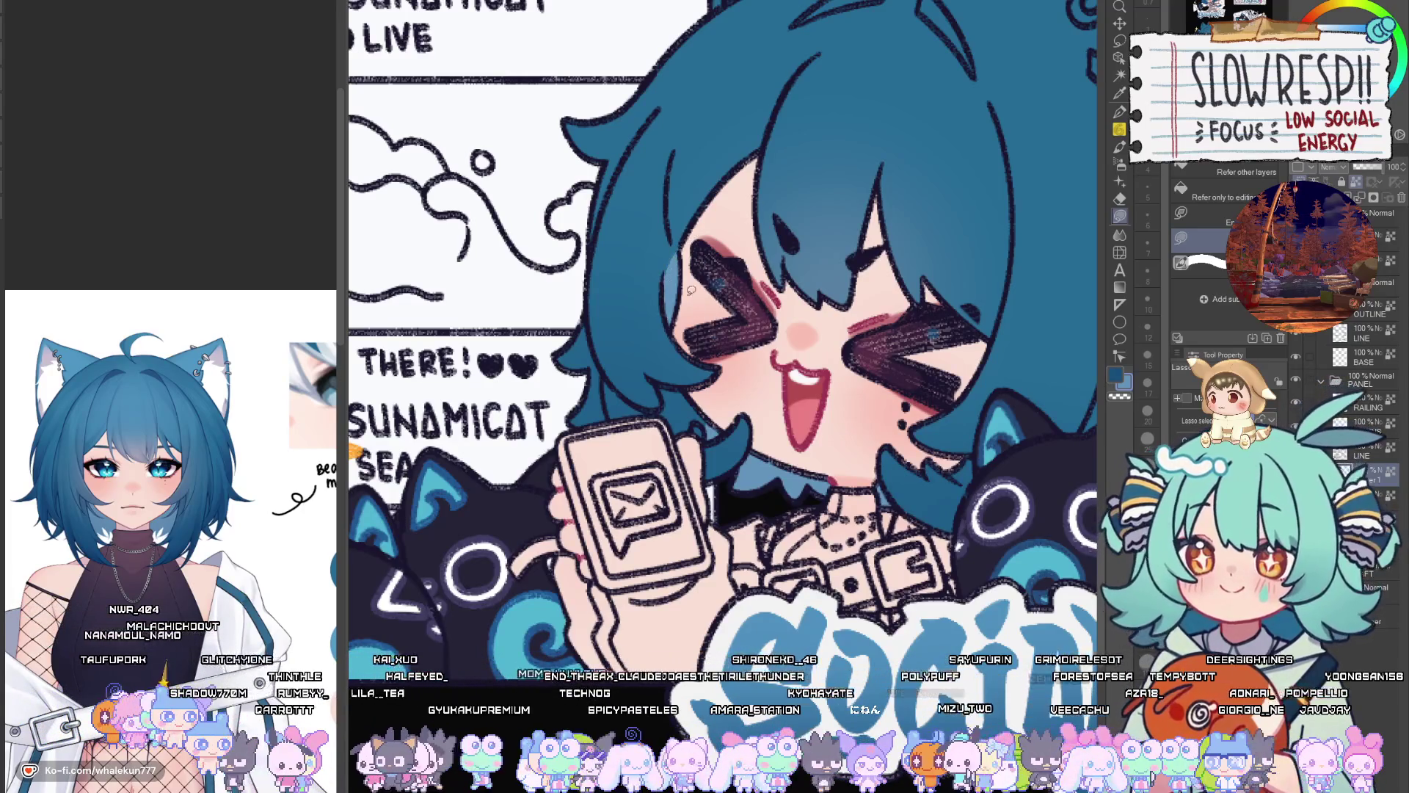
{"action": "scroll", "coordinate": [851, 211], "scroll_direction": "down", "scroll_amount": 3}
{"action": "scroll", "coordinate": [674, 352], "scroll_direction": "up", "scroll_amount": 3}
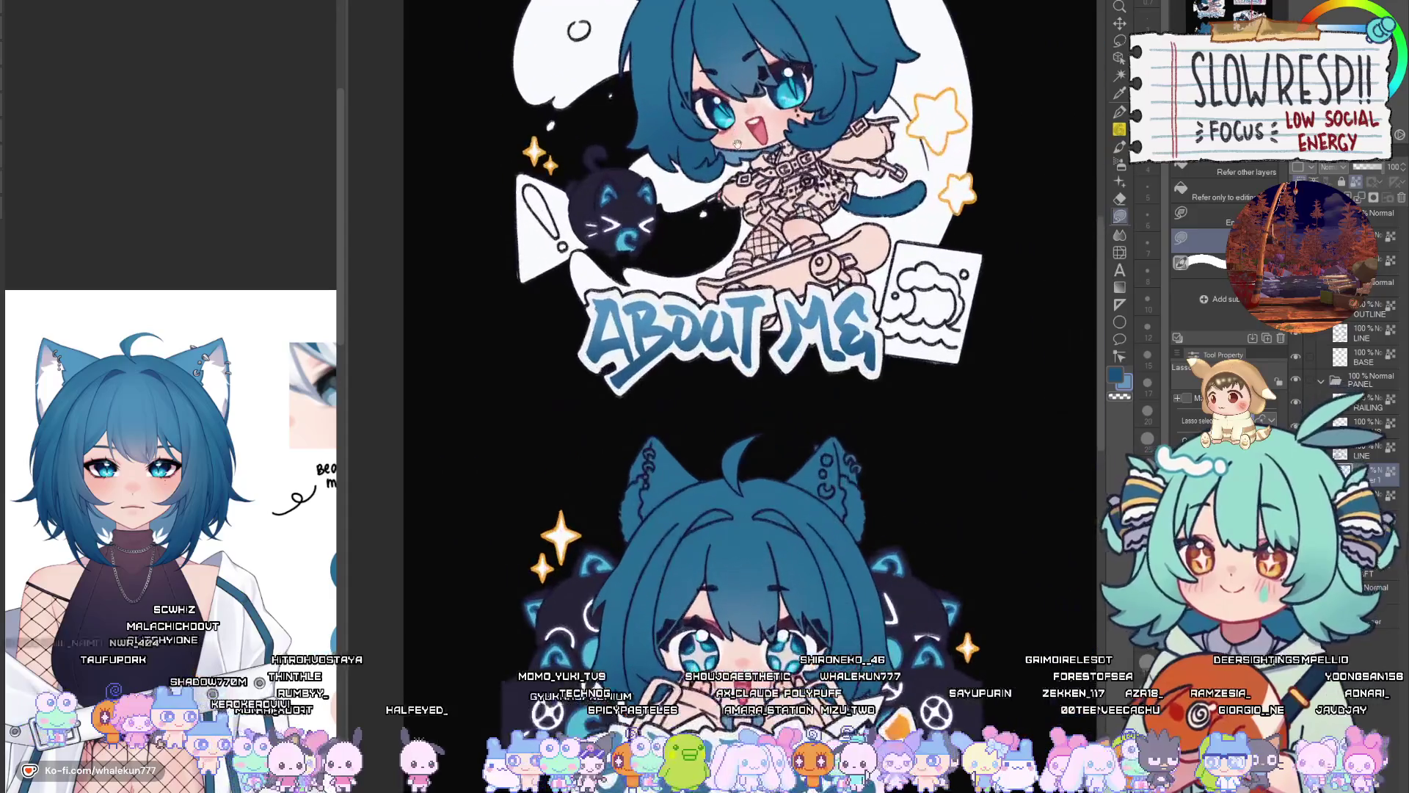
{"action": "scroll", "coordinate": [674, 352], "scroll_direction": "up", "scroll_amount": 3}
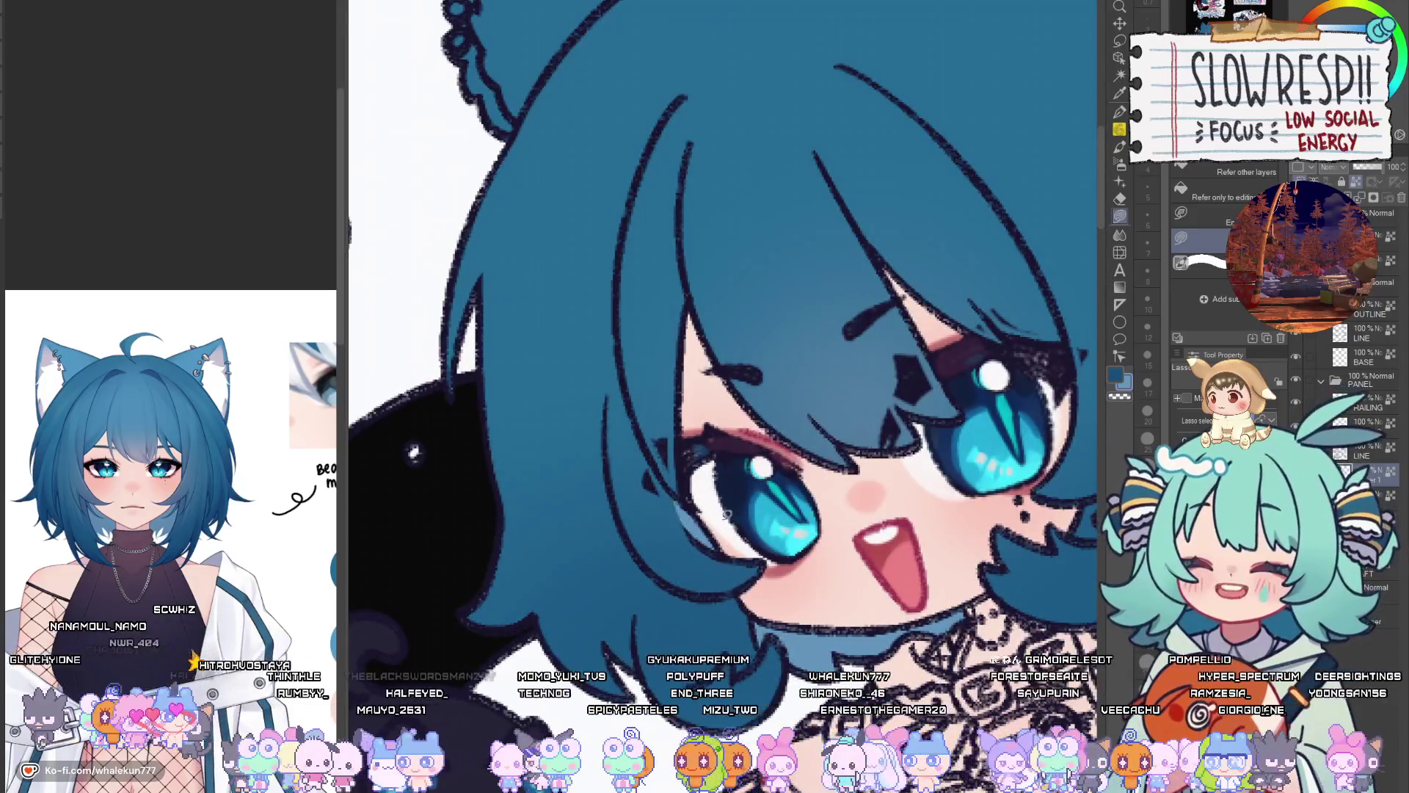
{"action": "scroll", "coordinate": [692, 529], "scroll_direction": "down", "scroll_amount": 3}
{"action": "left_click_drag", "start_coordinate": [692, 529], "coordinate": [704, 262]}
{"action": "scroll", "coordinate": [704, 262], "scroll_direction": "up", "scroll_amount": 2}
{"action": "scroll", "coordinate": [704, 262], "scroll_direction": "up", "scroll_amount": 3}
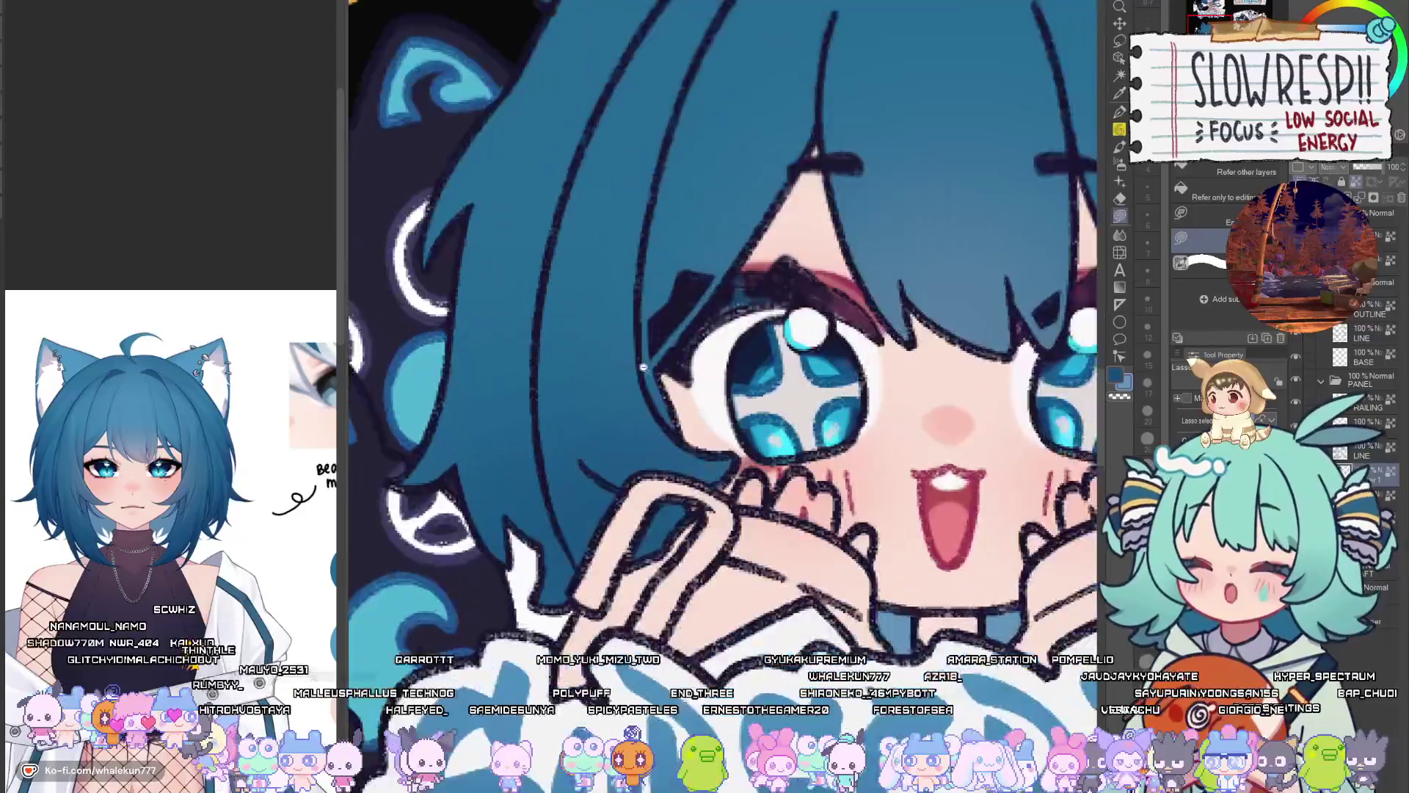
Fill the gap between the Subscribe character's hair strands with darker blue, mirroring to check
{"action": "key", "text": "h"}
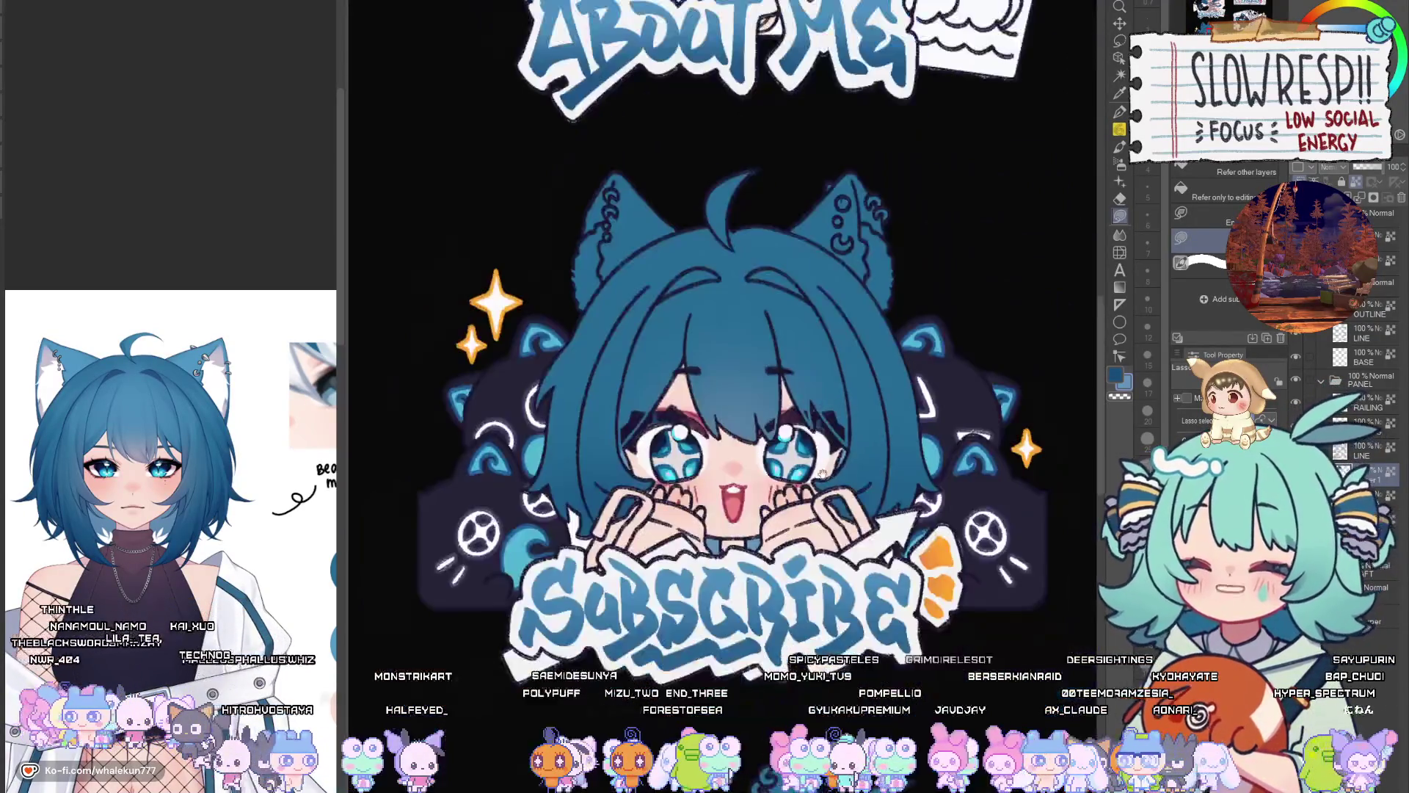
{"action": "scroll", "coordinate": [818, 438], "scroll_direction": "down", "scroll_amount": 5}
{"action": "scroll", "coordinate": [832, 596], "scroll_direction": "down", "scroll_amount": 2}
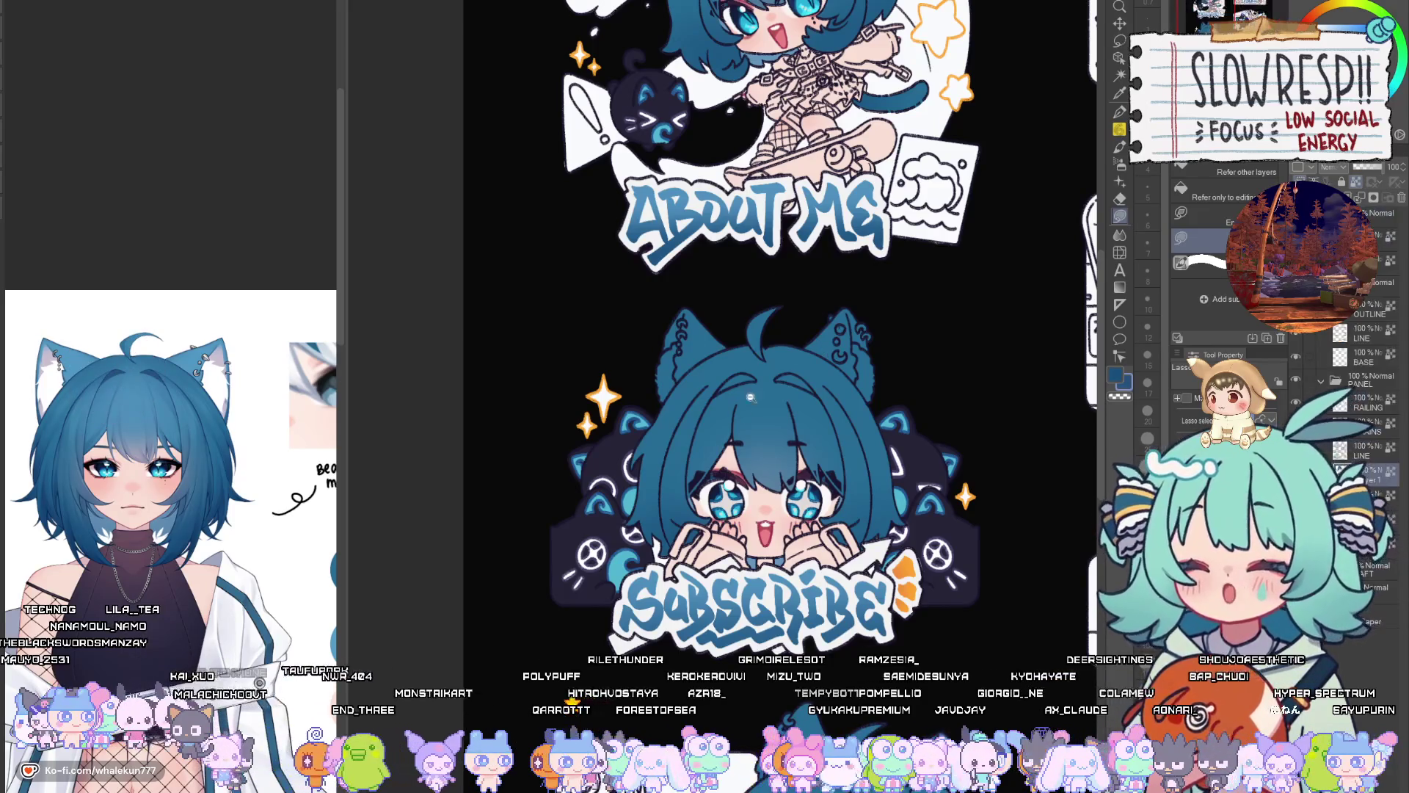
{"action": "scroll", "coordinate": [750, 397], "scroll_direction": "up", "scroll_amount": 5}
{"action": "mouse_move", "coordinate": [741, 349]}
{"action": "left_mouse_down"}
{"action": "mouse_move", "coordinate": [723, 322]}
{"action": "mouse_move", "coordinate": [851, 308]}
{"action": "mouse_move", "coordinate": [807, 342]}
{"action": "left_mouse_up"}
{"action": "mouse_move", "coordinate": [933, 332]}
{"action": "left_mouse_down"}
{"action": "mouse_move", "coordinate": [853, 311]}
{"action": "mouse_move", "coordinate": [821, 336]}
{"action": "mouse_move", "coordinate": [917, 350]}
{"action": "mouse_move", "coordinate": [929, 307]}
{"action": "mouse_move", "coordinate": [844, 326]}
{"action": "mouse_move", "coordinate": [870, 345]}
{"action": "mouse_move", "coordinate": [900, 329]}
{"action": "left_mouse_up"}
{"action": "key", "text": "h"}
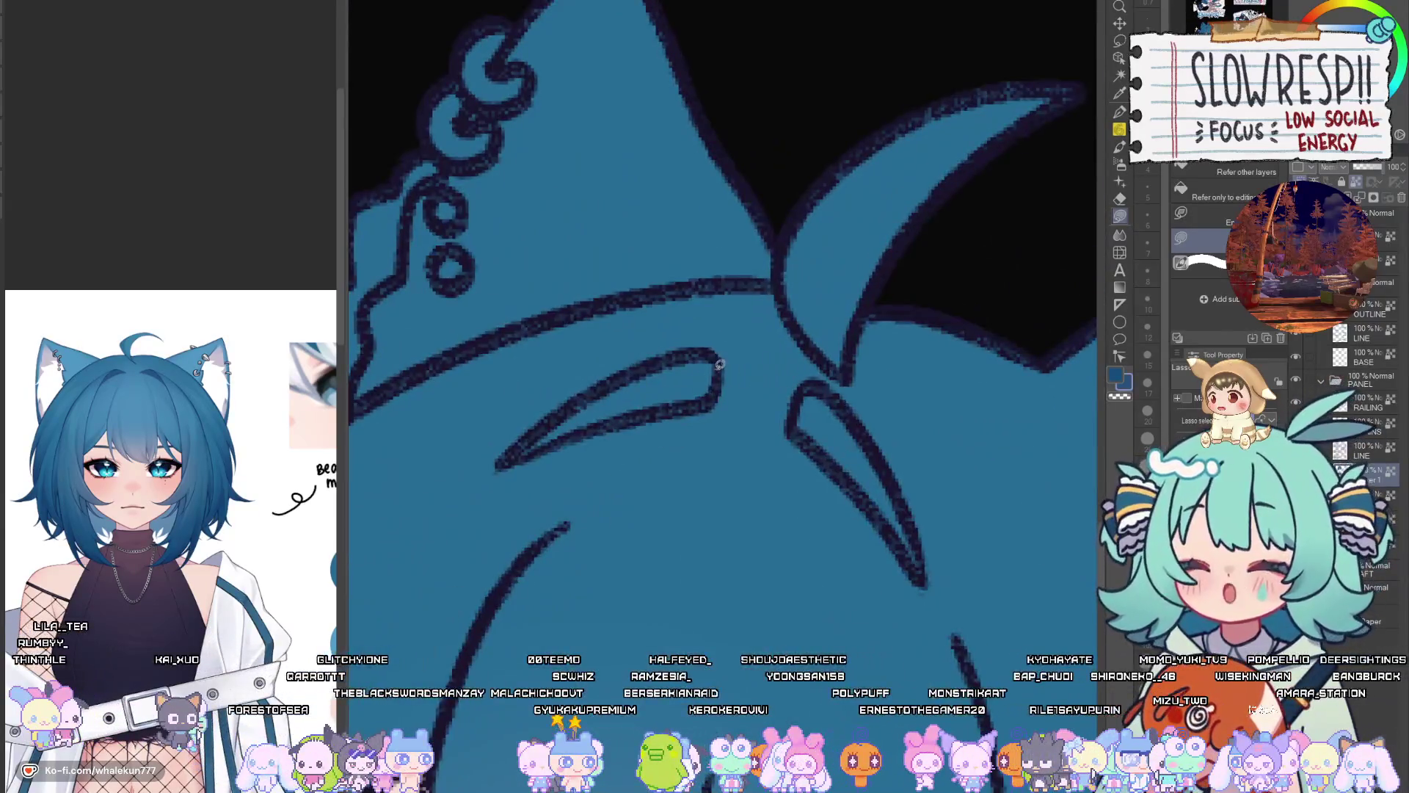
Darken another enclosed gap in the hair, mirroring the view to compare
{"action": "mouse_move", "coordinate": [719, 364]}
{"action": "left_mouse_down"}
{"action": "mouse_move", "coordinate": [514, 451]}
{"action": "mouse_move", "coordinate": [686, 351]}
{"action": "left_mouse_up"}
{"action": "key", "text": "h"}
{"action": "mouse_move", "coordinate": [677, 459]}
{"action": "left_mouse_down"}
{"action": "mouse_move", "coordinate": [762, 436]}
{"action": "mouse_move", "coordinate": [655, 532]}
{"action": "mouse_move", "coordinate": [687, 423]}
{"action": "mouse_move", "coordinate": [757, 351]}
{"action": "left_mouse_up"}
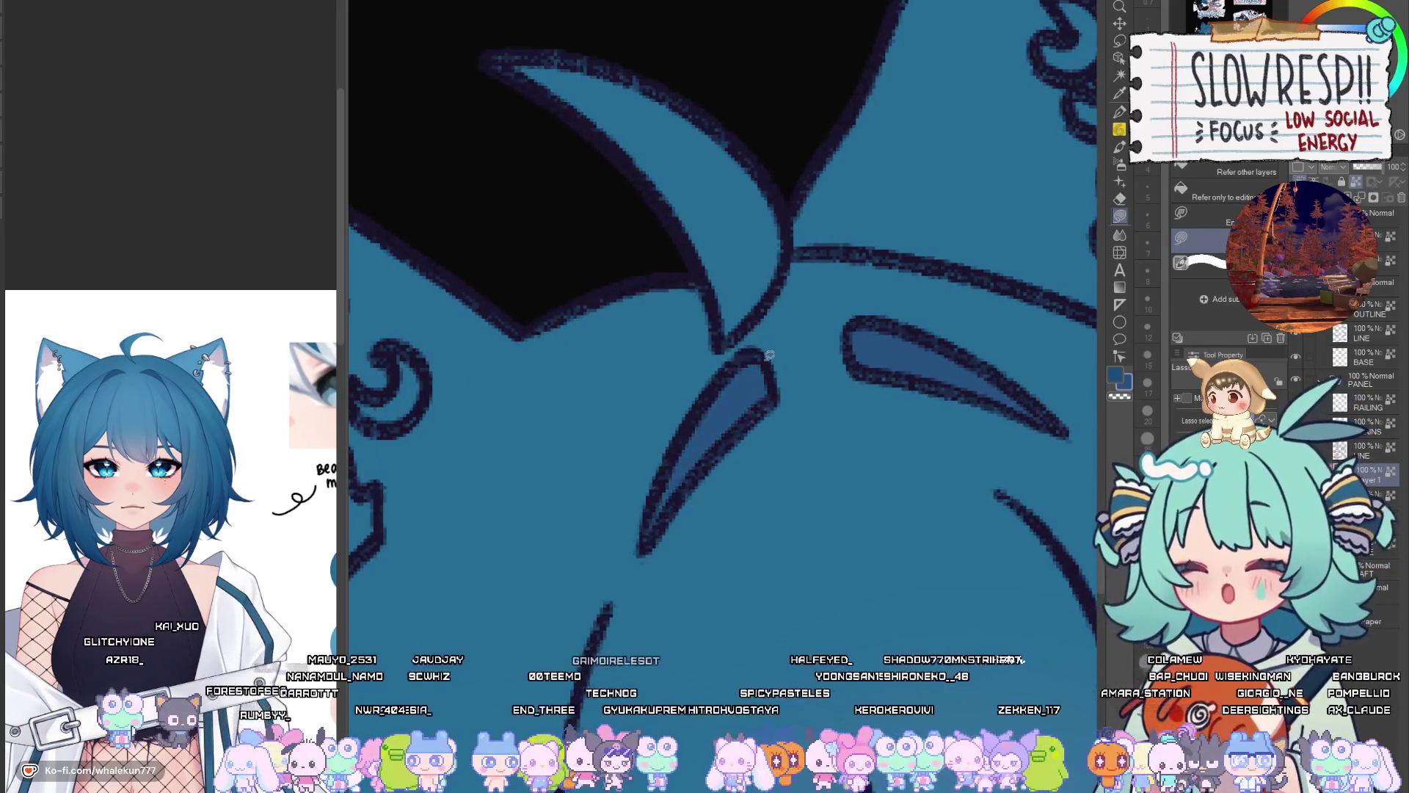
{"action": "key", "text": "h"}
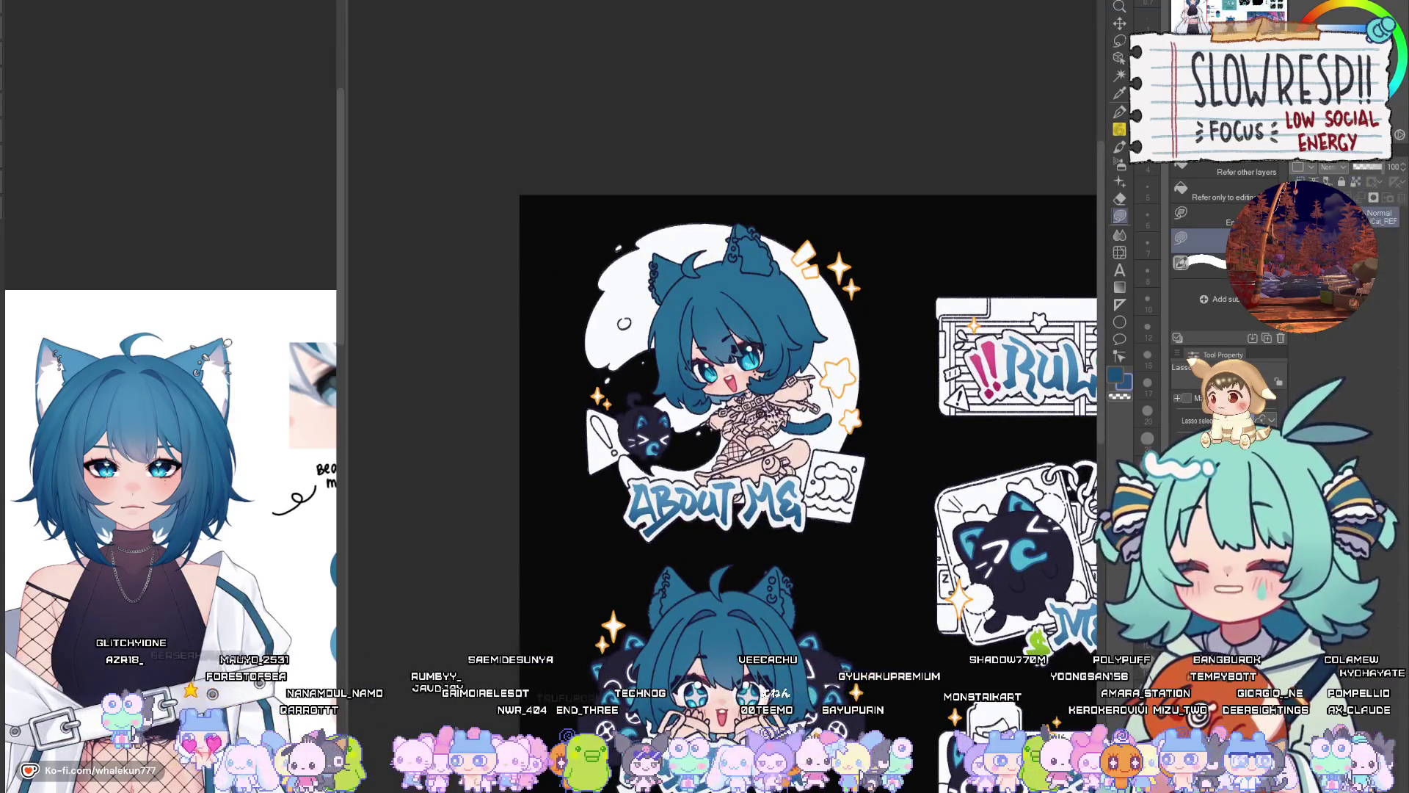
{"action": "scroll", "coordinate": [262, 572], "scroll_direction": "down", "scroll_amount": 3}
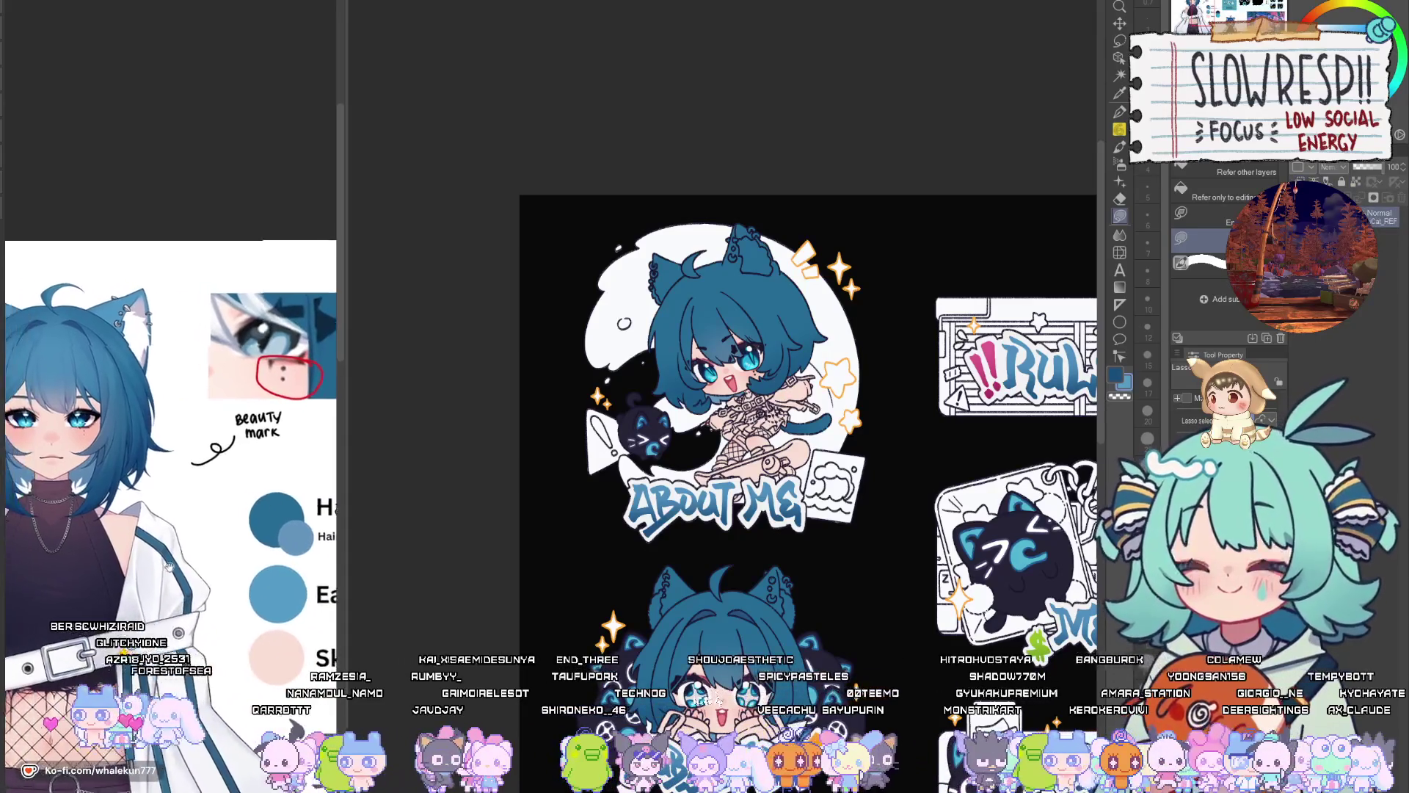
{"action": "scroll", "coordinate": [308, 612], "scroll_direction": "up", "scroll_amount": 3}
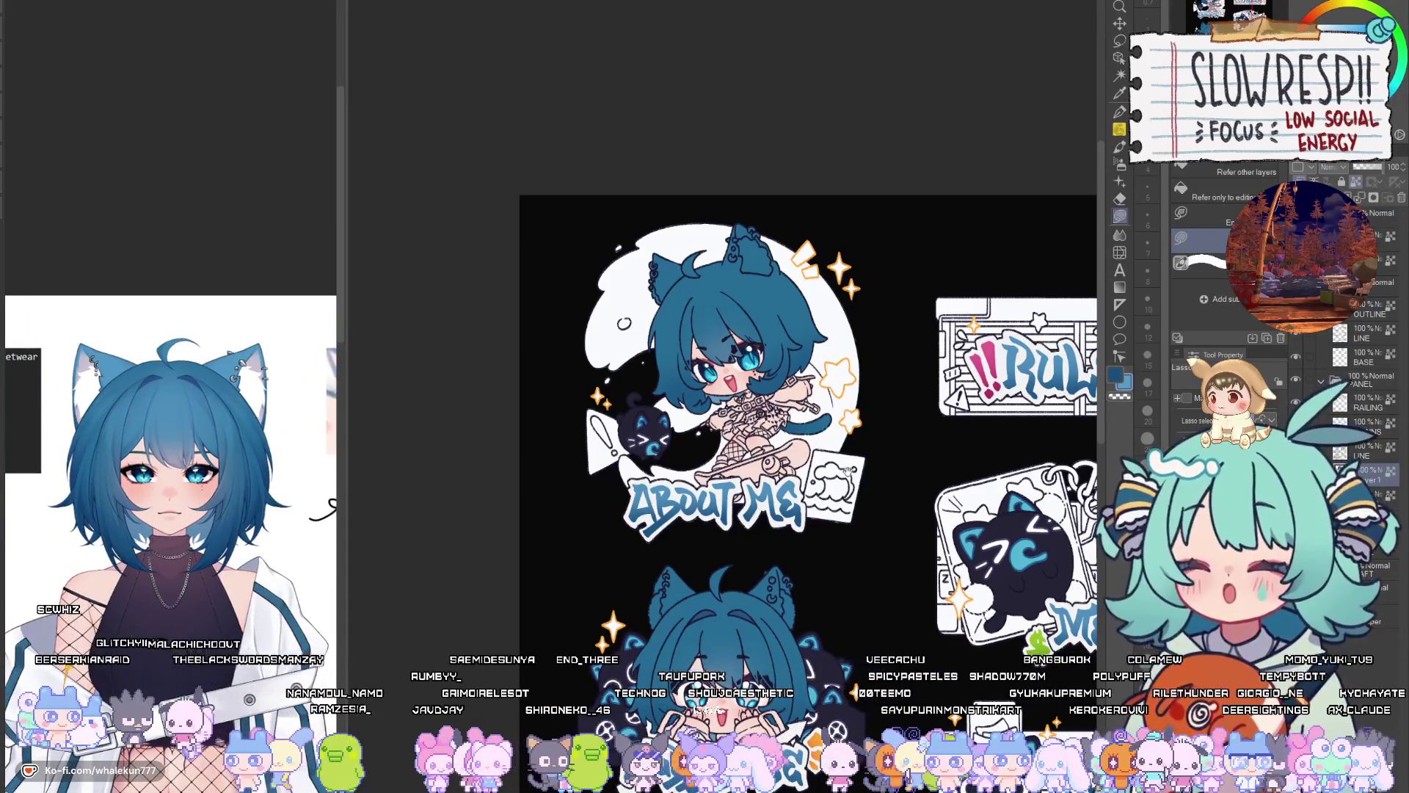
Sample a light colour from the reference image and fill the ear area with it
{"action": "left_click", "coordinate": [273, 421], "text": "alt"}
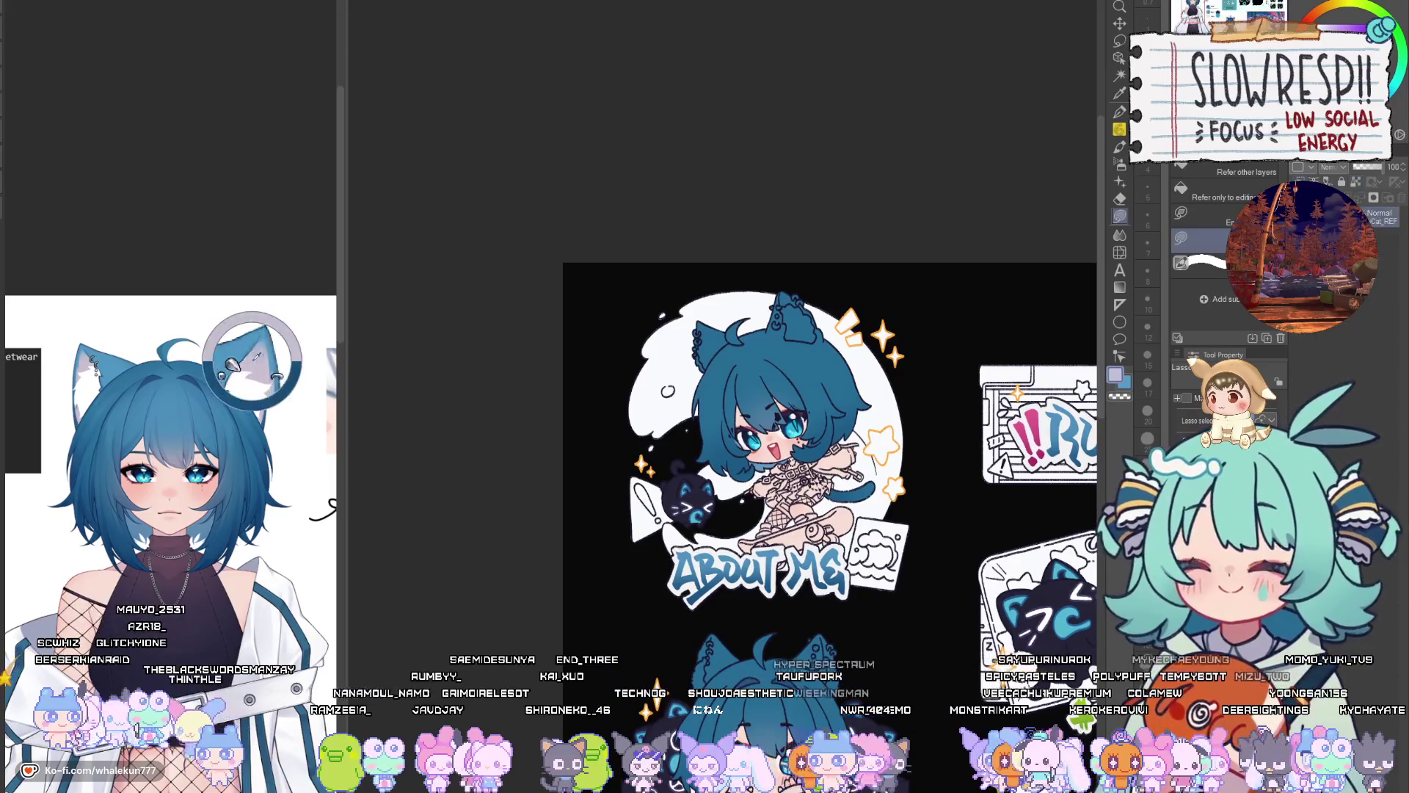
{"action": "scroll", "coordinate": [708, 318], "scroll_direction": "up", "scroll_amount": 5}
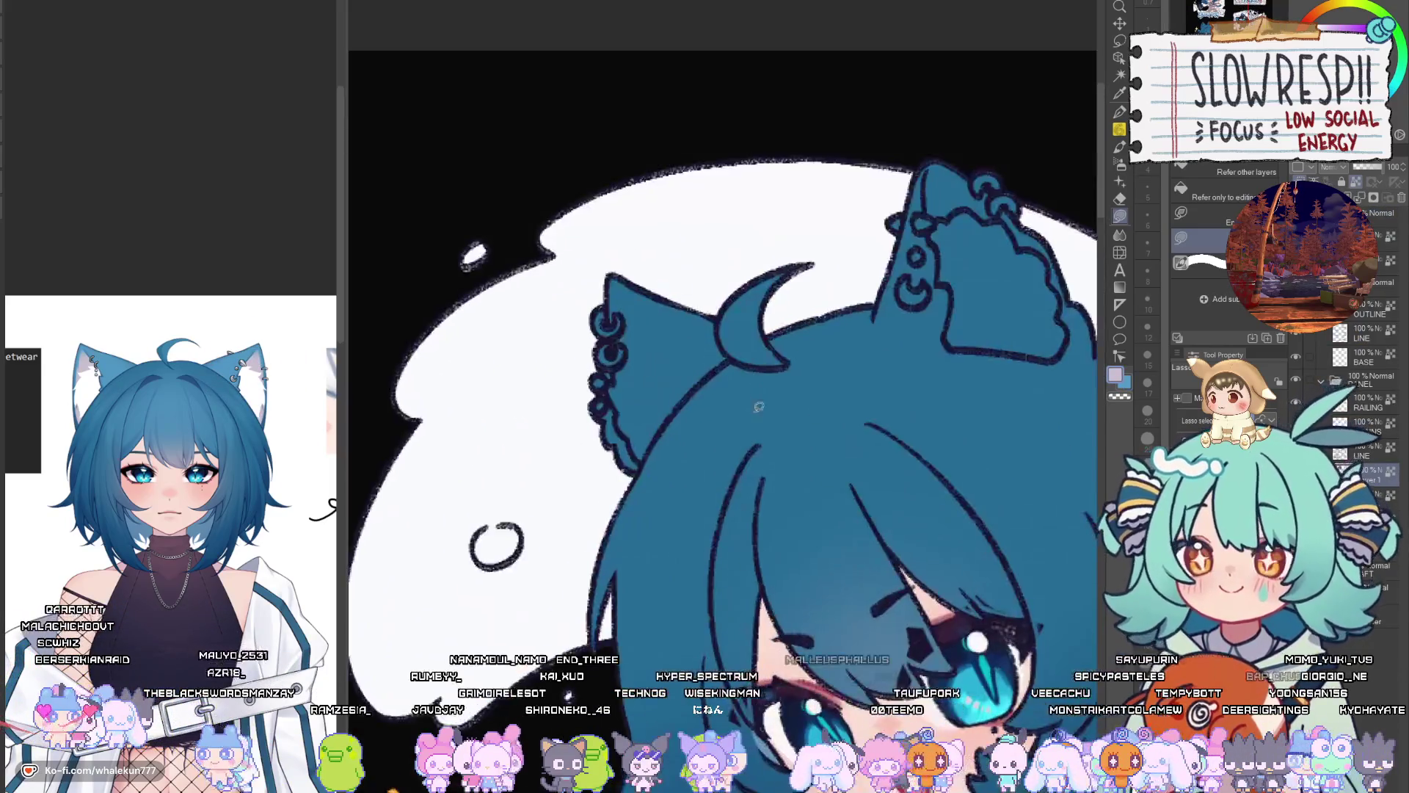
{"action": "scroll", "coordinate": [734, 323], "scroll_direction": "up", "scroll_amount": 2}
{"action": "mouse_move", "coordinate": [734, 311]}
{"action": "left_mouse_down"}
{"action": "mouse_move", "coordinate": [735, 367]}
{"action": "mouse_move", "coordinate": [690, 433]}
{"action": "mouse_move", "coordinate": [512, 538]}
{"action": "mouse_move", "coordinate": [745, 254]}
{"action": "mouse_move", "coordinate": [755, 441]}
{"action": "mouse_move", "coordinate": [734, 422]}
{"action": "left_mouse_up"}
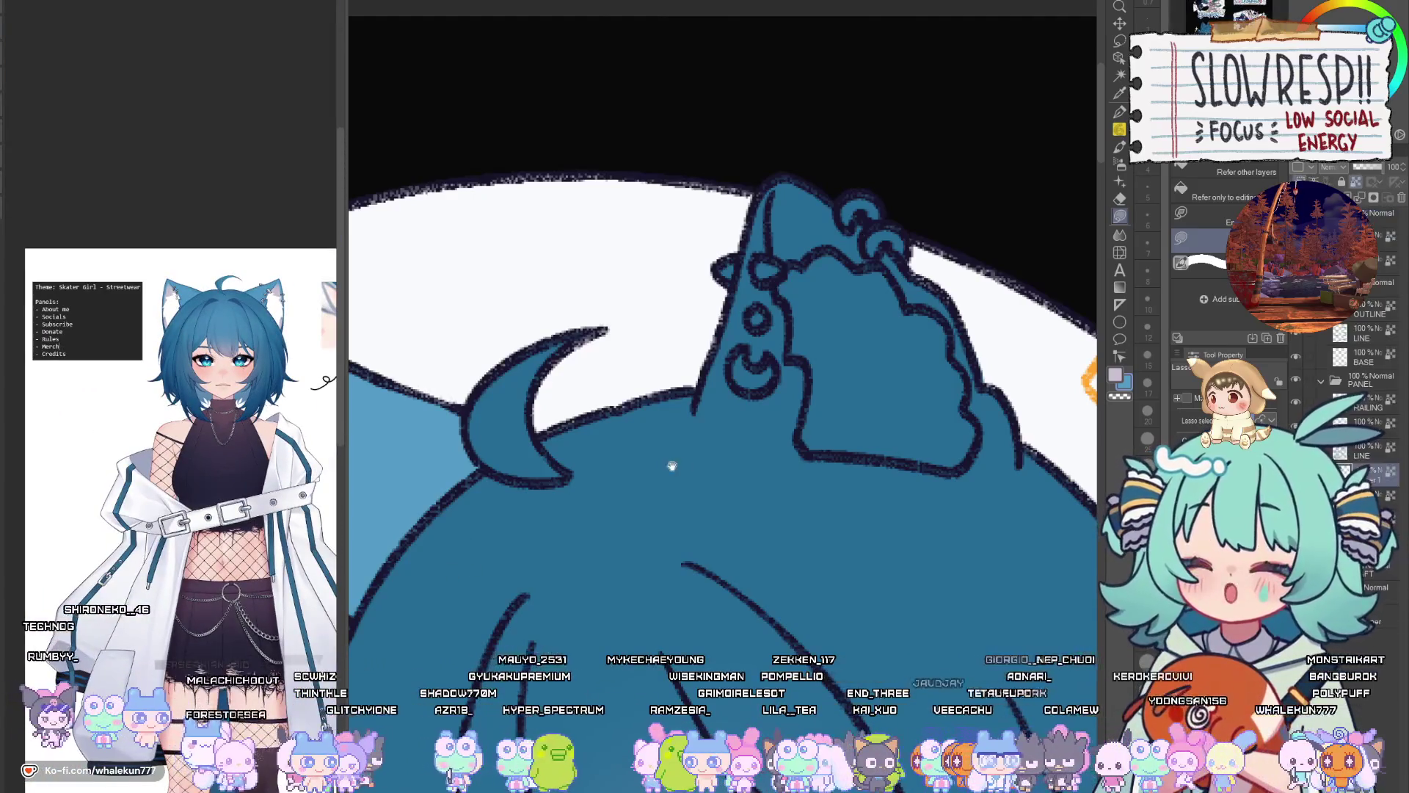
Add a lighter blue highlight to the upper ear and widen it below the ear charm
{"action": "left_click_drag", "start_coordinate": [670, 465], "coordinate": [775, 287]}
{"action": "left_click_drag", "start_coordinate": [686, 488], "coordinate": [814, 209]}
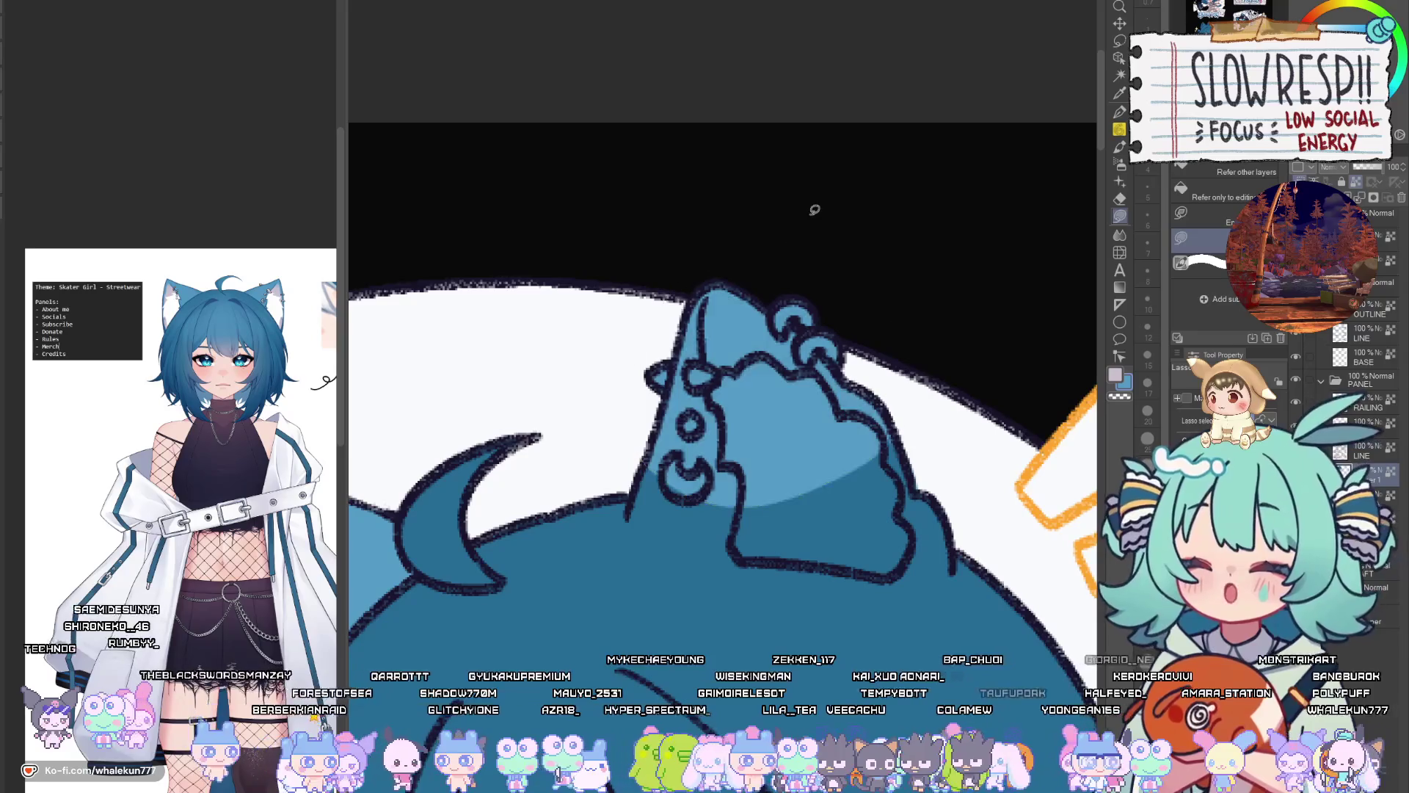
{"action": "left_click", "coordinate": [1120, 111]}
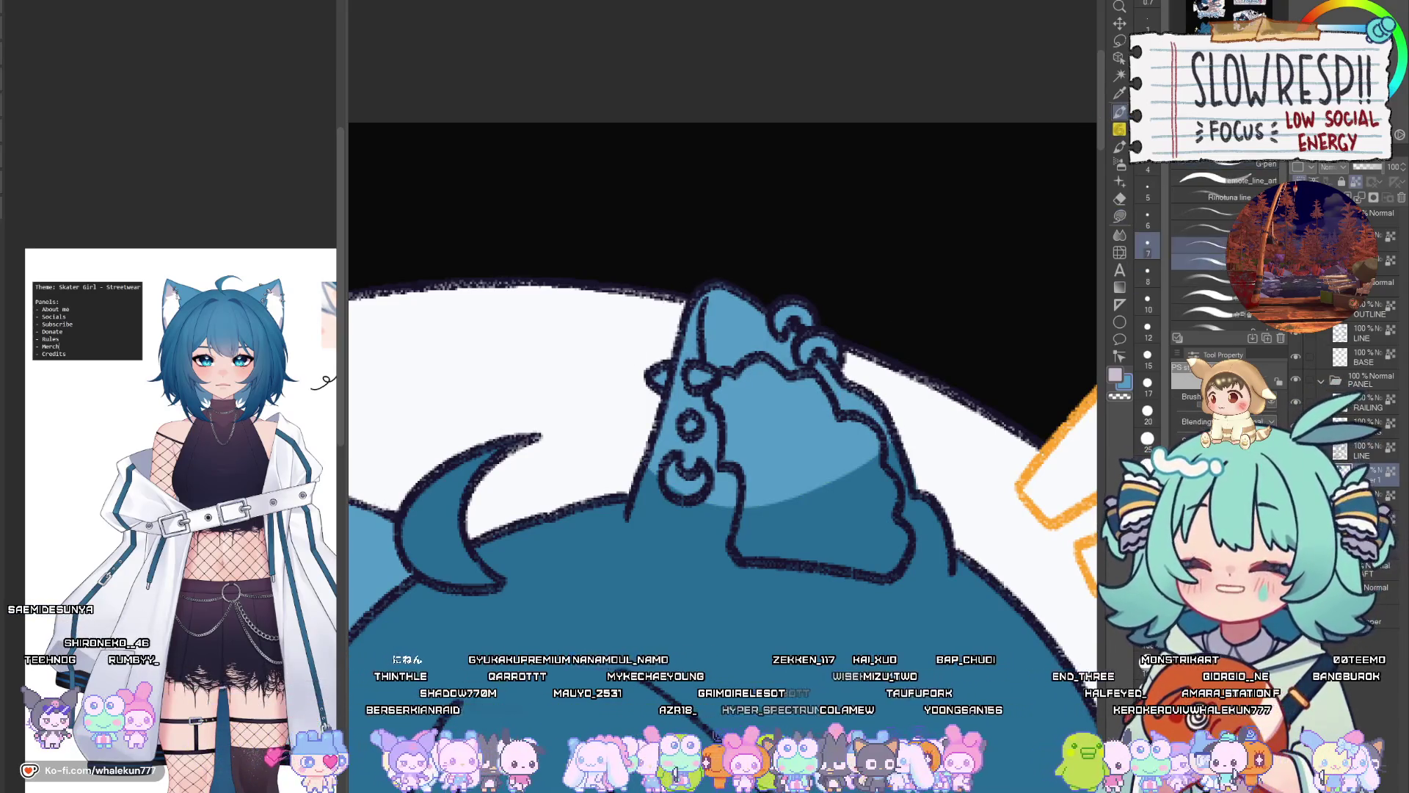
{"action": "key", "text": "period"}
{"action": "key", "text": "bracketright"}
{"action": "key", "text": "bracketright"}
{"action": "key", "text": "bracketright"}
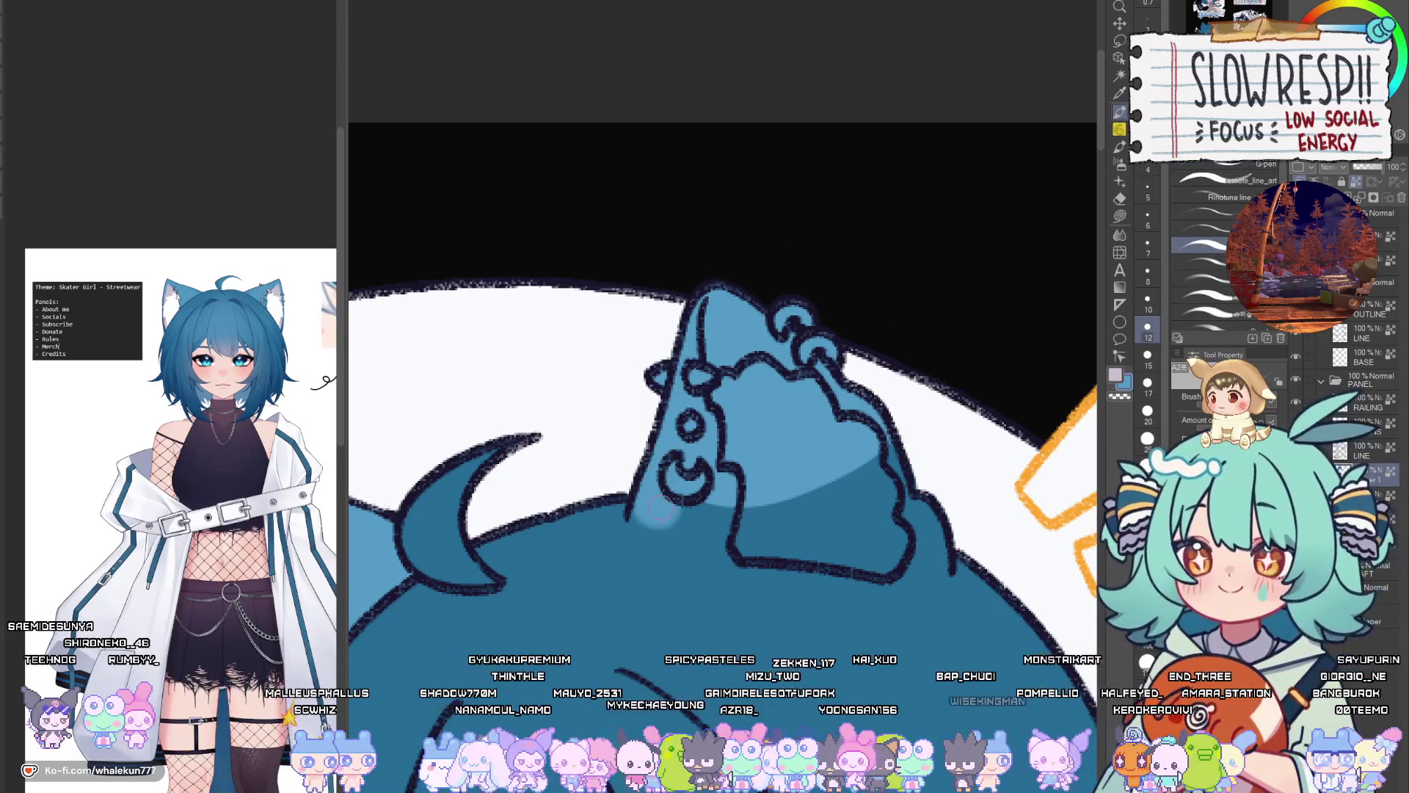
{"action": "key", "text": "bracketright"}
{"action": "key", "text": "bracketright"}
{"action": "left_click_drag", "start_coordinate": [688, 499], "coordinate": [700, 528]}
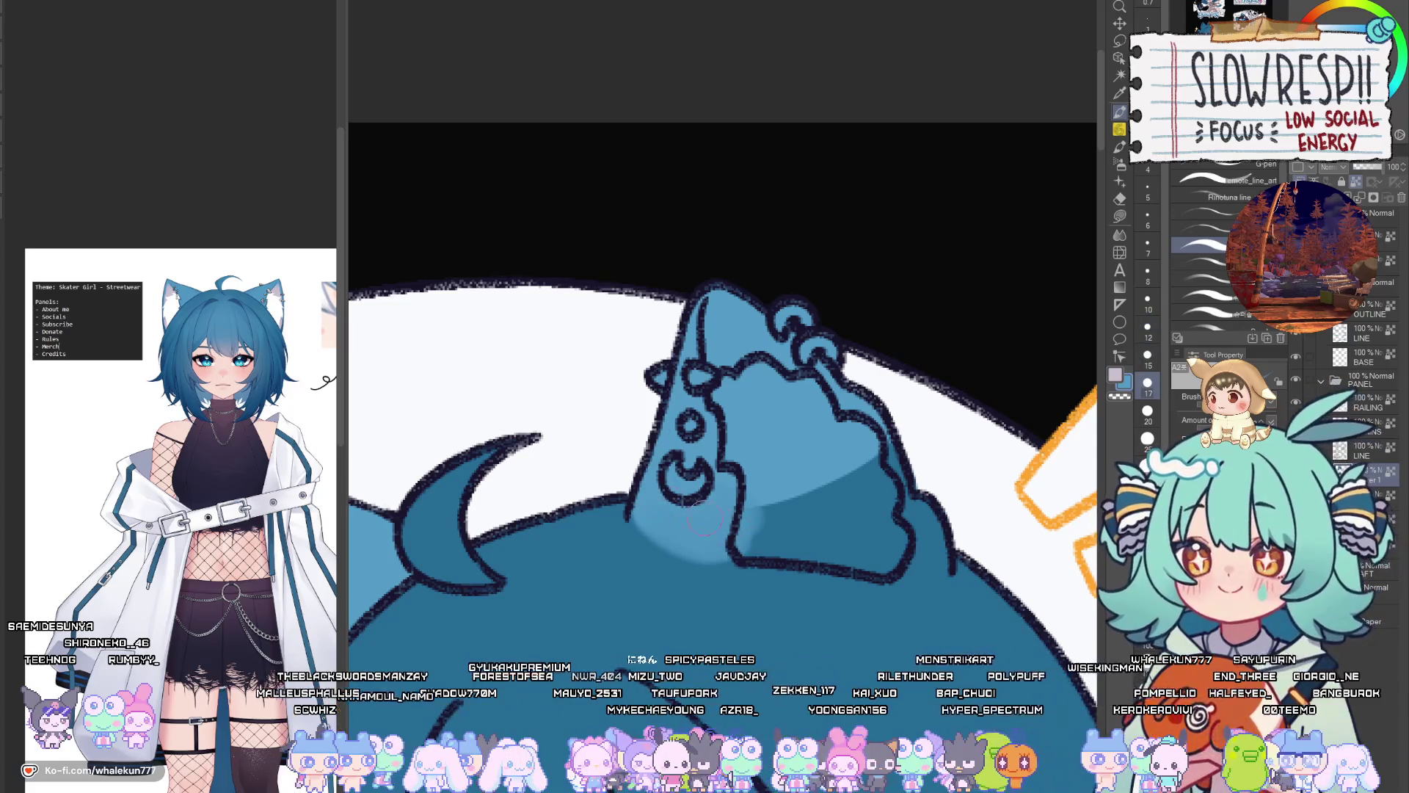
Brighten the area left of the ear charm, then paint darker blue over the highlight
{"action": "scroll", "coordinate": [757, 276], "scroll_direction": "down", "scroll_amount": 5}
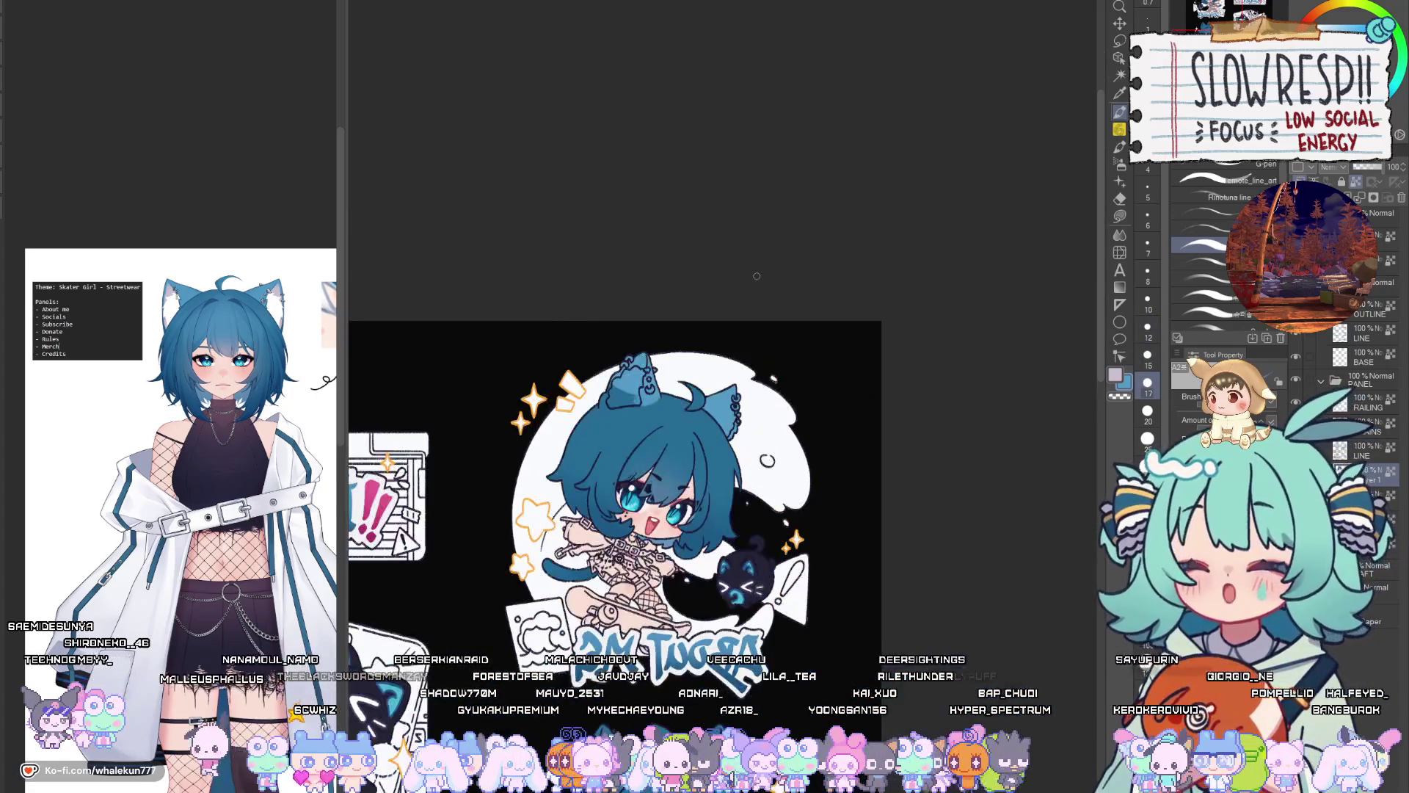
{"action": "scroll", "coordinate": [800, 367], "scroll_direction": "up", "scroll_amount": 5}
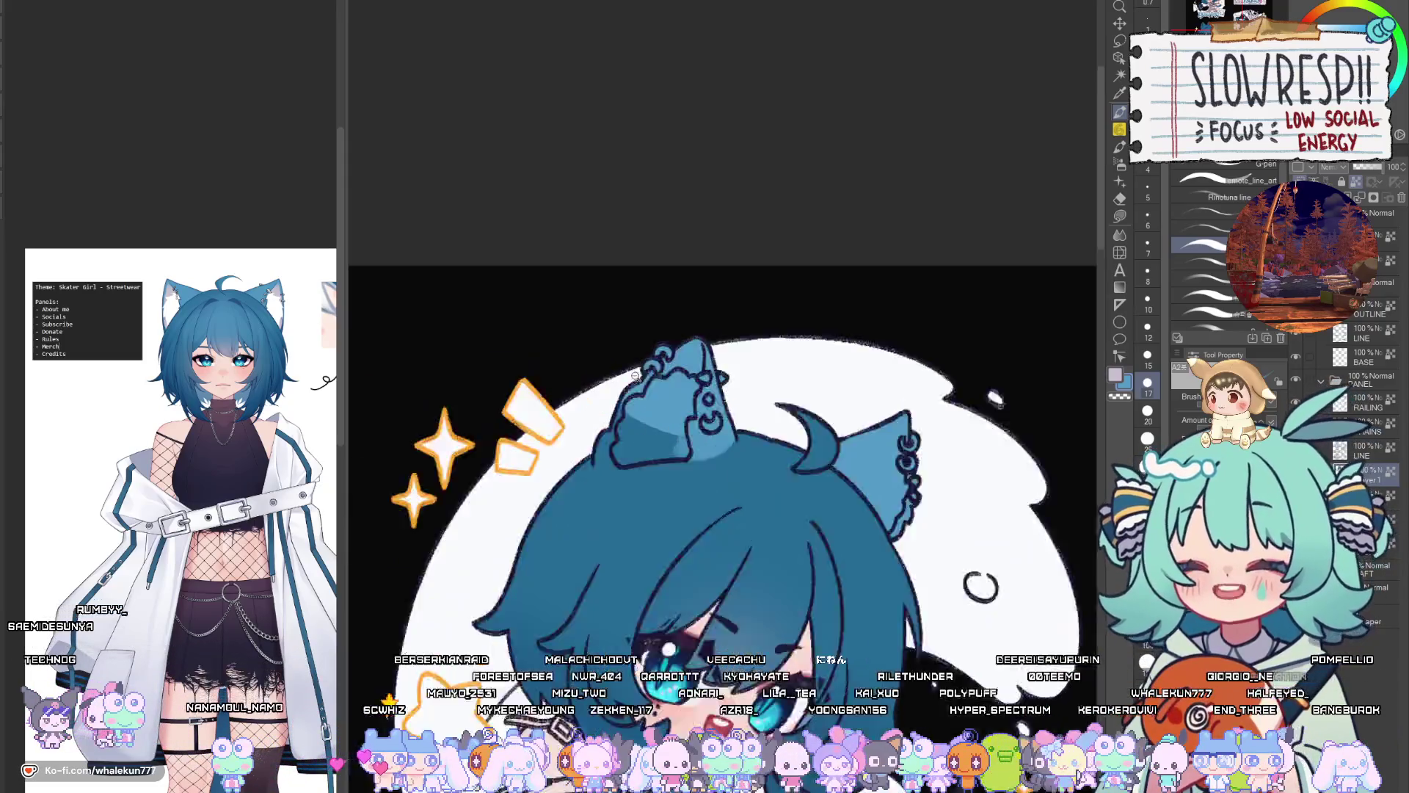
{"action": "left_click_drag", "start_coordinate": [653, 455], "coordinate": [622, 530]}
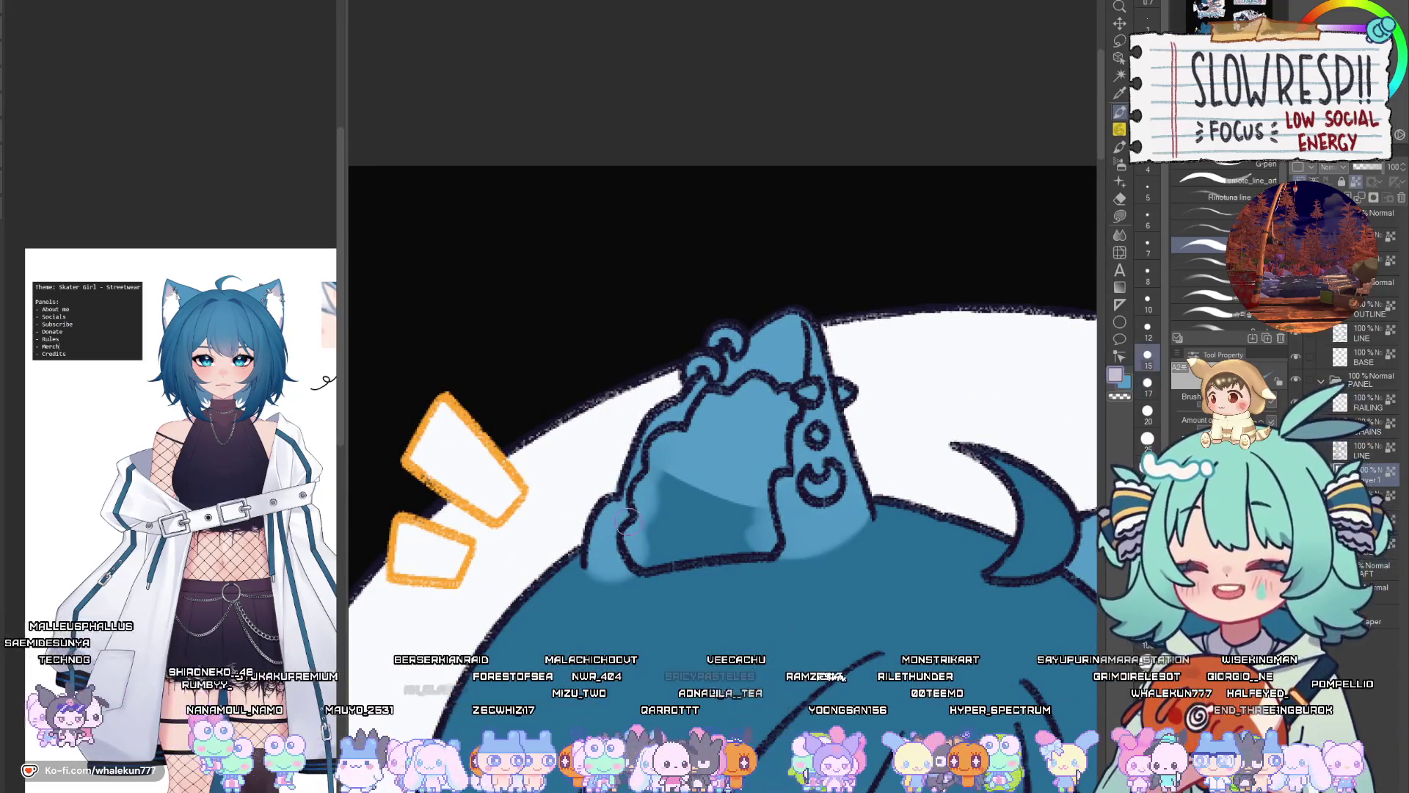
{"action": "key", "text": "bracketleft"}
{"action": "key", "text": "bracketleft"}
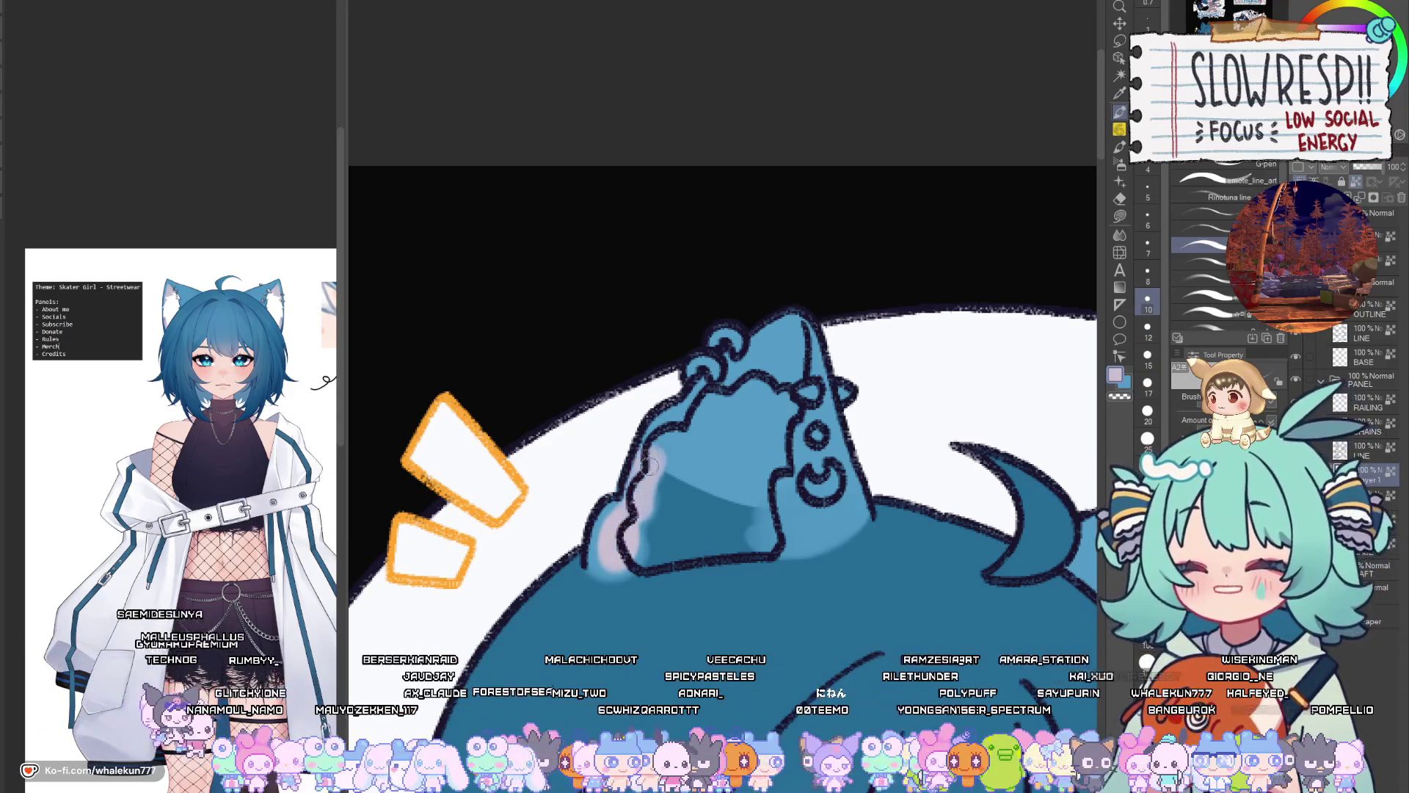
{"action": "mouse_move", "coordinate": [649, 464]}
{"action": "left_mouse_down"}
{"action": "mouse_move", "coordinate": [613, 528]}
{"action": "mouse_move", "coordinate": [682, 416]}
{"action": "mouse_move", "coordinate": [744, 370]}
{"action": "mouse_move", "coordinate": [756, 387]}
{"action": "mouse_move", "coordinate": [789, 339]}
{"action": "mouse_move", "coordinate": [741, 386]}
{"action": "left_mouse_up"}
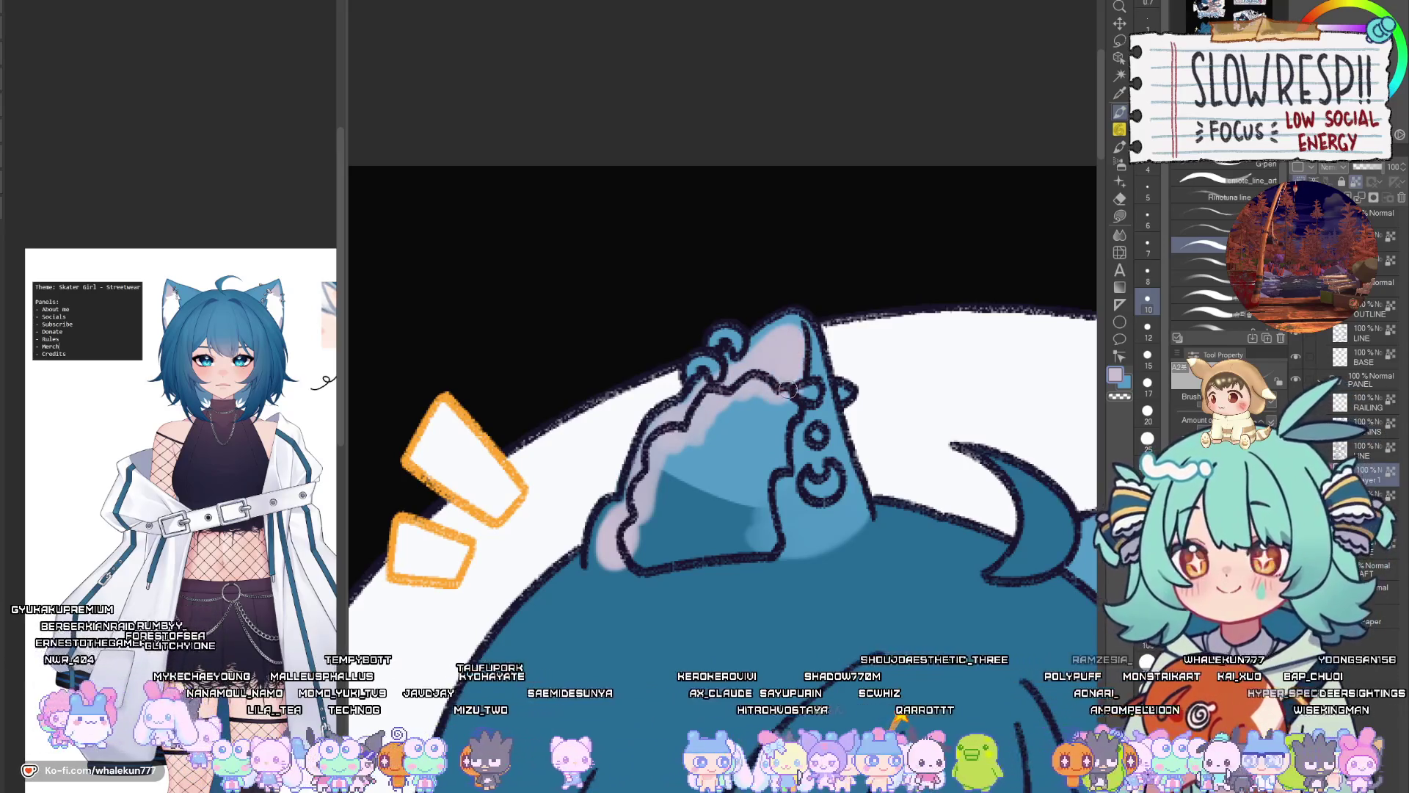
Lasso-fill the ear area and its lower edge with lighter blue
{"action": "scroll", "coordinate": [784, 387], "scroll_direction": "down", "scroll_amount": 10}
{"action": "scroll", "coordinate": [767, 514], "scroll_direction": "up", "scroll_amount": 5}
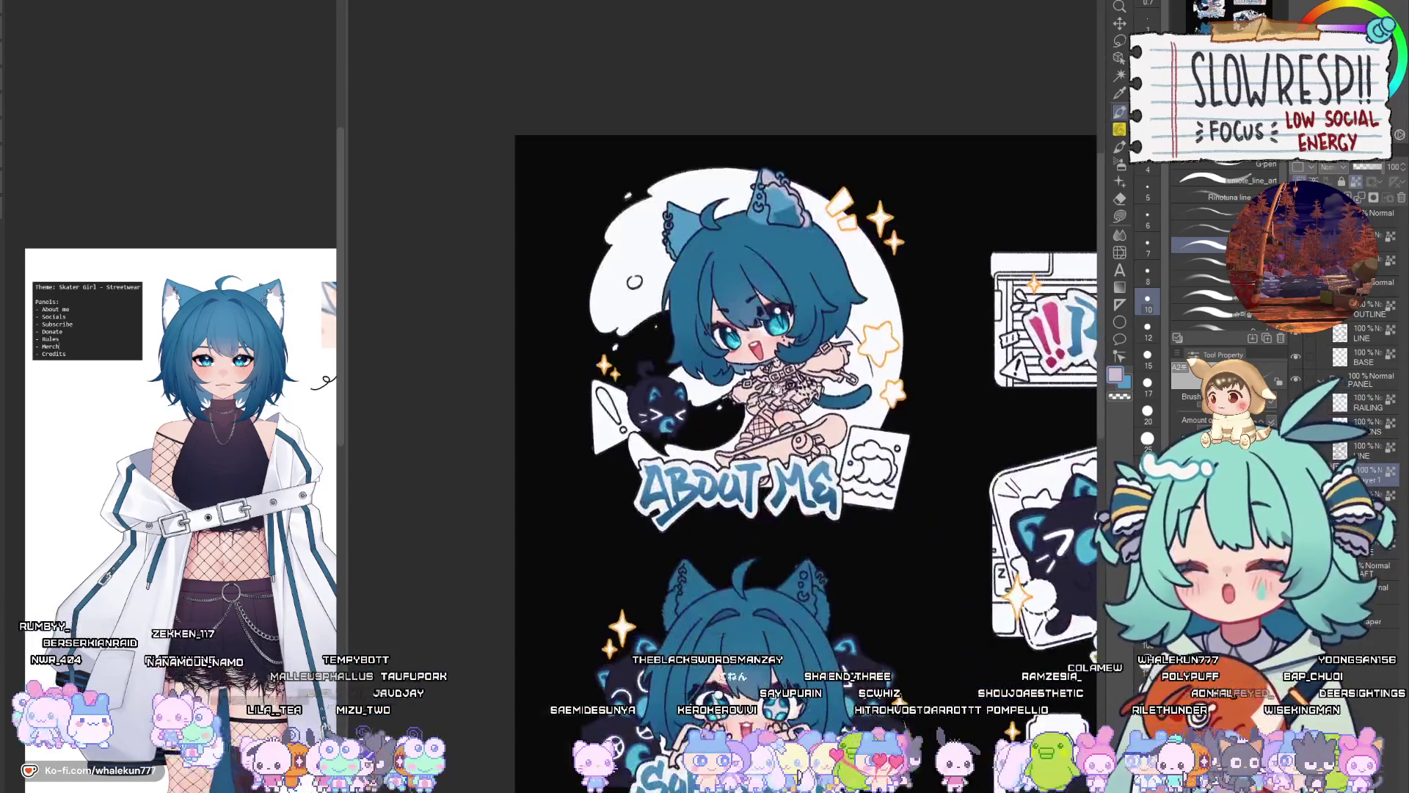
{"action": "left_click_drag", "start_coordinate": [766, 643], "coordinate": [766, 372]}
{"action": "scroll", "coordinate": [766, 371], "scroll_direction": "up", "scroll_amount": 6}
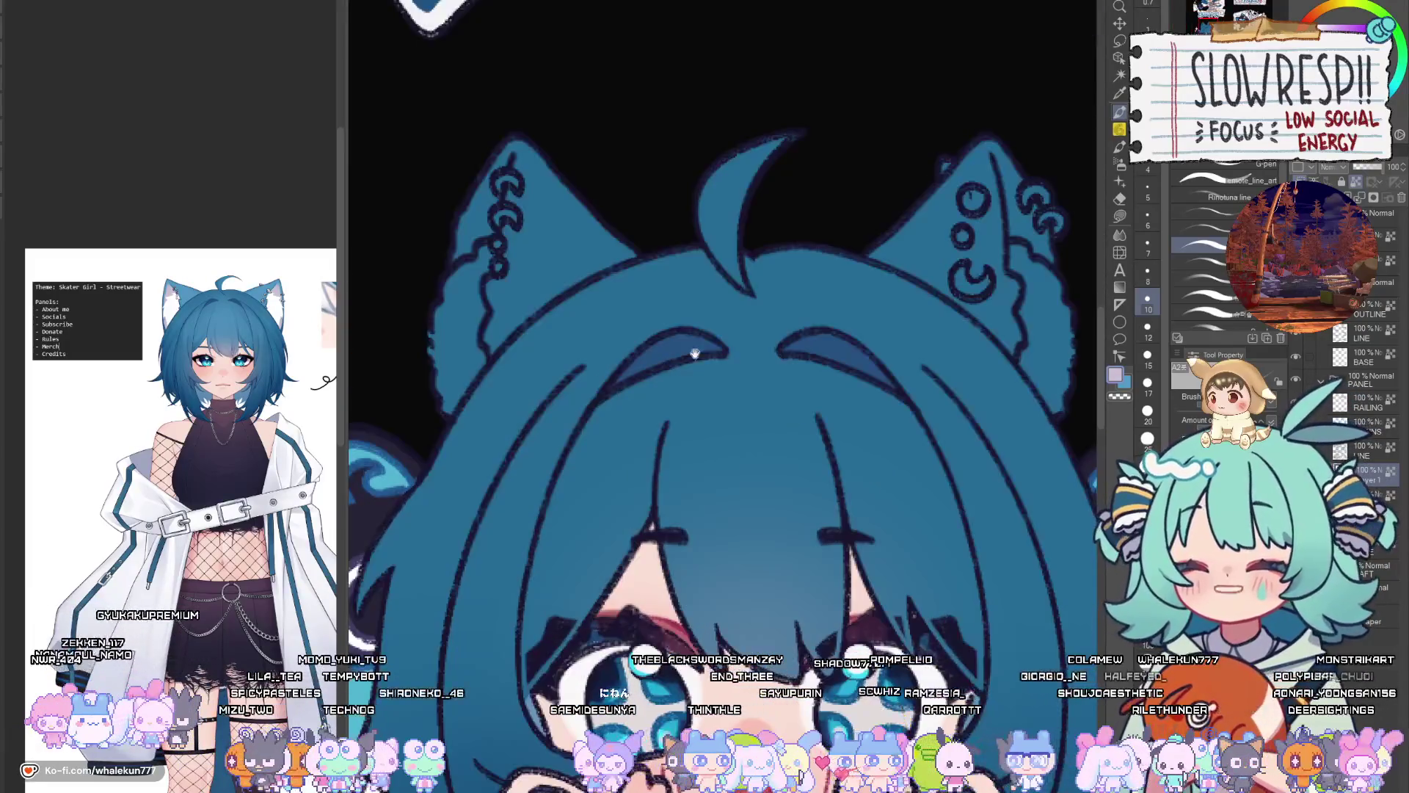
{"action": "key", "text": "g"}
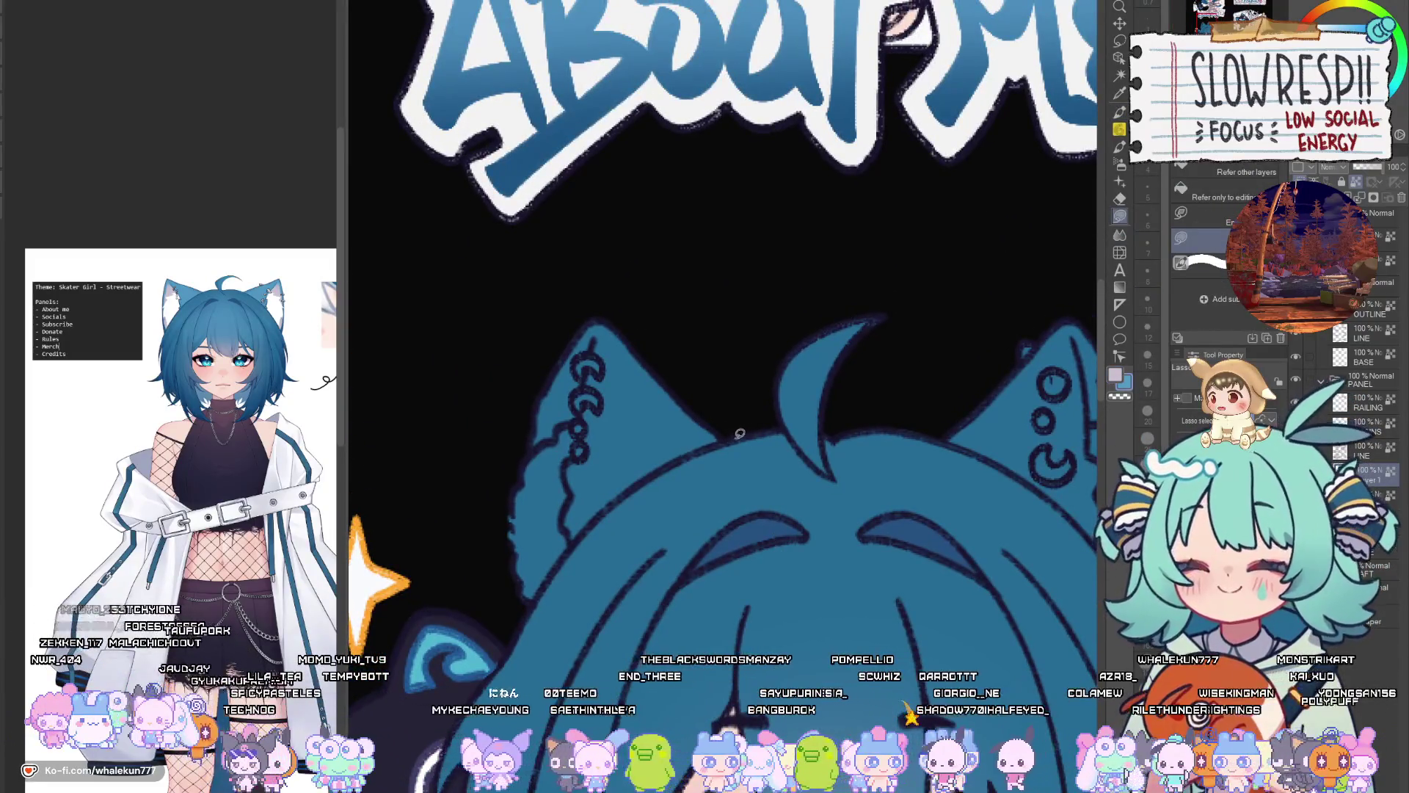
{"action": "left_click_drag", "start_coordinate": [523, 330], "coordinate": [506, 352]}
{"action": "scroll", "coordinate": [874, 266], "scroll_direction": "right", "scroll_amount": 5}
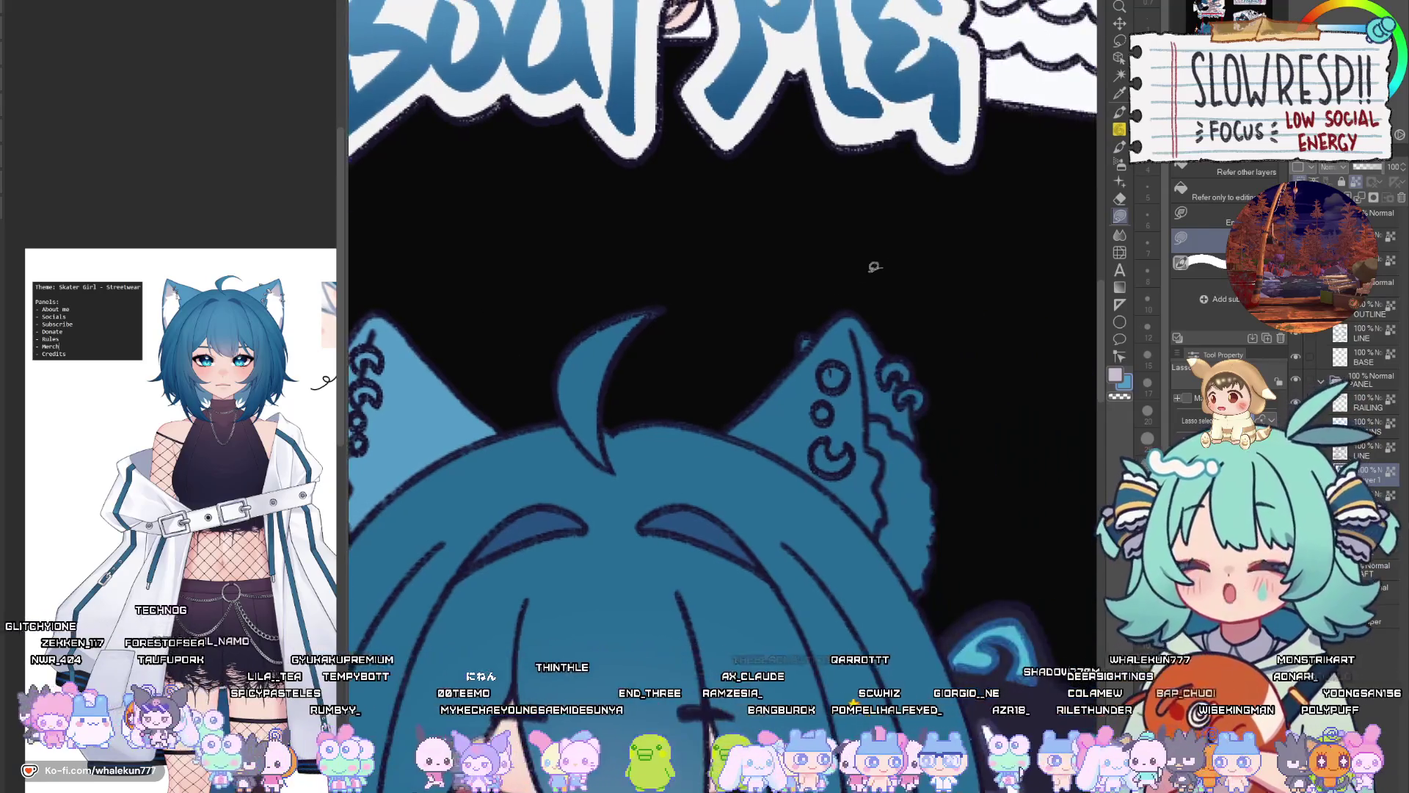
{"action": "left_click_drag", "start_coordinate": [808, 468], "coordinate": [920, 352]}
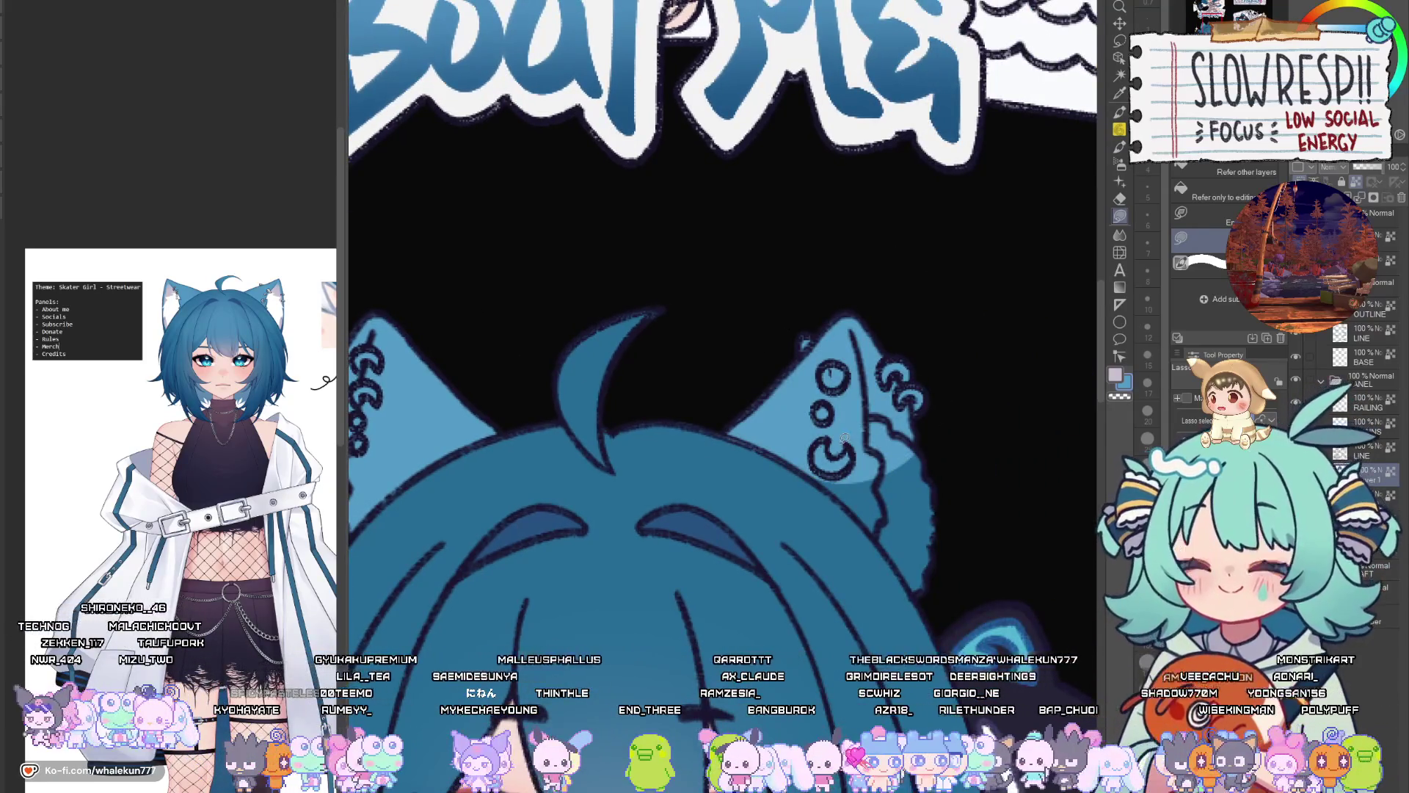
{"action": "left_click_drag", "start_coordinate": [910, 534], "coordinate": [887, 510]}
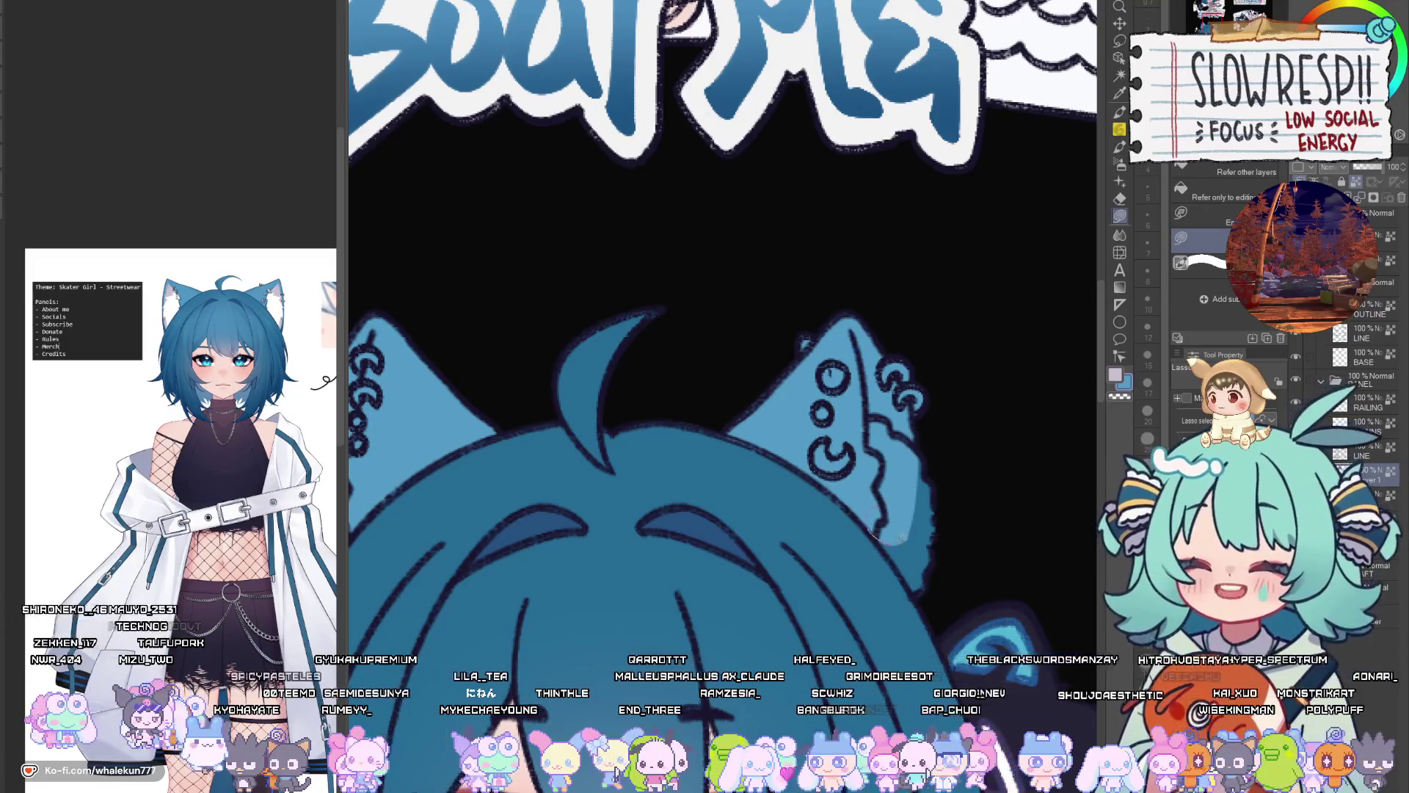
Ink dark lines along the left and right ear edges with the G-pen at size 8
{"action": "key", "text": "p"}
{"action": "scroll", "coordinate": [723, 315], "scroll_direction": "left", "scroll_amount": 5}
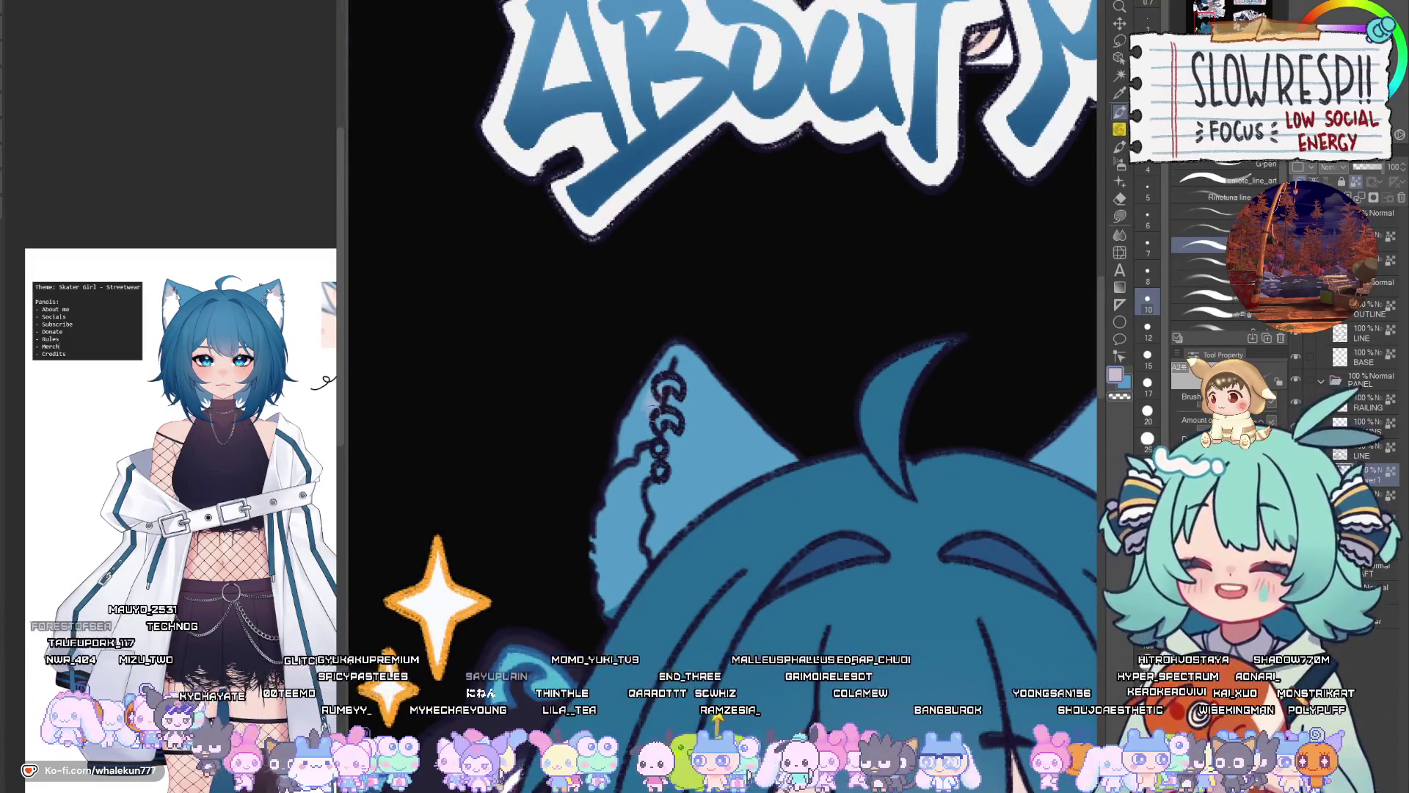
{"action": "key", "text": "bracketleft"}
{"action": "left_click_drag", "start_coordinate": [632, 478], "coordinate": [668, 374]}
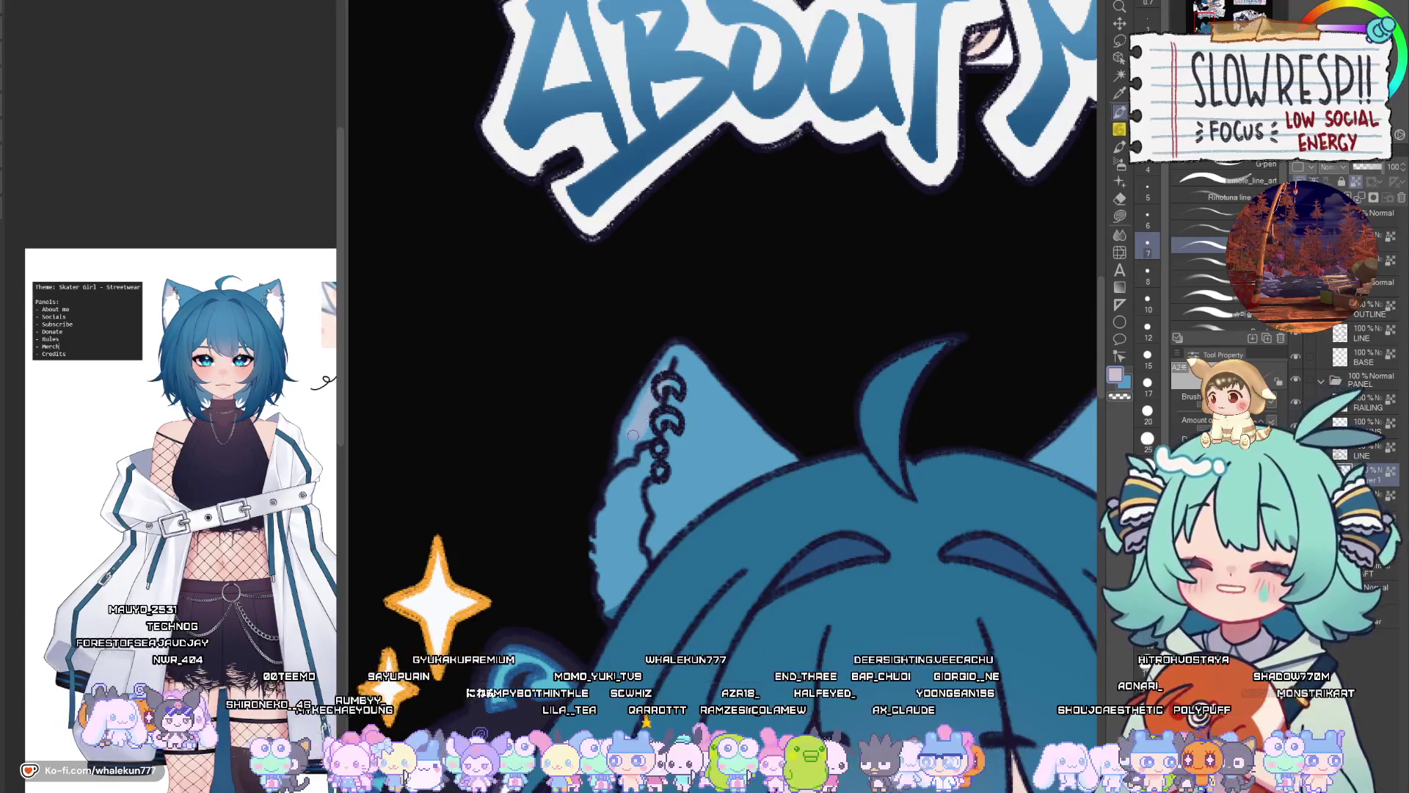
{"action": "scroll", "coordinate": [570, 359], "scroll_direction": "right", "scroll_amount": 5}
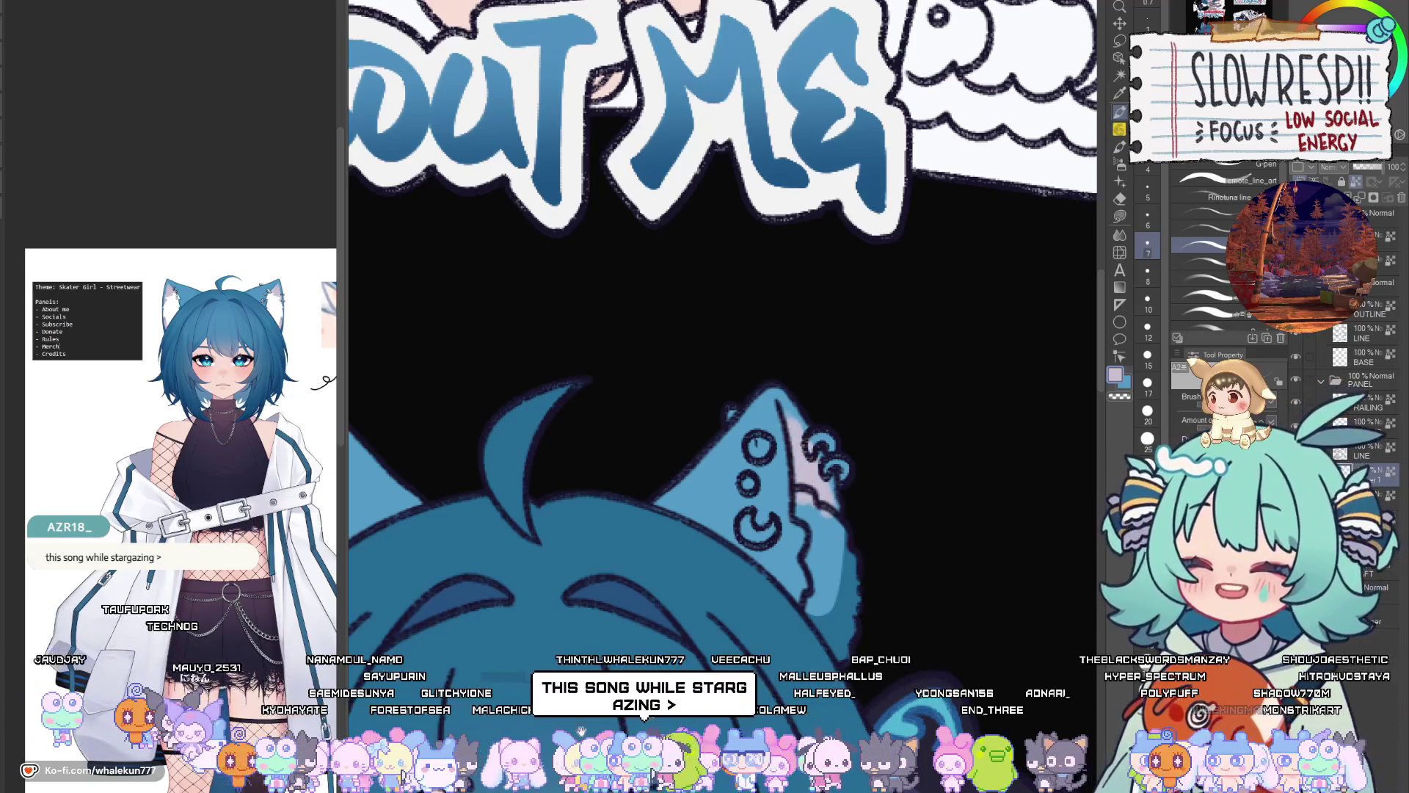
{"action": "mouse_move", "coordinate": [837, 519]}
{"action": "left_mouse_down"}
{"action": "mouse_move", "coordinate": [803, 446]}
{"action": "mouse_move", "coordinate": [801, 462]}
{"action": "mouse_move", "coordinate": [813, 457]}
{"action": "left_mouse_up"}
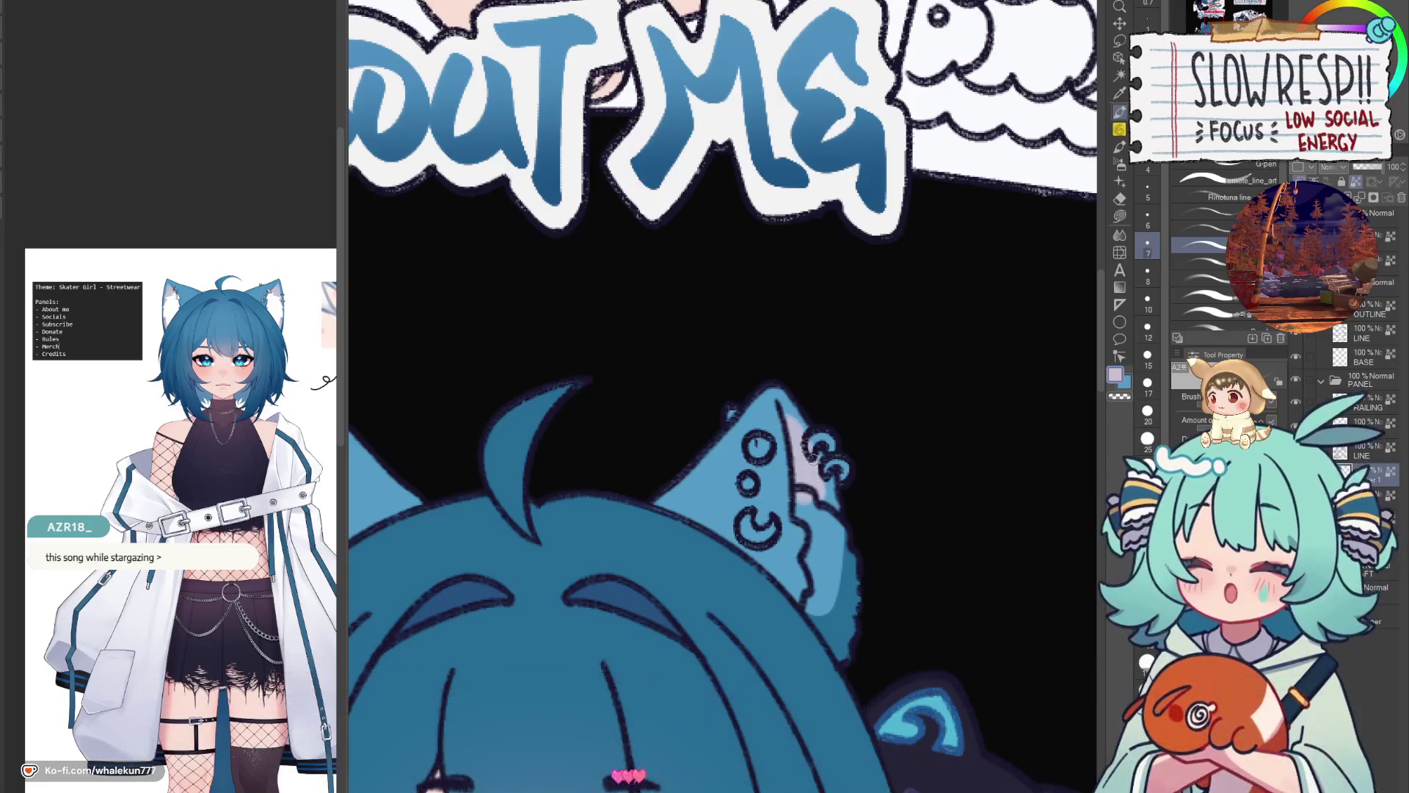
{"action": "scroll", "coordinate": [824, 502], "scroll_direction": "down", "scroll_amount": 5}
{"action": "scroll", "coordinate": [833, 374], "scroll_direction": "down", "scroll_amount": 5}
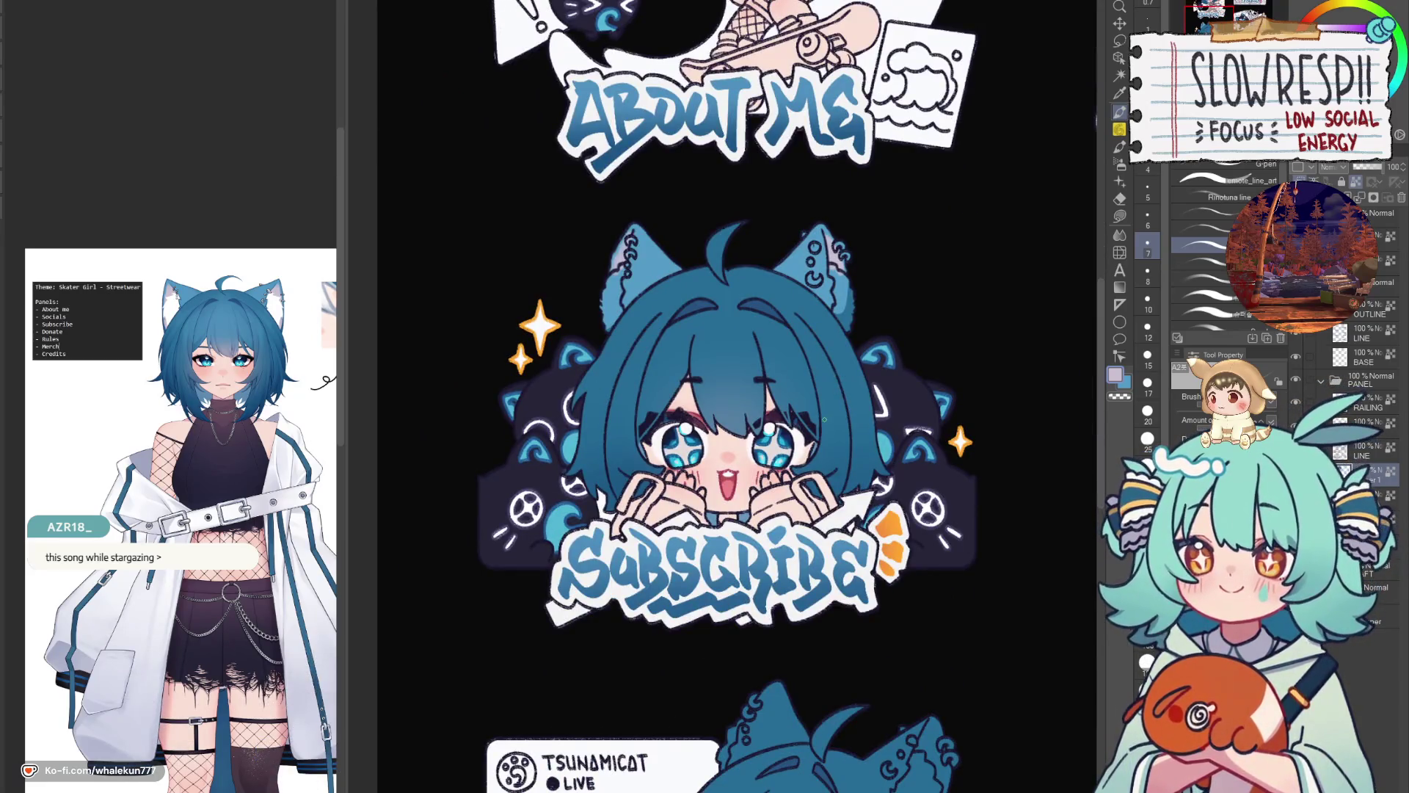
Paint a lighter blue stroke down the Socials chibi's ear with an enlarged pen brush
{"action": "left_click_drag", "start_coordinate": [773, 708], "coordinate": [781, 503]}
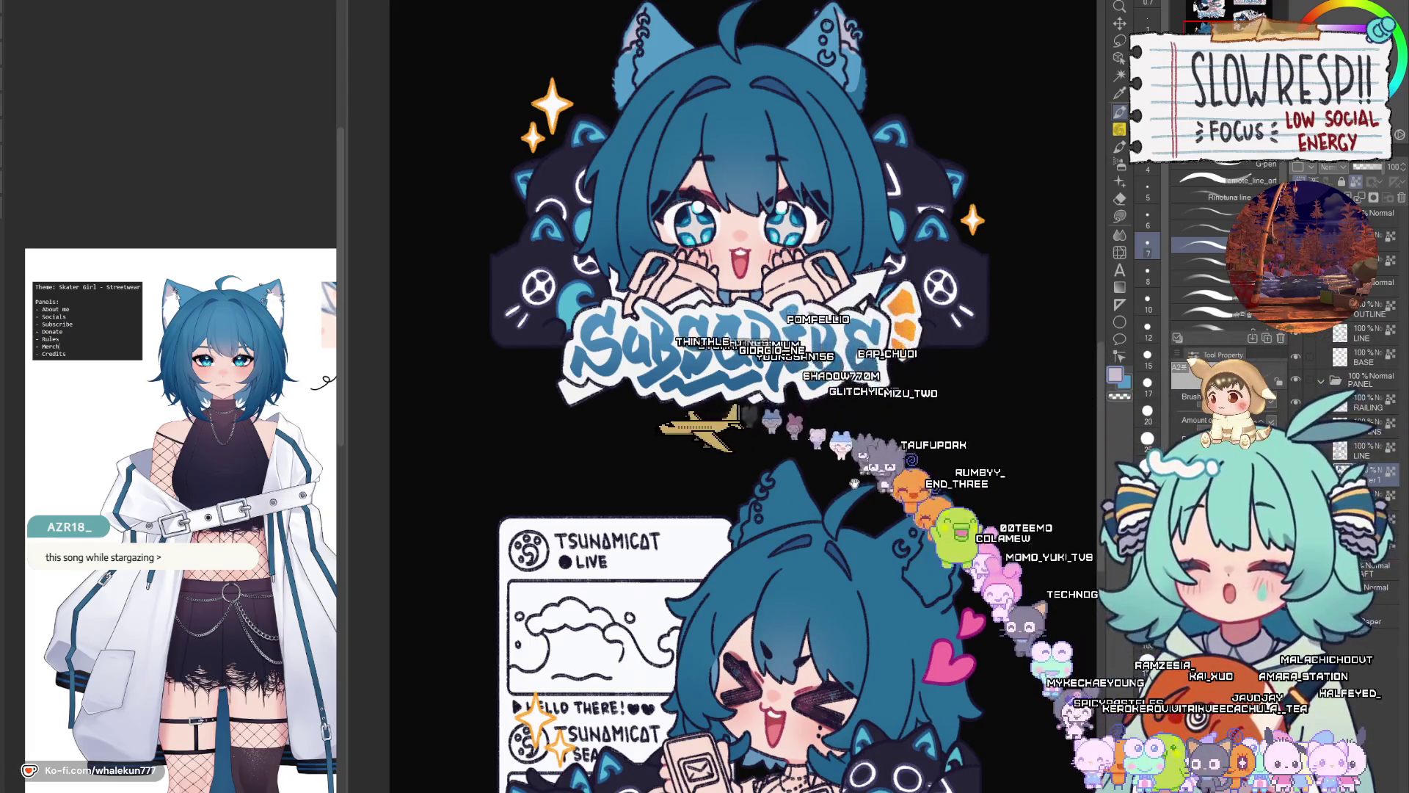
{"action": "left_click_drag", "start_coordinate": [917, 587], "coordinate": [870, 425]}
{"action": "scroll", "coordinate": [706, 326], "scroll_direction": "up", "scroll_amount": 3}
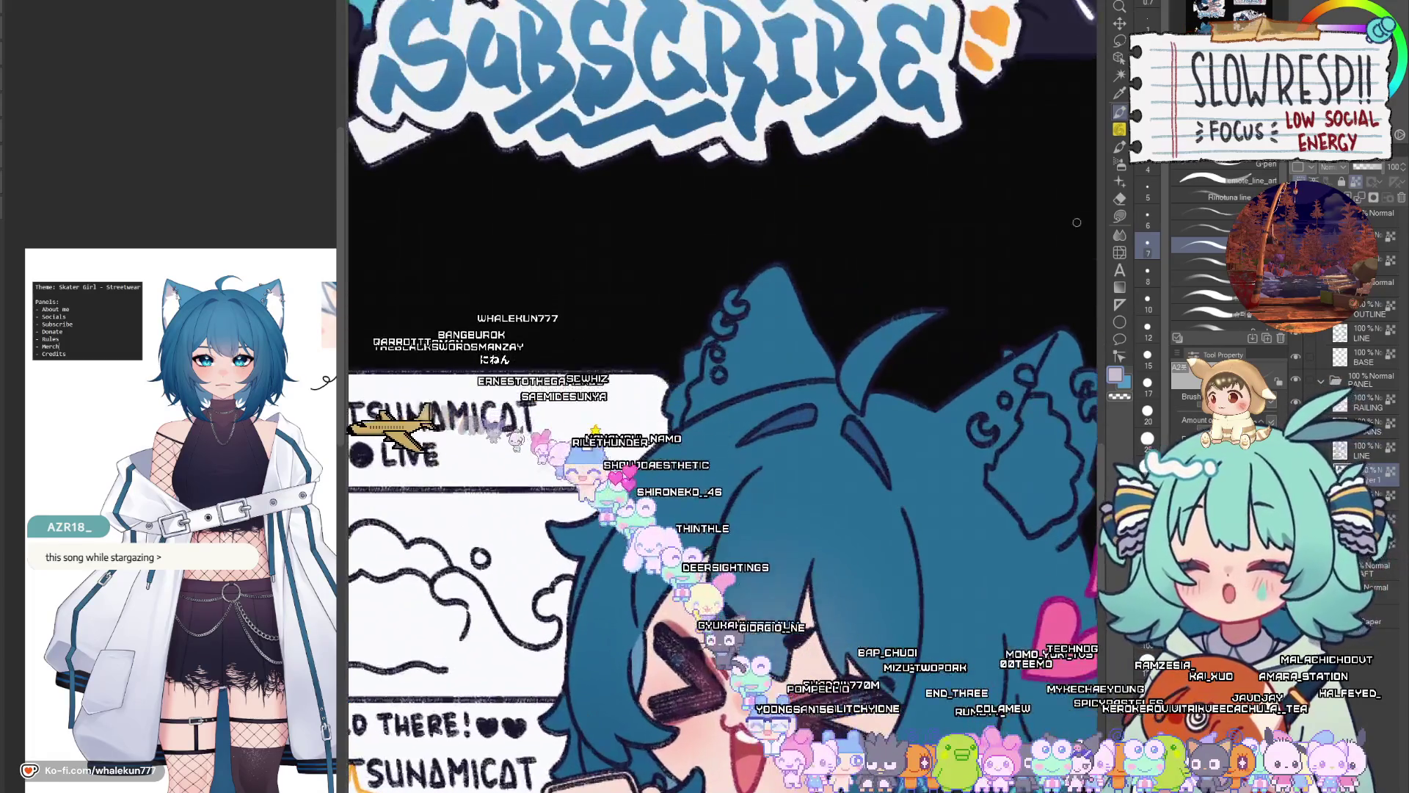
{"action": "left_click", "coordinate": [1123, 219]}
{"action": "scroll", "coordinate": [820, 460], "scroll_direction": "up", "scroll_amount": 2}
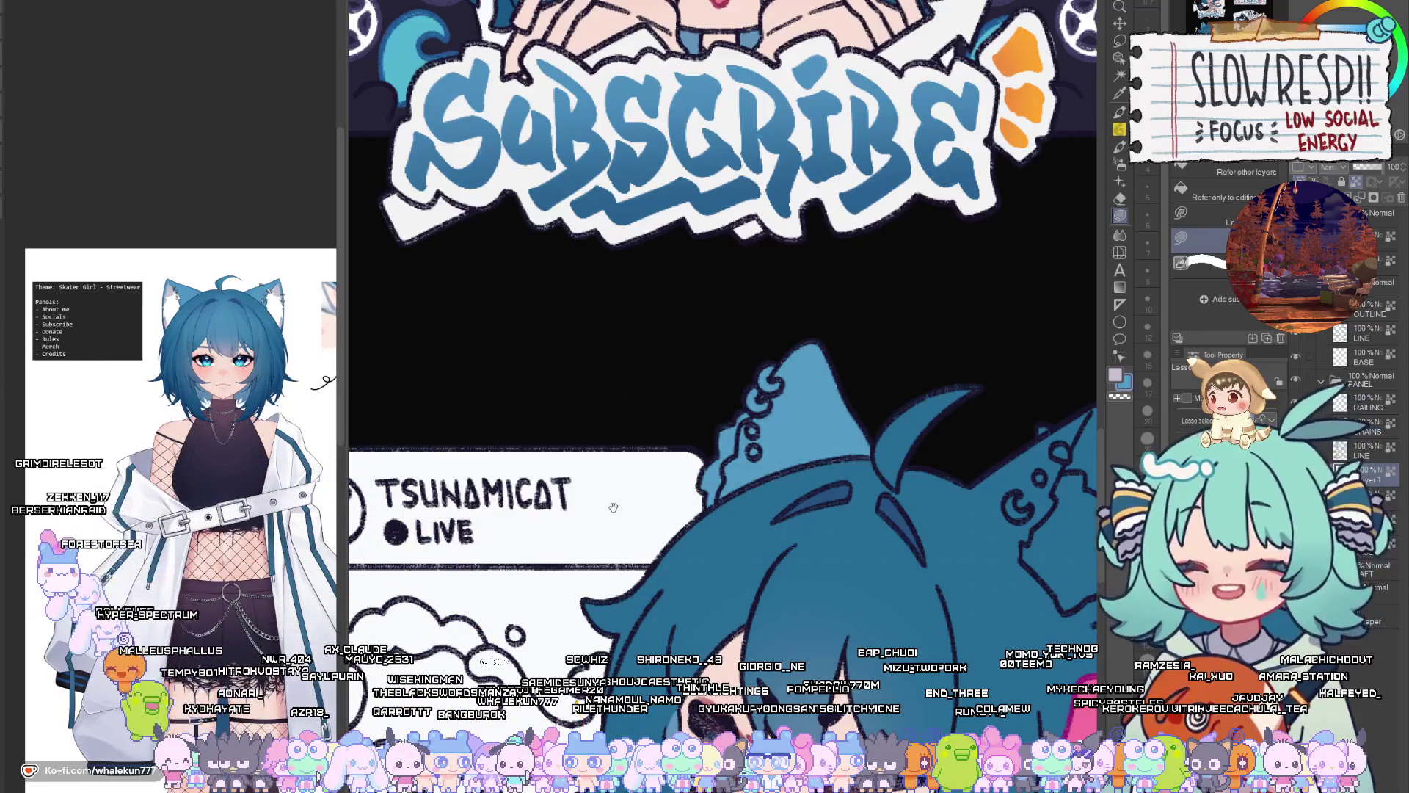
{"action": "left_click_drag", "start_coordinate": [978, 500], "coordinate": [731, 459]}
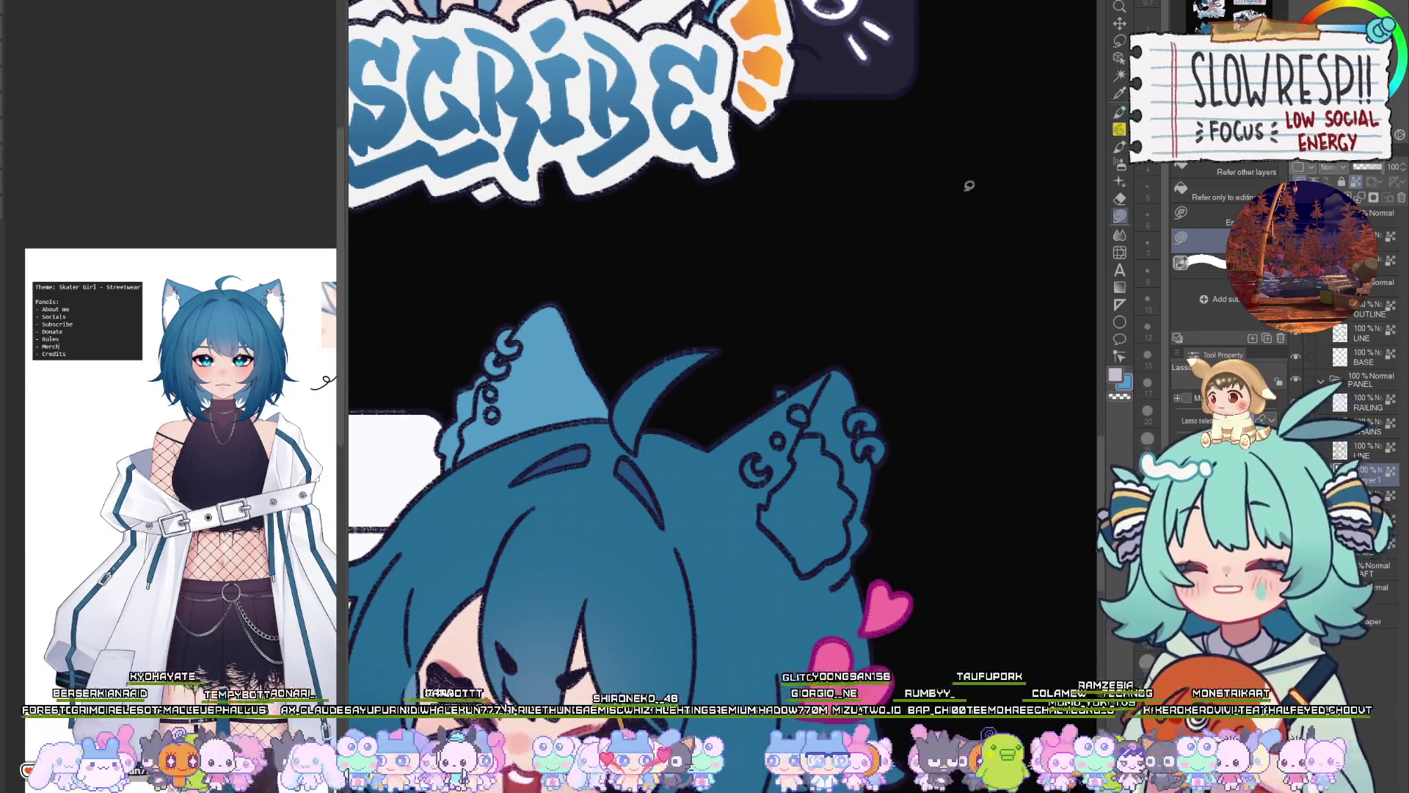
{"action": "left_click", "coordinate": [1120, 114]}
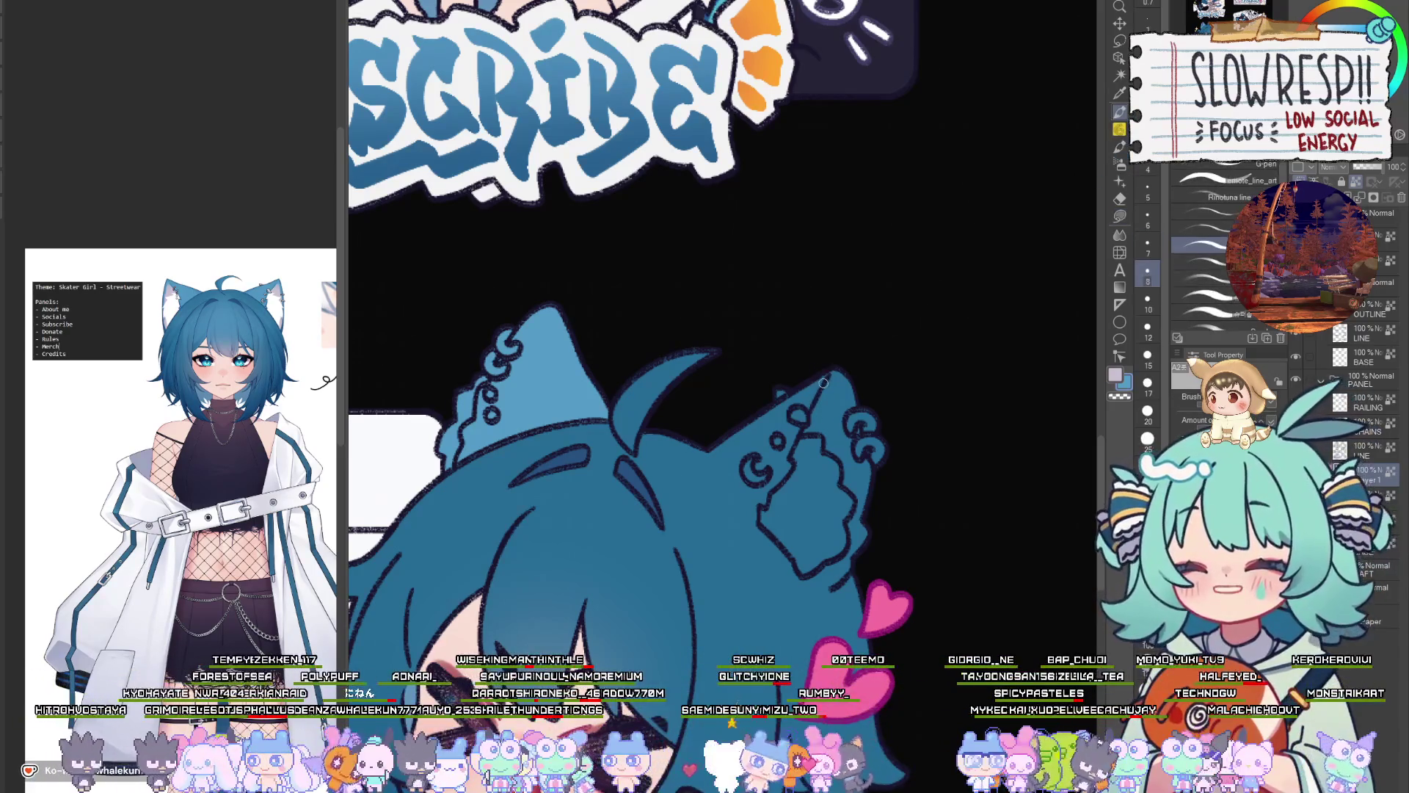
{"action": "key", "text": "bracketright"}
{"action": "key", "text": "bracketright"}
{"action": "key", "text": "bracketright"}
{"action": "left_click_drag", "start_coordinate": [823, 382], "coordinate": [760, 477]}
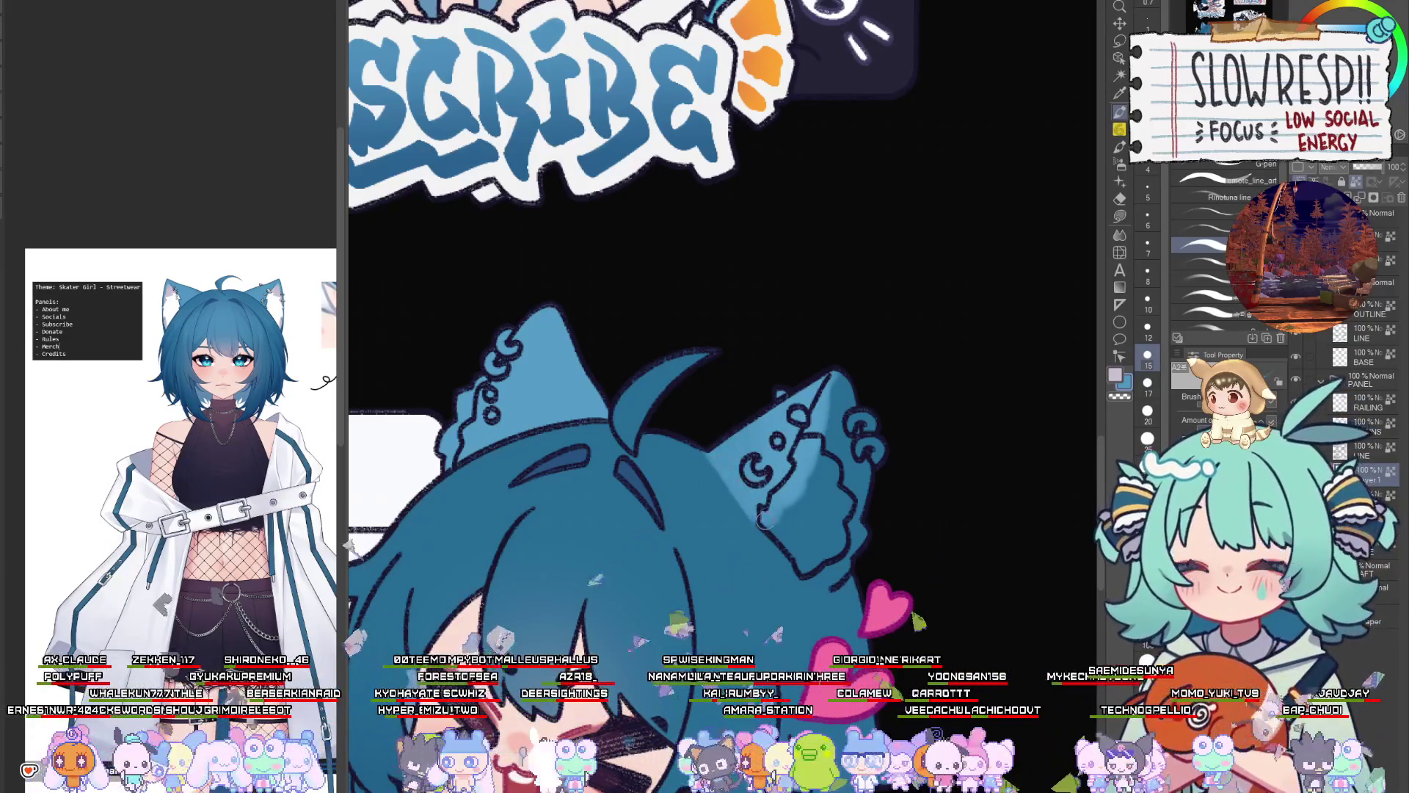
Outline the inner ear edge dark, highlight its upper part, and fill a white edge patch
{"action": "mouse_move", "coordinate": [763, 520]}
{"action": "left_mouse_down"}
{"action": "mouse_move", "coordinate": [800, 436]}
{"action": "mouse_move", "coordinate": [767, 506]}
{"action": "mouse_move", "coordinate": [800, 558]}
{"action": "mouse_move", "coordinate": [830, 571]}
{"action": "mouse_move", "coordinate": [862, 535]}
{"action": "mouse_move", "coordinate": [850, 492]}
{"action": "left_mouse_up"}
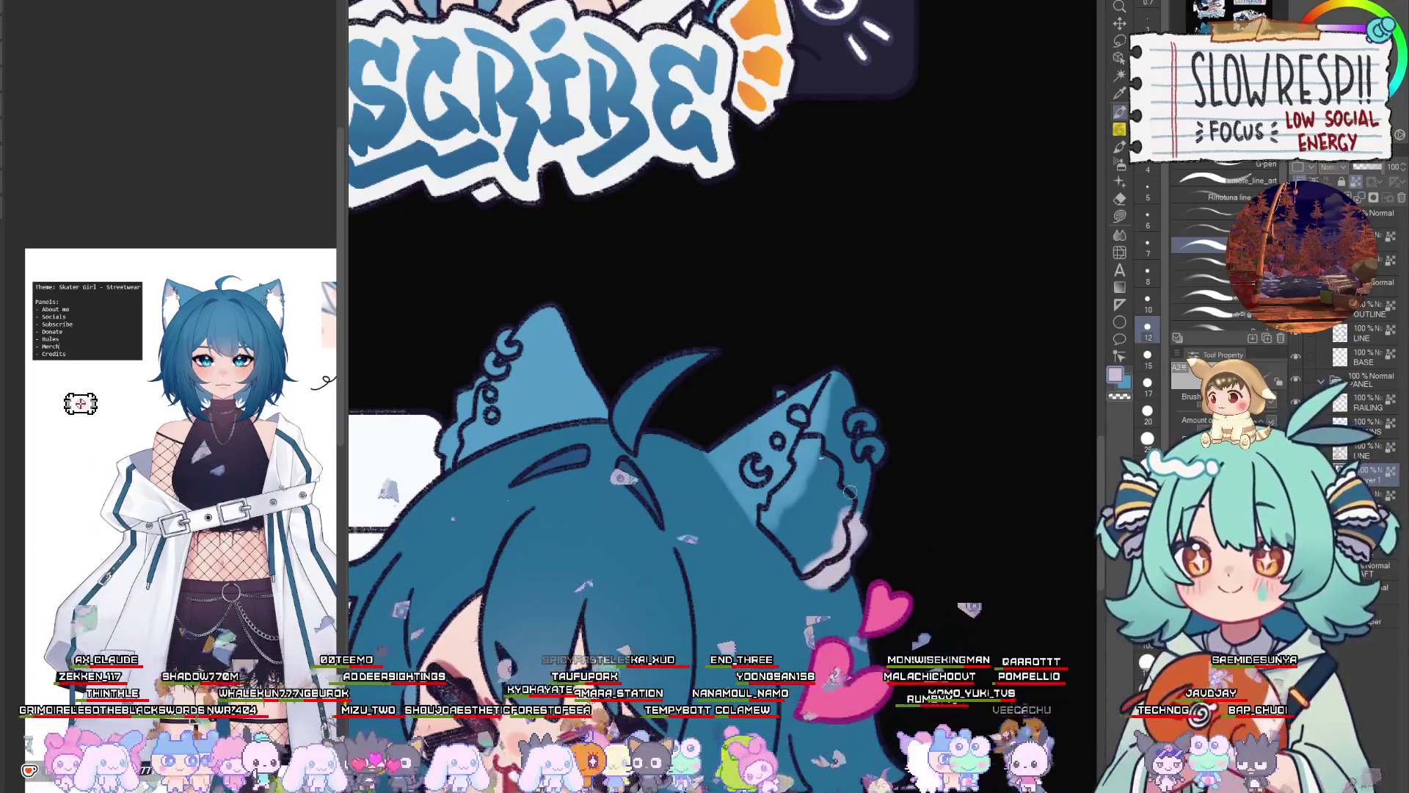
{"action": "left_click_drag", "start_coordinate": [830, 385], "coordinate": [812, 448]}
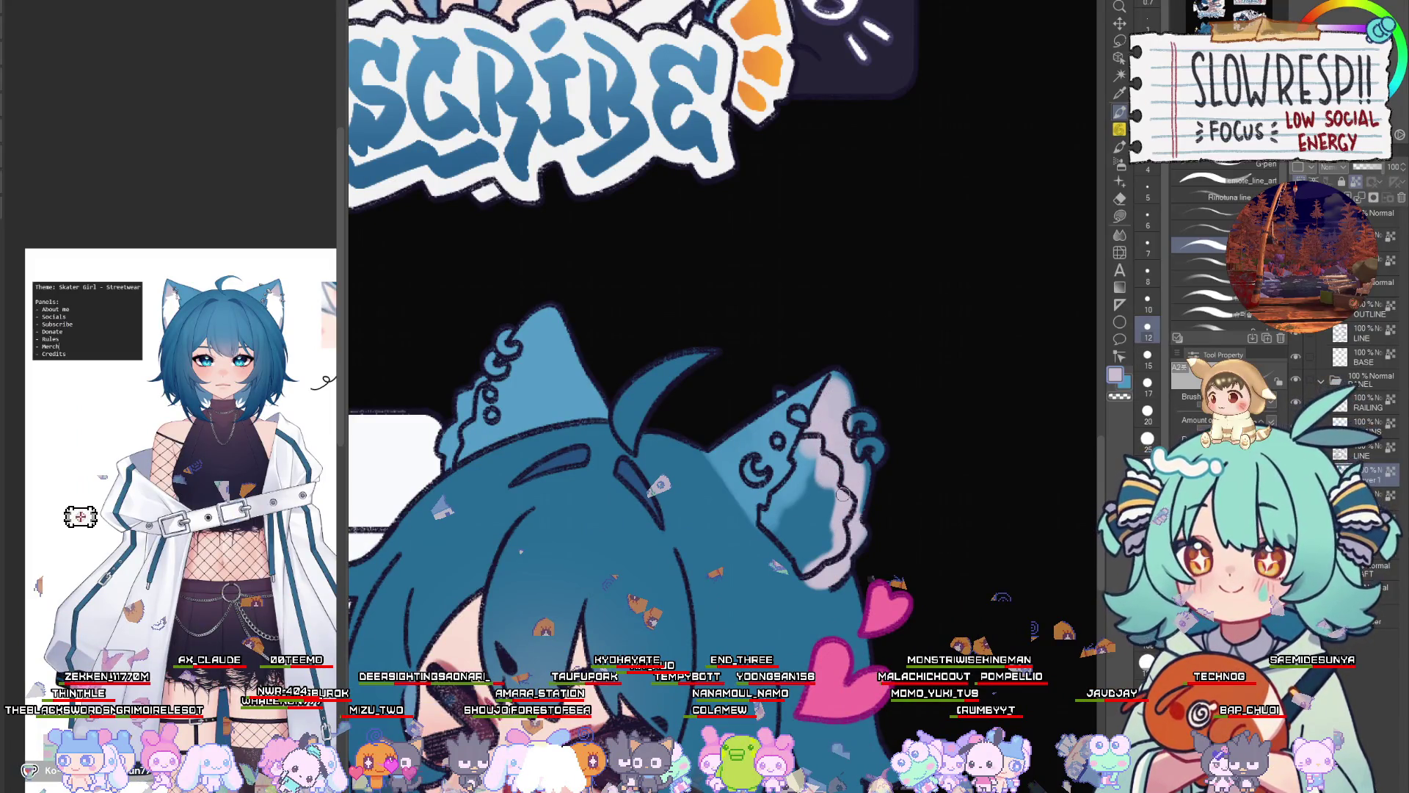
{"action": "key", "text": "g"}
{"action": "scroll", "coordinate": [723, 396], "scroll_direction": "left", "scroll_amount": 5}
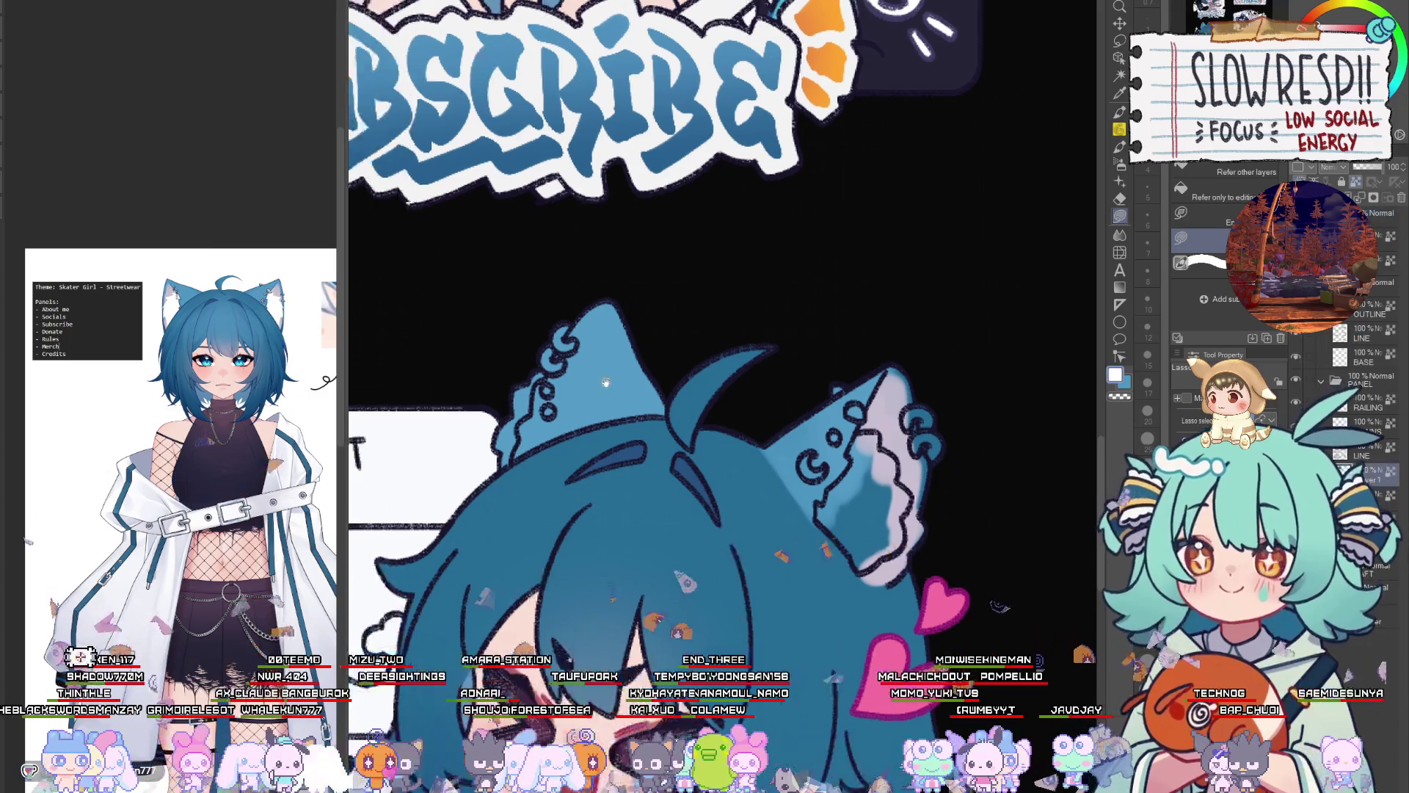
{"action": "mouse_move", "coordinate": [700, 374]}
{"action": "left_mouse_down"}
{"action": "mouse_move", "coordinate": [675, 396]}
{"action": "mouse_move", "coordinate": [664, 454]}
{"action": "mouse_move", "coordinate": [701, 411]}
{"action": "left_mouse_up"}
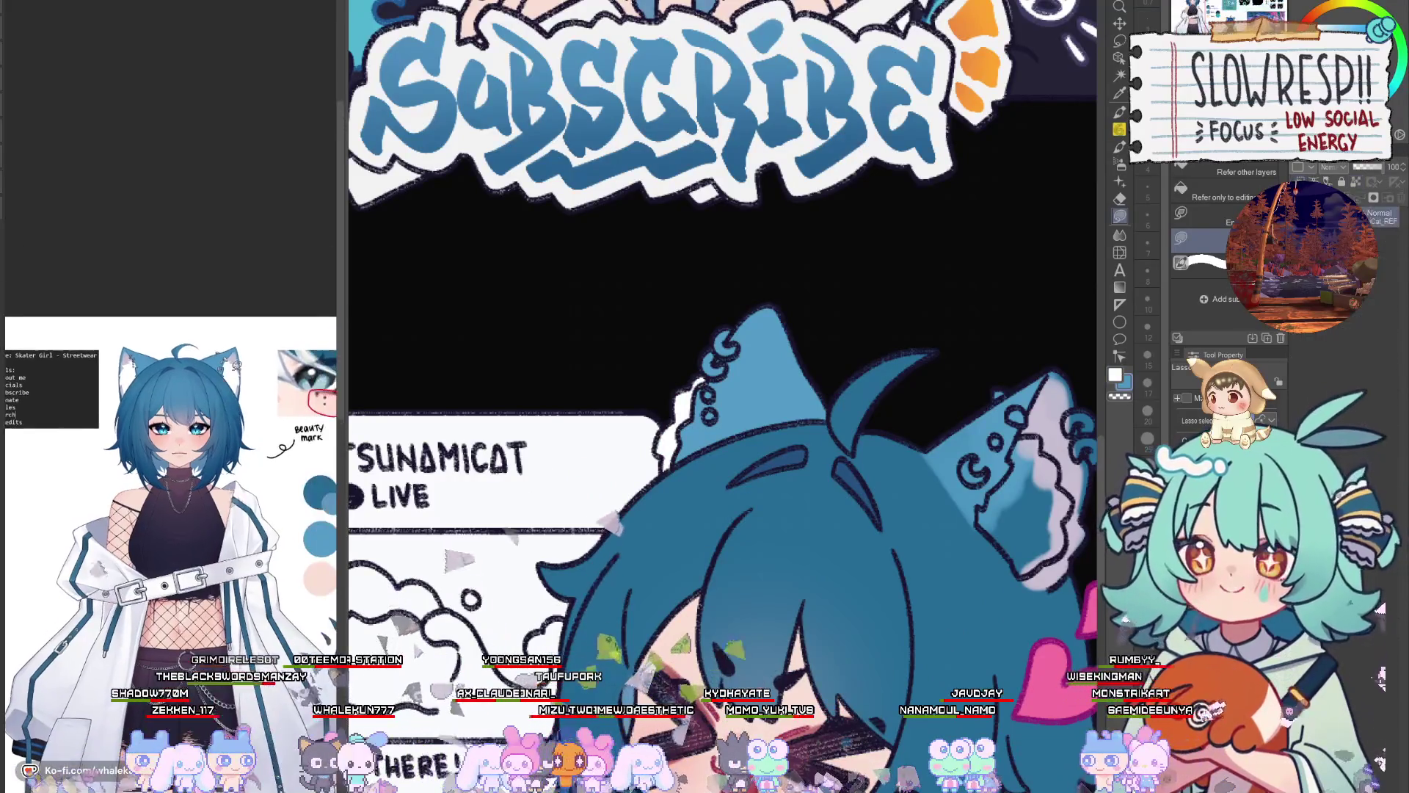
Fill the ear swirl's crescent and the ring below it grey
{"action": "scroll", "coordinate": [204, 540], "scroll_direction": "down", "scroll_amount": 5}
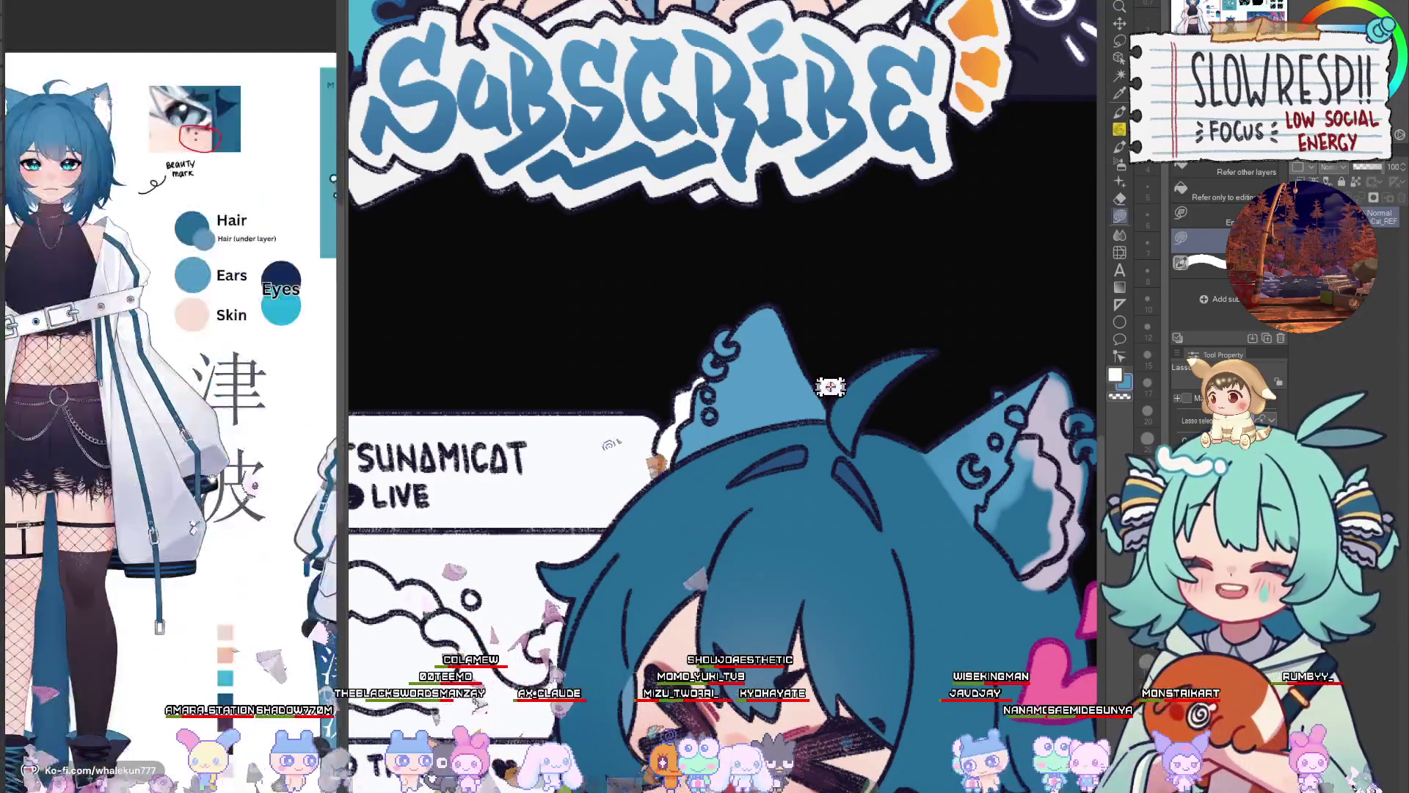
{"action": "scroll", "coordinate": [235, 487], "scroll_direction": "down", "scroll_amount": 3}
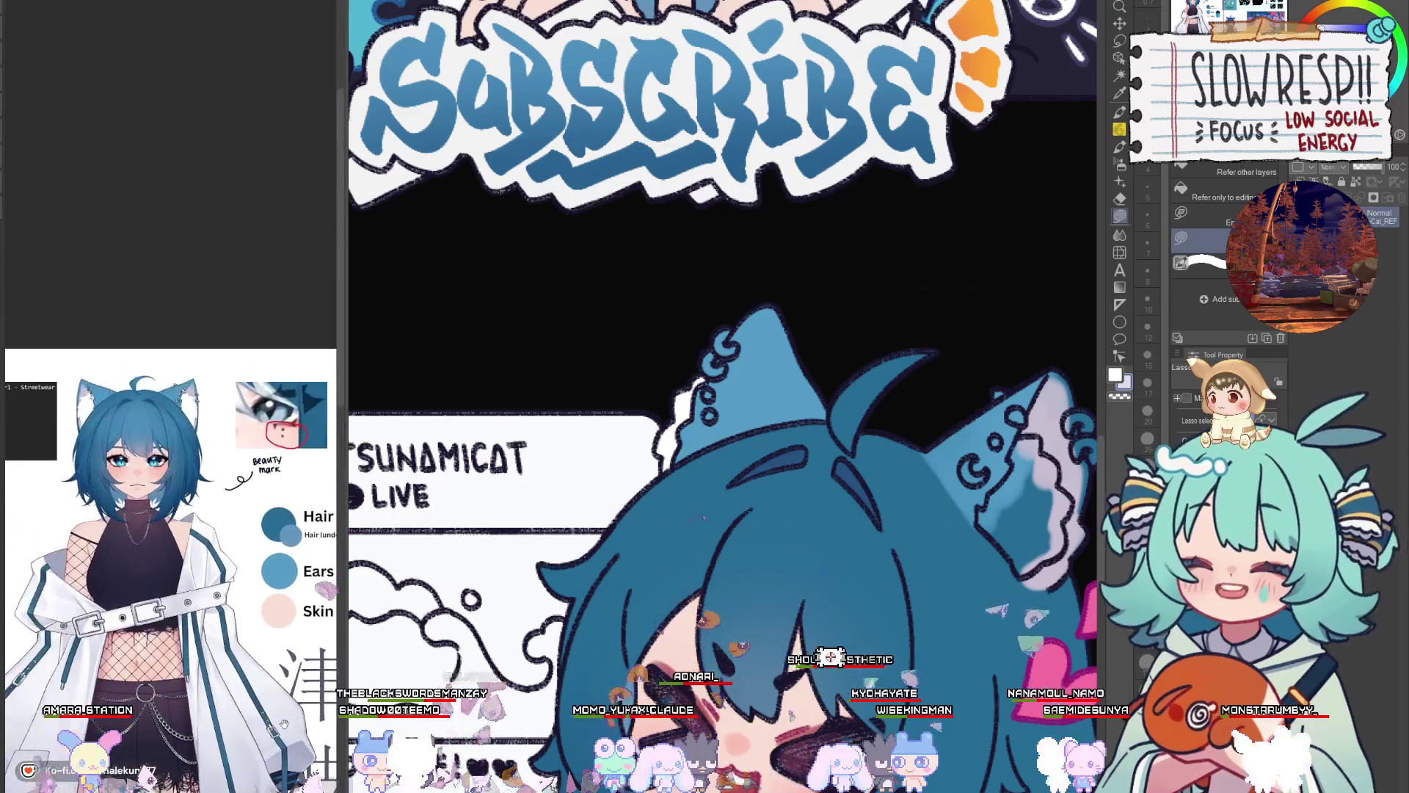
{"action": "scroll", "coordinate": [181, 423], "scroll_direction": "up", "scroll_amount": 6}
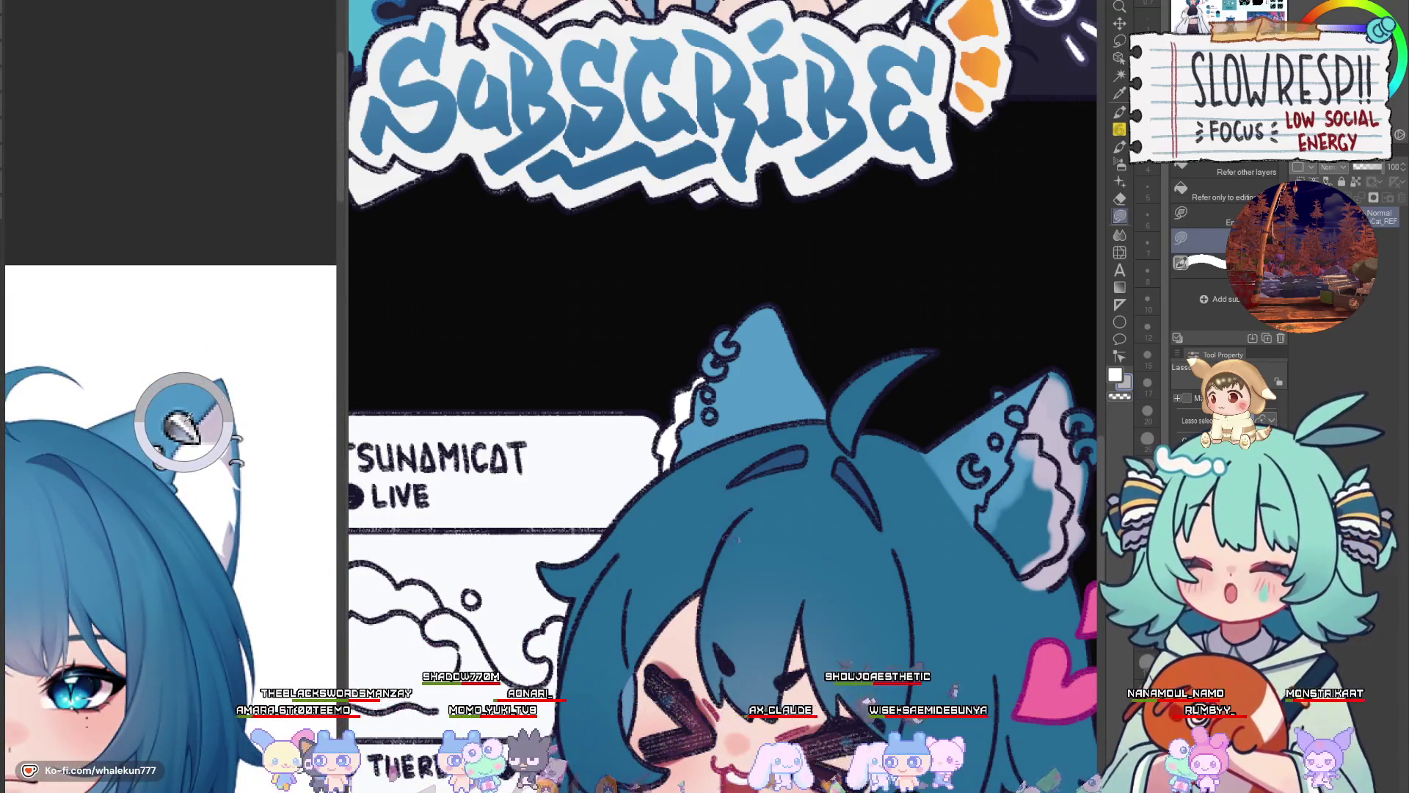
{"action": "scroll", "coordinate": [203, 618], "scroll_direction": "down", "scroll_amount": 3}
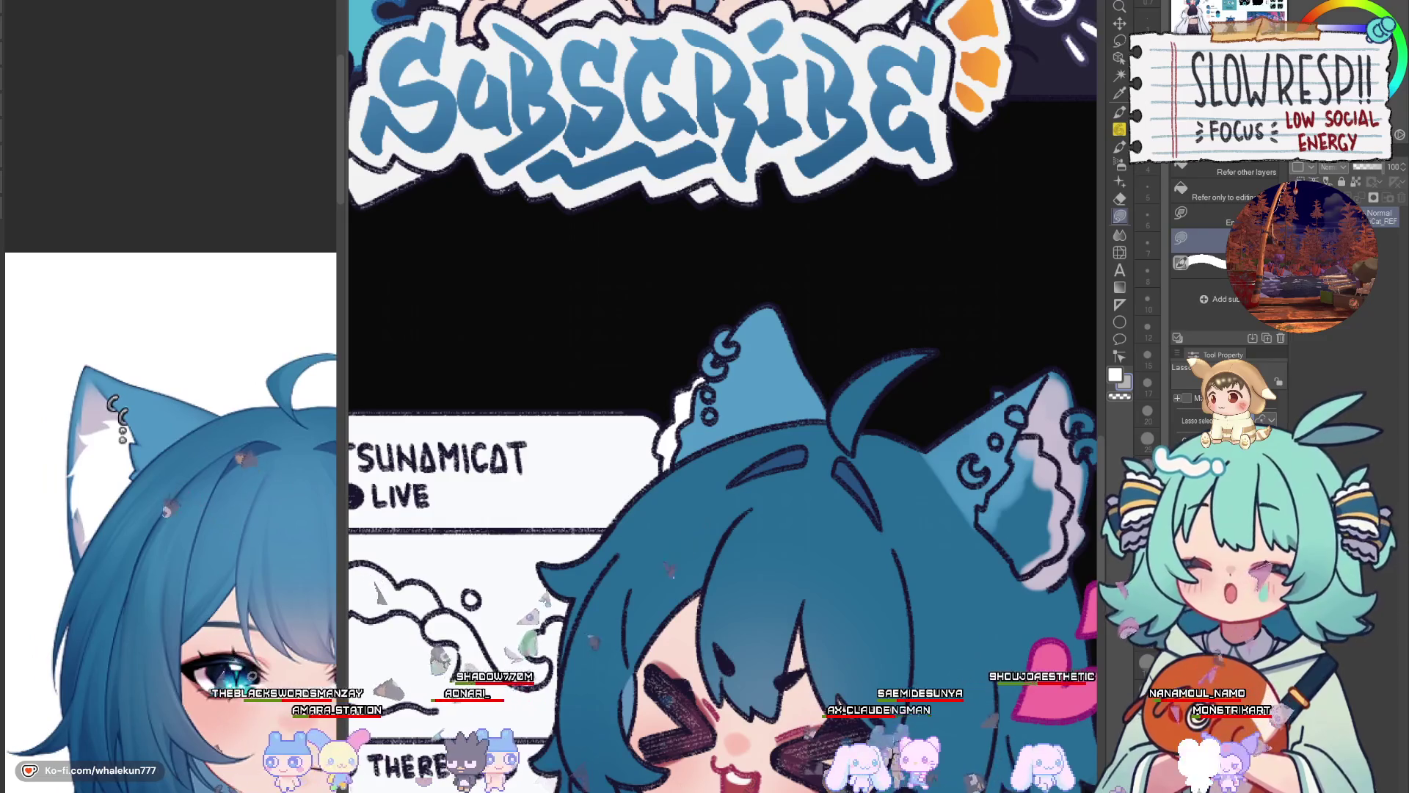
{"action": "scroll", "coordinate": [203, 619], "scroll_direction": "down", "scroll_amount": 3}
{"action": "scroll", "coordinate": [229, 476], "scroll_direction": "up", "scroll_amount": 5}
{"action": "scroll", "coordinate": [229, 475], "scroll_direction": "up", "scroll_amount": 3}
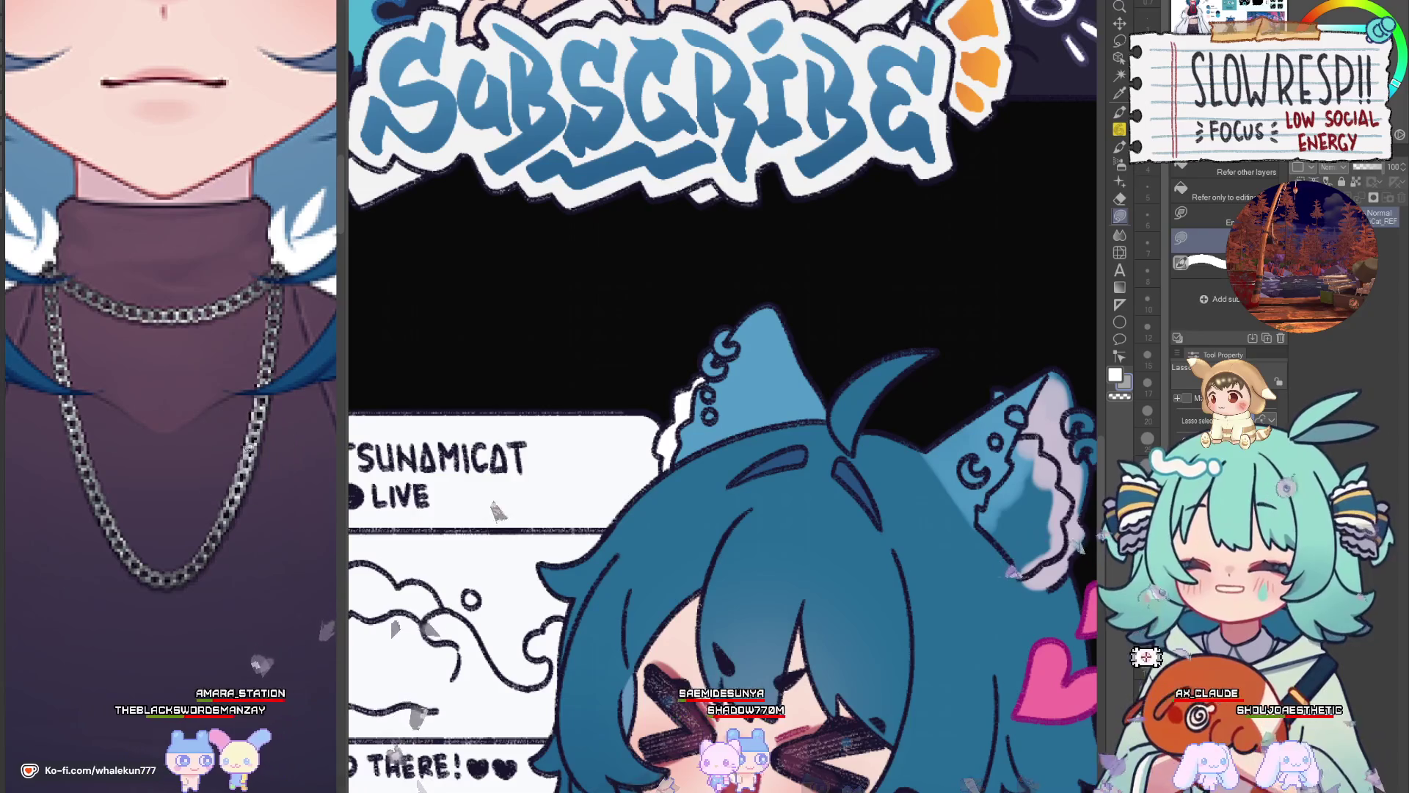
{"action": "scroll", "coordinate": [245, 453], "scroll_direction": "down", "scroll_amount": 4}
{"action": "scroll", "coordinate": [750, 350], "scroll_direction": "up", "scroll_amount": 3}
{"action": "scroll", "coordinate": [750, 350], "scroll_direction": "up", "scroll_amount": 1}
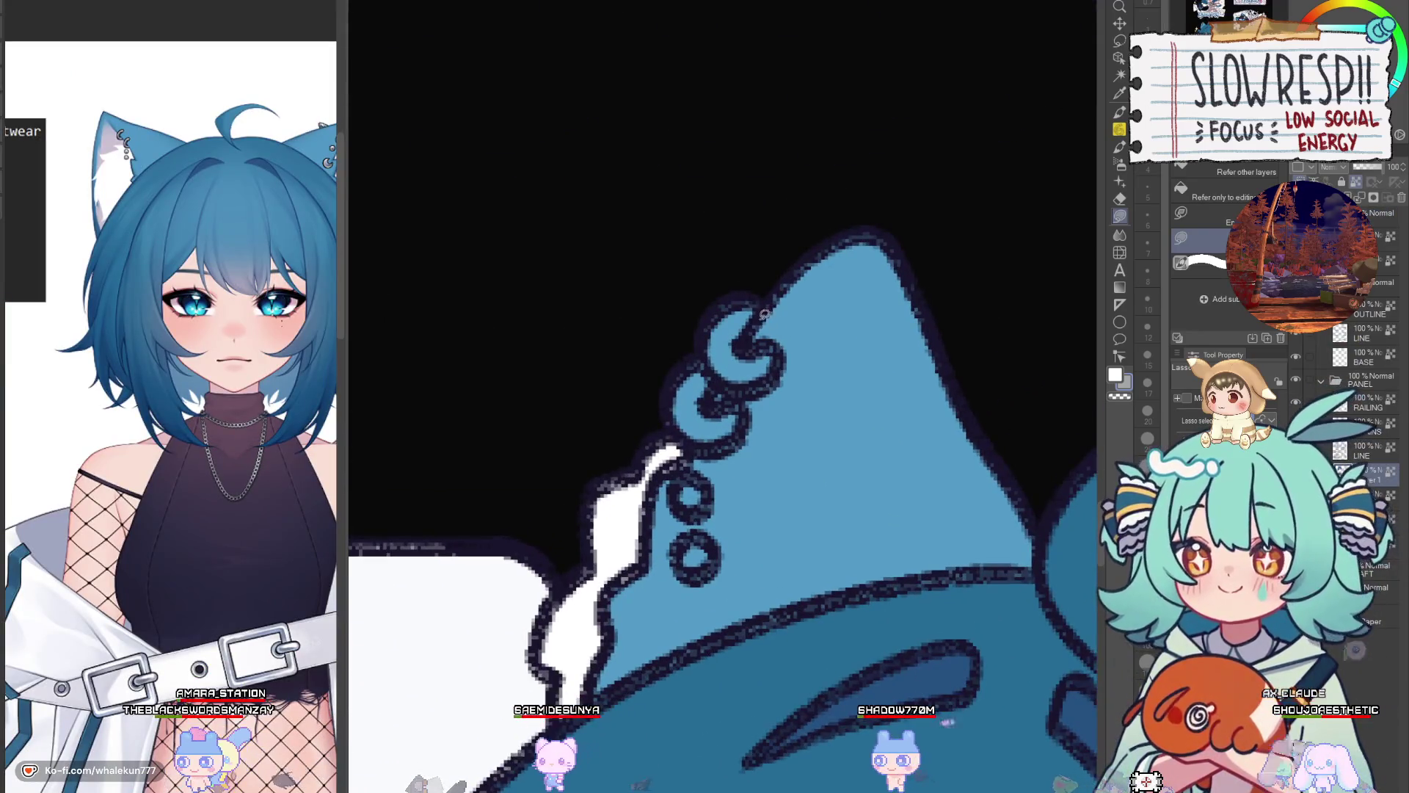
{"action": "mouse_move", "coordinate": [763, 323]}
{"action": "left_mouse_down"}
{"action": "mouse_move", "coordinate": [741, 356]}
{"action": "mouse_move", "coordinate": [718, 350]}
{"action": "mouse_move", "coordinate": [716, 411]}
{"action": "left_mouse_up"}
{"action": "left_click_drag", "start_coordinate": [687, 495], "coordinate": [693, 466]}
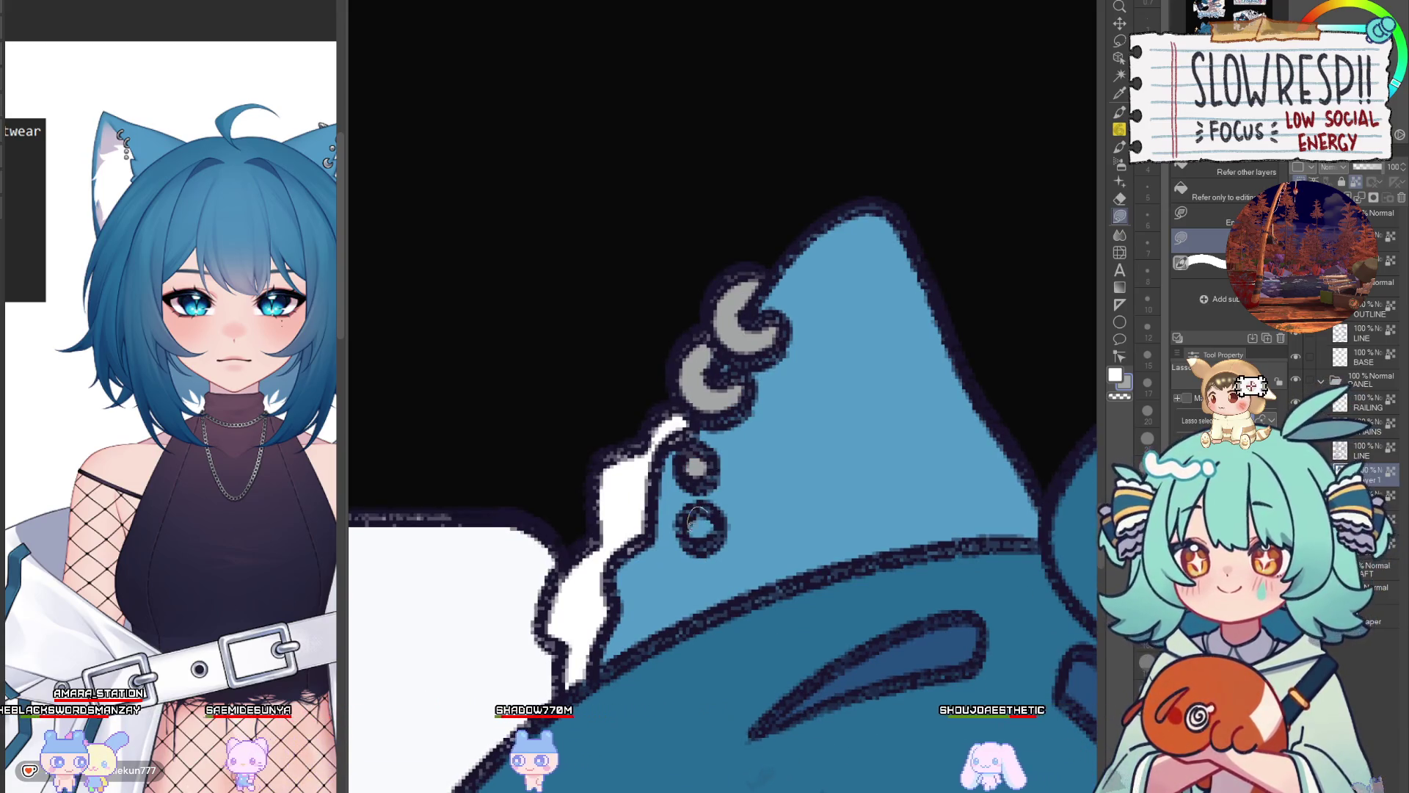
Fill the top ring, smaller ring, crescent piercing and upper ear swirl grey
{"action": "scroll", "coordinate": [697, 466], "scroll_direction": "down", "scroll_amount": 5}
{"action": "scroll", "coordinate": [787, 442], "scroll_direction": "up", "scroll_amount": 2}
{"action": "scroll", "coordinate": [787, 442], "scroll_direction": "up", "scroll_amount": 3}
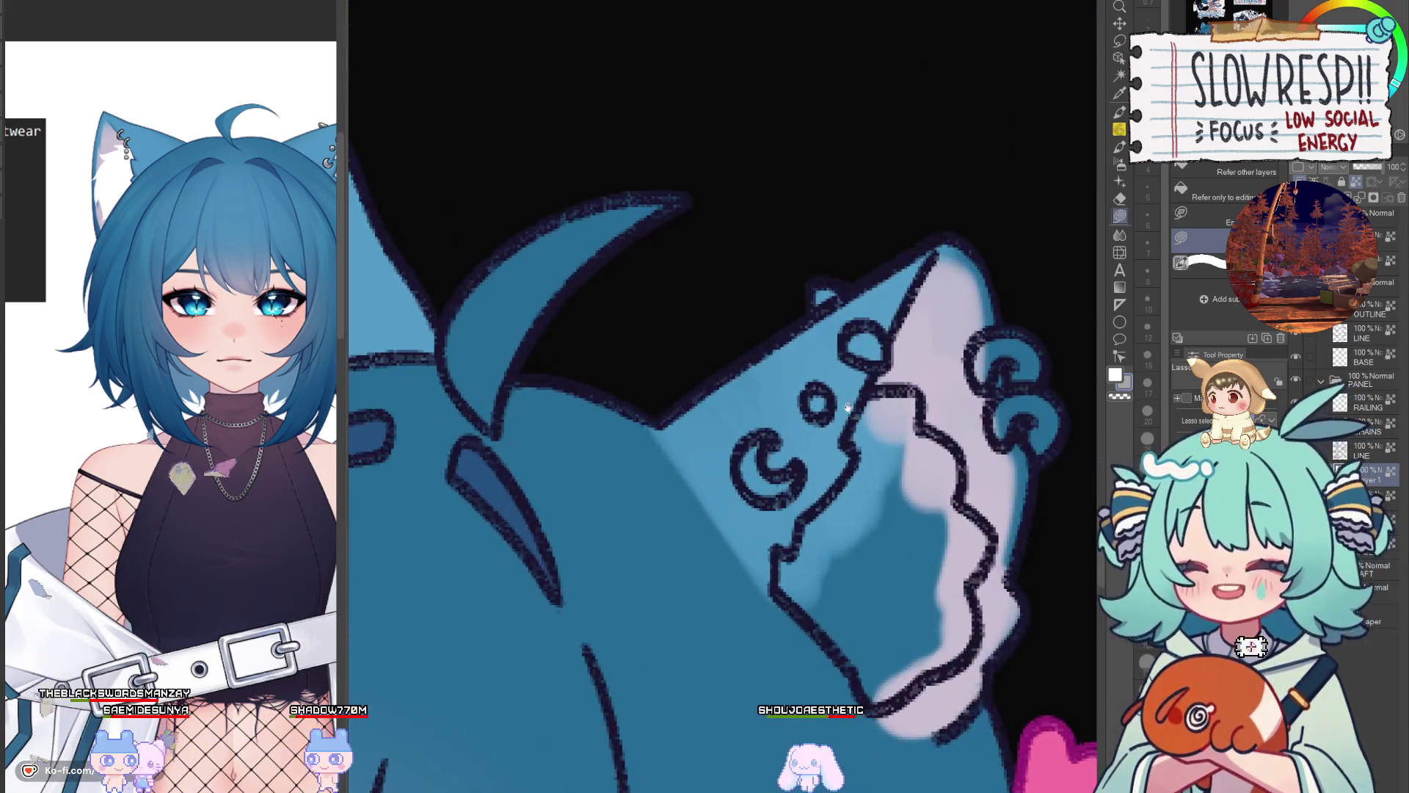
{"action": "left_click_drag", "start_coordinate": [857, 323], "coordinate": [873, 353]}
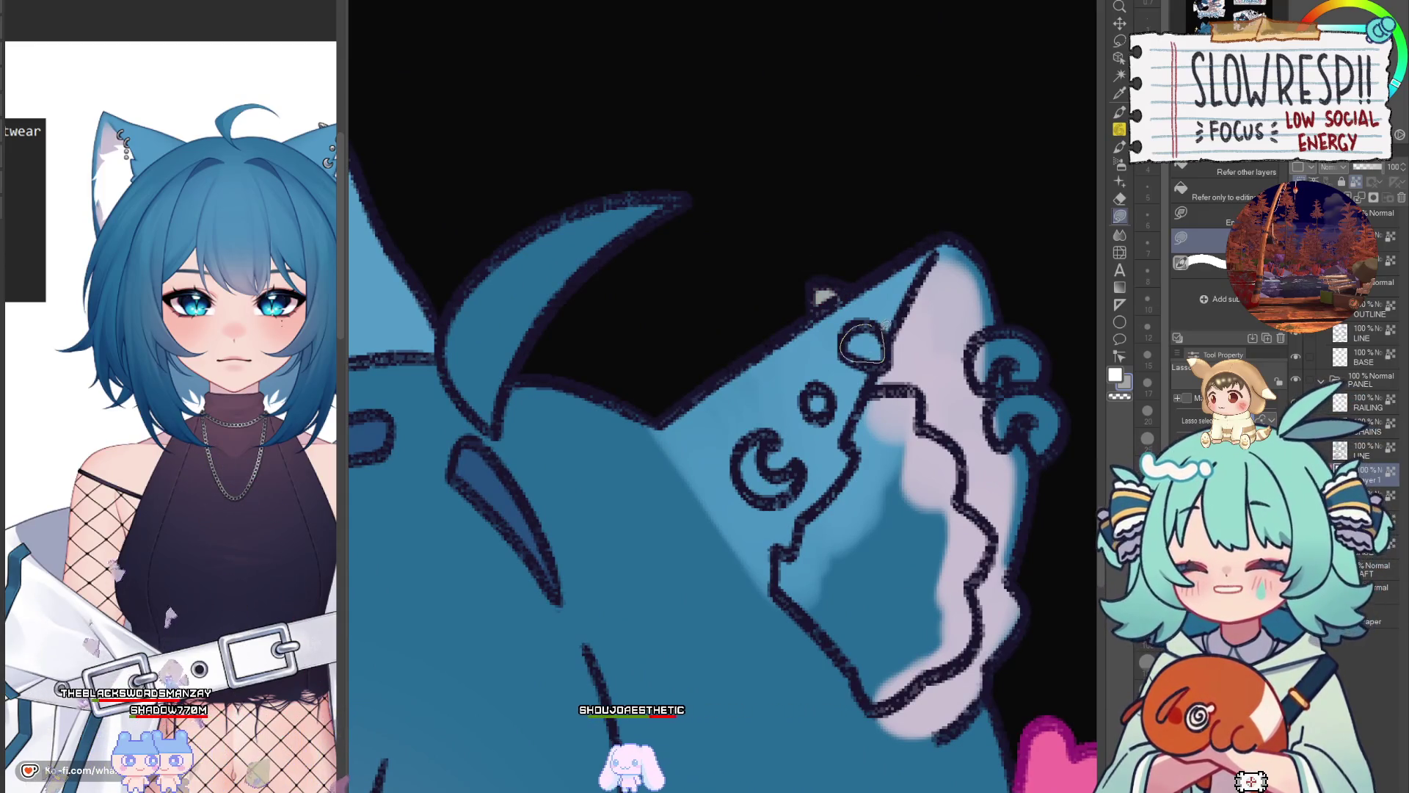
{"action": "mouse_move", "coordinate": [808, 389]}
{"action": "left_mouse_down"}
{"action": "mouse_move", "coordinate": [822, 411]}
{"action": "mouse_move", "coordinate": [778, 484]}
{"action": "left_mouse_up"}
{"action": "mouse_move", "coordinate": [1009, 328]}
{"action": "left_mouse_down"}
{"action": "mouse_move", "coordinate": [832, 357]}
{"action": "mouse_move", "coordinate": [842, 351]}
{"action": "left_mouse_up"}
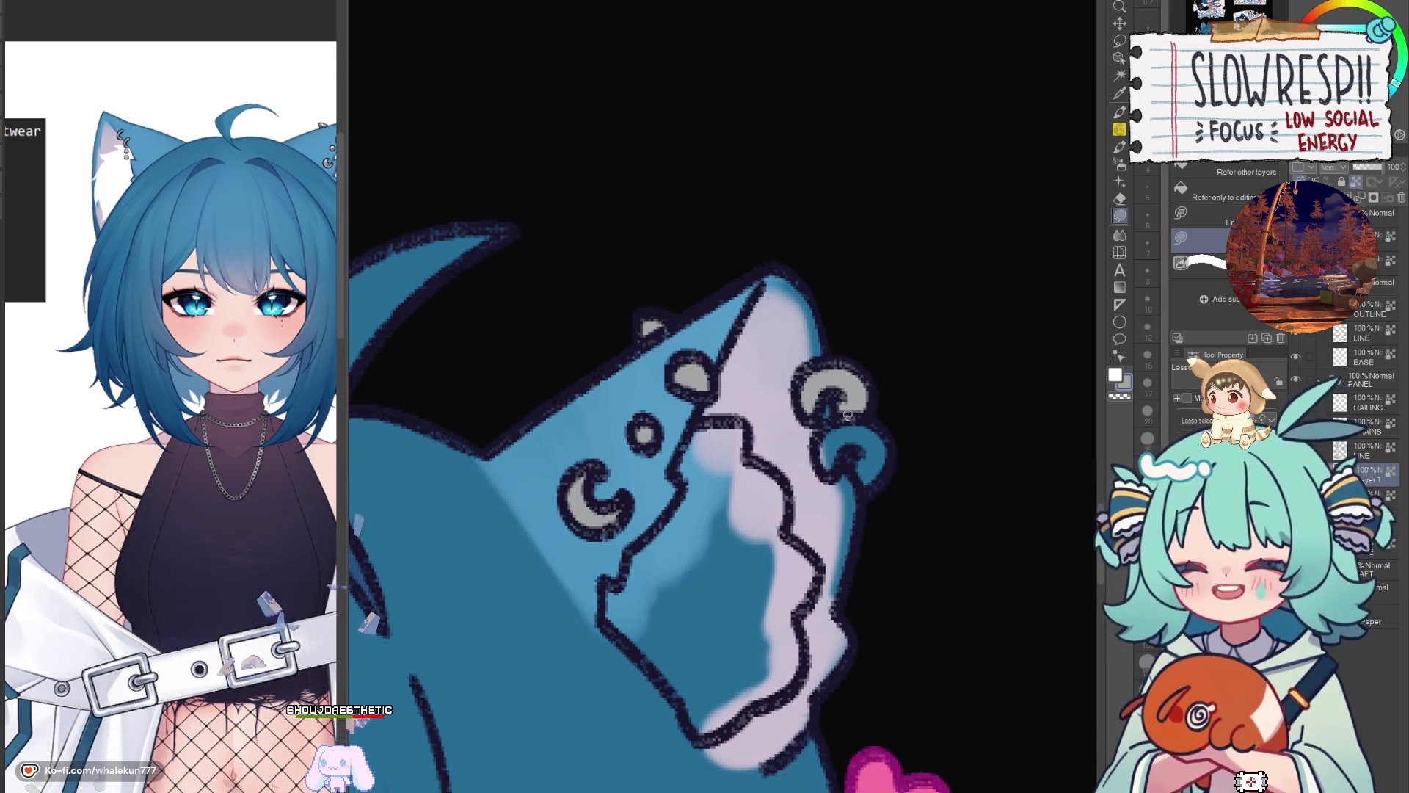
{"action": "mouse_move", "coordinate": [848, 425]}
{"action": "left_mouse_down"}
{"action": "mouse_move", "coordinate": [855, 470]}
{"action": "mouse_move", "coordinate": [864, 418]}
{"action": "left_mouse_up"}
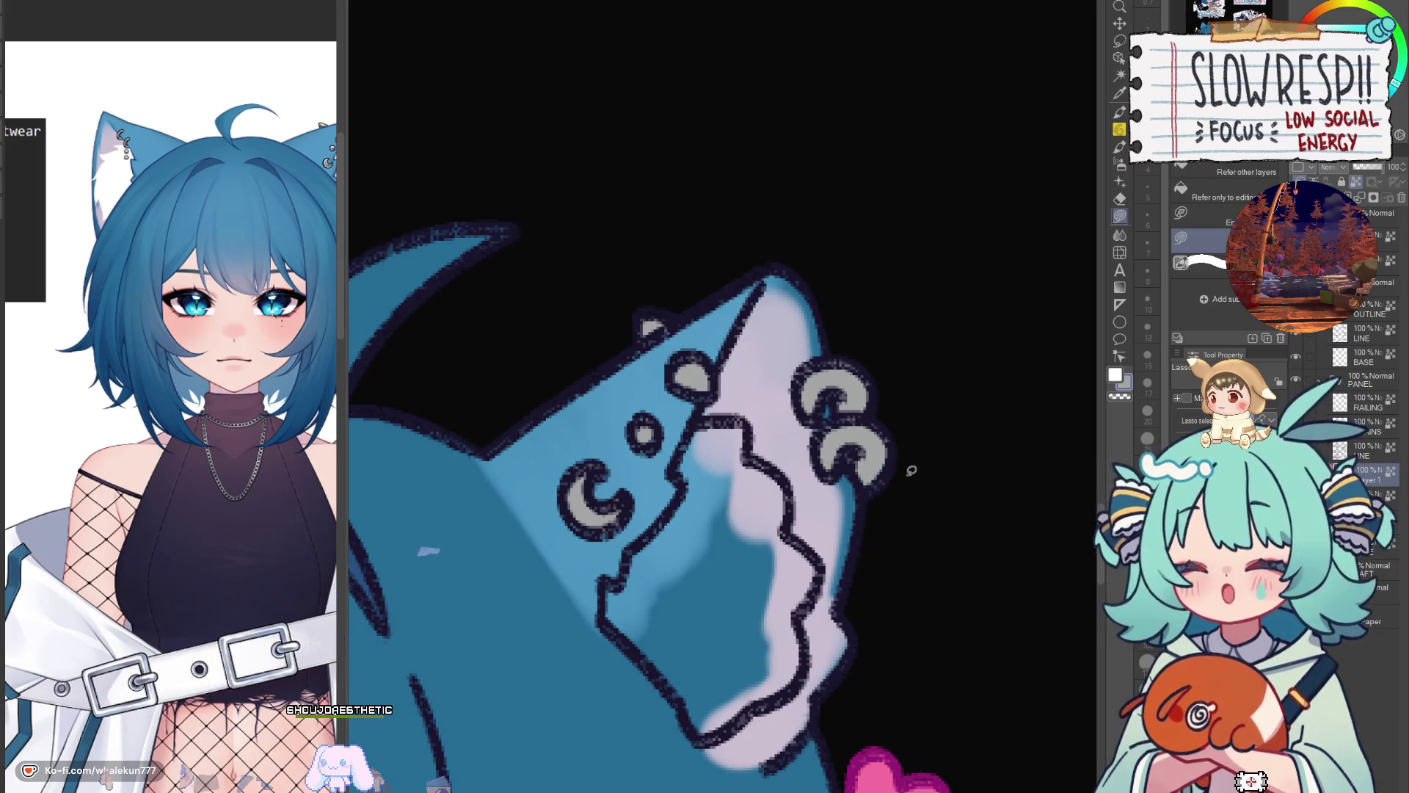
Fill the inner ear area white and zoom out to the whole sticker sheet
{"action": "scroll", "coordinate": [911, 471], "scroll_direction": "down", "scroll_amount": 5}
{"action": "scroll", "coordinate": [829, 513], "scroll_direction": "up", "scroll_amount": 5}
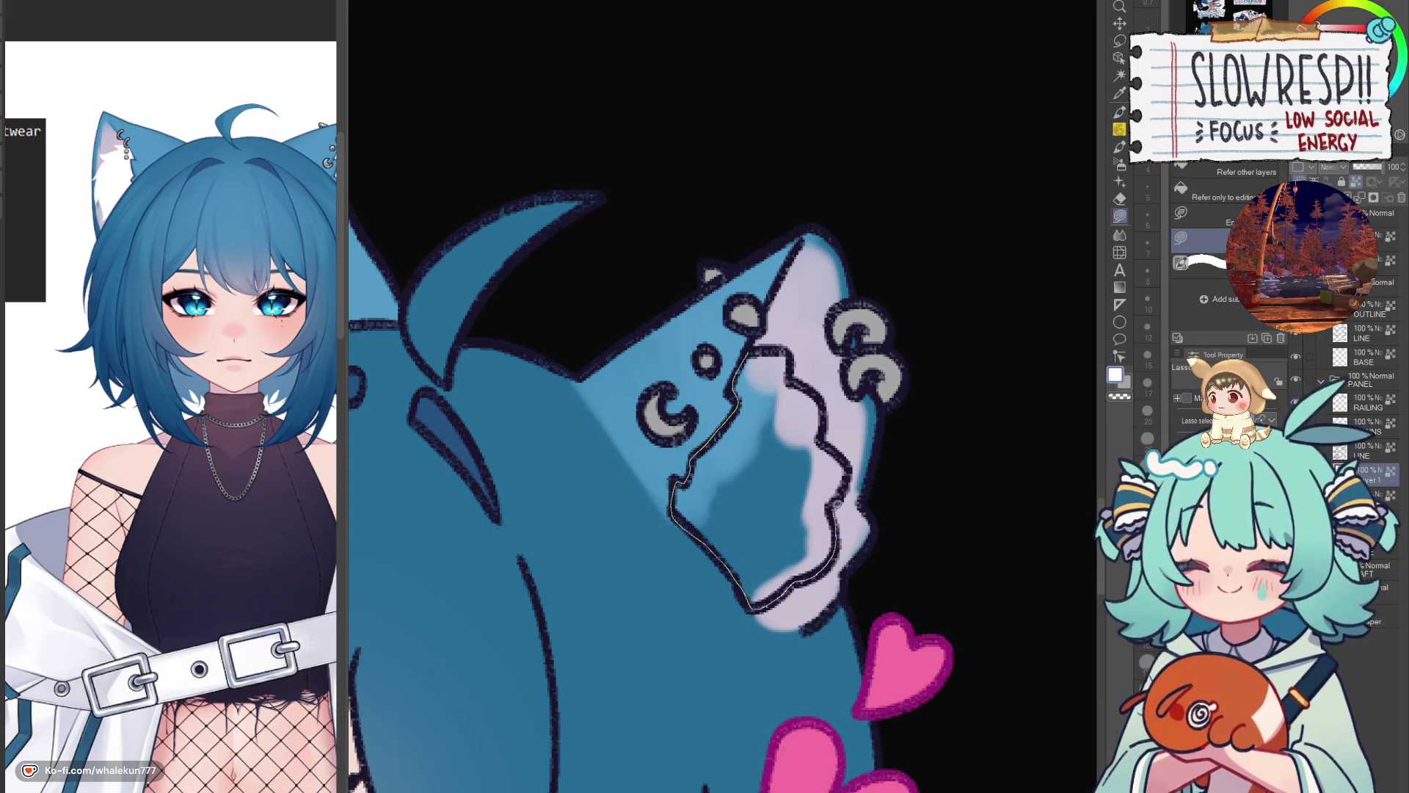
{"action": "left_click_drag", "start_coordinate": [791, 359], "coordinate": [771, 346]}
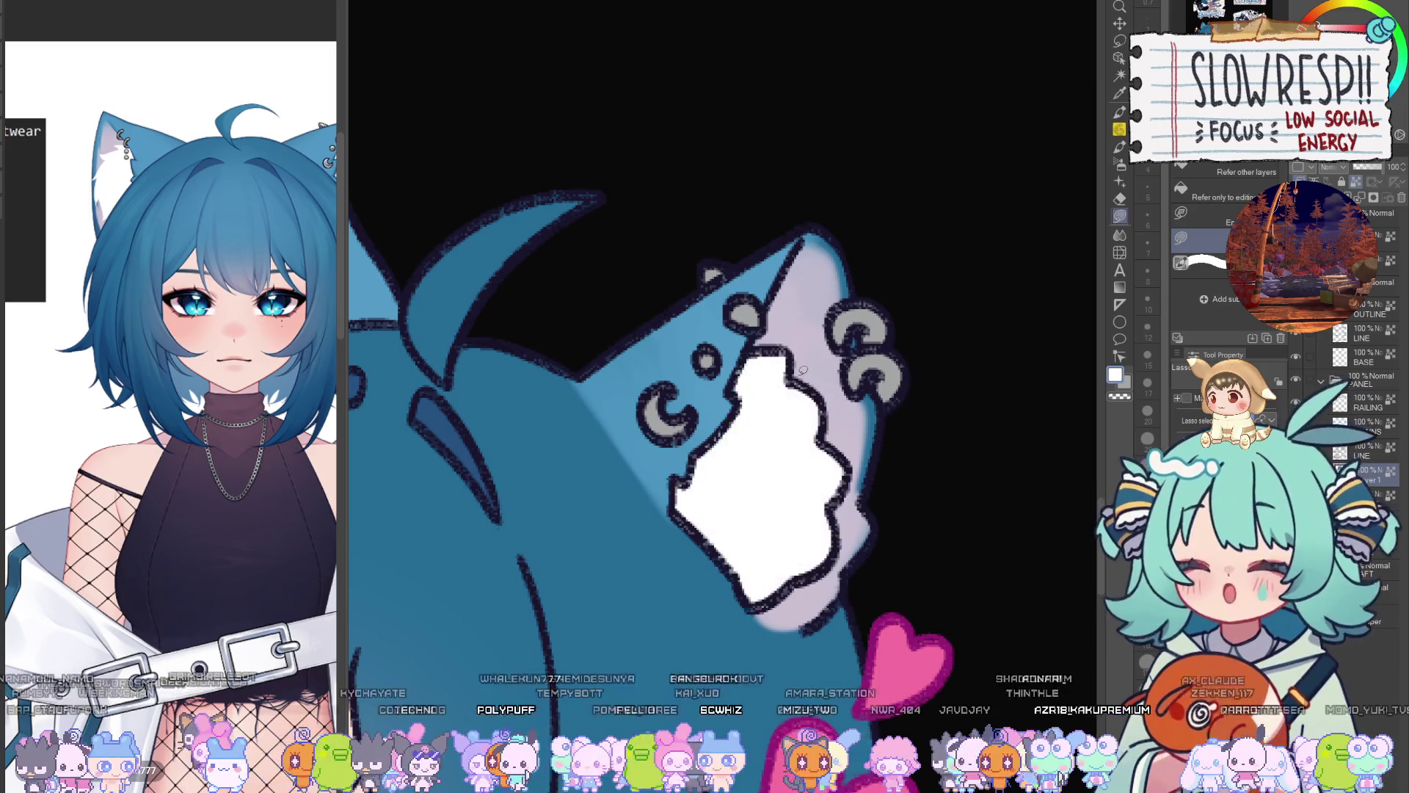
{"action": "key", "text": "ctrl+0"}
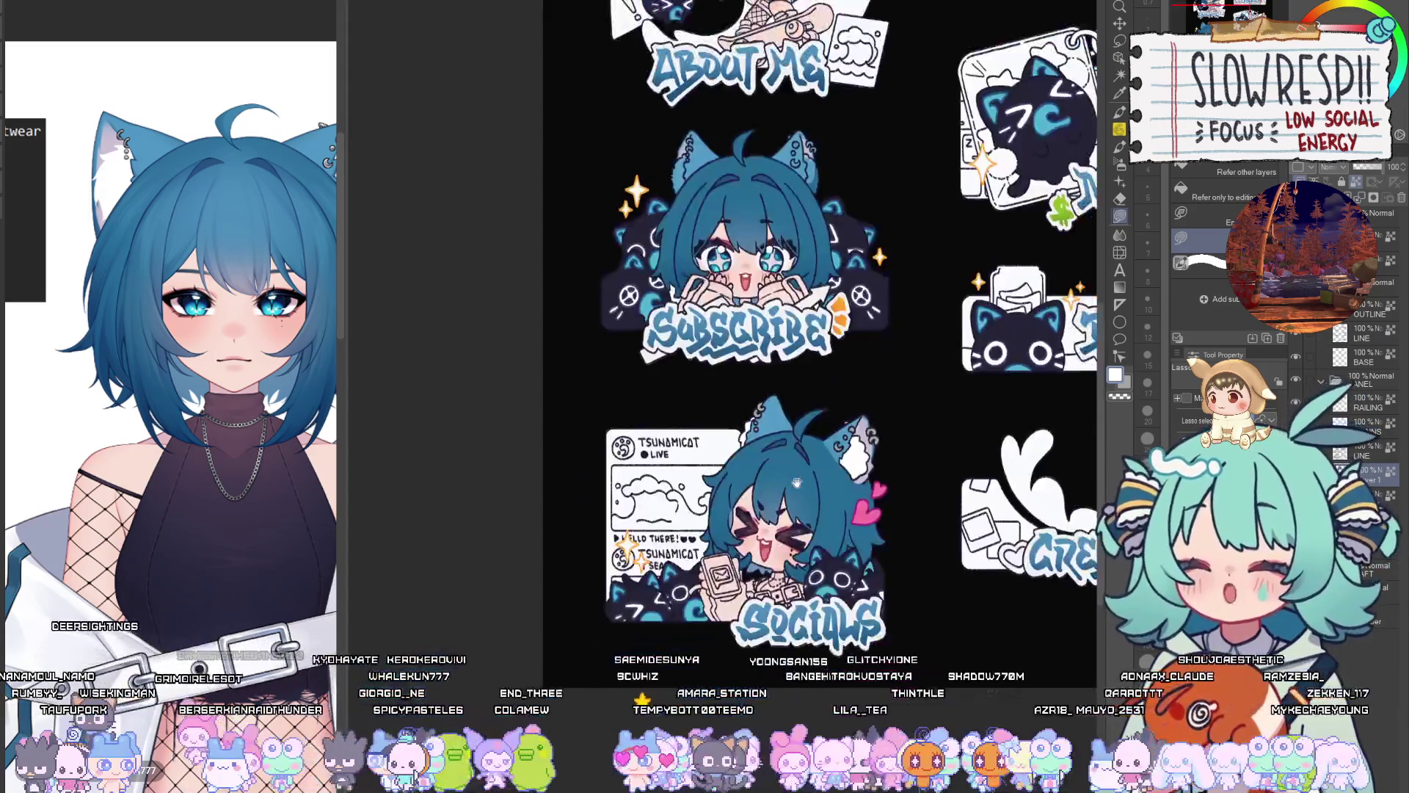
{"action": "key", "text": "h"}
{"action": "key", "text": "h"}
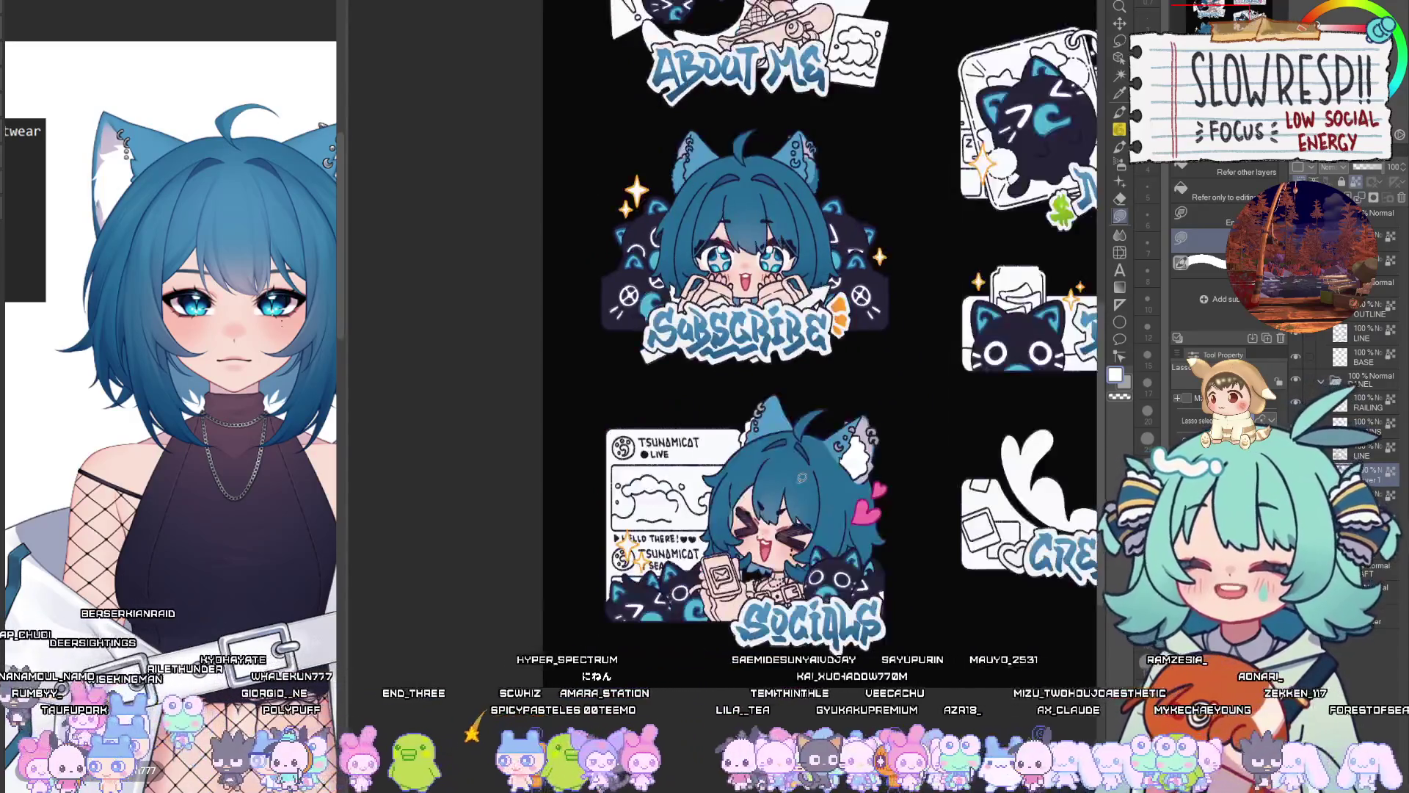
{"action": "key", "text": "h"}
{"action": "key", "text": "b"}
{"action": "scroll", "coordinate": [797, 358], "scroll_direction": "up", "scroll_amount": 3}
{"action": "scroll", "coordinate": [797, 358], "scroll_direction": "up", "scroll_amount": 2}
{"action": "left_click", "coordinate": [806, 379], "text": "alt"}
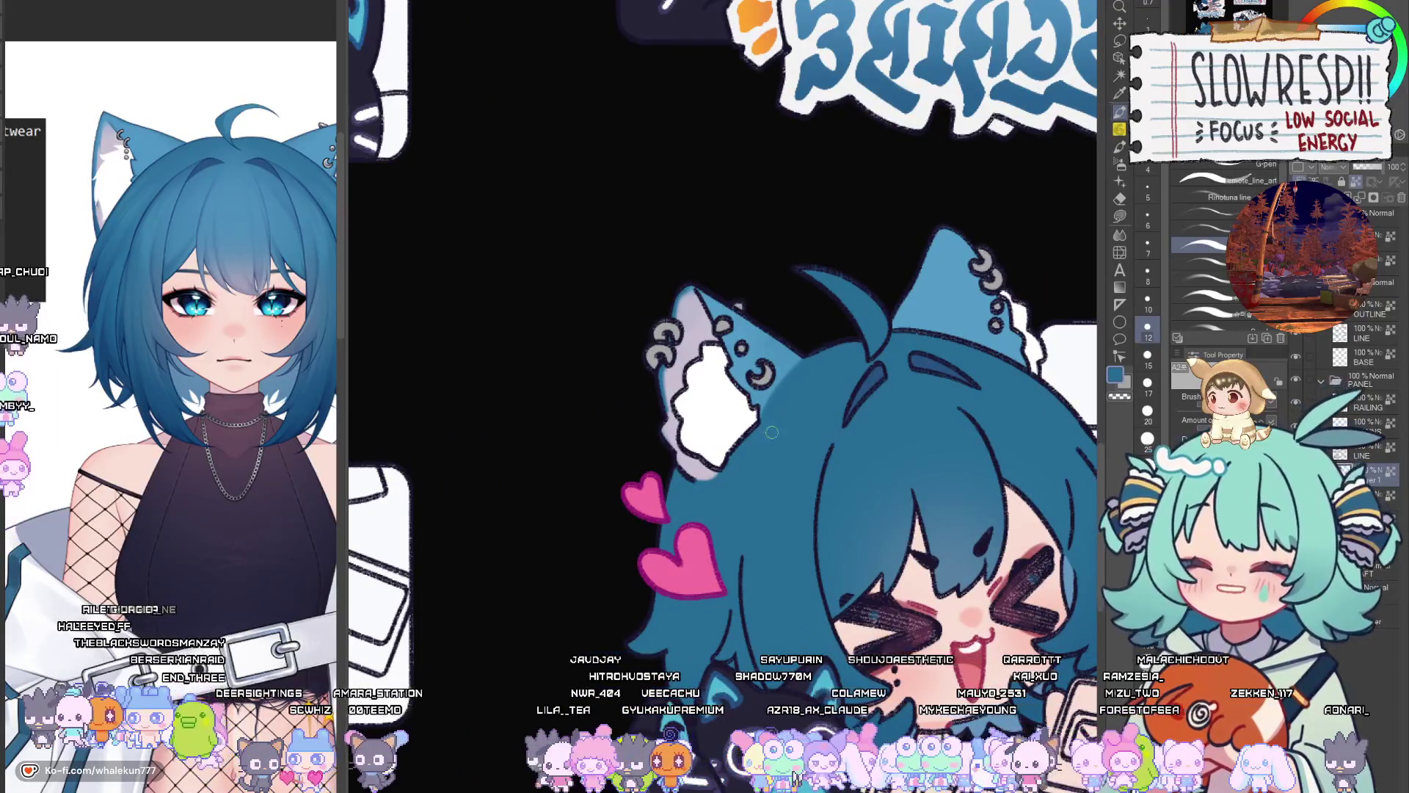
{"action": "left_click", "coordinate": [728, 418], "text": "alt"}
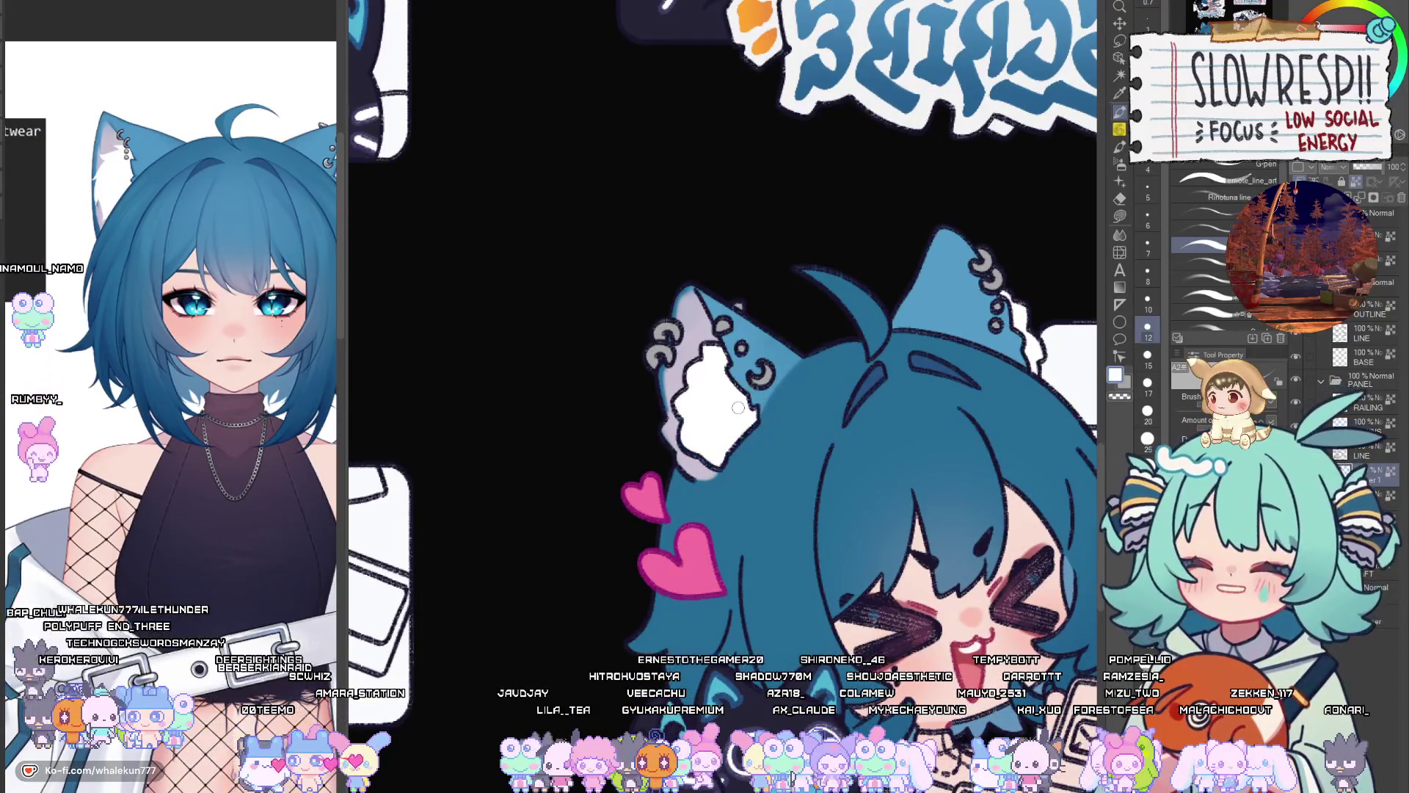
{"action": "key", "text": "h"}
{"action": "key", "text": "m"}
{"action": "mouse_move", "coordinate": [670, 334]}
{"action": "left_mouse_down"}
{"action": "mouse_move", "coordinate": [831, 562]}
{"action": "mouse_move", "coordinate": [734, 660]}
{"action": "left_mouse_up"}
{"action": "scroll", "coordinate": [832, 562], "scroll_direction": "down", "scroll_amount": 3}
{"action": "scroll", "coordinate": [596, 488], "scroll_direction": "up", "scroll_amount": 5}
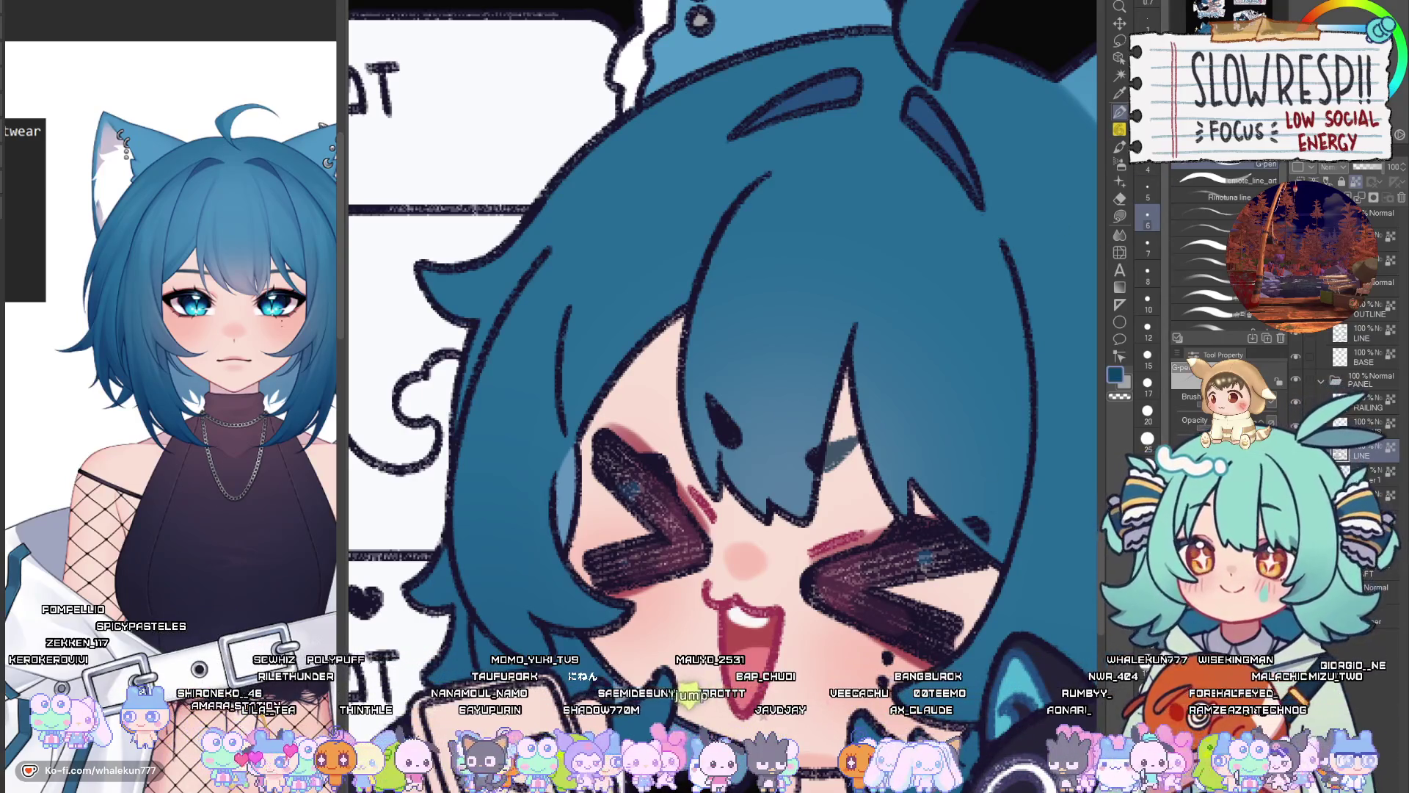
{"action": "scroll", "coordinate": [813, 330], "scroll_direction": "down", "scroll_amount": 3}
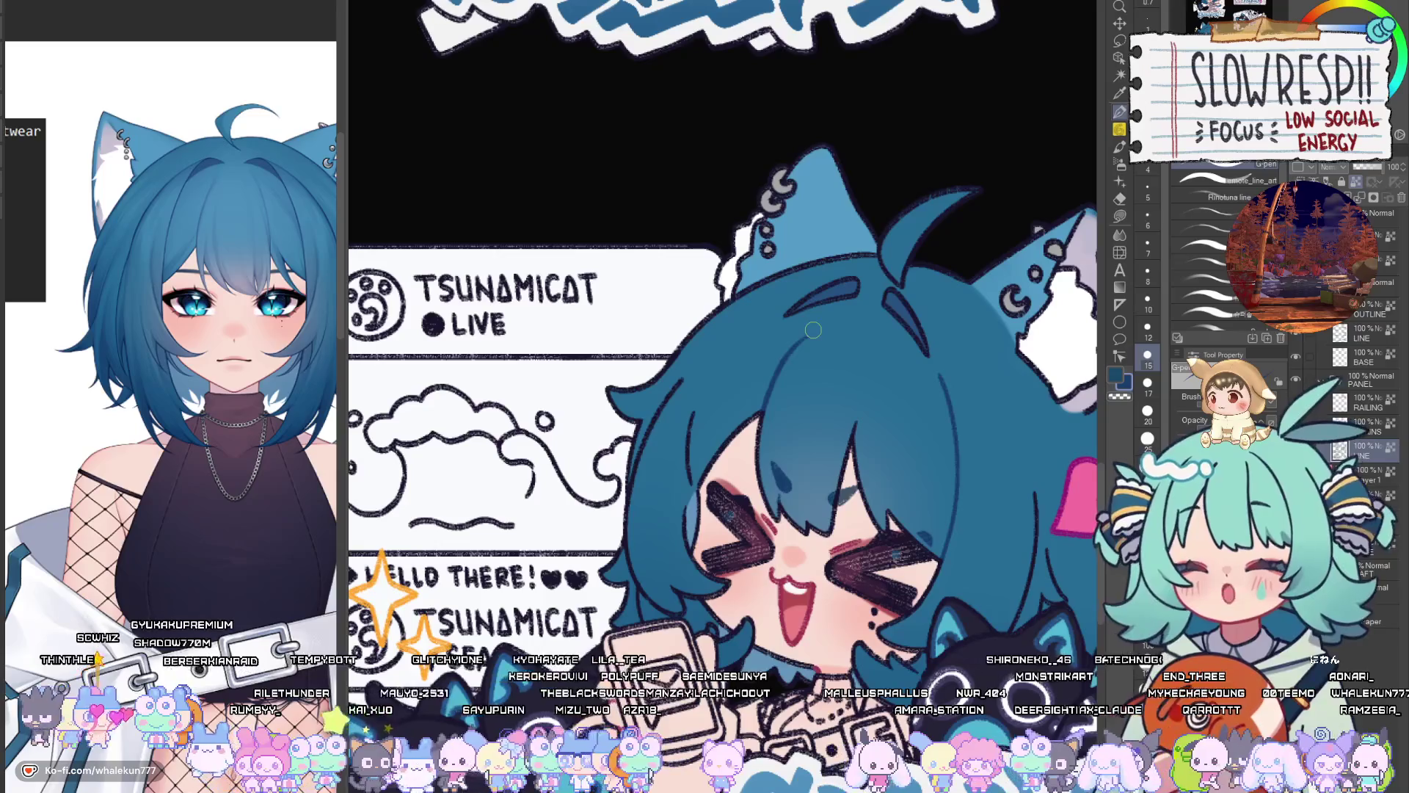
{"action": "left_click_drag", "start_coordinate": [812, 330], "coordinate": [849, 265]}
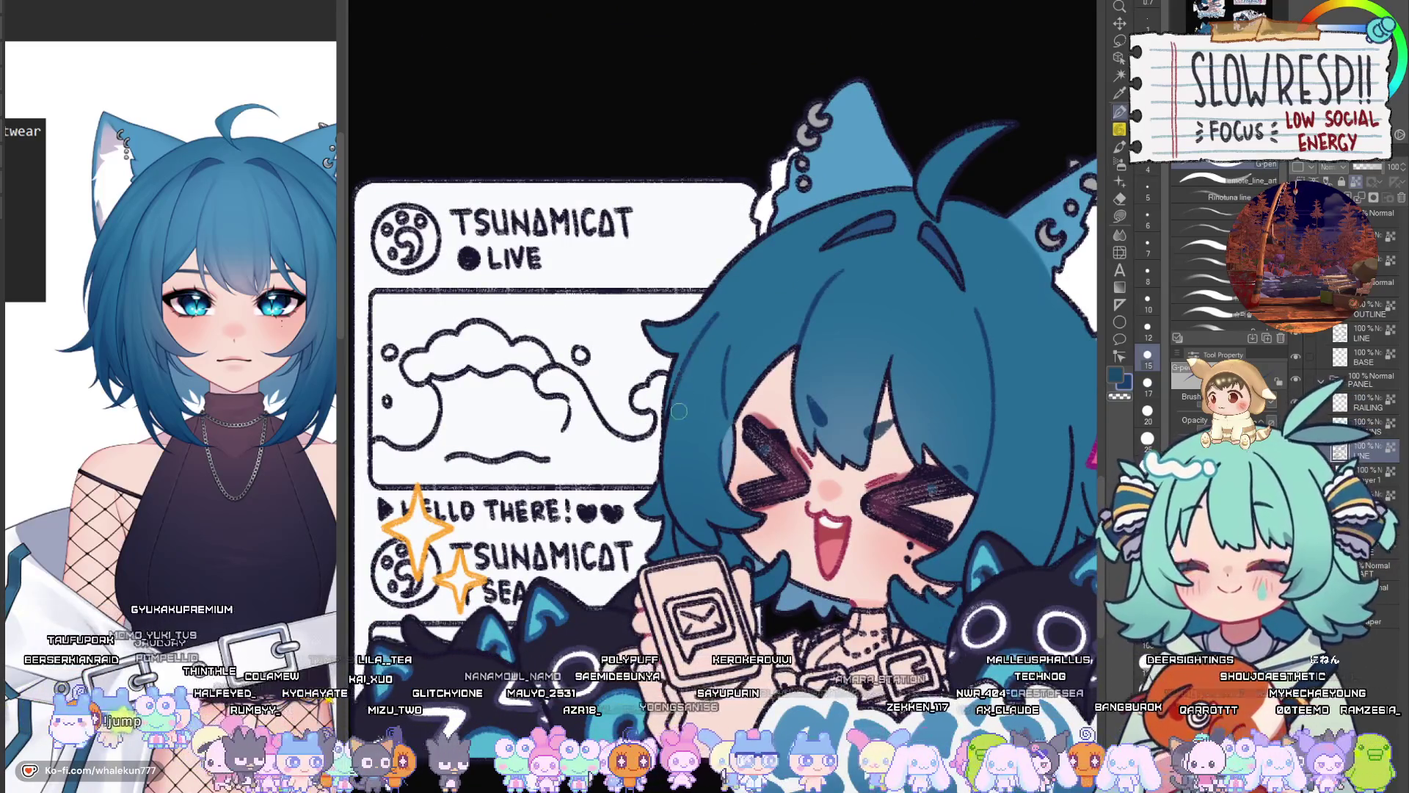
{"action": "scroll", "coordinate": [682, 383], "scroll_direction": "down", "scroll_amount": 3}
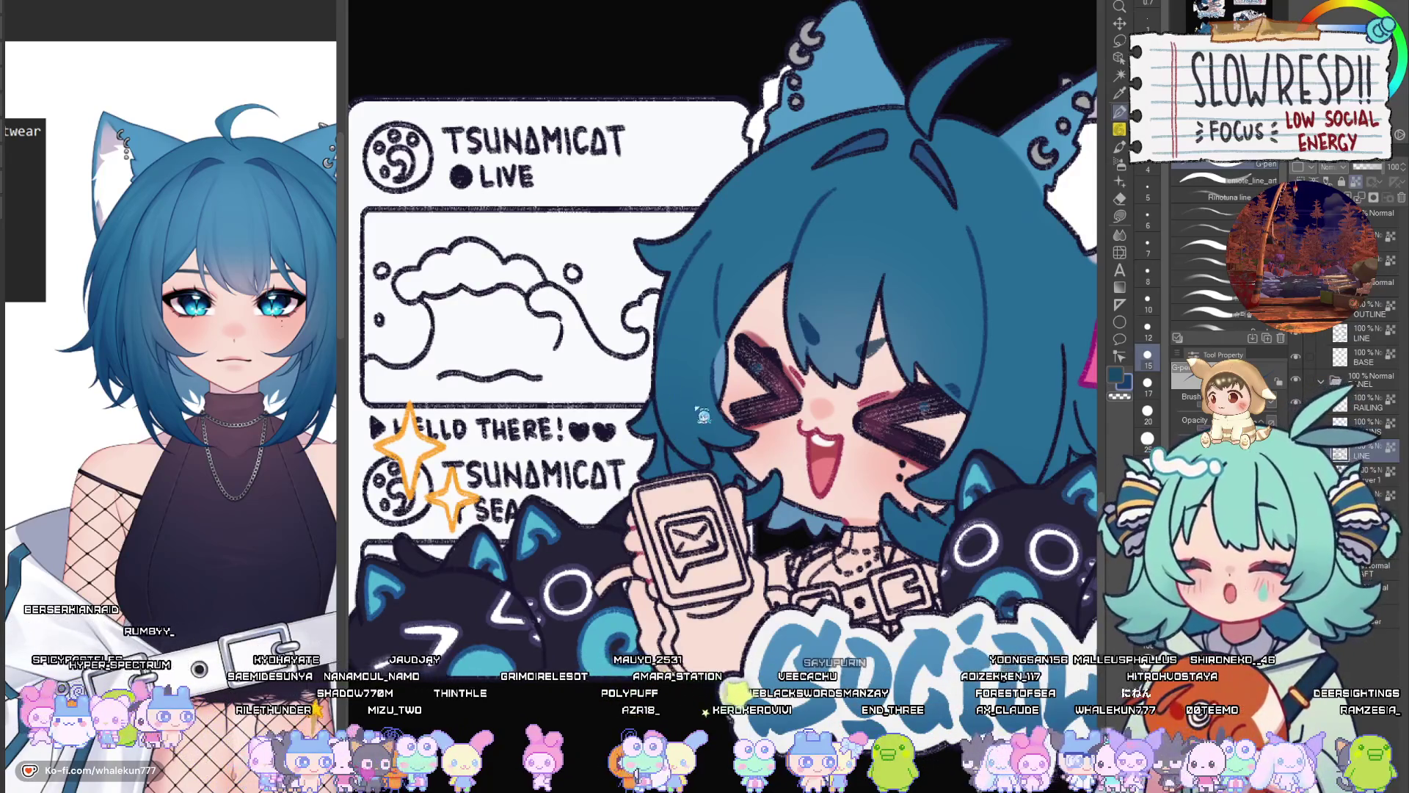
{"action": "scroll", "coordinate": [726, 440], "scroll_direction": "up", "scroll_amount": 2}
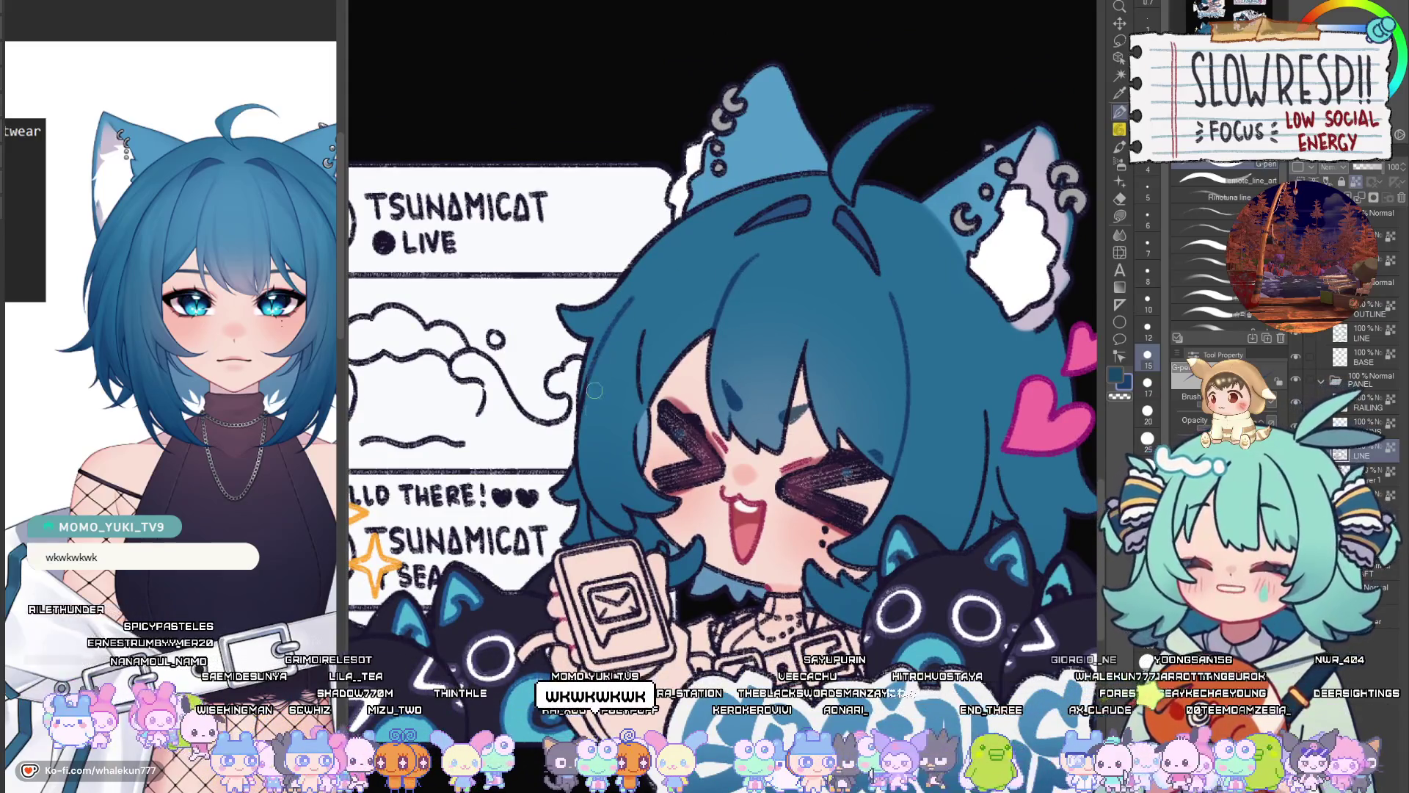
{"action": "scroll", "coordinate": [621, 509], "scroll_direction": "down", "scroll_amount": 2}
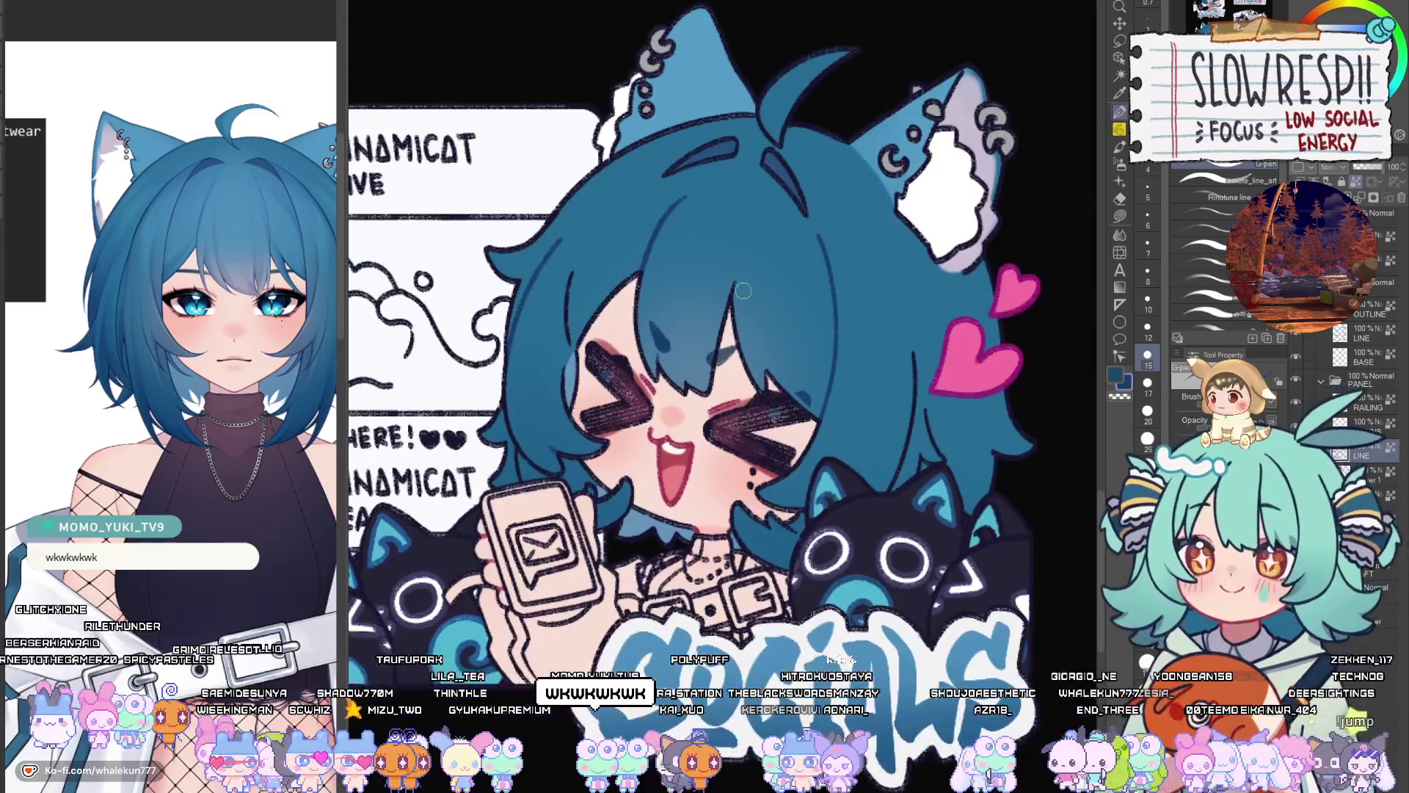
{"action": "scroll", "coordinate": [773, 308], "scroll_direction": "down", "scroll_amount": 1}
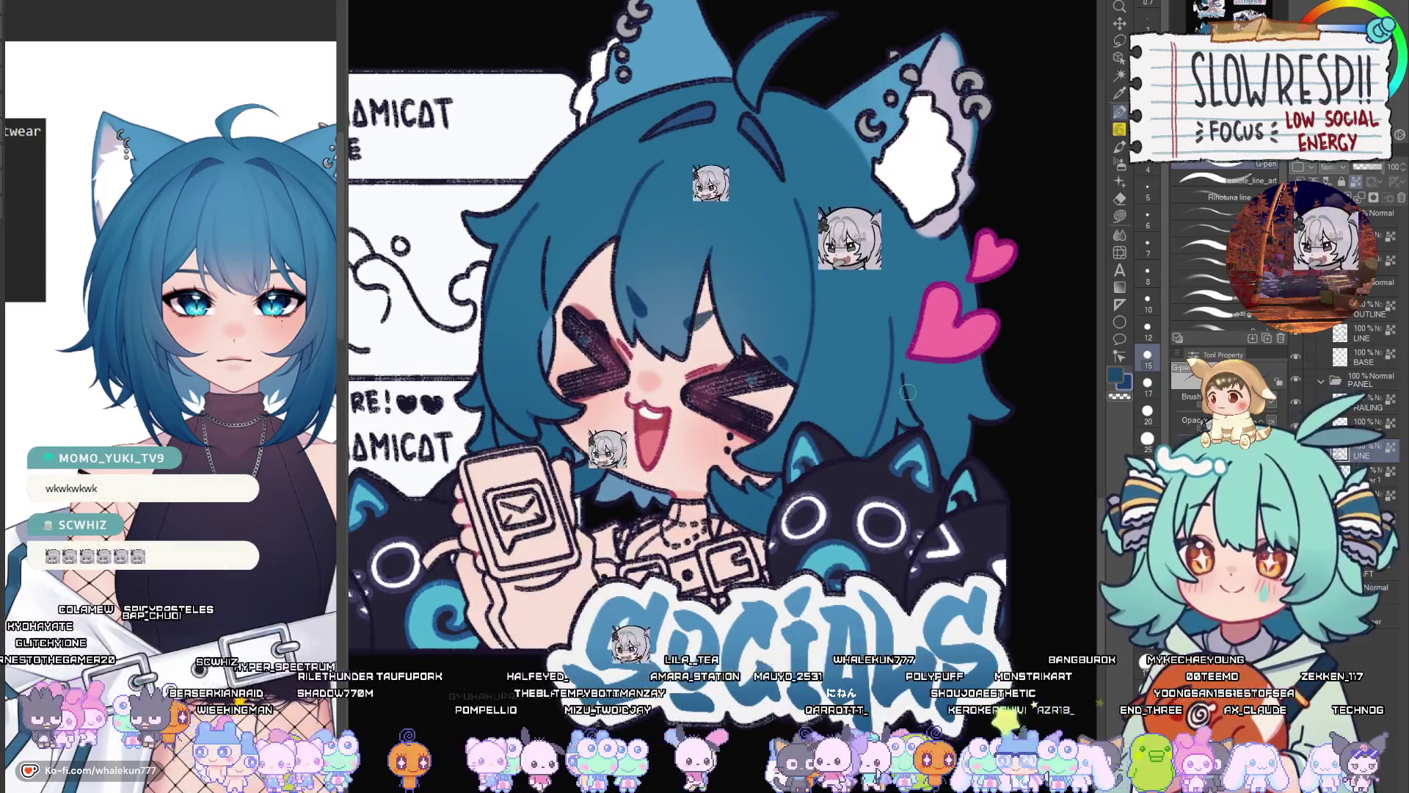
{"action": "scroll", "coordinate": [707, 241], "scroll_direction": "up", "scroll_amount": 5}
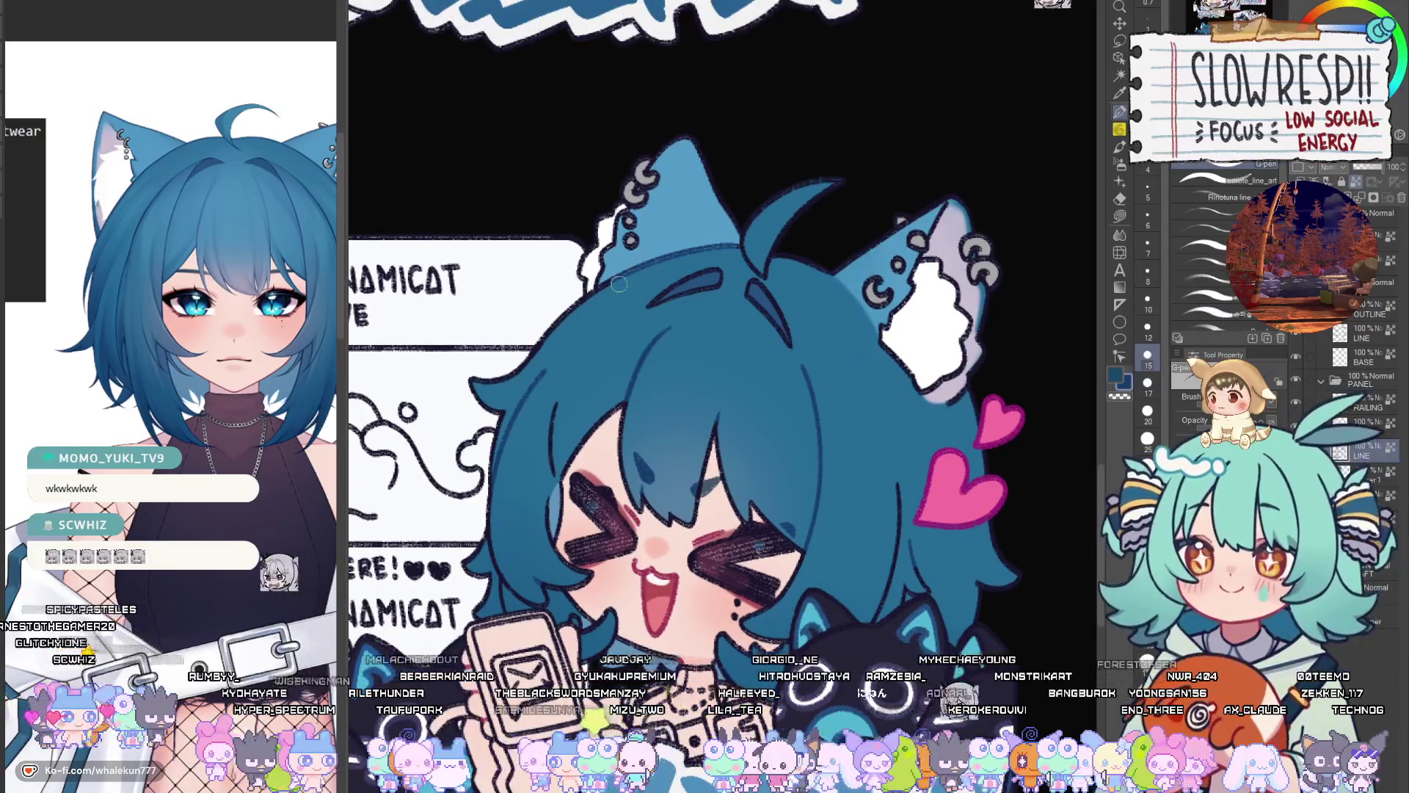
{"action": "scroll", "coordinate": [857, 427], "scroll_direction": "down", "scroll_amount": 5}
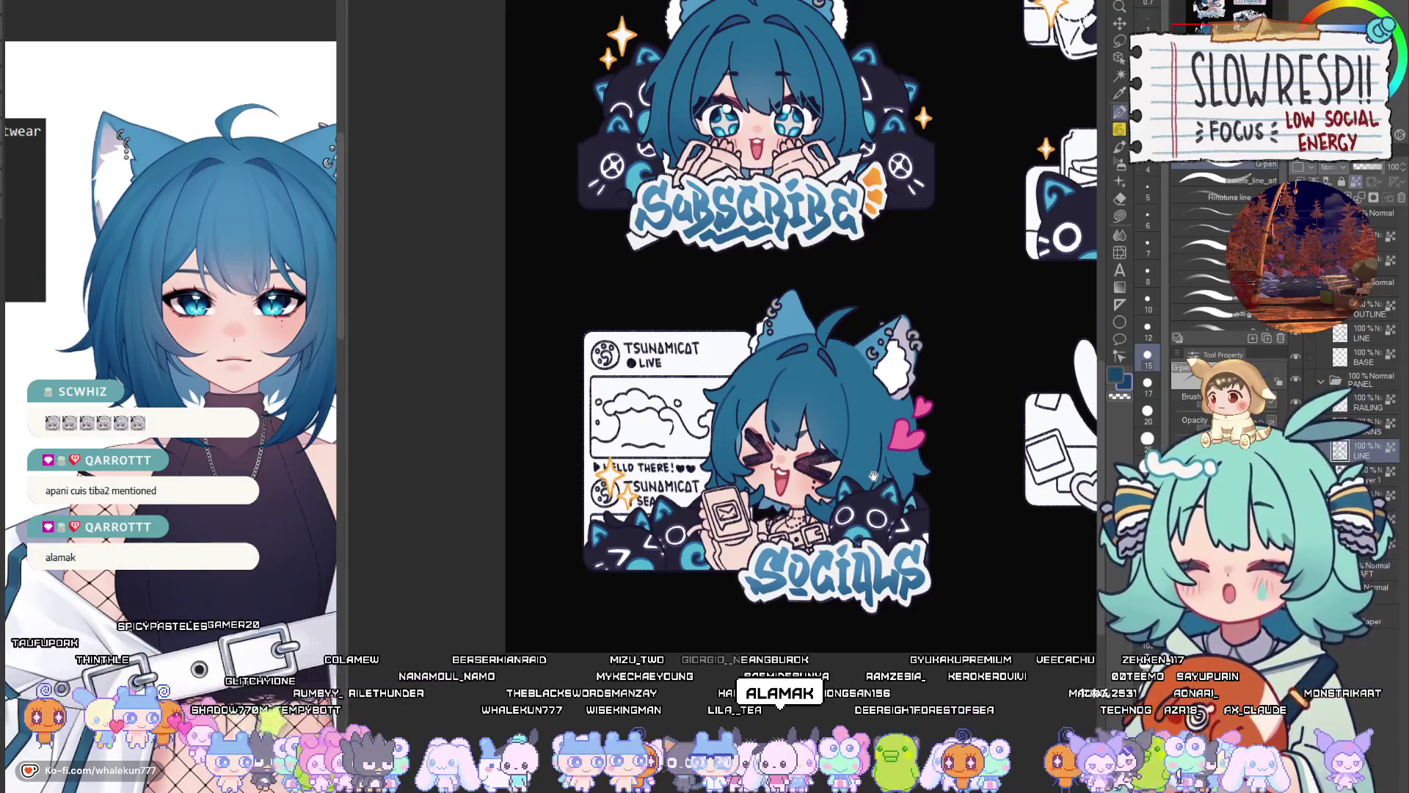
Center on the Subscribe character's face and set the brush to size 8, then 12
{"action": "left_click_drag", "start_coordinate": [873, 476], "coordinate": [851, 732]}
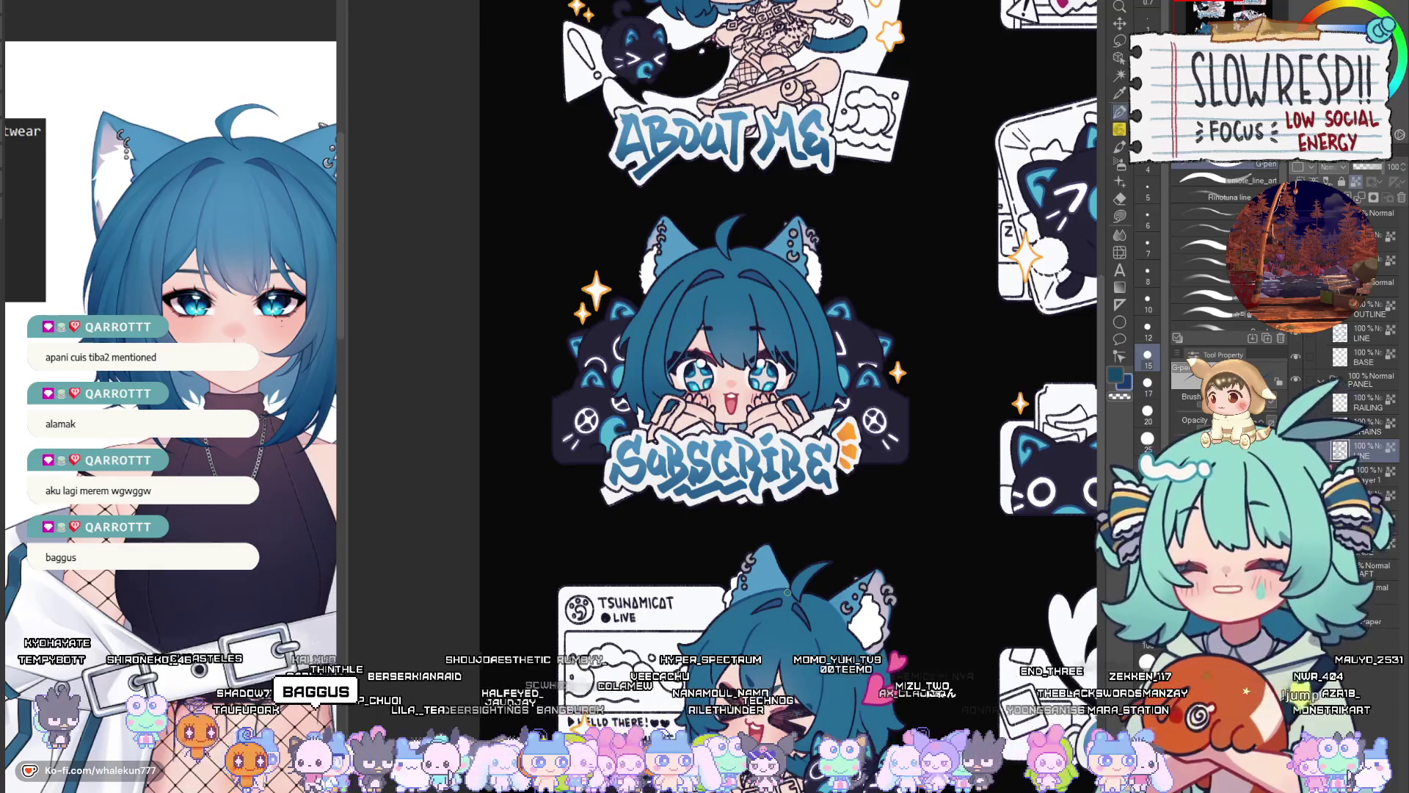
{"action": "scroll", "coordinate": [734, 294], "scroll_direction": "up", "scroll_amount": 1}
{"action": "scroll", "coordinate": [697, 388], "scroll_direction": "up", "scroll_amount": 4}
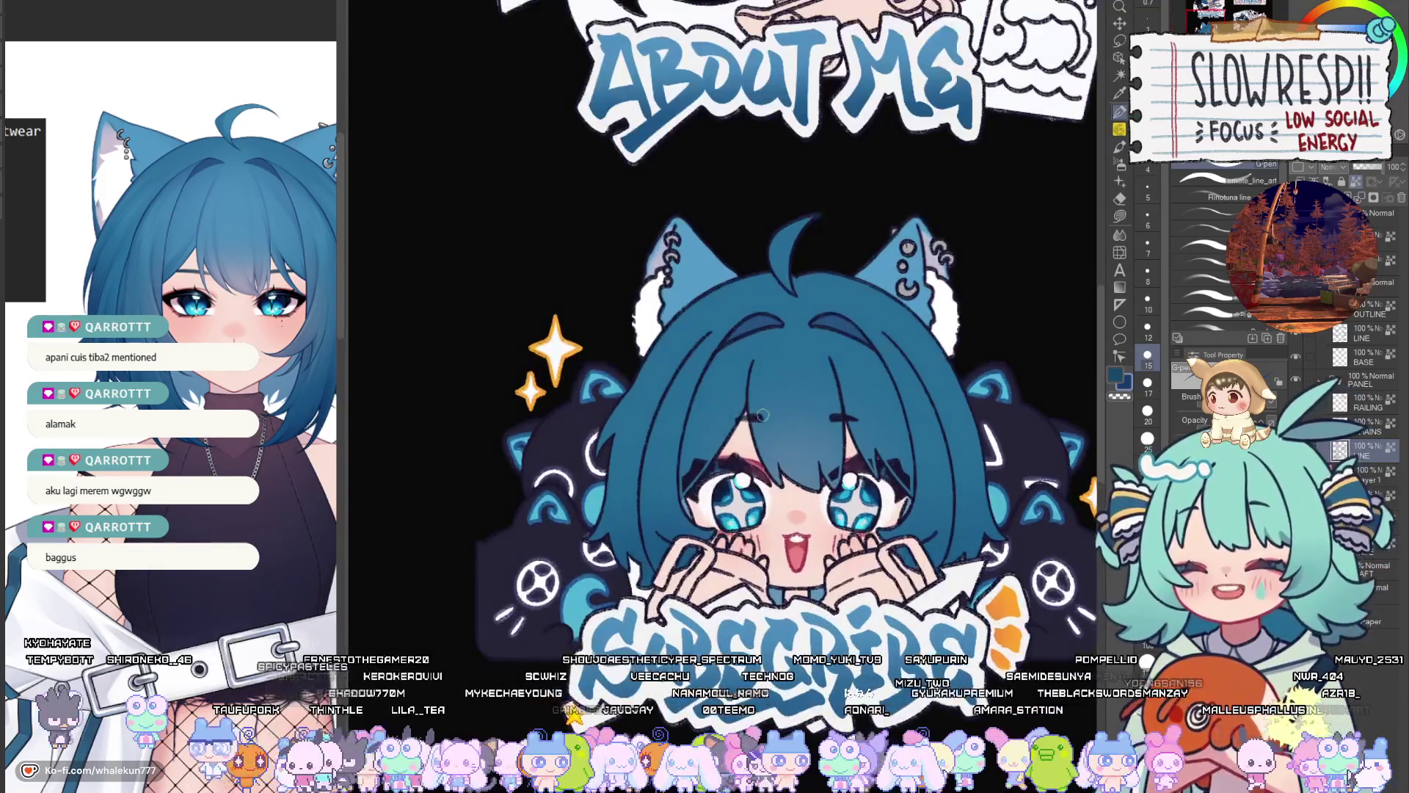
{"action": "left_click_drag", "start_coordinate": [883, 401], "coordinate": [816, 408]}
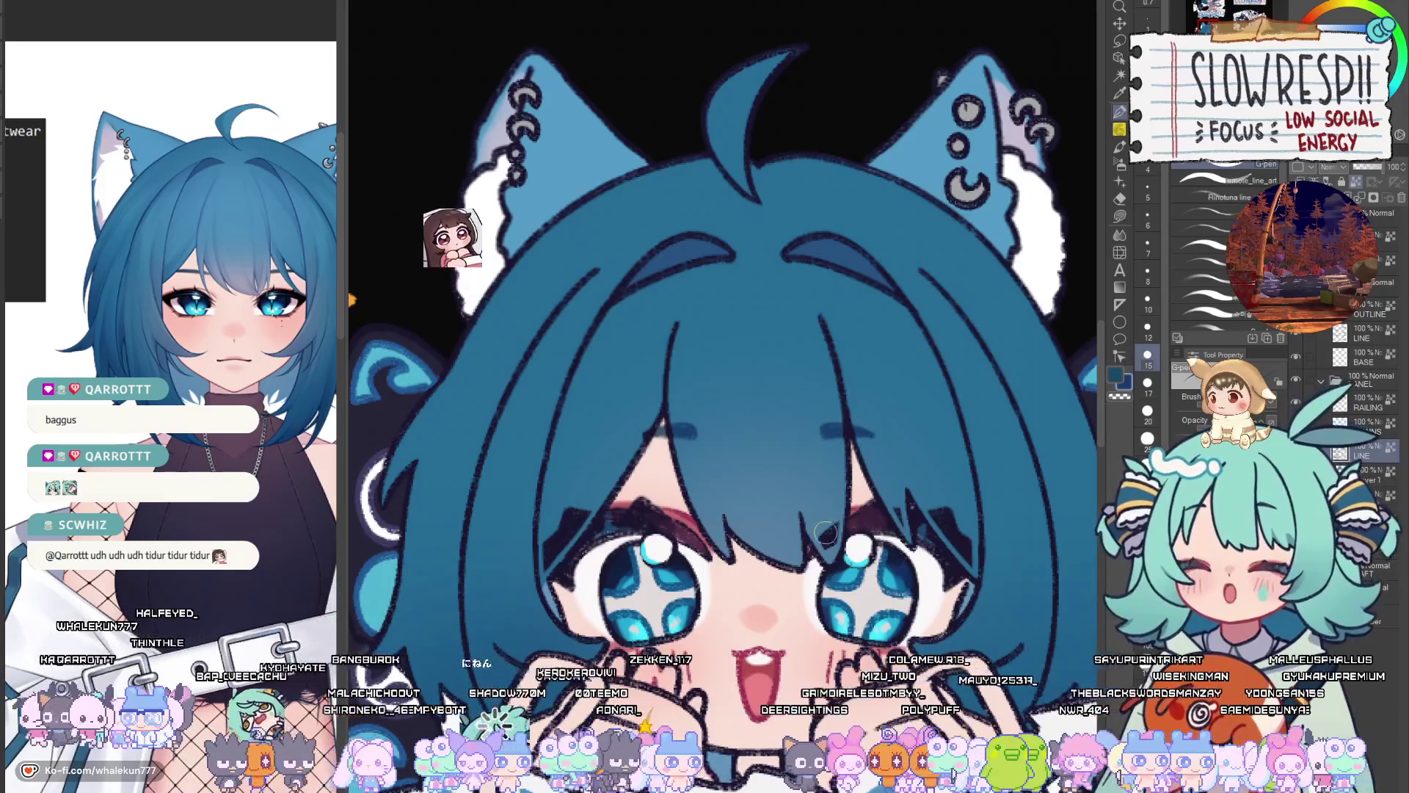
{"action": "key", "text": "bracketleft"}
{"action": "key", "text": "bracketleft"}
{"action": "key", "text": "bracketleft"}
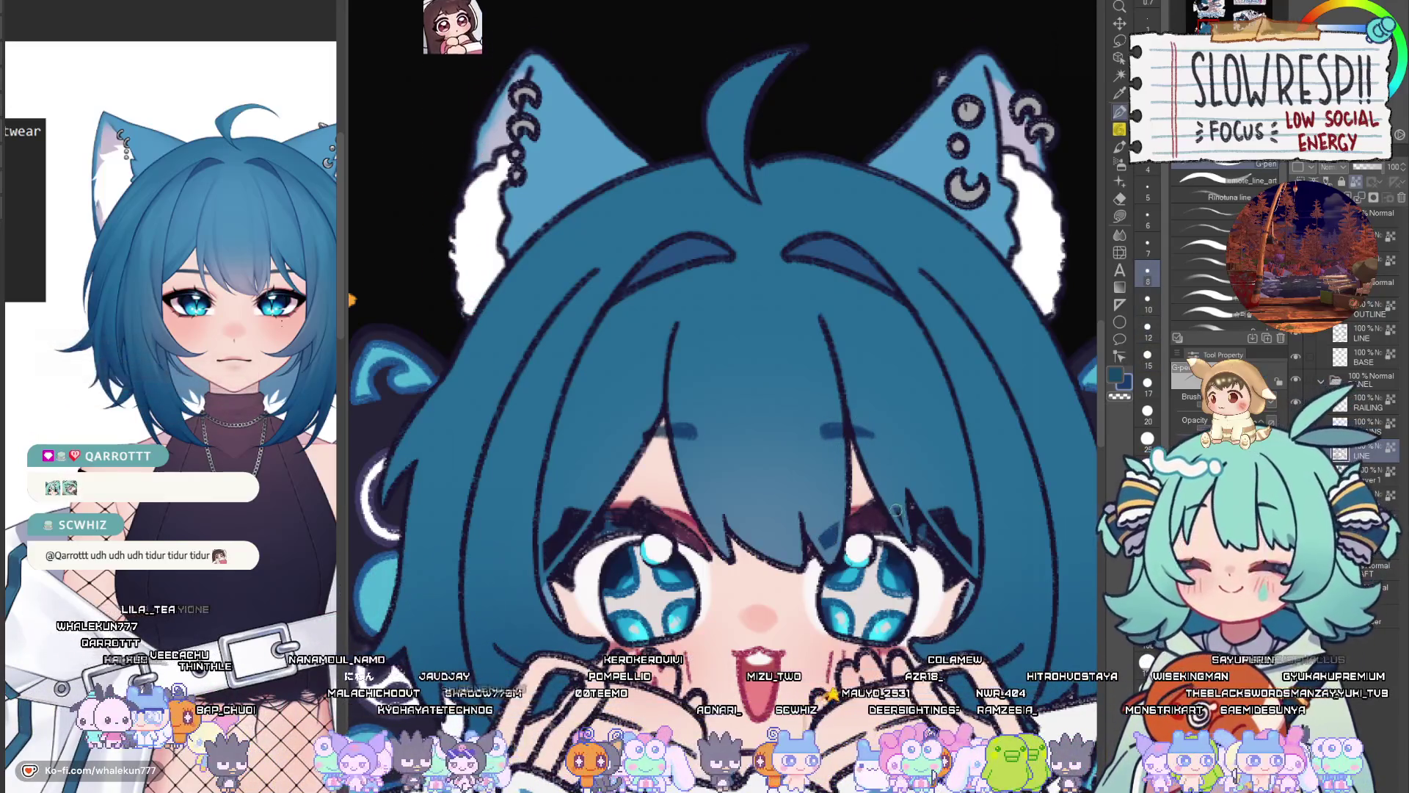
{"action": "key", "text": "bracketright"}
{"action": "key", "text": "bracketright"}
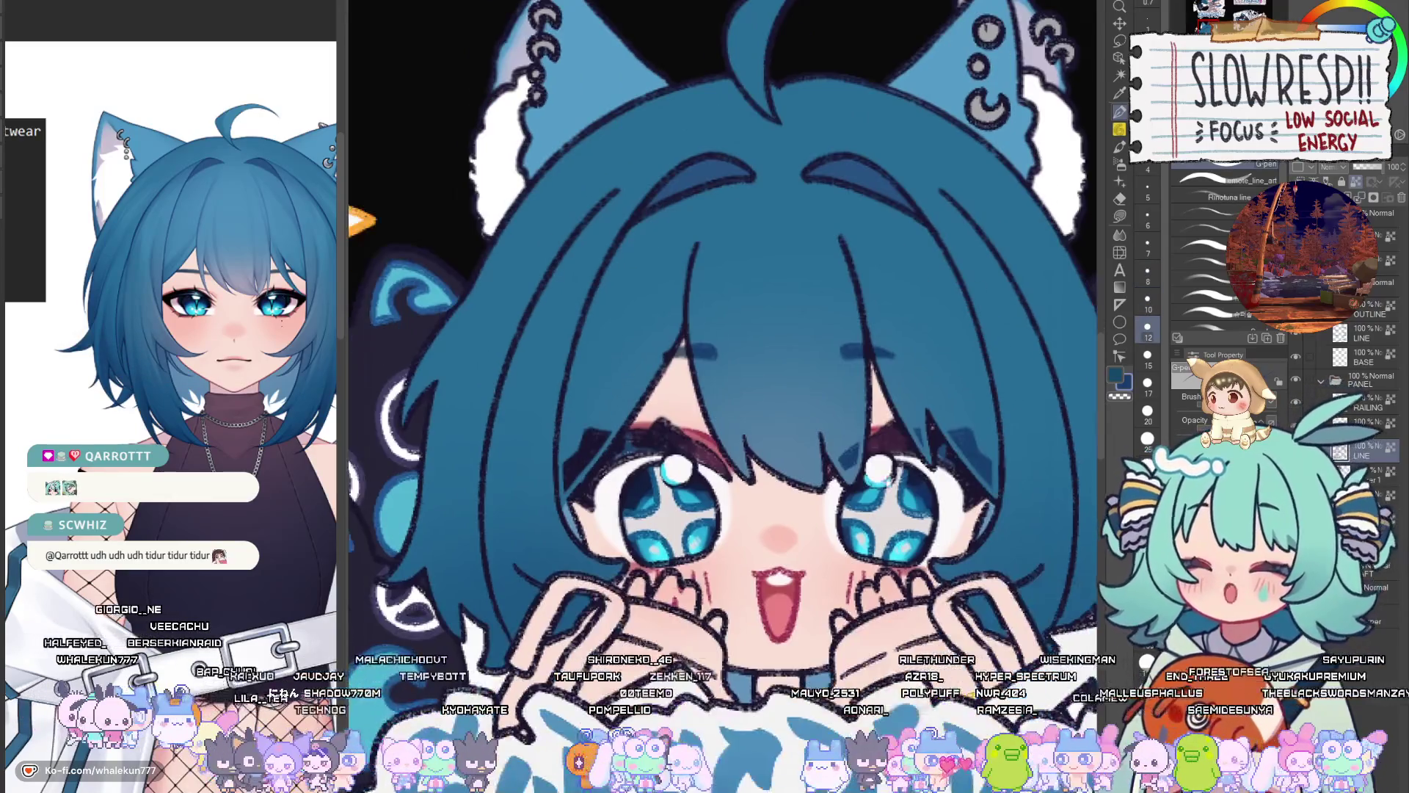
Enlarge the brush to size 20 and frame the character's ears, face and hands
{"action": "left_click_drag", "start_coordinate": [969, 559], "coordinate": [1076, 522]}
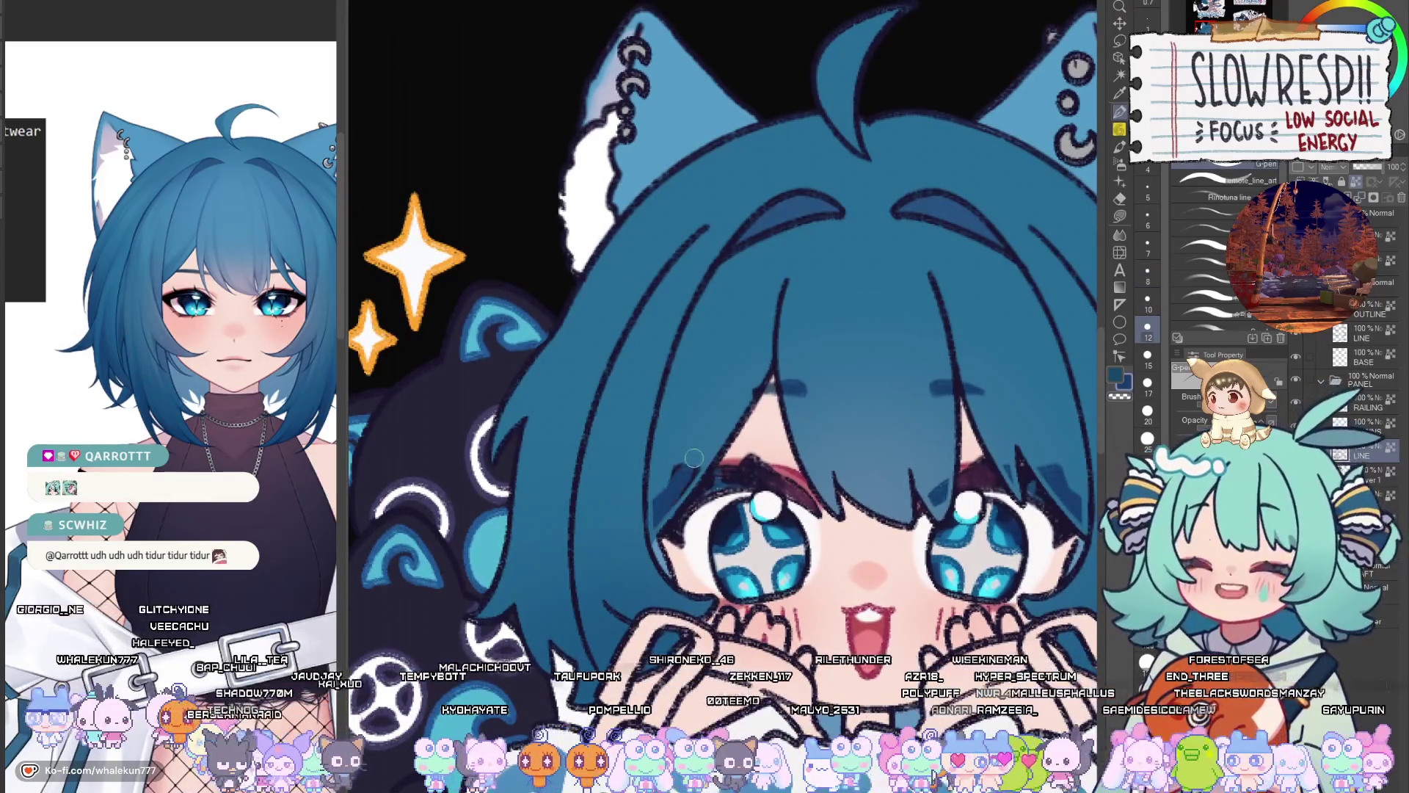
{"action": "key", "text": "bracketright"}
{"action": "key", "text": "bracketright"}
{"action": "key", "text": "bracketright"}
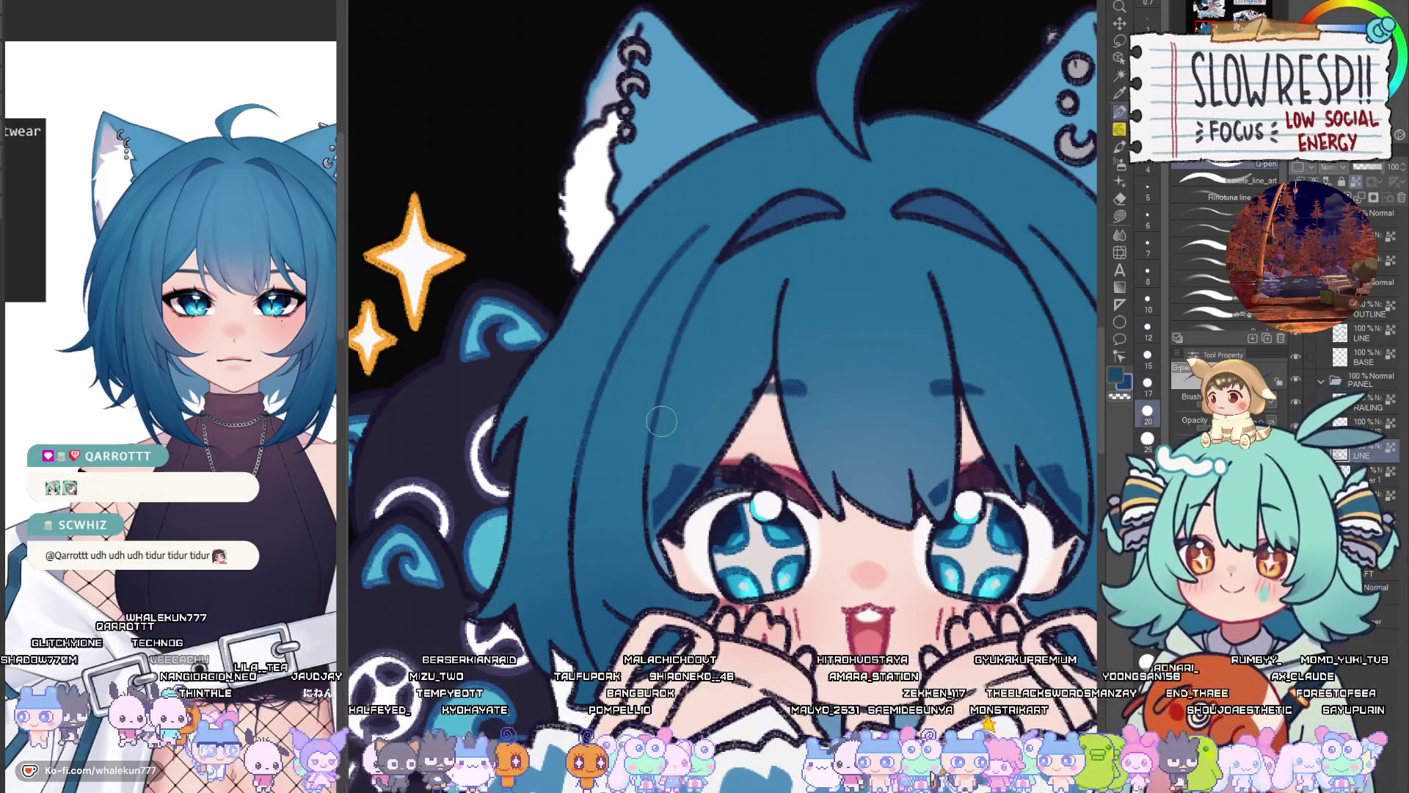
{"action": "left_click_drag", "start_coordinate": [661, 444], "coordinate": [588, 449]}
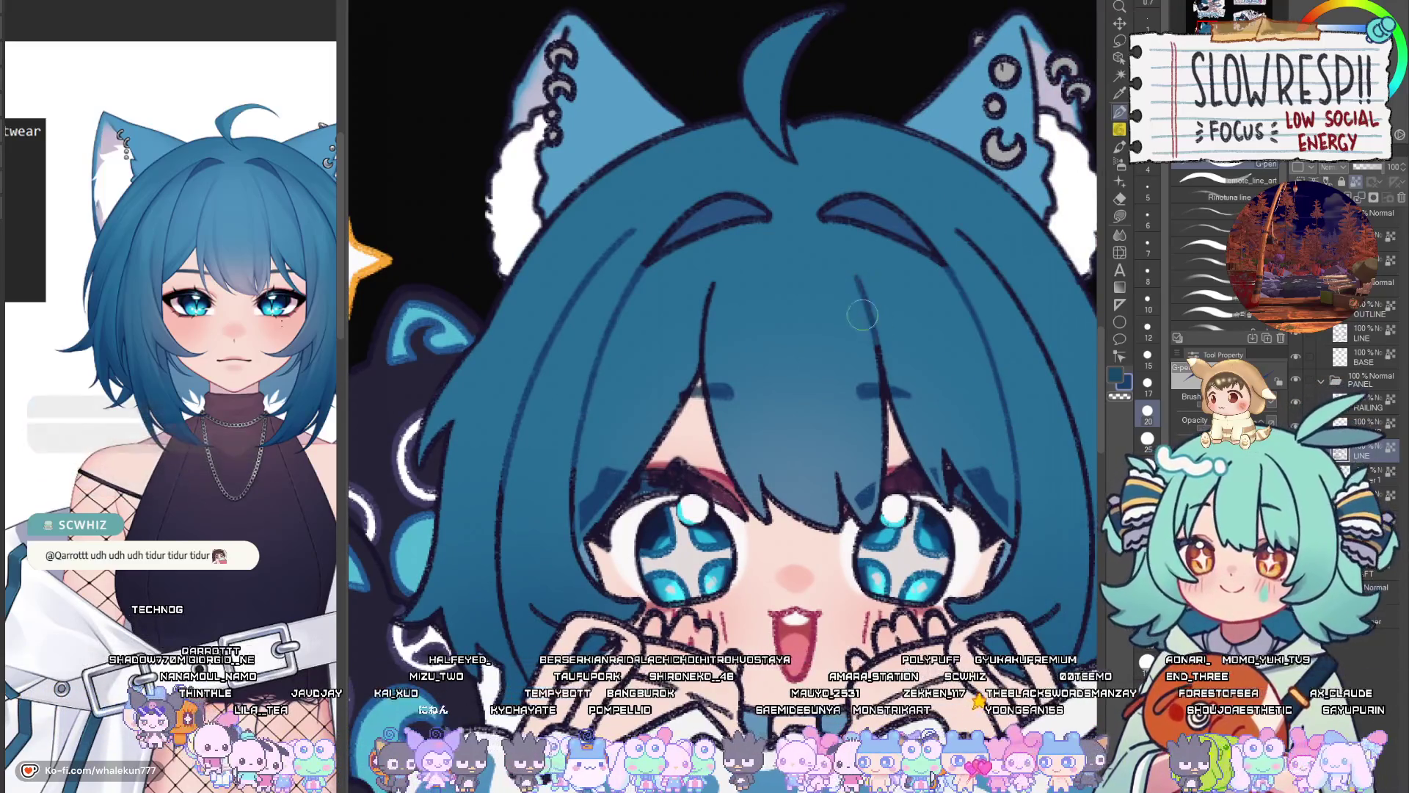
{"action": "mouse_move", "coordinate": [735, 279]}
{"action": "left_mouse_down"}
{"action": "mouse_move", "coordinate": [807, 410]}
{"action": "mouse_move", "coordinate": [686, 439]}
{"action": "left_mouse_up"}
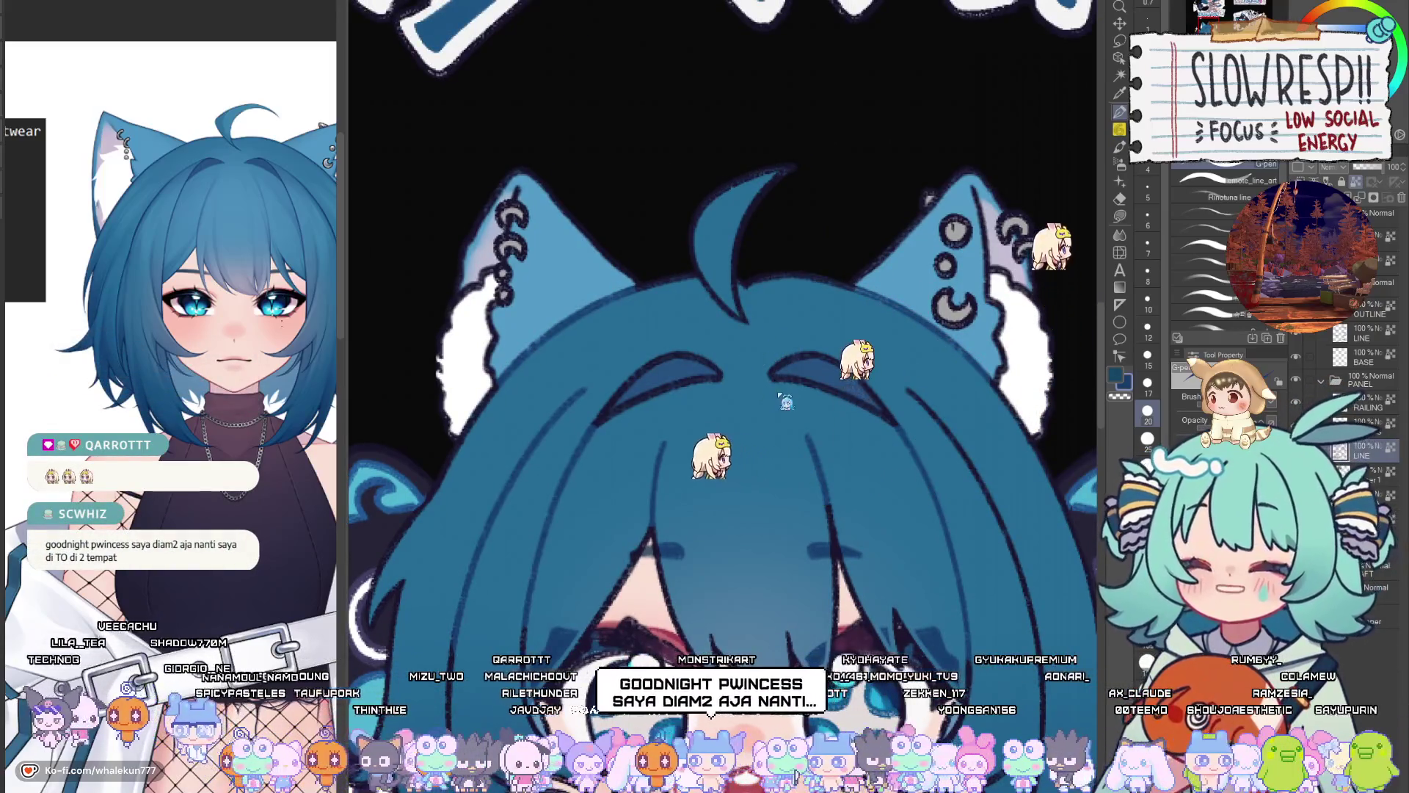
{"action": "left_click_drag", "start_coordinate": [731, 658], "coordinate": [789, 342]}
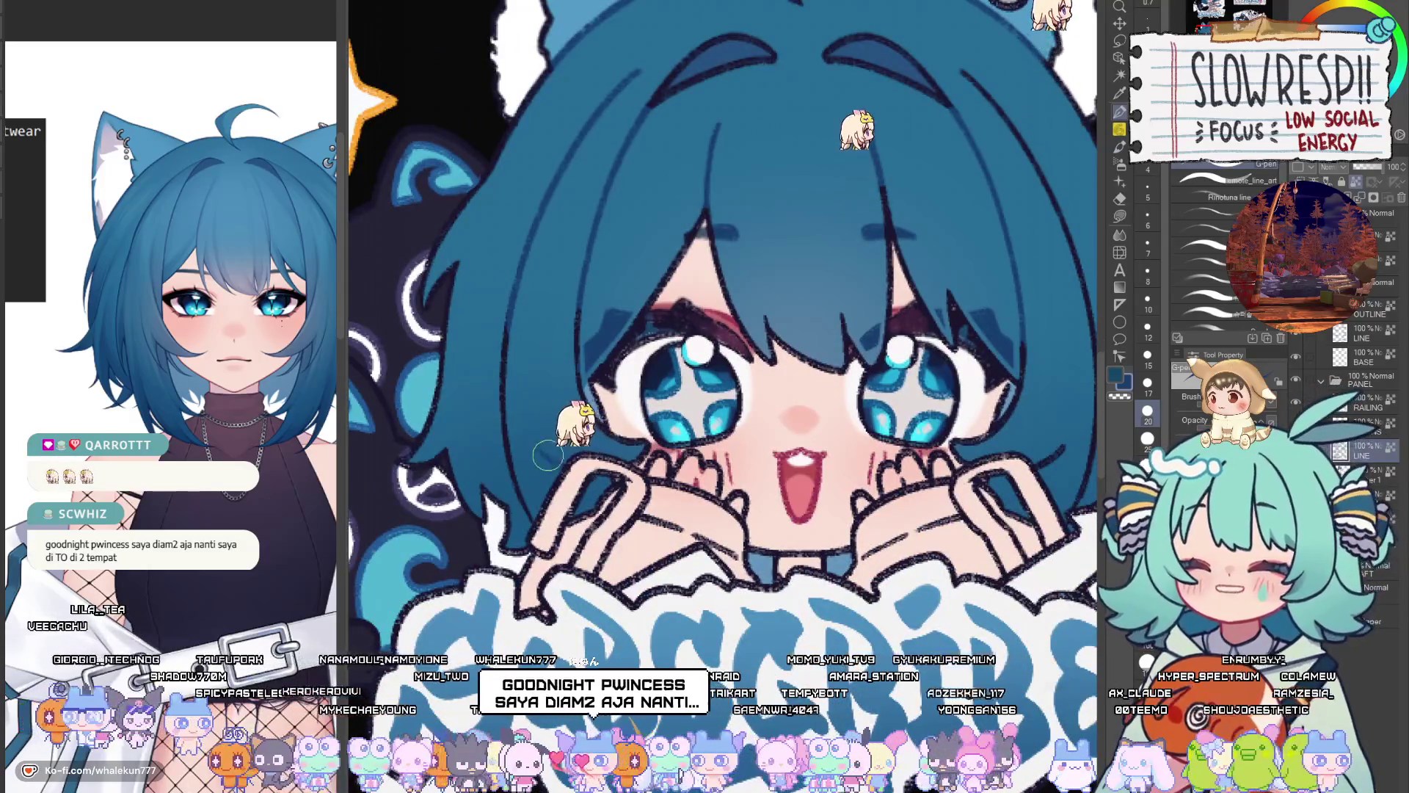
{"action": "left_click_drag", "start_coordinate": [1060, 448], "coordinate": [1003, 426]}
{"action": "scroll", "coordinate": [1003, 426], "scroll_direction": "down", "scroll_amount": 5}
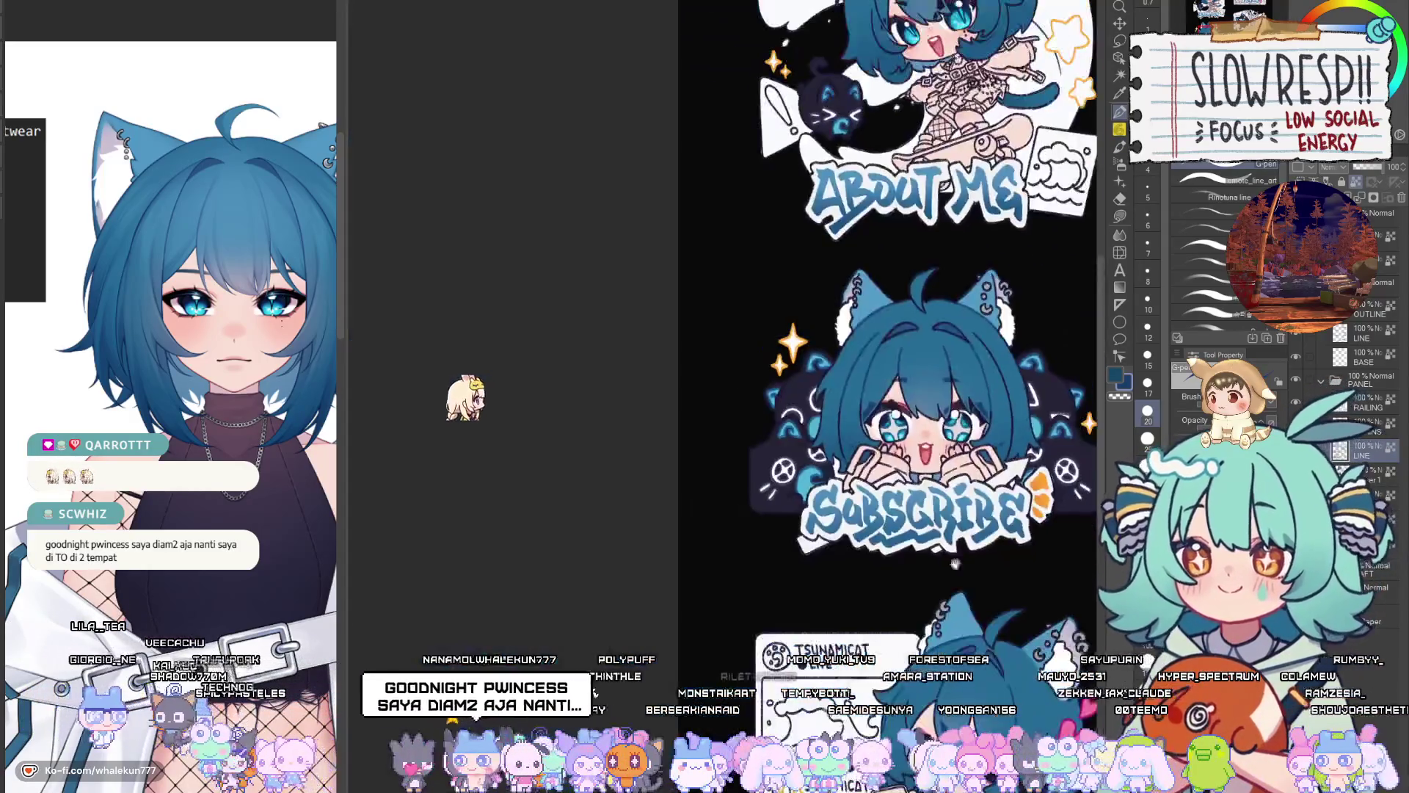
{"action": "scroll", "coordinate": [792, 346], "scroll_direction": "up", "scroll_amount": 1}
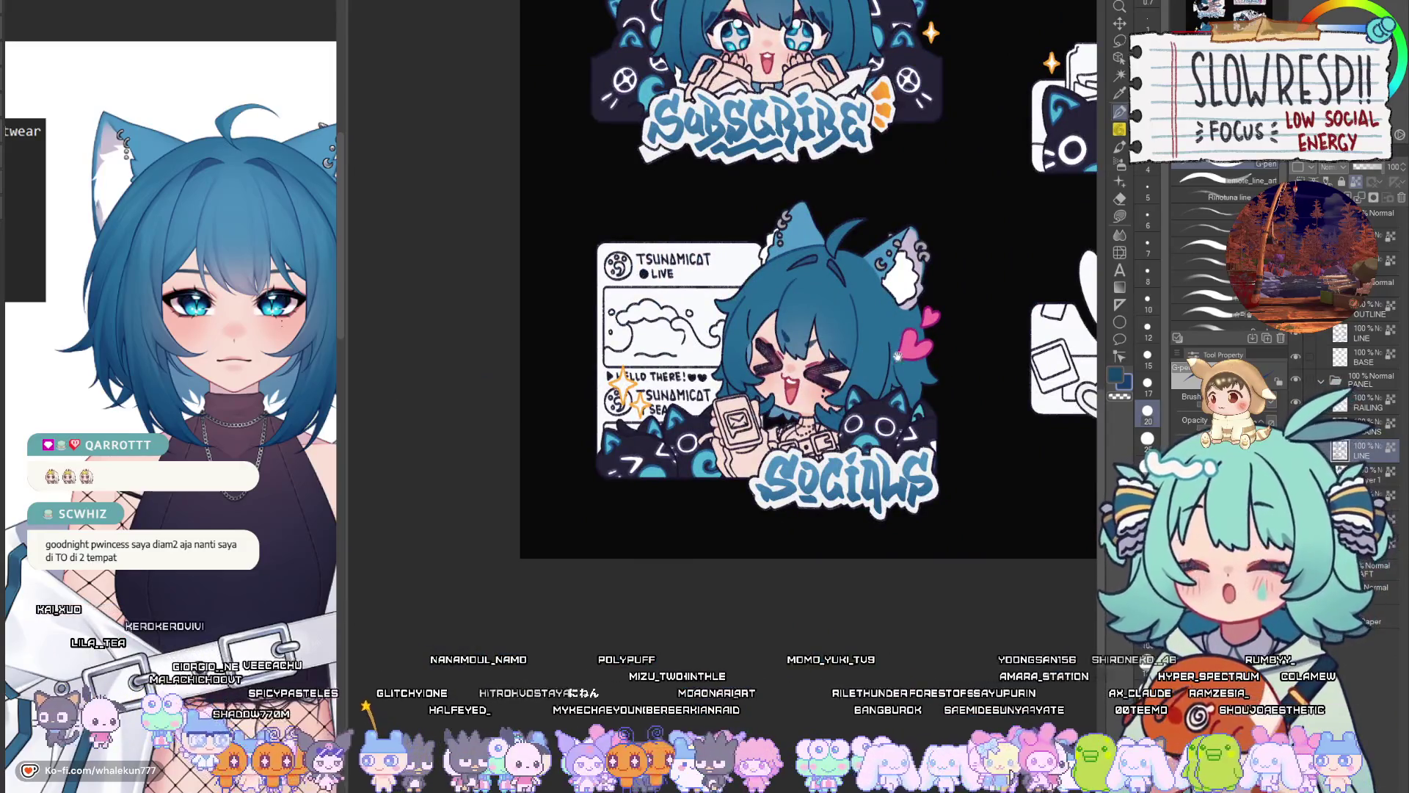
{"action": "scroll", "coordinate": [869, 482], "scroll_direction": "down", "scroll_amount": 3}
{"action": "scroll", "coordinate": [631, 320], "scroll_direction": "up", "scroll_amount": 6}
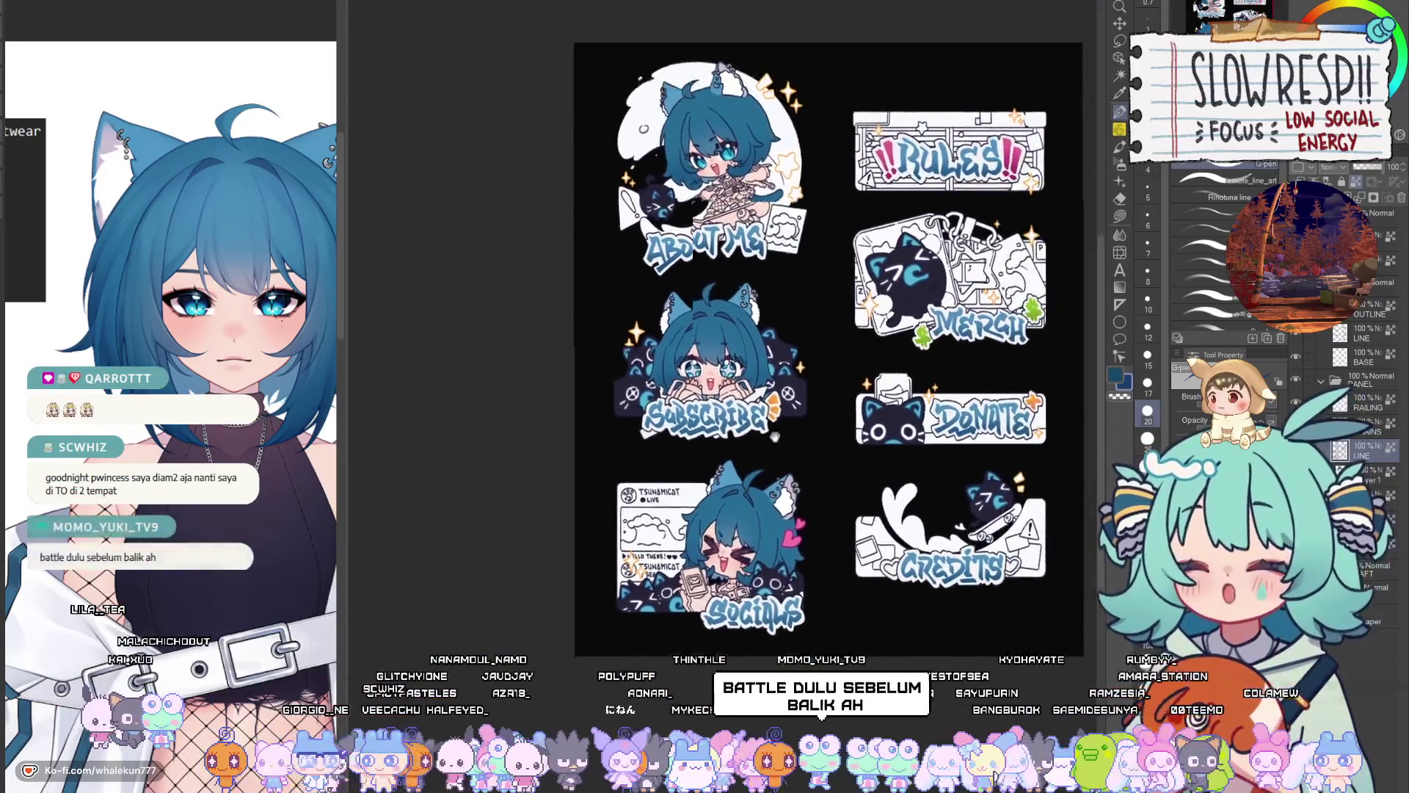
{"action": "key", "text": "bracketleft"}
{"action": "key", "text": "bracketleft"}
{"action": "key", "text": "bracketleft"}
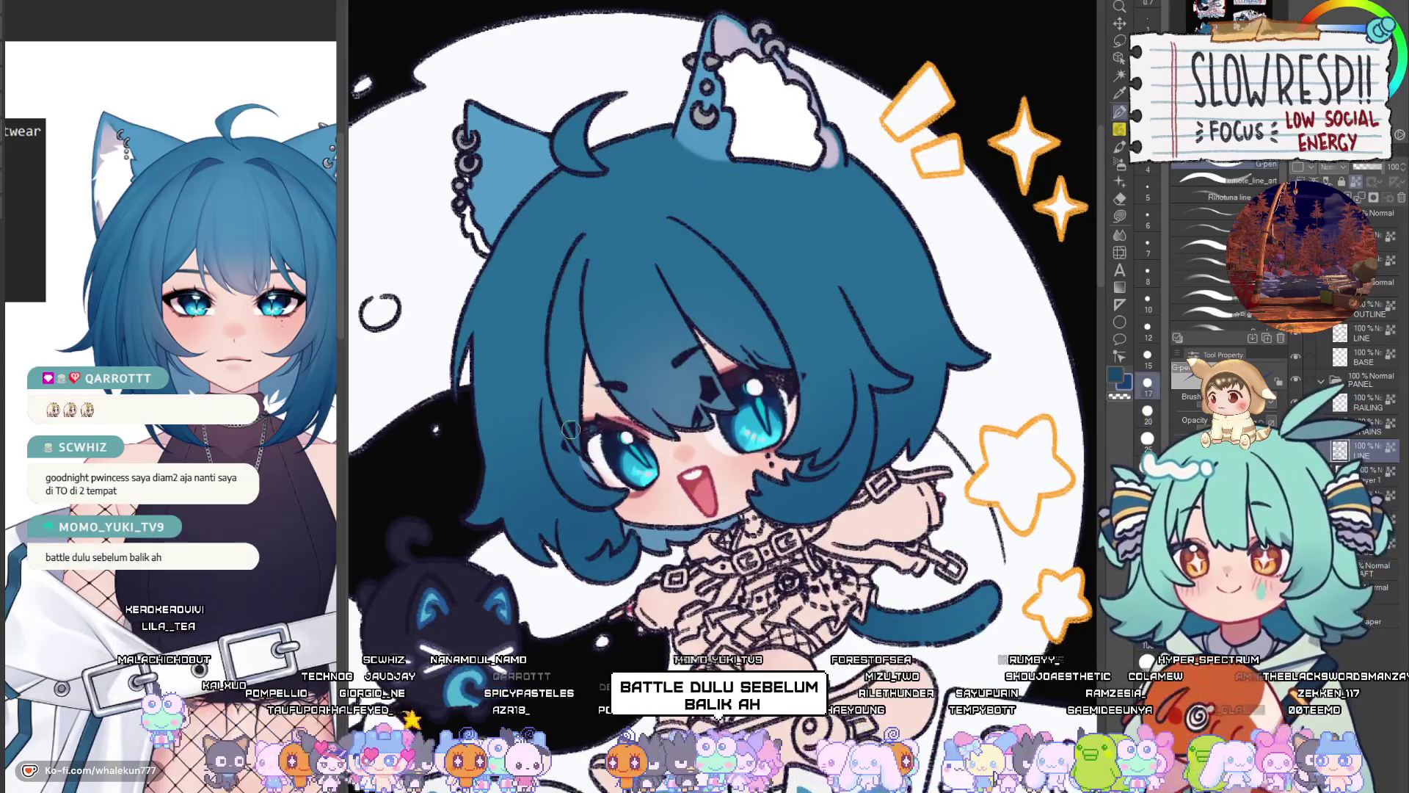
{"action": "key", "text": "bracketright"}
{"action": "key", "text": "bracketright"}
{"action": "key", "text": "bracketright"}
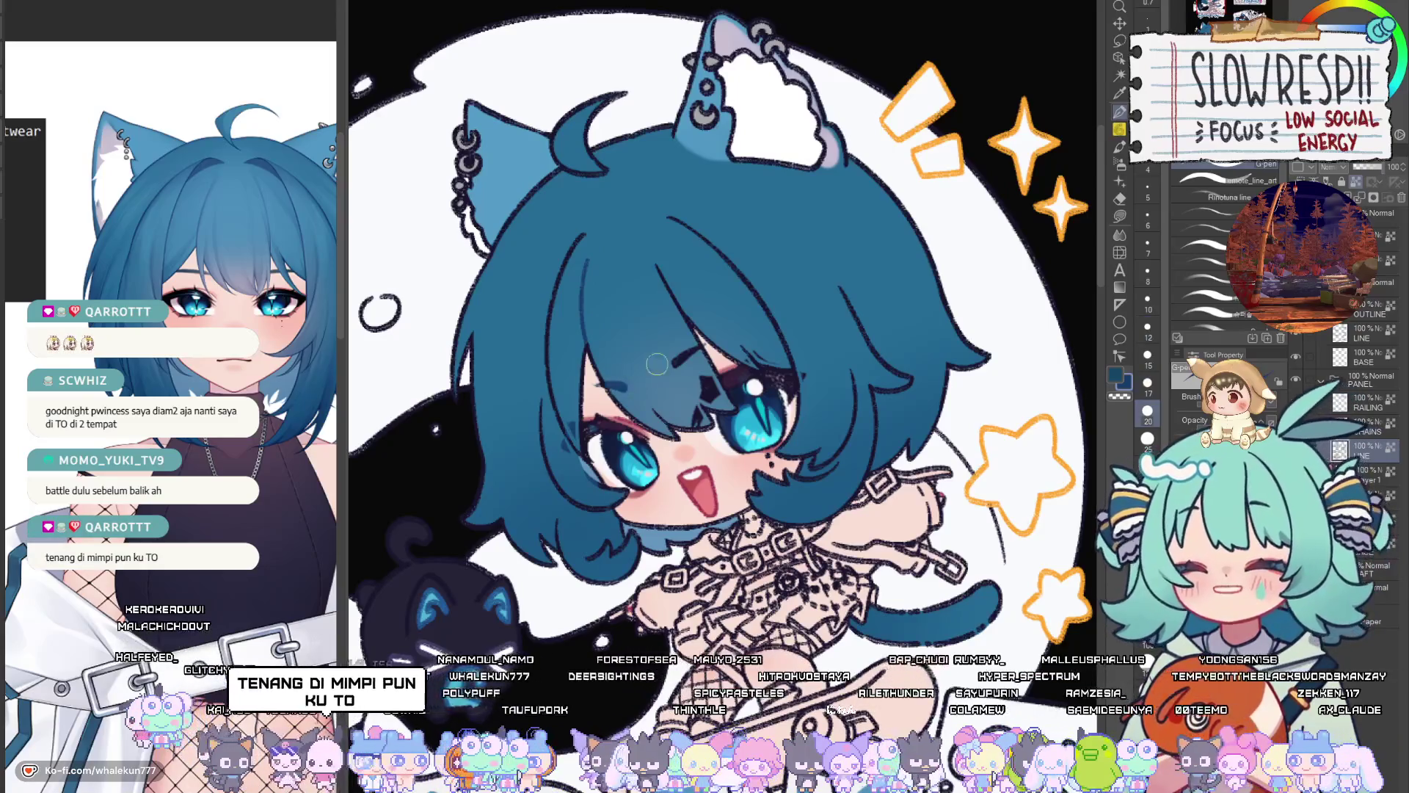
{"action": "key", "text": "bracketleft"}
{"action": "key", "text": "bracketleft"}
{"action": "key", "text": "bracketleft"}
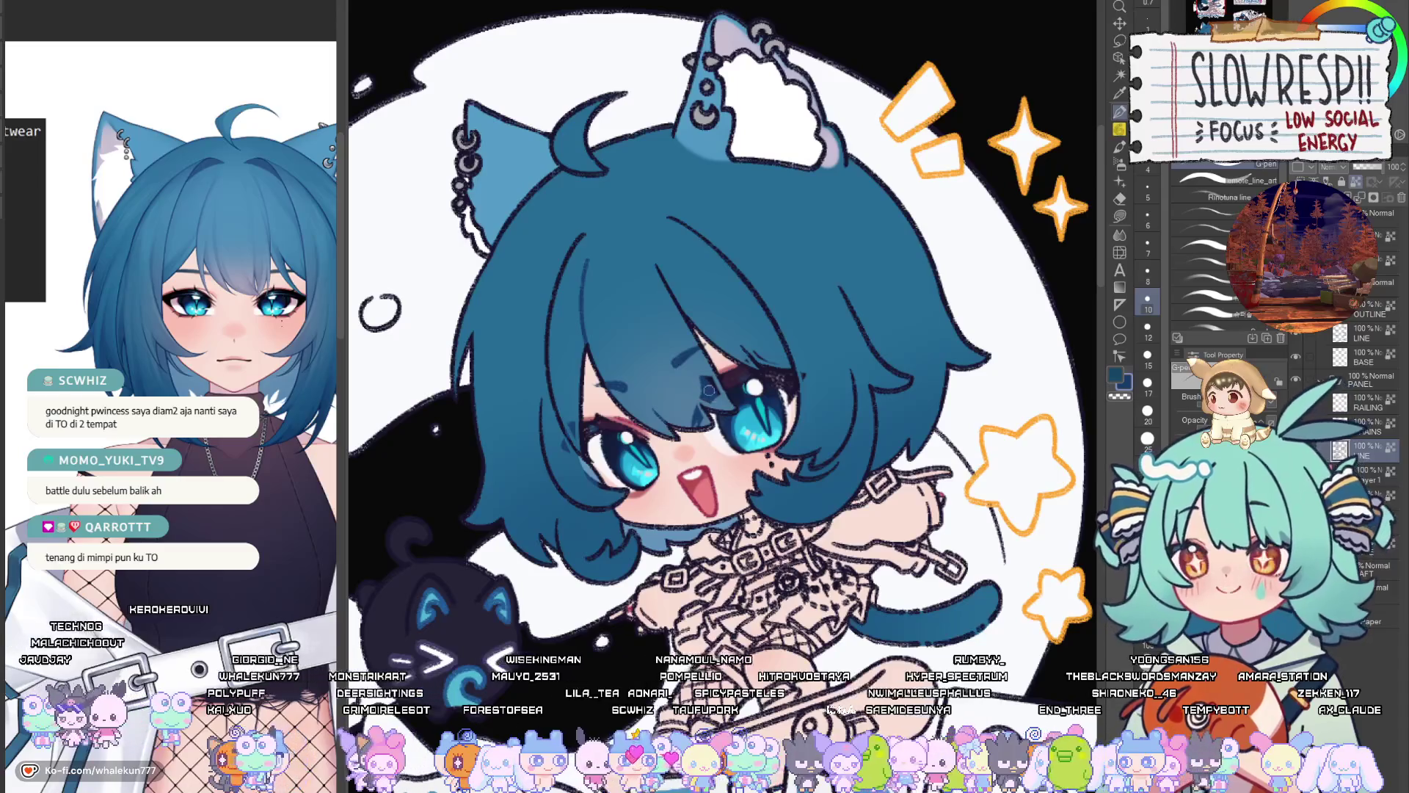
{"action": "key", "text": "bracketright"}
{"action": "key", "text": "bracketright"}
{"action": "key", "text": "bracketright"}
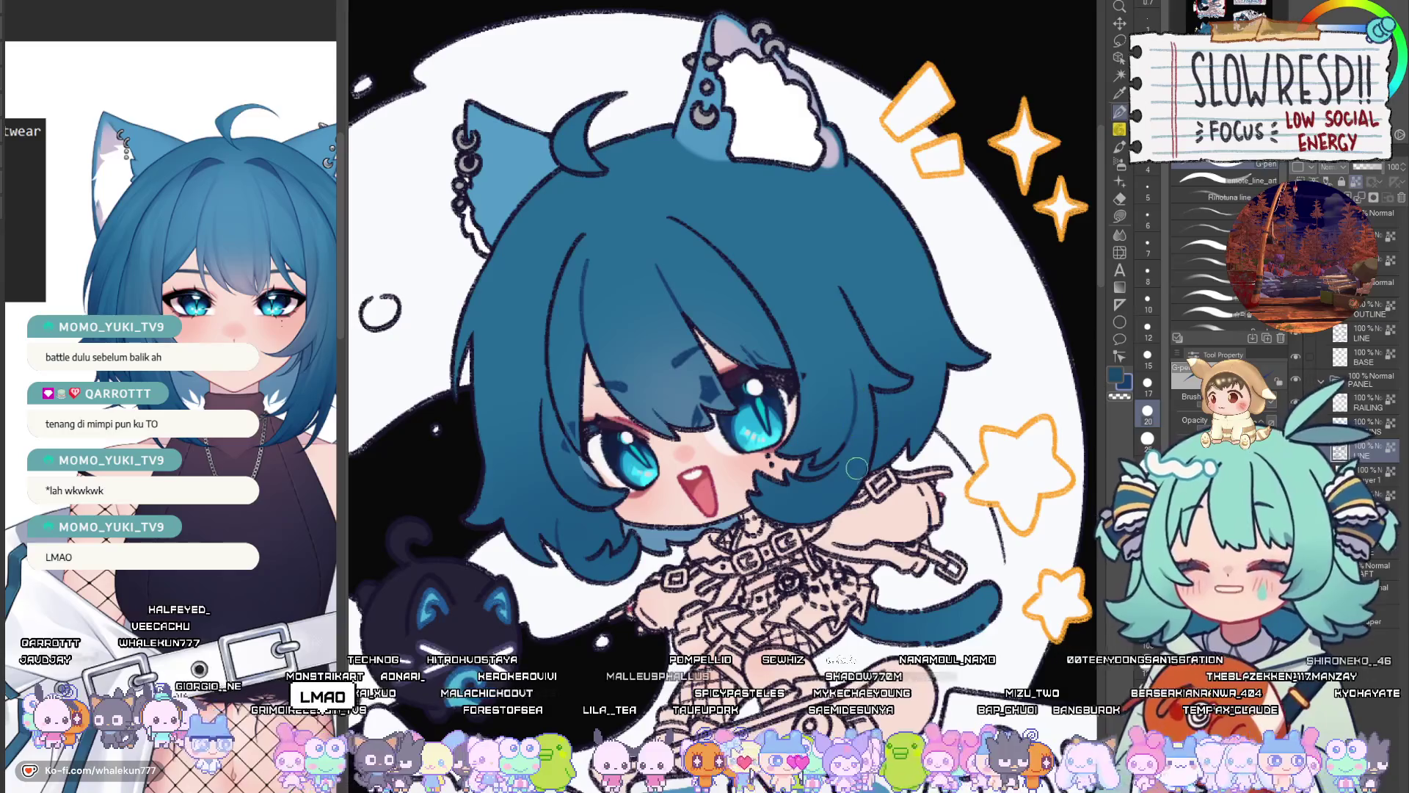
{"action": "scroll", "coordinate": [844, 469], "scroll_direction": "up", "scroll_amount": 2}
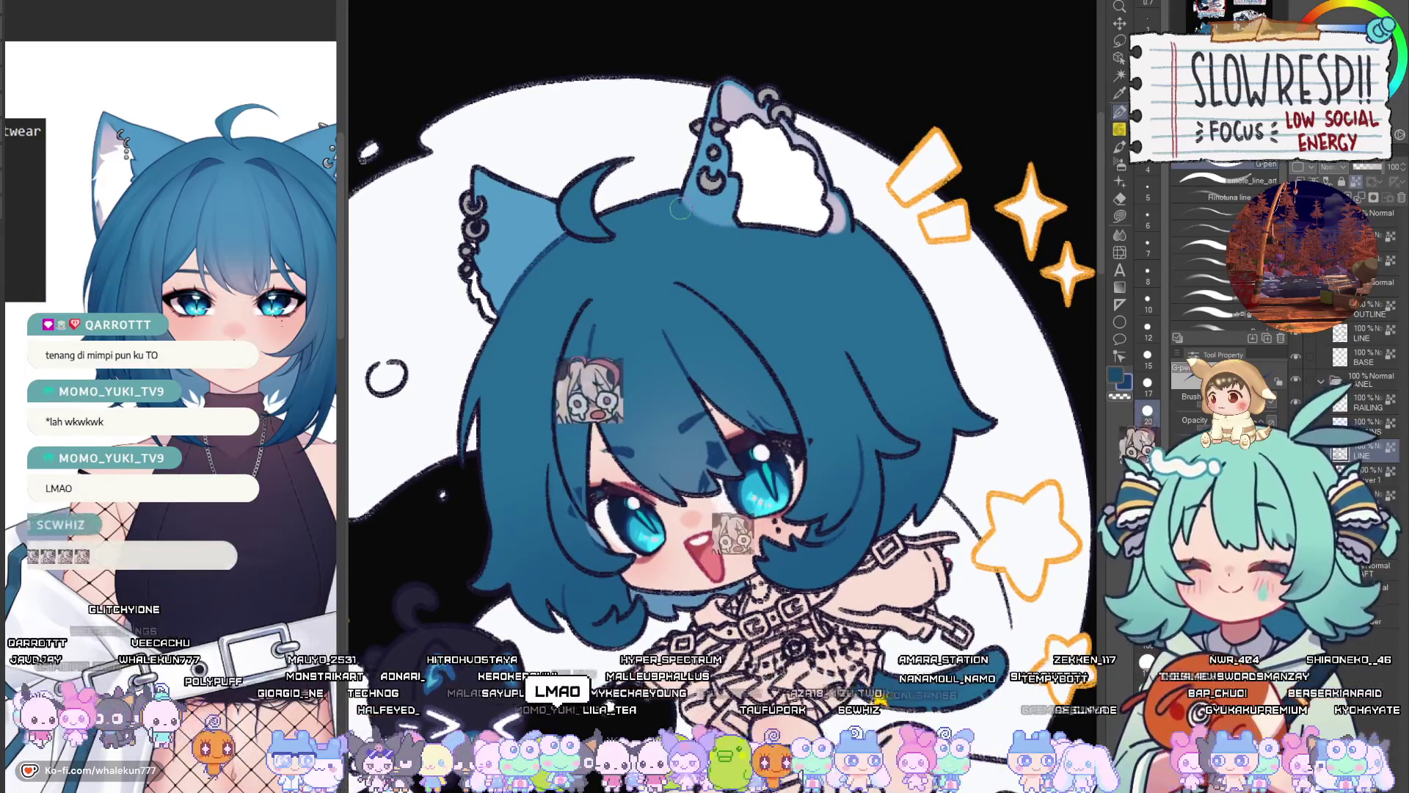
{"action": "scroll", "coordinate": [719, 295], "scroll_direction": "up", "scroll_amount": 3}
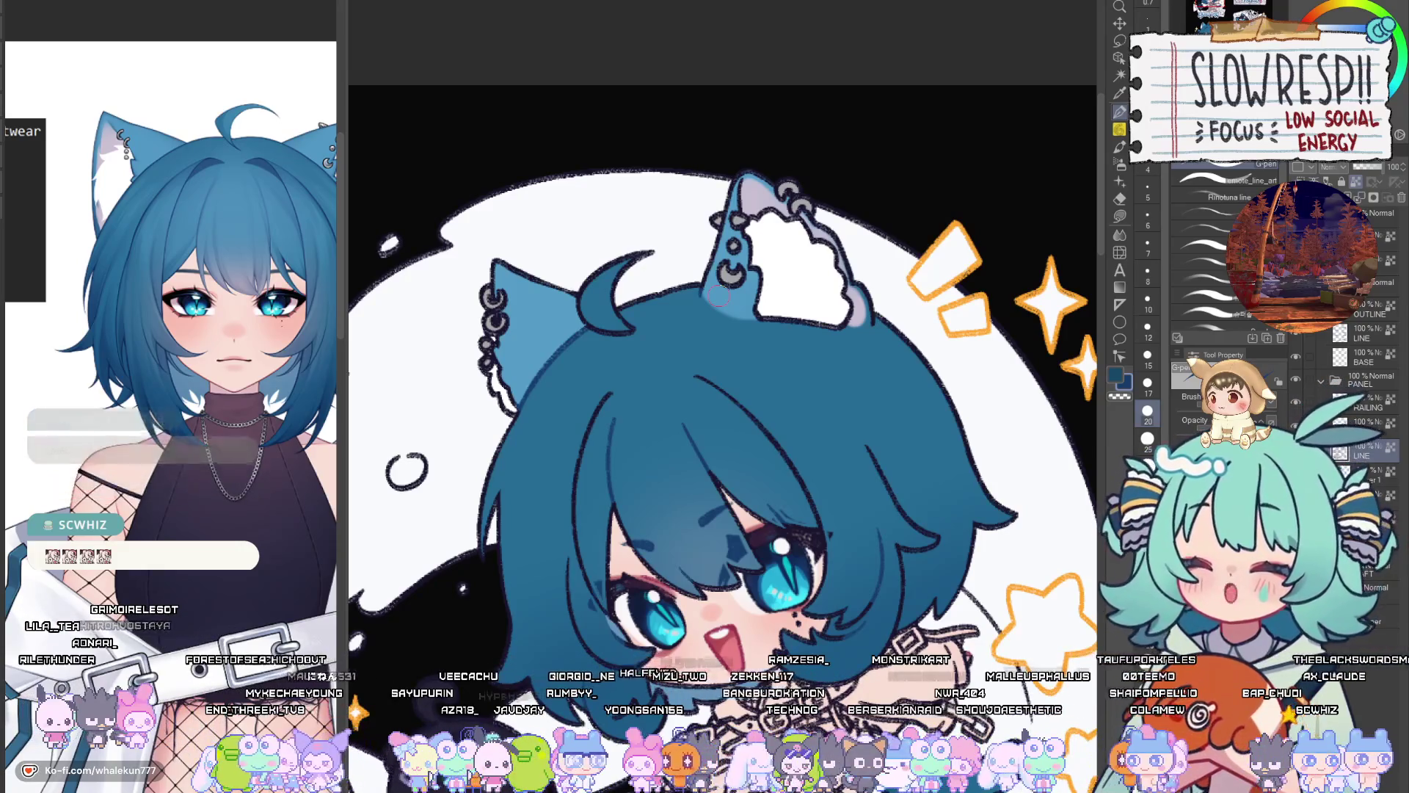
{"action": "left_click_drag", "start_coordinate": [874, 334], "coordinate": [912, 406]}
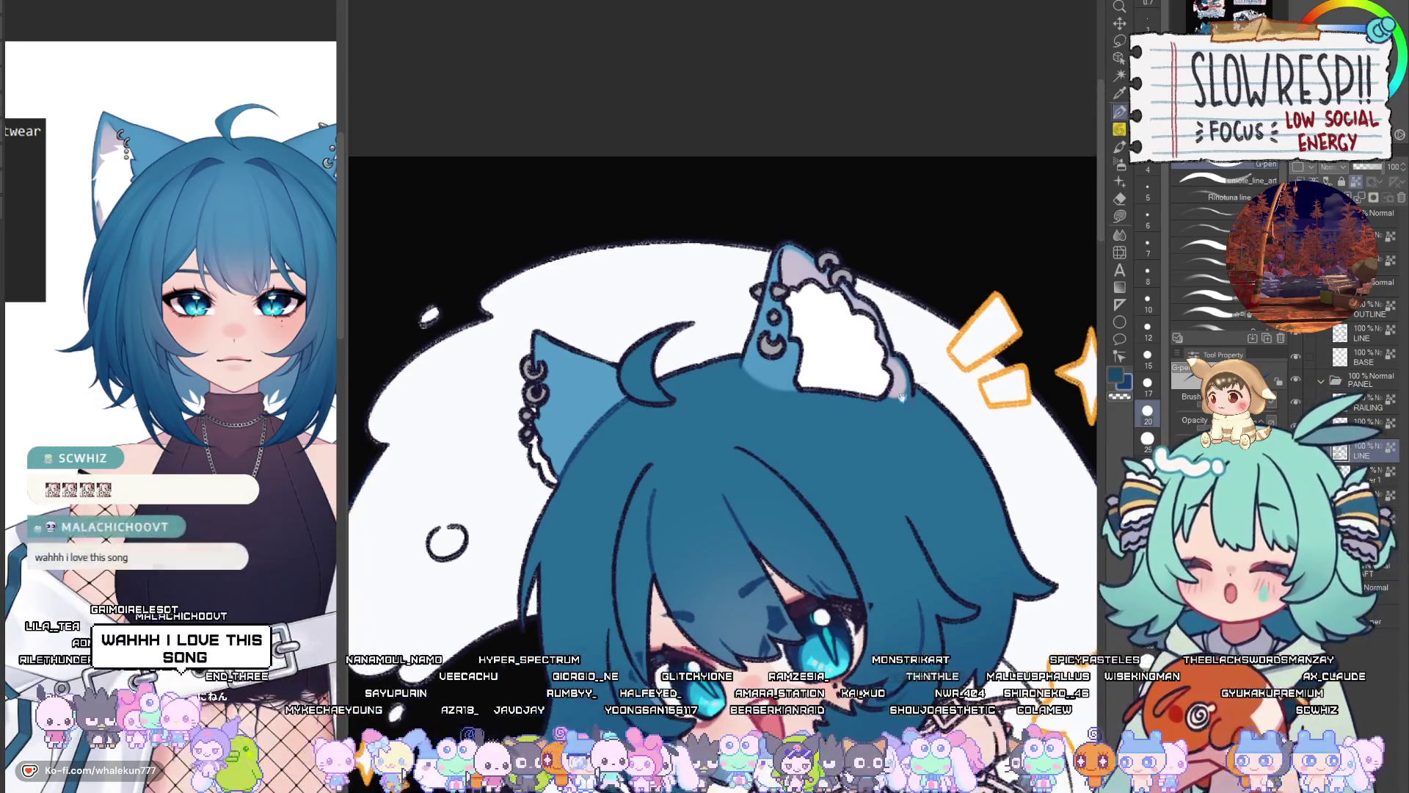
{"action": "left_click_drag", "start_coordinate": [958, 541], "coordinate": [932, 440]}
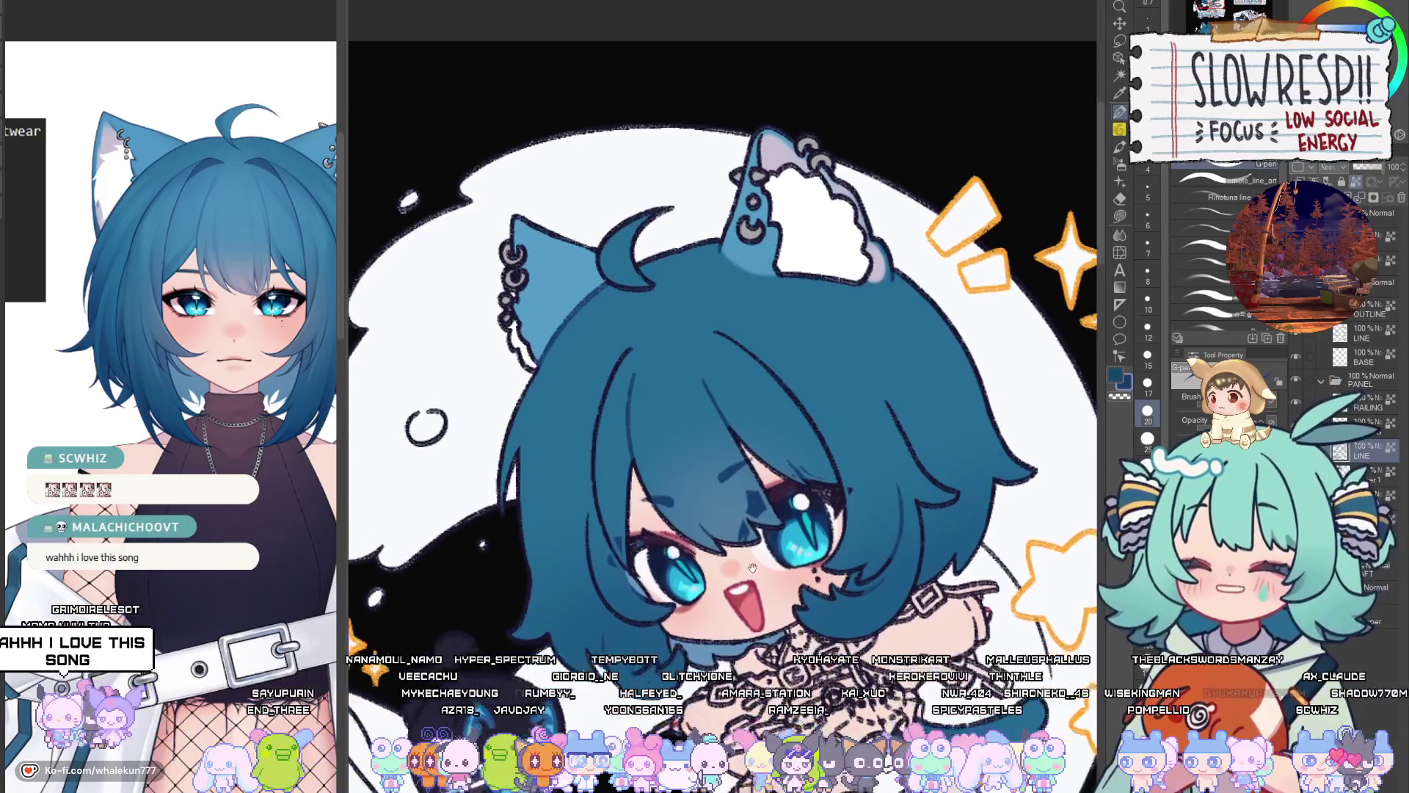
{"action": "left_click_drag", "start_coordinate": [908, 504], "coordinate": [987, 439]}
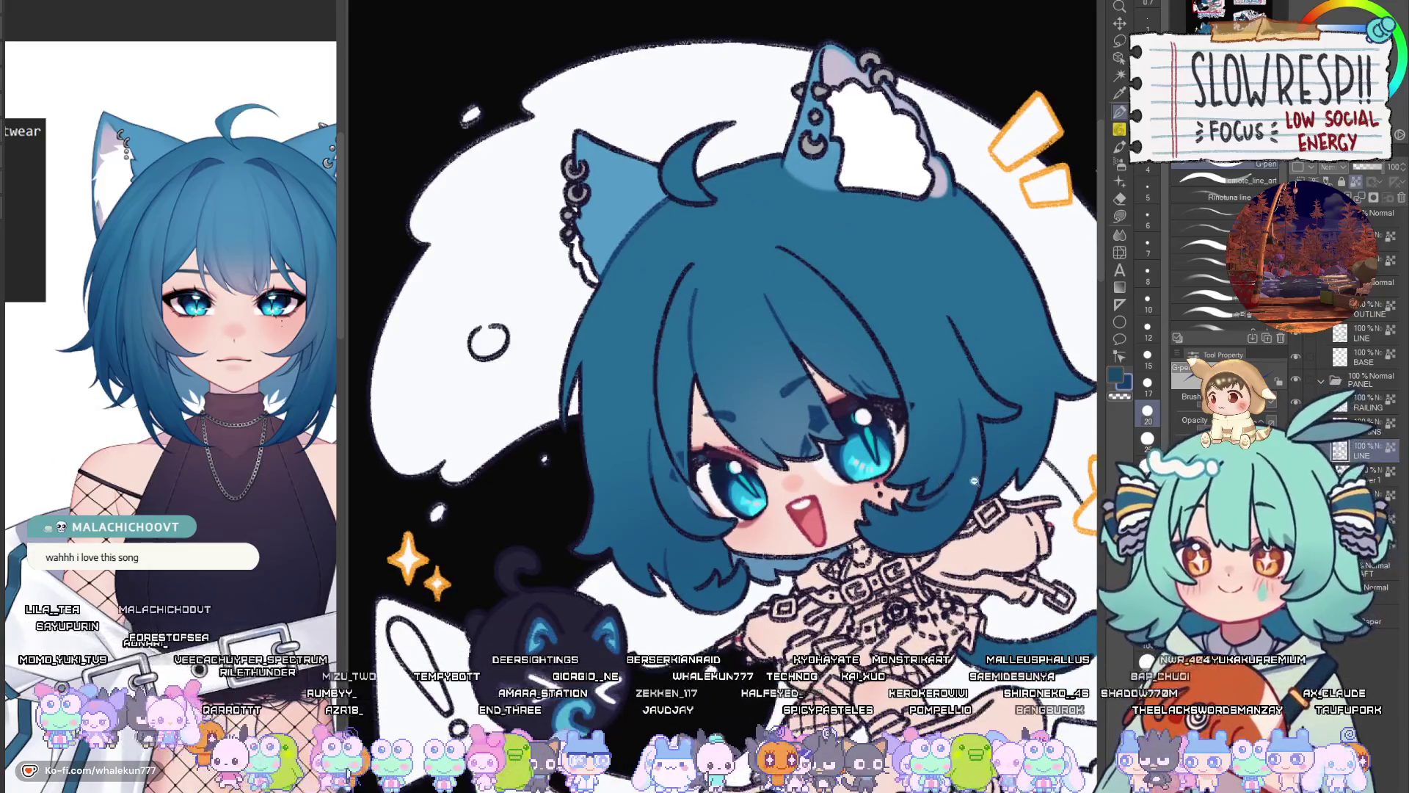
{"action": "scroll", "coordinate": [752, 424], "scroll_direction": "down", "scroll_amount": 5}
{"action": "scroll", "coordinate": [744, 382], "scroll_direction": "up", "scroll_amount": 3}
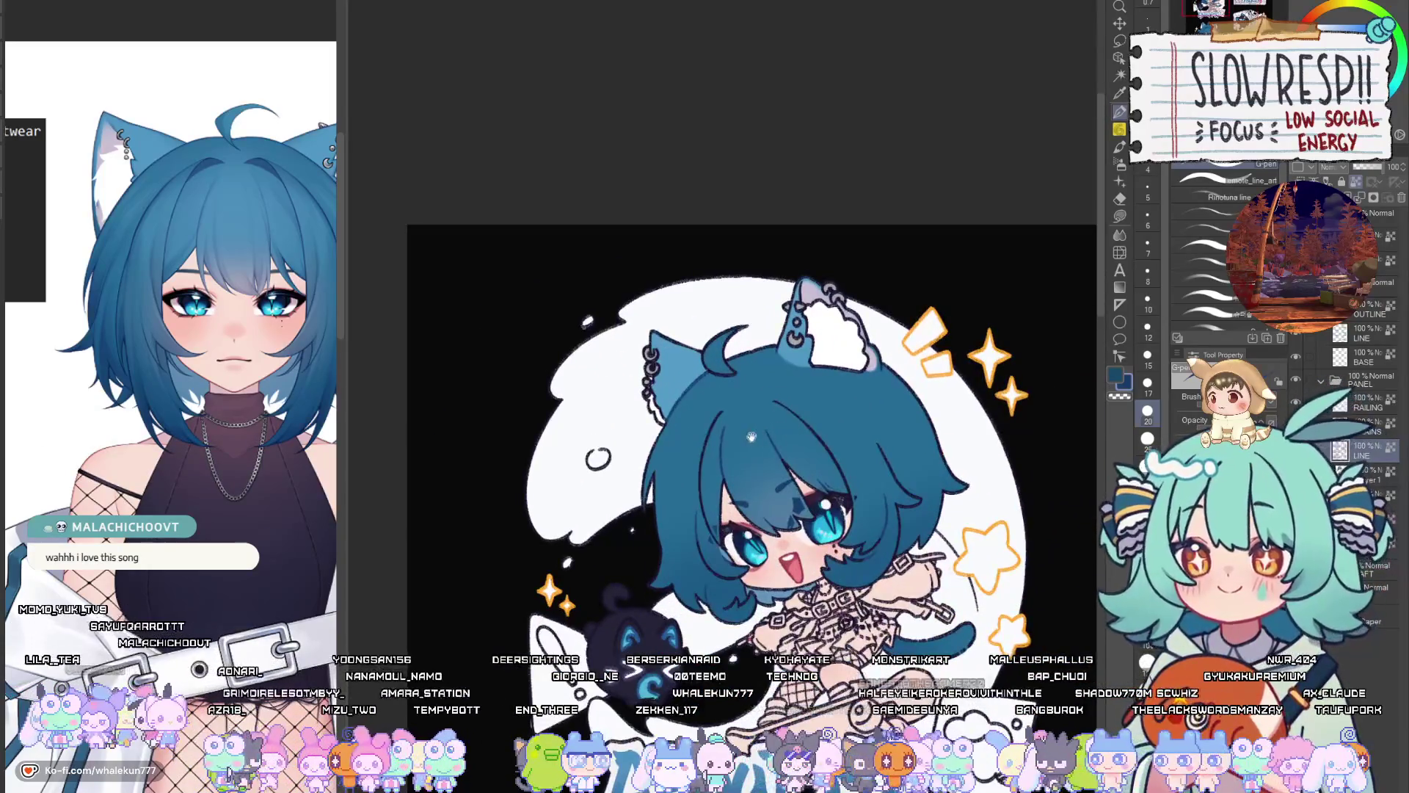
{"action": "scroll", "coordinate": [751, 437], "scroll_direction": "up", "scroll_amount": 2}
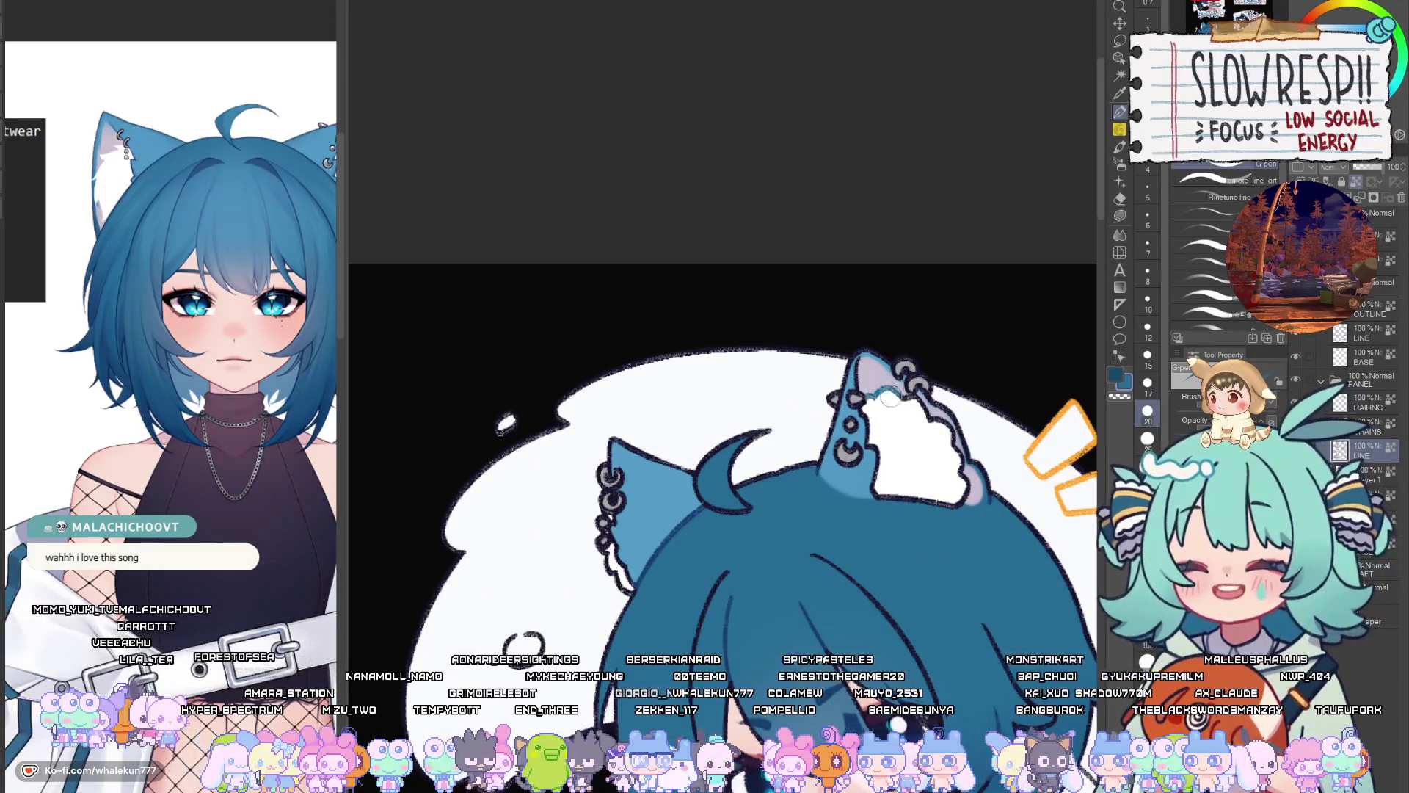
{"action": "scroll", "coordinate": [751, 402], "scroll_direction": "down", "scroll_amount": 5}
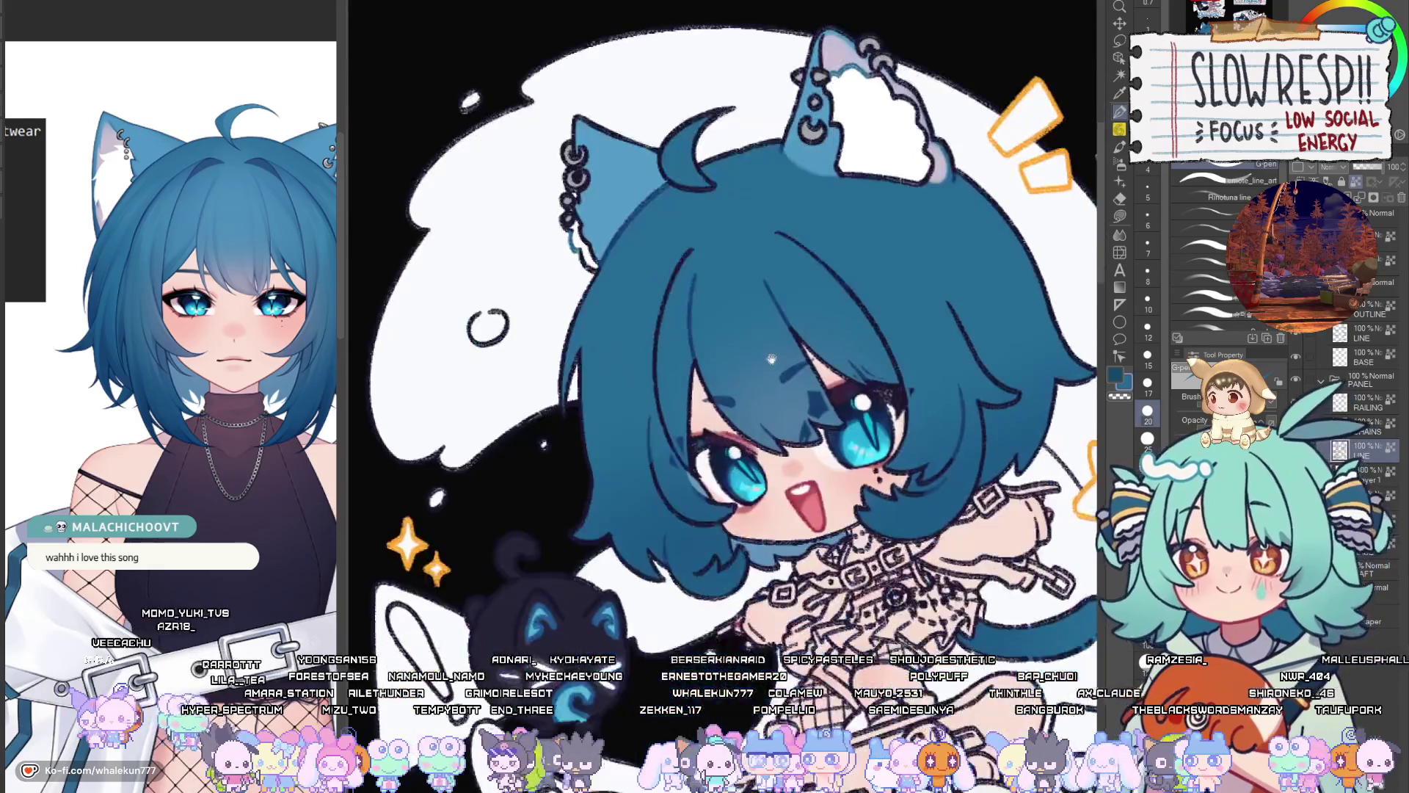
{"action": "scroll", "coordinate": [751, 401], "scroll_direction": "up", "scroll_amount": 2}
{"action": "scroll", "coordinate": [664, 387], "scroll_direction": "up", "scroll_amount": 2}
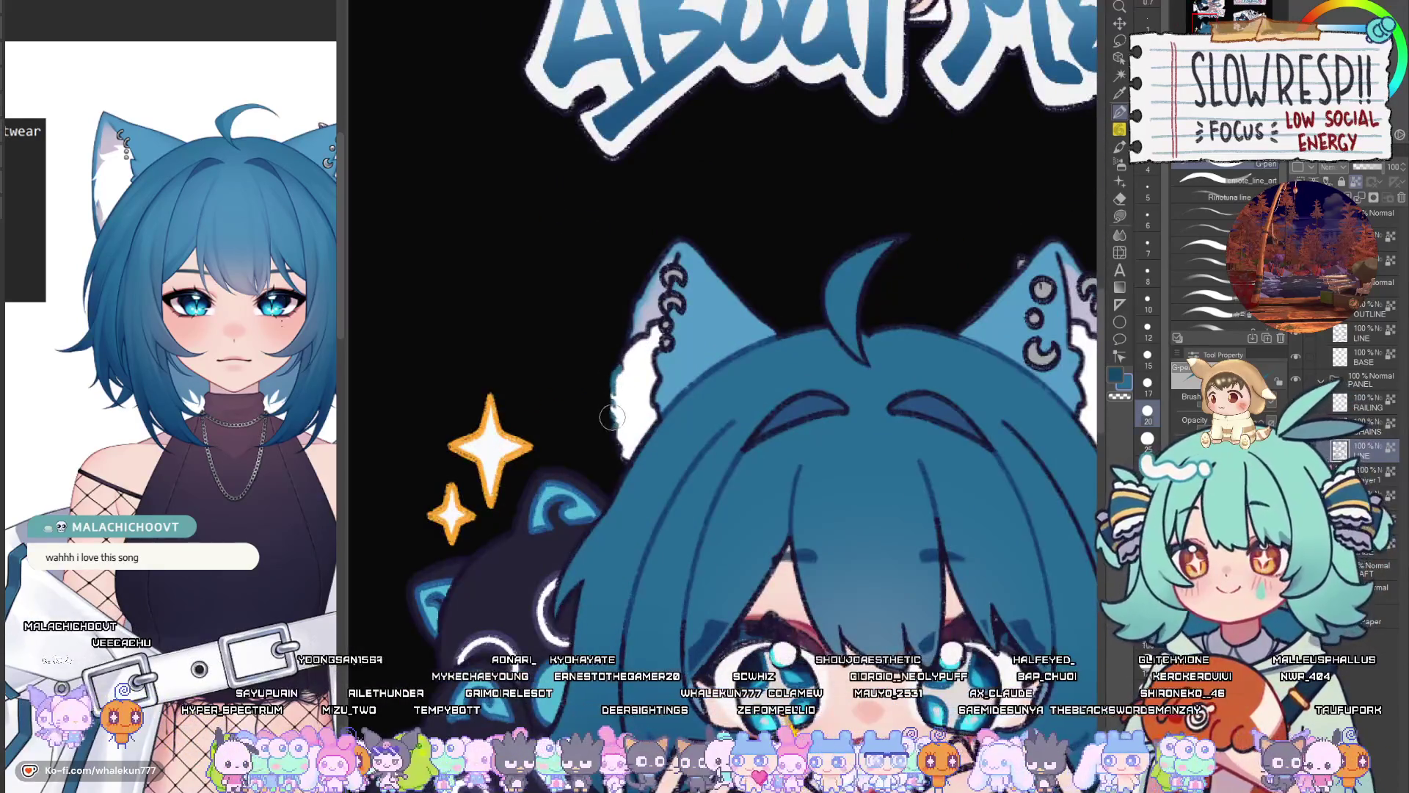
{"action": "scroll", "coordinate": [615, 440], "scroll_direction": "up", "scroll_amount": 2}
{"action": "scroll", "coordinate": [881, 449], "scroll_direction": "down", "scroll_amount": 3}
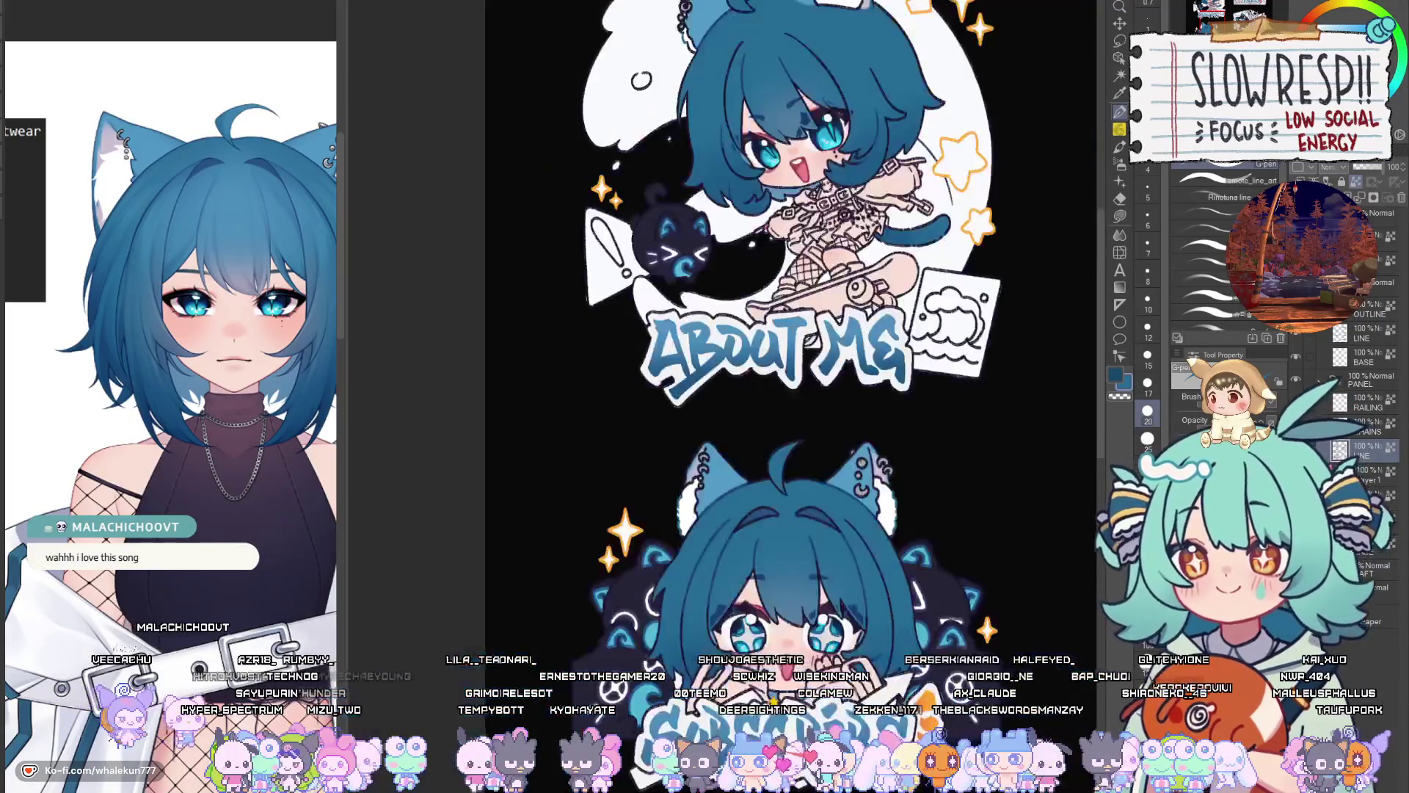
{"action": "scroll", "coordinate": [830, 417], "scroll_direction": "up", "scroll_amount": 3}
{"action": "scroll", "coordinate": [830, 418], "scroll_direction": "up", "scroll_amount": 2}
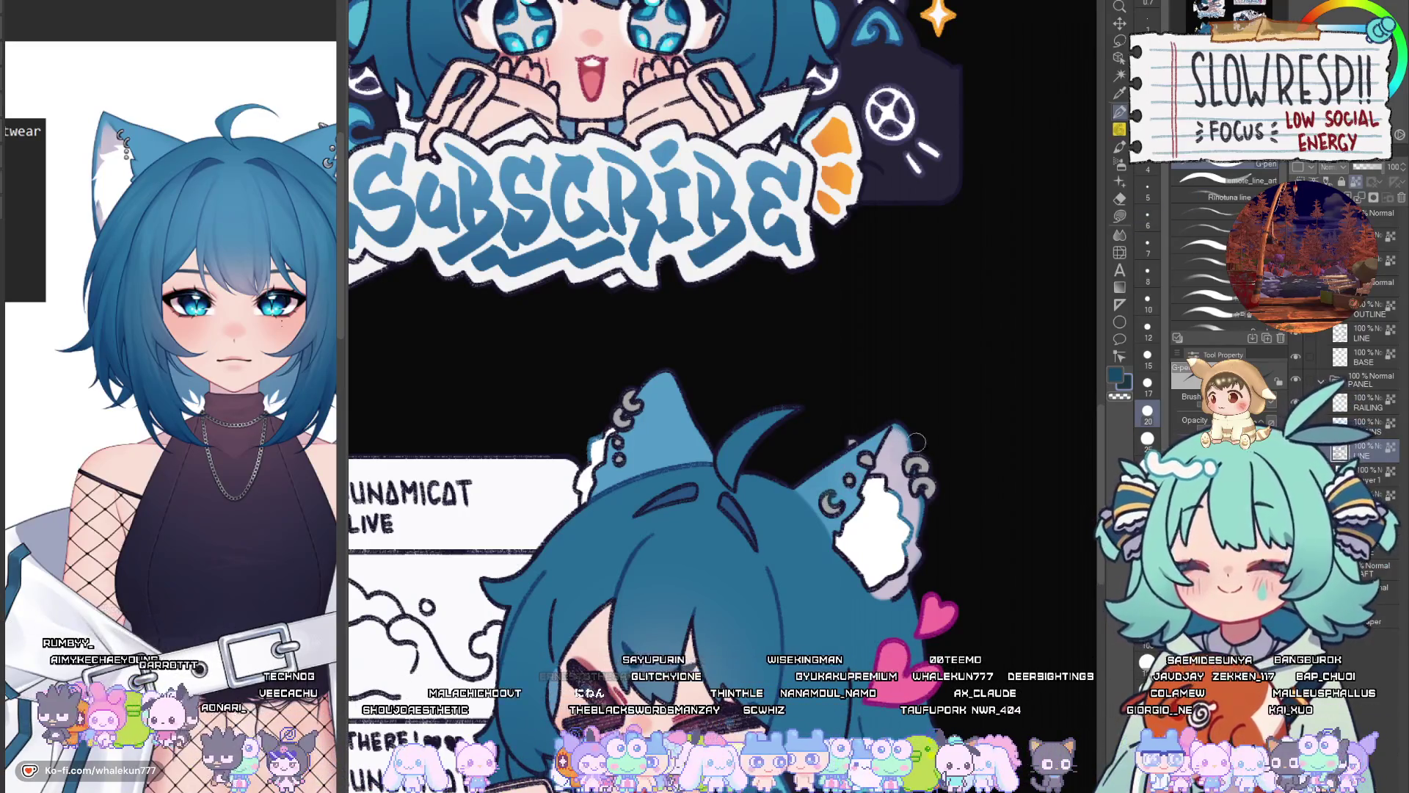
{"action": "scroll", "coordinate": [899, 442], "scroll_direction": "down", "scroll_amount": 5}
{"action": "scroll", "coordinate": [881, 500], "scroll_direction": "up", "scroll_amount": 5}
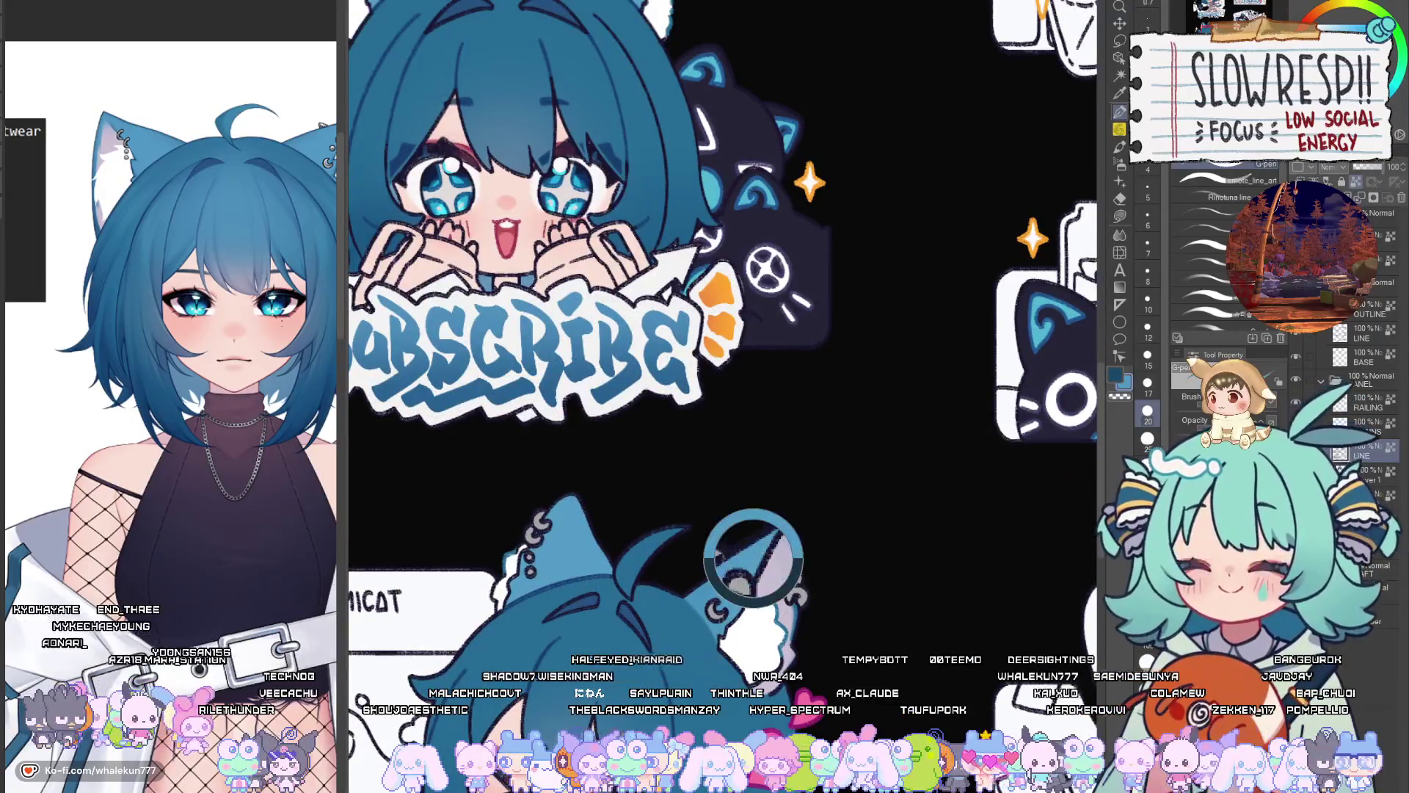
{"action": "scroll", "coordinate": [767, 579], "scroll_direction": "up", "scroll_amount": 2}
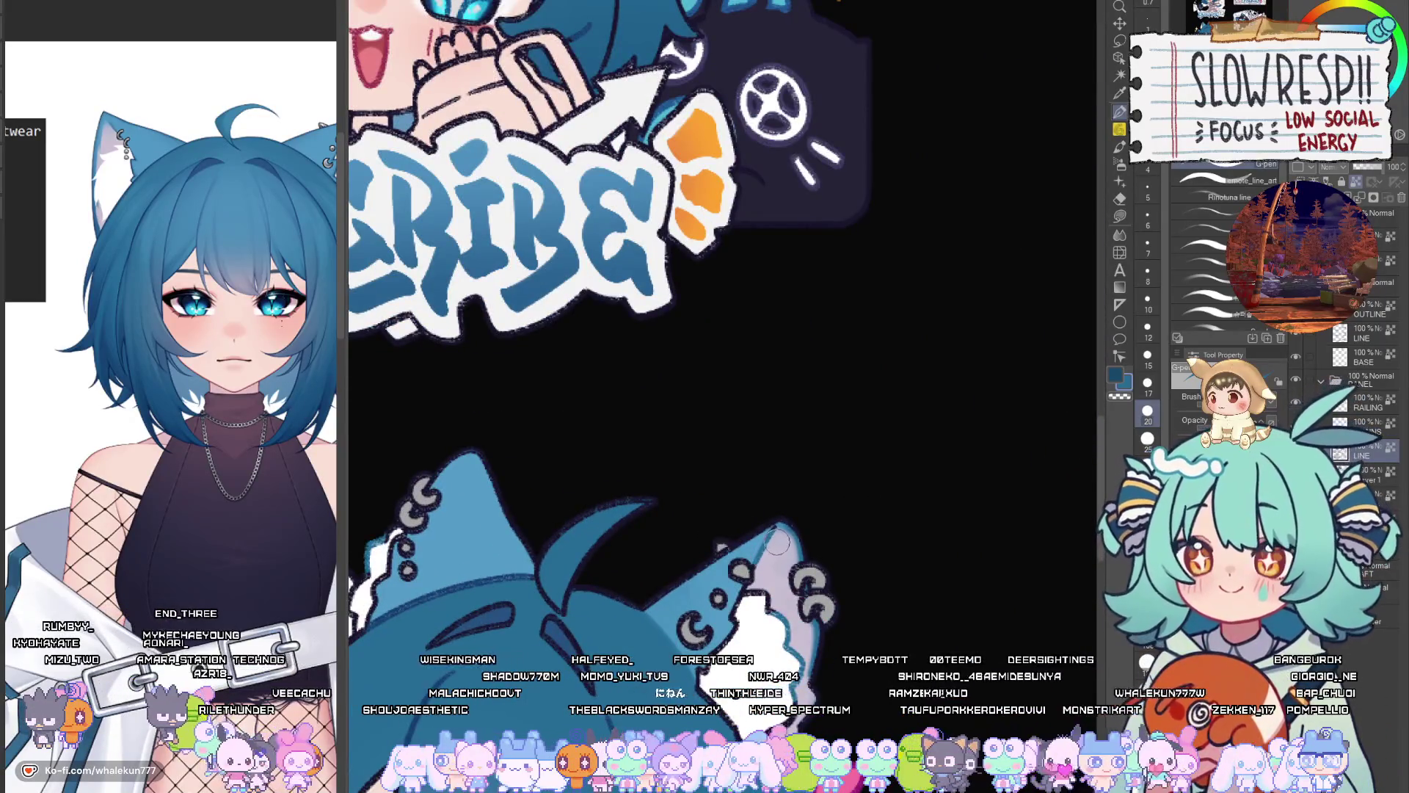
{"action": "scroll", "coordinate": [770, 508], "scroll_direction": "down", "scroll_amount": 1}
{"action": "scroll", "coordinate": [734, 404], "scroll_direction": "up", "scroll_amount": 3}
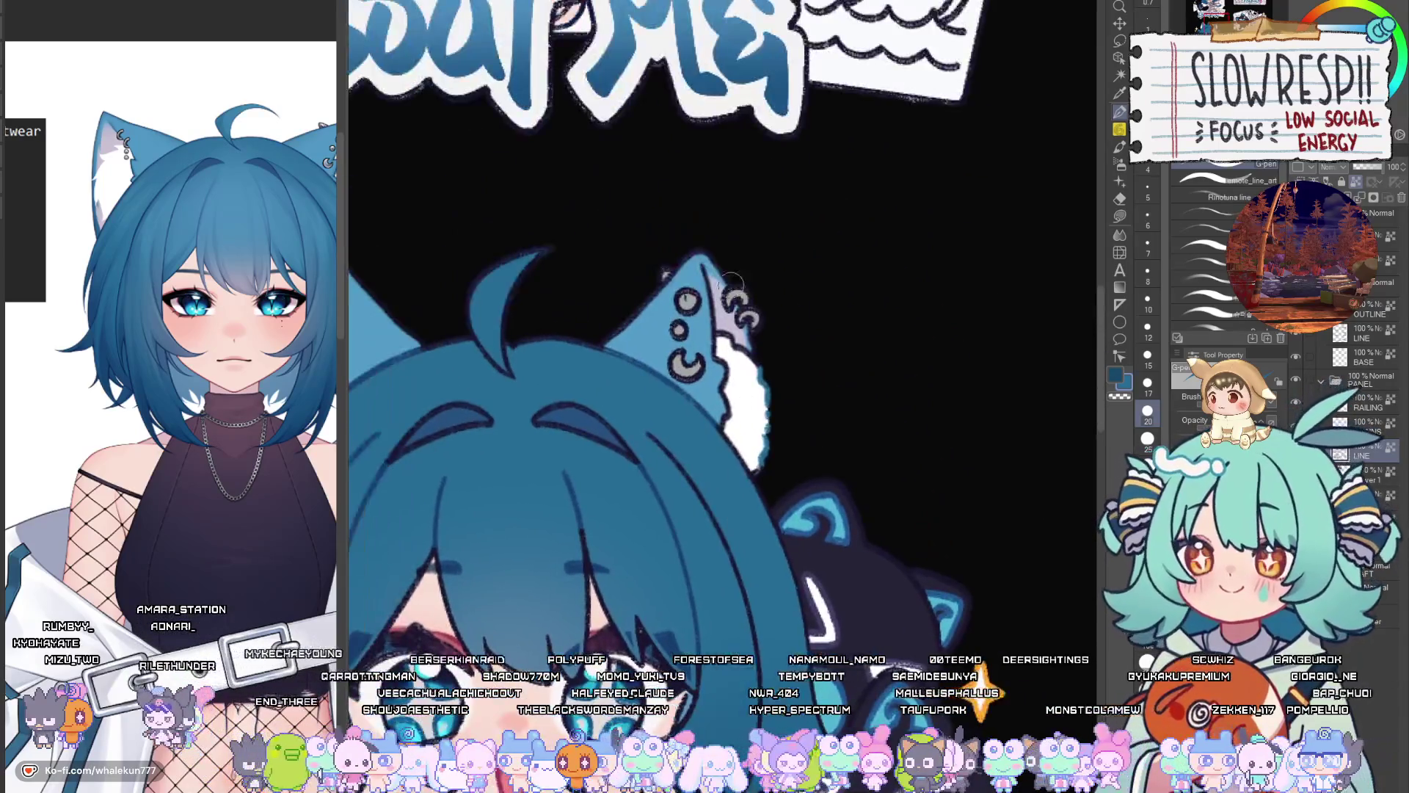
{"action": "scroll", "coordinate": [703, 296], "scroll_direction": "down", "scroll_amount": 2}
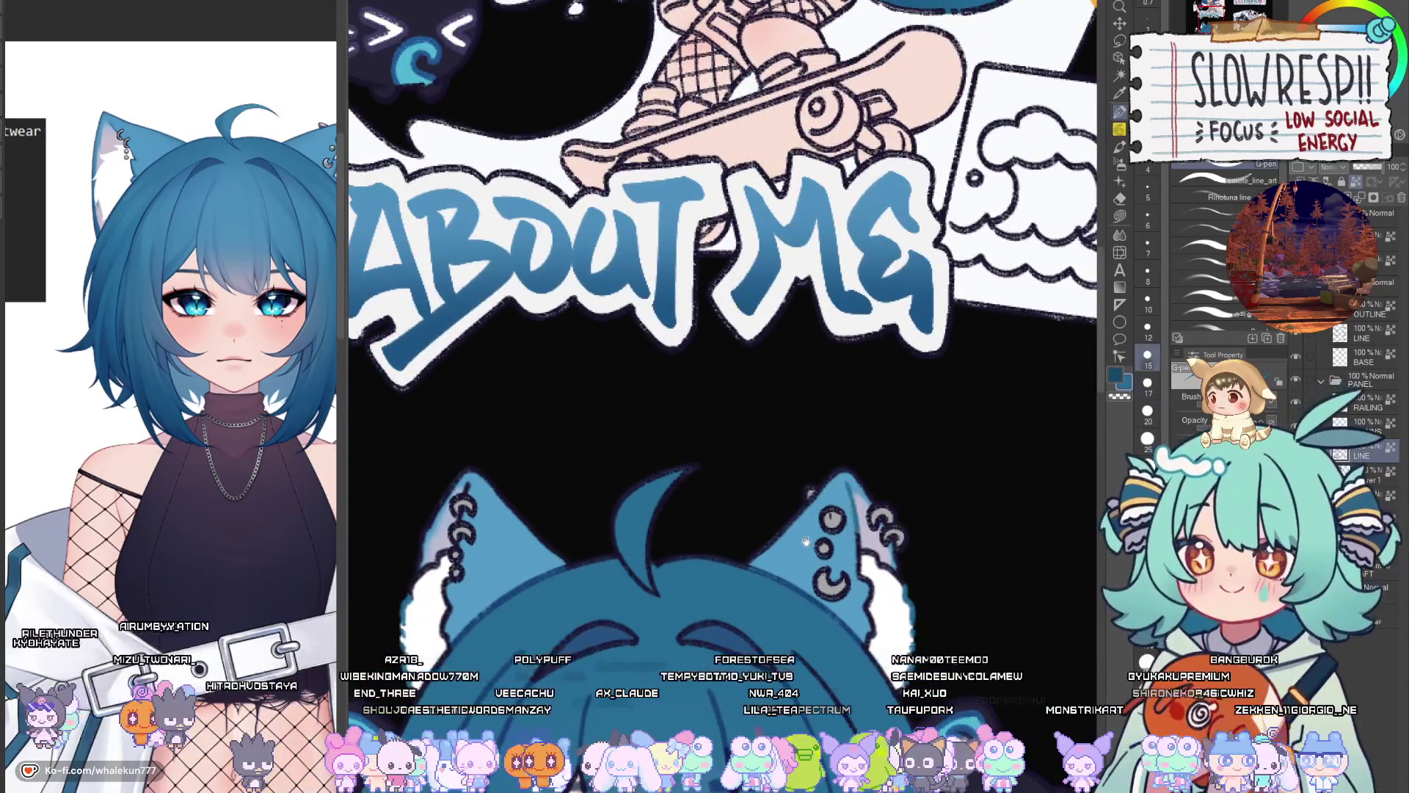
{"action": "scroll", "coordinate": [702, 297], "scroll_direction": "up", "scroll_amount": 1}
{"action": "scroll", "coordinate": [590, 509], "scroll_direction": "up", "scroll_amount": 5}
{"action": "scroll", "coordinate": [728, 317], "scroll_direction": "up", "scroll_amount": 3}
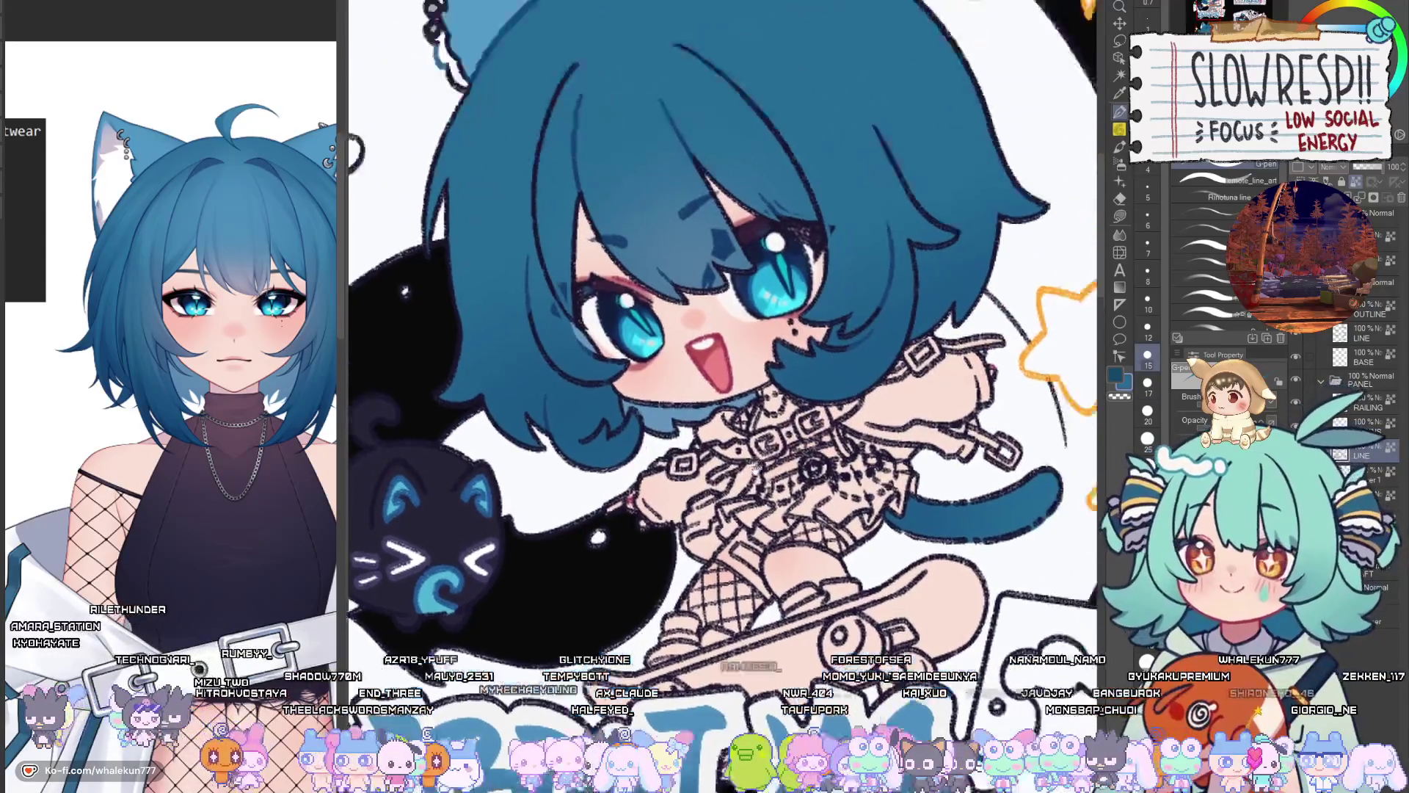
{"action": "scroll", "coordinate": [699, 176], "scroll_direction": "down", "scroll_amount": 5}
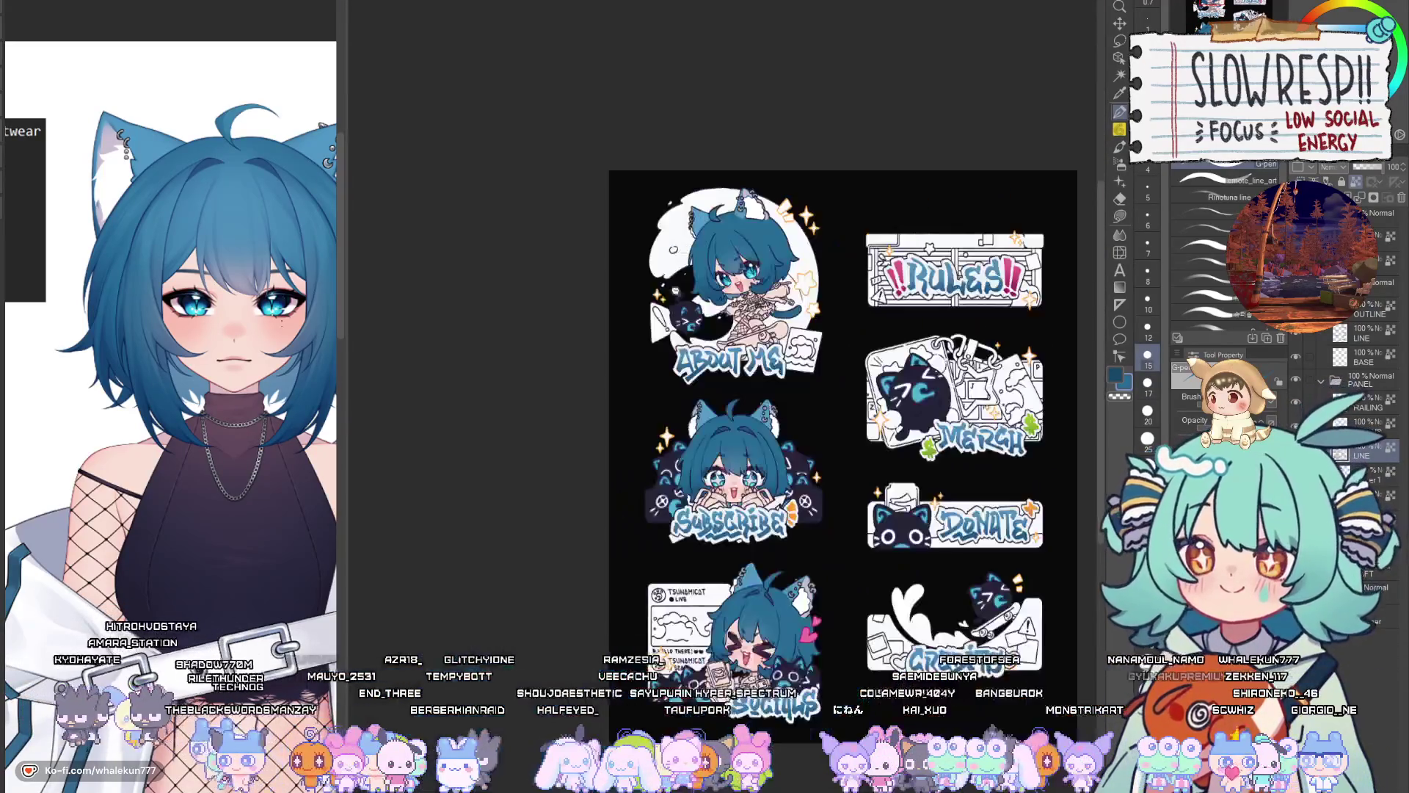
{"action": "key", "text": "h"}
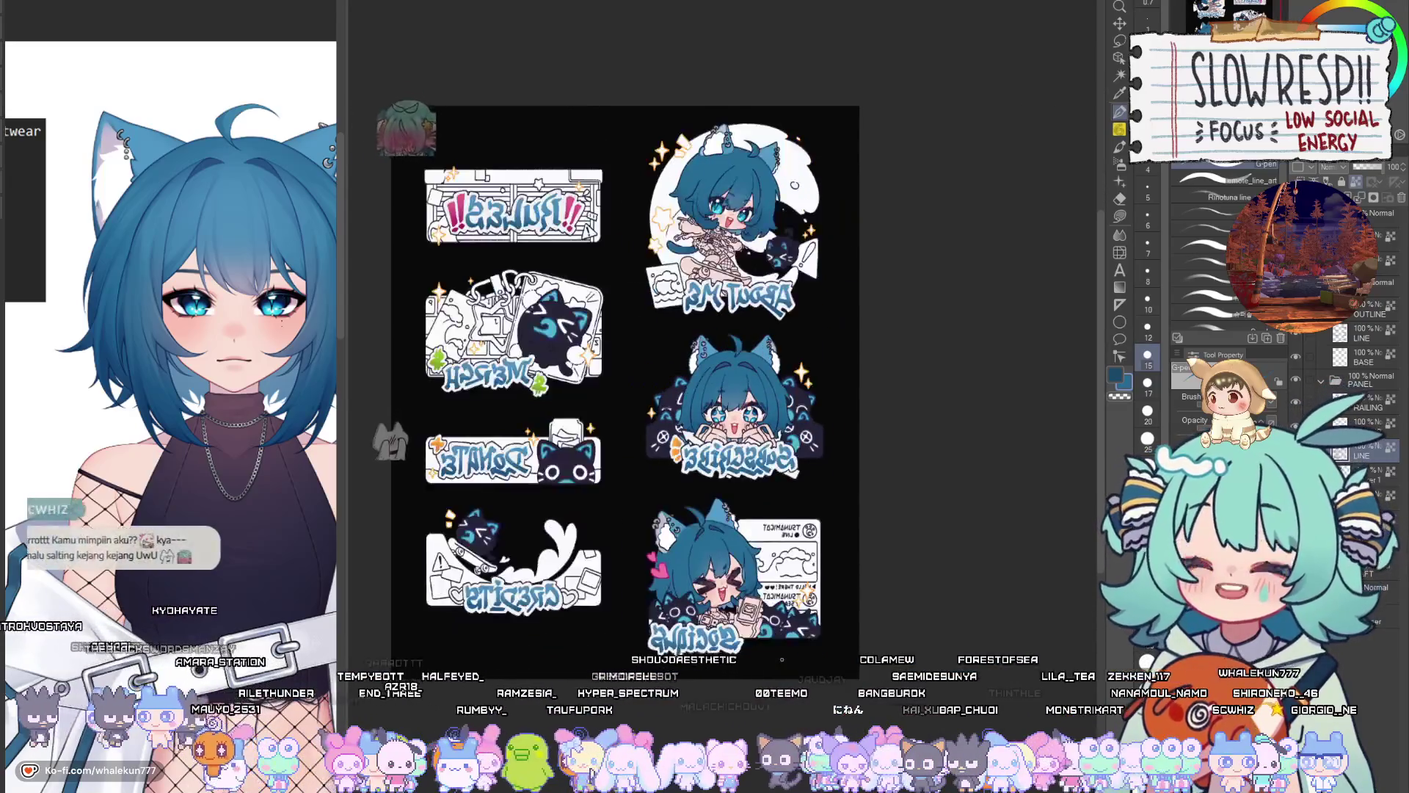
{"action": "key", "text": "h"}
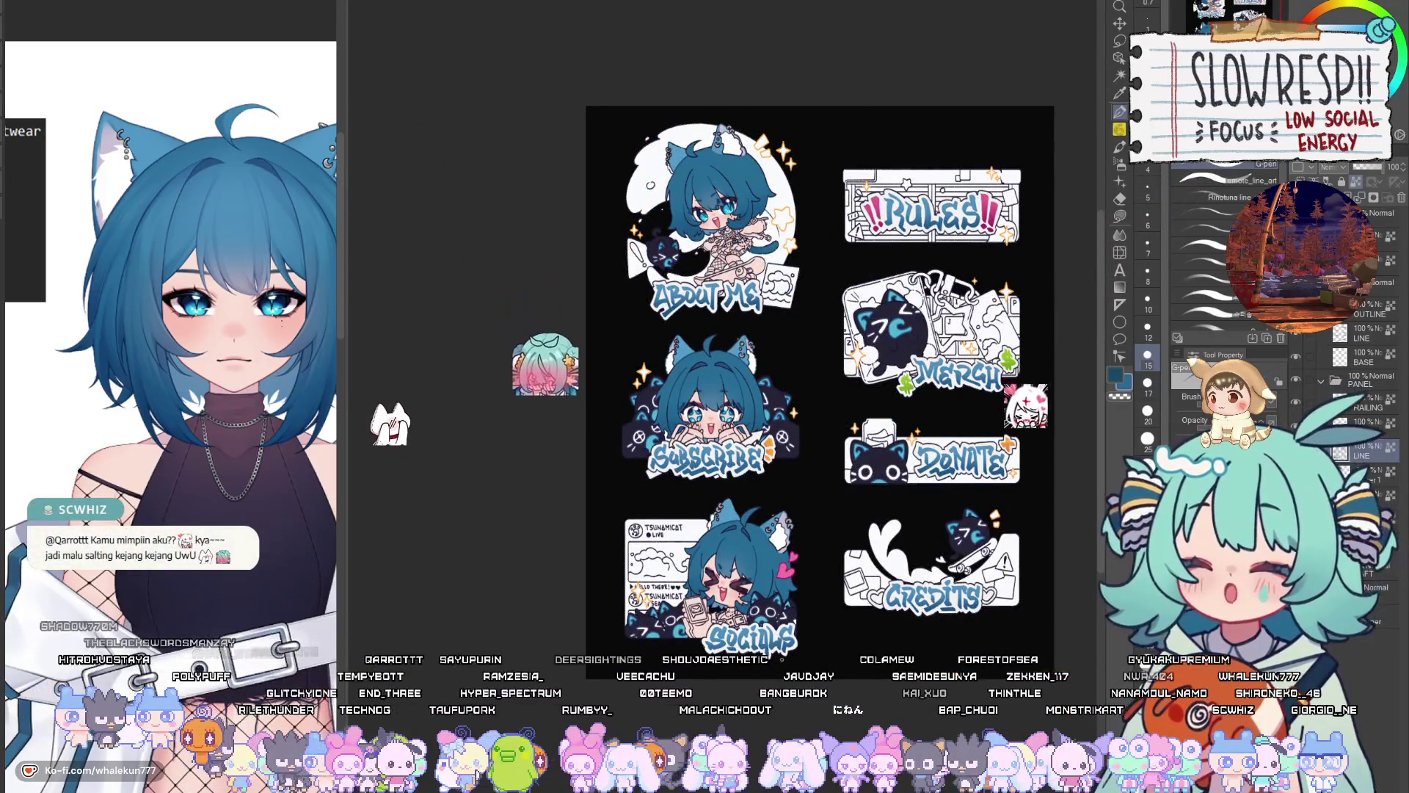
{"action": "left_click_drag", "start_coordinate": [781, 658], "coordinate": [783, 599]}
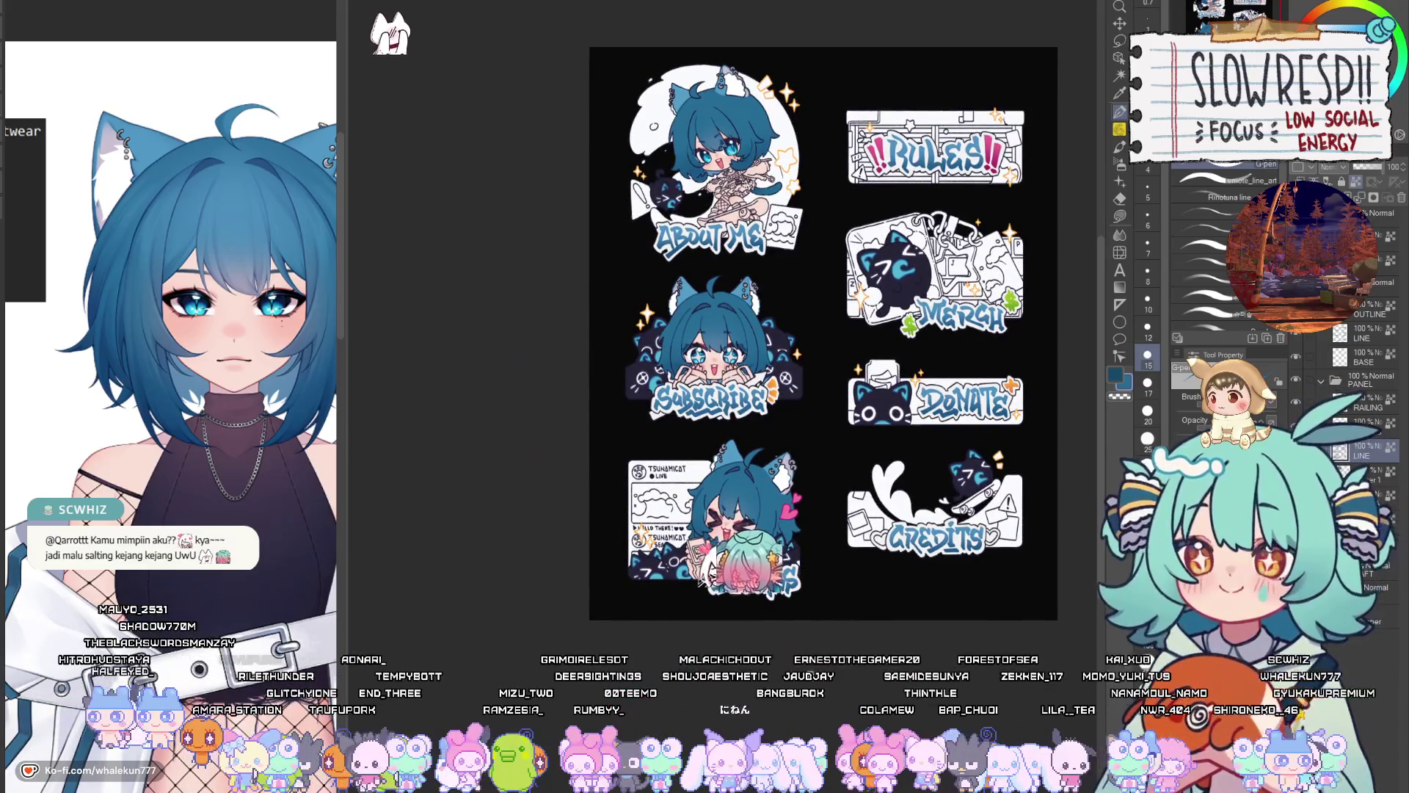
{"action": "key", "text": "ctrl+plus"}
{"action": "key", "text": "ctrl+plus"}
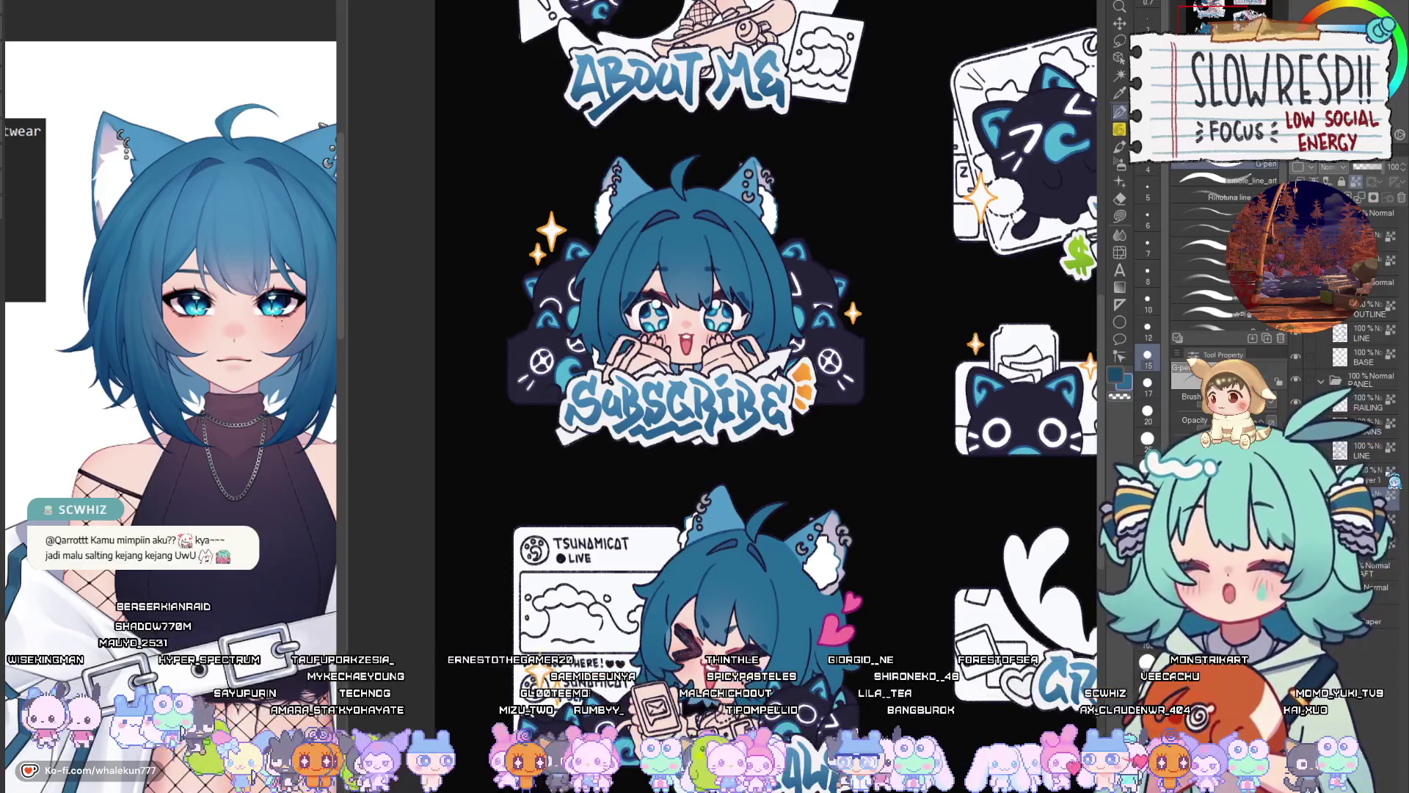
{"action": "left_click_drag", "start_coordinate": [857, 686], "coordinate": [853, 644]}
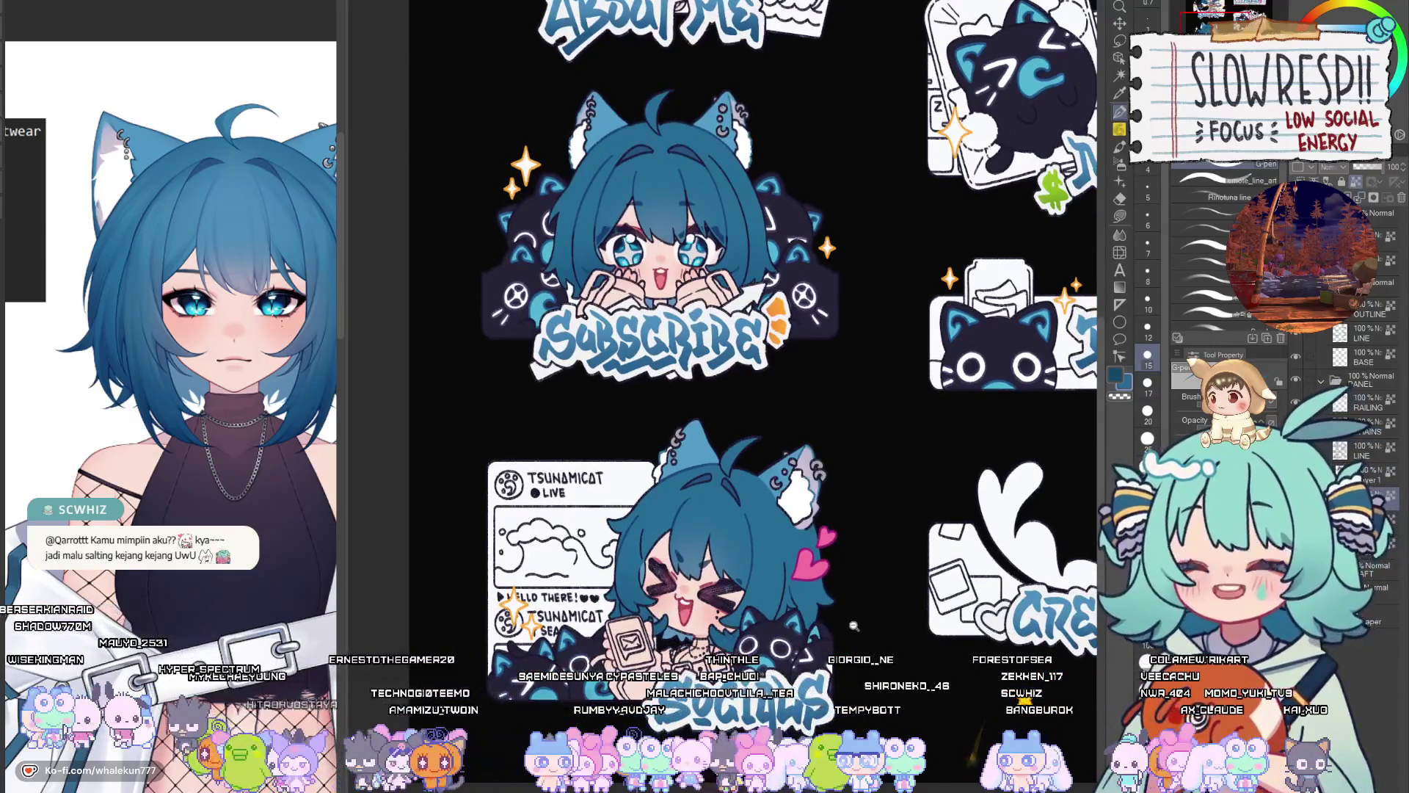
{"action": "left_click", "coordinate": [854, 626]}
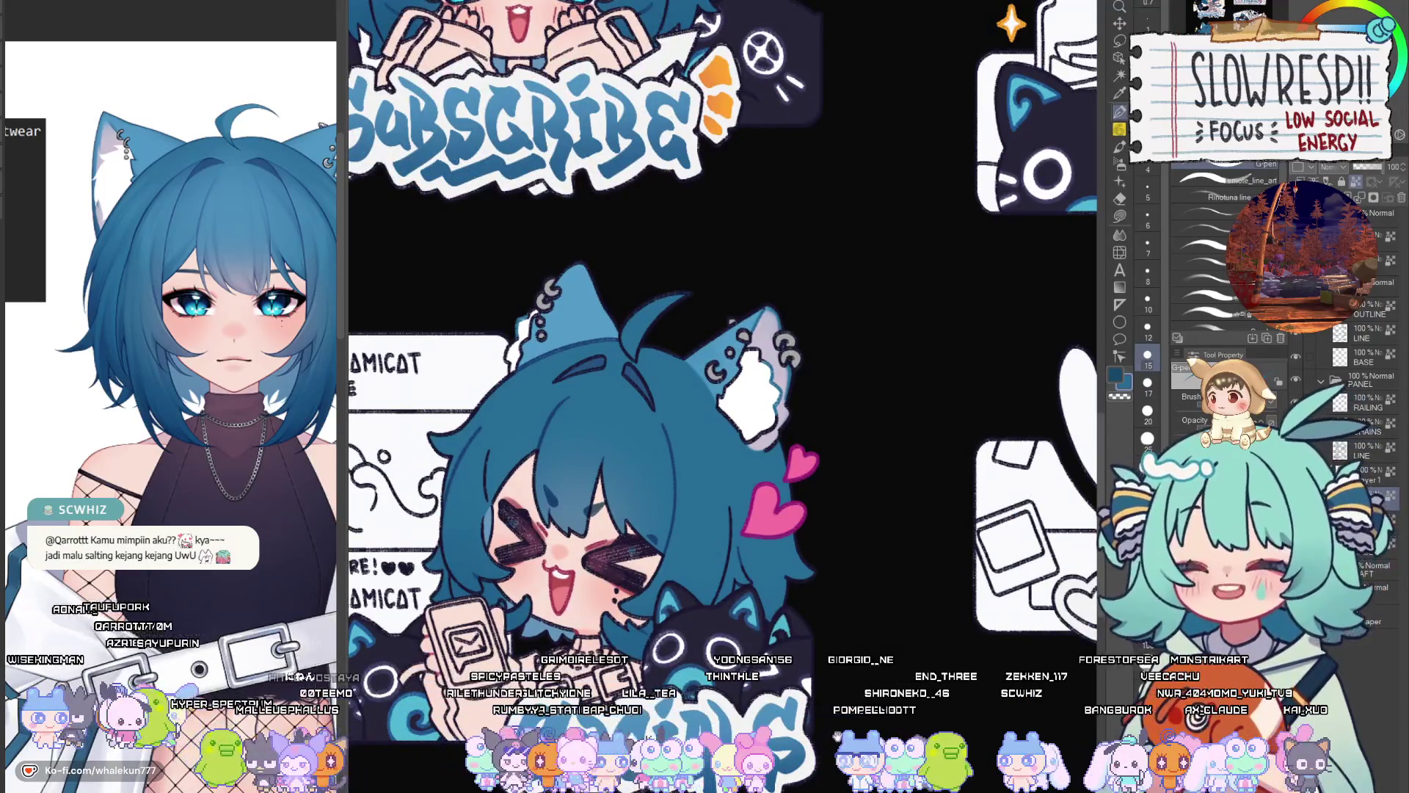
{"action": "scroll", "coordinate": [885, 580], "scroll_direction": "down", "scroll_amount": 5}
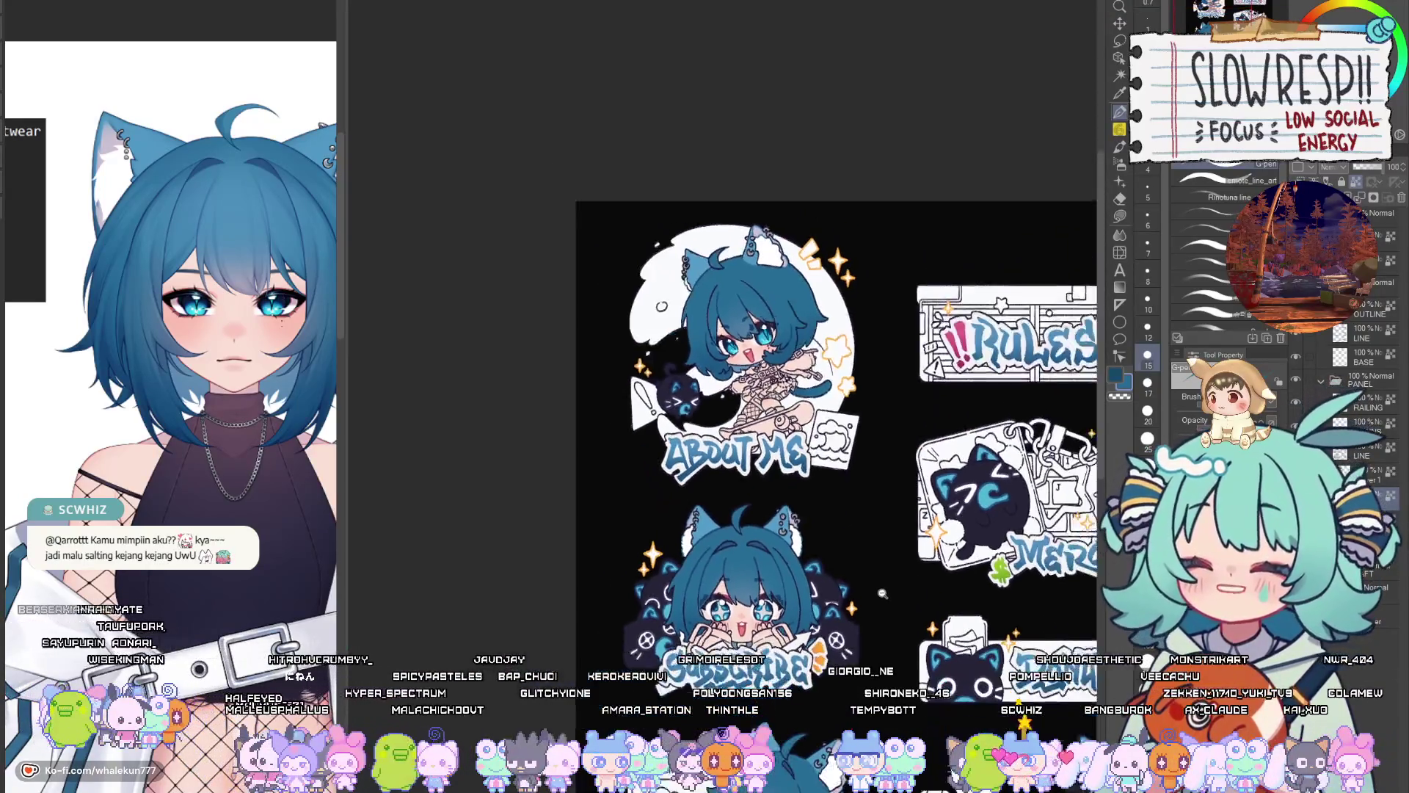
{"action": "left_click", "coordinate": [883, 593]}
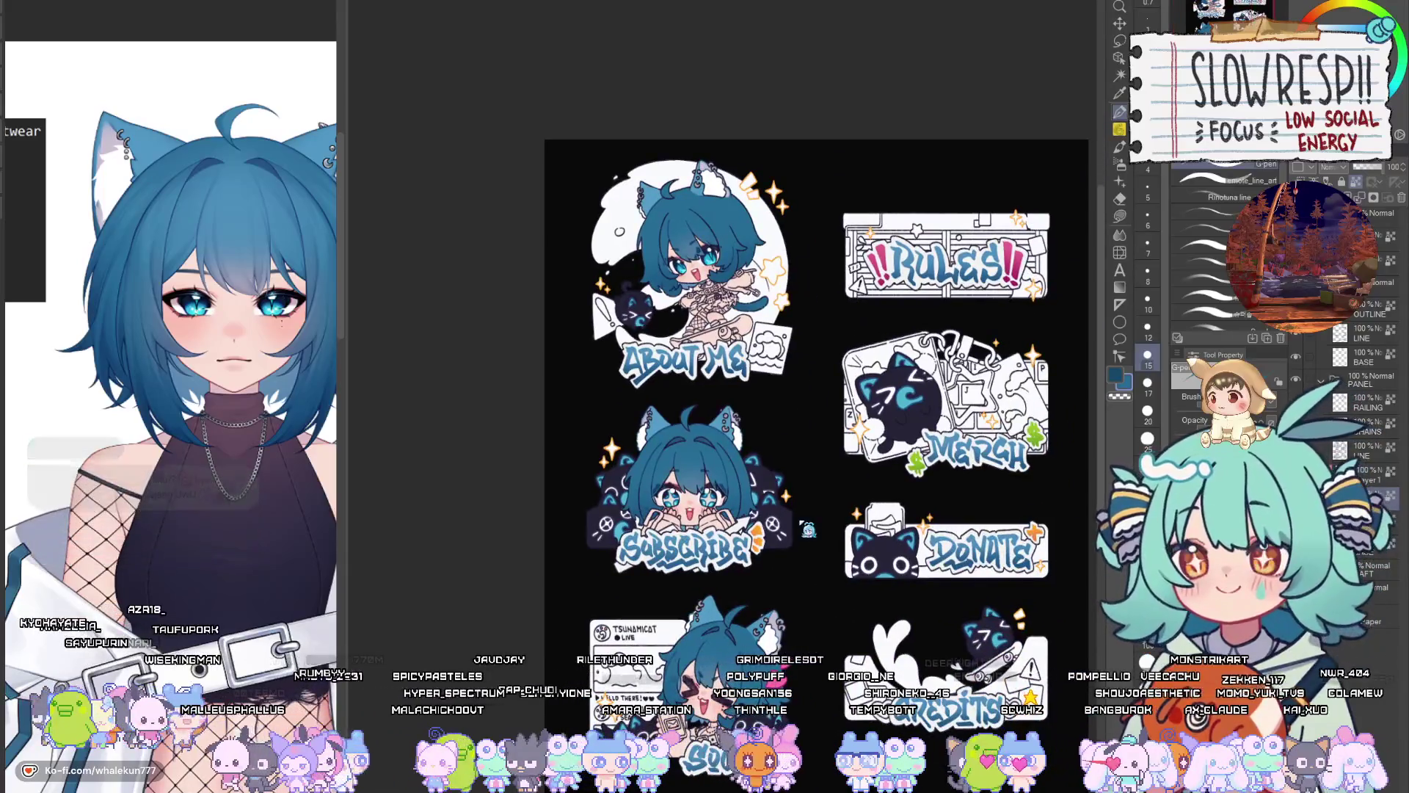
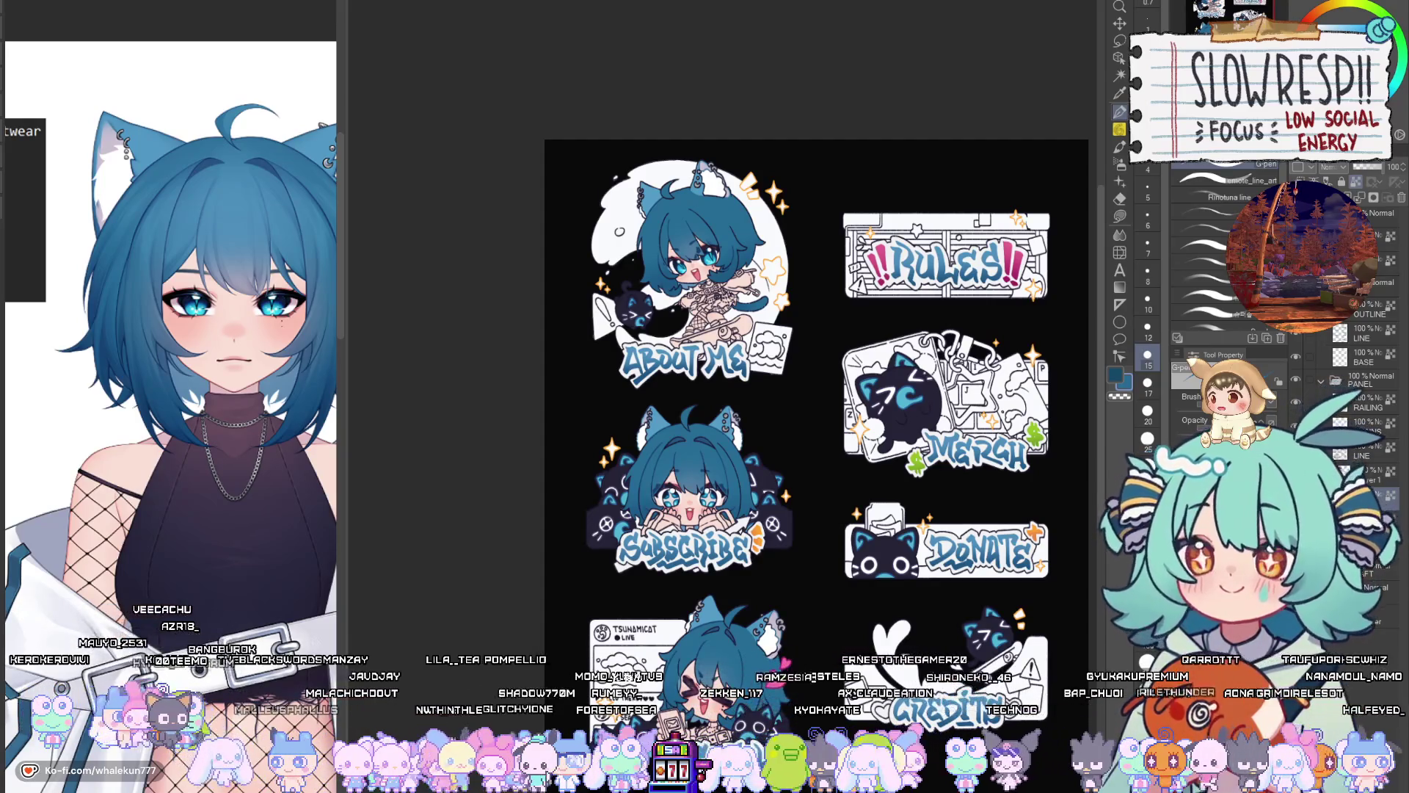
Show the full figure on the character reference and hide the lettering to preview the stickers
{"action": "scroll", "coordinate": [606, 342], "scroll_direction": "up", "scroll_amount": 2}
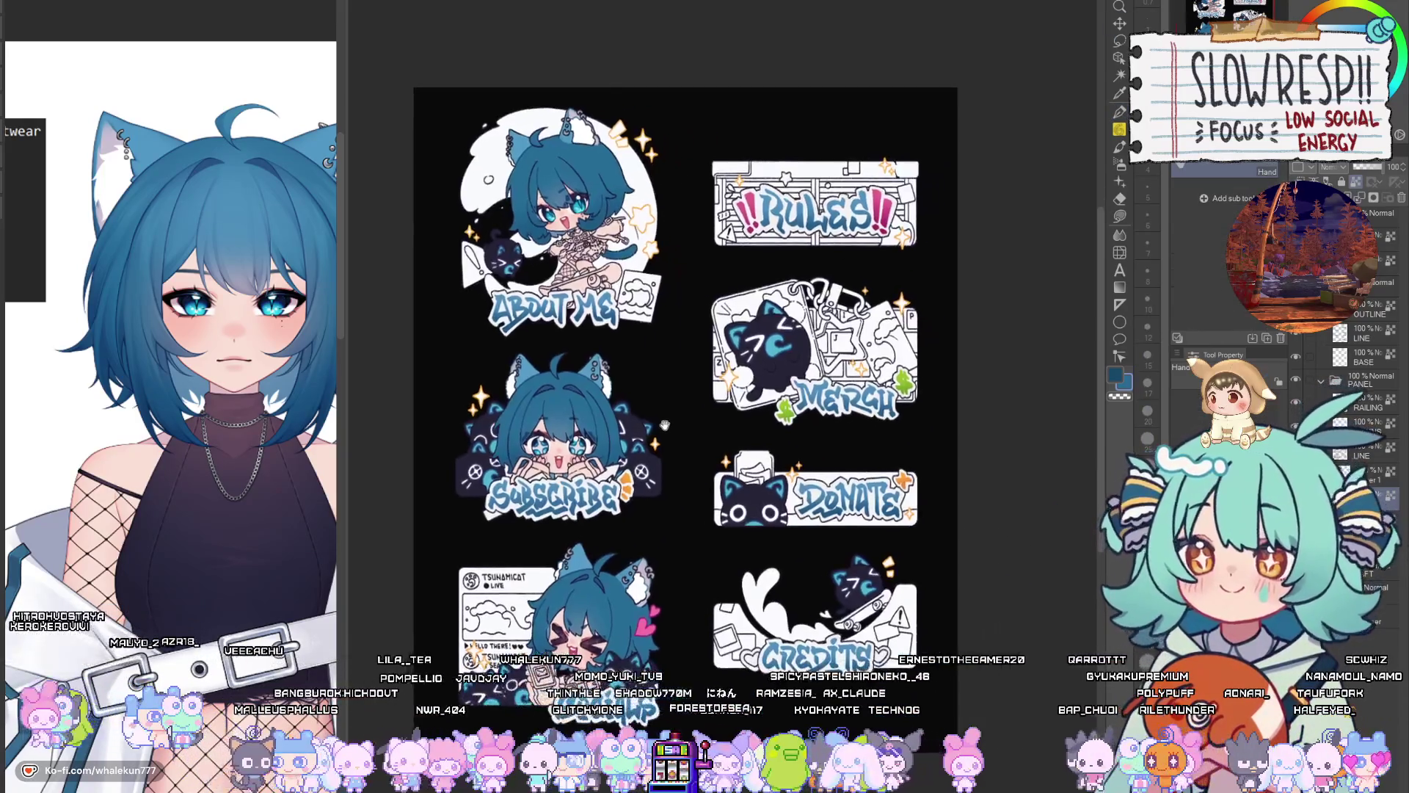
{"action": "scroll", "coordinate": [606, 342], "scroll_direction": "up", "scroll_amount": 2}
{"action": "scroll", "coordinate": [690, 367], "scroll_direction": "down", "scroll_amount": 4}
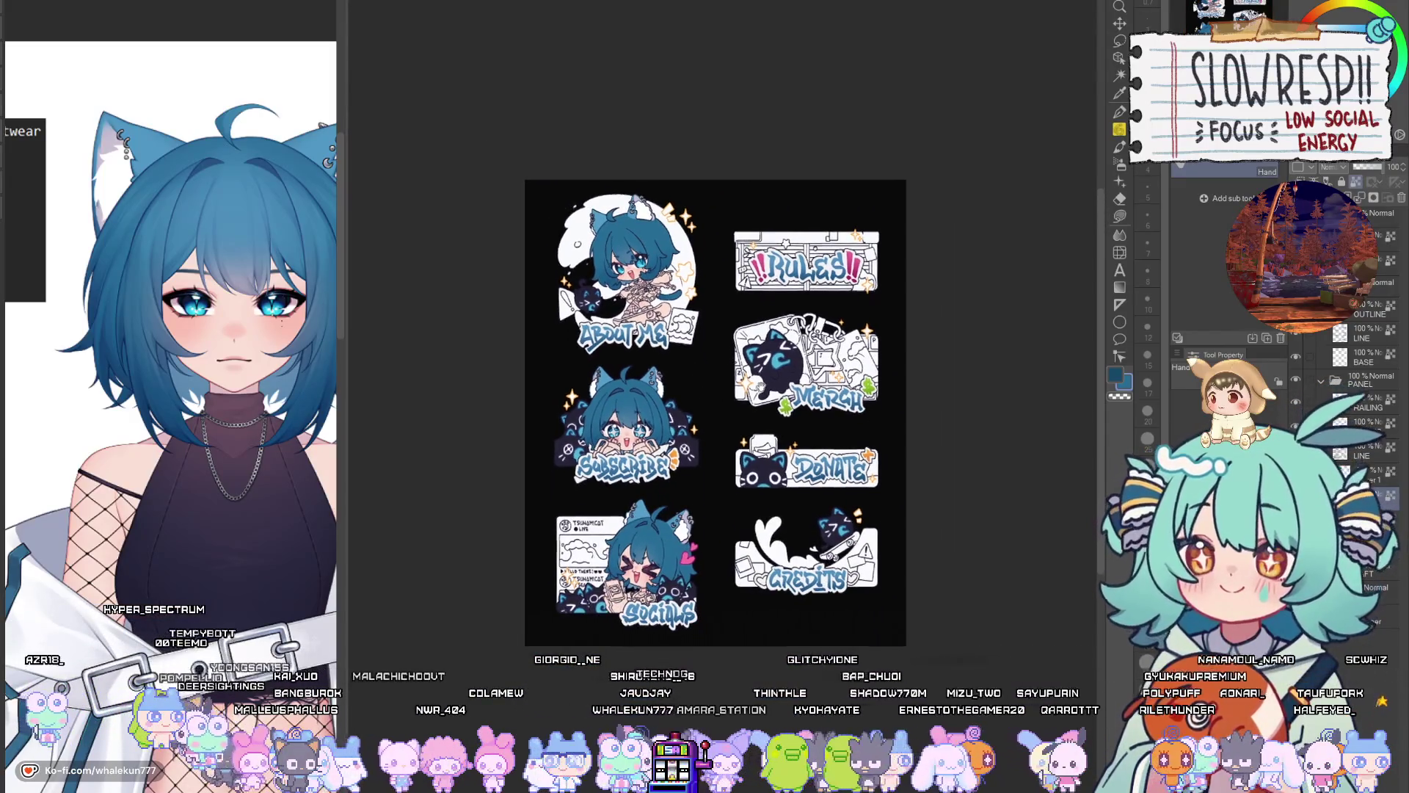
{"action": "scroll", "coordinate": [677, 414], "scroll_direction": "up", "scroll_amount": 3}
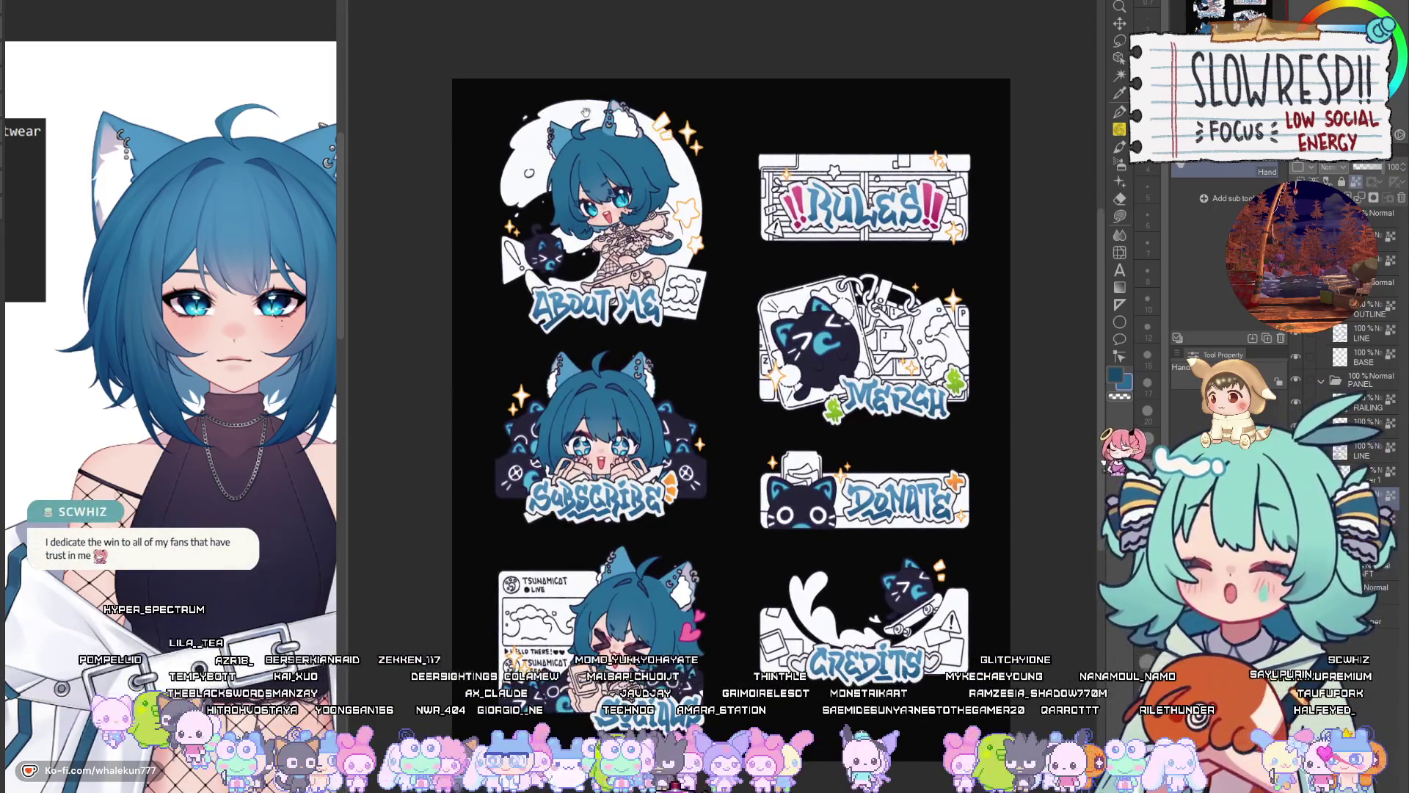
{"action": "left_click", "coordinate": [246, 321]}
{"action": "scroll", "coordinate": [245, 321], "scroll_direction": "down", "scroll_amount": 2}
{"action": "scroll", "coordinate": [246, 320], "scroll_direction": "down", "scroll_amount": 3}
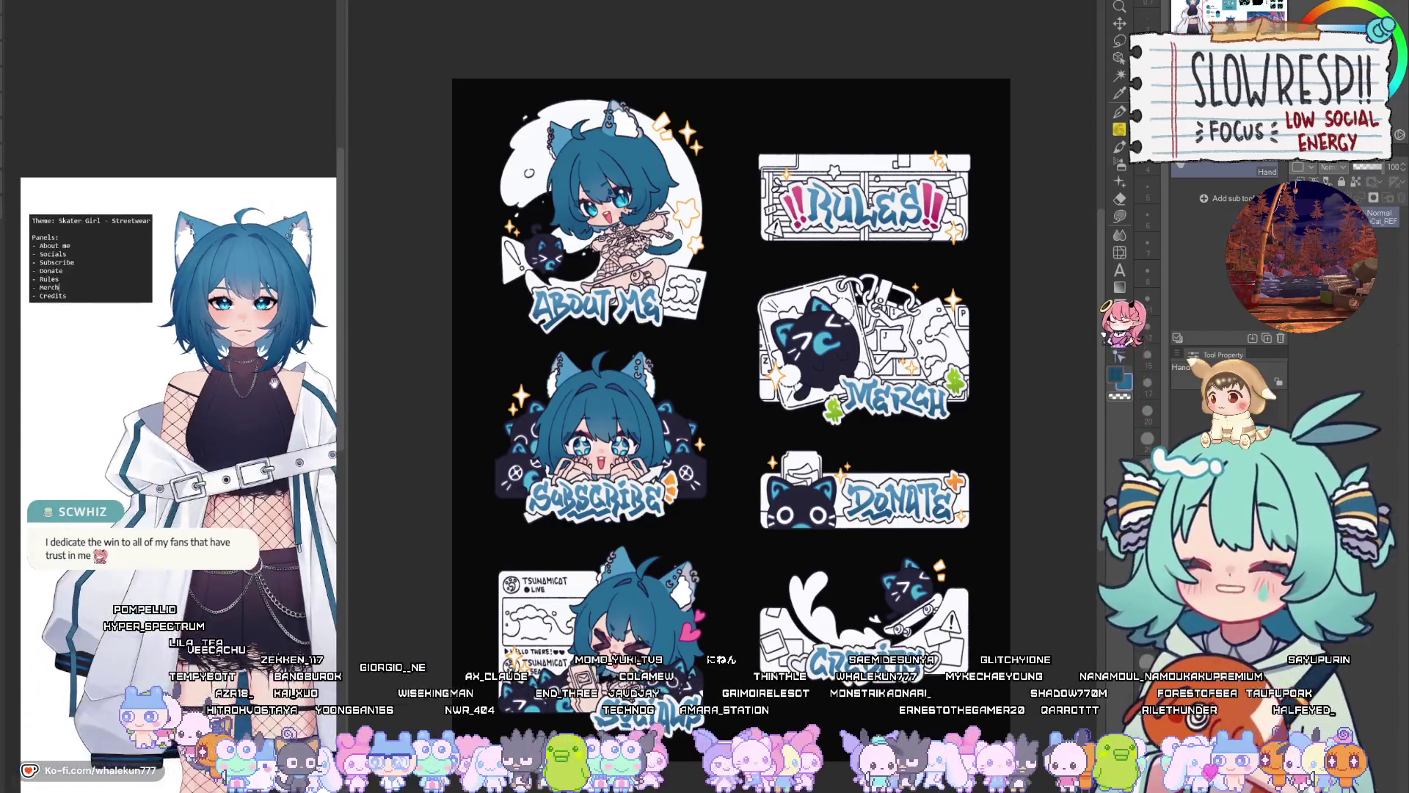
{"action": "mouse_move", "coordinate": [687, 385]}
{"action": "left_mouse_down"}
{"action": "mouse_move", "coordinate": [740, 400]}
{"action": "mouse_move", "coordinate": [705, 406]}
{"action": "left_mouse_up"}
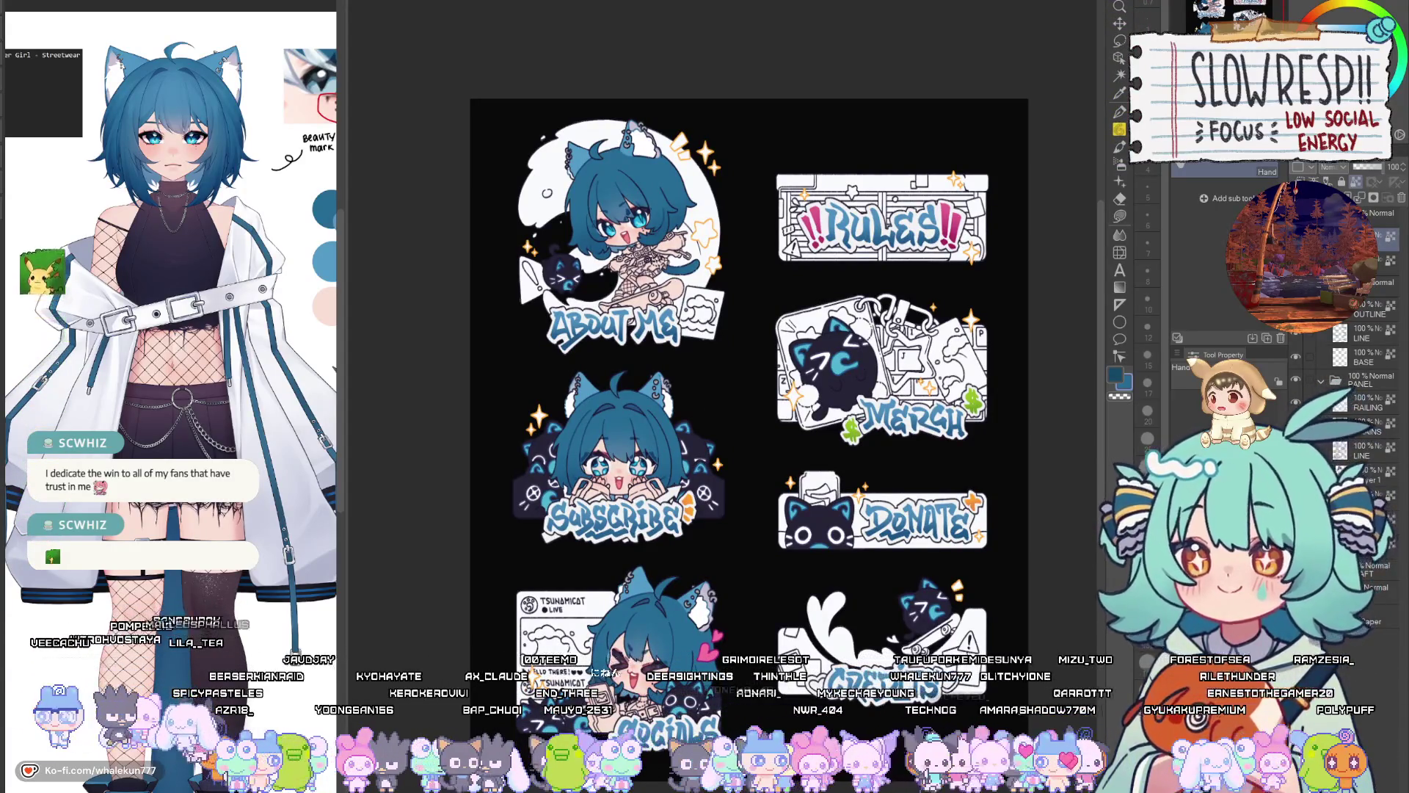
{"action": "left_click", "coordinate": [1368, 308]}
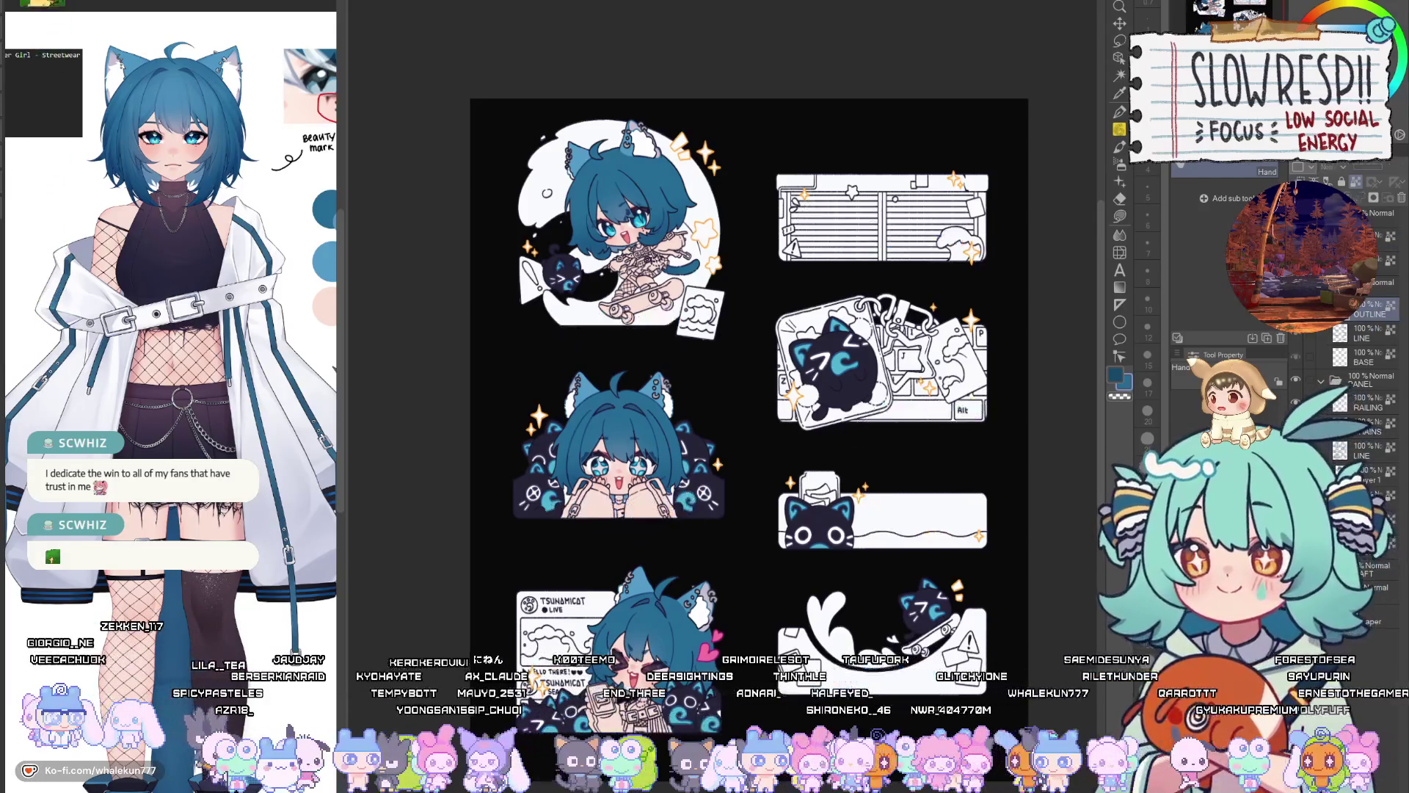
{"action": "left_click", "coordinate": [1366, 286]}
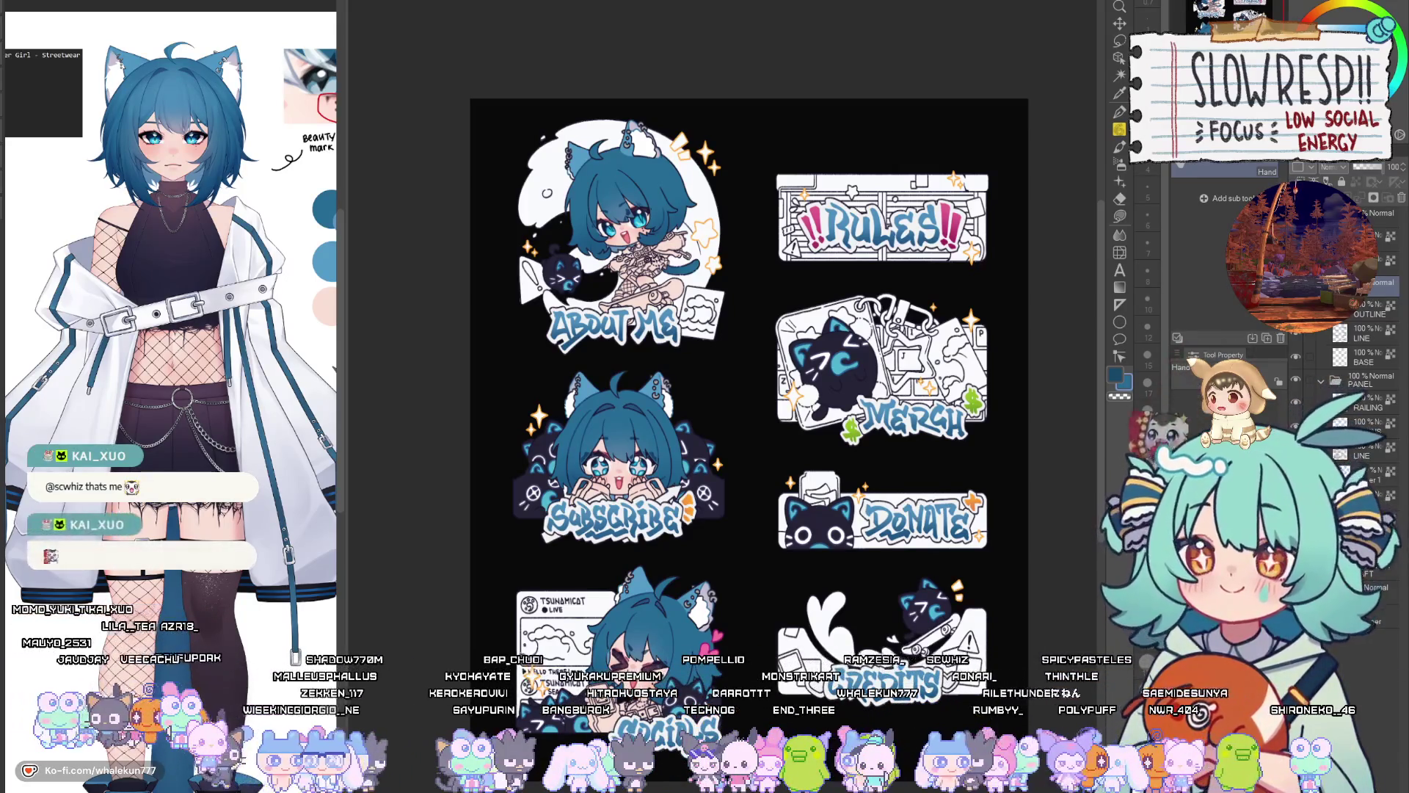
Pan across the sticker sheet to the right-hand stickers and select the LINE layer
{"action": "scroll", "coordinate": [926, 378], "scroll_direction": "up", "scroll_amount": 4}
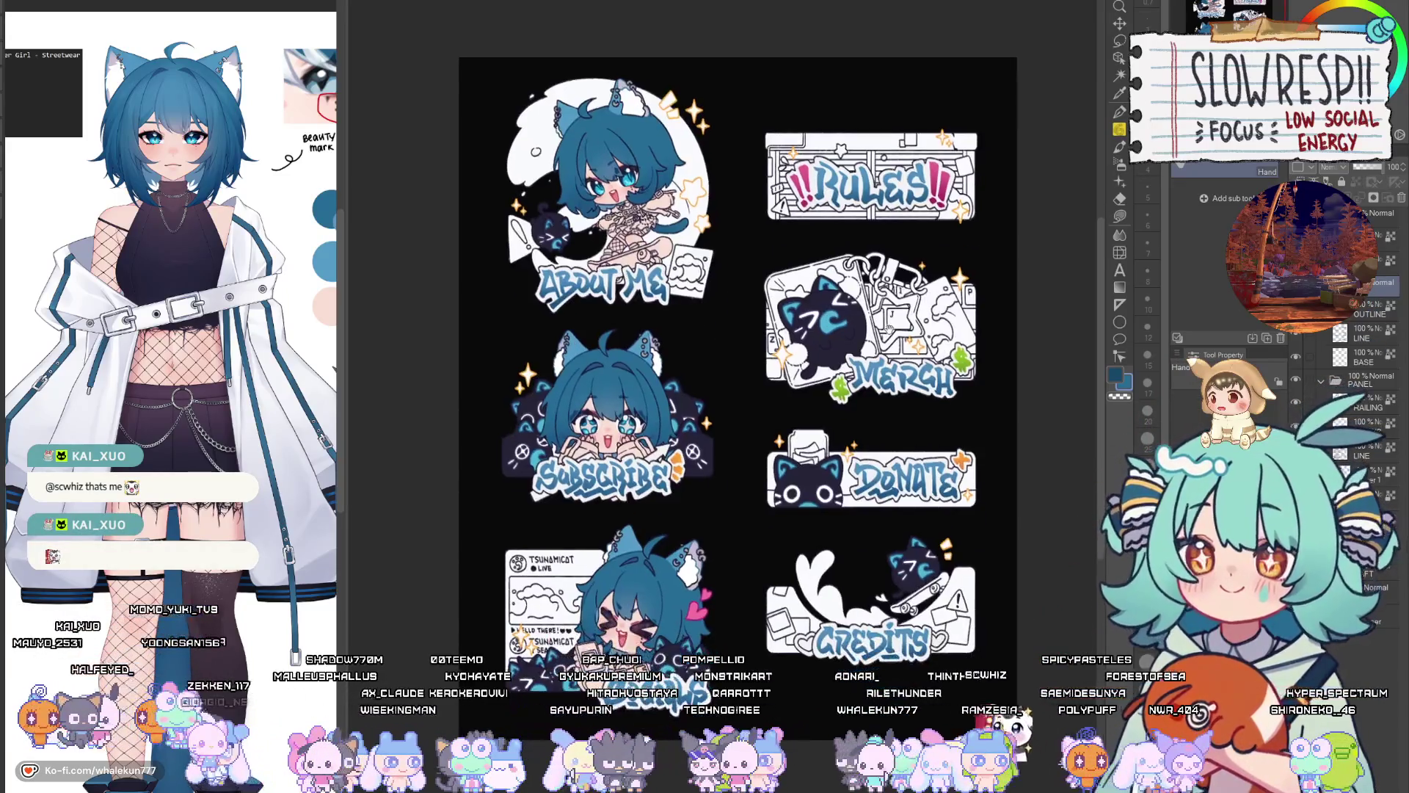
{"action": "scroll", "coordinate": [785, 358], "scroll_direction": "down", "scroll_amount": 2}
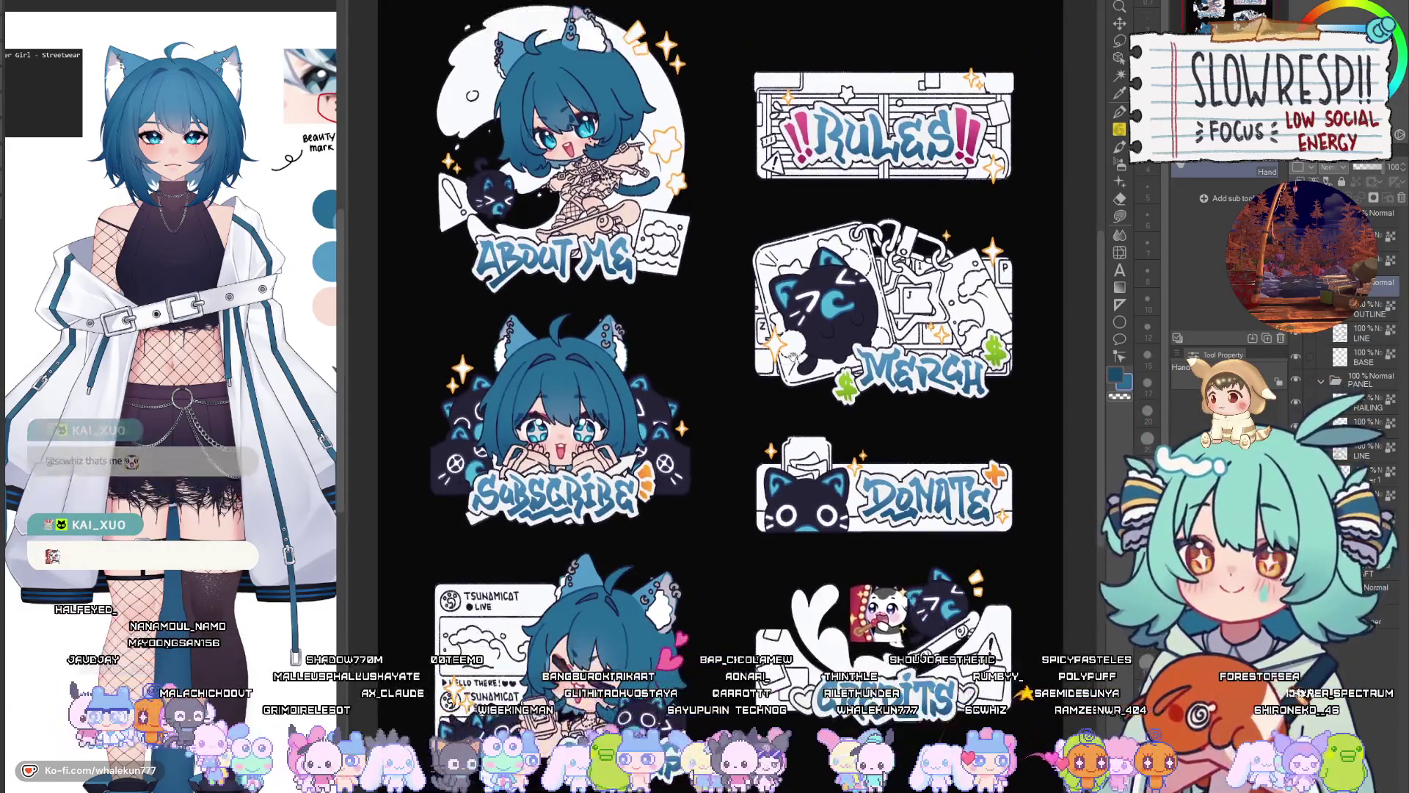
{"action": "left_click_drag", "start_coordinate": [791, 360], "coordinate": [805, 383]}
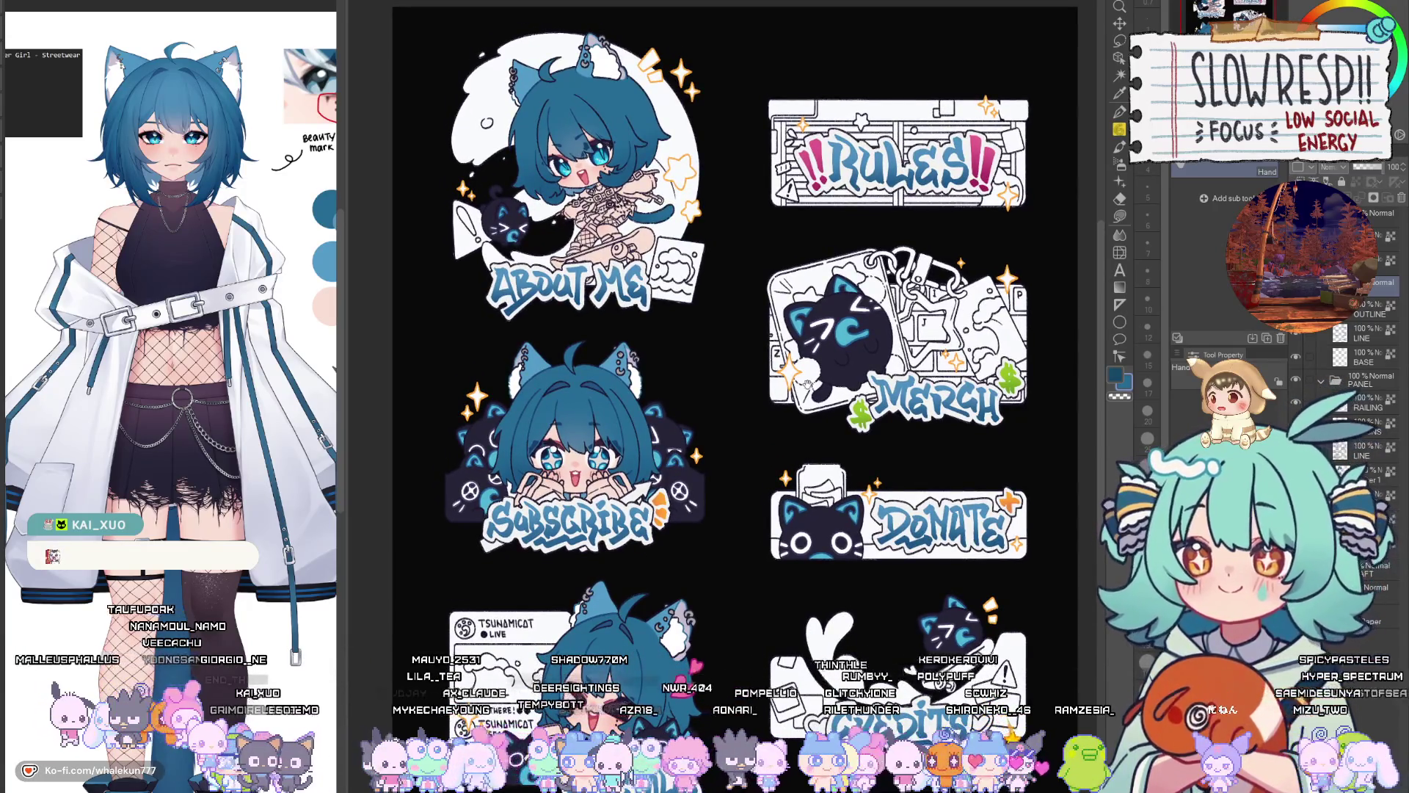
{"action": "mouse_move", "coordinate": [808, 384]}
{"action": "left_mouse_down"}
{"action": "mouse_move", "coordinate": [731, 372]}
{"action": "mouse_move", "coordinate": [828, 392]}
{"action": "mouse_move", "coordinate": [853, 256]}
{"action": "left_mouse_up"}
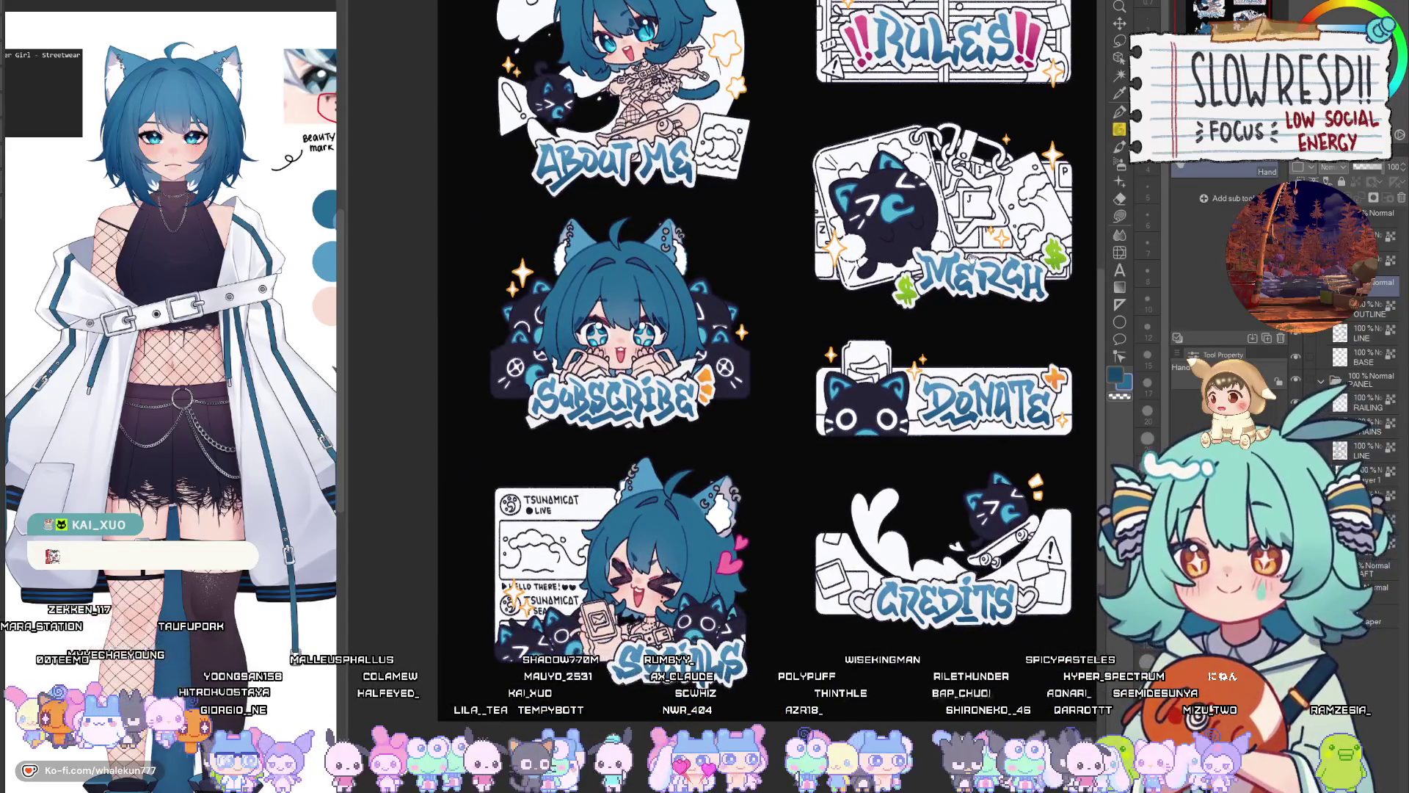
{"action": "mouse_move", "coordinate": [973, 258]}
{"action": "left_mouse_down"}
{"action": "mouse_move", "coordinate": [798, 342]}
{"action": "mouse_move", "coordinate": [659, 325]}
{"action": "mouse_move", "coordinate": [690, 203]}
{"action": "mouse_move", "coordinate": [848, 269]}
{"action": "mouse_move", "coordinate": [904, 320]}
{"action": "mouse_move", "coordinate": [913, 362]}
{"action": "left_mouse_up"}
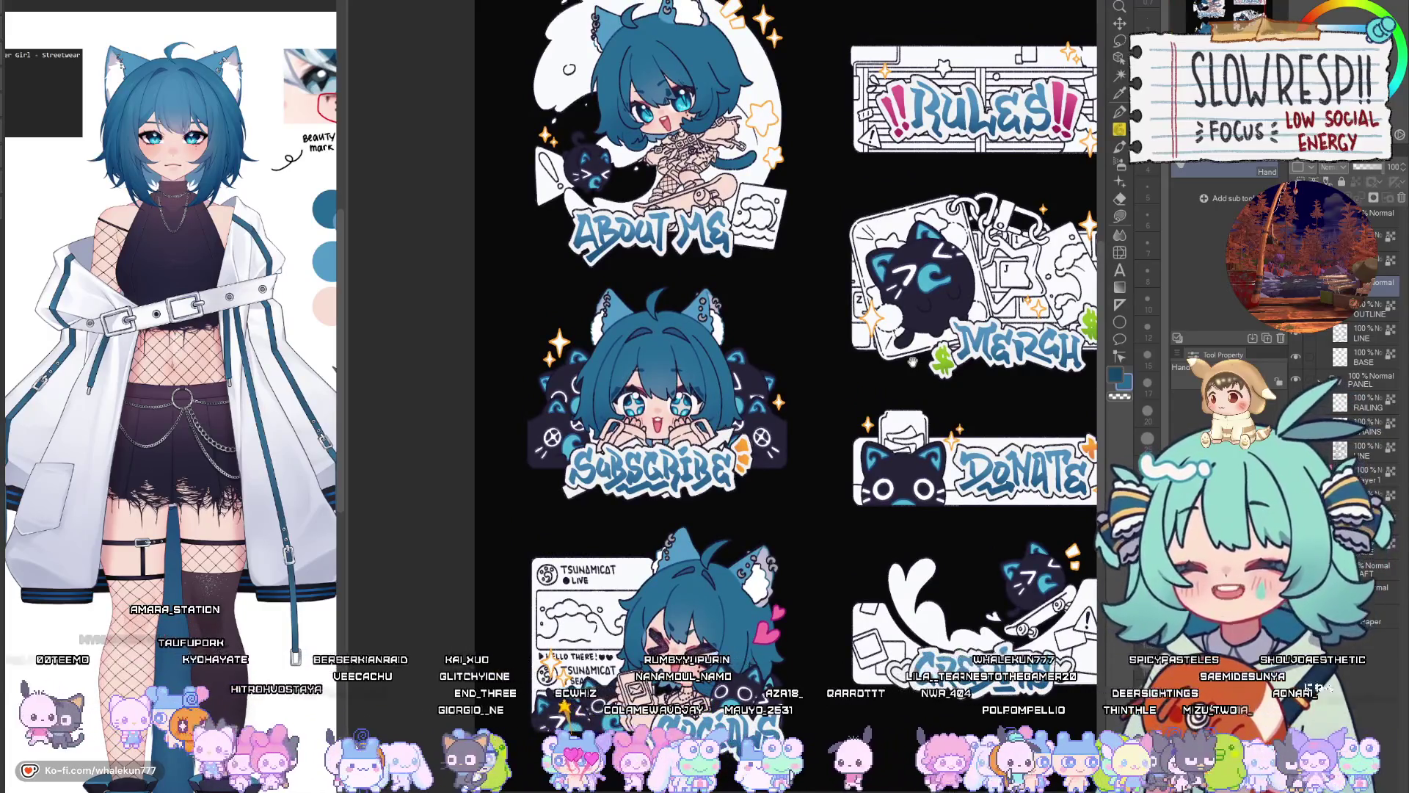
{"action": "left_click", "coordinate": [1382, 336]}
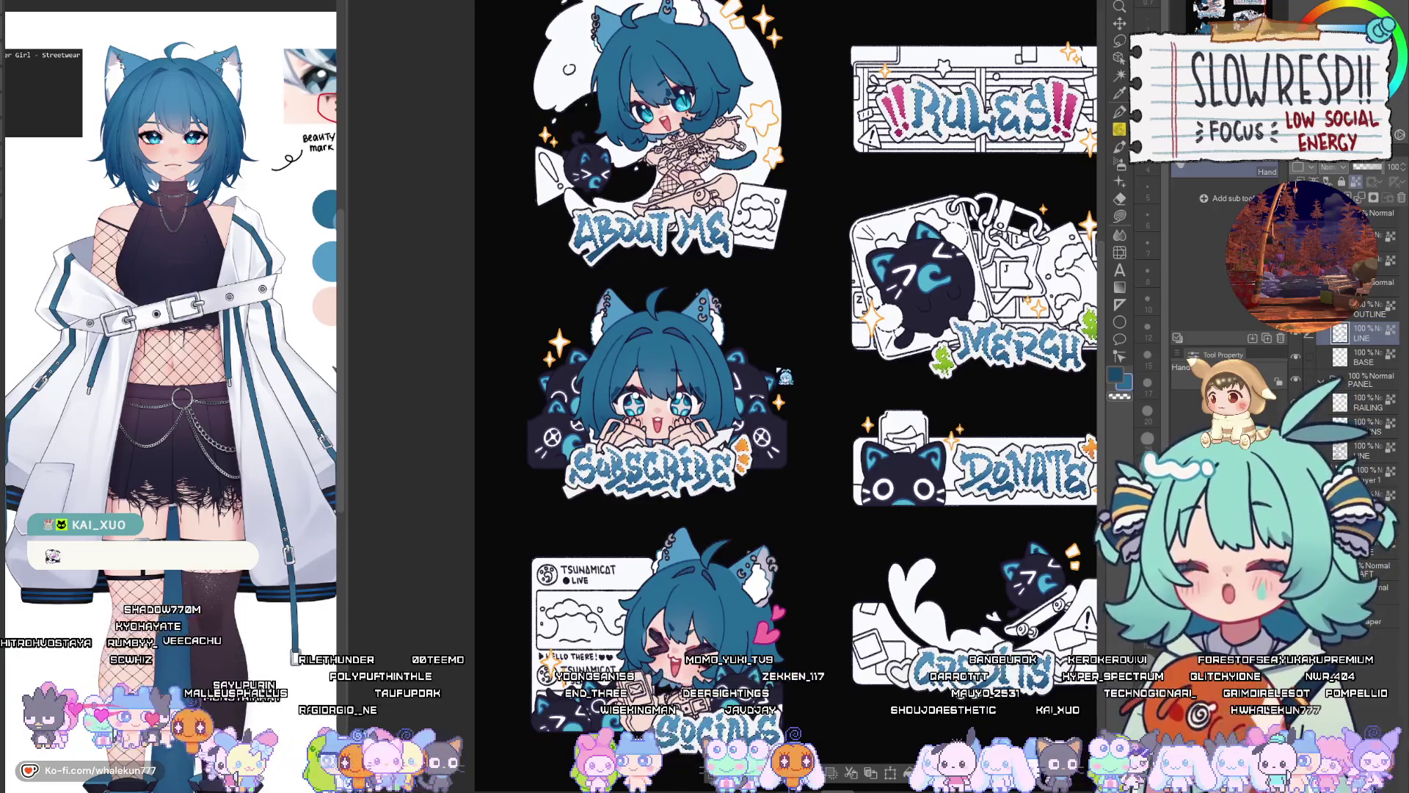
Add empty Layer 3 on top and sample the dark navy from the artwork with the G-pen
{"action": "left_click", "coordinate": [1349, 189]}
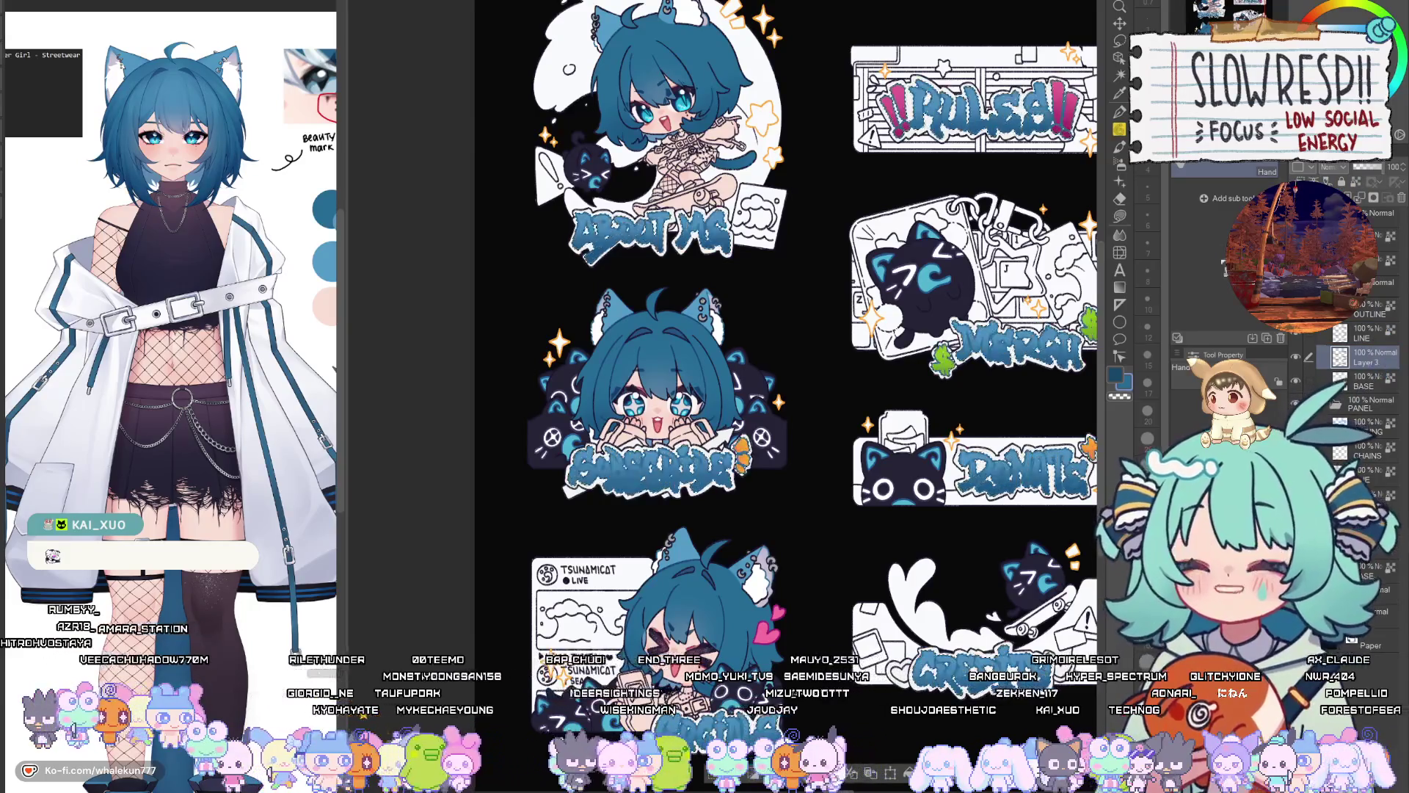
{"action": "left_click", "coordinate": [1119, 111]}
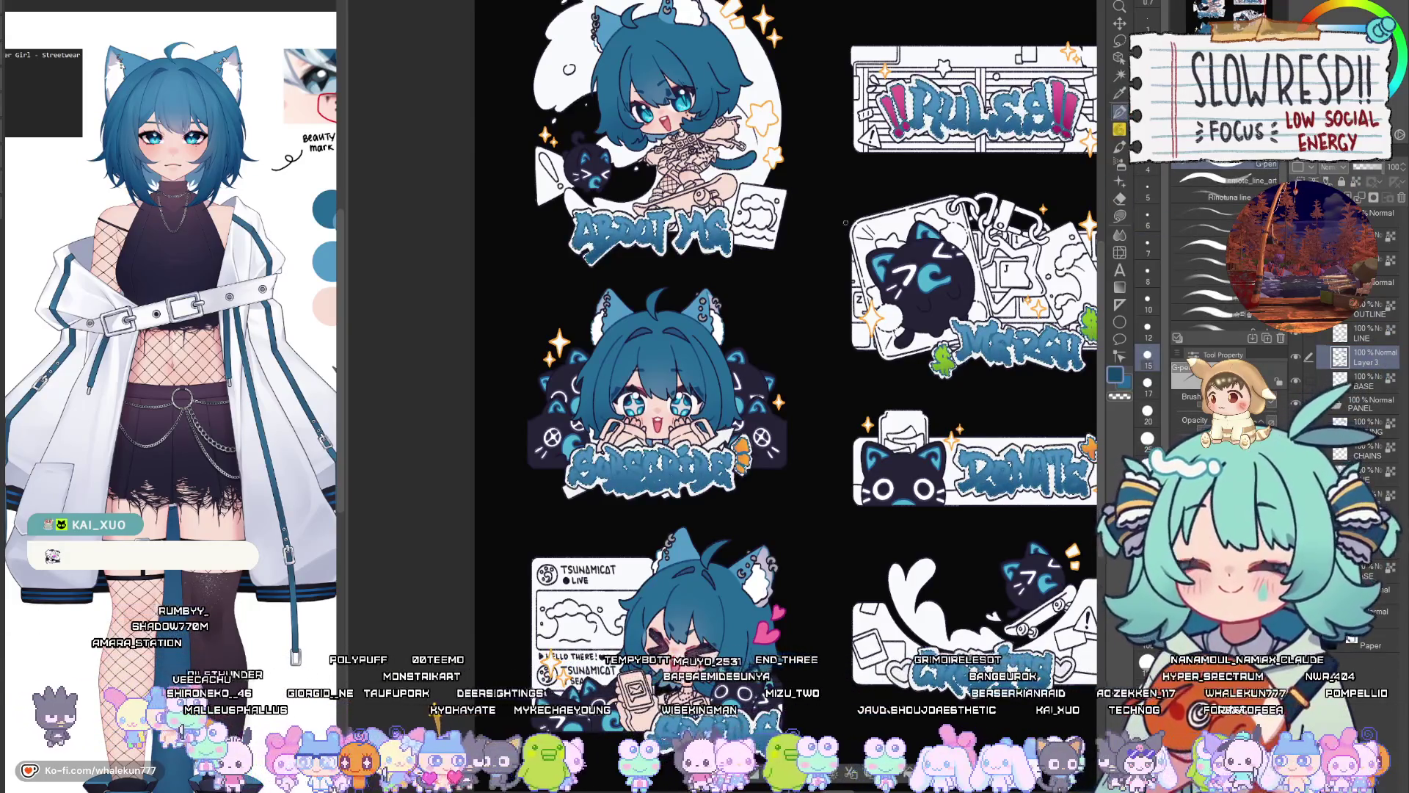
{"action": "left_click", "coordinate": [926, 244], "text": "alt"}
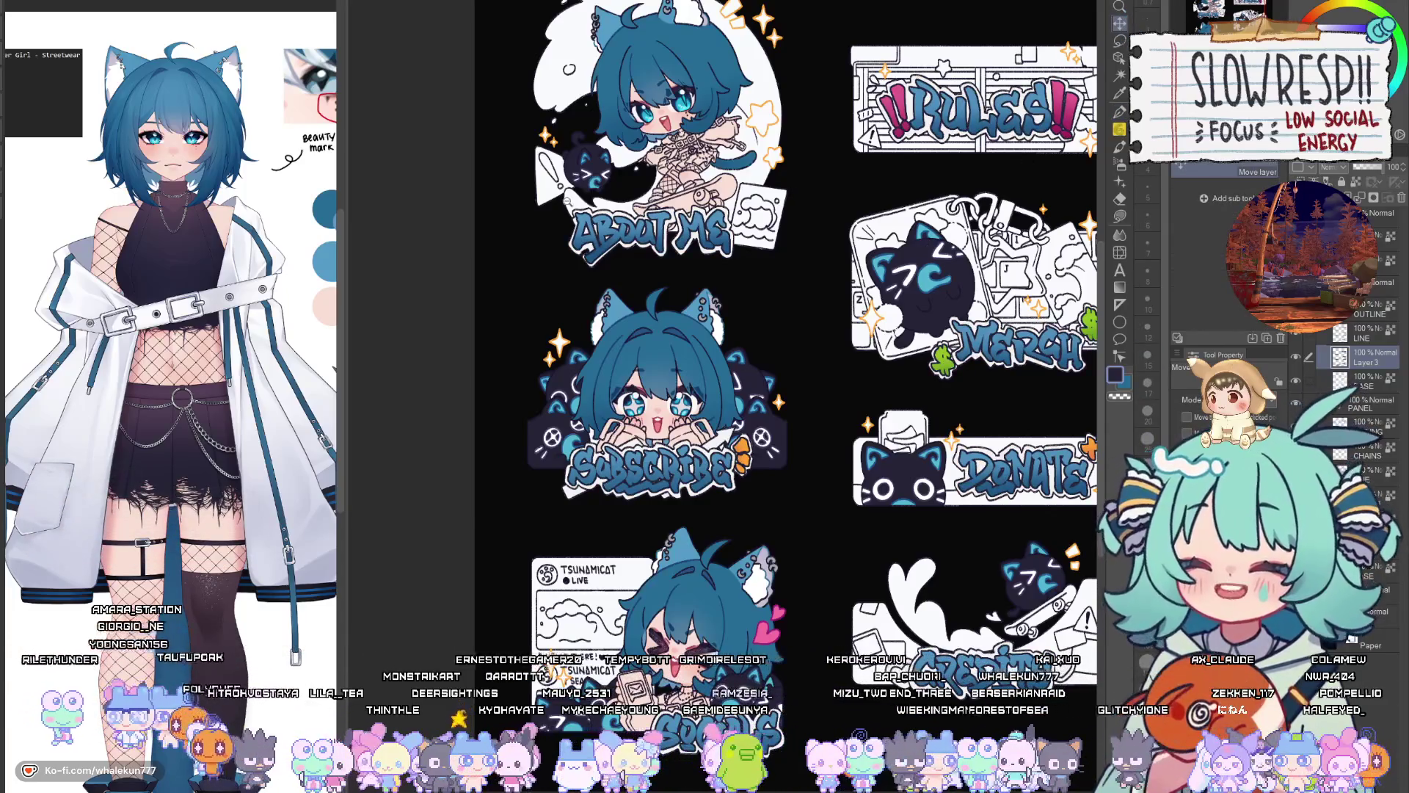
{"action": "scroll", "coordinate": [565, 200], "scroll_direction": "up", "scroll_amount": 5}
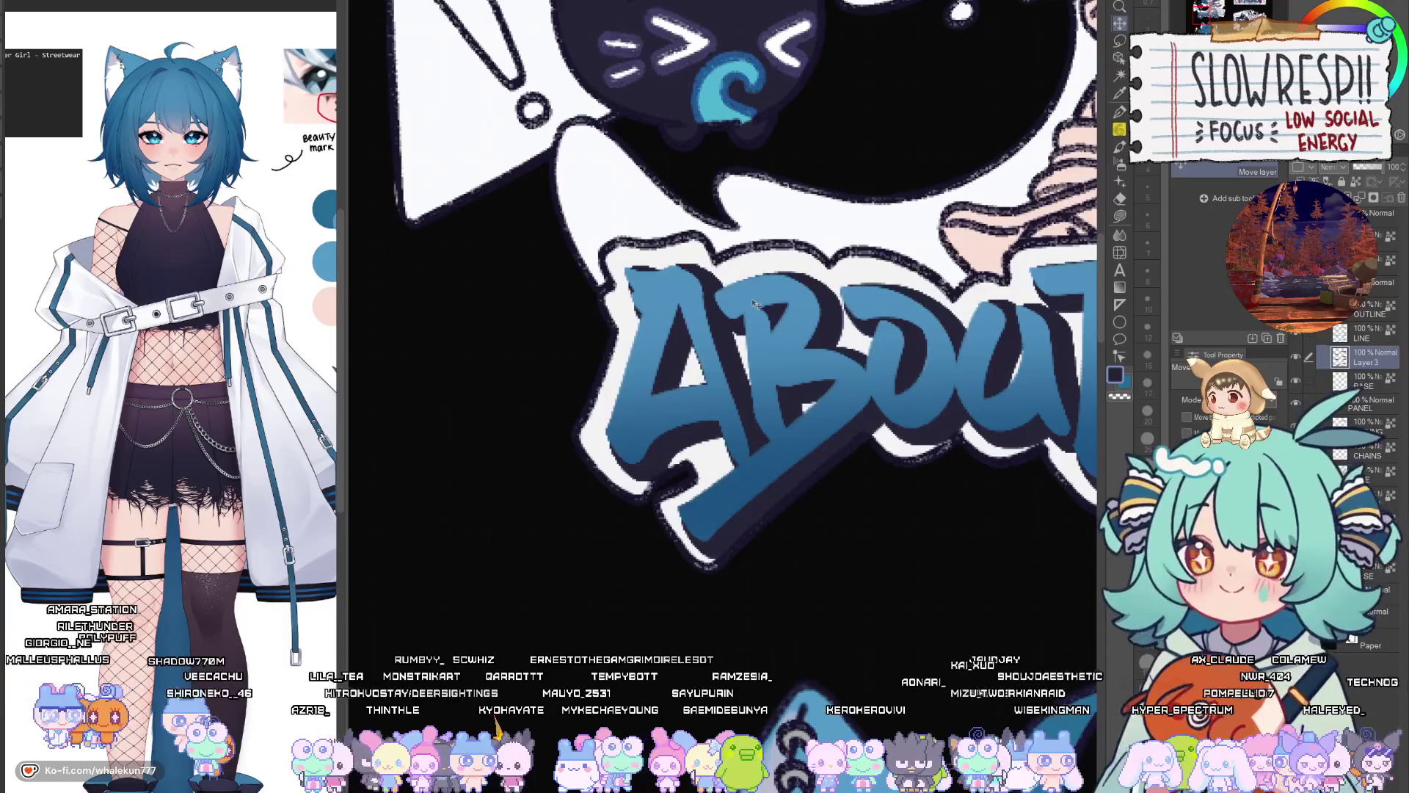
{"action": "scroll", "coordinate": [747, 312], "scroll_direction": "down", "scroll_amount": 5}
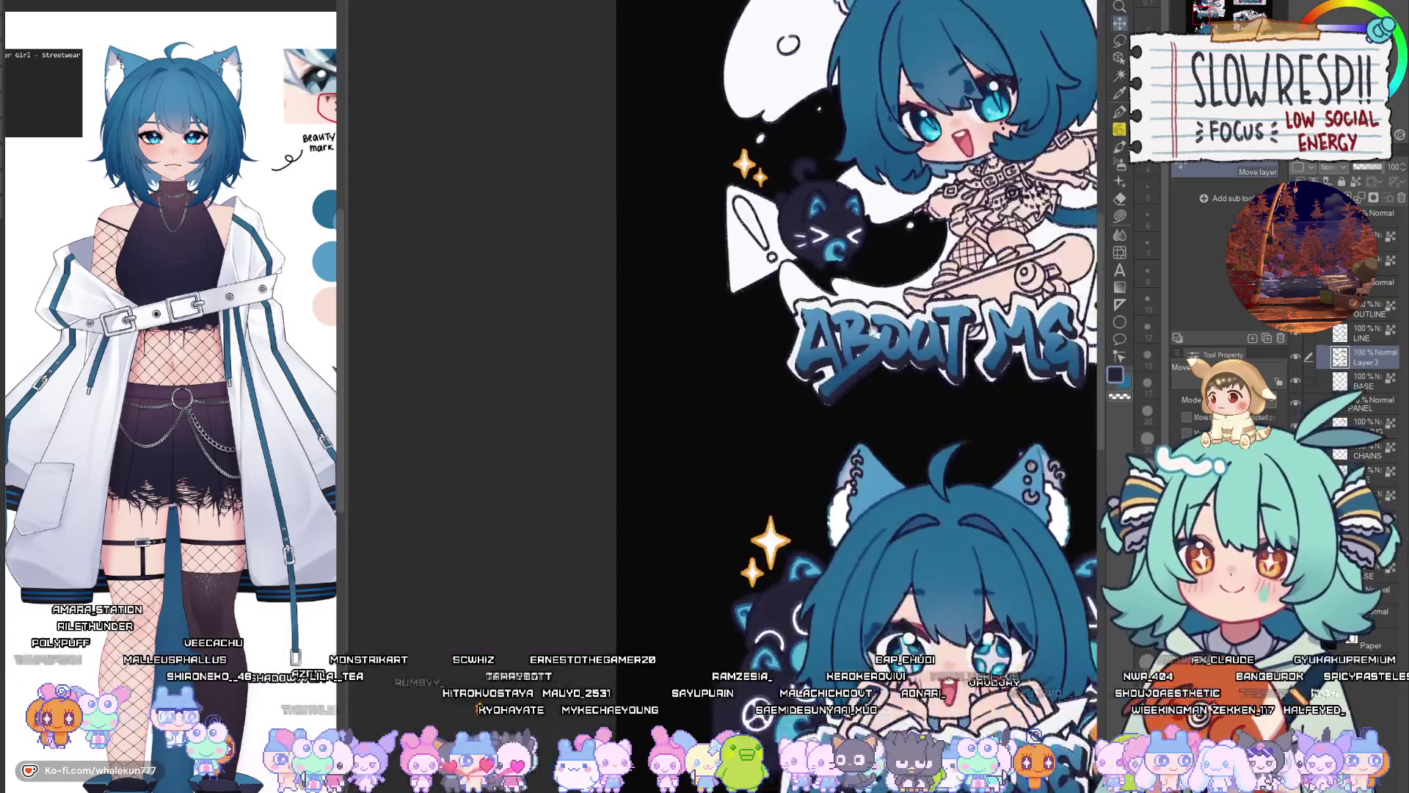
{"action": "scroll", "coordinate": [778, 323], "scroll_direction": "up", "scroll_amount": 2}
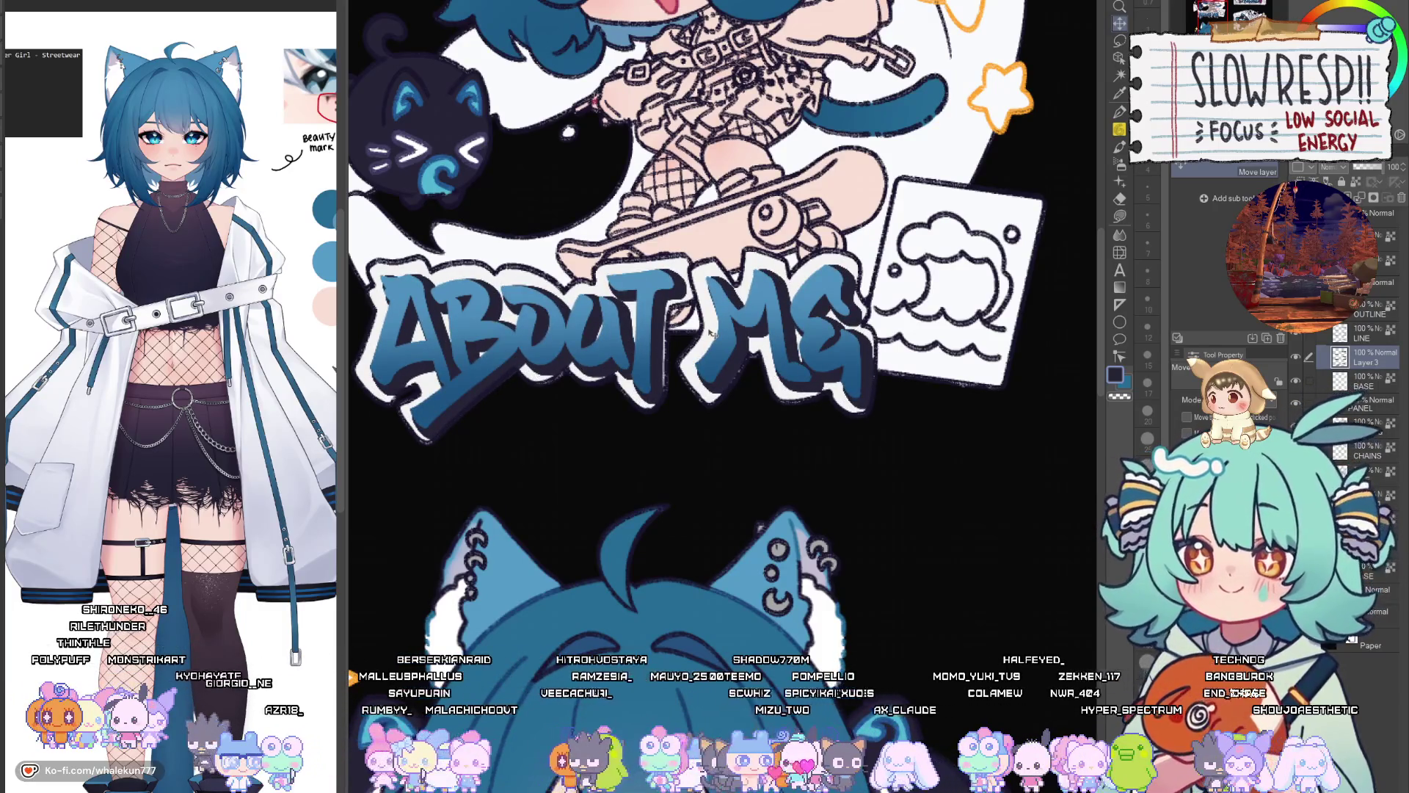
{"action": "scroll", "coordinate": [804, 336], "scroll_direction": "down", "scroll_amount": 5}
{"action": "scroll", "coordinate": [817, 352], "scroll_direction": "up", "scroll_amount": 4}
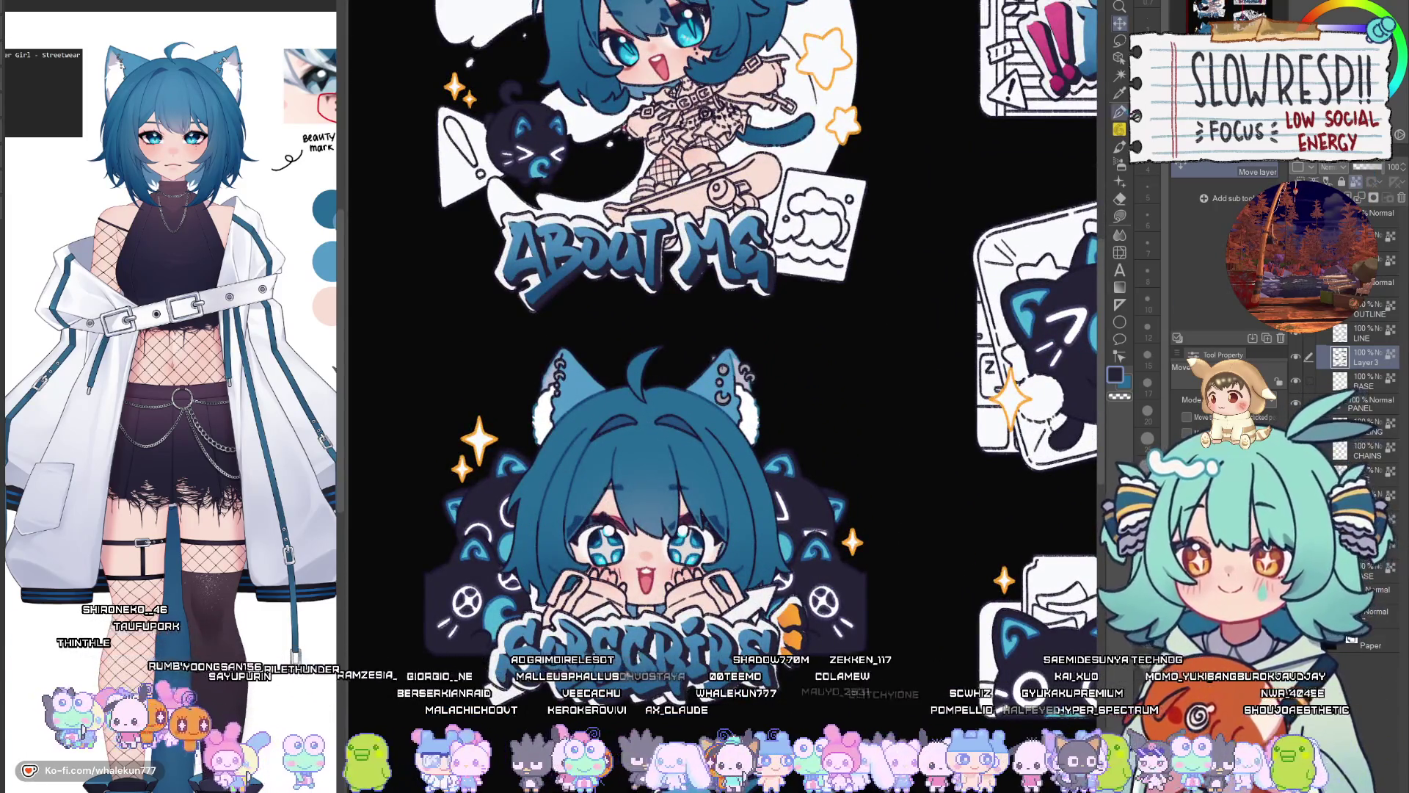
Set the drawing colour to pink and switch to the Soft airbrush
{"action": "left_click", "coordinate": [1119, 111]}
{"action": "scroll", "coordinate": [675, 220], "scroll_direction": "up", "scroll_amount": 3}
{"action": "left_click", "coordinate": [679, 204], "text": "alt"}
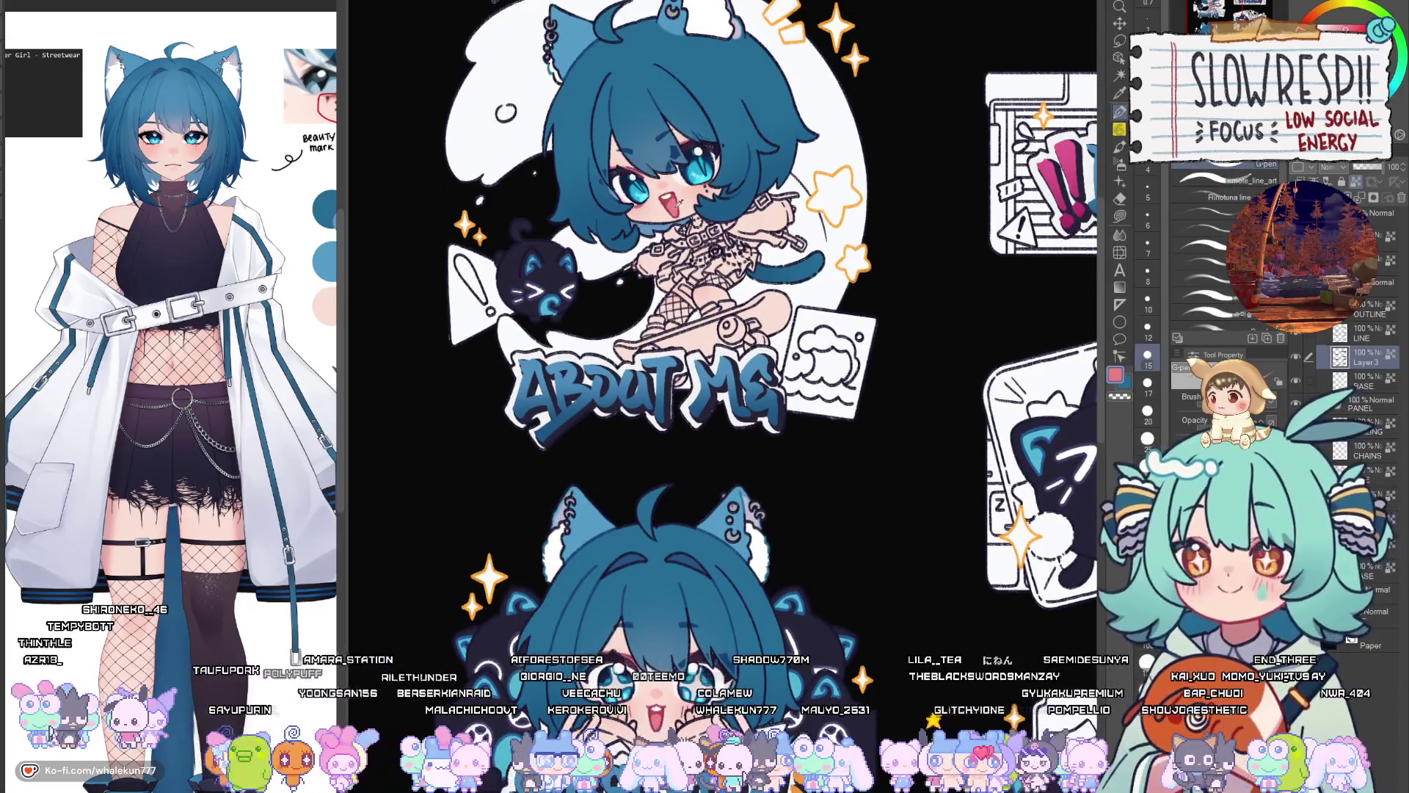
{"action": "left_click_drag", "start_coordinate": [678, 204], "coordinate": [711, 193]}
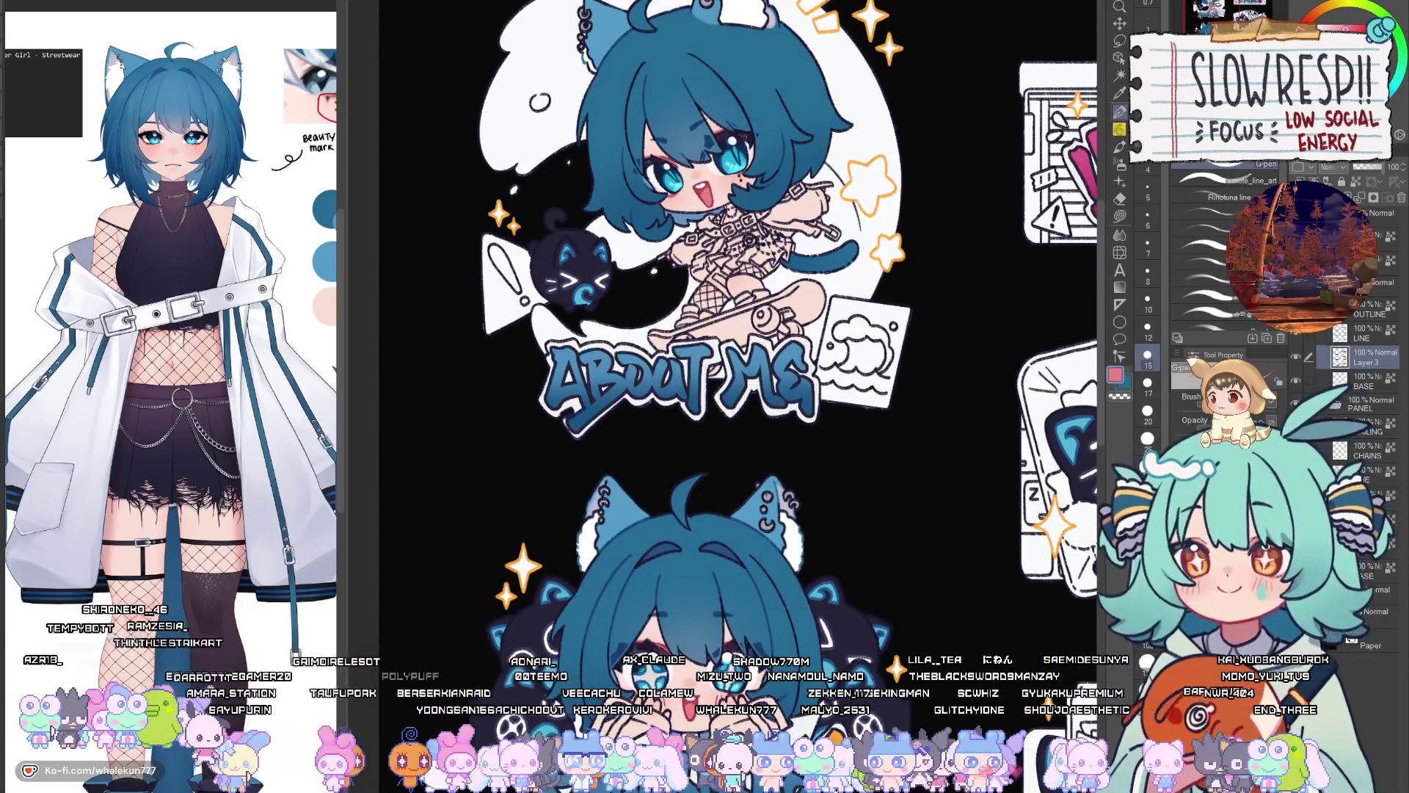
{"action": "key", "text": "b"}
{"action": "scroll", "coordinate": [913, 167], "scroll_direction": "down", "scroll_amount": 5}
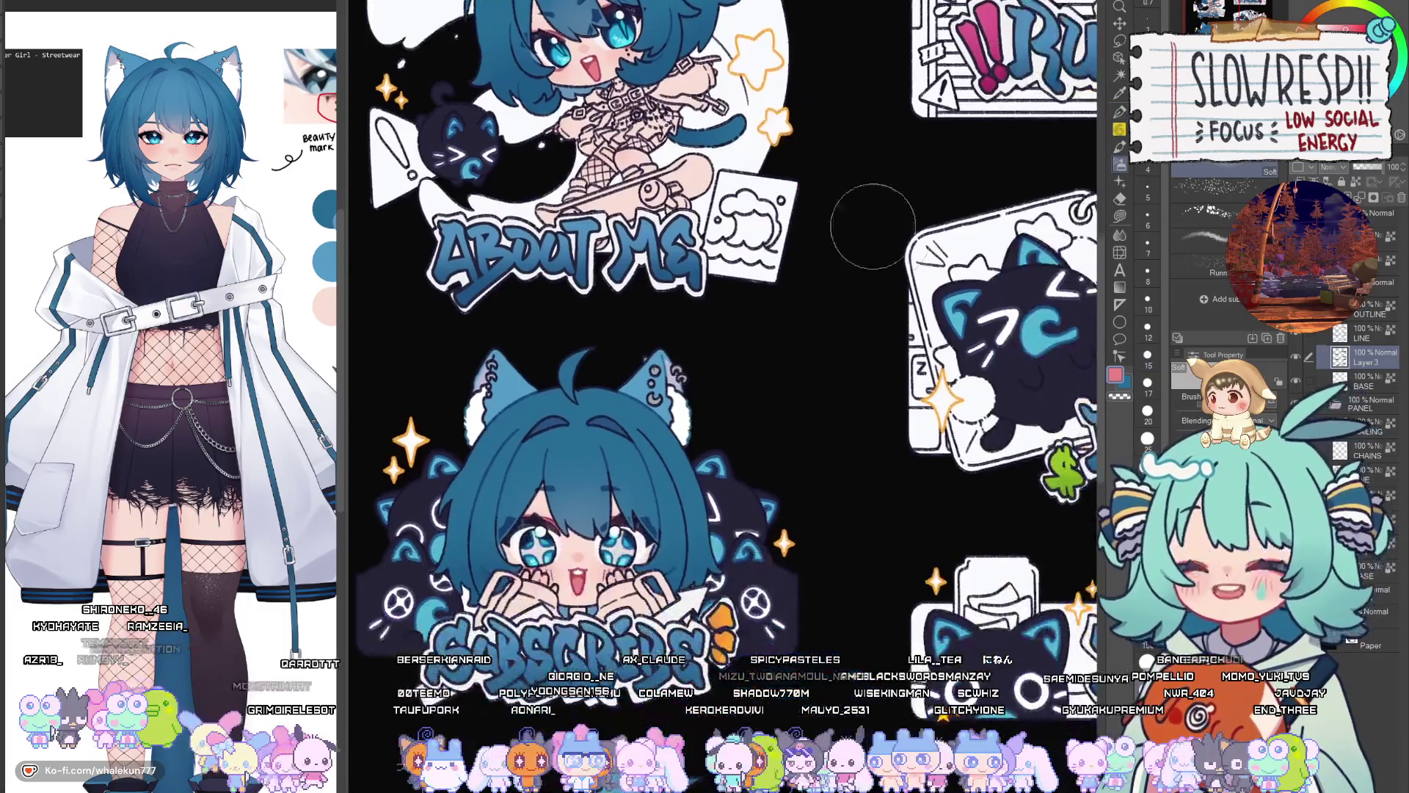
{"action": "scroll", "coordinate": [910, 268], "scroll_direction": "up", "scroll_amount": 2}
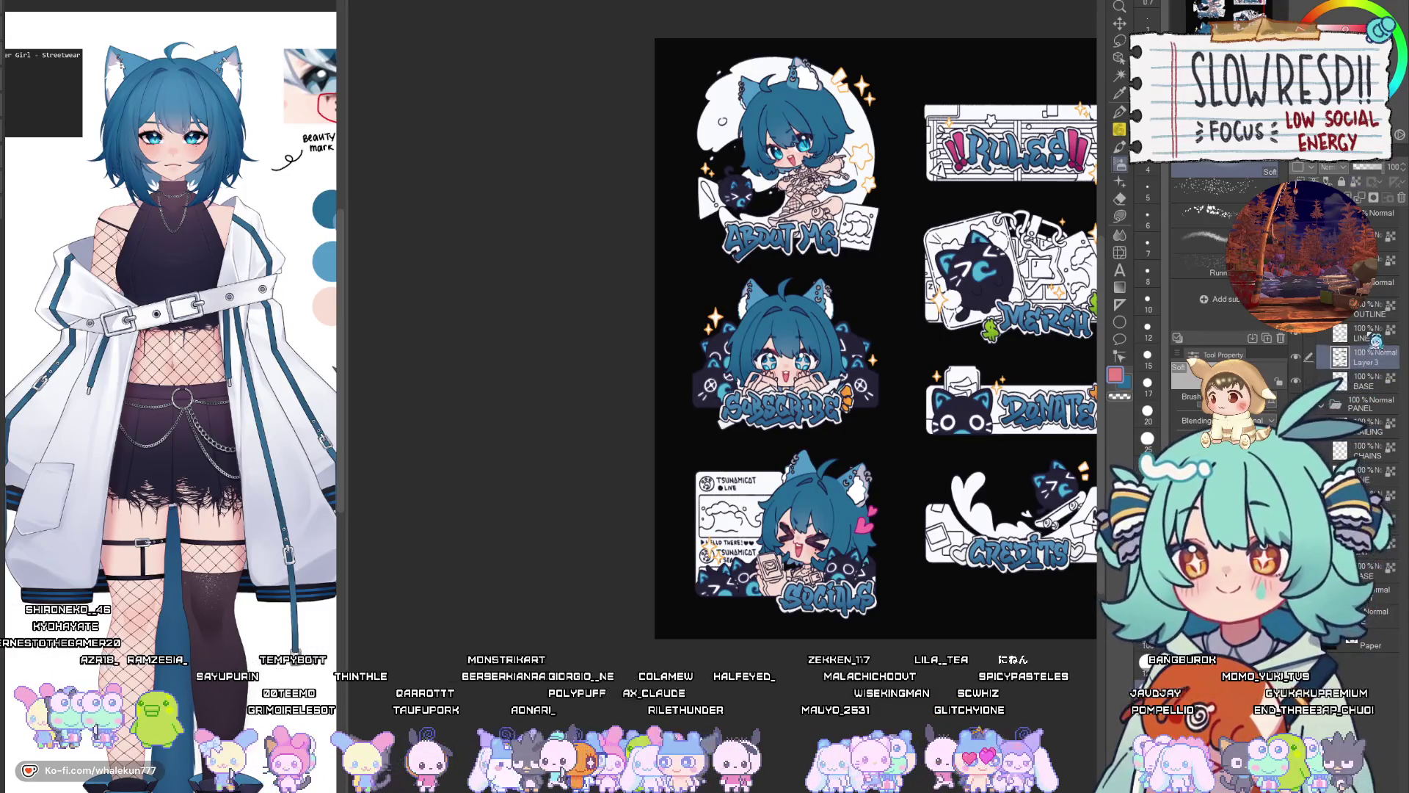
{"action": "left_click", "coordinate": [1119, 216]}
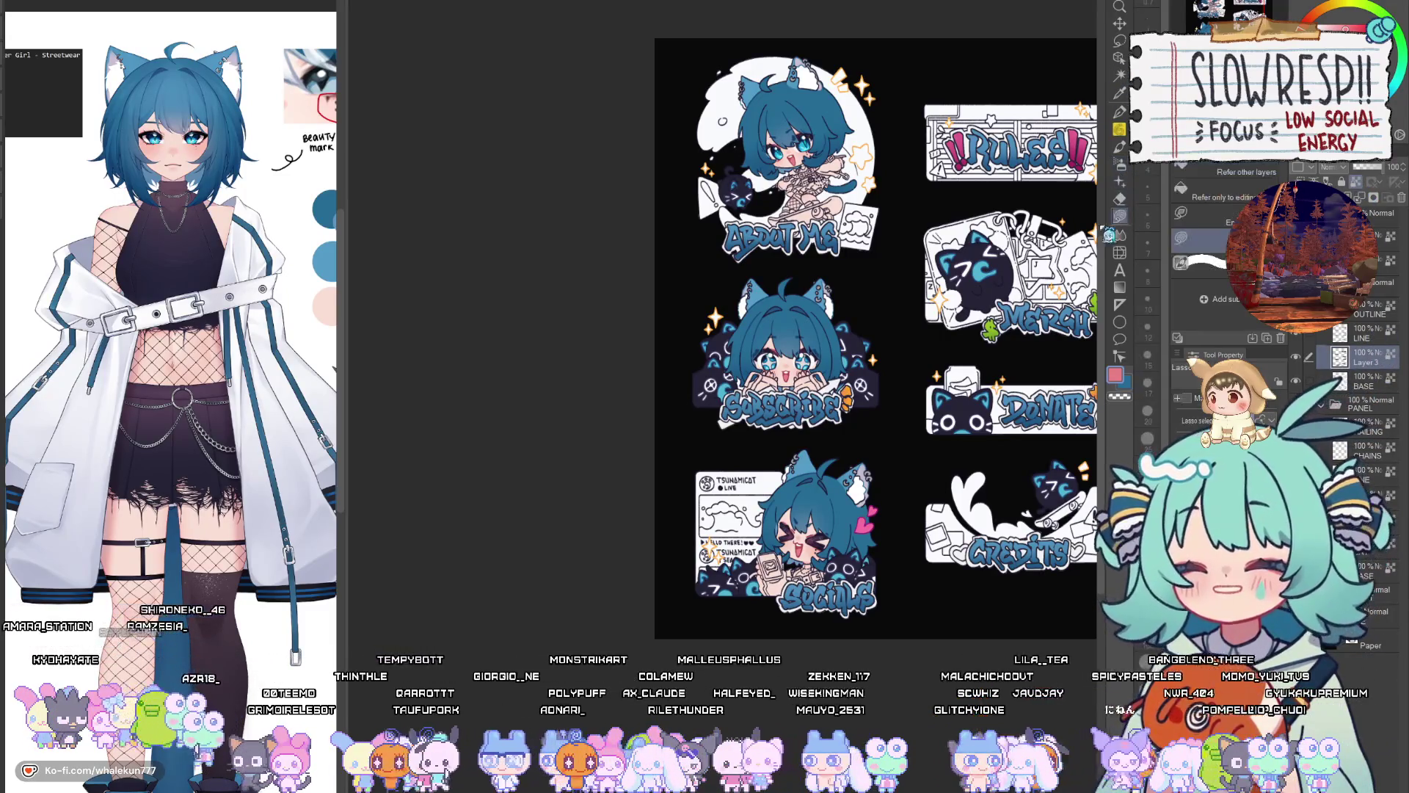
Pick blue on the colour wheel and fill the accent layer, recolouring the Rules, Merch, Donate and Subscribe accents
{"action": "scroll", "coordinate": [463, 304], "scroll_direction": "down", "scroll_amount": 2}
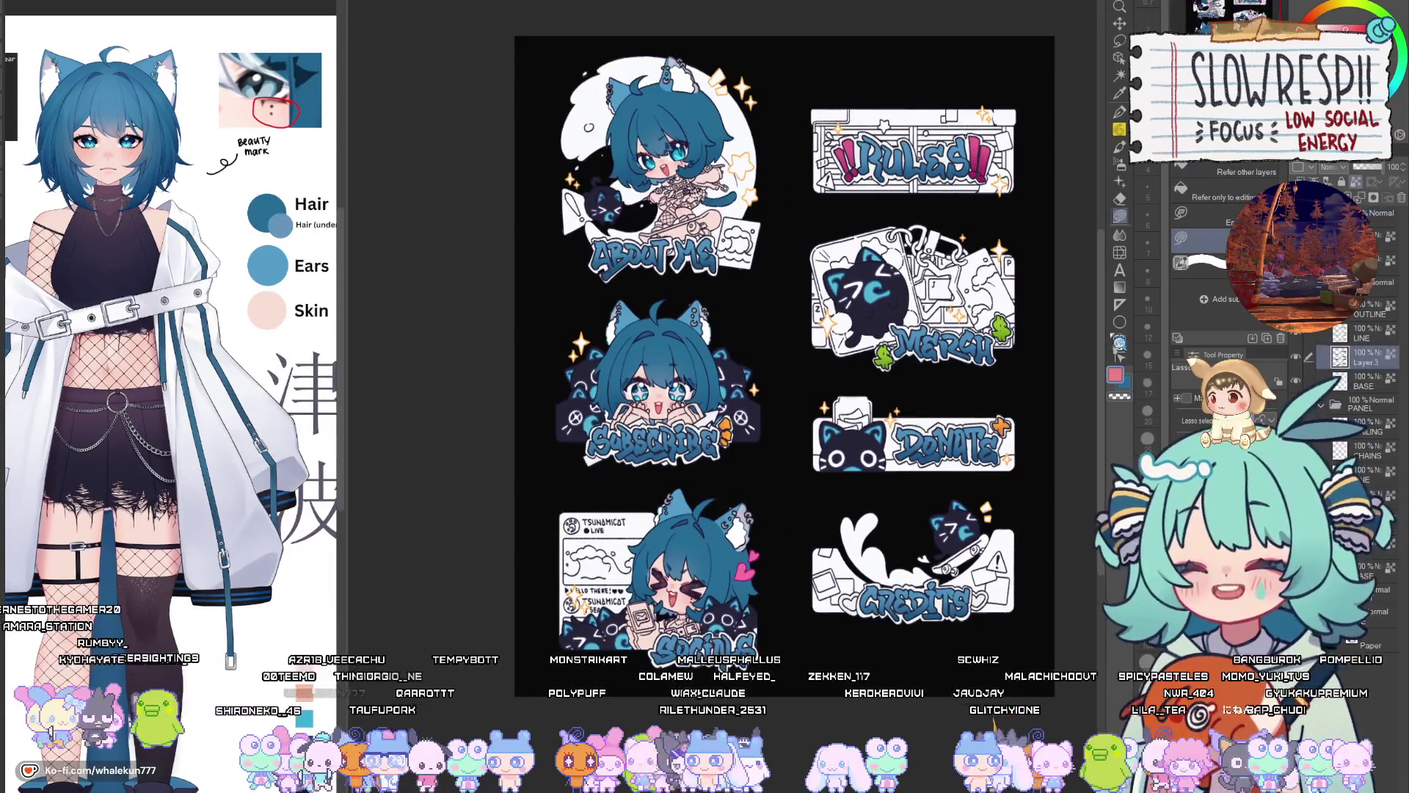
{"action": "left_click_drag", "start_coordinate": [904, 297], "coordinate": [872, 308]}
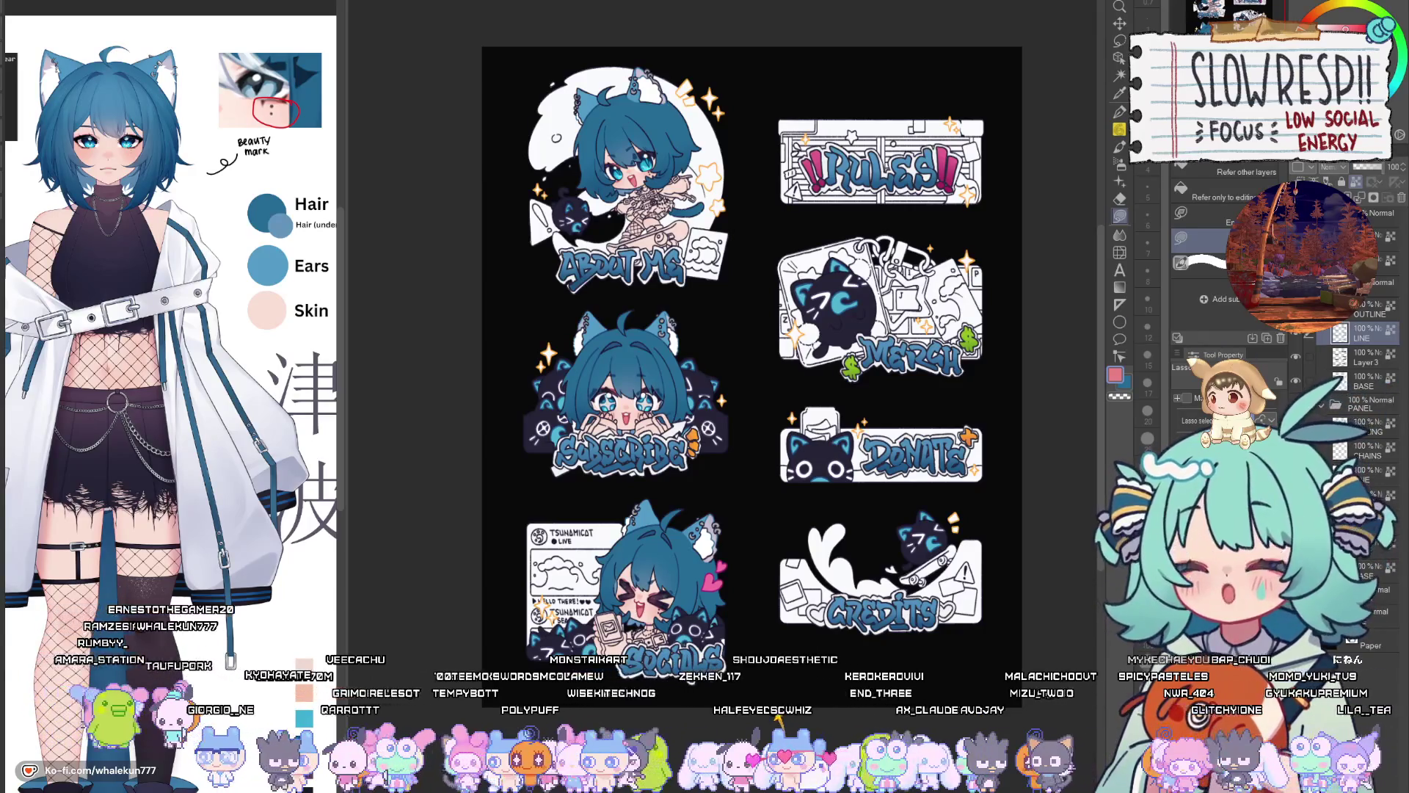
{"action": "left_click", "coordinate": [251, 276]}
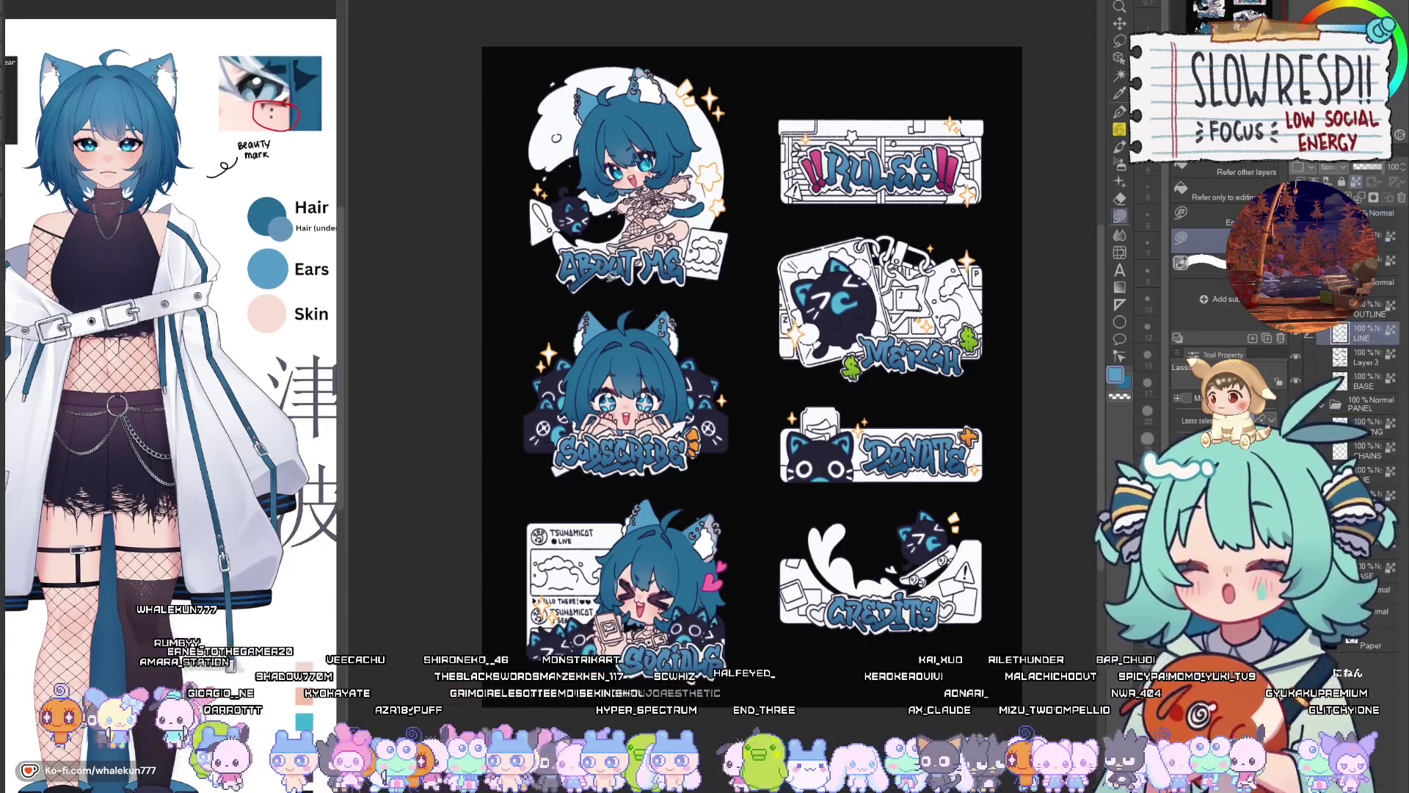
{"action": "key", "text": "alt+BackSpace"}
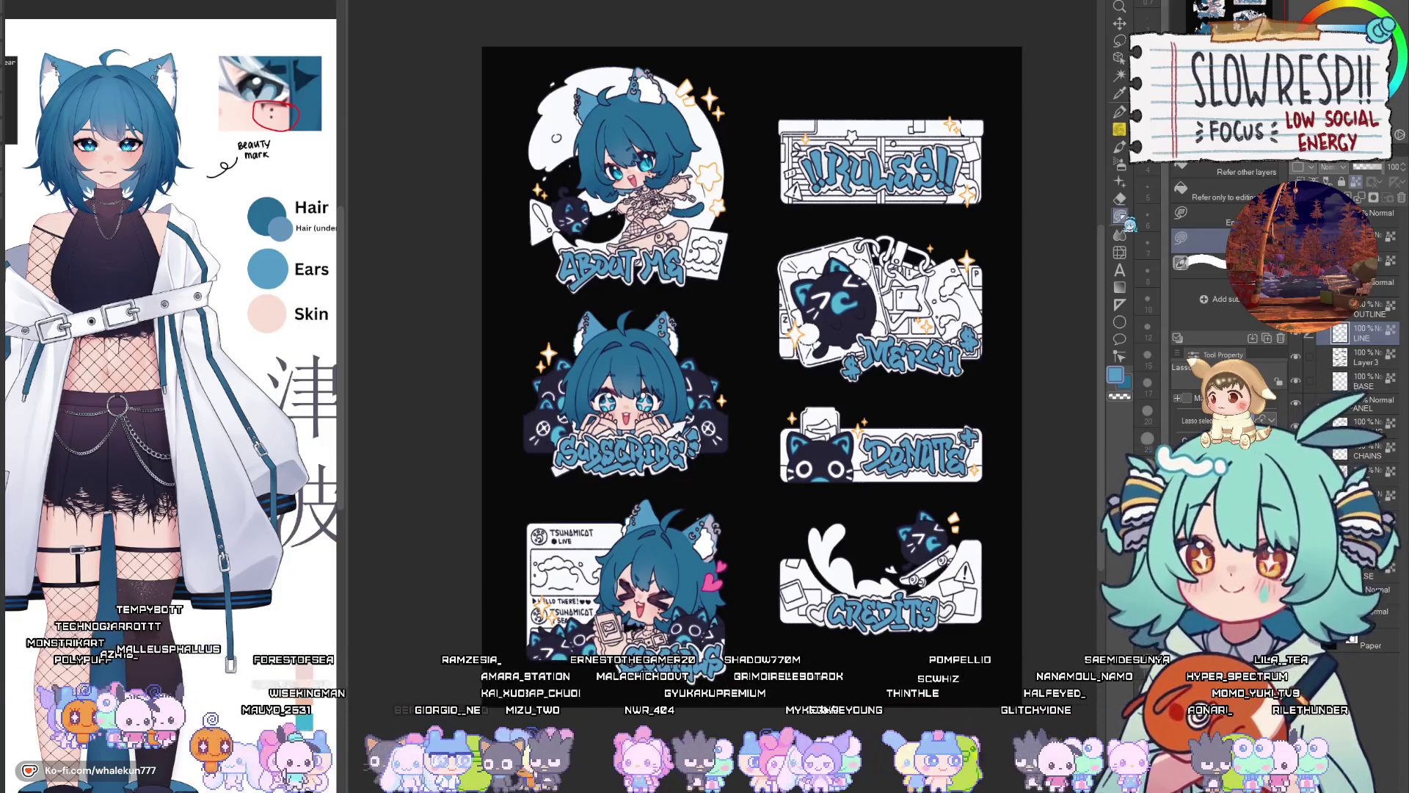
{"action": "left_click_drag", "start_coordinate": [751, 367], "coordinate": [769, 340]}
{"action": "scroll", "coordinate": [885, 251], "scroll_direction": "down", "scroll_amount": 3}
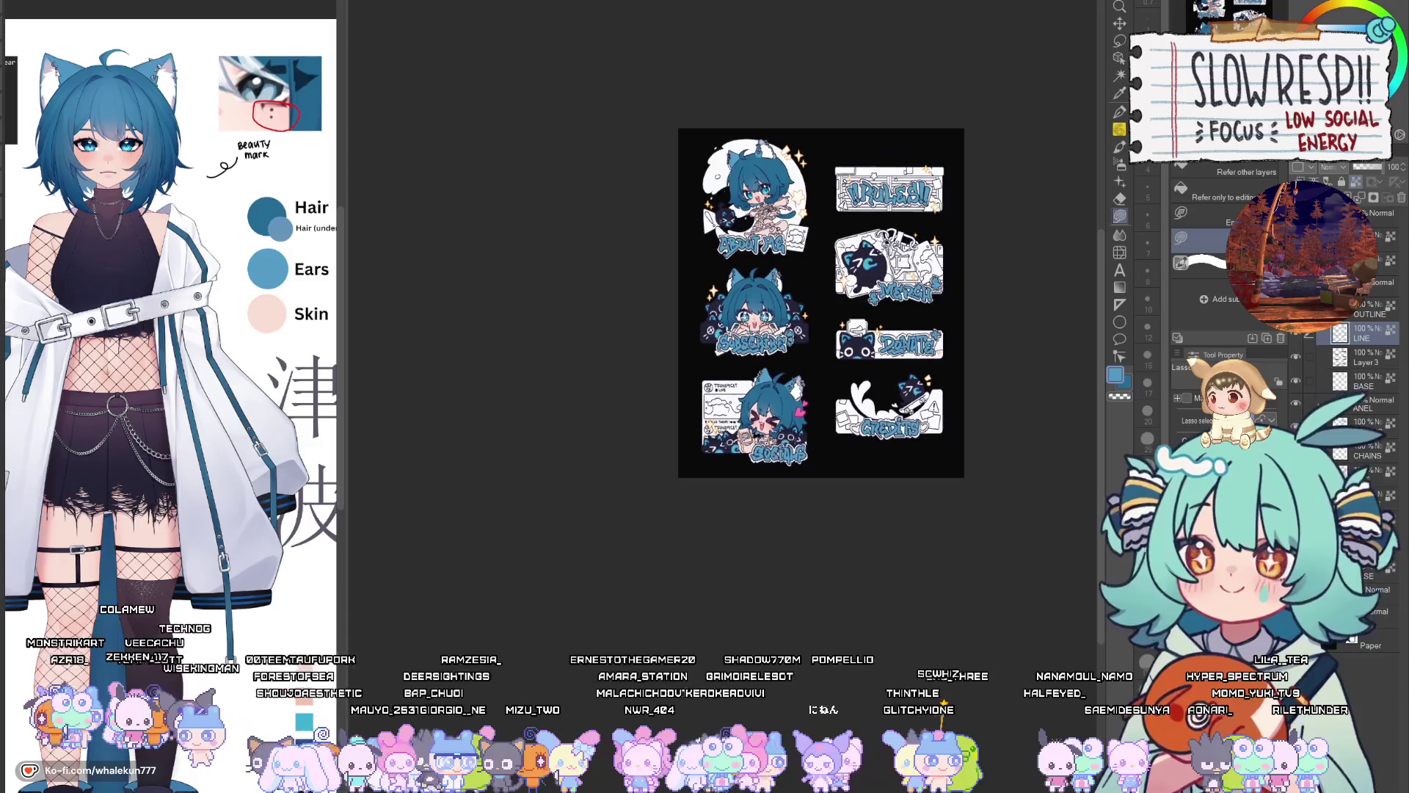
{"action": "scroll", "coordinate": [886, 251], "scroll_direction": "up", "scroll_amount": 4}
{"action": "left_click_drag", "start_coordinate": [842, 285], "coordinate": [888, 270]}
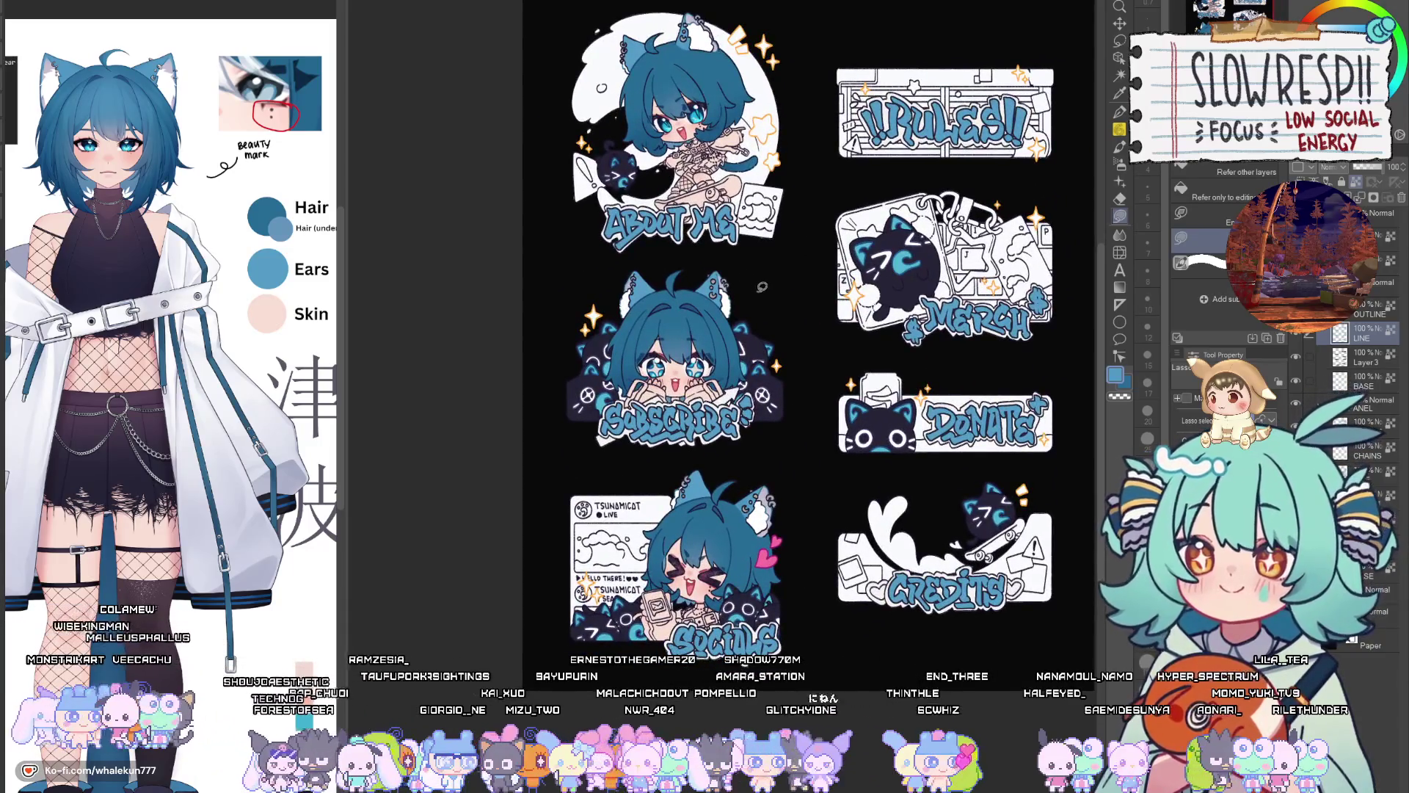
{"action": "scroll", "coordinate": [762, 287], "scroll_direction": "down", "scroll_amount": 5}
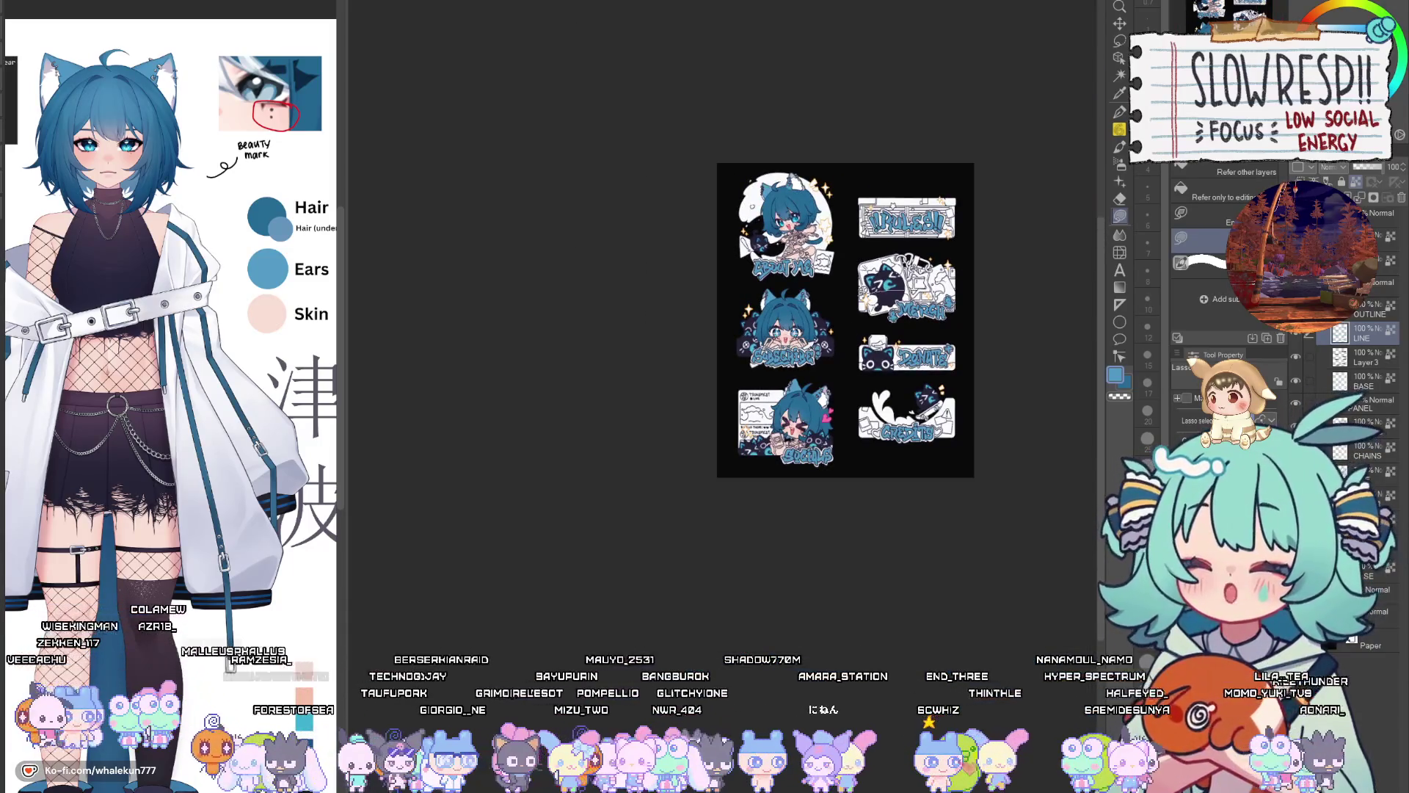
{"action": "scroll", "coordinate": [878, 273], "scroll_direction": "up", "scroll_amount": 6}
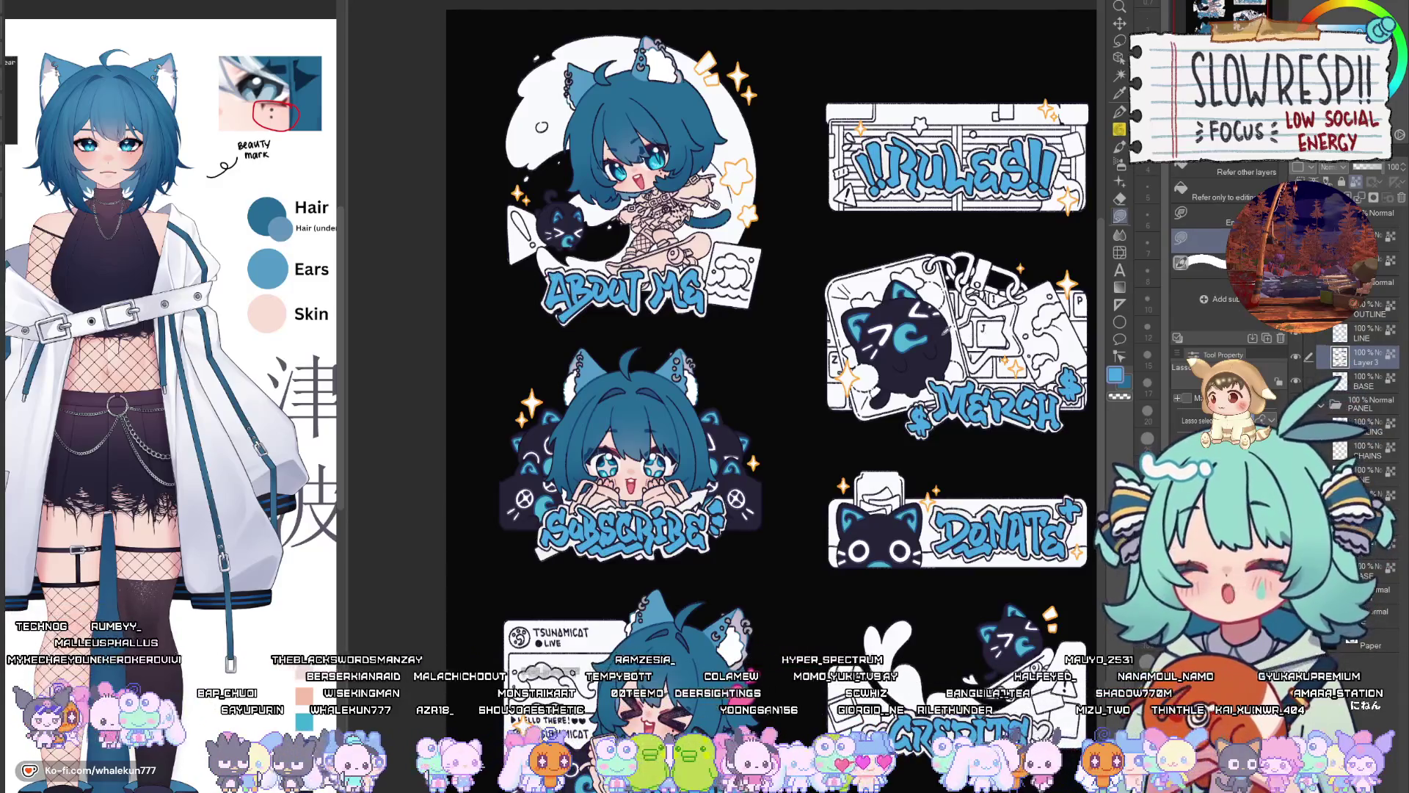
{"action": "key", "text": "x"}
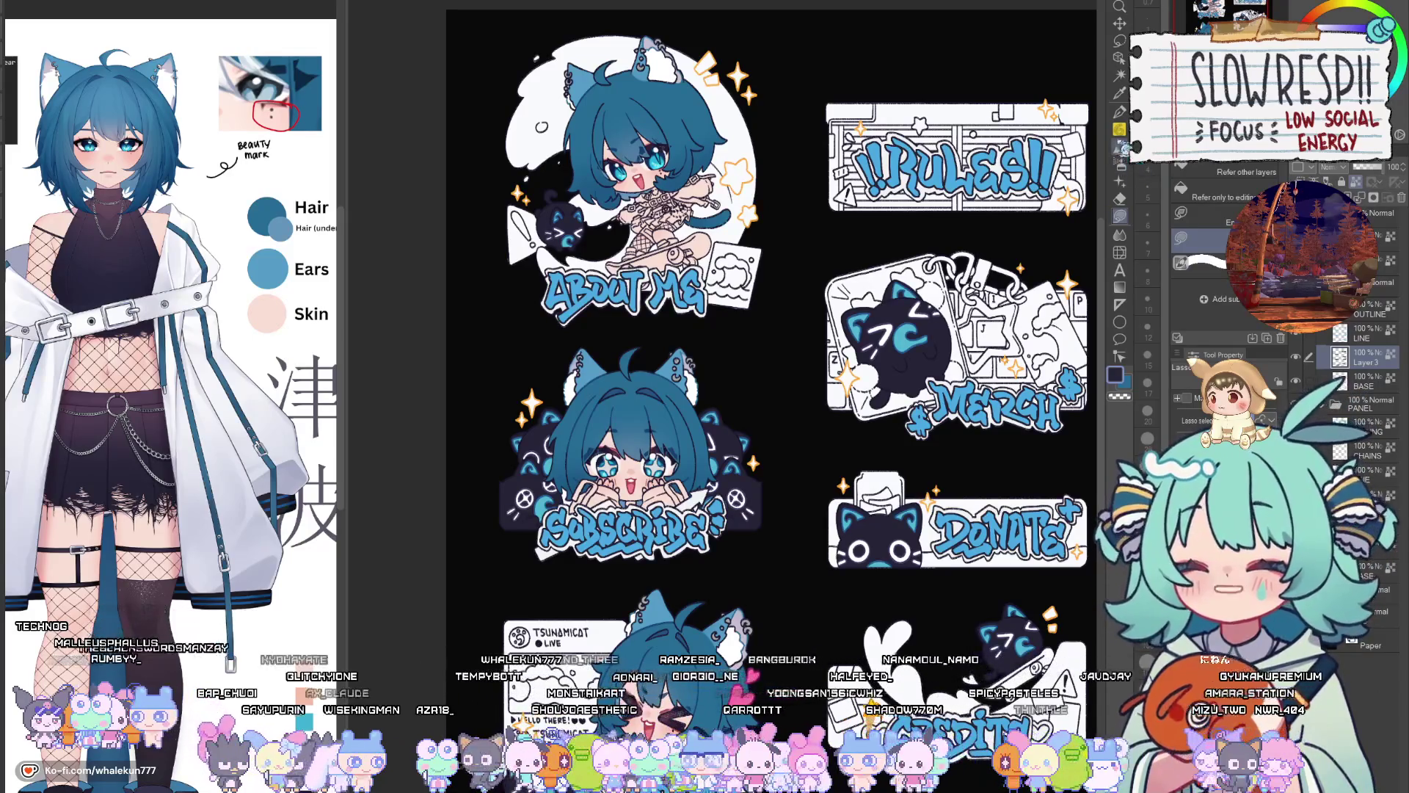
{"action": "left_click", "coordinate": [1119, 163]}
{"action": "left_click", "coordinate": [1373, 338]}
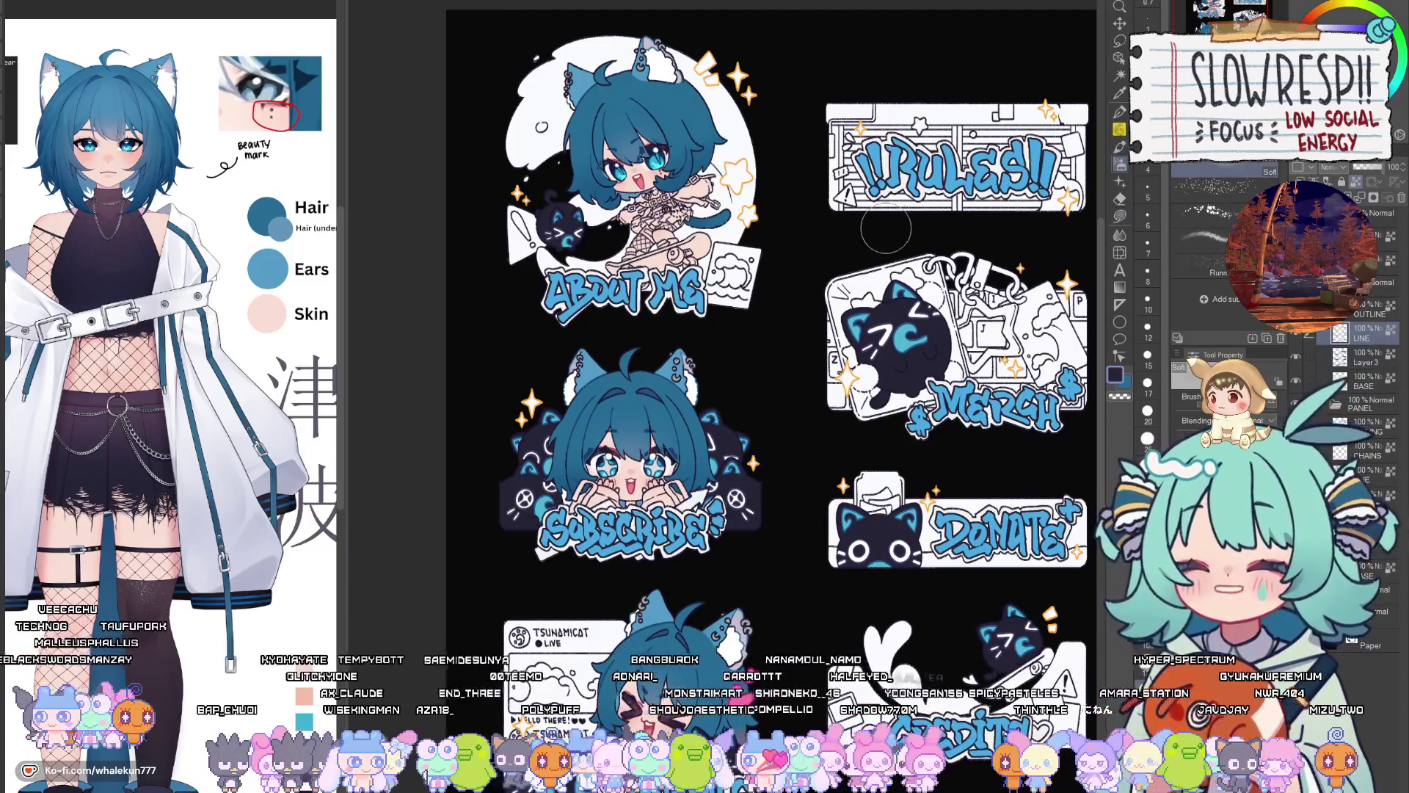
{"action": "key", "text": "x"}
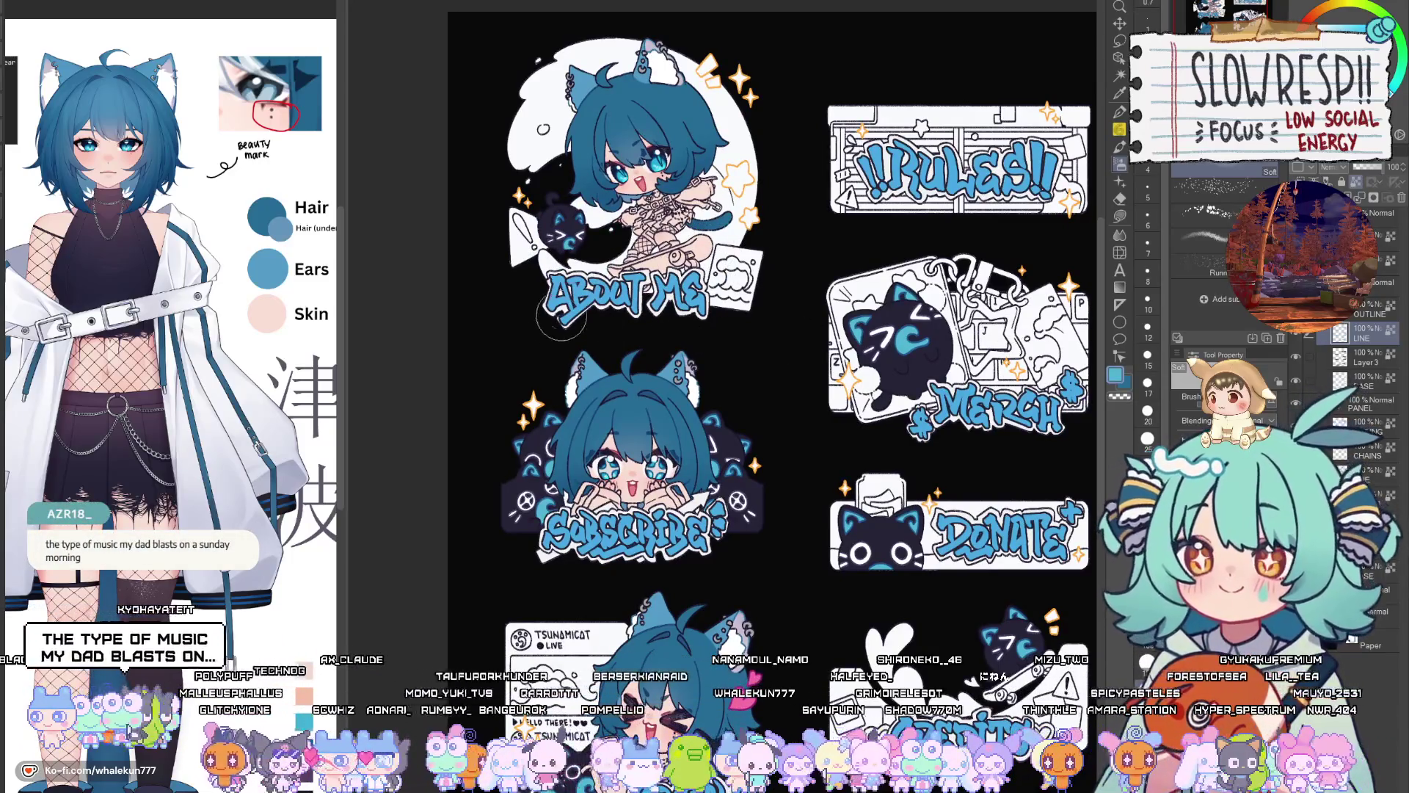
{"action": "scroll", "coordinate": [574, 267], "scroll_direction": "up", "scroll_amount": 1}
{"action": "scroll", "coordinate": [573, 283], "scroll_direction": "up", "scroll_amount": 5}
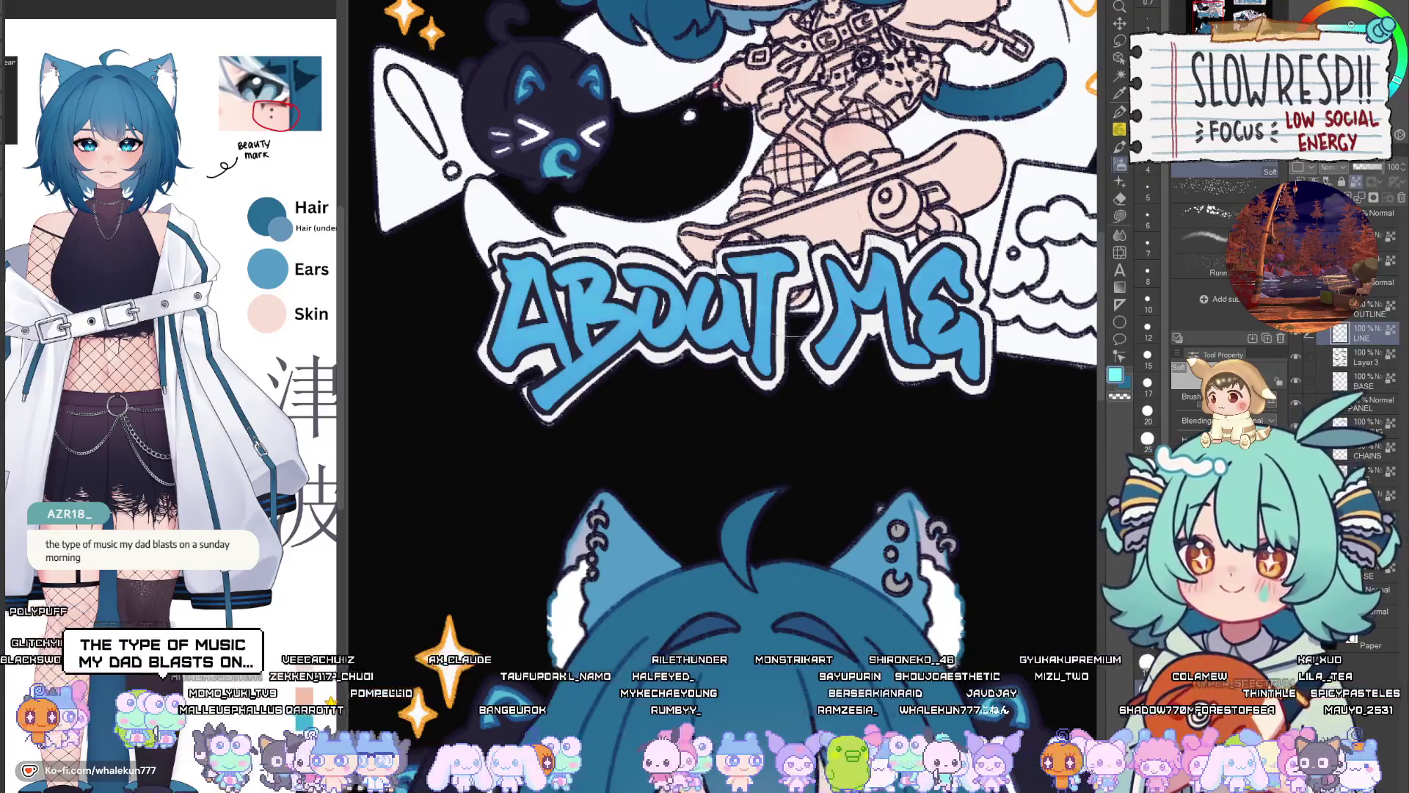
{"action": "scroll", "coordinate": [783, 403], "scroll_direction": "down", "scroll_amount": 5}
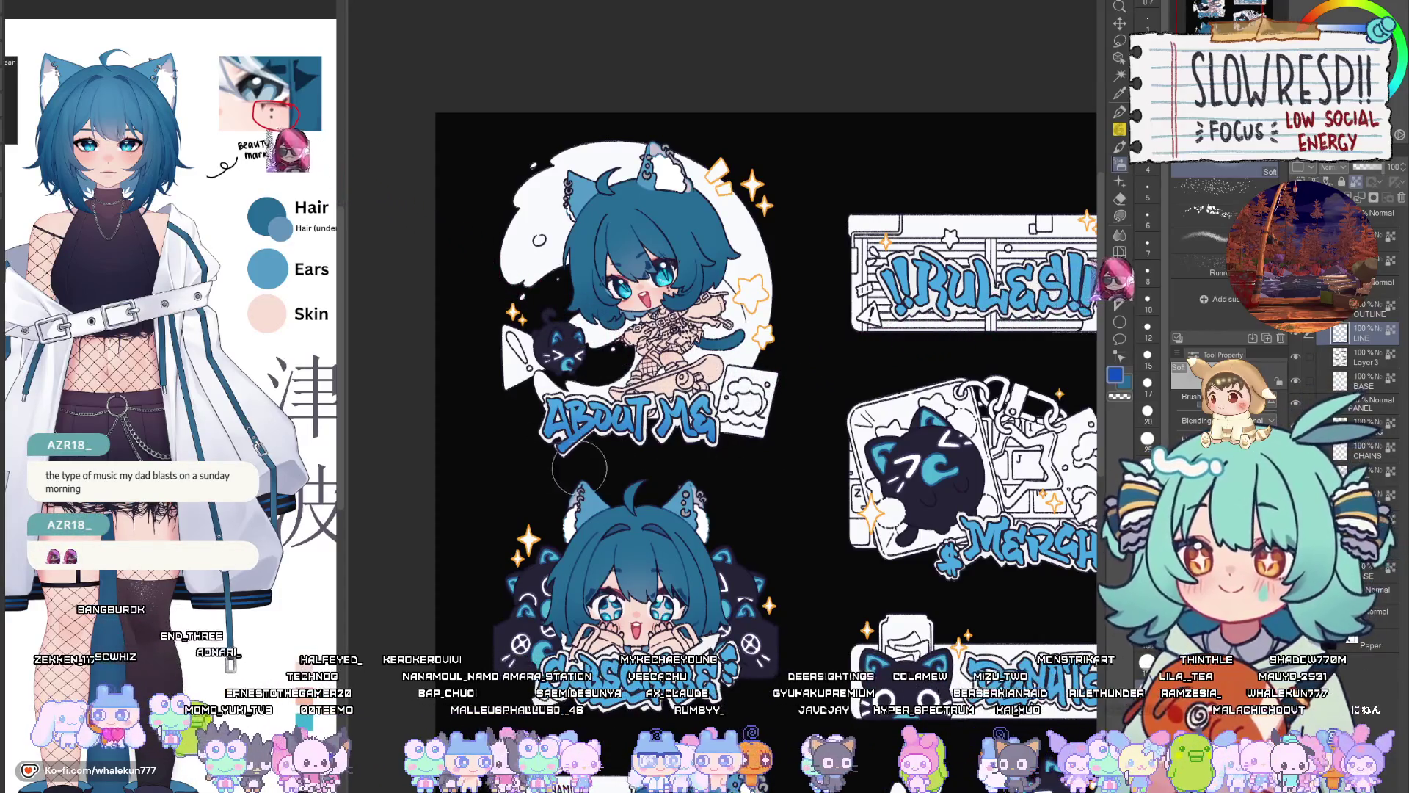
{"action": "scroll", "coordinate": [580, 468], "scroll_direction": "down", "scroll_amount": 5}
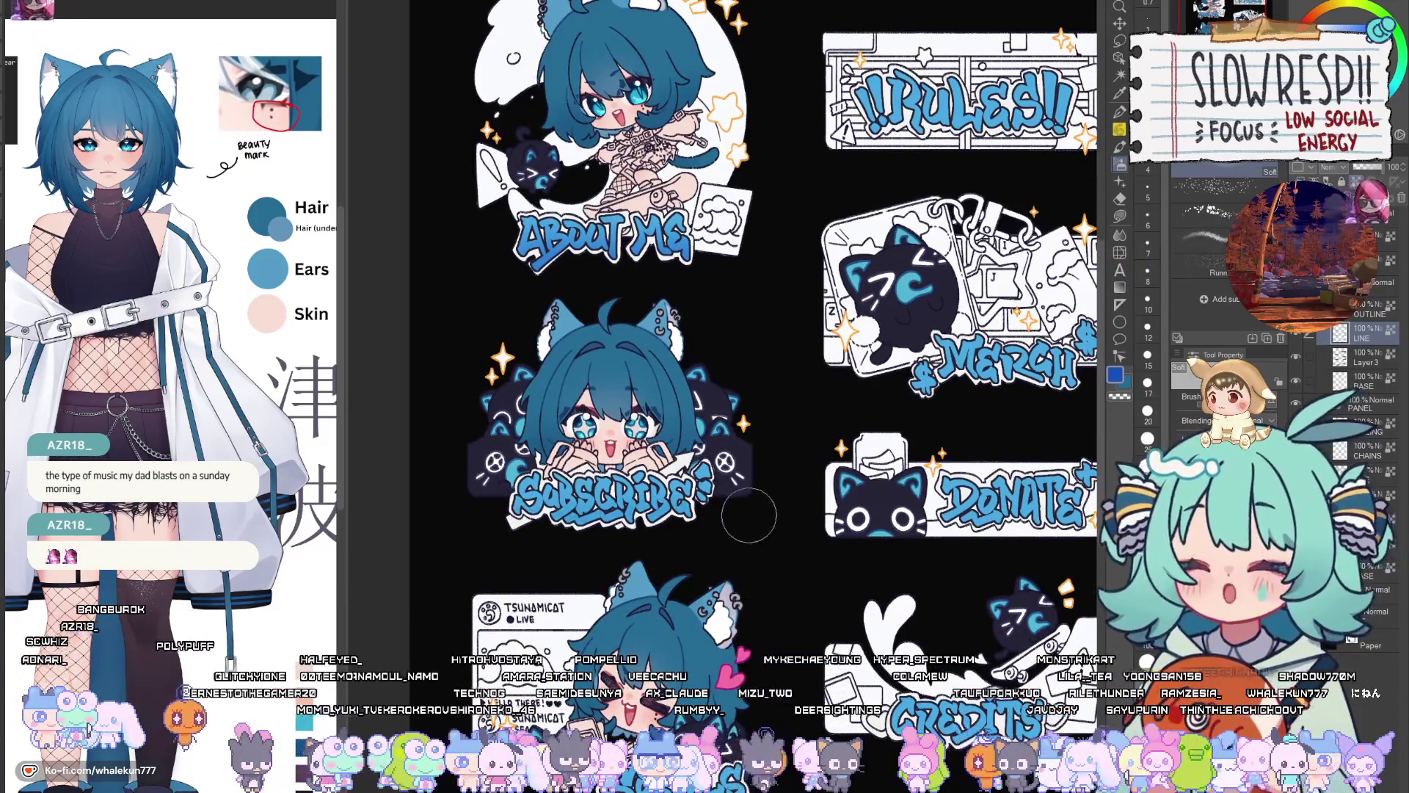
{"action": "scroll", "coordinate": [764, 514], "scroll_direction": "right", "scroll_amount": 3}
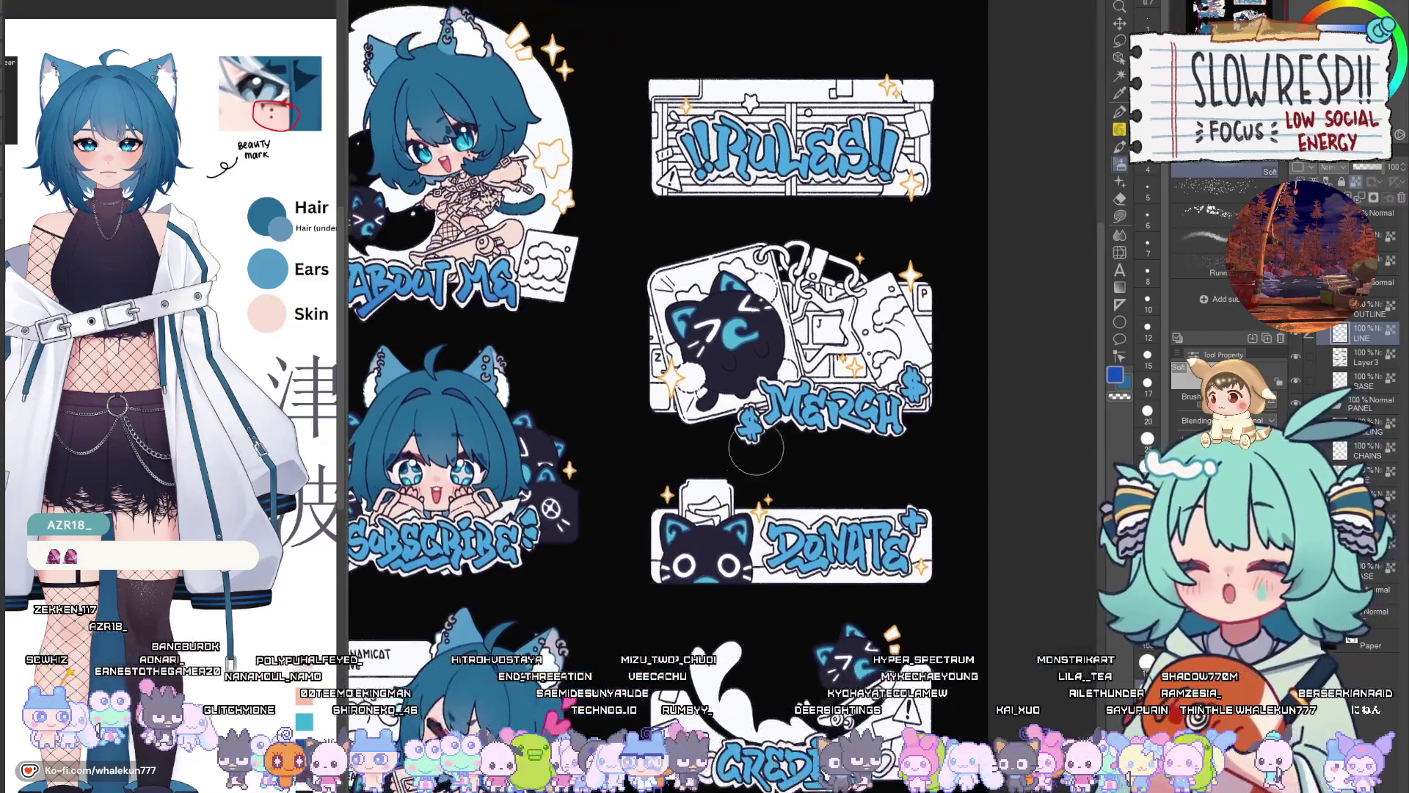
{"action": "scroll", "coordinate": [755, 449], "scroll_direction": "down", "scroll_amount": 1}
{"action": "scroll", "coordinate": [839, 341], "scroll_direction": "up", "scroll_amount": 1}
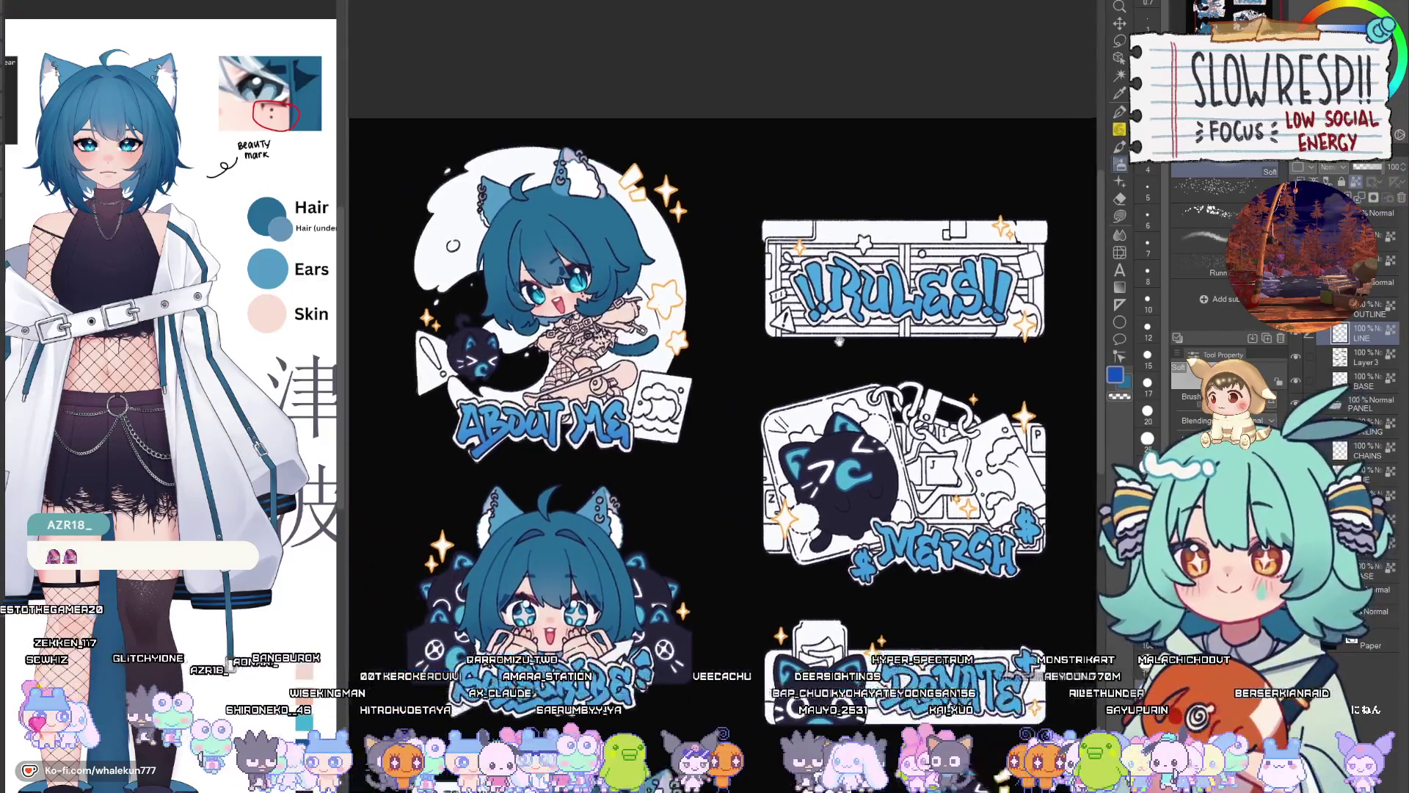
{"action": "mouse_move", "coordinate": [839, 341]}
{"action": "left_mouse_down"}
{"action": "mouse_move", "coordinate": [920, 231]}
{"action": "mouse_move", "coordinate": [920, 4]}
{"action": "left_mouse_up"}
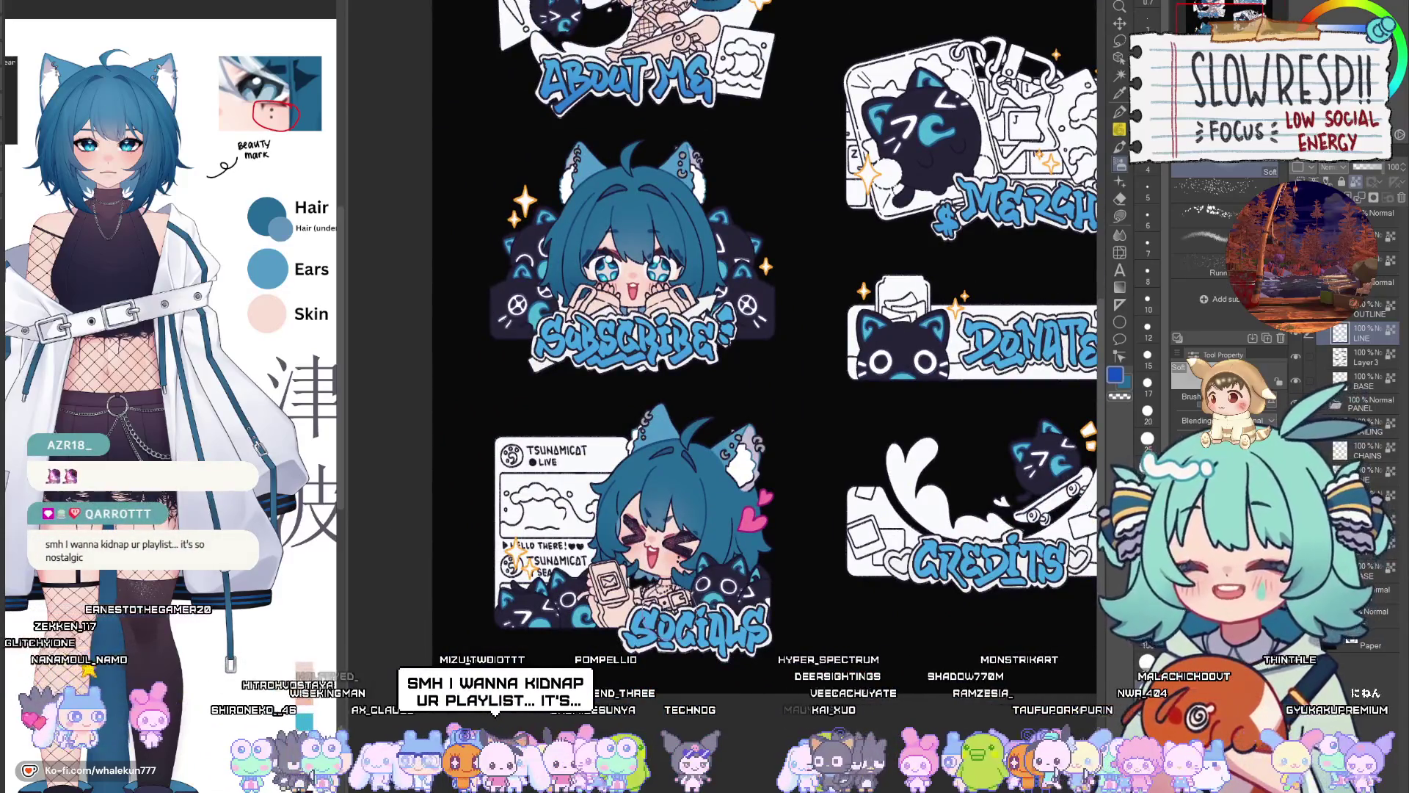
{"action": "left_click_drag", "start_coordinate": [734, 330], "coordinate": [679, 271]}
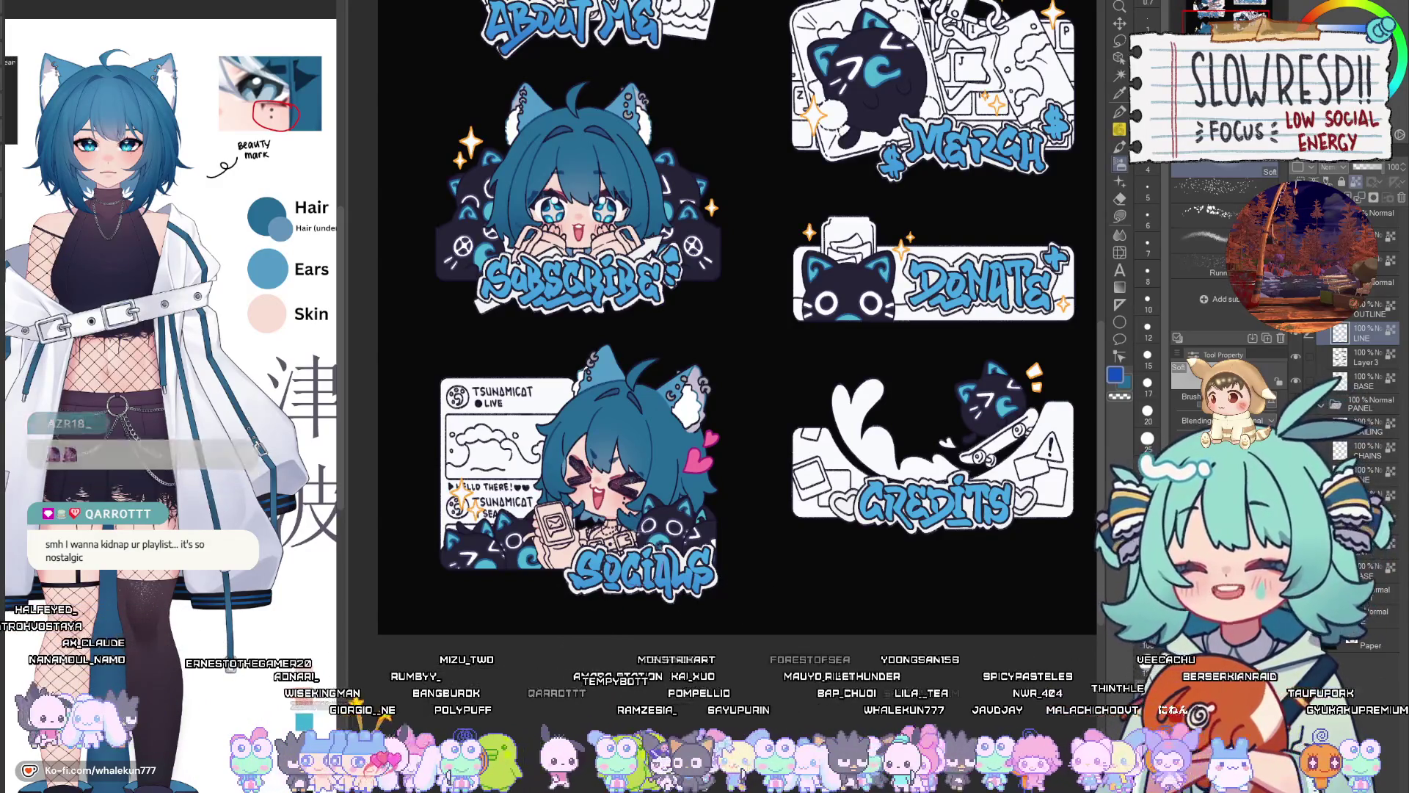
{"action": "left_click_drag", "start_coordinate": [690, 615], "coordinate": [681, 623]}
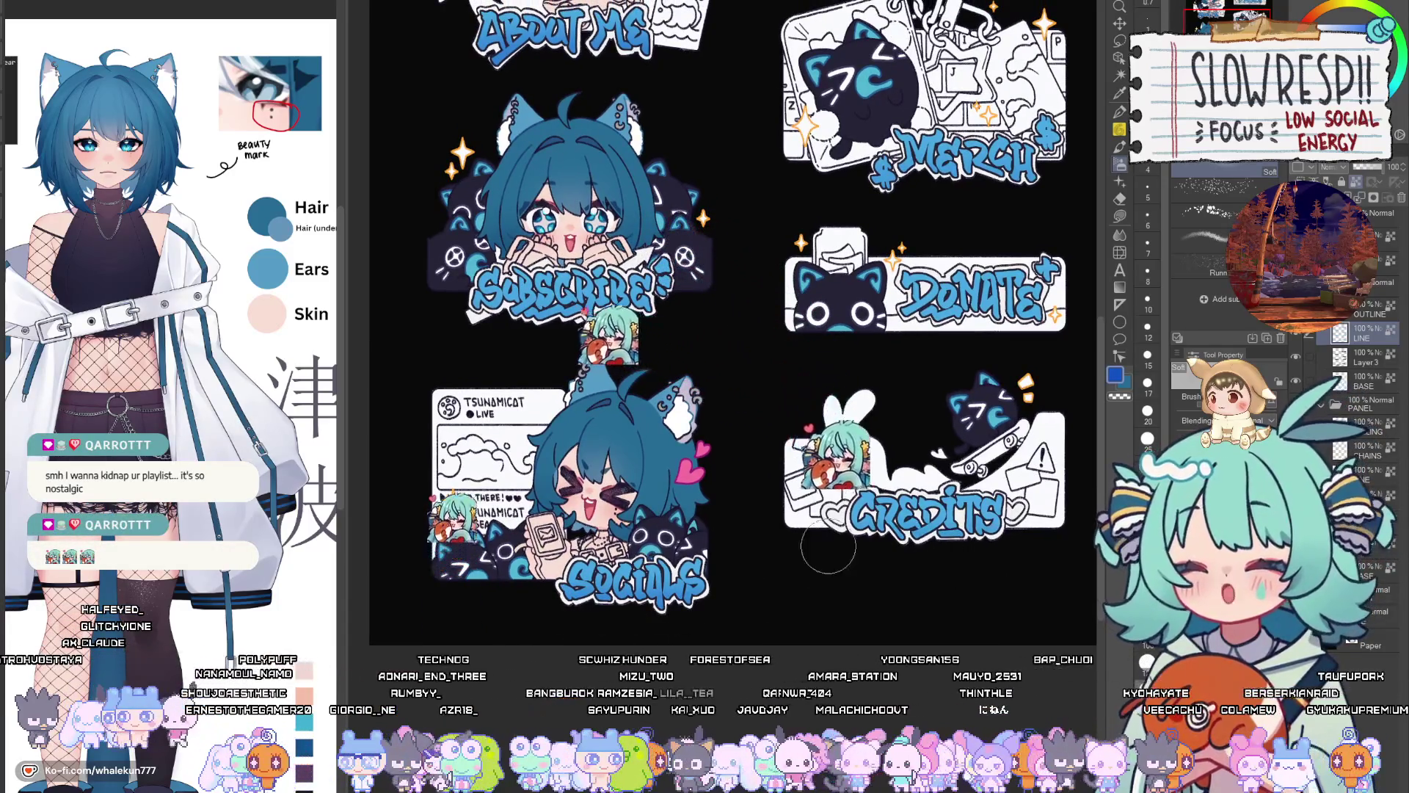
{"action": "left_click_drag", "start_coordinate": [827, 547], "coordinate": [733, 674]}
{"action": "scroll", "coordinate": [850, 394], "scroll_direction": "up", "scroll_amount": 1}
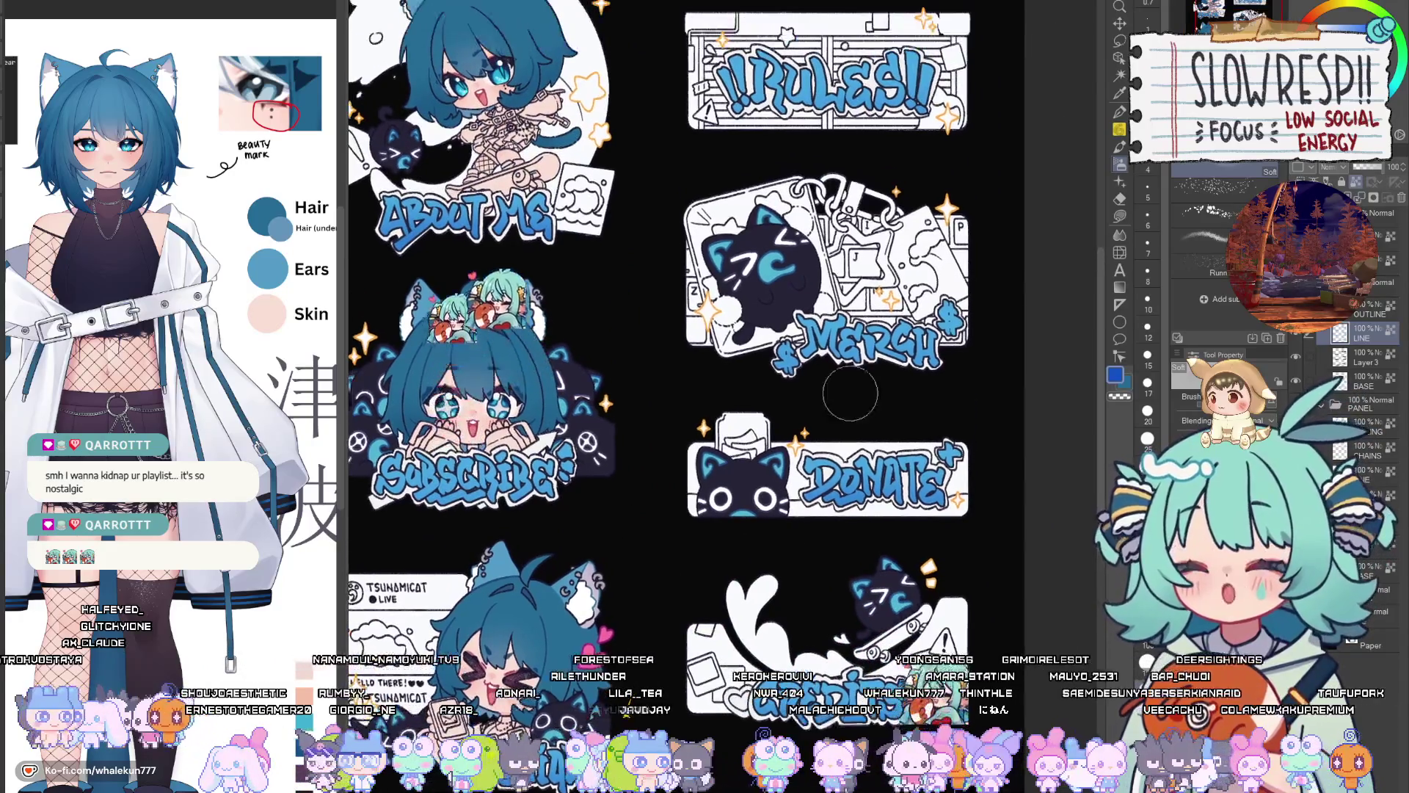
{"action": "scroll", "coordinate": [967, 275], "scroll_direction": "up", "scroll_amount": 2}
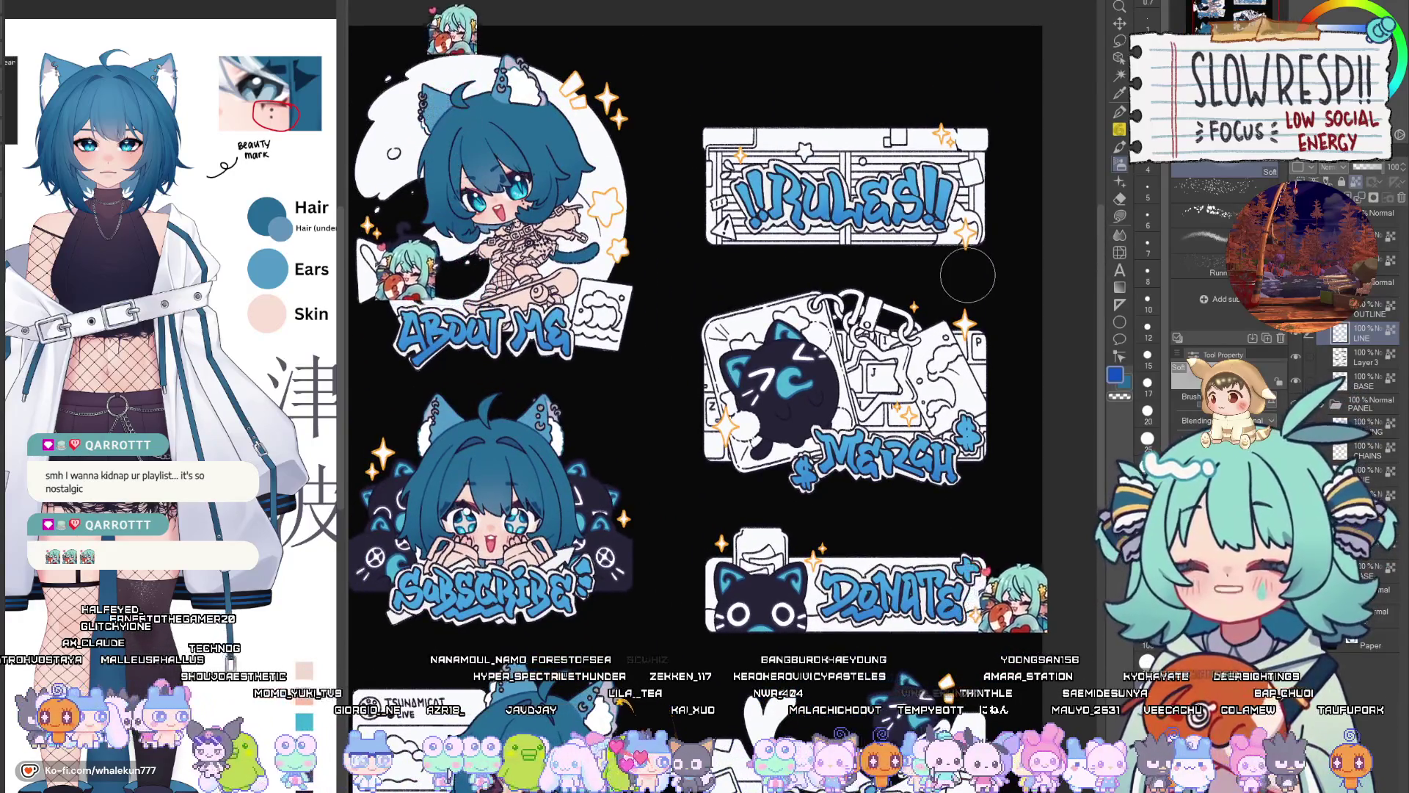
{"action": "scroll", "coordinate": [967, 275], "scroll_direction": "up", "scroll_amount": 1}
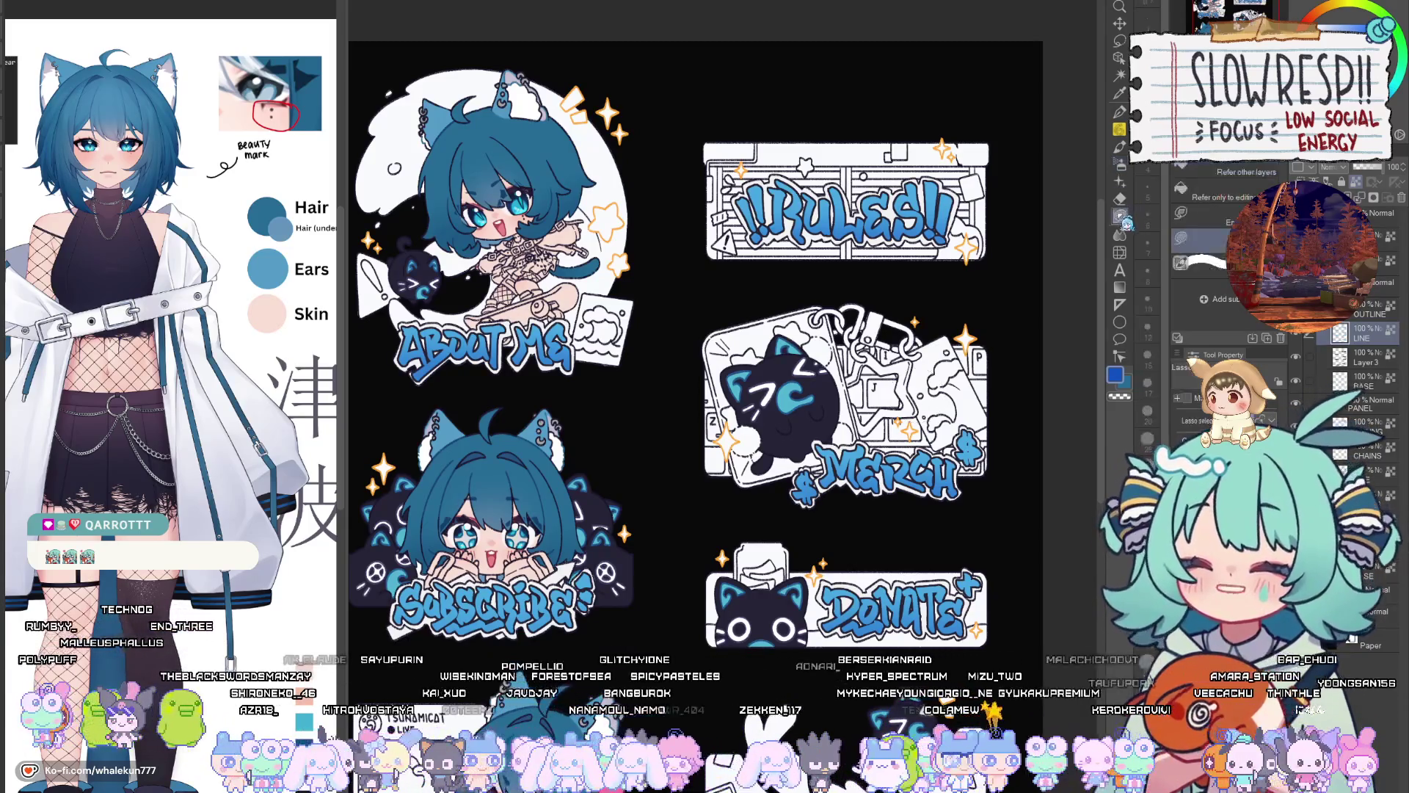
{"action": "mouse_move", "coordinate": [702, 644]}
{"action": "left_mouse_down"}
{"action": "mouse_move", "coordinate": [882, 467]}
{"action": "mouse_move", "coordinate": [797, 511]}
{"action": "mouse_move", "coordinate": [780, 561]}
{"action": "left_mouse_up"}
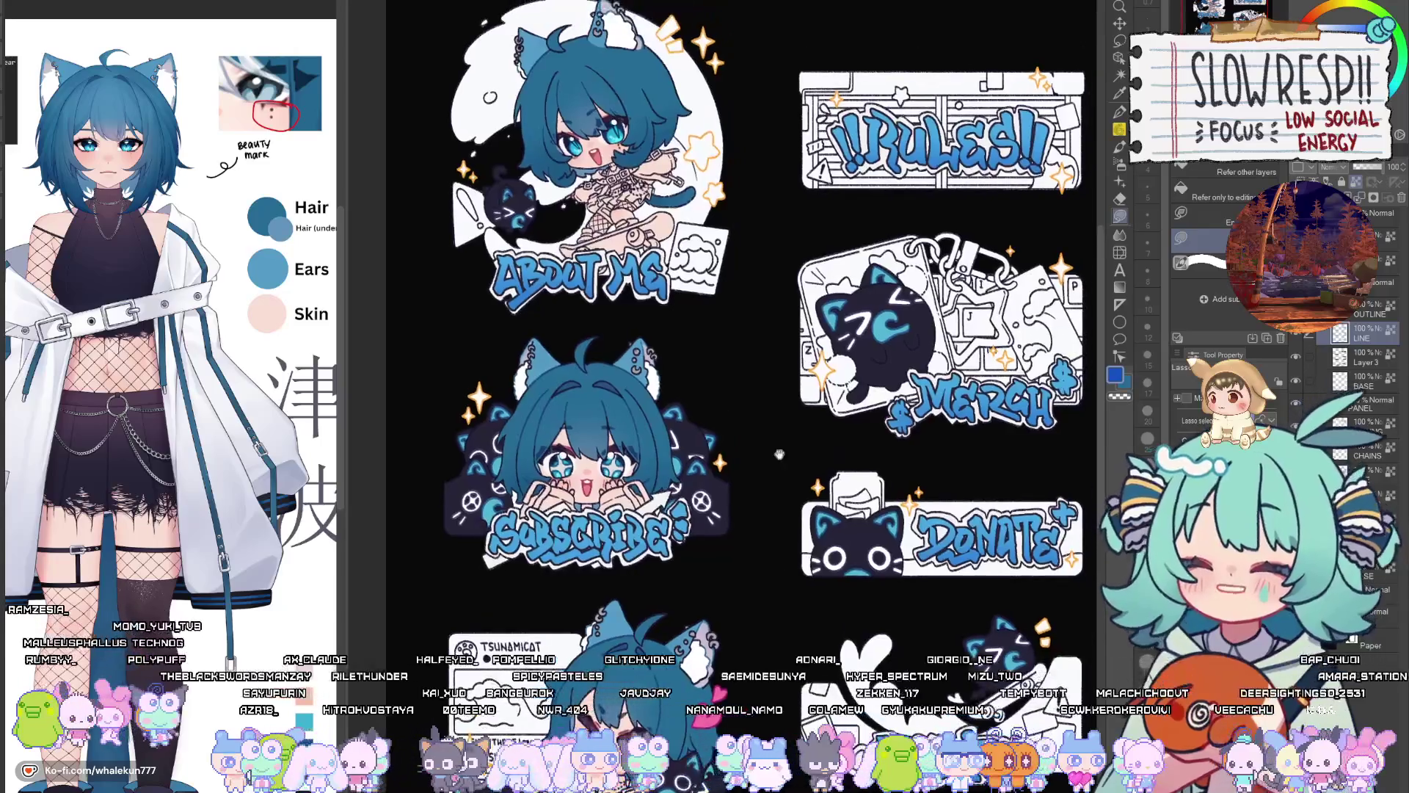
{"action": "scroll", "coordinate": [642, 455], "scroll_direction": "up", "scroll_amount": 3}
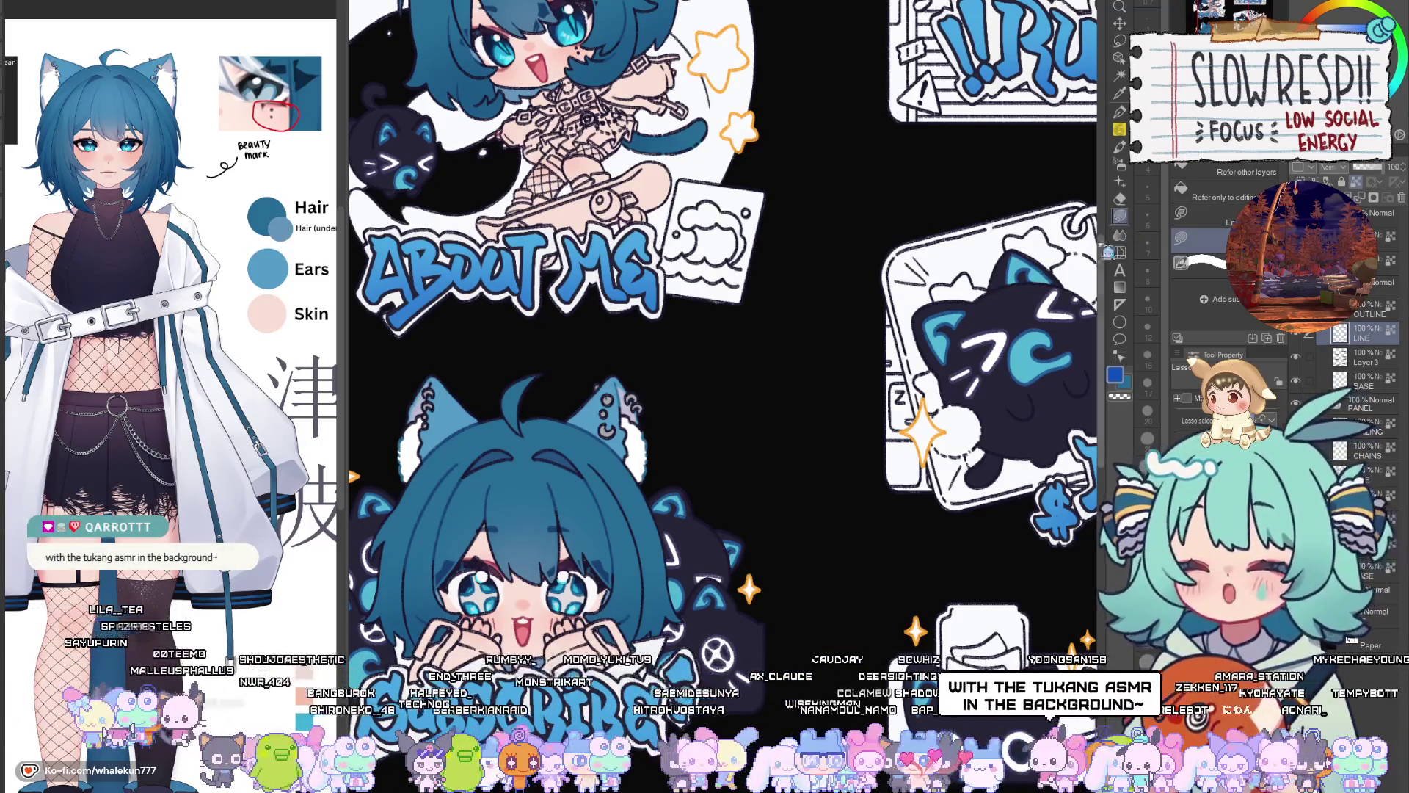
{"action": "left_click_drag", "start_coordinate": [681, 600], "coordinate": [759, 559]}
Choose a reddish orange colour and fit the whole sticker sheet, then zoom toward the SOCIAL lettering
{"action": "scroll", "coordinate": [838, 560], "scroll_direction": "up", "scroll_amount": 4}
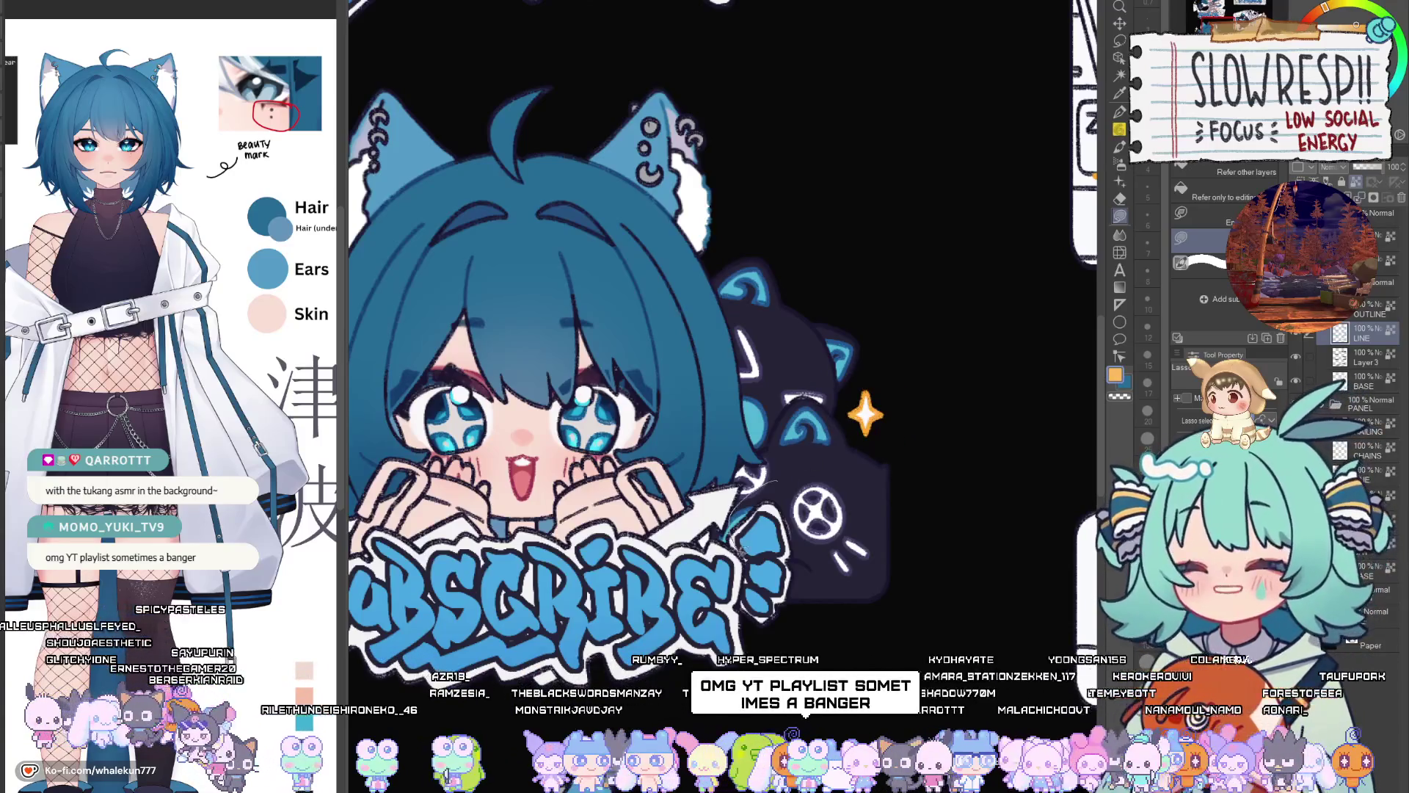
{"action": "left_click", "coordinate": [865, 415], "text": "alt"}
{"action": "key", "text": "ctrl+0"}
{"action": "scroll", "coordinate": [852, 470], "scroll_direction": "up", "scroll_amount": 5}
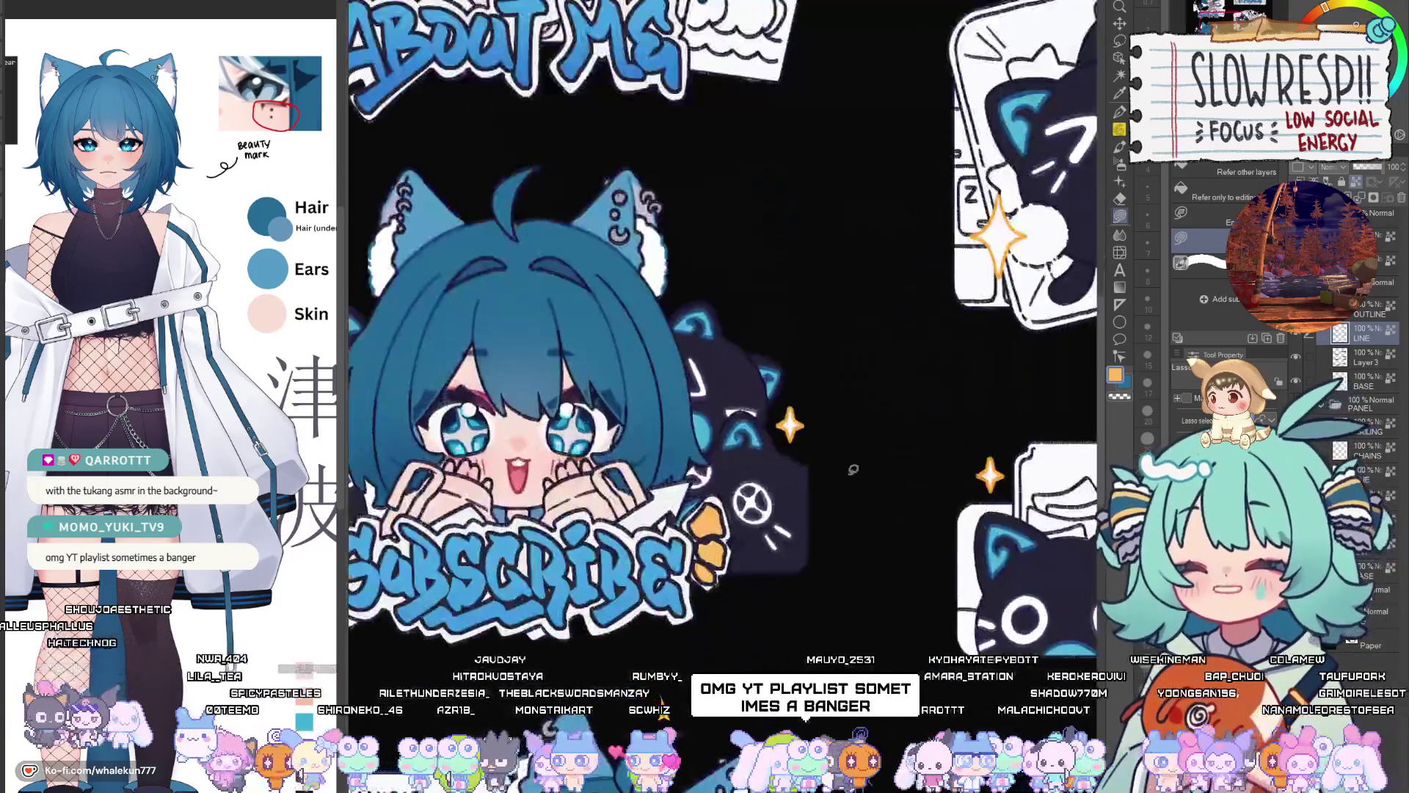
{"action": "left_click", "coordinate": [1313, 15]}
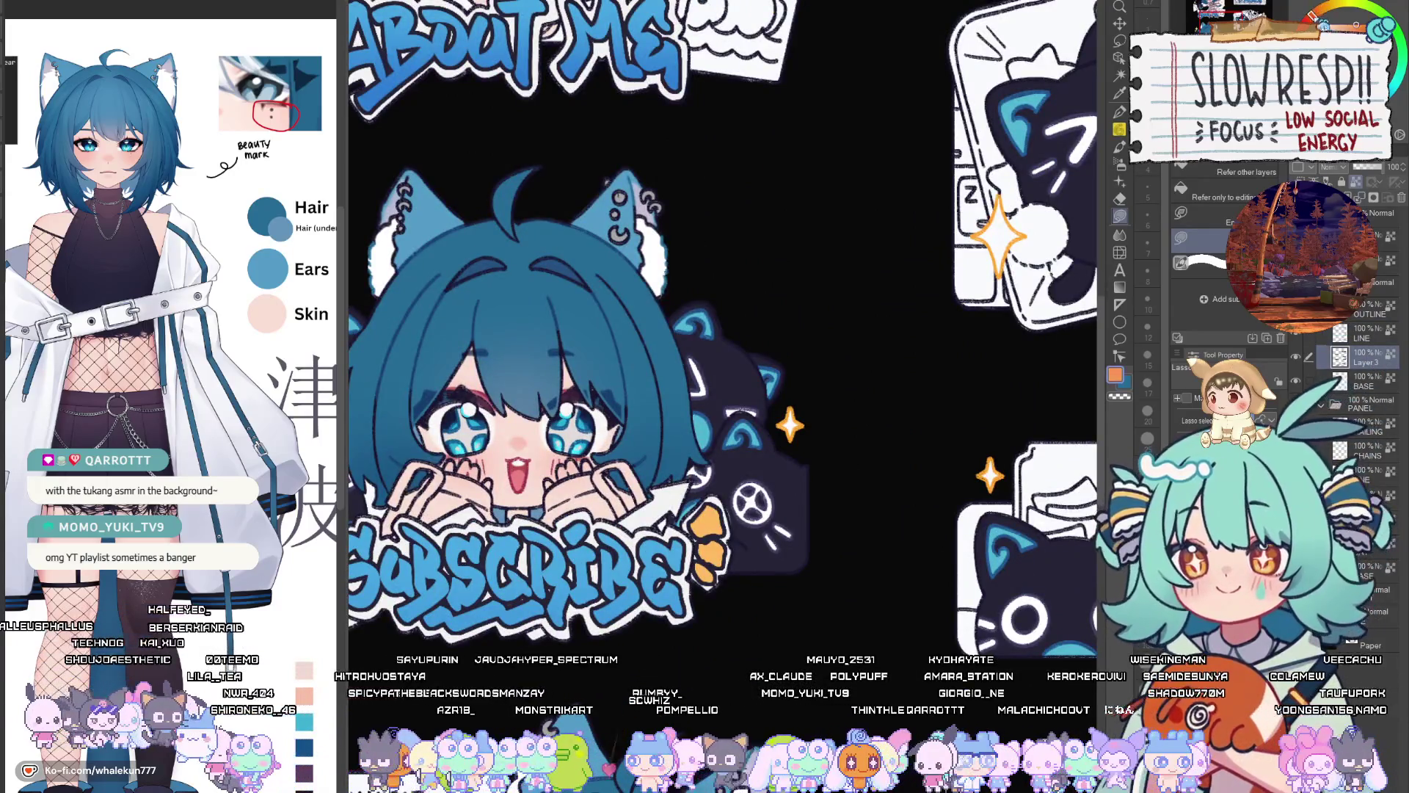
{"action": "scroll", "coordinate": [603, 608], "scroll_direction": "up", "scroll_amount": 2}
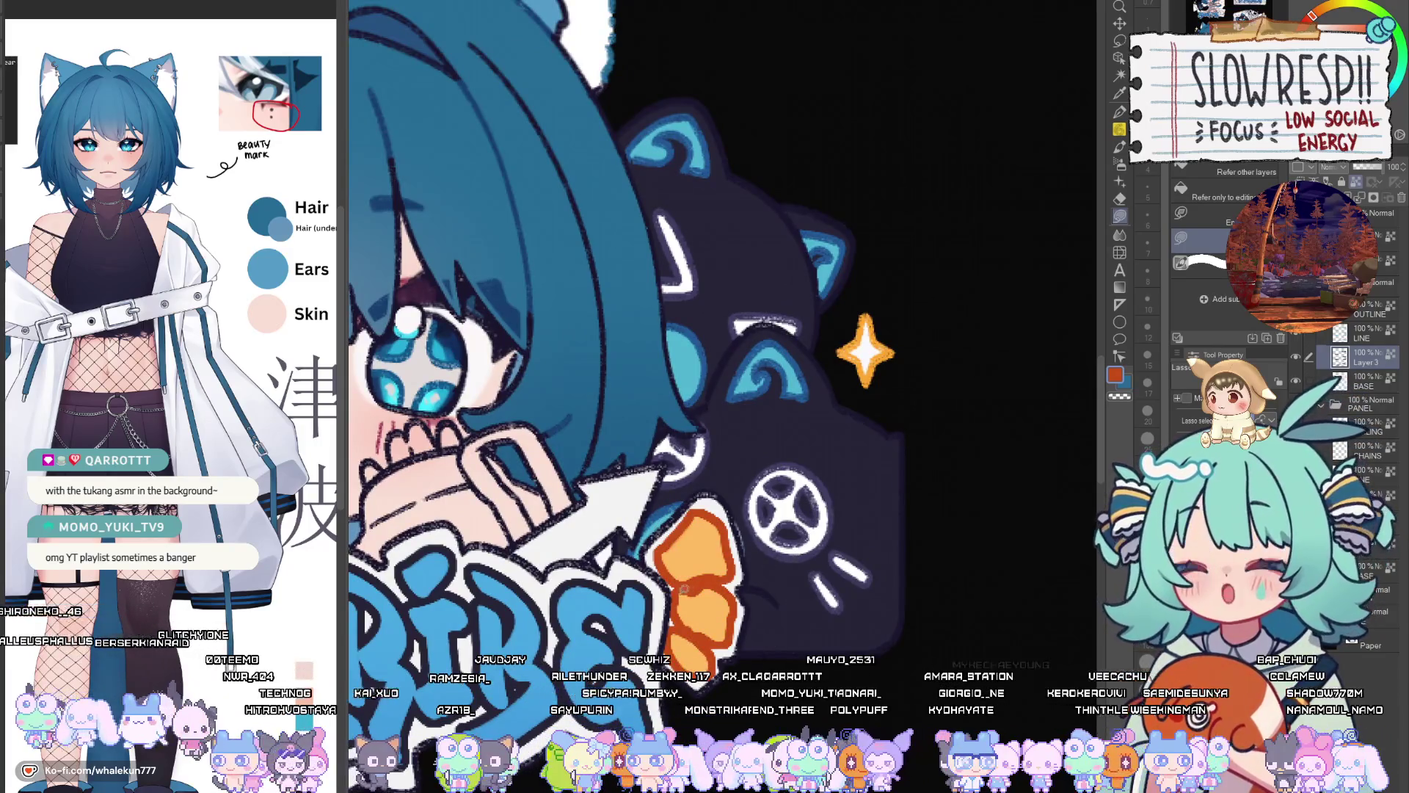
{"action": "scroll", "coordinate": [741, 613], "scroll_direction": "down", "scroll_amount": 10}
{"action": "scroll", "coordinate": [741, 613], "scroll_direction": "up", "scroll_amount": 5}
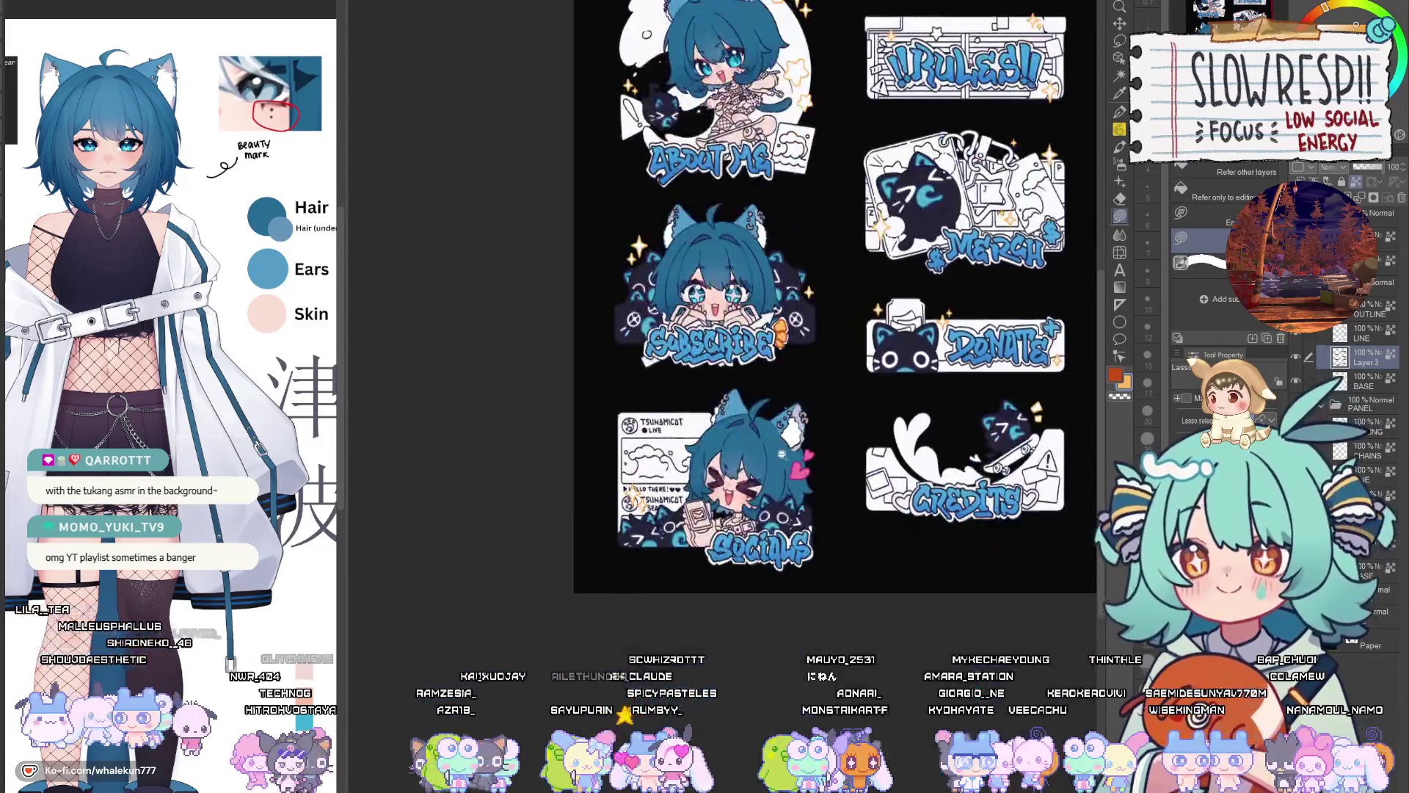
{"action": "scroll", "coordinate": [696, 552], "scroll_direction": "down", "scroll_amount": 2}
{"action": "scroll", "coordinate": [696, 552], "scroll_direction": "up", "scroll_amount": 6}
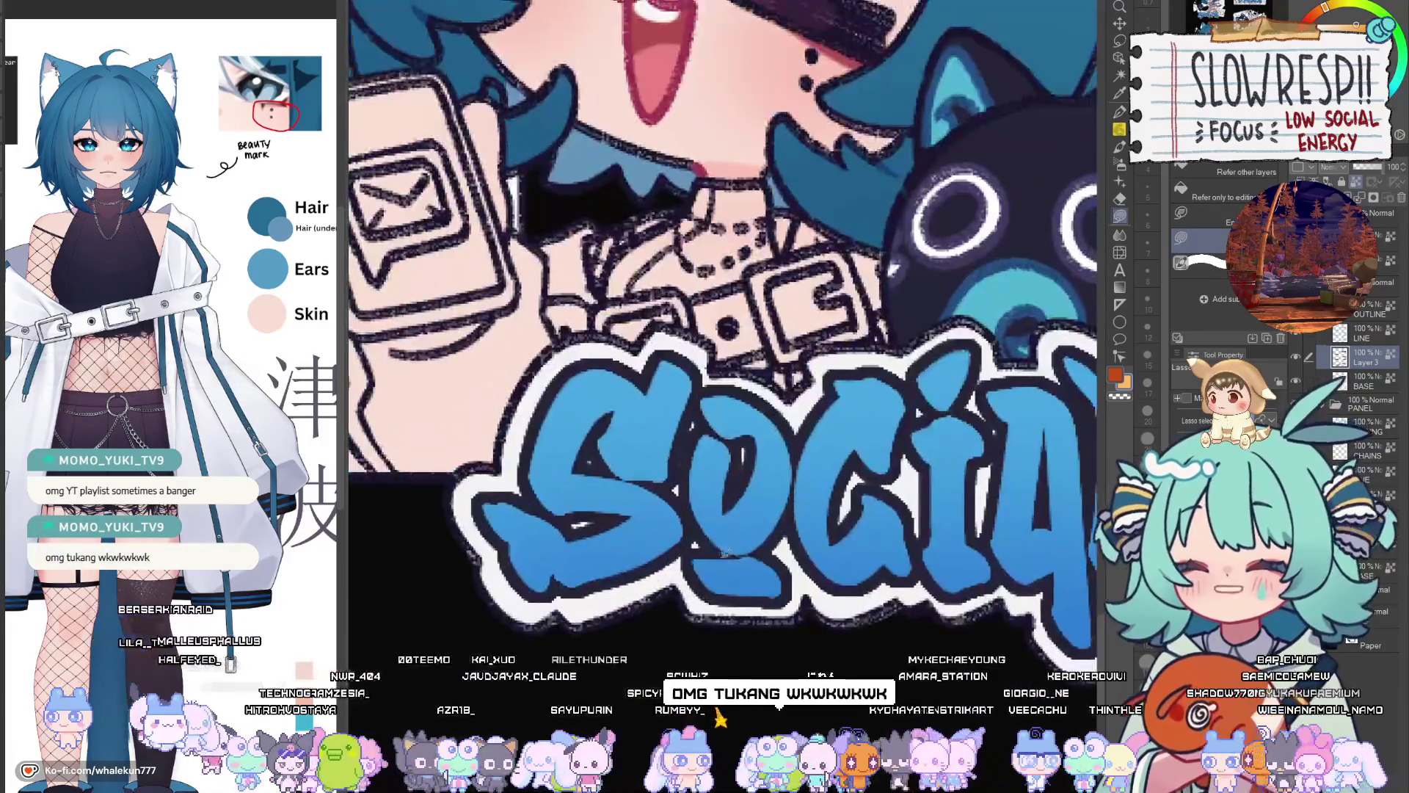
Lasso-fill an orange accent shape beneath the O of SOCIALS
{"action": "left_click_drag", "start_coordinate": [761, 546], "coordinate": [788, 538]}
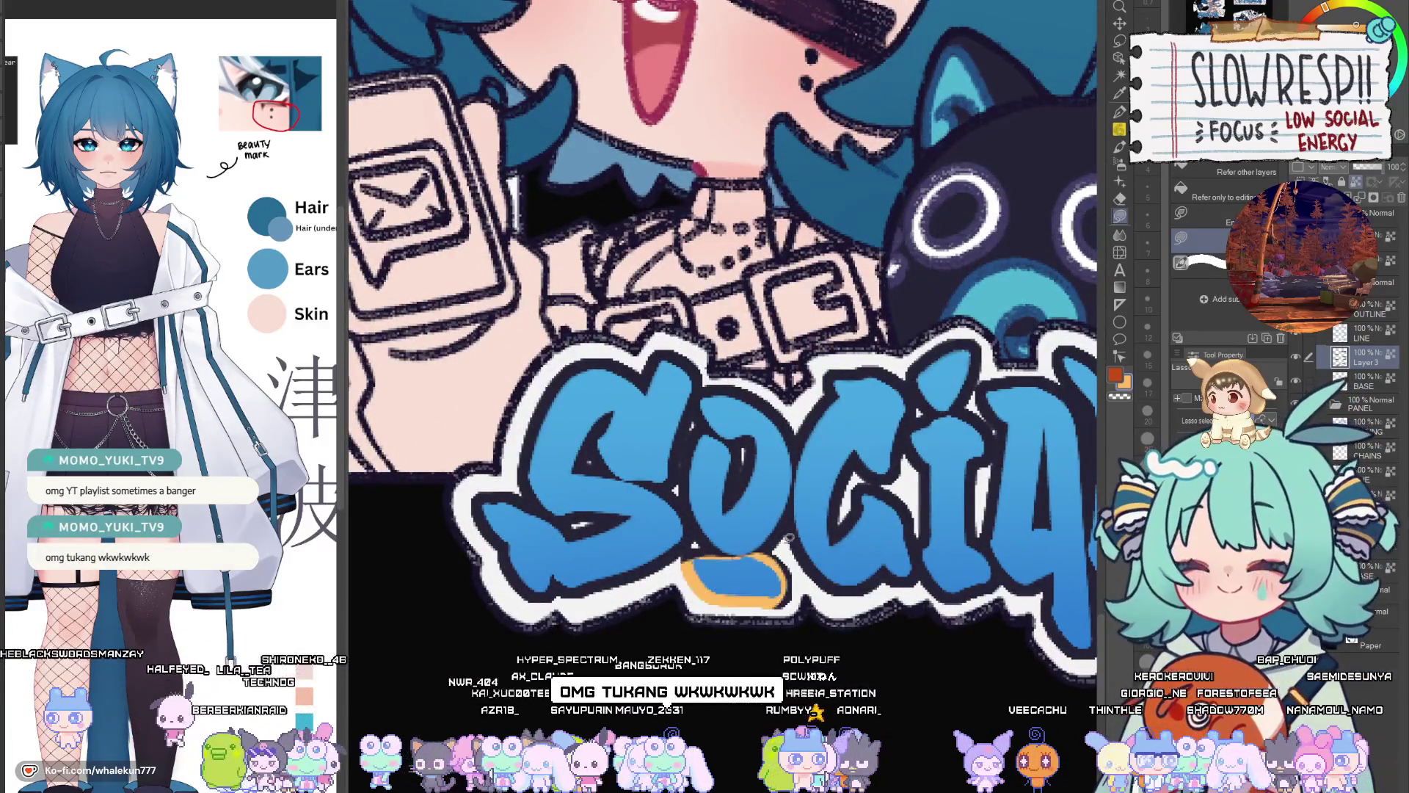
{"action": "key", "text": "ctrl+z"}
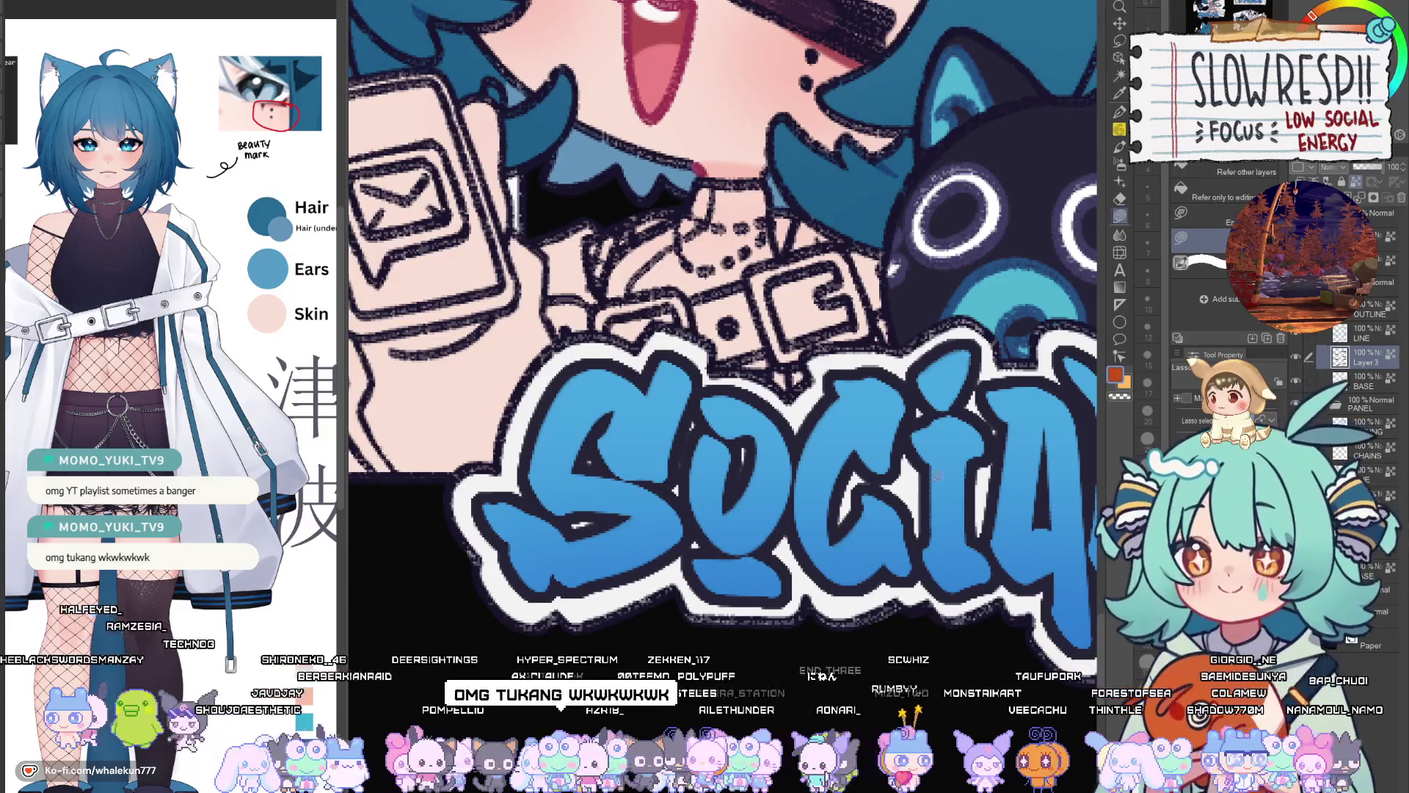
{"action": "mouse_move", "coordinate": [784, 549]}
{"action": "left_mouse_down"}
{"action": "mouse_move", "coordinate": [683, 552]}
{"action": "mouse_move", "coordinate": [796, 608]}
{"action": "left_mouse_up"}
{"action": "key", "text": "ctrl+z"}
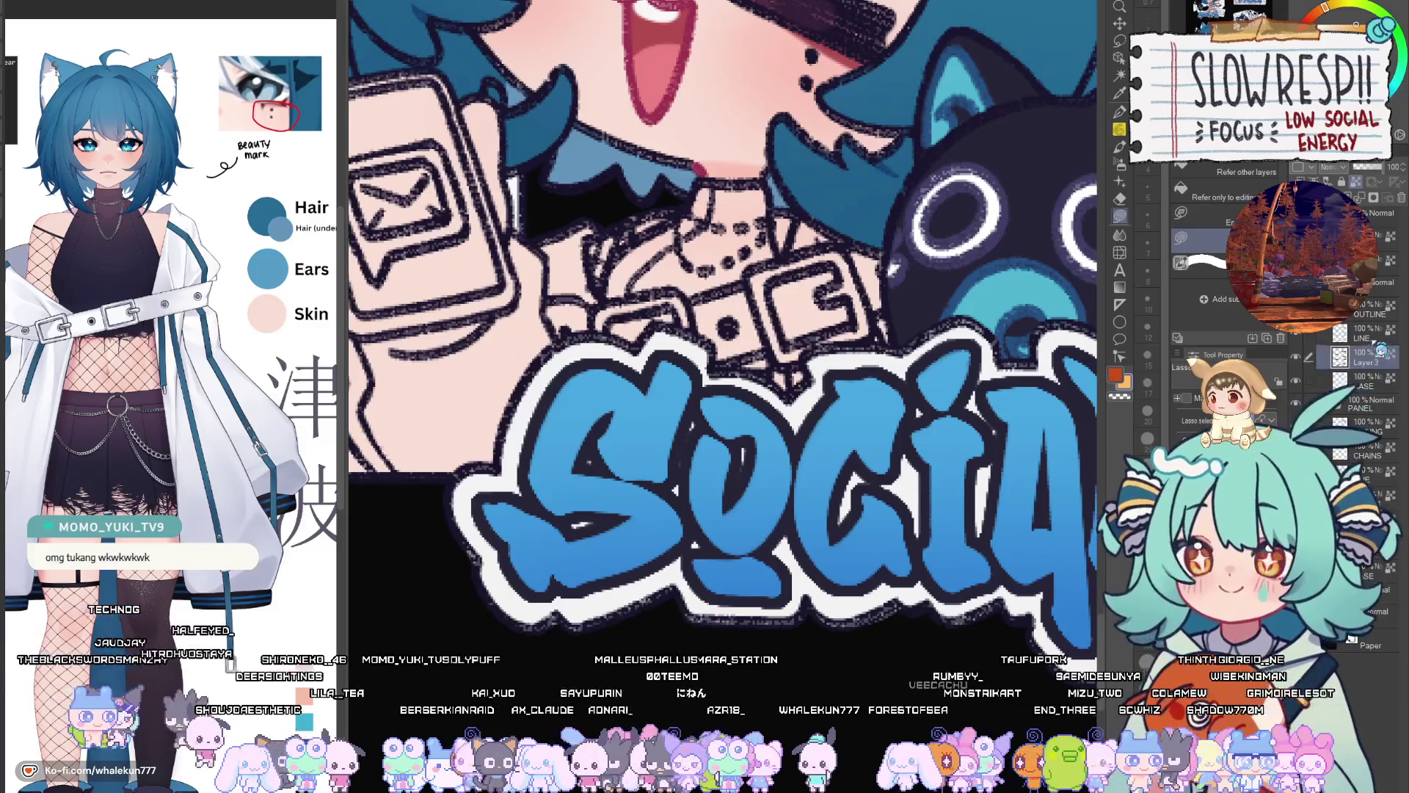
{"action": "scroll", "coordinate": [762, 599], "scroll_direction": "up", "scroll_amount": 4}
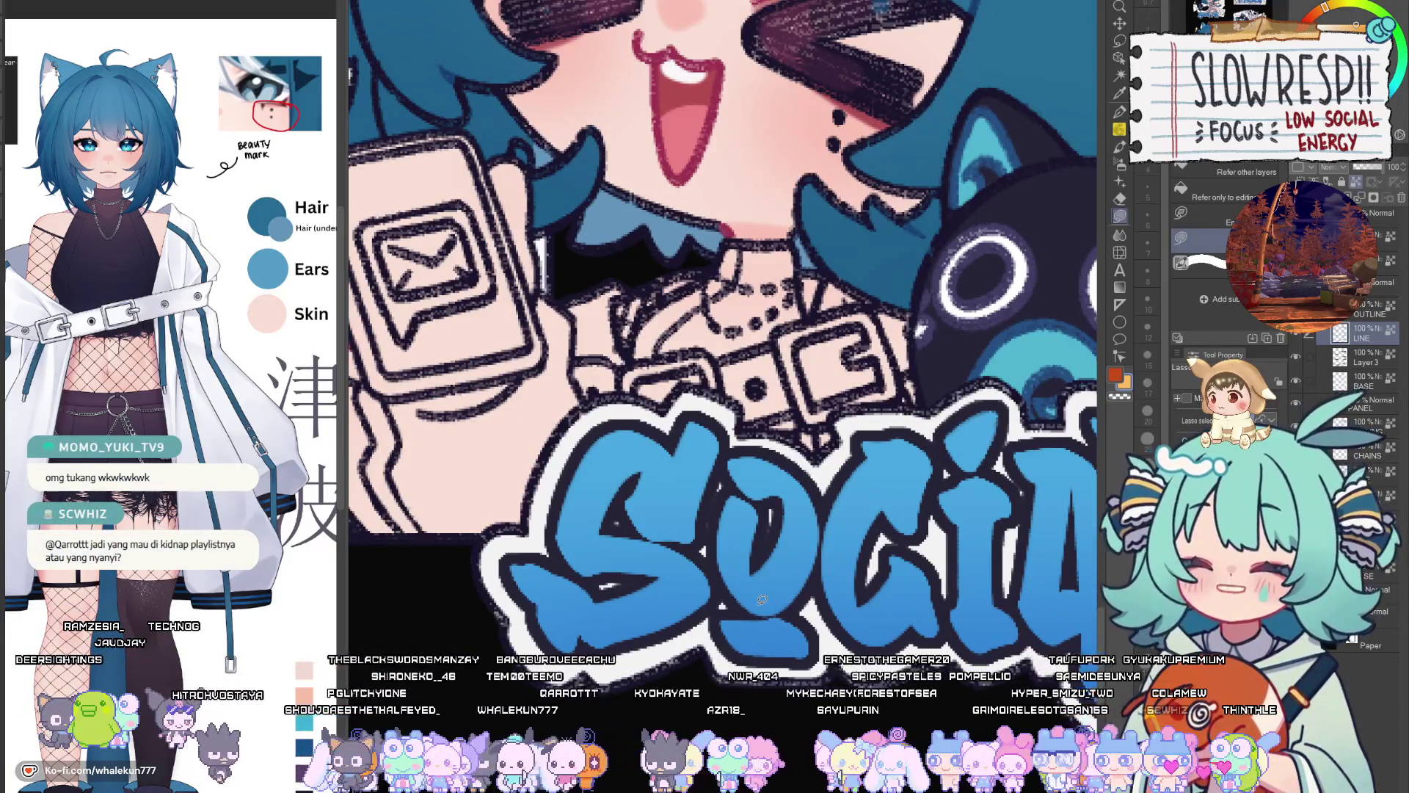
{"action": "scroll", "coordinate": [762, 600], "scroll_direction": "up", "scroll_amount": 2}
{"action": "mouse_move", "coordinate": [782, 556]}
{"action": "left_mouse_down"}
{"action": "mouse_move", "coordinate": [763, 561]}
{"action": "mouse_move", "coordinate": [749, 609]}
{"action": "mouse_move", "coordinate": [846, 578]}
{"action": "mouse_move", "coordinate": [785, 569]}
{"action": "left_mouse_up"}
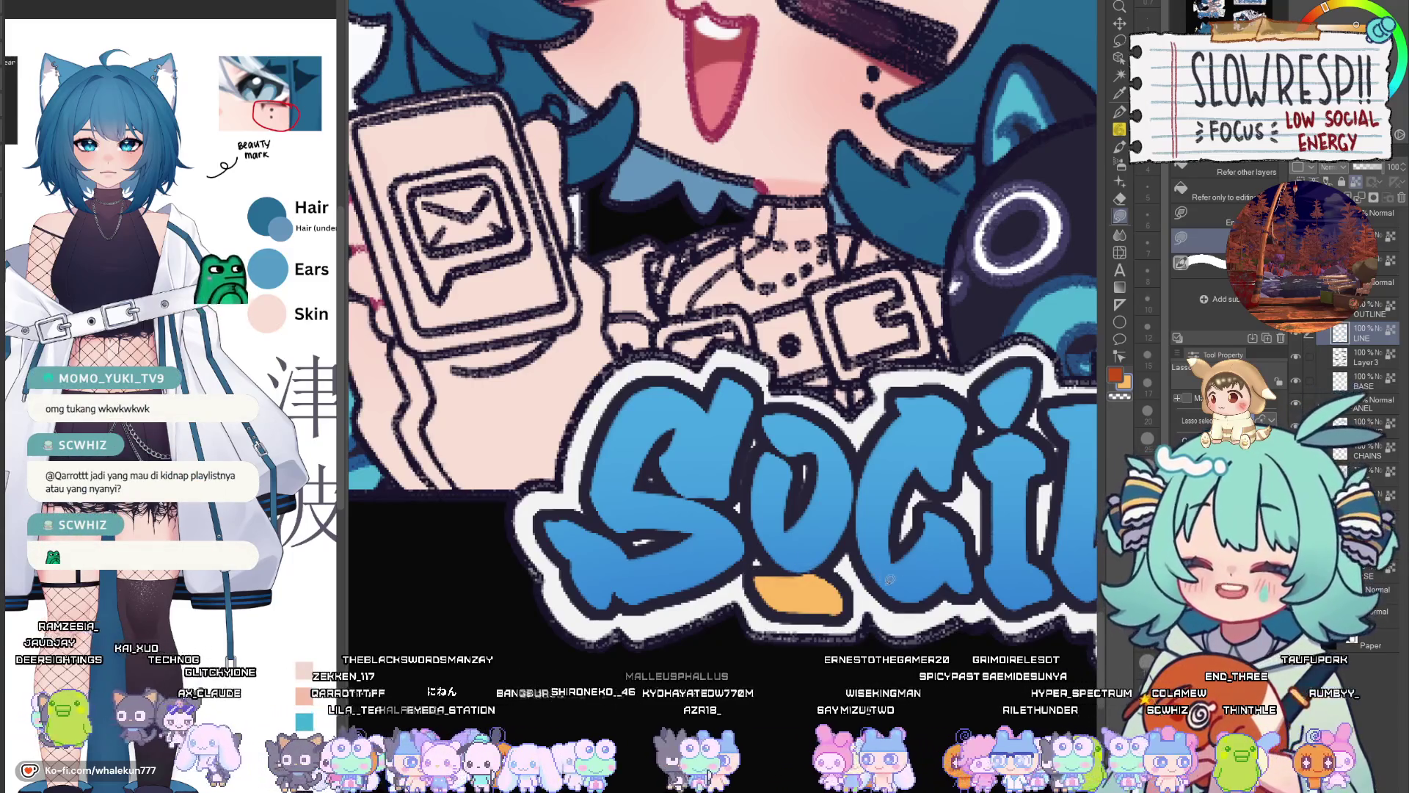
On Layer 3, outline the orange accent in red-orange with a smaller G-pen
{"action": "left_click", "coordinate": [1365, 357]}
{"action": "key", "text": "p"}
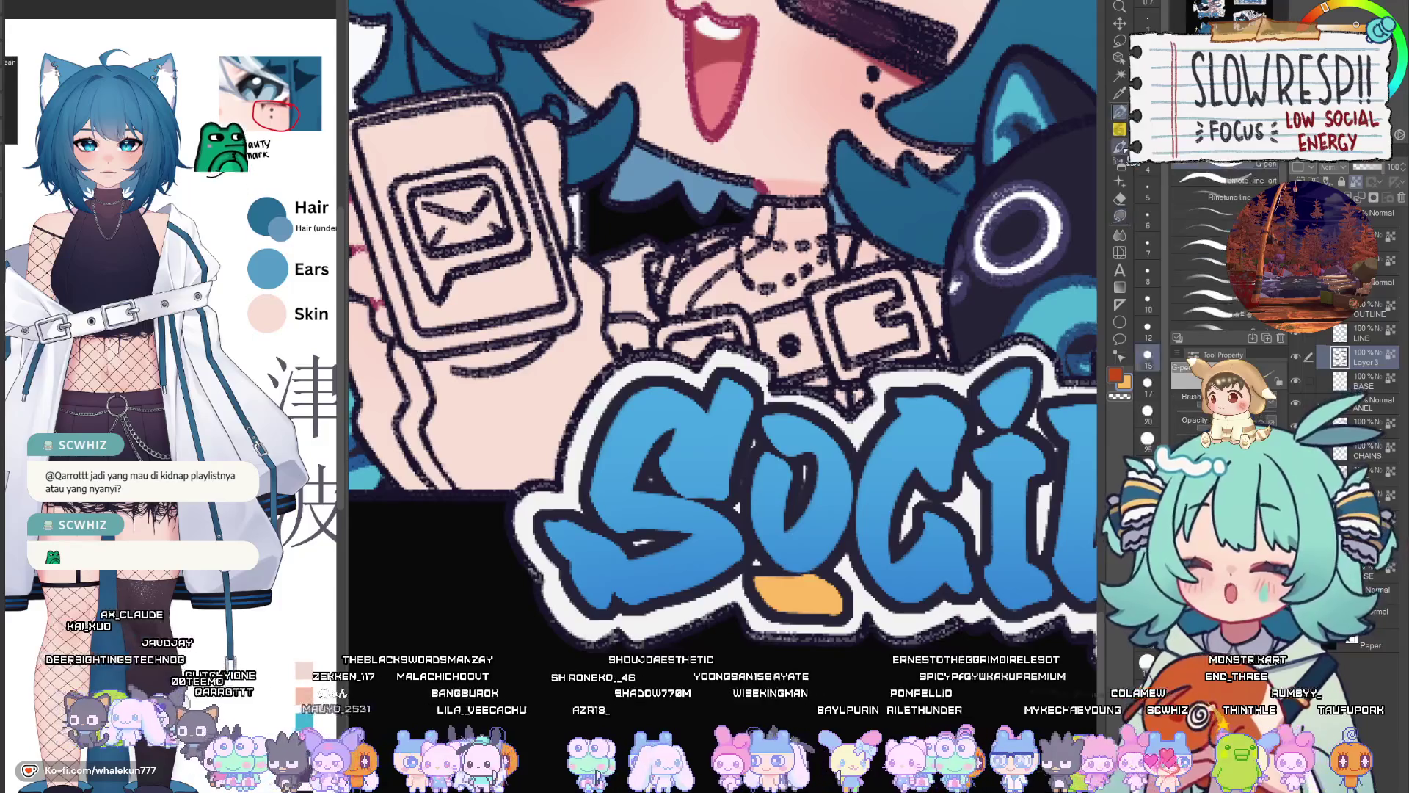
{"action": "mouse_move", "coordinate": [752, 601]}
{"action": "left_mouse_down"}
{"action": "mouse_move", "coordinate": [756, 583]}
{"action": "mouse_move", "coordinate": [778, 598]}
{"action": "mouse_move", "coordinate": [767, 601]}
{"action": "mouse_move", "coordinate": [826, 599]}
{"action": "mouse_move", "coordinate": [840, 613]}
{"action": "left_mouse_up"}
{"action": "key", "text": "ctrl+z"}
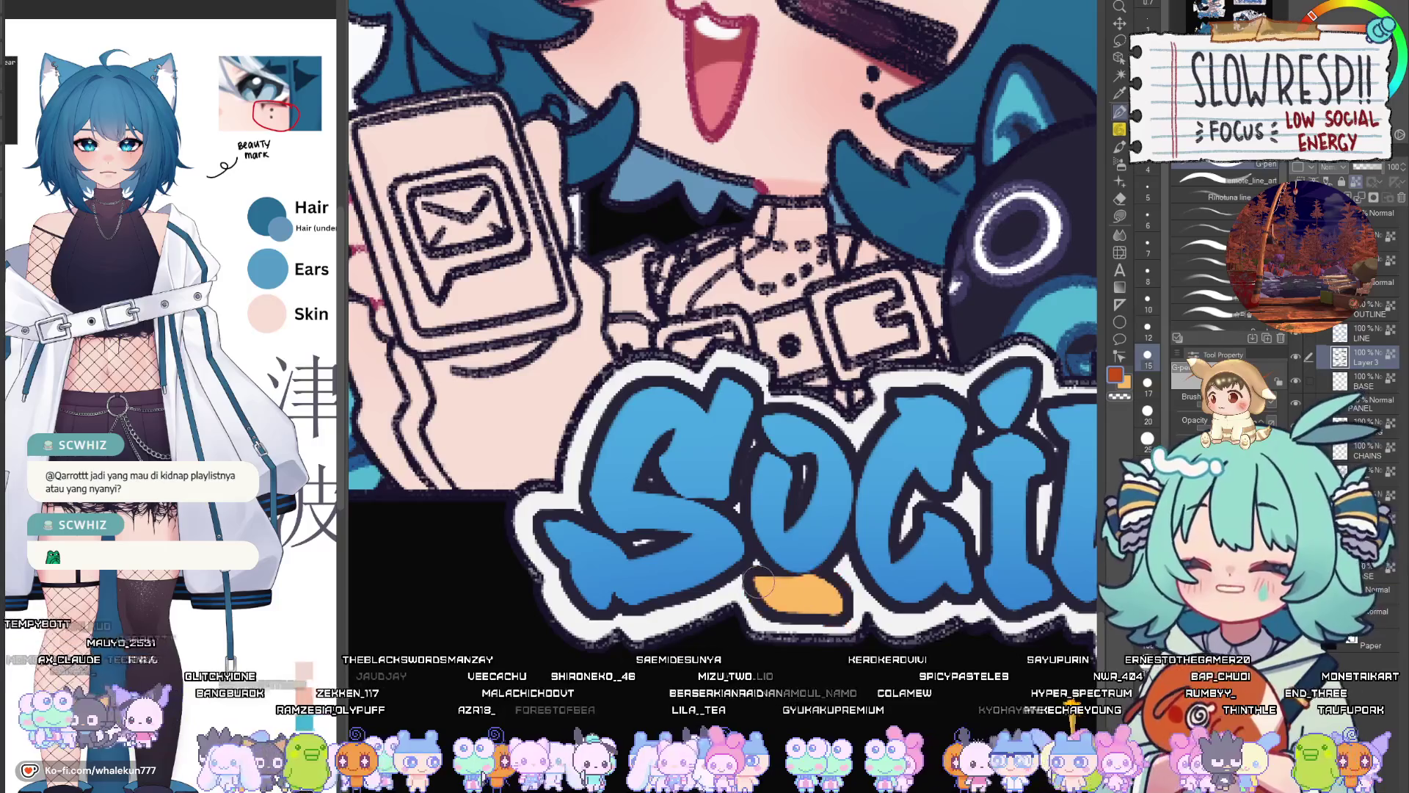
{"action": "key", "text": "bracketleft"}
{"action": "key", "text": "bracketleft"}
{"action": "key", "text": "bracketleft"}
{"action": "mouse_move", "coordinate": [748, 580]}
{"action": "left_mouse_down"}
{"action": "mouse_move", "coordinate": [774, 623]}
{"action": "mouse_move", "coordinate": [844, 623]}
{"action": "mouse_move", "coordinate": [841, 576]}
{"action": "mouse_move", "coordinate": [815, 581]}
{"action": "left_mouse_up"}
{"action": "key", "text": "ctrl+0"}
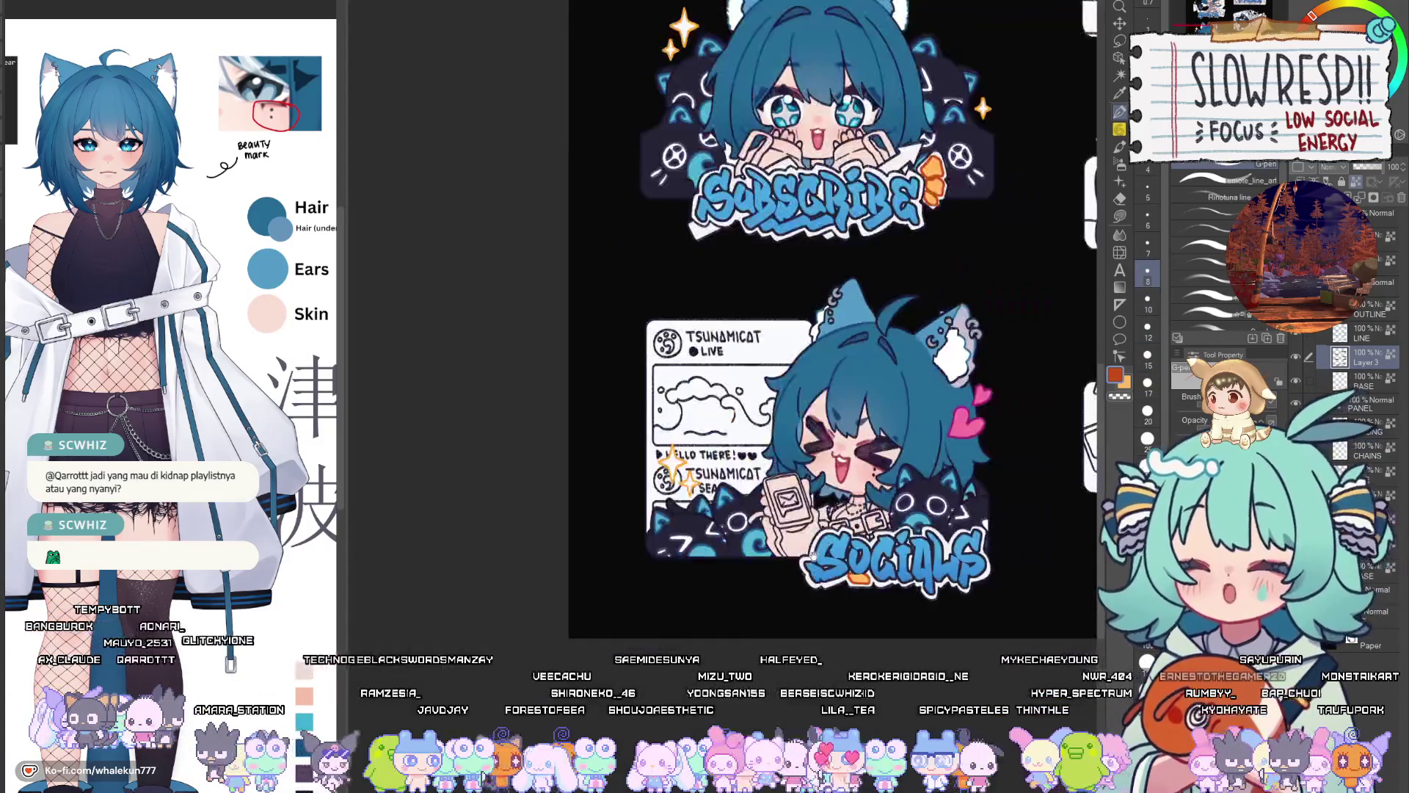
{"action": "scroll", "coordinate": [813, 556], "scroll_direction": "up", "scroll_amount": 5}
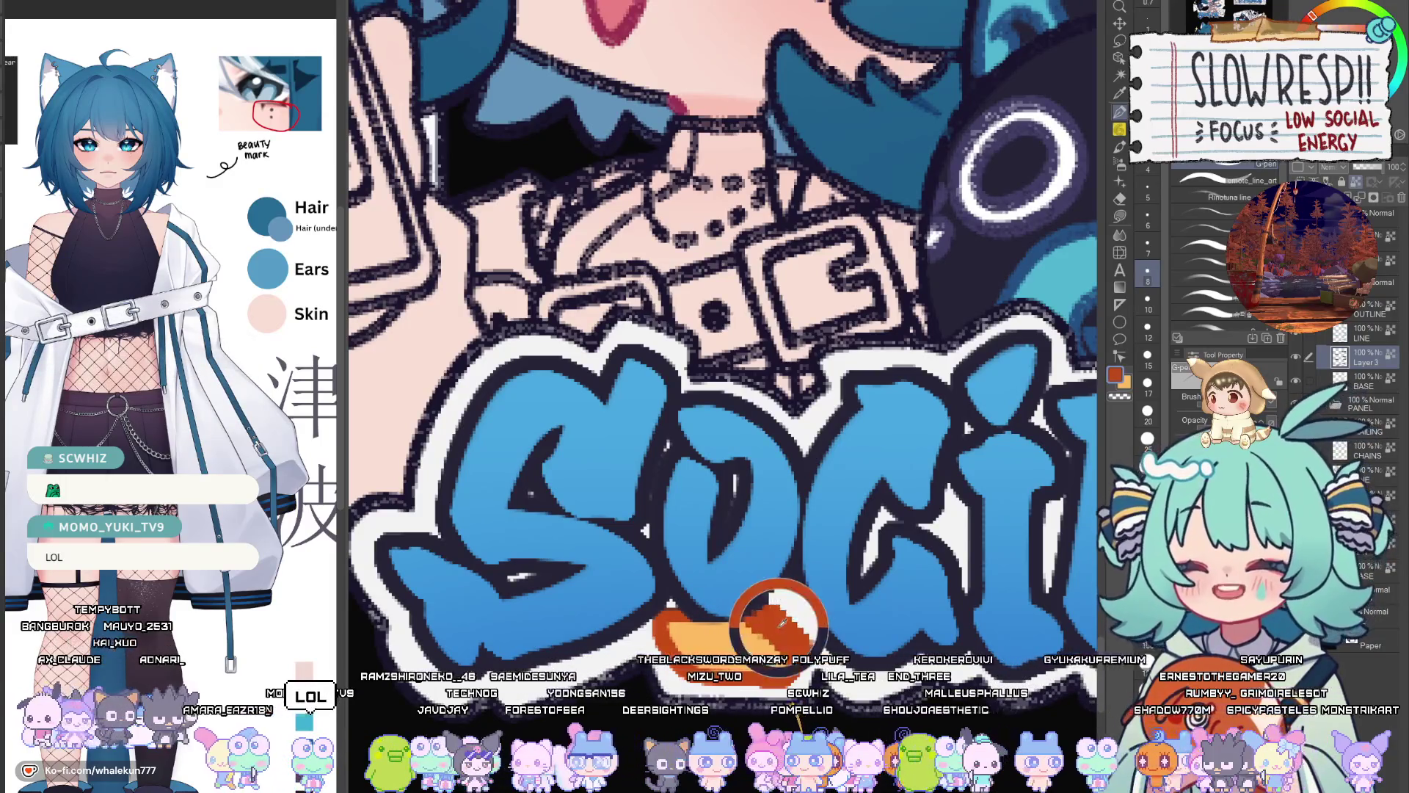
Sample the orange-red and orange from the accent and mirror the canvas to check the lettering
{"action": "left_click", "coordinate": [767, 627], "text": "alt"}
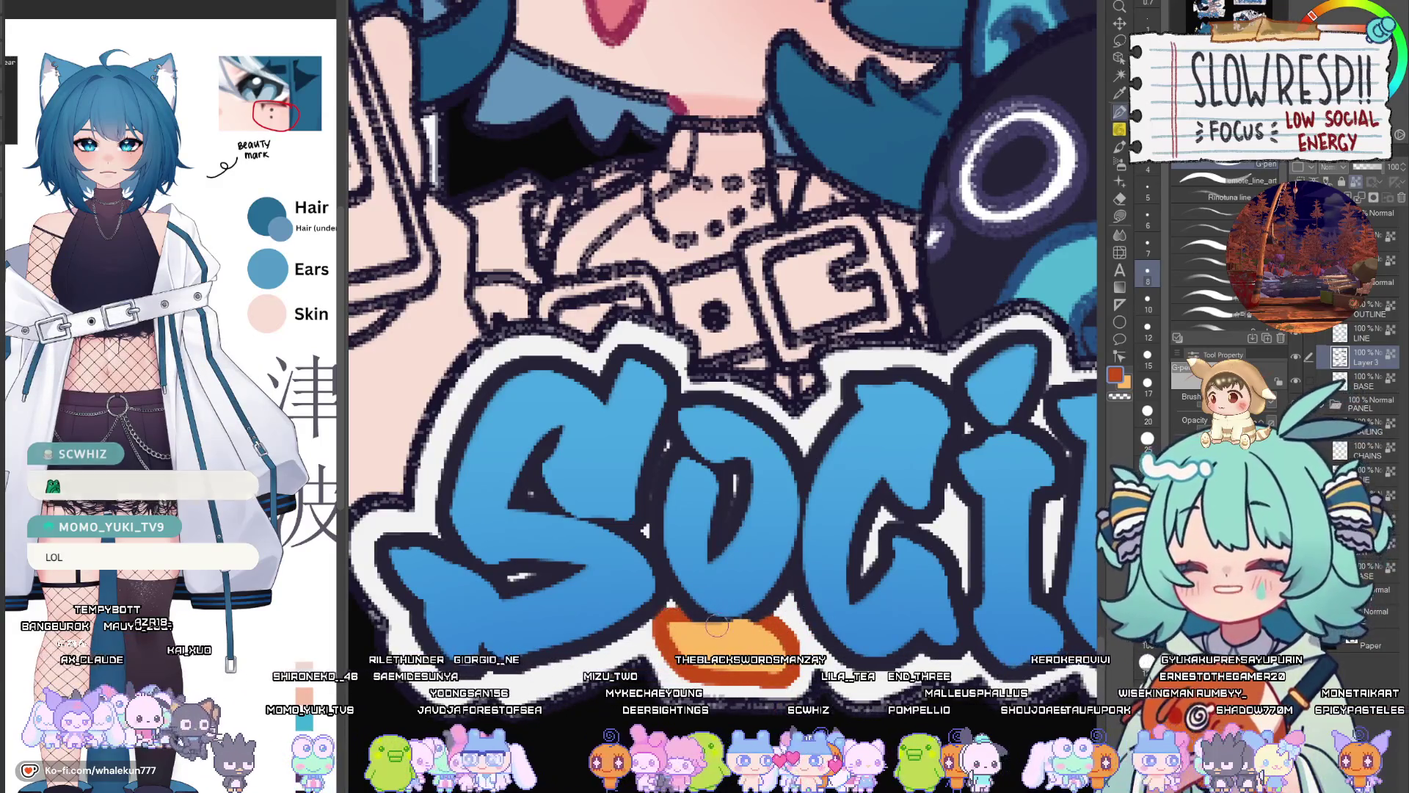
{"action": "left_click", "coordinate": [739, 613], "text": "alt"}
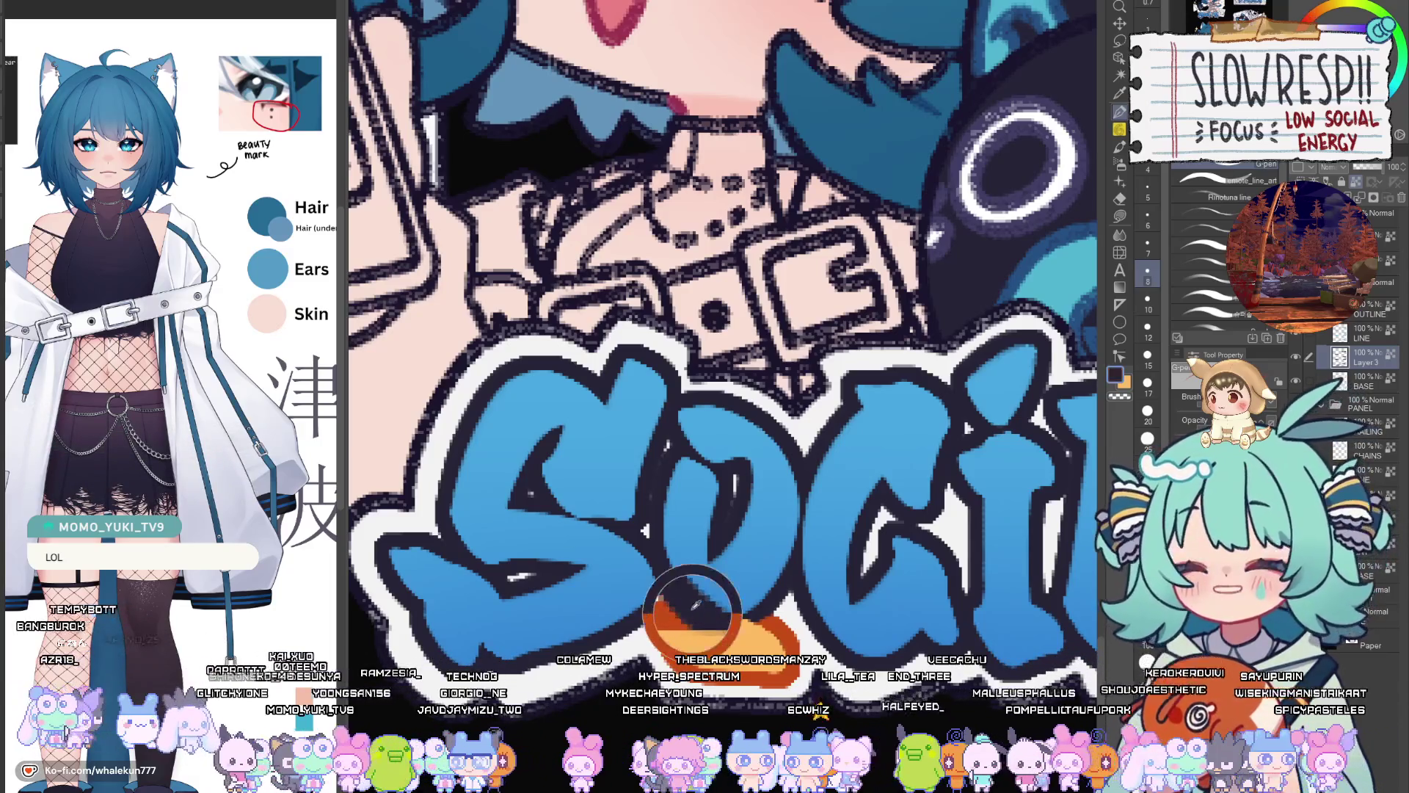
{"action": "scroll", "coordinate": [697, 594], "scroll_direction": "down", "scroll_amount": 4}
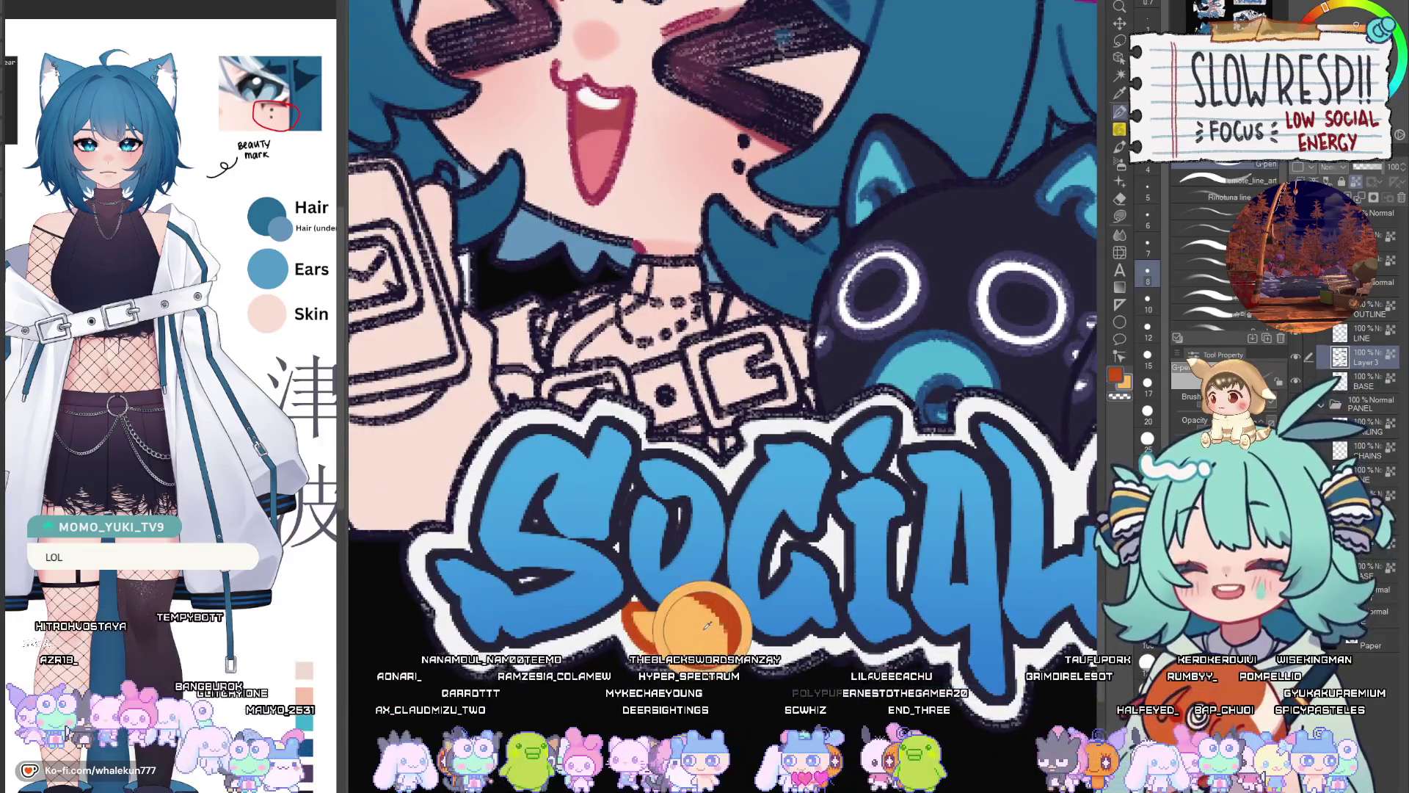
{"action": "left_click", "coordinate": [711, 625], "text": "alt"}
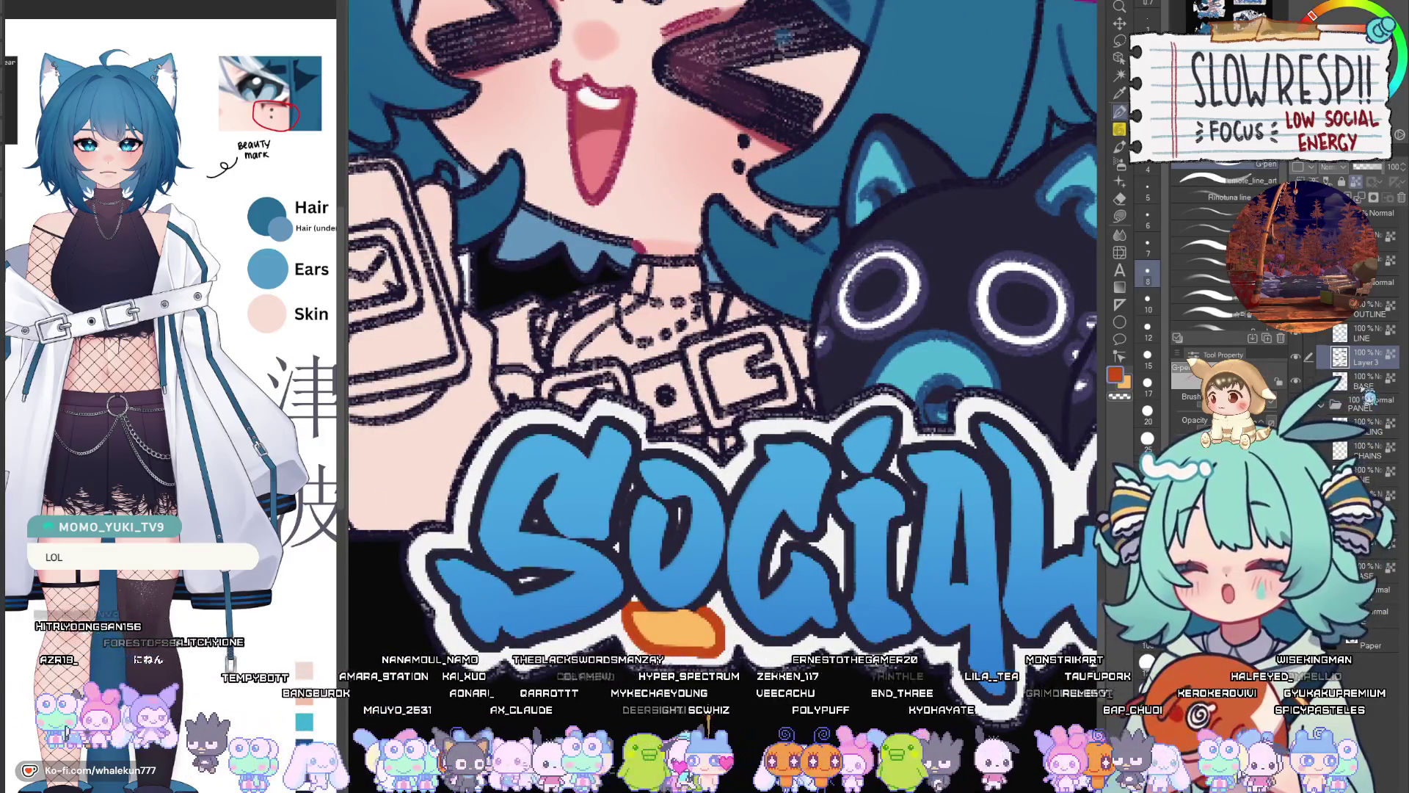
{"action": "left_click", "coordinate": [708, 622], "text": "alt"}
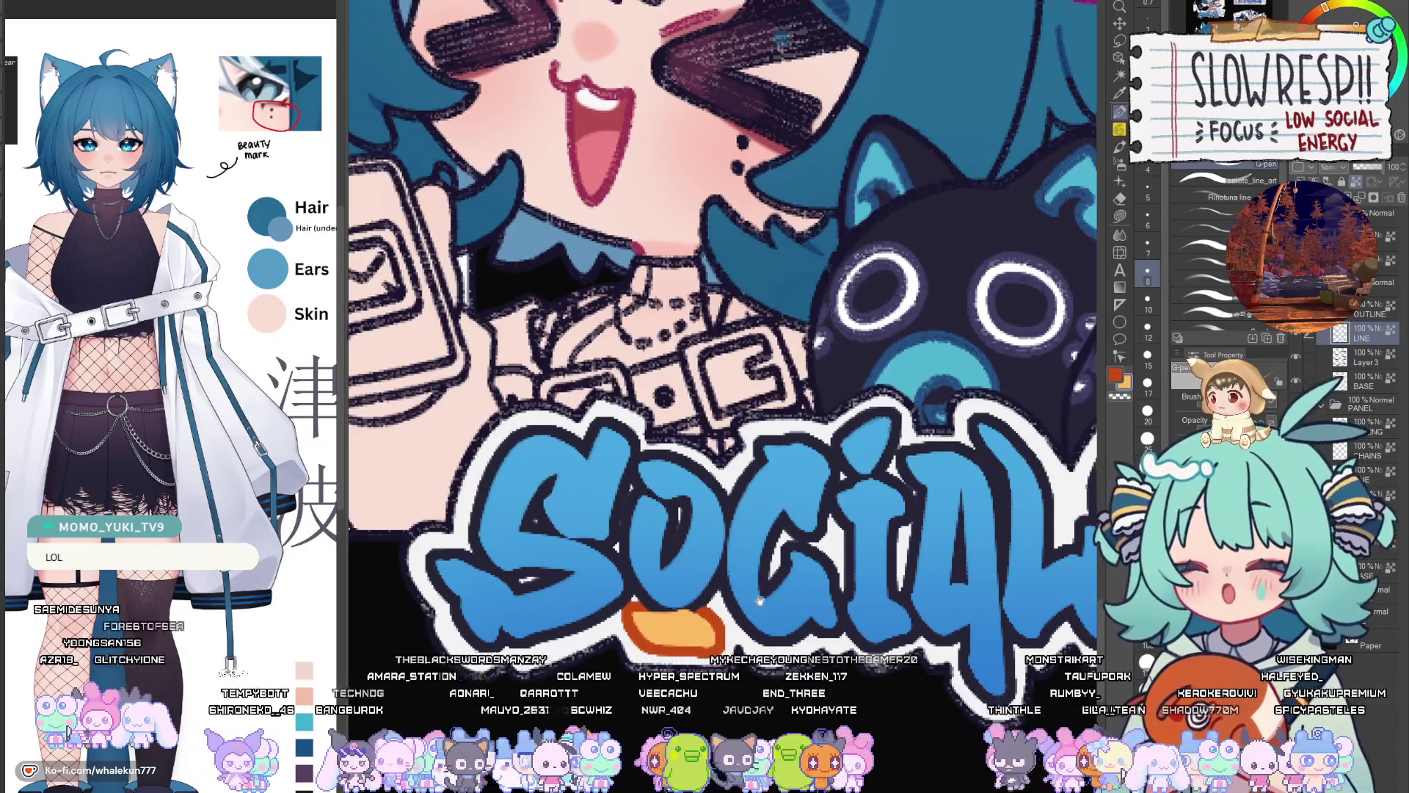
{"action": "scroll", "coordinate": [715, 627], "scroll_direction": "up", "scroll_amount": 1}
{"action": "key", "text": "h"}
{"action": "key", "text": "h"}
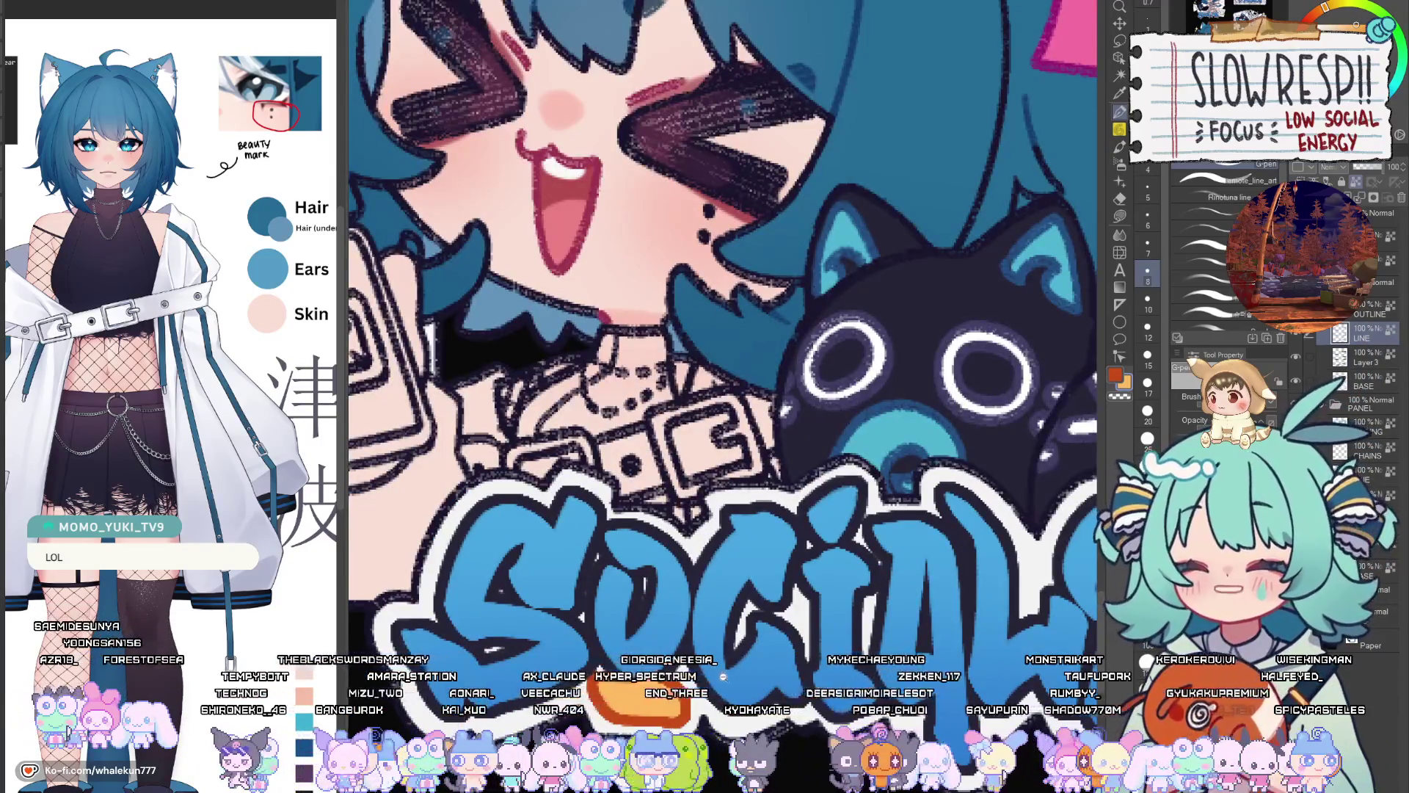
{"action": "scroll", "coordinate": [723, 676], "scroll_direction": "down", "scroll_amount": 3}
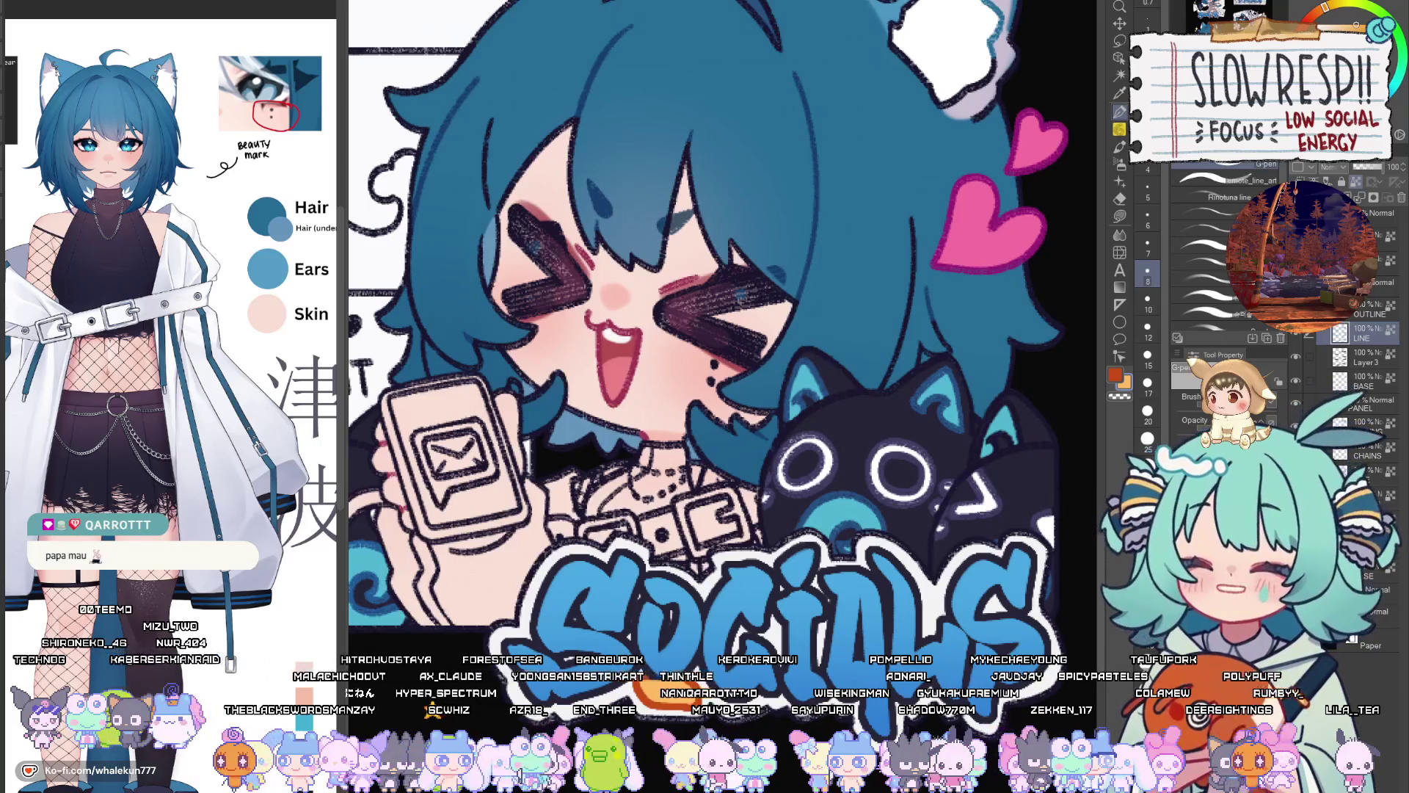
{"action": "key", "text": "m"}
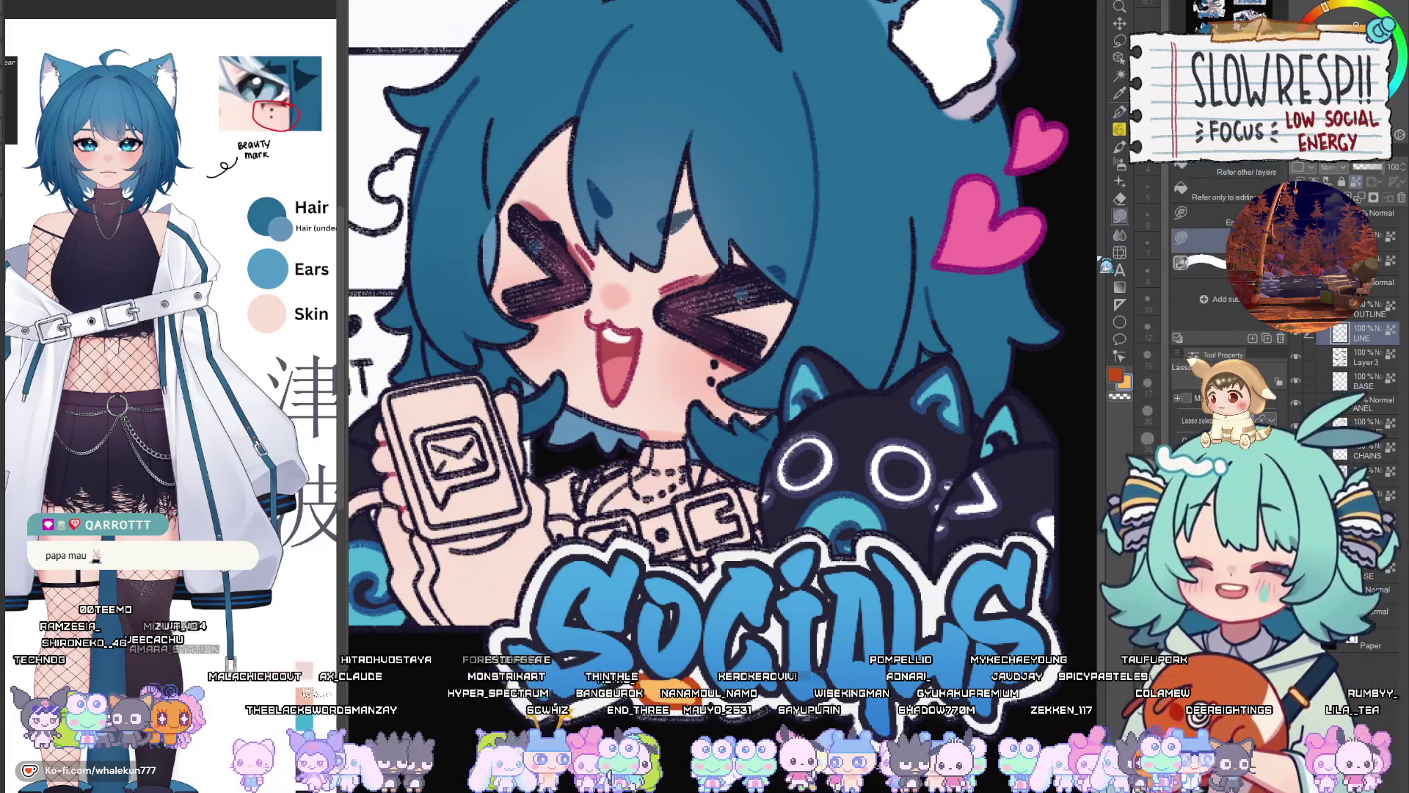
{"action": "scroll", "coordinate": [709, 317], "scroll_direction": "down", "scroll_amount": 5}
{"action": "scroll", "coordinate": [626, 364], "scroll_direction": "up", "scroll_amount": 5}
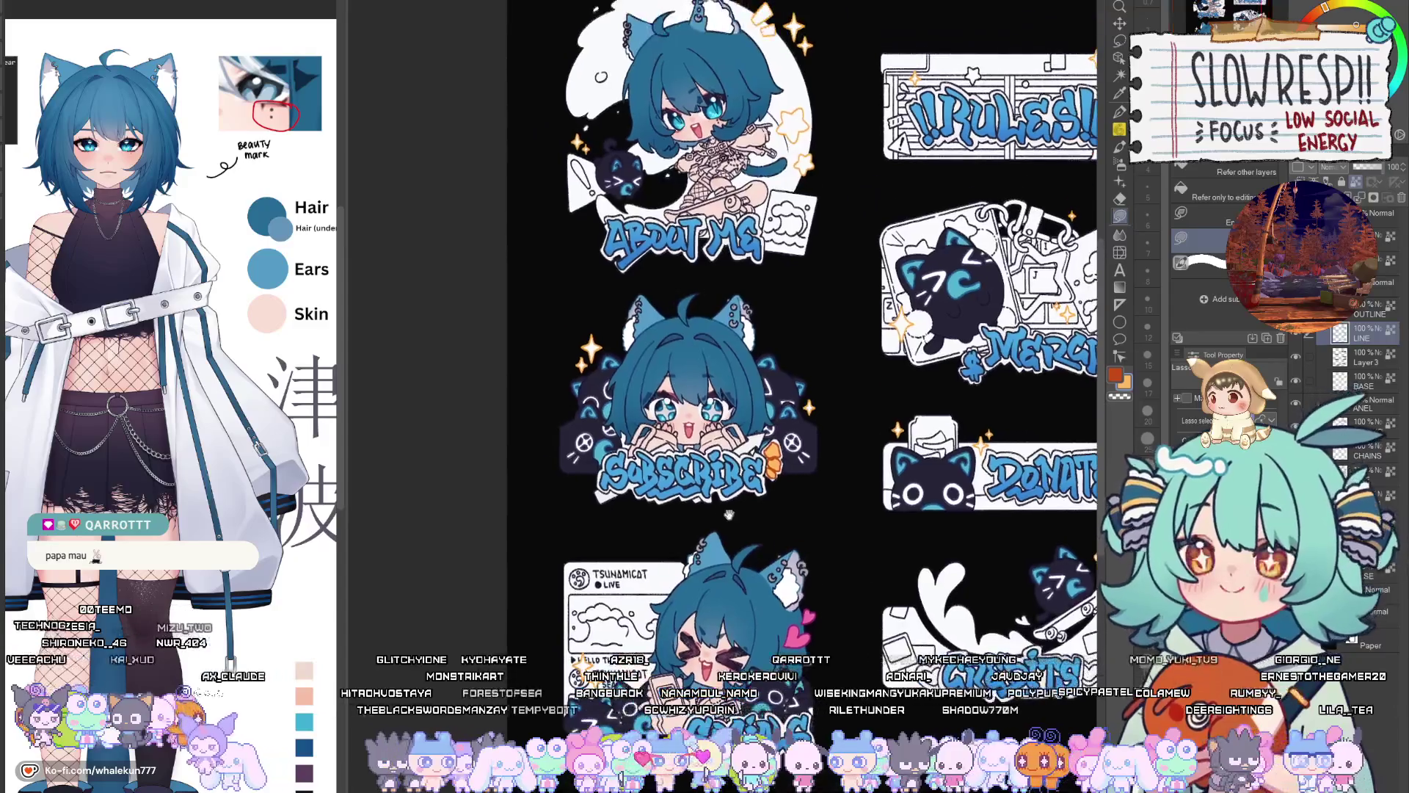
Lasso-fill an orange zigzag accent under the SUBSCRIBE lettering
{"action": "scroll", "coordinate": [642, 609], "scroll_direction": "up", "scroll_amount": 2}
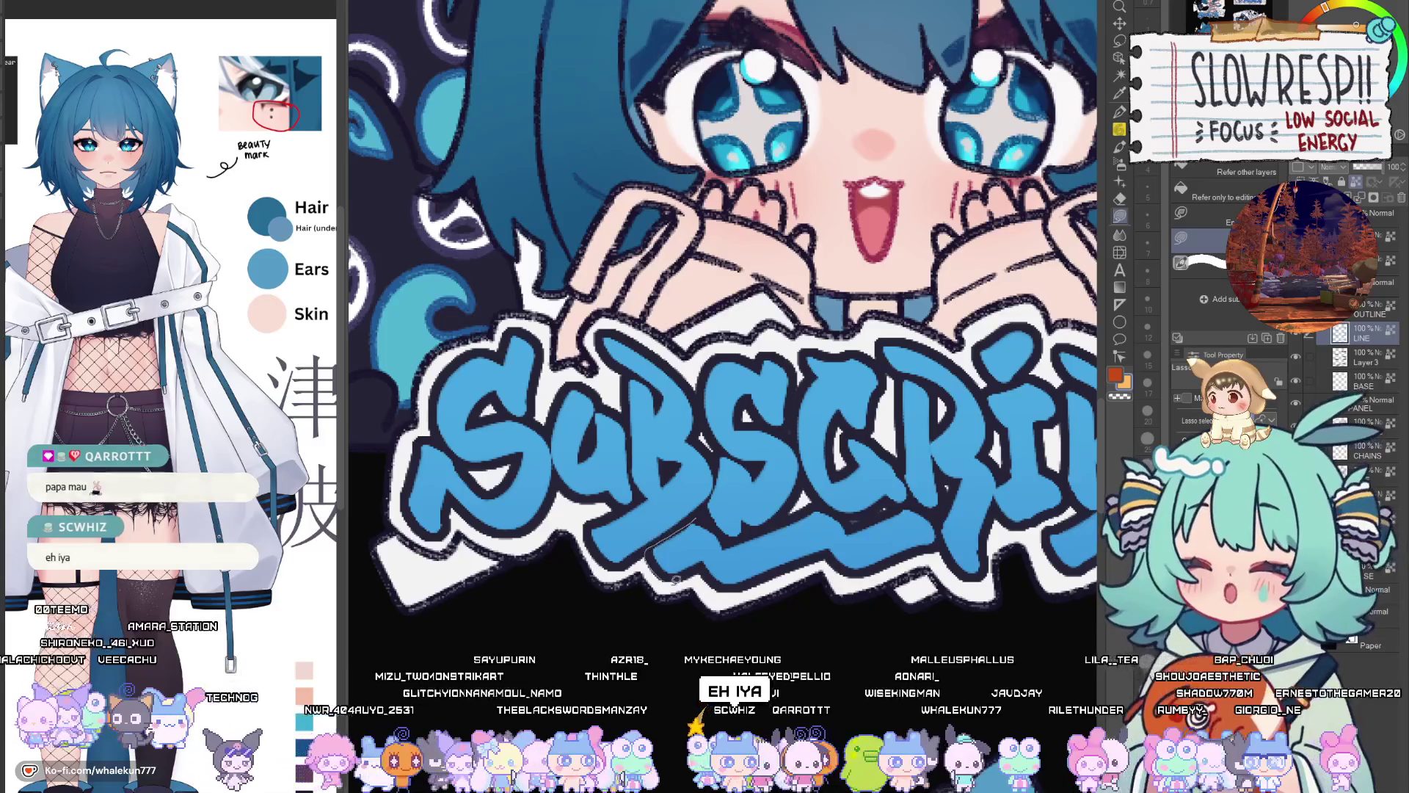
{"action": "mouse_move", "coordinate": [649, 546]}
{"action": "left_mouse_down"}
{"action": "mouse_move", "coordinate": [721, 529]}
{"action": "mouse_move", "coordinate": [723, 549]}
{"action": "mouse_move", "coordinate": [820, 504]}
{"action": "mouse_move", "coordinate": [864, 563]}
{"action": "mouse_move", "coordinate": [844, 576]}
{"action": "left_mouse_up"}
{"action": "scroll", "coordinate": [770, 609], "scroll_direction": "down", "scroll_amount": 2}
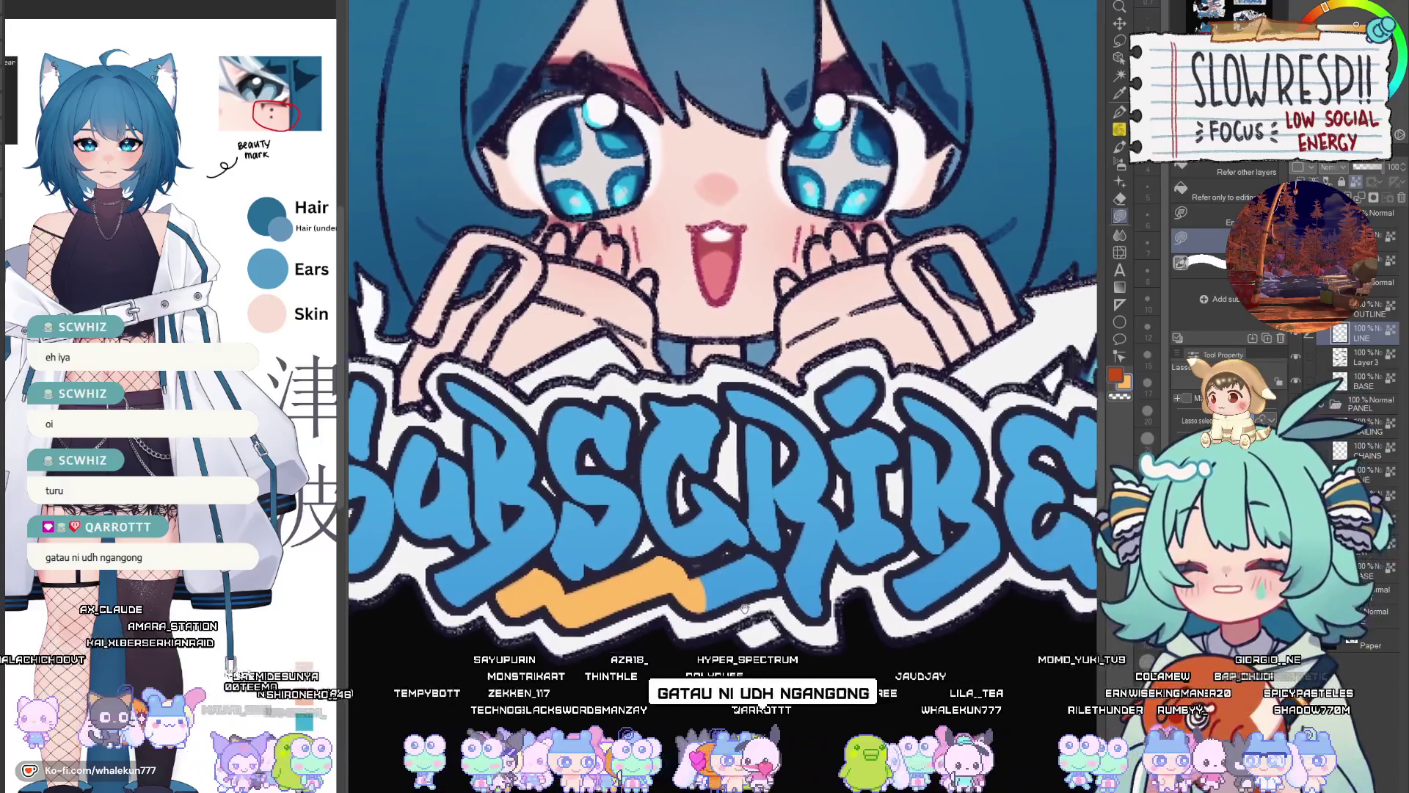
{"action": "scroll", "coordinate": [744, 608], "scroll_direction": "down", "scroll_amount": 2}
{"action": "mouse_move", "coordinate": [697, 556]}
{"action": "left_mouse_down"}
{"action": "mouse_move", "coordinate": [668, 579]}
{"action": "mouse_move", "coordinate": [759, 587]}
{"action": "mouse_move", "coordinate": [768, 565]}
{"action": "mouse_move", "coordinate": [723, 541]}
{"action": "left_mouse_up"}
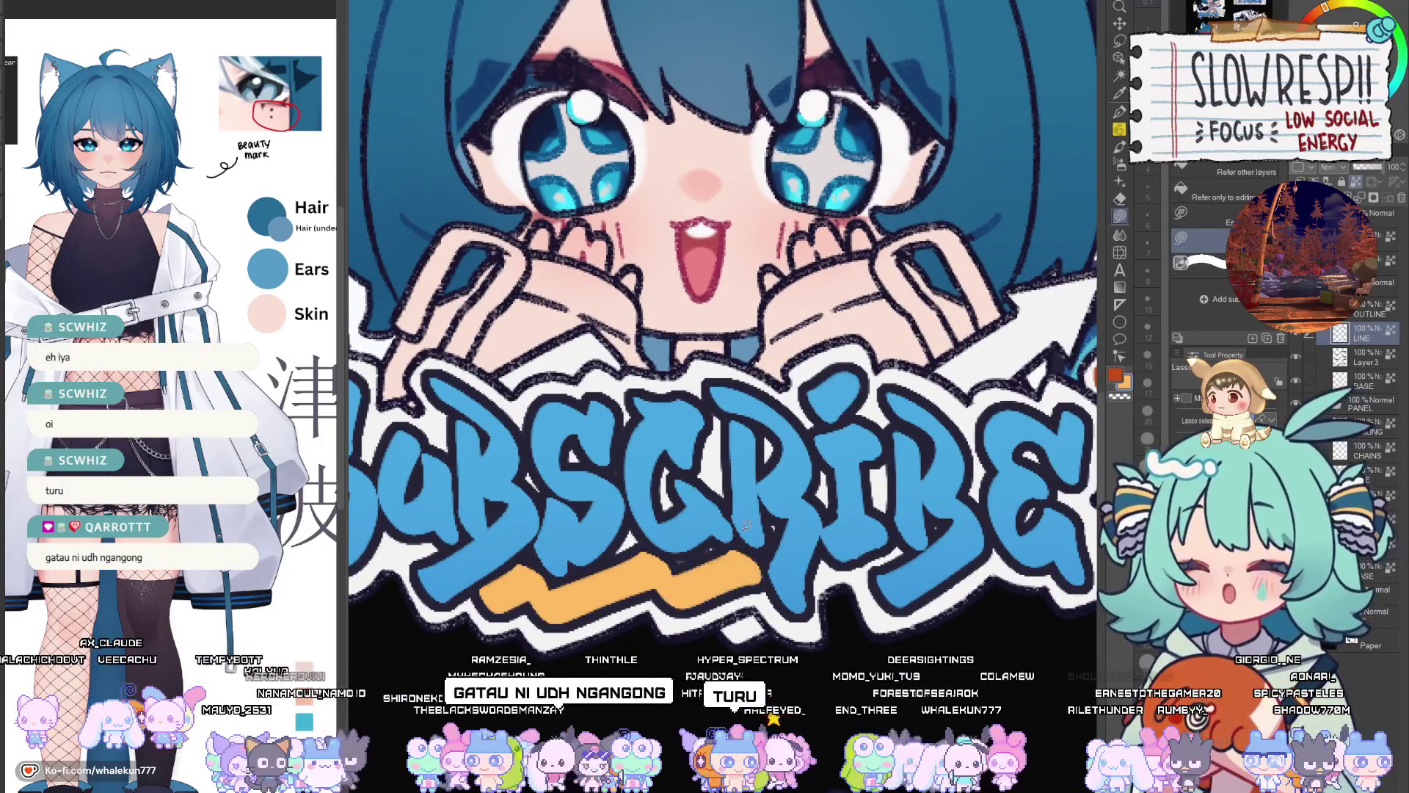
Paint darker orange shading along the zigzag's lower edge with the G-pen
{"action": "key", "text": "p"}
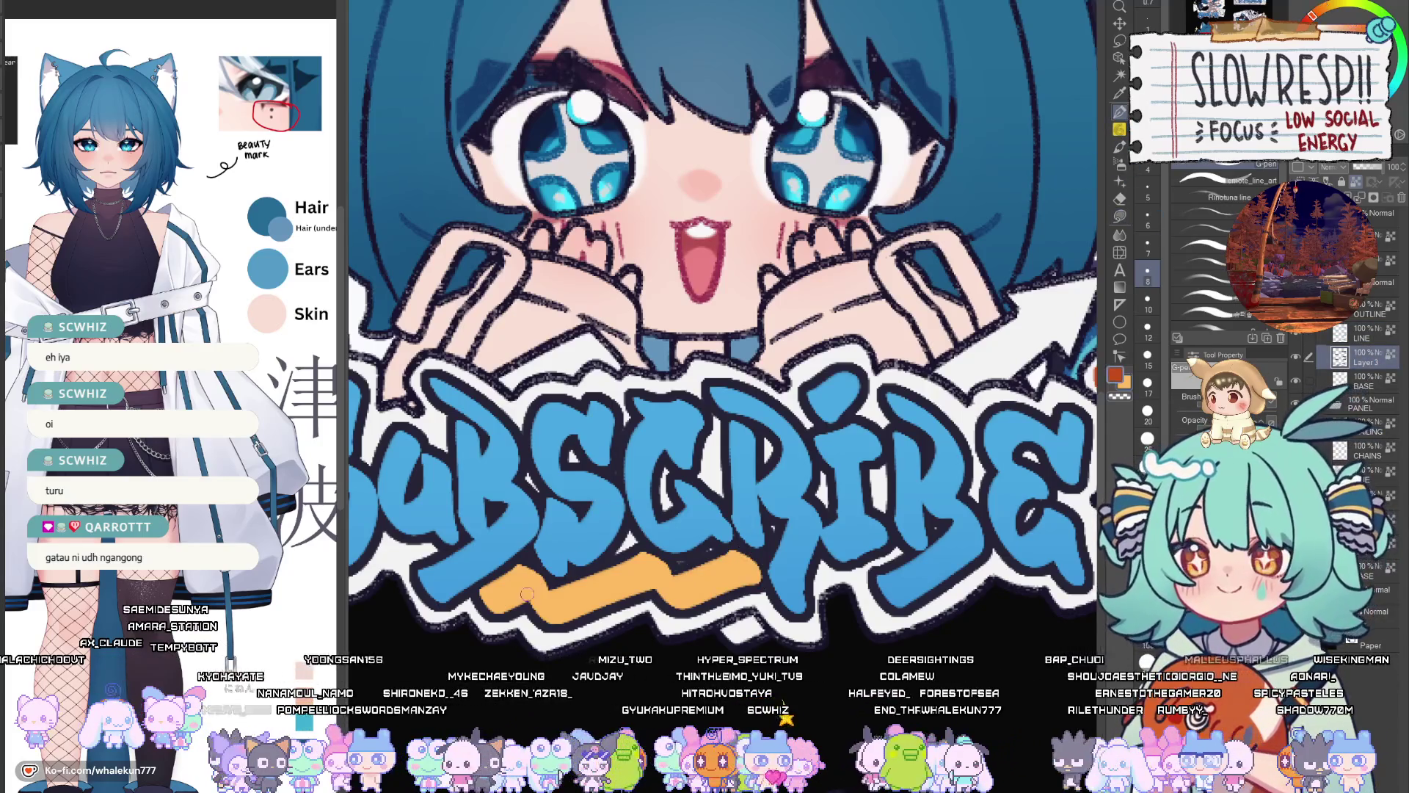
{"action": "mouse_move", "coordinate": [477, 600]}
{"action": "left_mouse_down"}
{"action": "mouse_move", "coordinate": [559, 629]}
{"action": "mouse_move", "coordinate": [639, 598]}
{"action": "left_mouse_up"}
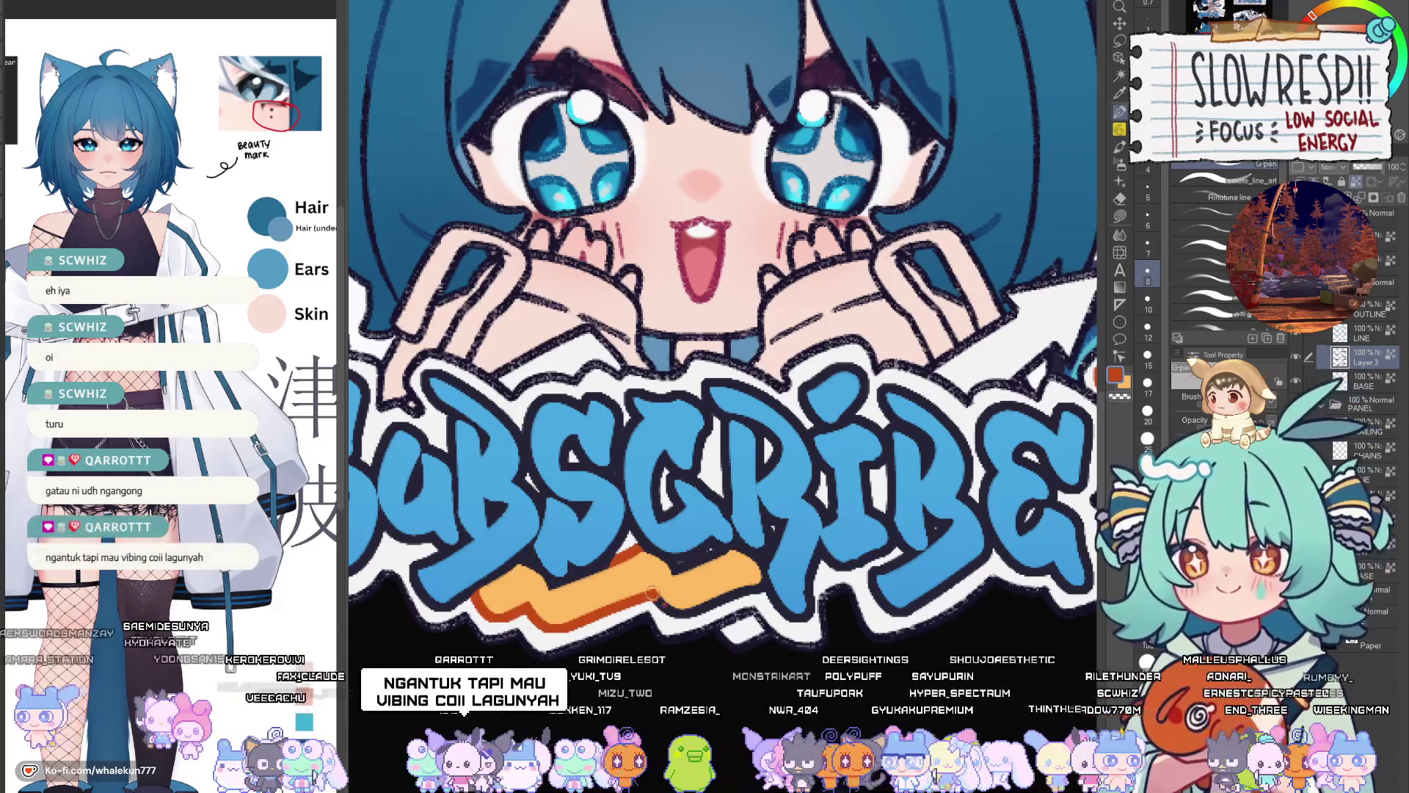
{"action": "mouse_move", "coordinate": [649, 602]}
{"action": "left_mouse_down"}
{"action": "mouse_move", "coordinate": [705, 602]}
{"action": "mouse_move", "coordinate": [693, 609]}
{"action": "left_mouse_up"}
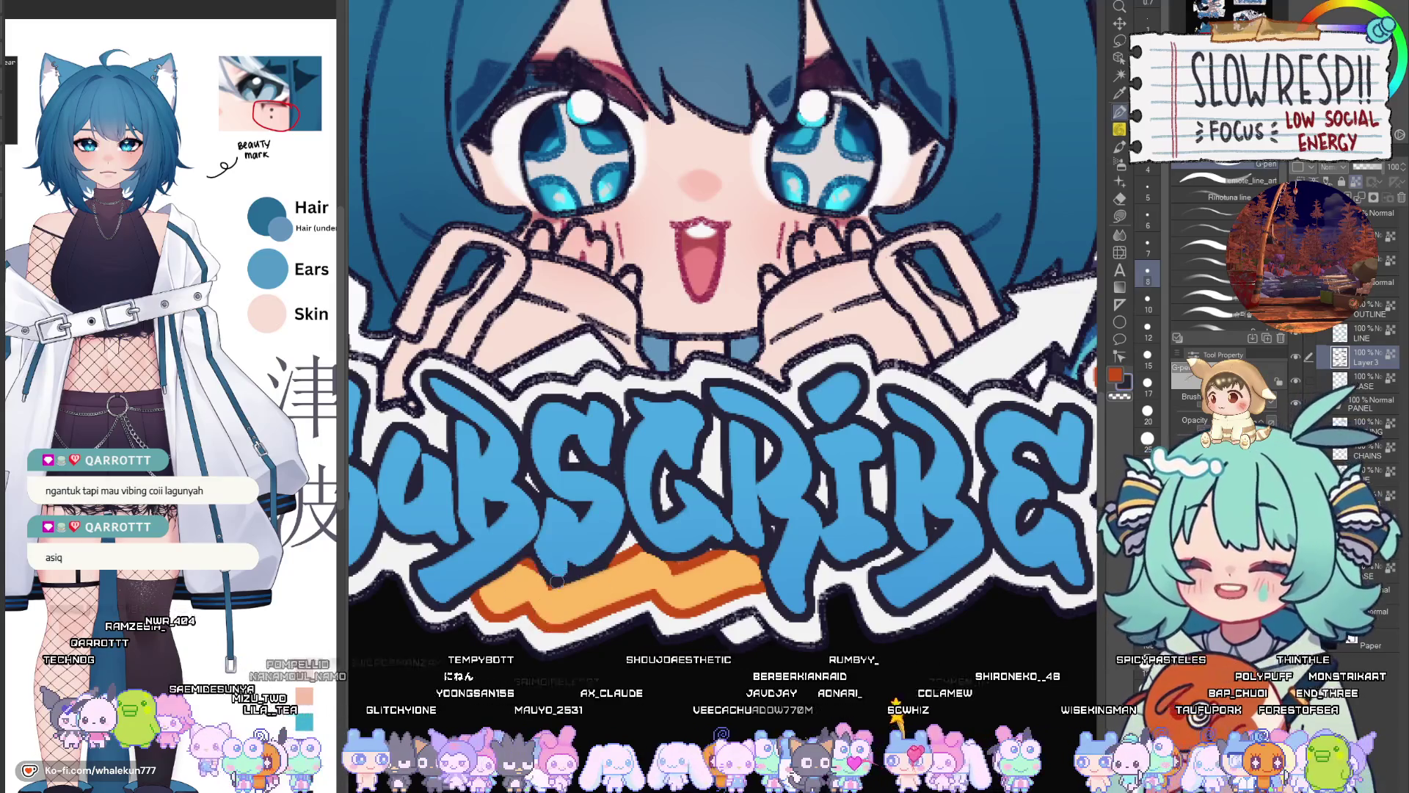
{"action": "scroll", "coordinate": [746, 536], "scroll_direction": "down", "scroll_amount": 5}
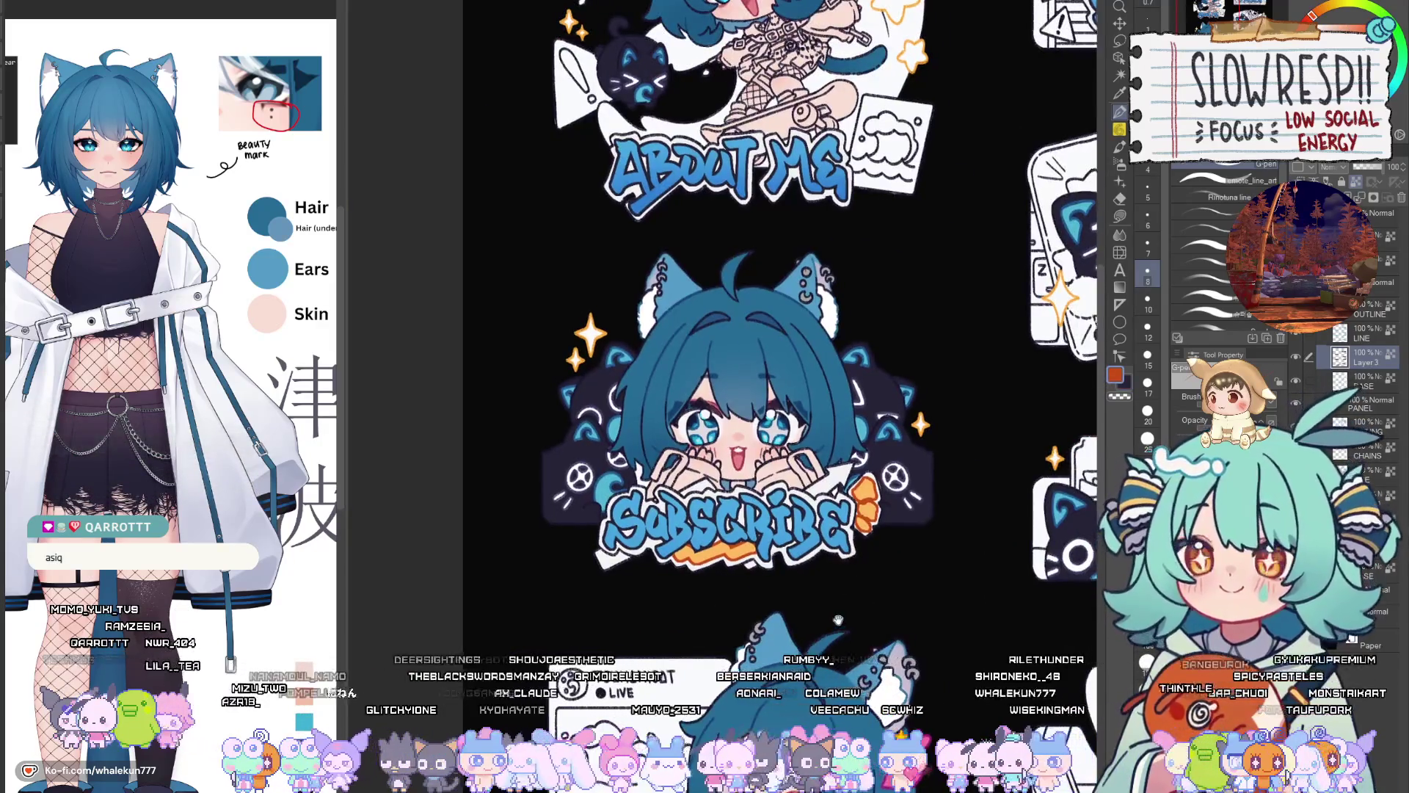